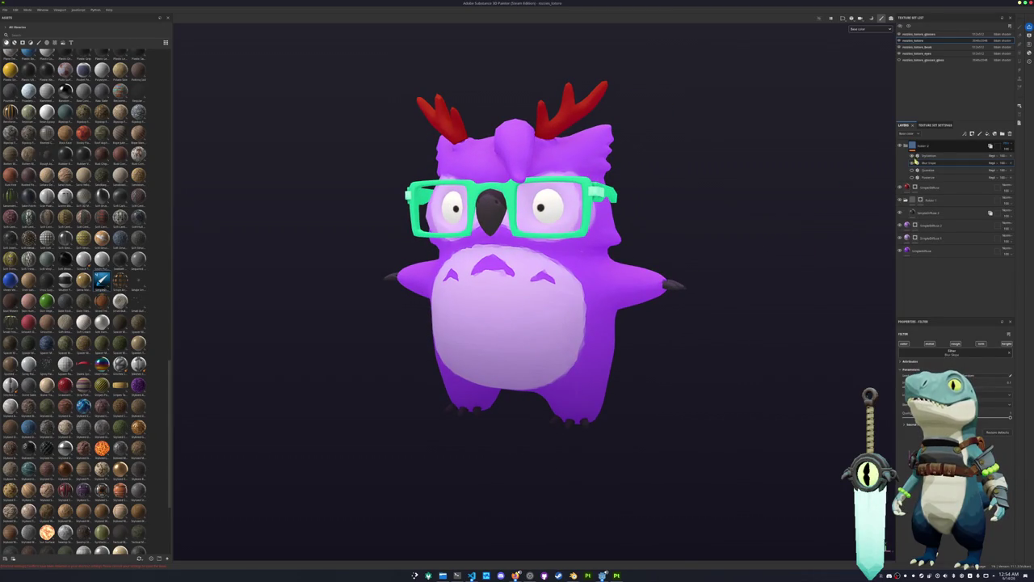
Step: Lower the Stylization filter's slider value, then reselect the Blur Slope filter
{"action": "left_click", "coordinate": [925, 155]}
{"action": "left_click_drag", "start_coordinate": [1006, 399], "coordinate": [993, 399]}
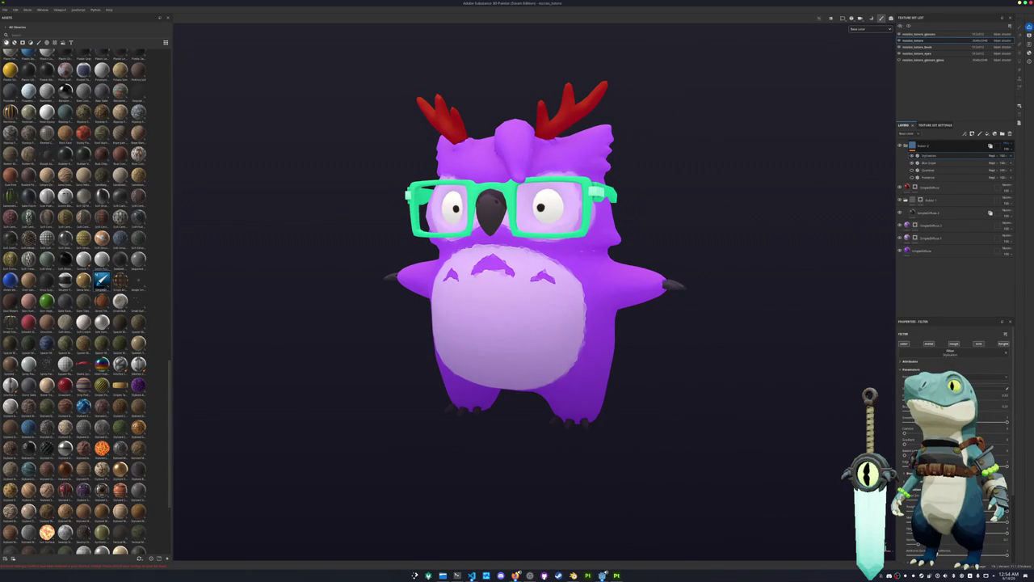
{"action": "left_click", "coordinate": [930, 163]}
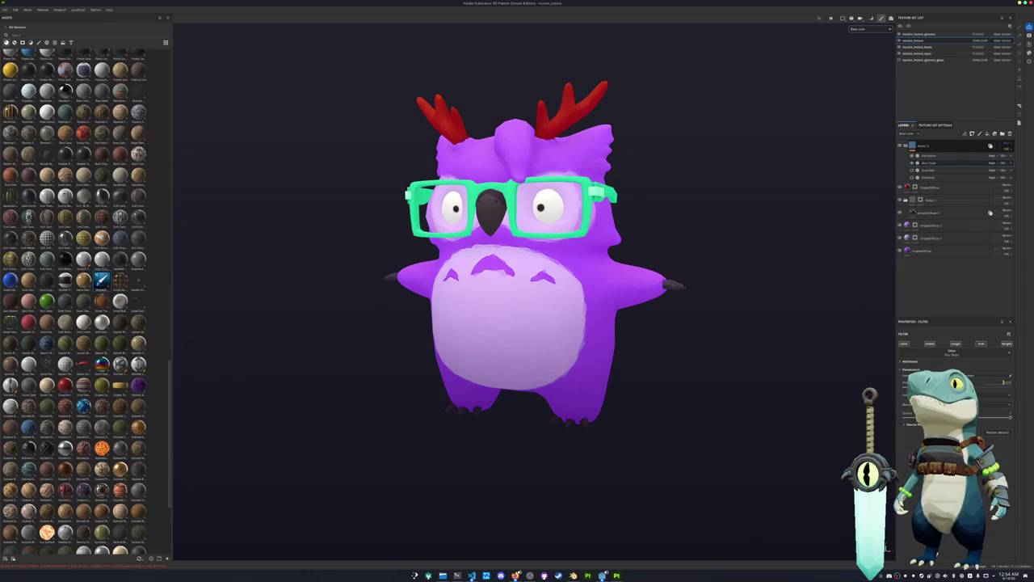
{"action": "scroll", "coordinate": [782, 331], "scroll_direction": "up", "scroll_amount": 2}
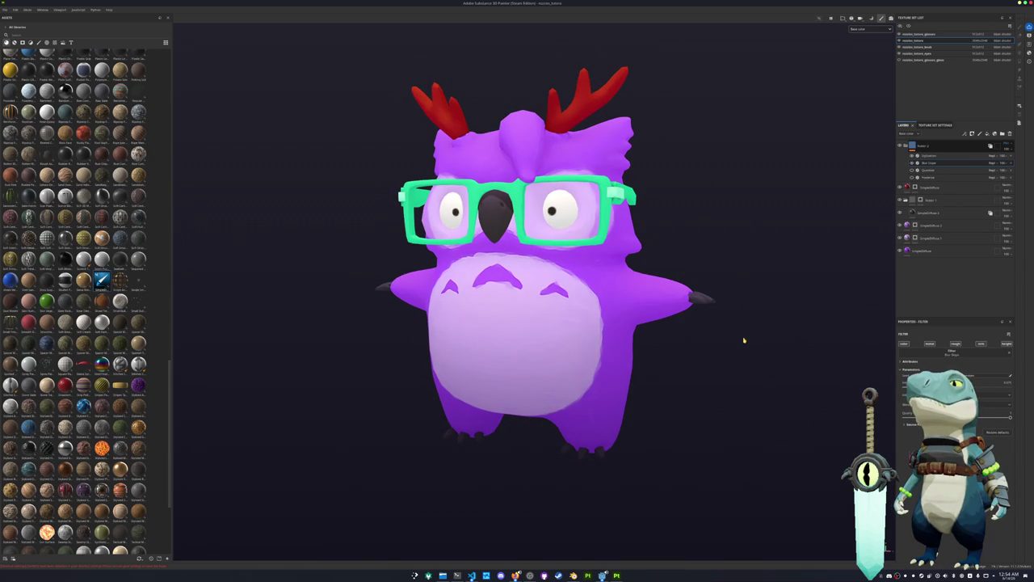
{"action": "key", "text": "ctrl+shift+e"}
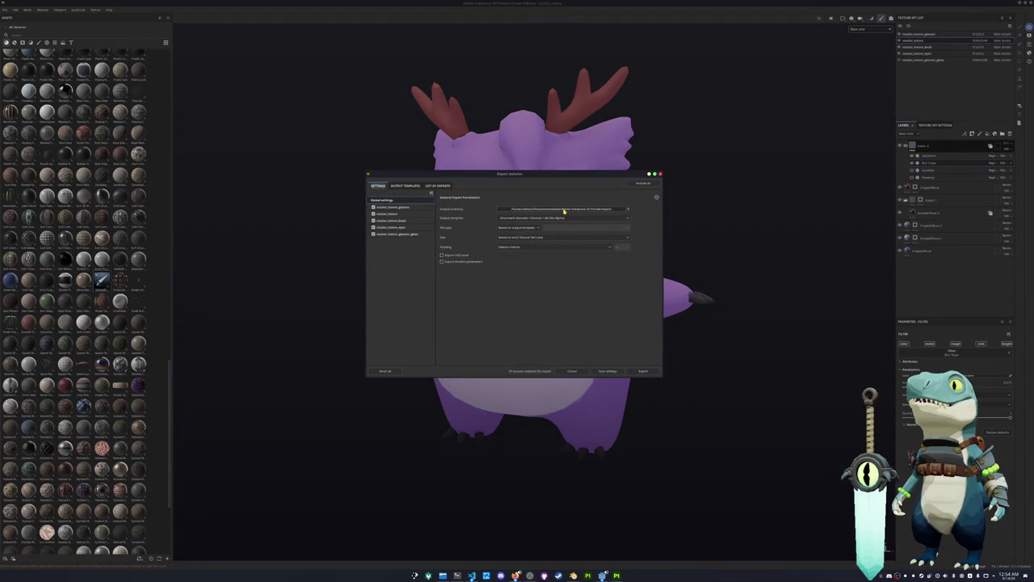
Step: Create a new folder named 'ol' in the project folder and set it as the export destination
{"action": "left_click", "coordinate": [564, 210]}
{"action": "left_click", "coordinate": [505, 234]}
{"action": "left_click", "coordinate": [529, 279]}
{"action": "left_click", "coordinate": [580, 233]}
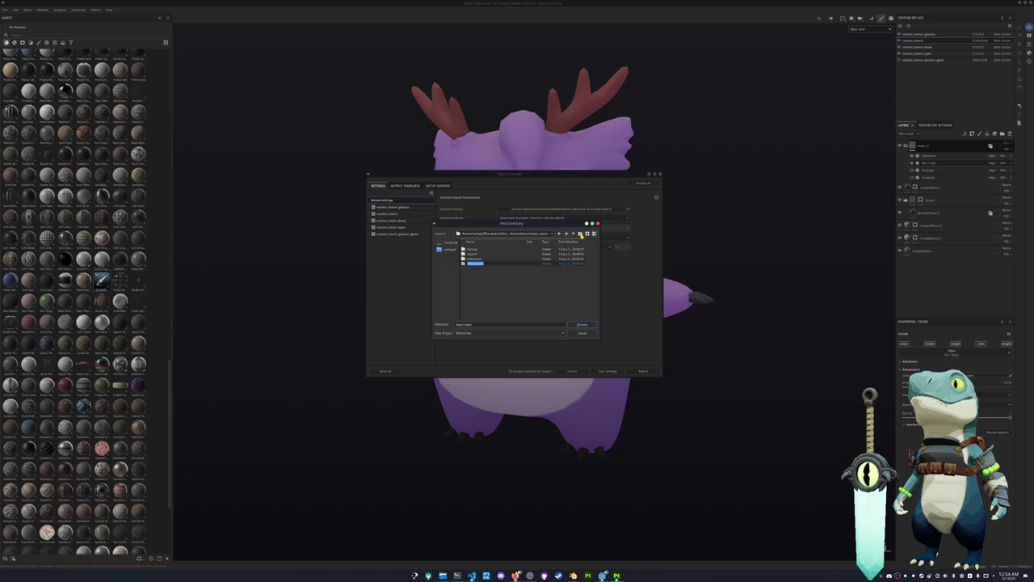
{"action": "type", "text": "ol"}
{"action": "key", "text": "Return"}
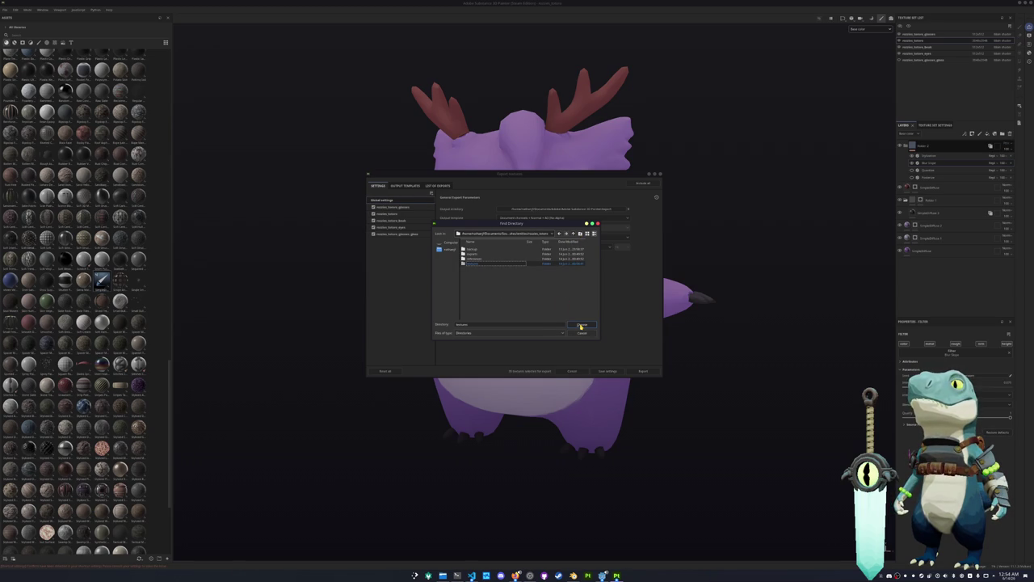
{"action": "left_click", "coordinate": [581, 326]}
Step: Turn off unneeded maps for the beak and eyes texture sets and exclude the glass set
{"action": "left_click", "coordinate": [395, 208]}
{"action": "left_click", "coordinate": [392, 213]}
{"action": "left_click", "coordinate": [400, 220]}
{"action": "left_click", "coordinate": [442, 277]}
{"action": "left_click", "coordinate": [442, 286]}
{"action": "left_click", "coordinate": [392, 227]}
{"action": "left_click", "coordinate": [442, 277]}
{"action": "left_click", "coordinate": [442, 286]}
{"action": "left_click", "coordinate": [373, 234]}
{"action": "left_click", "coordinate": [396, 200]}
Step: Set the output folder to a recent folder path and export the textures
{"action": "left_click", "coordinate": [502, 211]}
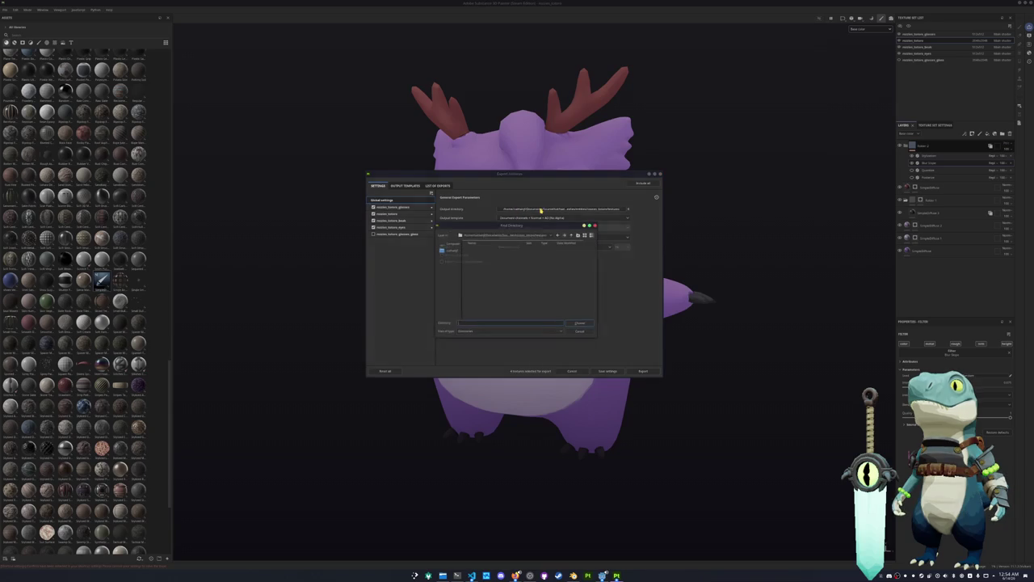
{"action": "left_click", "coordinate": [539, 234]}
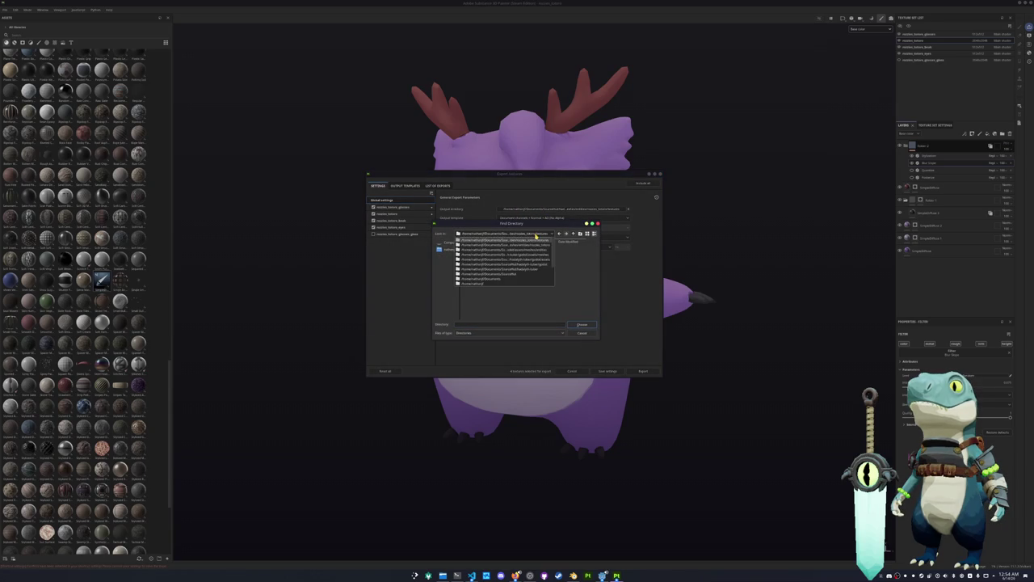
{"action": "left_click", "coordinate": [593, 266]}
{"action": "left_click", "coordinate": [581, 325]}
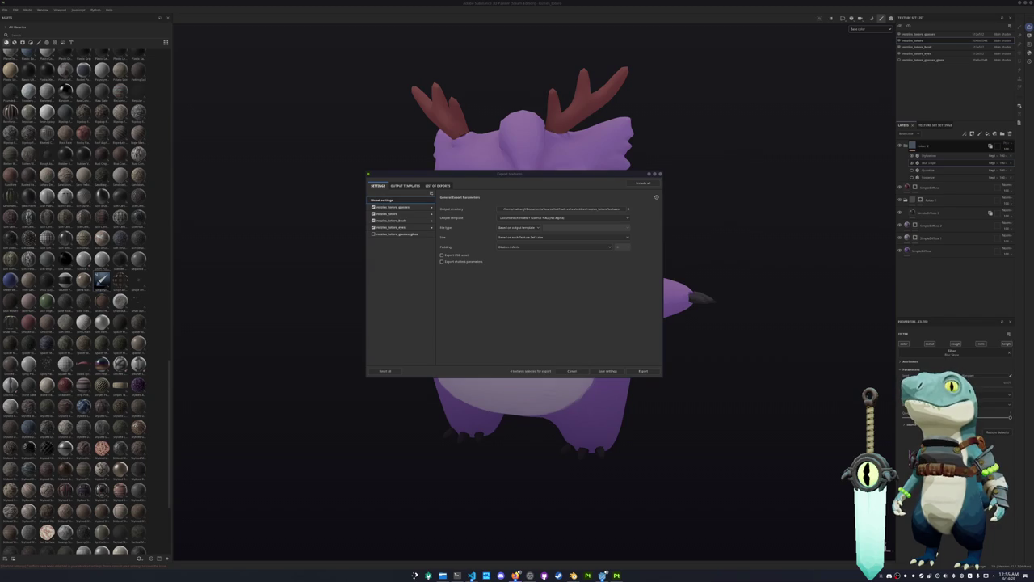
{"action": "left_click", "coordinate": [596, 306]}
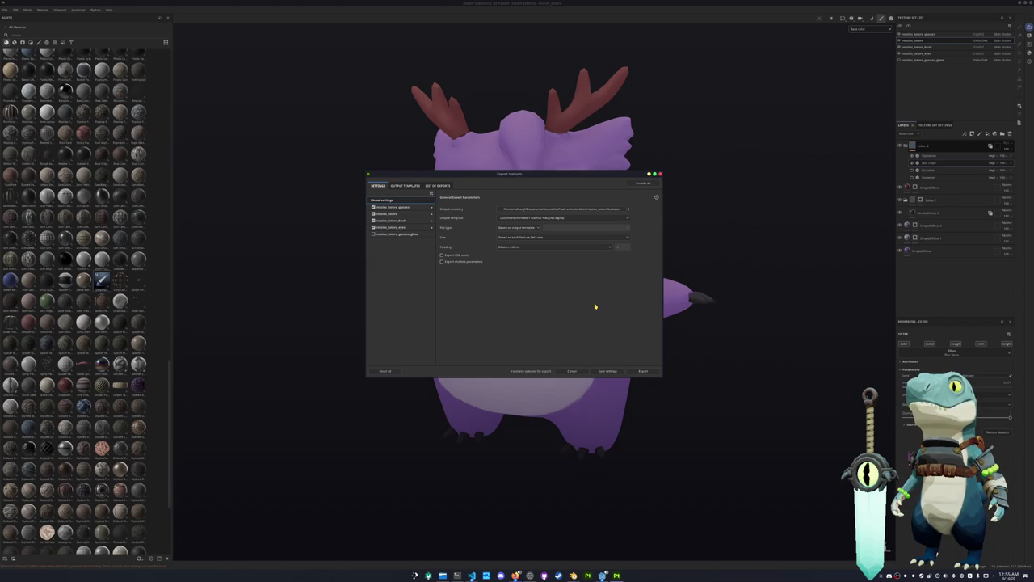
{"action": "left_click", "coordinate": [644, 371]}
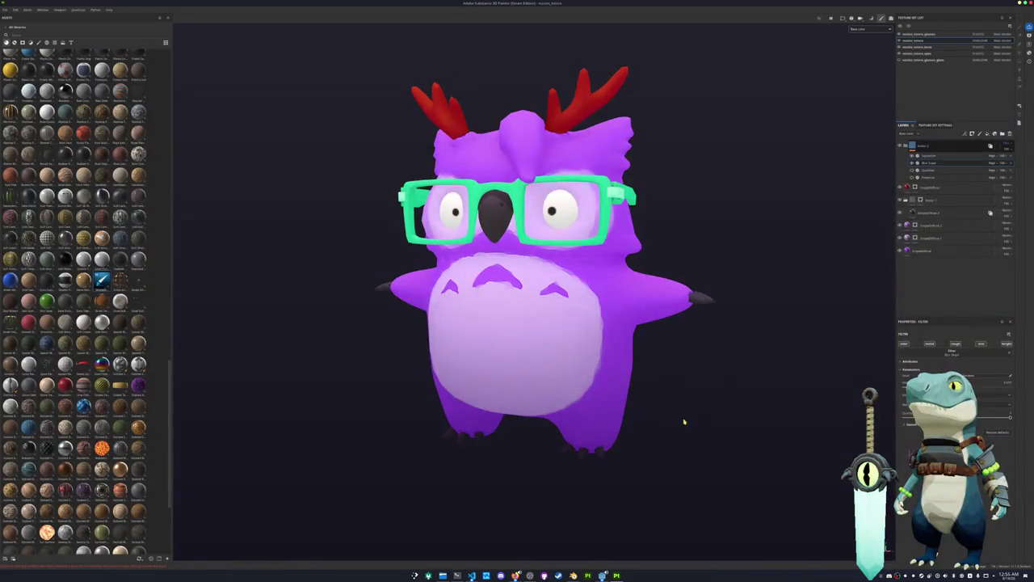
{"action": "key", "text": "alt+Tab"}
Step: Select the sack in the Shading workspace and orbit to a three-quarter view of both models
{"action": "left_click", "coordinate": [602, 369]}
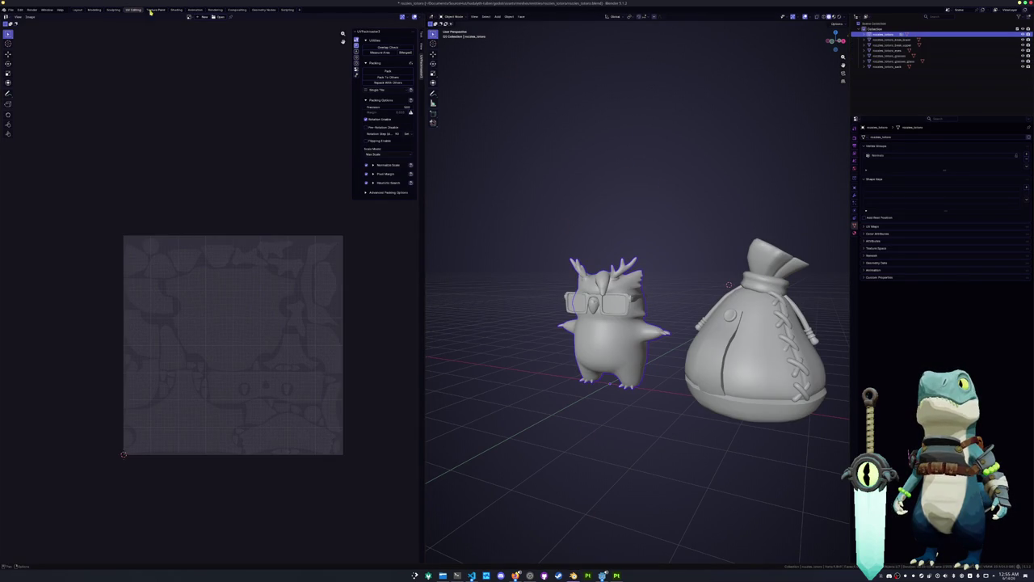
{"action": "key", "text": "ctrl+Page_Down"}
{"action": "key", "text": "ctrl+Page_Down"}
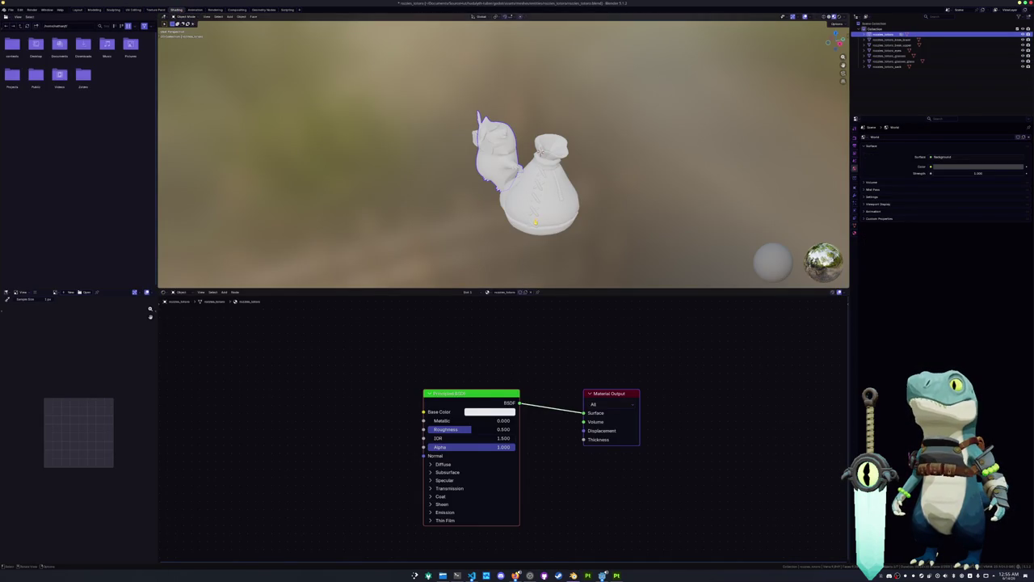
{"action": "left_click", "coordinate": [535, 221]}
{"action": "key", "text": "KP_1"}
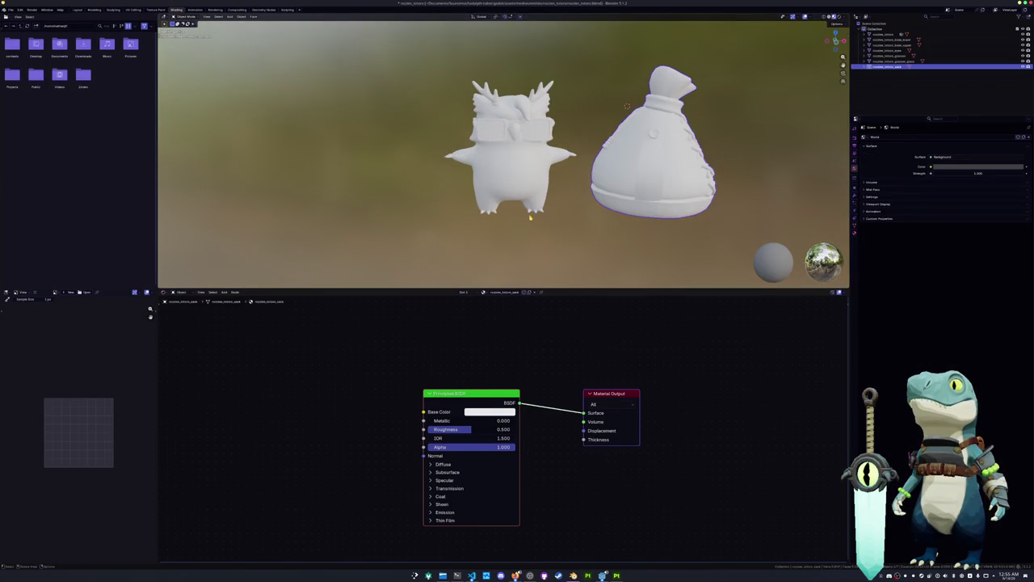
{"action": "middle_click_drag", "start_coordinate": [530, 218], "coordinate": [474, 234]}
{"action": "scroll", "coordinate": [474, 234], "scroll_direction": "up", "scroll_amount": 3}
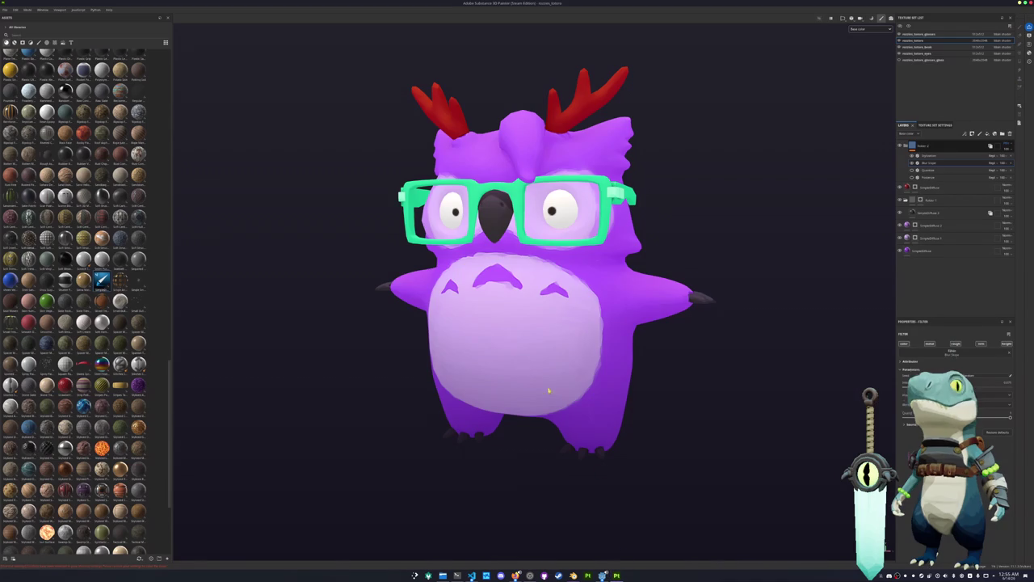
{"action": "left_click_drag", "start_coordinate": [548, 391], "coordinate": [507, 492]}
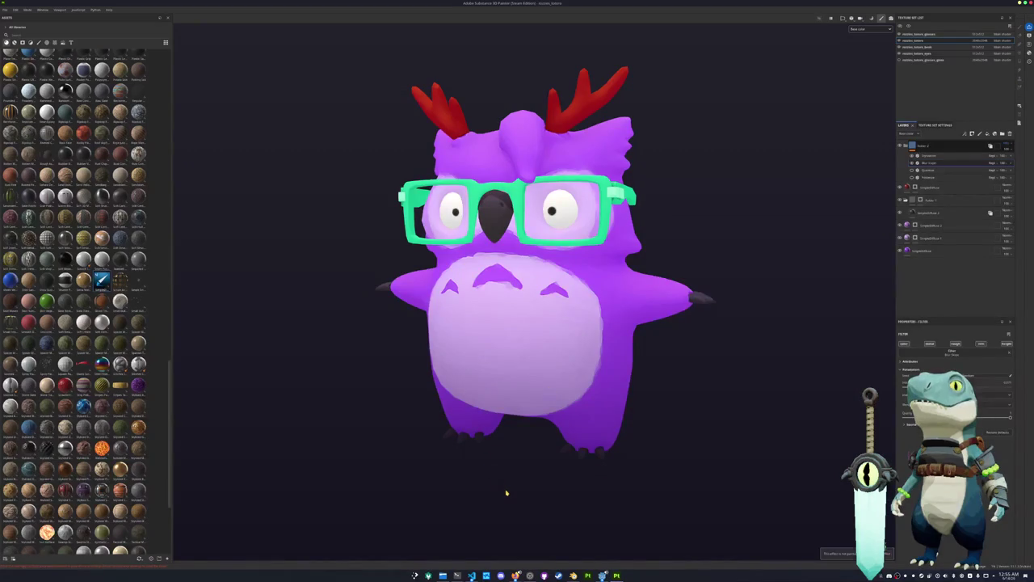
Step: Create a new project from the sack model file
{"action": "scroll", "coordinate": [512, 479], "scroll_direction": "down", "scroll_amount": 3}
{"action": "scroll", "coordinate": [509, 469], "scroll_direction": "up", "scroll_amount": 3}
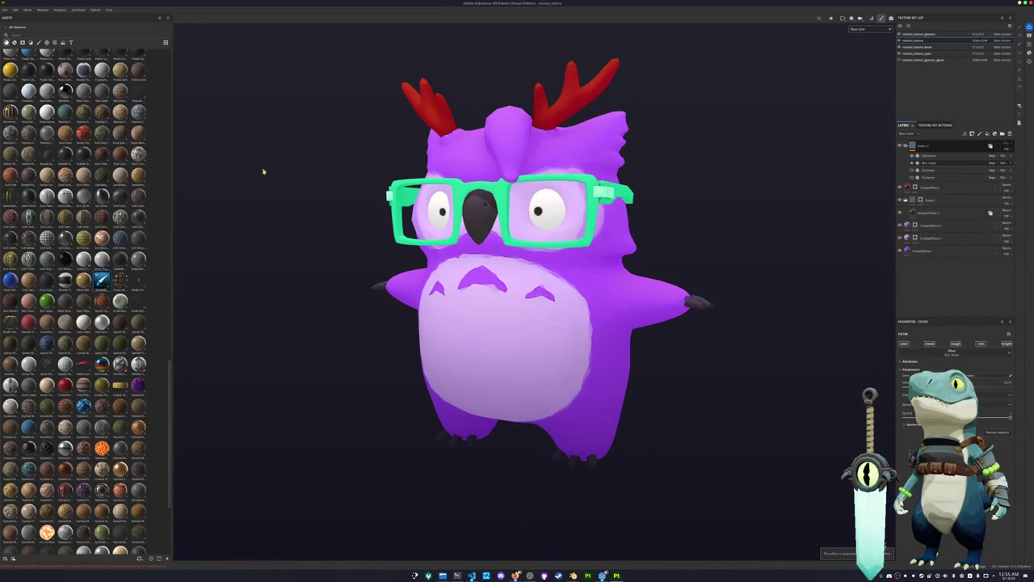
{"action": "left_click", "coordinate": [5, 8]}
{"action": "mouse_move", "coordinate": [32, 29]}
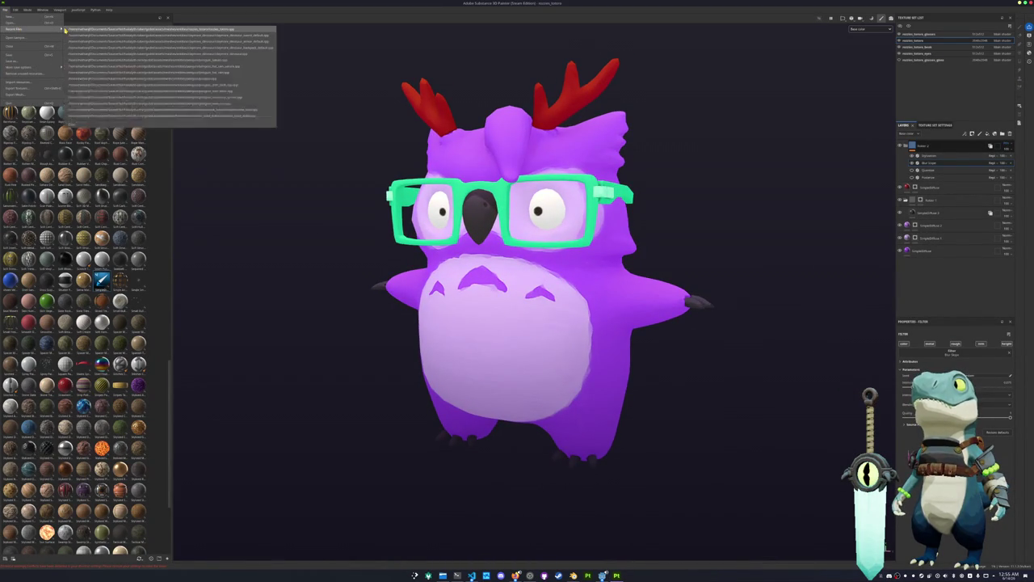
{"action": "left_click", "coordinate": [12, 17]}
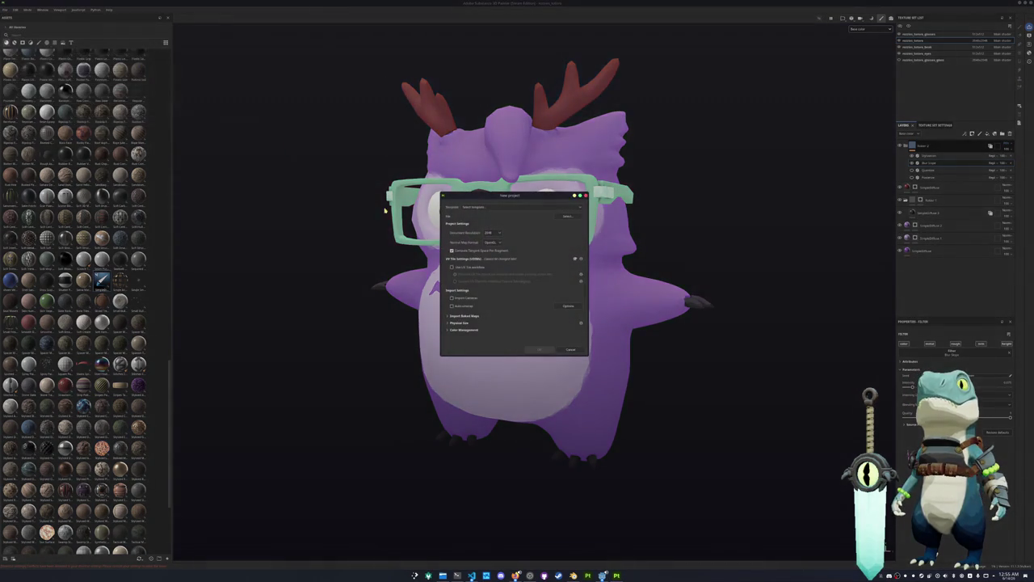
{"action": "left_click", "coordinate": [575, 216]}
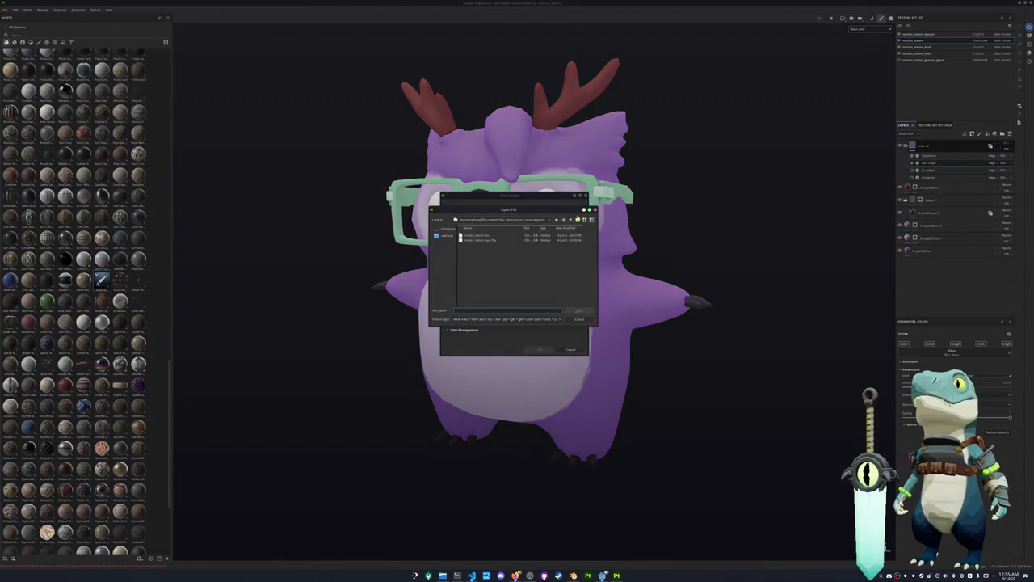
{"action": "double_click", "coordinate": [492, 241]}
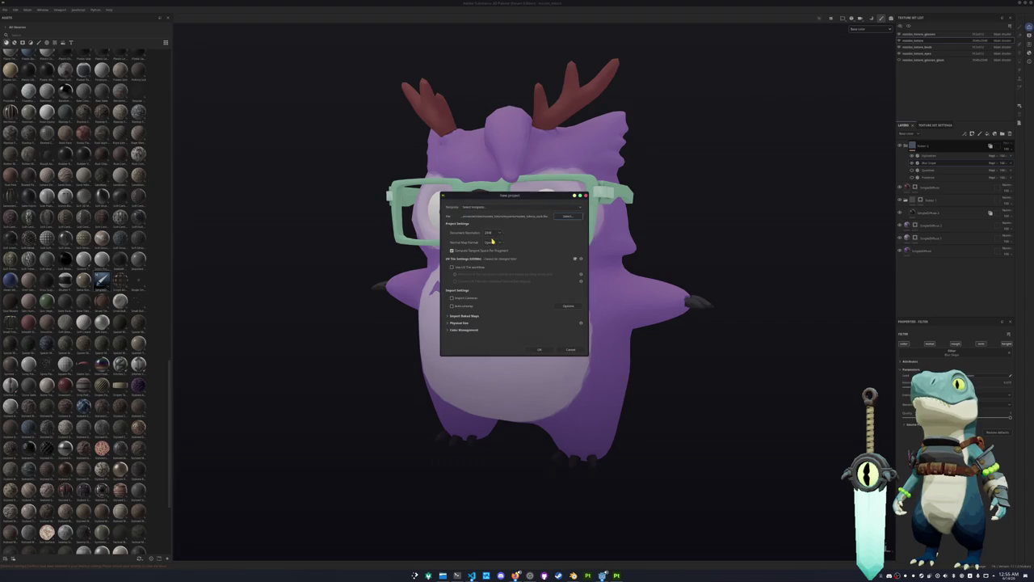
{"action": "left_click", "coordinate": [540, 352]}
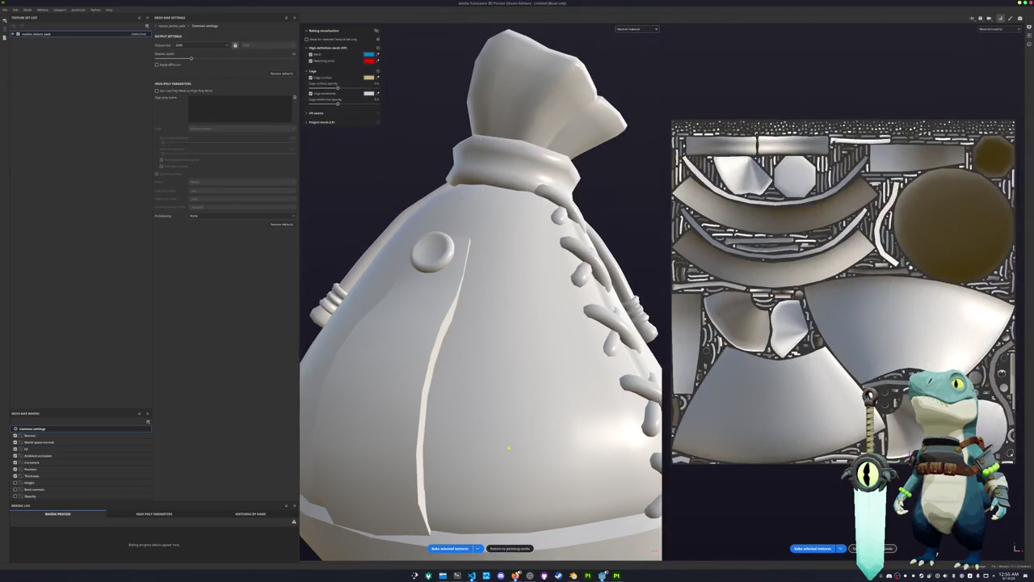
Step: Bake the sack's mesh maps and return to painting mode
{"action": "left_click", "coordinate": [455, 549]}
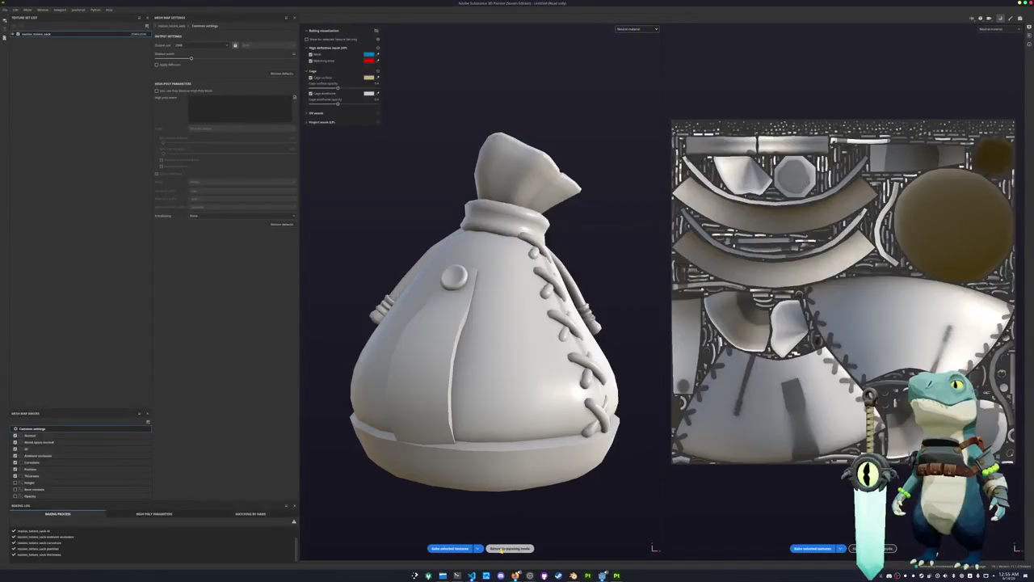
{"action": "left_click", "coordinate": [501, 548]}
{"action": "scroll", "coordinate": [420, 400], "scroll_direction": "down", "scroll_amount": 2}
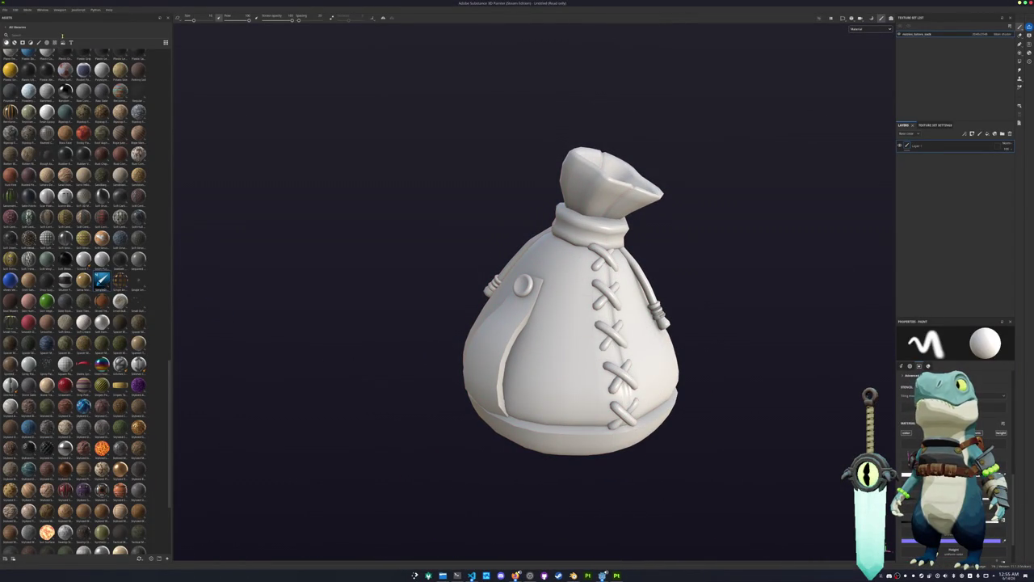
Step: Filter the asset shelf to materials and search for 'leather'
{"action": "type", "text": "terraz"}
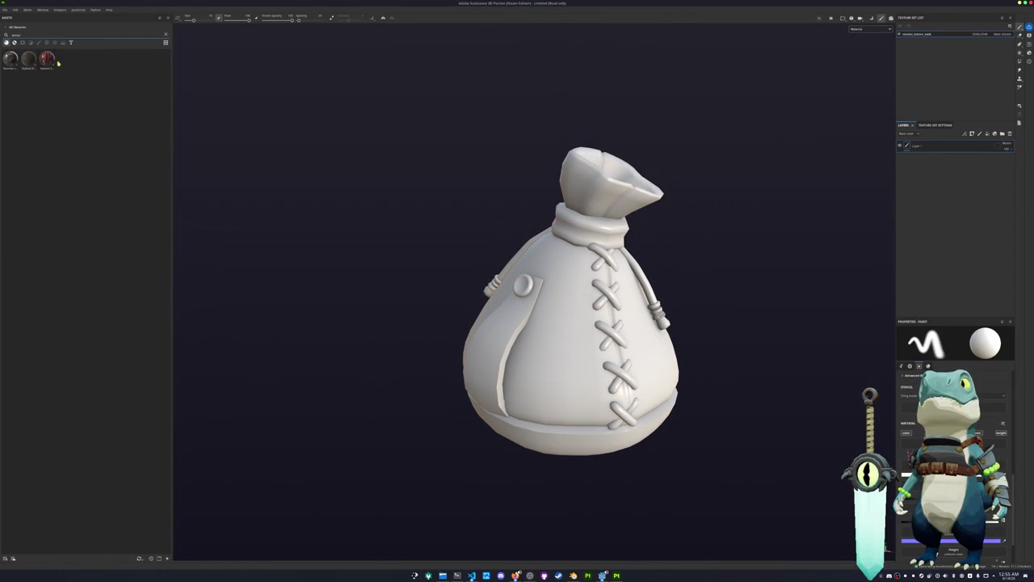
{"action": "left_click", "coordinate": [14, 42]}
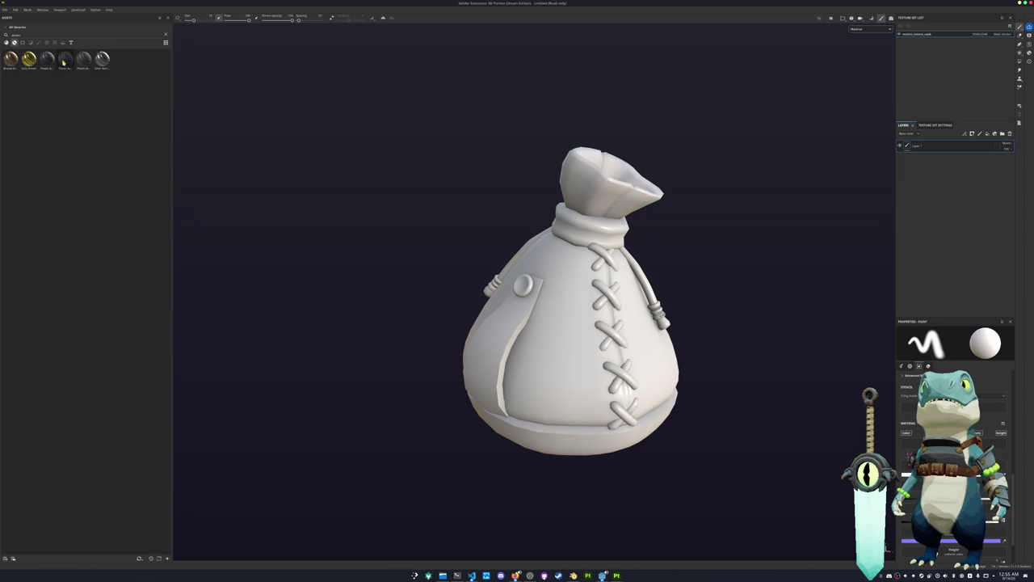
{"action": "double_click", "coordinate": [34, 35]}
{"action": "key", "text": "BackSpace"}
{"action": "type", "text": "leather"}
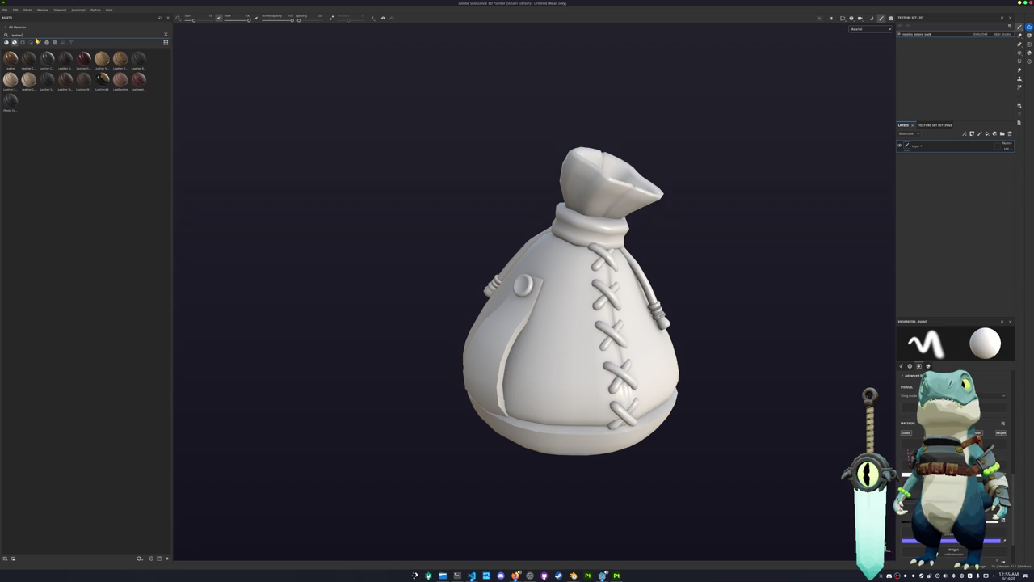
{"action": "mouse_move", "coordinate": [65, 80]}
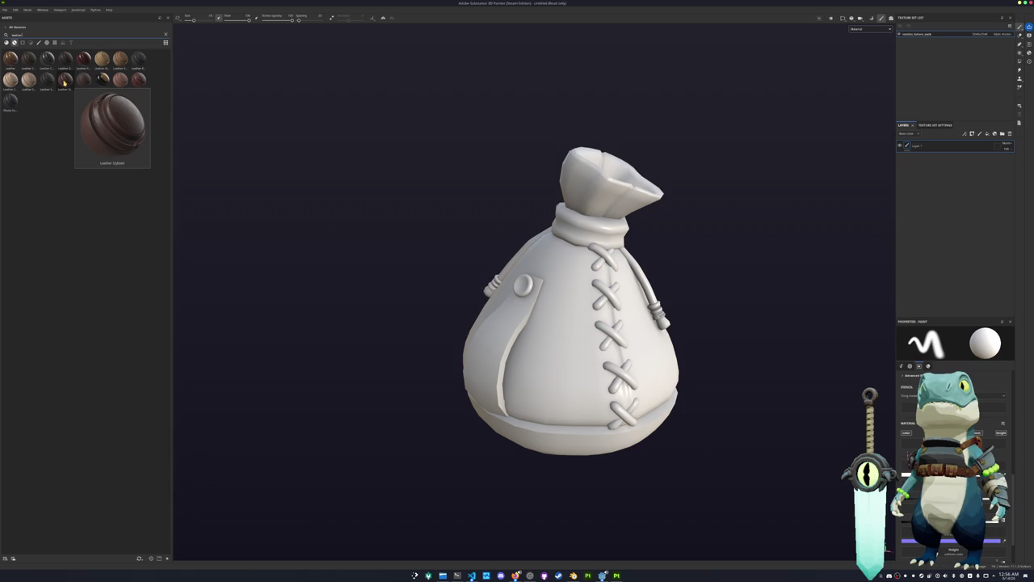
Step: Save the new sack project and turn the view of the sack slightly
{"action": "key", "text": "ctrl+s"}
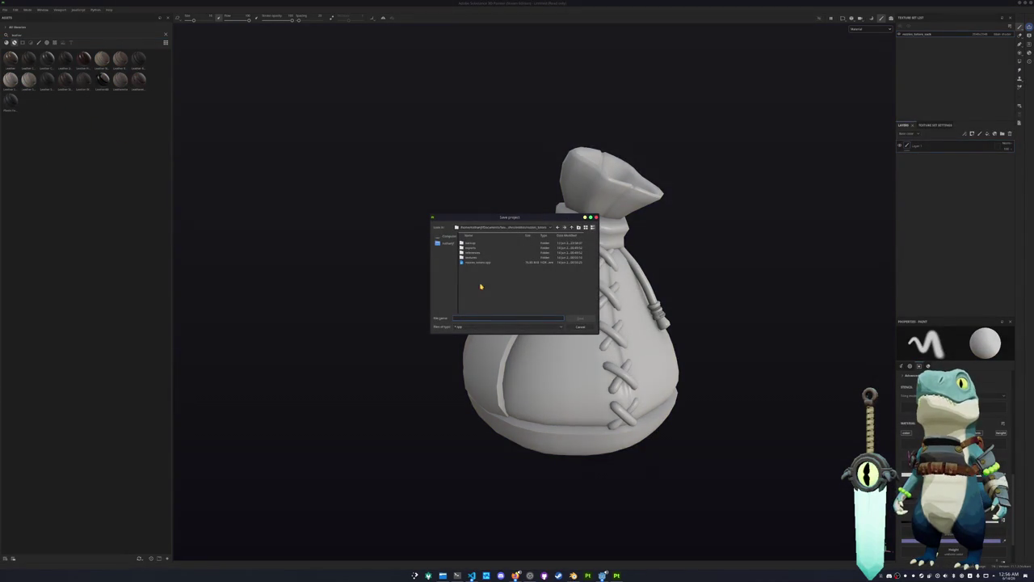
{"action": "type", "text": "m"}
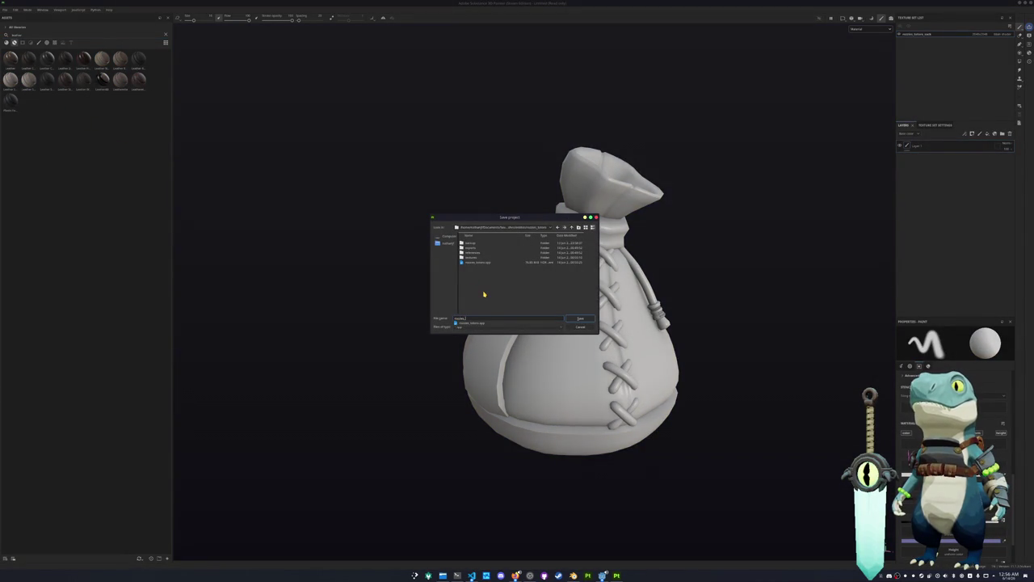
{"action": "type", "text": "sa"}
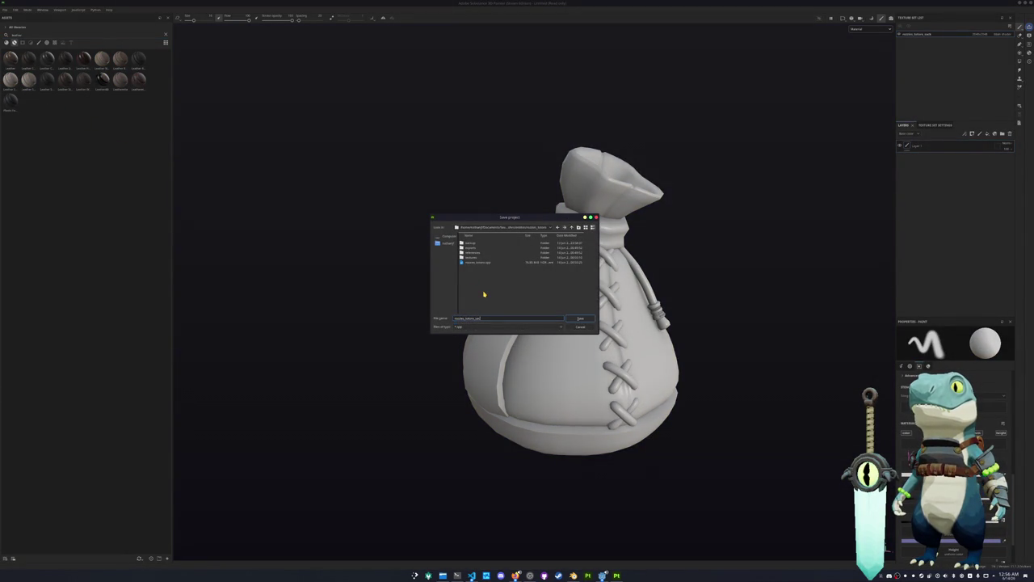
{"action": "key", "text": "Return"}
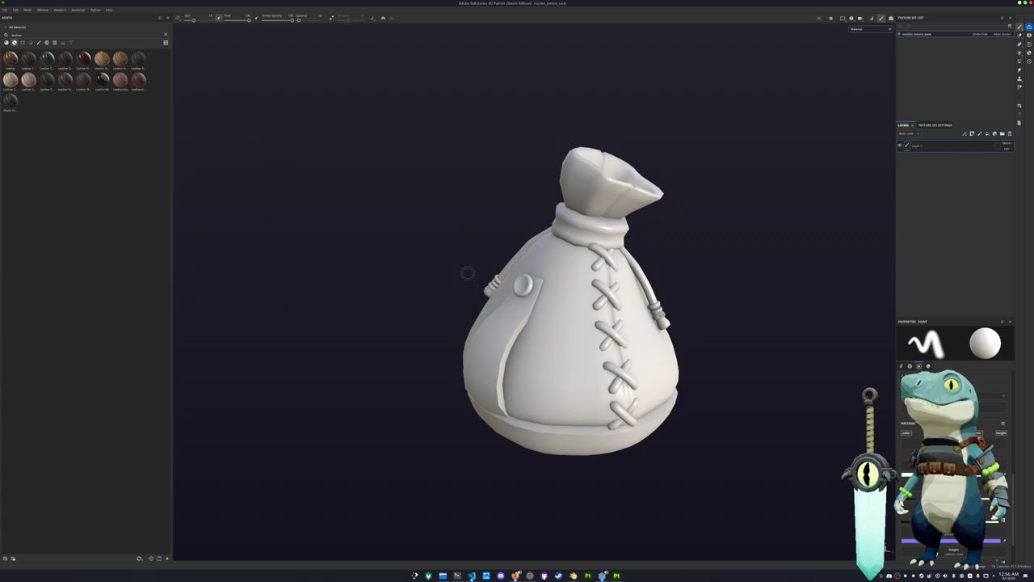
{"action": "left_click_drag", "start_coordinate": [468, 273], "coordinate": [459, 265], "text": "alt"}
{"action": "middle_click_drag", "start_coordinate": [440, 260], "coordinate": [417, 249], "text": "alt"}
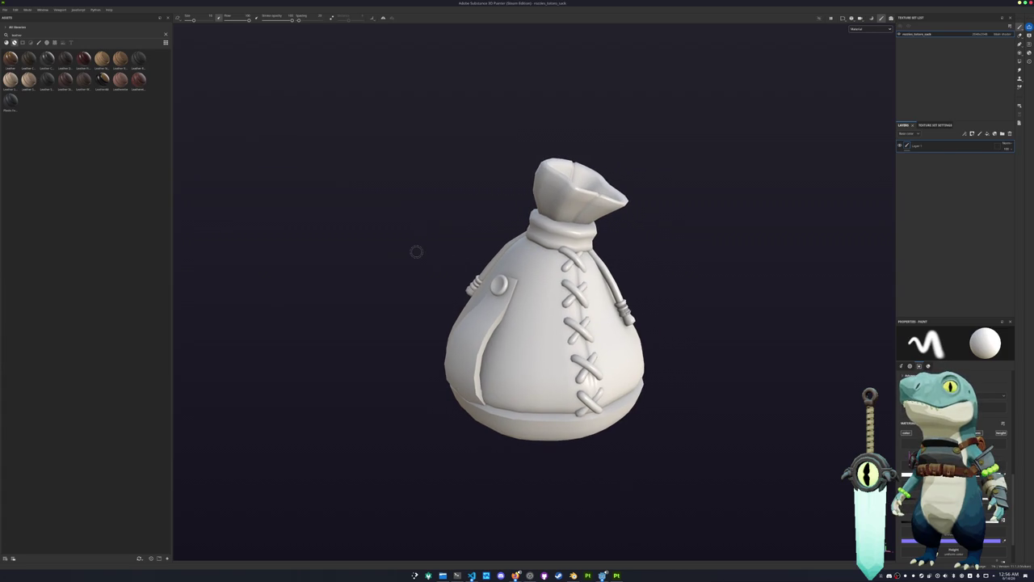
{"action": "left_click", "coordinate": [10, 10]}
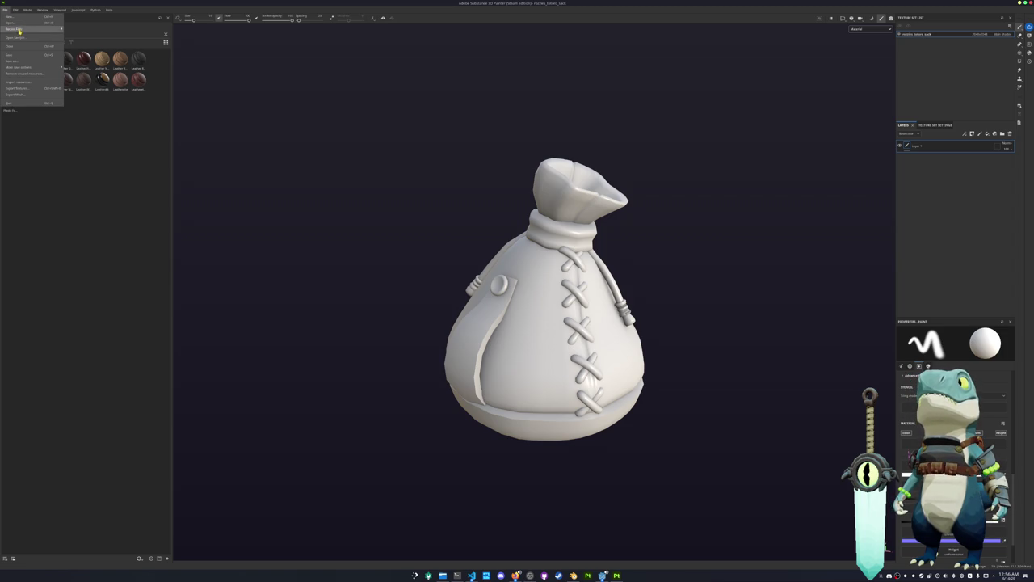
{"action": "mouse_move", "coordinate": [16, 29]}
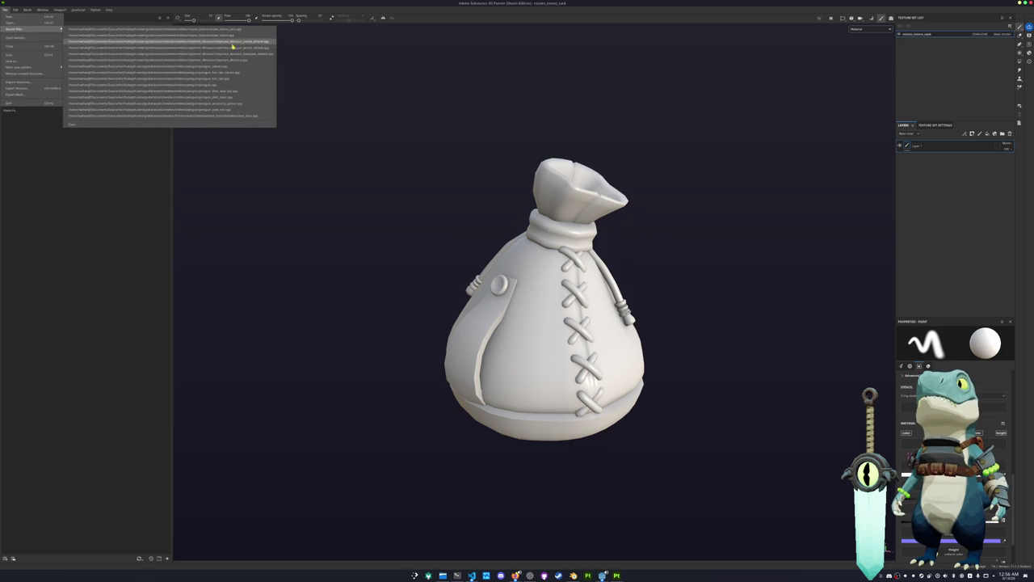
Step: Open the dinosaur backpack project and group its layers into a new folder named 'c'
{"action": "left_click", "coordinate": [241, 54]}
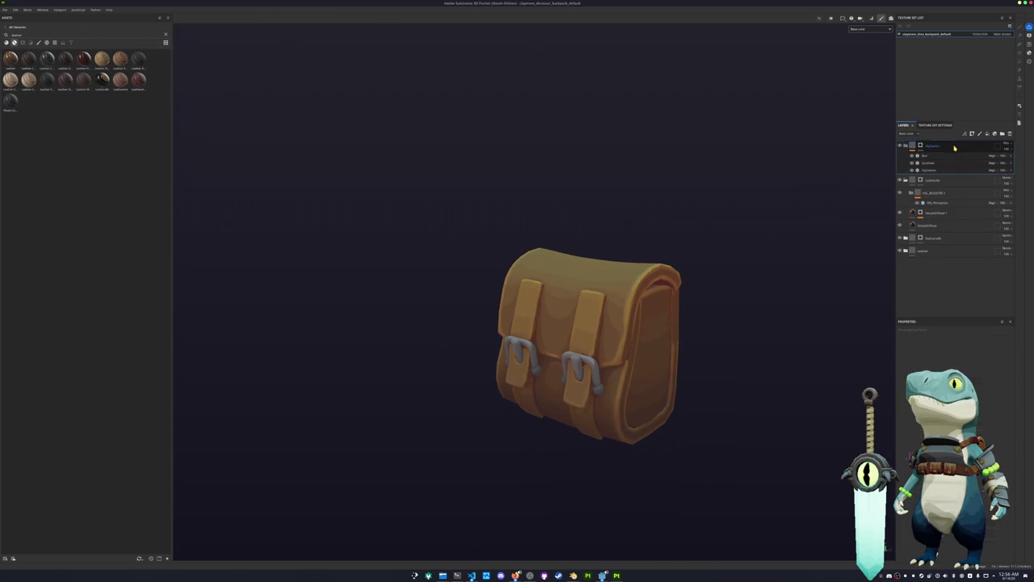
{"action": "left_click", "coordinate": [1002, 133]}
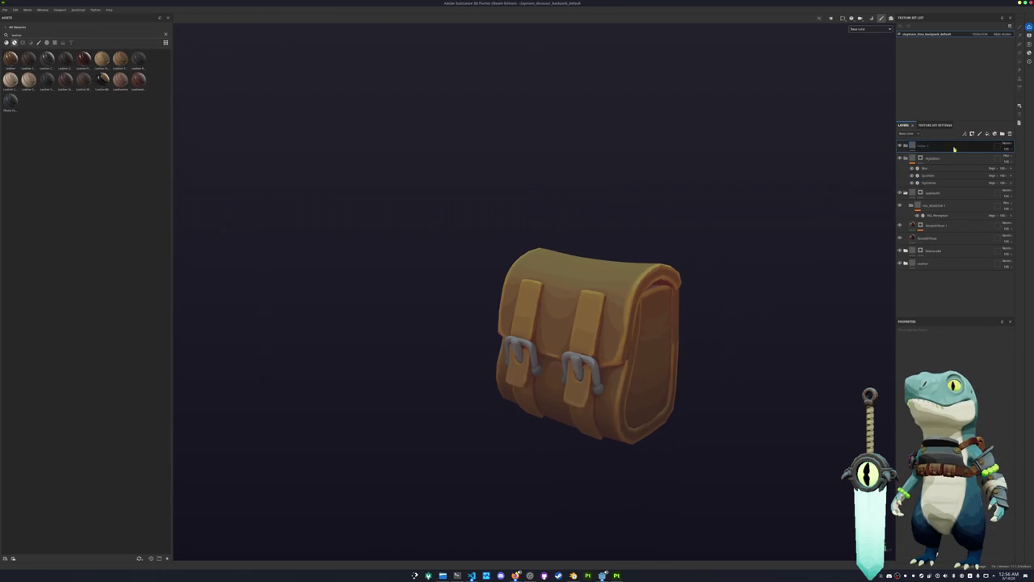
{"action": "double_click", "coordinate": [936, 146]}
{"action": "type", "text": "c"}
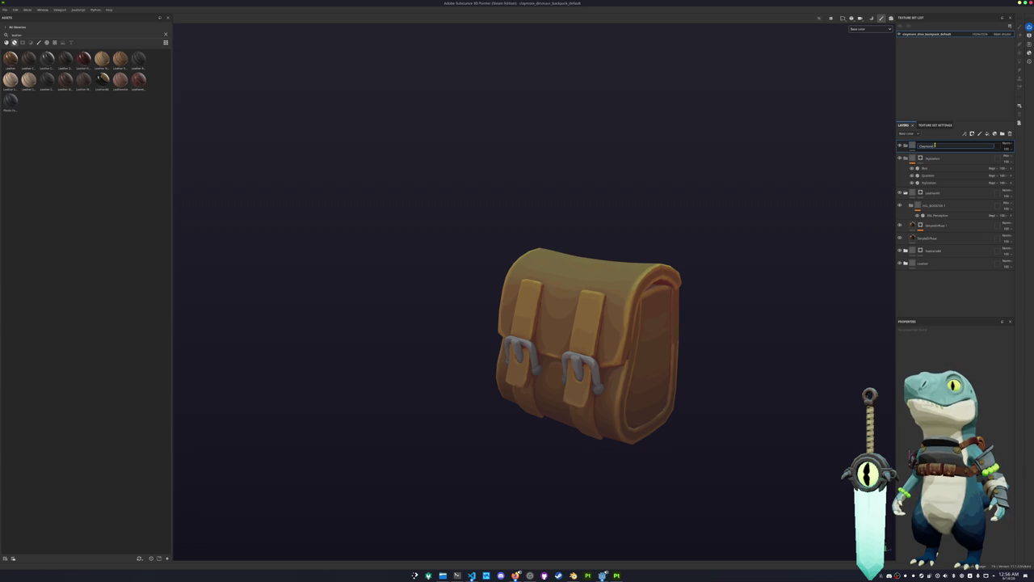
{"action": "key", "text": "Return"}
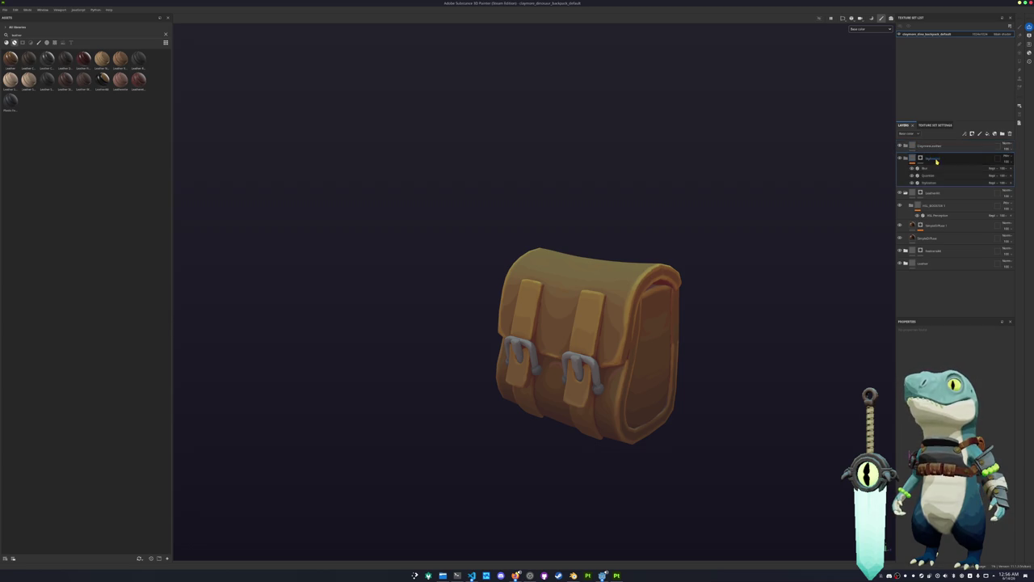
{"action": "left_click_drag", "start_coordinate": [936, 146], "coordinate": [937, 153]}
Step: Save the folder as a smart material and reopen the sack project
{"action": "right_click", "coordinate": [938, 148]}
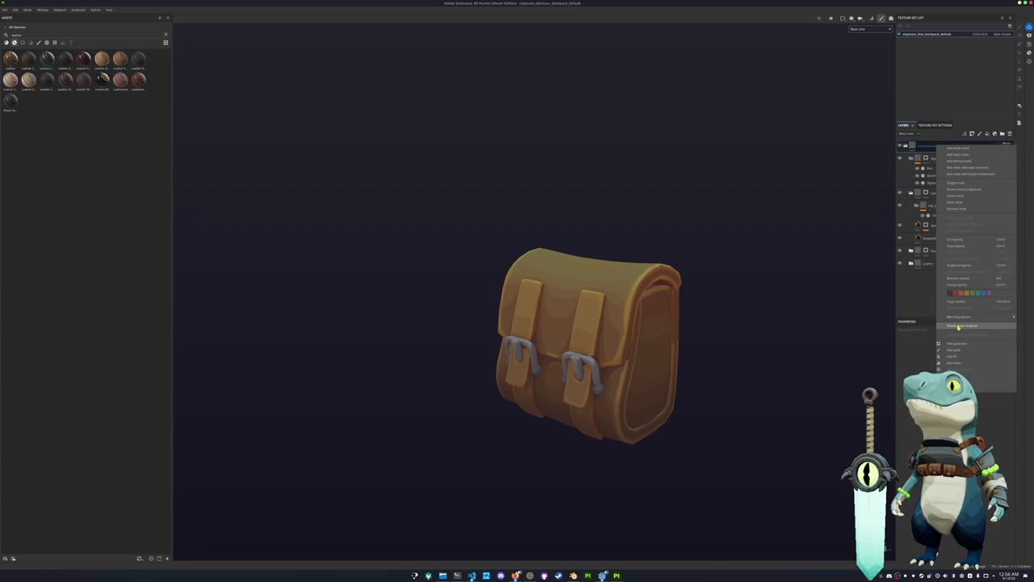
{"action": "left_click", "coordinate": [958, 325]}
{"action": "left_click", "coordinate": [6, 10]}
{"action": "mouse_move", "coordinate": [16, 29]}
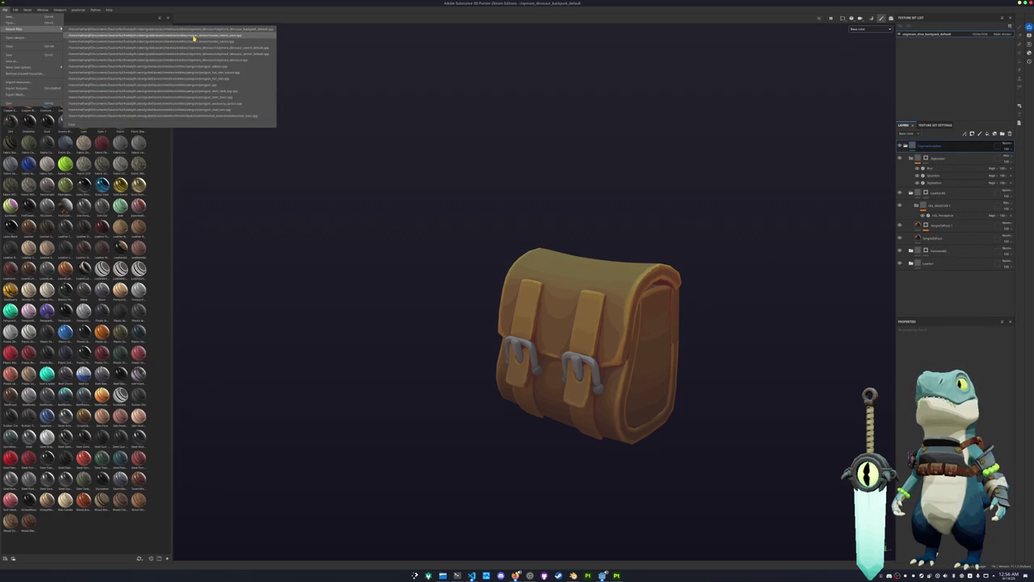
{"action": "left_click", "coordinate": [194, 38]}
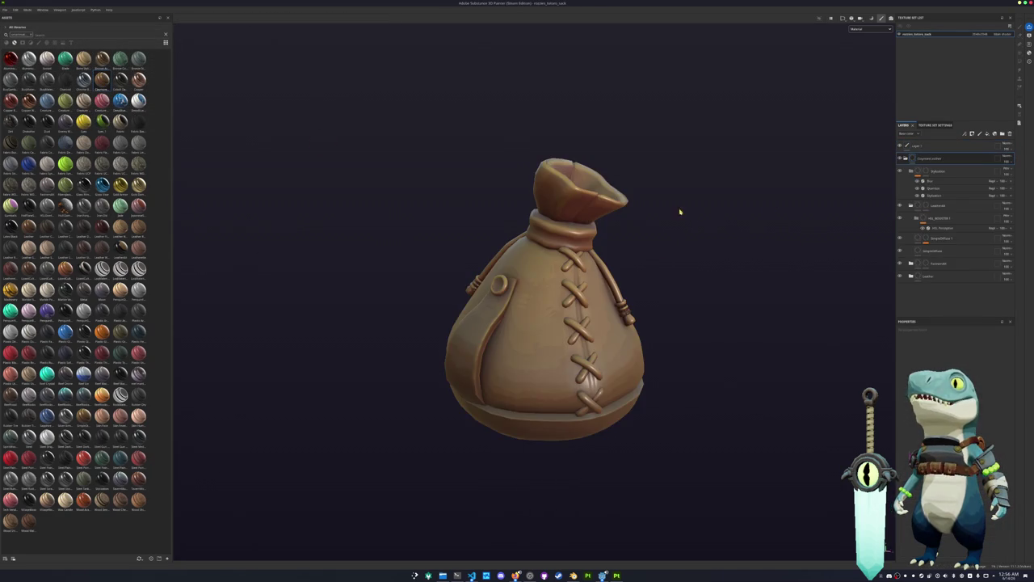
Step: Show the sack in Base color only, turn it slightly and select the layer for the strap details
{"action": "left_click", "coordinate": [861, 30]}
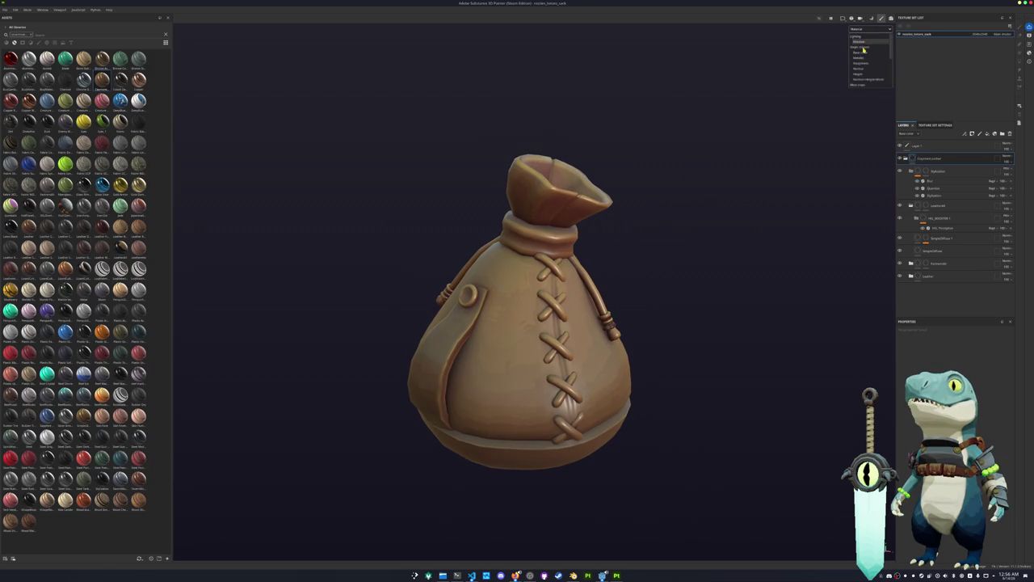
{"action": "left_click", "coordinate": [866, 50]}
{"action": "left_click_drag", "start_coordinate": [773, 174], "coordinate": [731, 197], "text": "alt"}
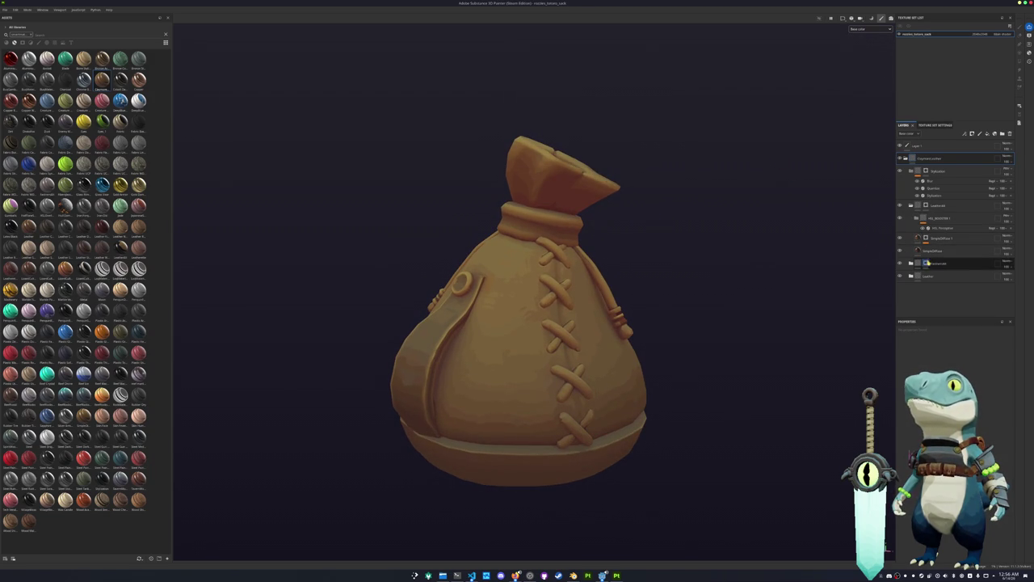
{"action": "left_click", "coordinate": [927, 264]}
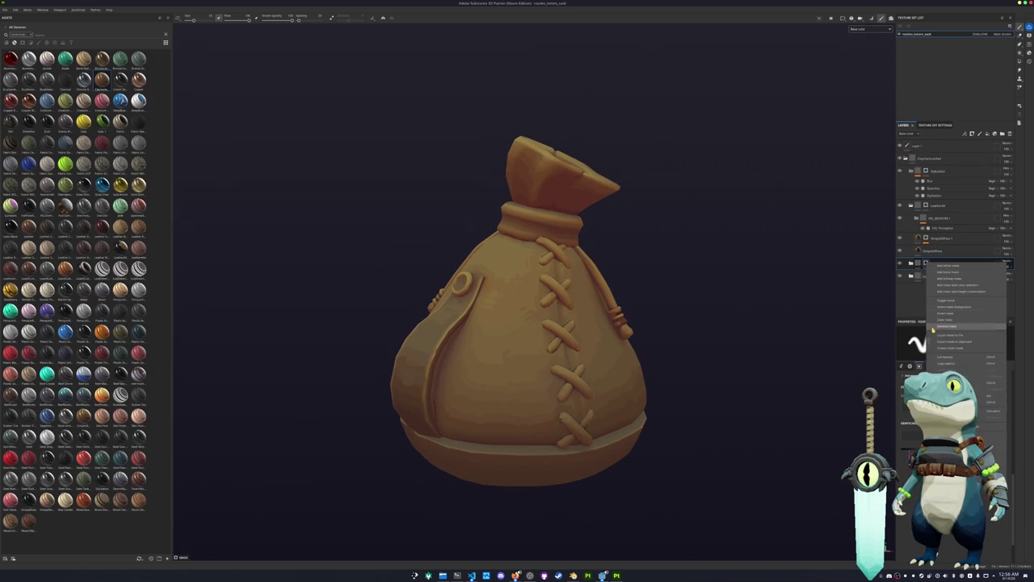
Step: Fill the strap's ring band with the Polygon Fill tool in mesh fill mode
{"action": "scroll", "coordinate": [658, 300], "scroll_direction": "up", "scroll_amount": 3}
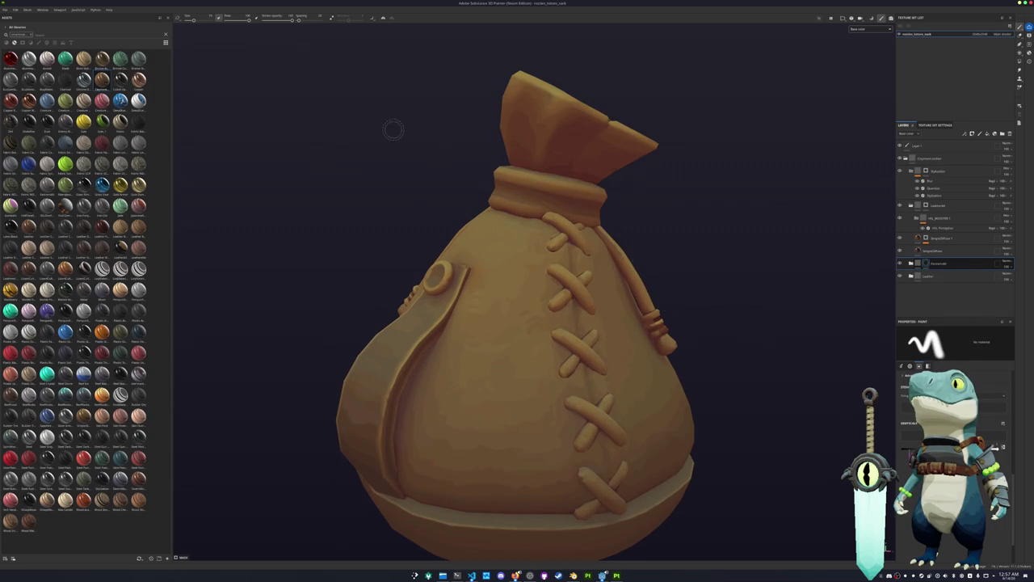
{"action": "key", "text": "4"}
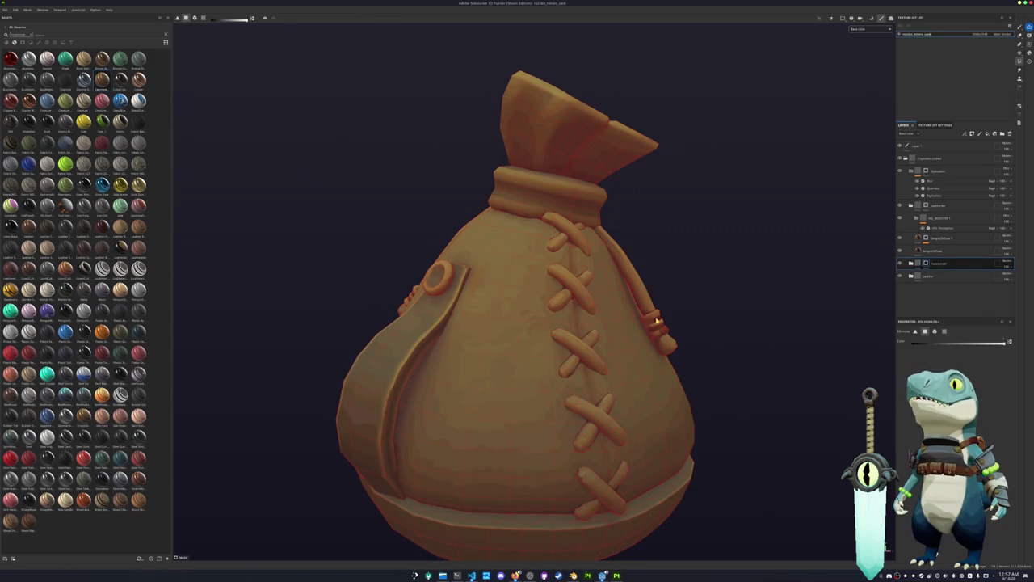
{"action": "scroll", "coordinate": [734, 323], "scroll_direction": "up", "scroll_amount": 3}
{"action": "key", "text": "4"}
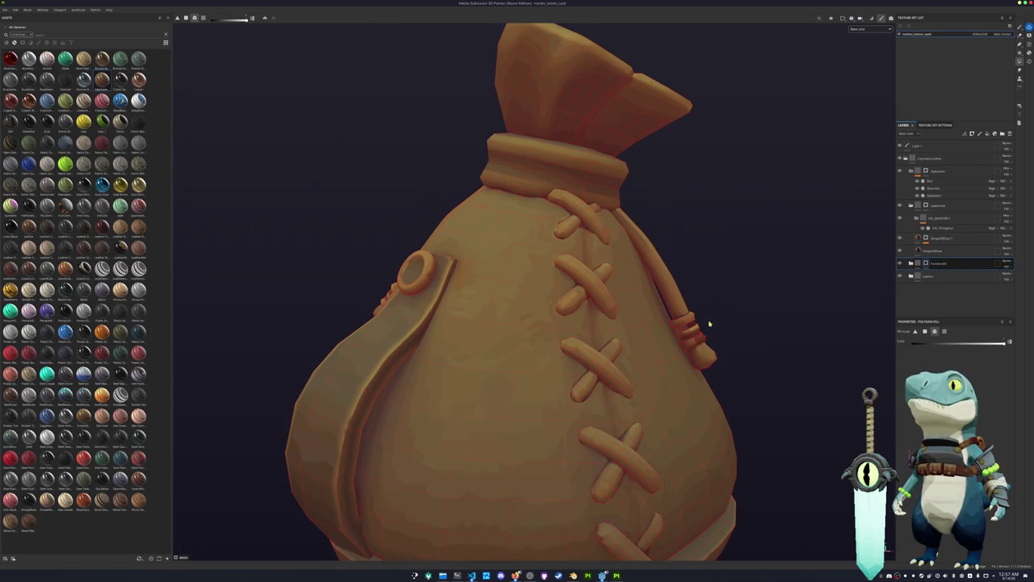
{"action": "left_click", "coordinate": [684, 333]}
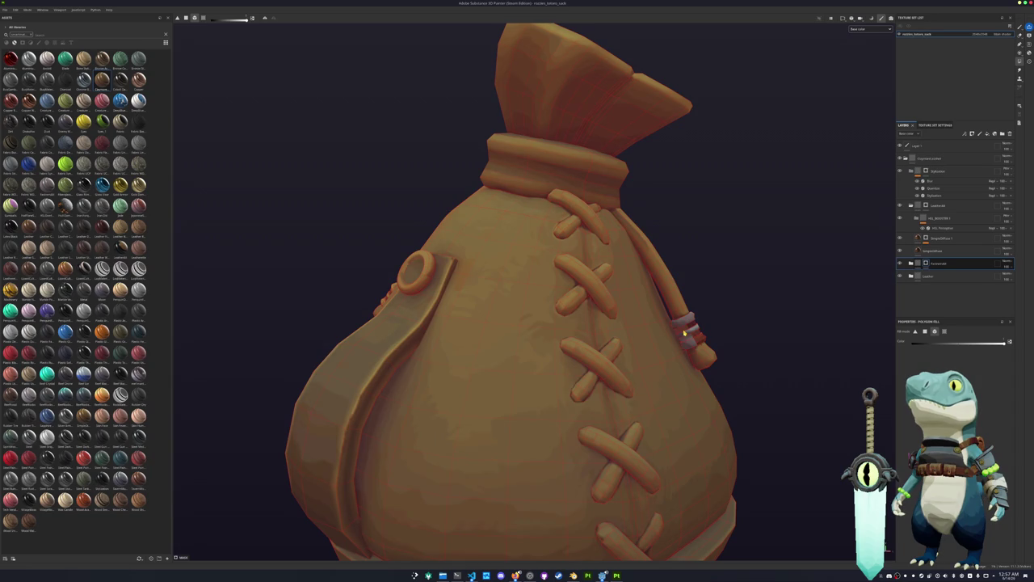
{"action": "scroll", "coordinate": [687, 333], "scroll_direction": "up", "scroll_amount": 3}
{"action": "scroll", "coordinate": [727, 344], "scroll_direction": "up", "scroll_amount": 3}
{"action": "scroll", "coordinate": [737, 353], "scroll_direction": "up", "scroll_amount": 2}
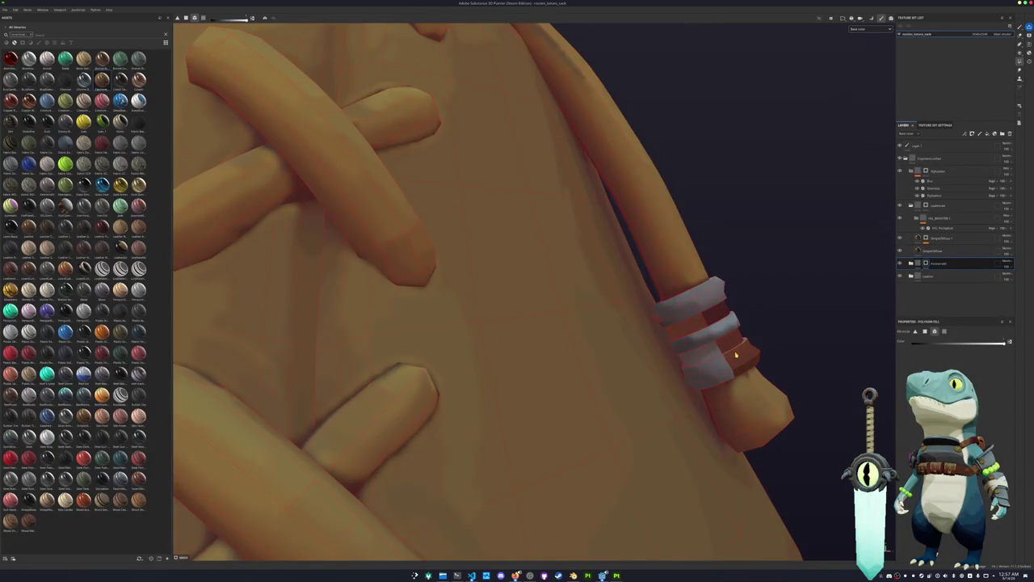
{"action": "scroll", "coordinate": [731, 346], "scroll_direction": "down", "scroll_amount": 3}
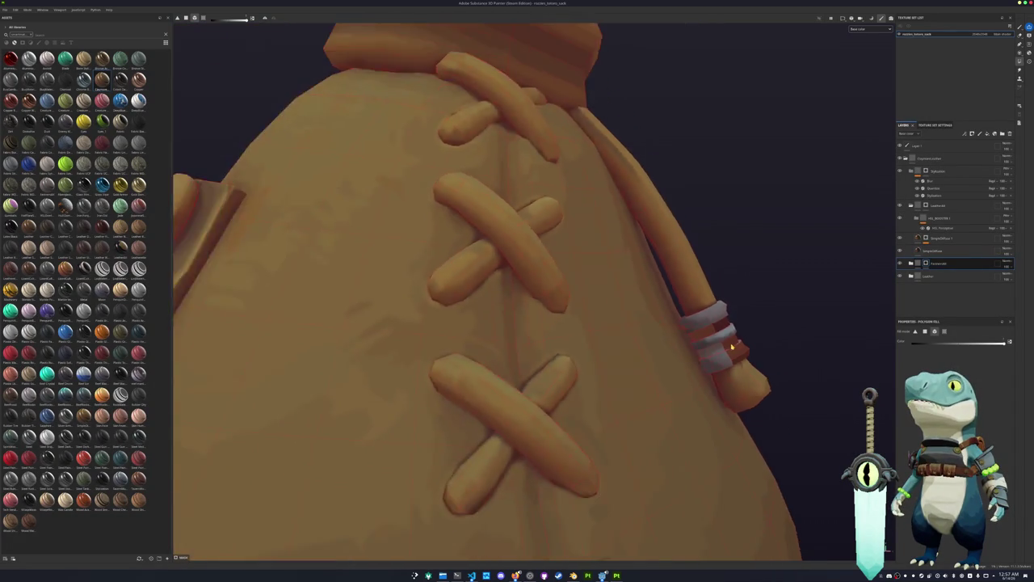
{"action": "scroll", "coordinate": [607, 321], "scroll_direction": "down", "scroll_amount": 2}
{"action": "scroll", "coordinate": [659, 325], "scroll_direction": "down", "scroll_amount": 2}
{"action": "scroll", "coordinate": [665, 346], "scroll_direction": "down", "scroll_amount": 3}
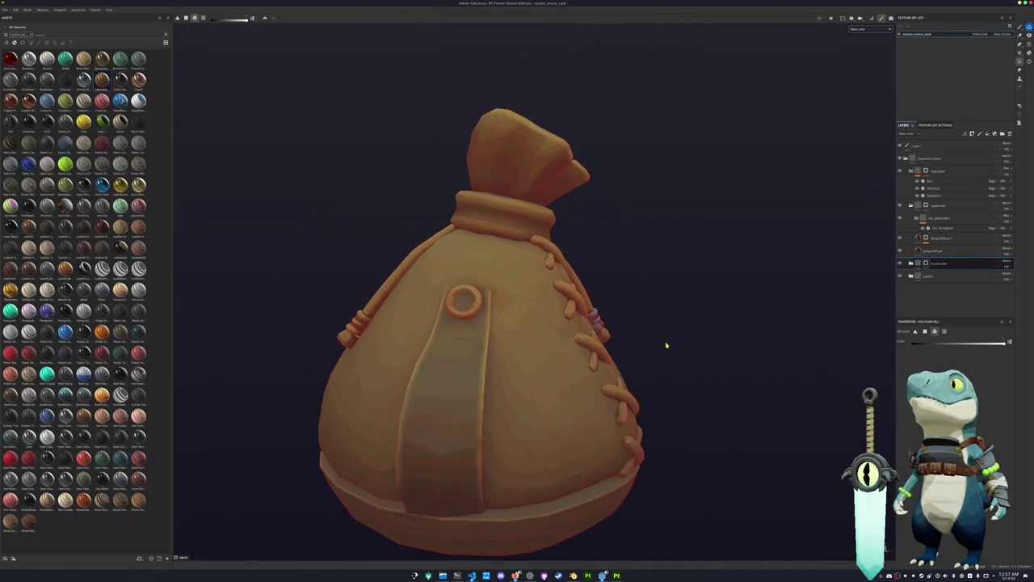
Step: Back in Blender, put the sack mesh into Edit Mode
{"action": "key", "text": "alt+Tab"}
{"action": "key", "text": "Tab"}
{"action": "scroll", "coordinate": [610, 246], "scroll_direction": "up", "scroll_amount": 3}
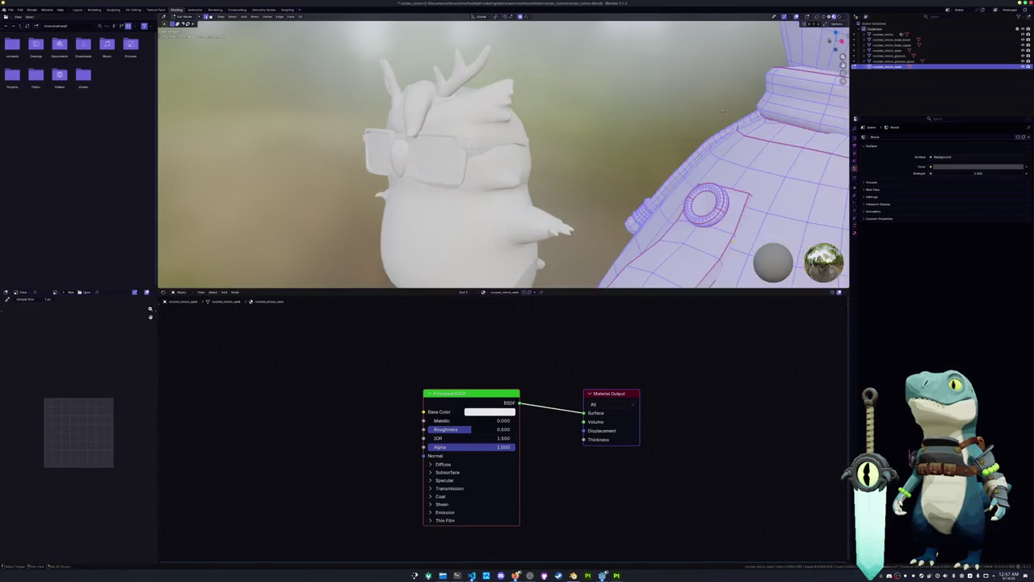
Step: In the UV Editing workspace, frame the sack and select its whole side strap
{"action": "scroll", "coordinate": [610, 246], "scroll_direction": "up", "scroll_amount": 3}
{"action": "scroll", "coordinate": [610, 247], "scroll_direction": "up", "scroll_amount": 2}
{"action": "scroll", "coordinate": [501, 162], "scroll_direction": "down", "scroll_amount": 3}
{"action": "left_click", "coordinate": [132, 9]}
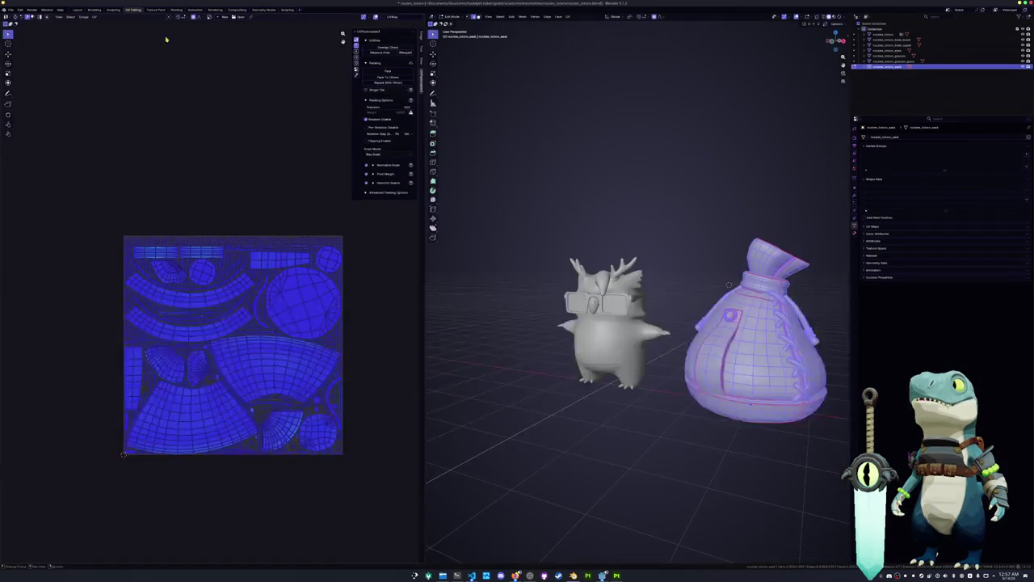
{"action": "scroll", "coordinate": [737, 360], "scroll_direction": "up", "scroll_amount": 4}
{"action": "key", "text": "KP_Decimal"}
{"action": "mouse_move", "coordinate": [738, 360]}
{"action": "middle_mouse_down"}
{"action": "mouse_move", "coordinate": [489, 140]}
{"action": "mouse_move", "coordinate": [591, 275]}
{"action": "mouse_move", "coordinate": [580, 163]}
{"action": "middle_mouse_up"}
{"action": "key", "text": "alt+a"}
{"action": "scroll", "coordinate": [591, 275], "scroll_direction": "down", "scroll_amount": 3}
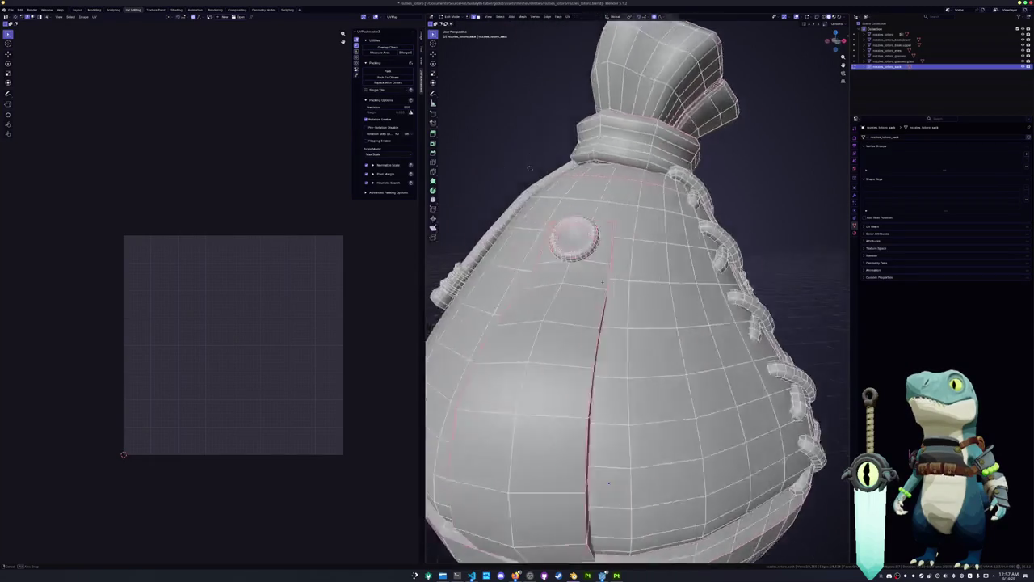
{"action": "scroll", "coordinate": [580, 163], "scroll_direction": "up", "scroll_amount": 3}
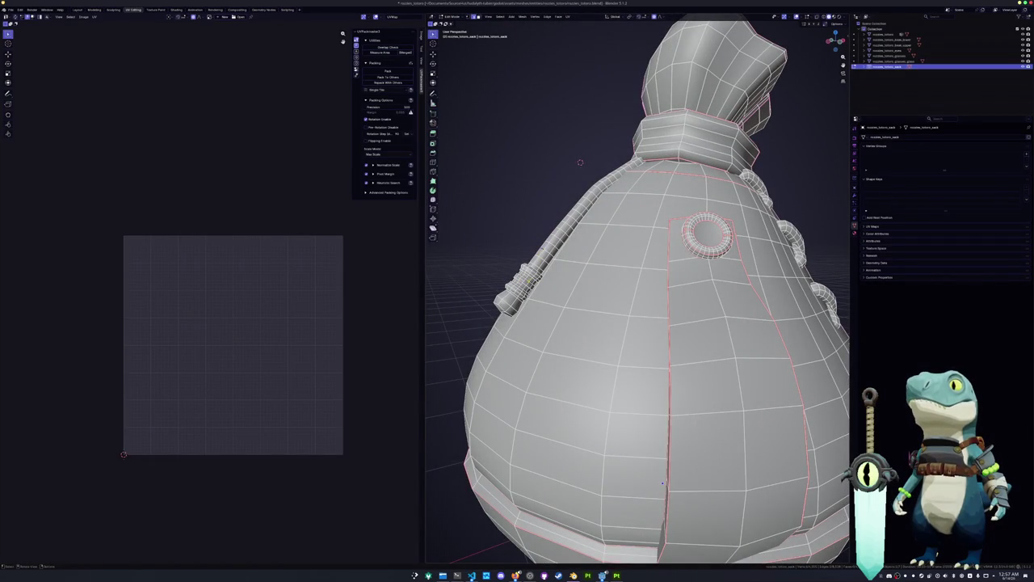
{"action": "middle_click_drag", "start_coordinate": [525, 286], "coordinate": [503, 252]}
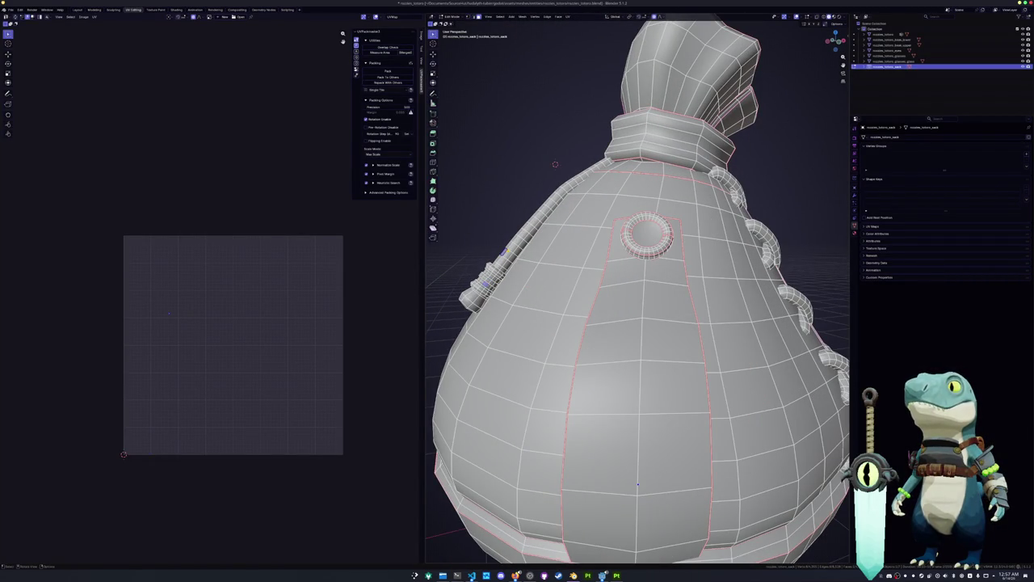
{"action": "middle_click_drag", "start_coordinate": [638, 485], "coordinate": [522, 446]}
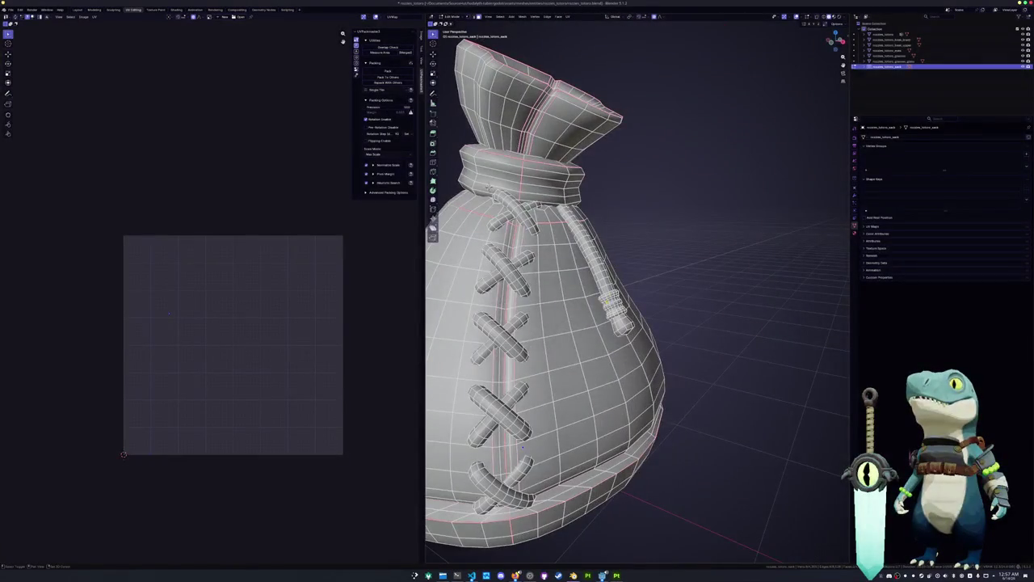
{"action": "key", "text": "ctrl+l"}
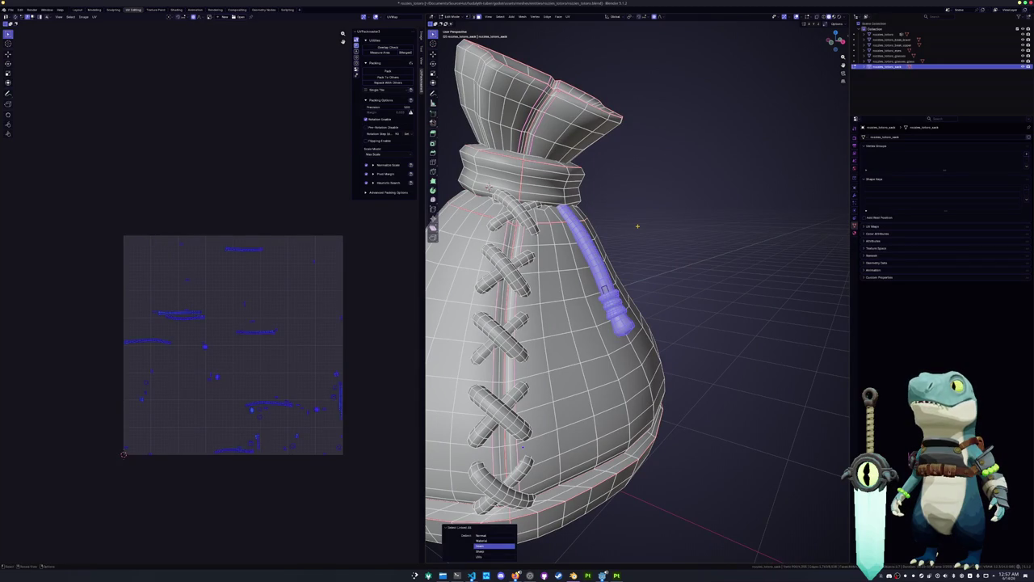
Step: Smart UV Project the strap, then pack all the sack's UV islands with UVPackmaster
{"action": "left_click", "coordinate": [568, 16]}
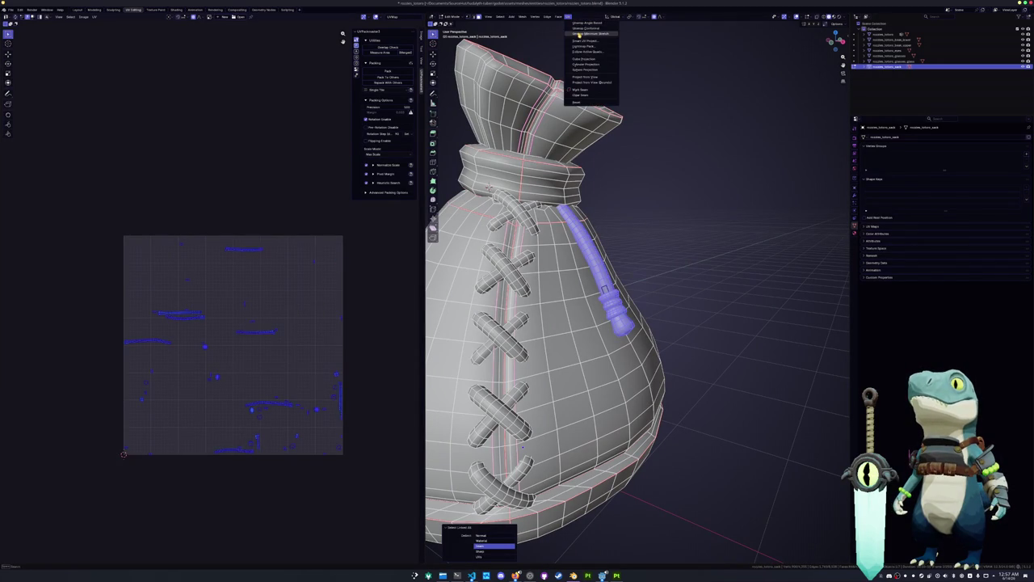
{"action": "left_click", "coordinate": [581, 42]}
{"action": "left_click", "coordinate": [569, 93]}
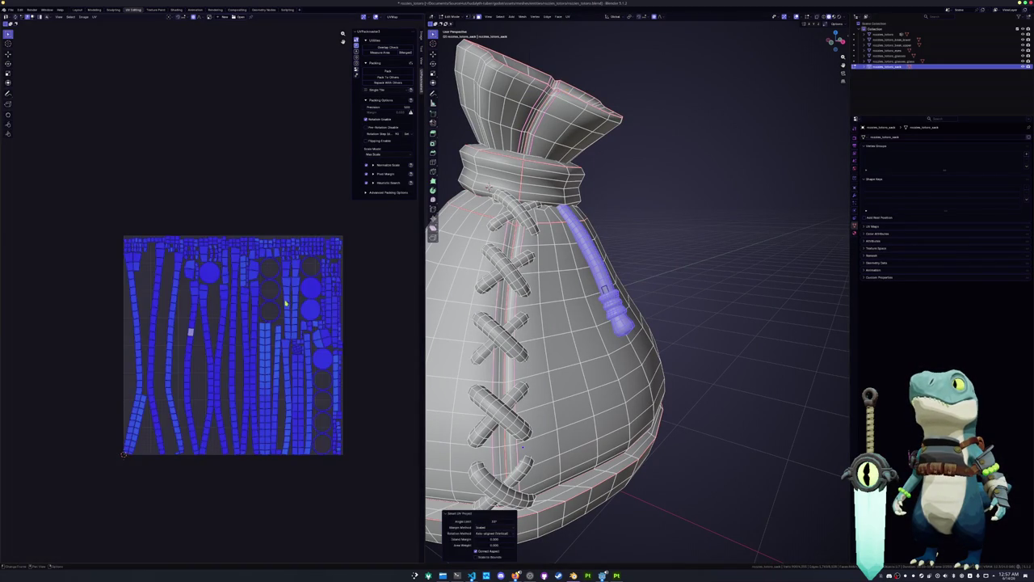
{"action": "key", "text": "a"}
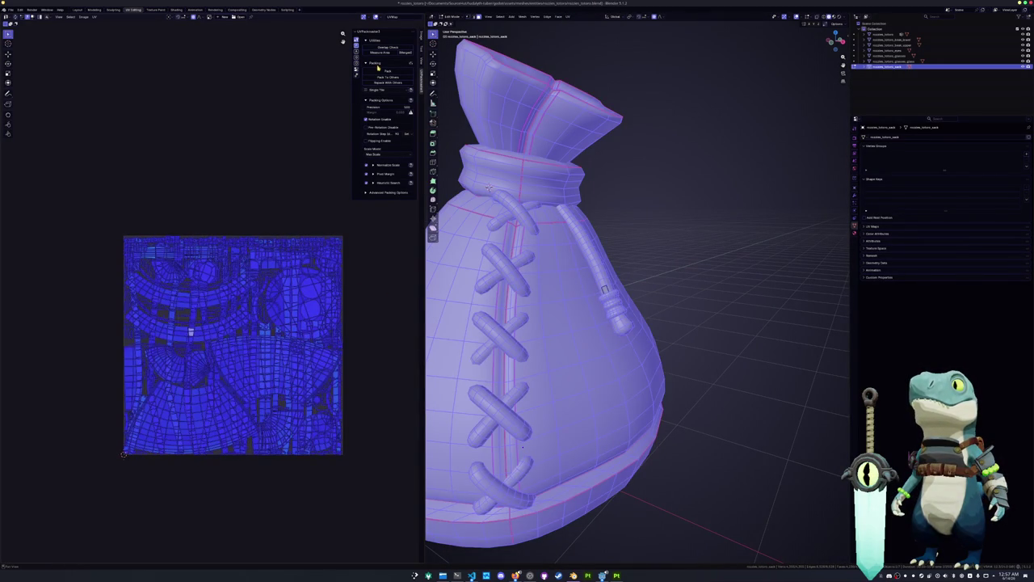
{"action": "left_click", "coordinate": [387, 74]}
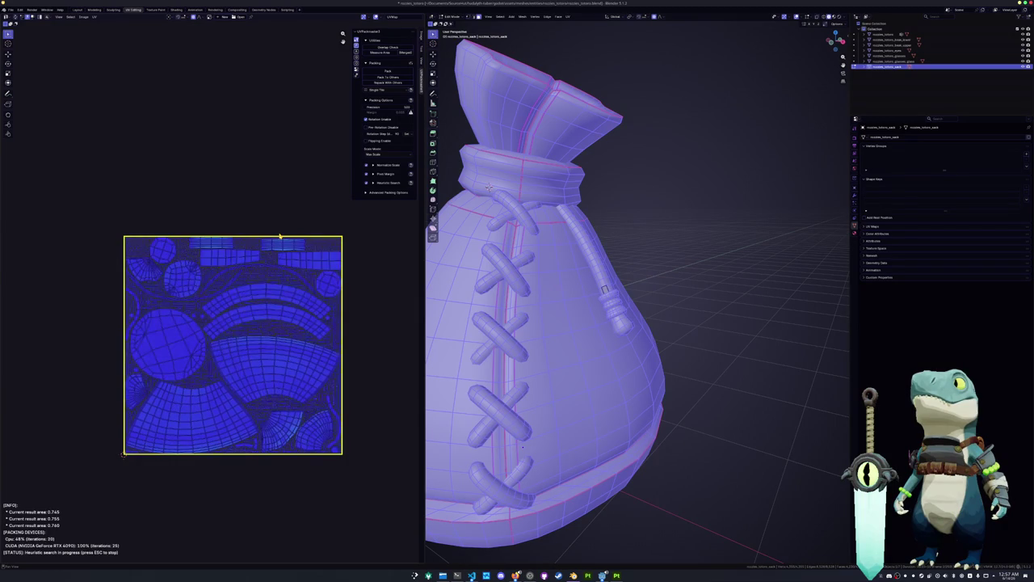
Step: Export the sack as FBX, overwriting rozzlee_totoro_sack.fbx
{"action": "key", "text": "Tab"}
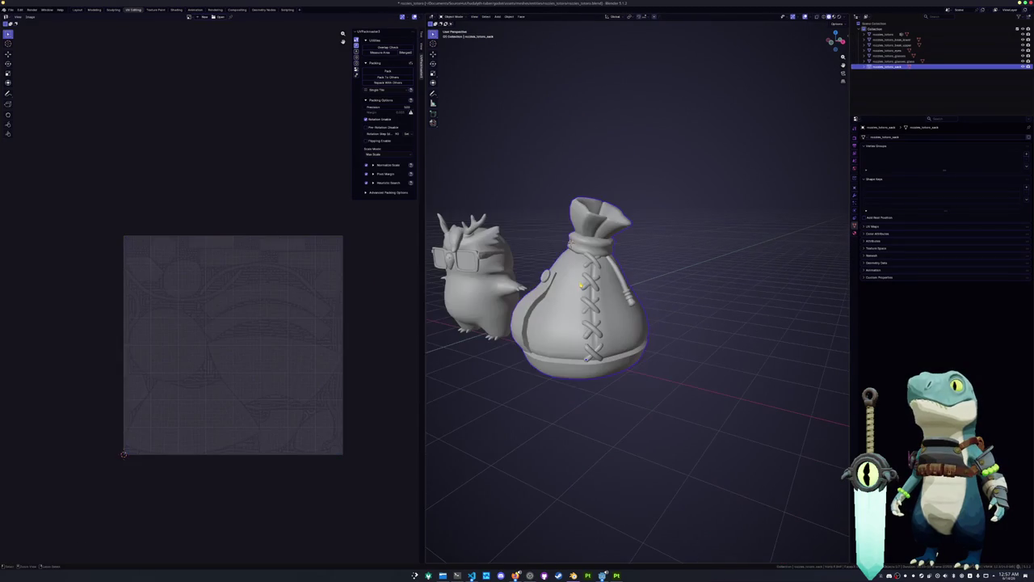
{"action": "left_click", "coordinate": [10, 10]}
{"action": "mouse_move", "coordinate": [21, 97]}
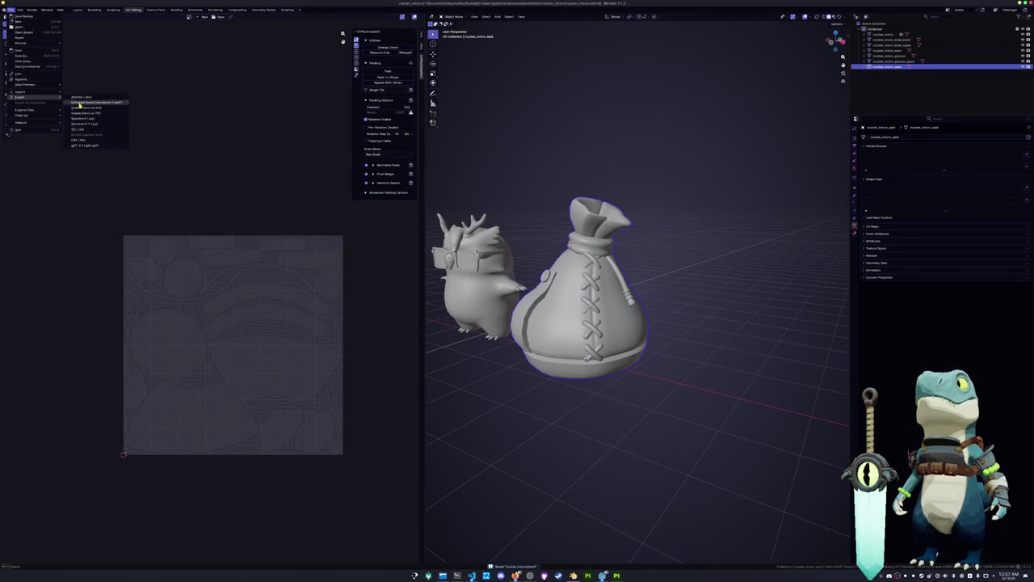
{"action": "left_click", "coordinate": [86, 143]}
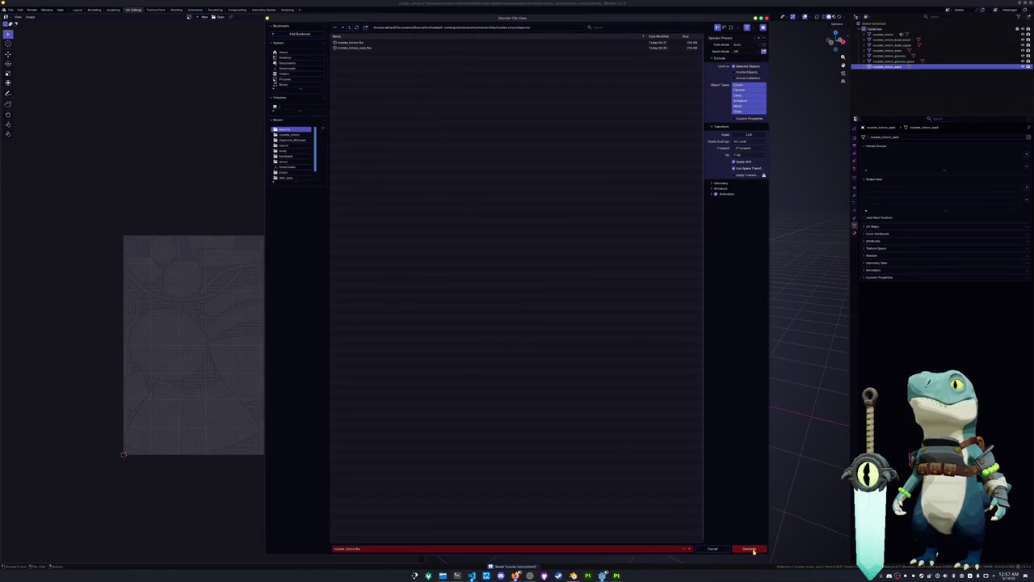
{"action": "left_click", "coordinate": [380, 47]}
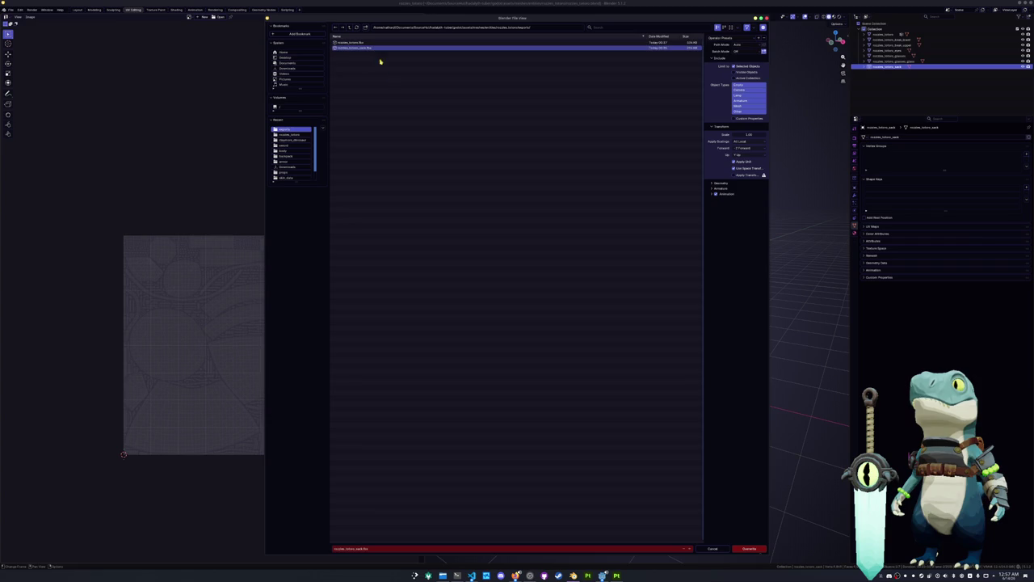
{"action": "left_click", "coordinate": [750, 549]}
{"action": "left_click", "coordinate": [616, 575]}
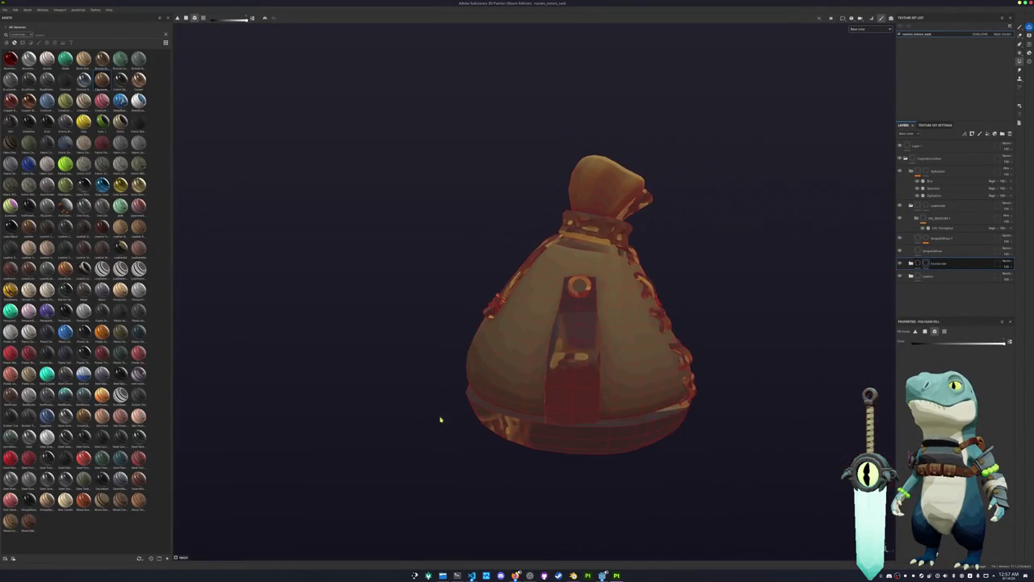
Step: Reload the updated sack mesh, rebake its mesh maps and return to painting
{"action": "key", "text": "ctrl+shift+b"}
{"action": "left_click", "coordinate": [450, 548]}
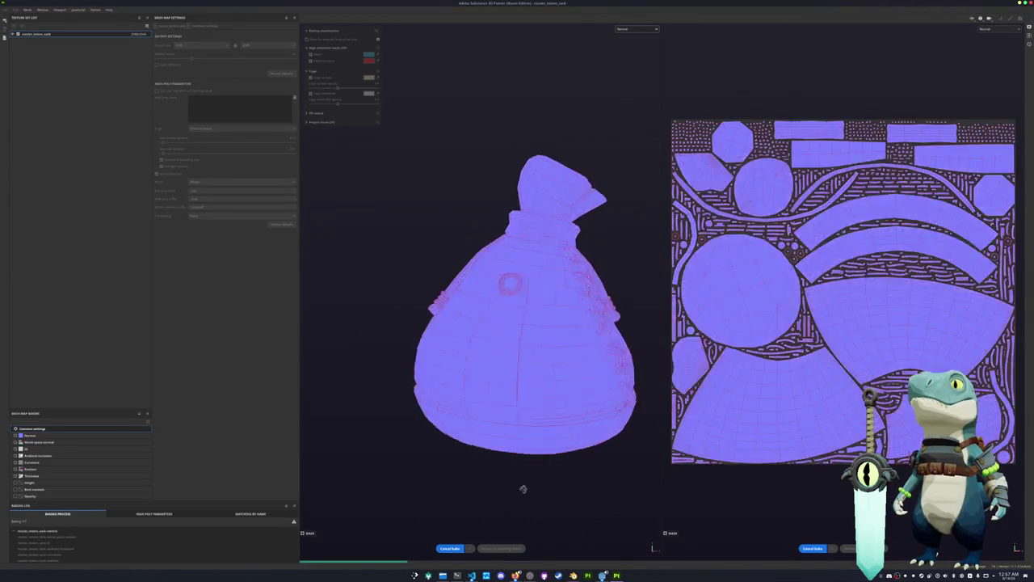
{"action": "left_click", "coordinate": [508, 549]}
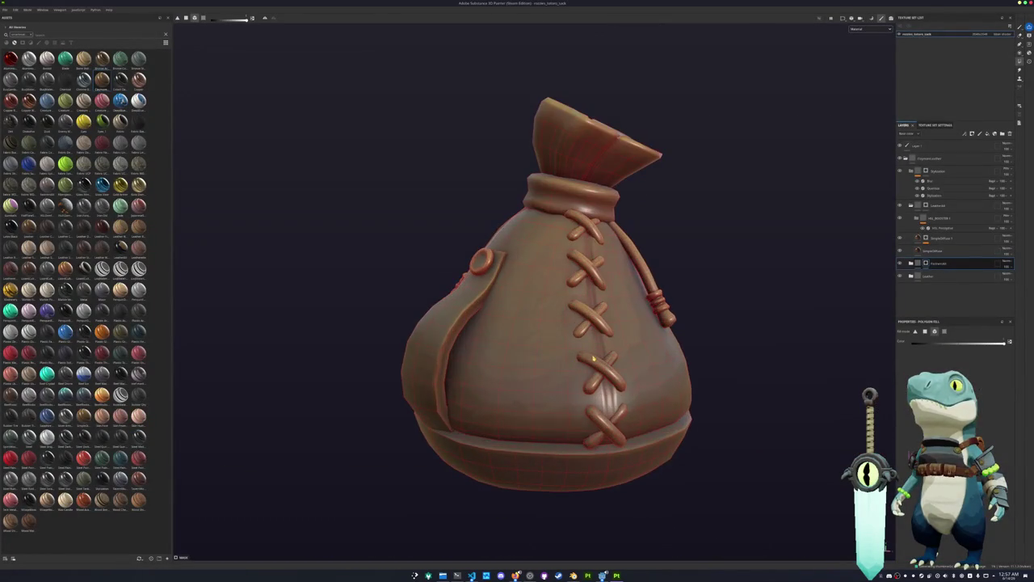
Step: Display the sack in Base color only and orbit to its other side
{"action": "left_click", "coordinate": [868, 29]}
{"action": "left_click", "coordinate": [865, 52]}
{"action": "scroll", "coordinate": [805, 198], "scroll_direction": "up", "scroll_amount": 3}
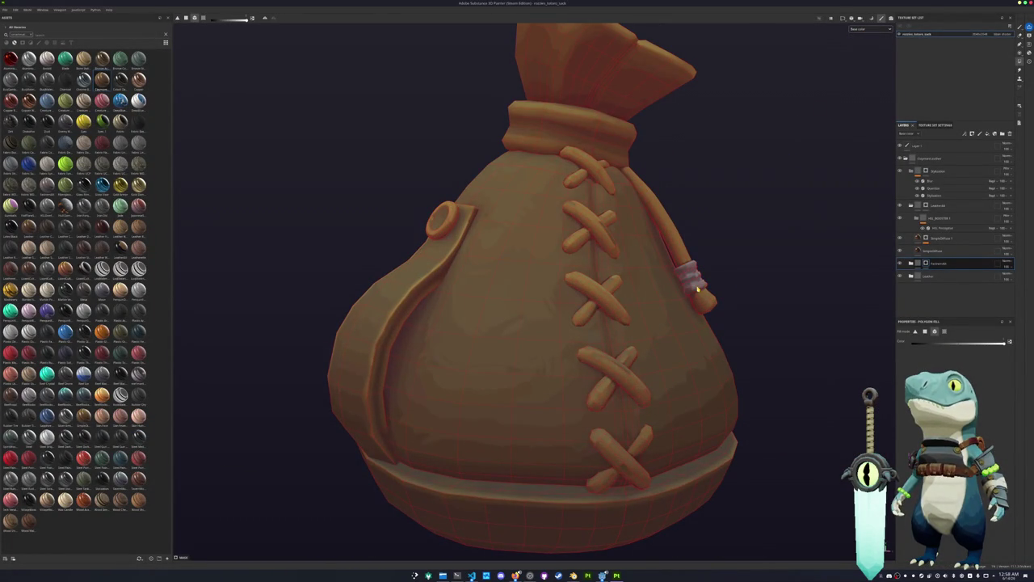
{"action": "mouse_move", "coordinate": [445, 223]}
{"action": "left_mouse_down", "text": "alt"}
{"action": "mouse_move", "coordinate": [674, 259]}
{"action": "mouse_move", "coordinate": [393, 258]}
{"action": "mouse_move", "coordinate": [436, 281]}
{"action": "mouse_move", "coordinate": [709, 256]}
{"action": "mouse_move", "coordinate": [886, 256]}
{"action": "left_mouse_up", "text": "alt"}
{"action": "scroll", "coordinate": [674, 259], "scroll_direction": "down", "scroll_amount": 2}
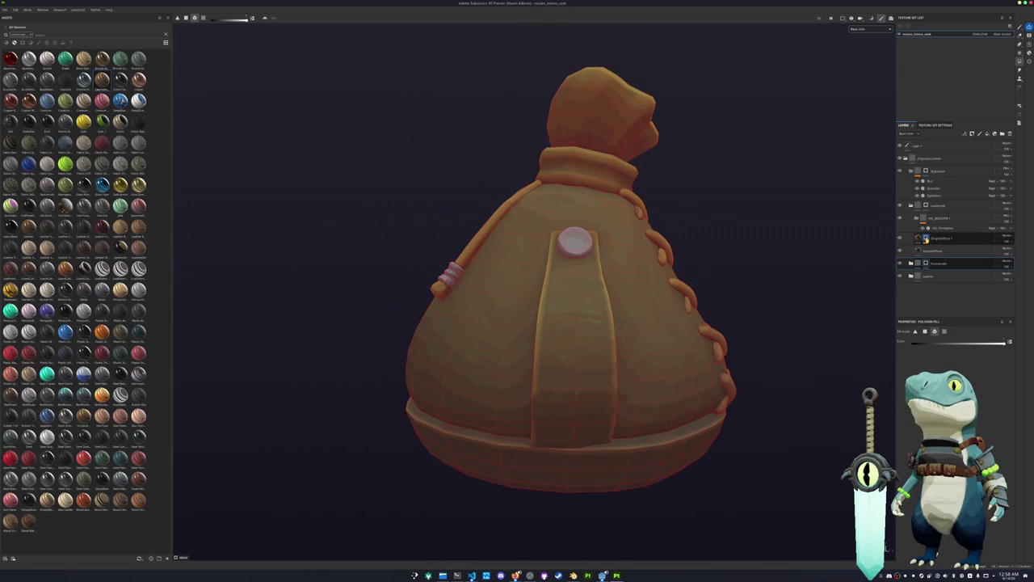
Step: Expand the Leather folder and give SimpleDiffuse 1 a black mask with Polygon Fill
{"action": "left_click", "coordinate": [911, 239]}
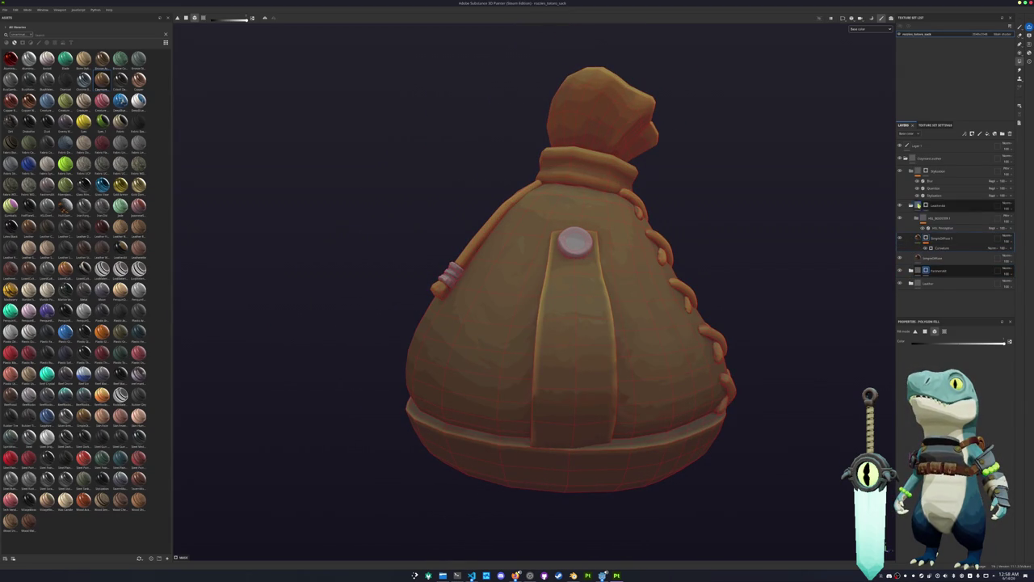
{"action": "left_click", "coordinate": [929, 258]}
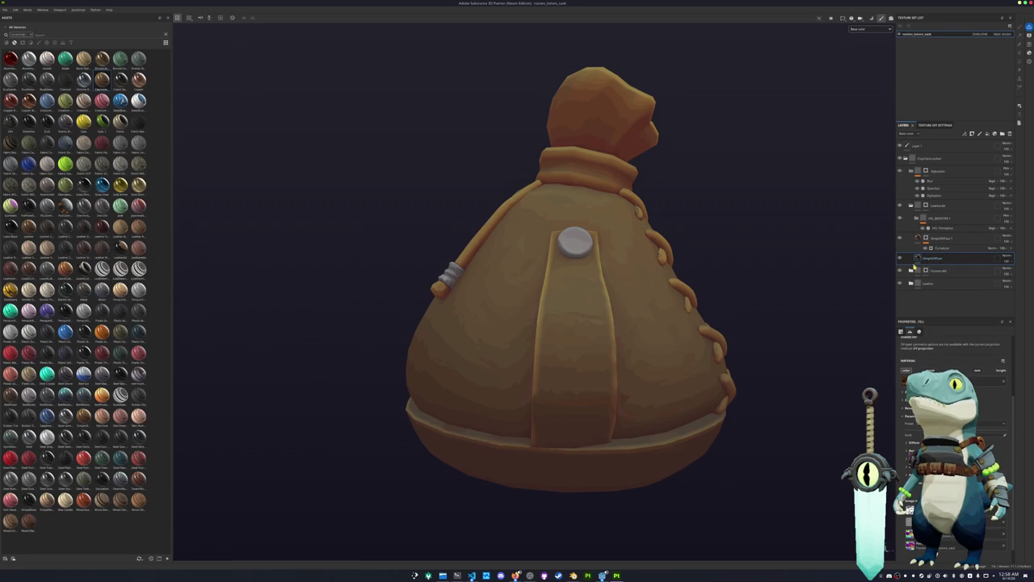
{"action": "left_click", "coordinate": [910, 283]}
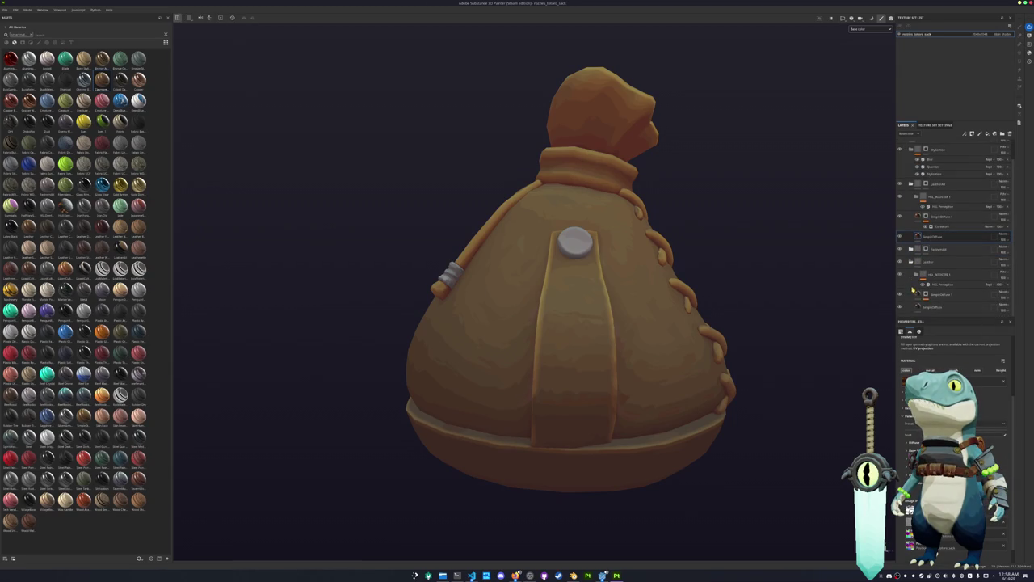
{"action": "left_click", "coordinate": [930, 296]}
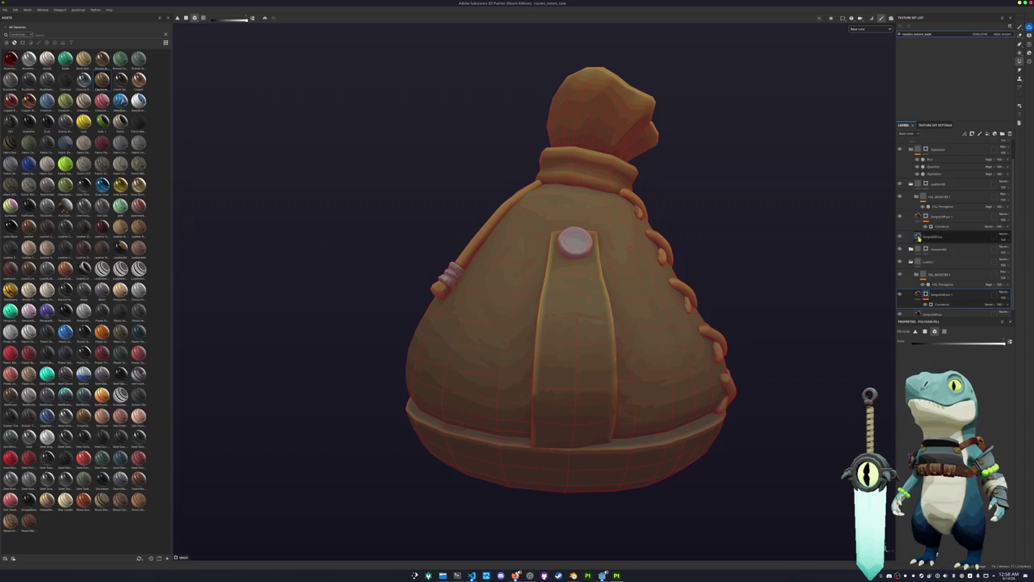
{"action": "left_click", "coordinate": [926, 185]}
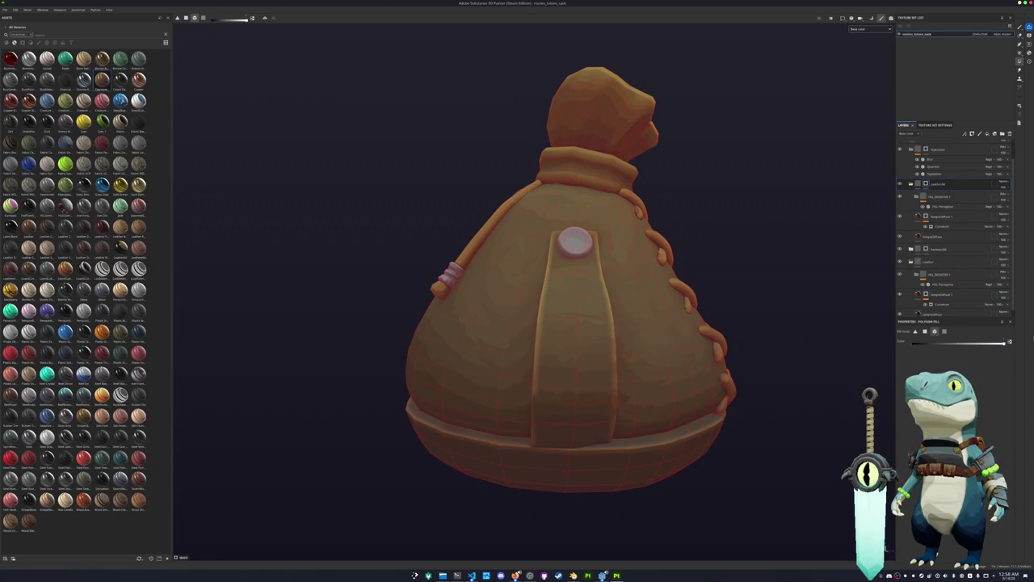
{"action": "left_click_drag", "start_coordinate": [817, 327], "coordinate": [681, 341], "text": "alt"}
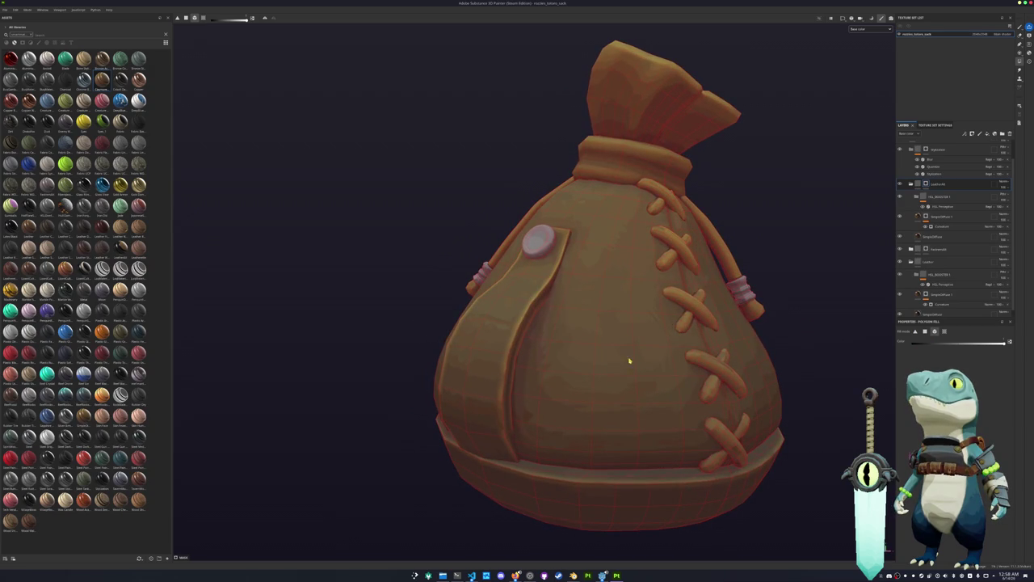
Step: Switch polygon fill to UV chunk mode and fill the bag's top into the mask
{"action": "left_click", "coordinate": [924, 332]}
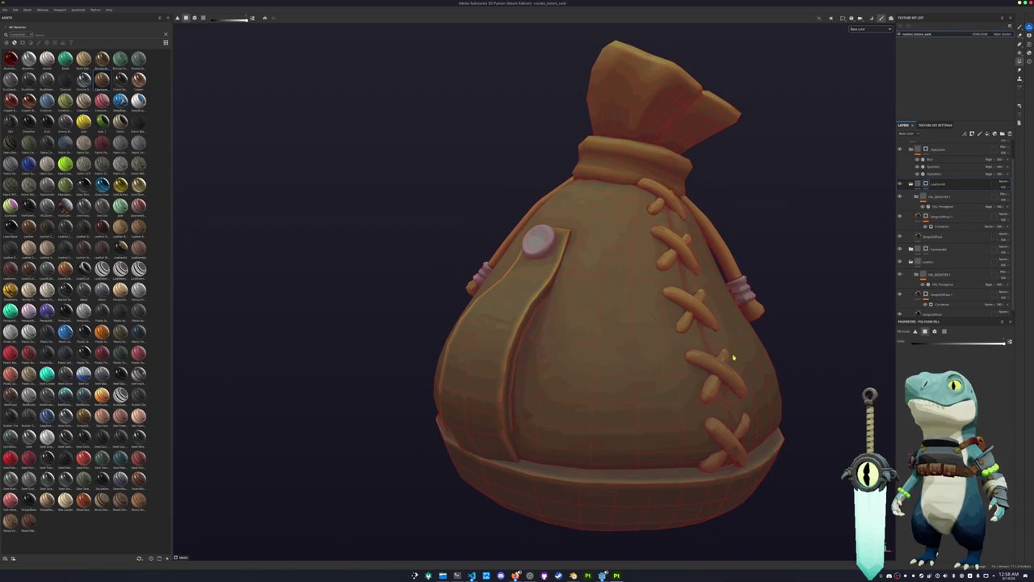
{"action": "scroll", "coordinate": [613, 393], "scroll_direction": "down", "scroll_amount": 2}
{"action": "left_click", "coordinate": [945, 331]}
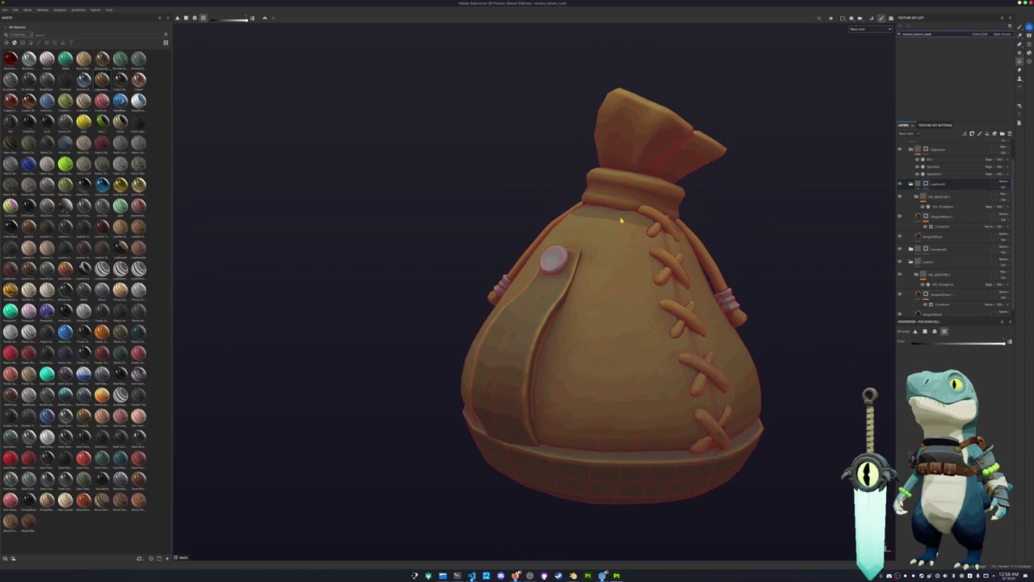
{"action": "left_click_drag", "start_coordinate": [621, 219], "coordinate": [672, 288], "text": "alt"}
{"action": "left_click_drag", "start_coordinate": [733, 130], "coordinate": [530, 53]}
Step: Switch polygon fill to mesh mode and fill the lacing stitches into the mask
{"action": "mouse_move", "coordinate": [760, 260]}
{"action": "left_mouse_down", "text": "alt"}
{"action": "mouse_move", "coordinate": [648, 274]}
{"action": "mouse_move", "coordinate": [727, 291]}
{"action": "left_mouse_up", "text": "alt"}
{"action": "scroll", "coordinate": [684, 280], "scroll_direction": "up", "scroll_amount": 3}
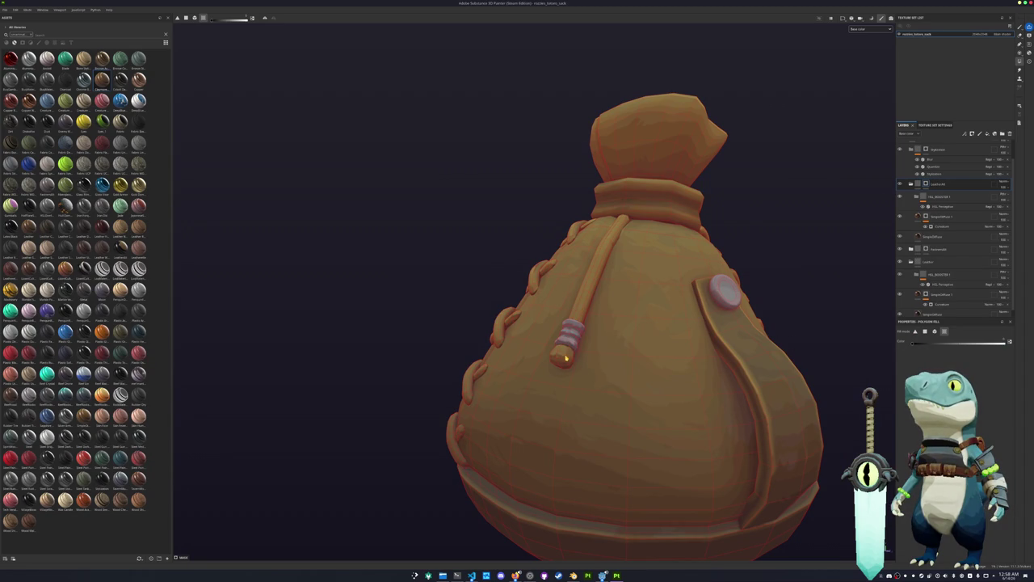
{"action": "left_click", "coordinate": [935, 332]}
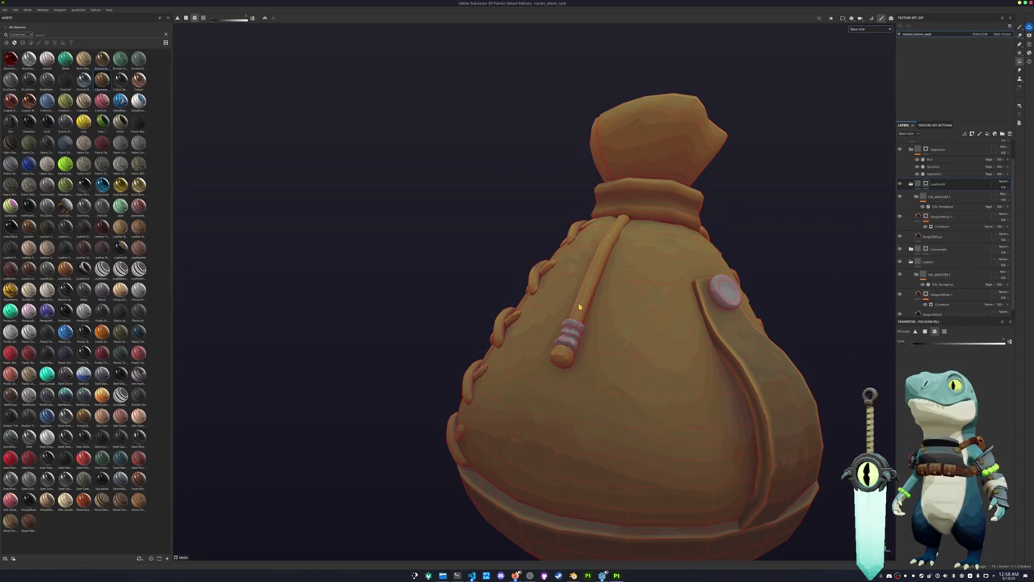
{"action": "left_click_drag", "start_coordinate": [720, 301], "coordinate": [774, 252], "text": "alt"}
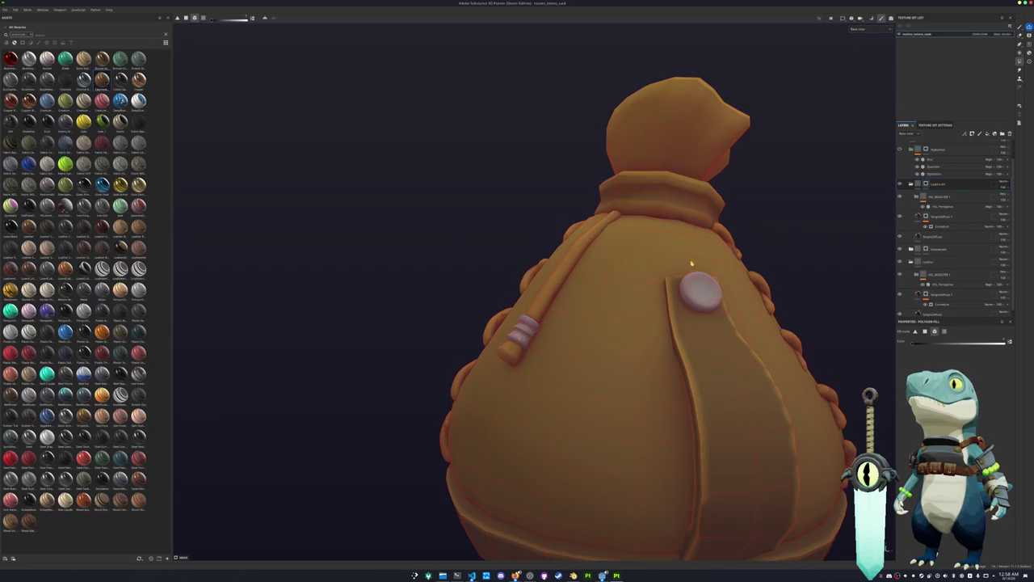
{"action": "left_click_drag", "start_coordinate": [545, 302], "coordinate": [564, 299], "text": "alt"}
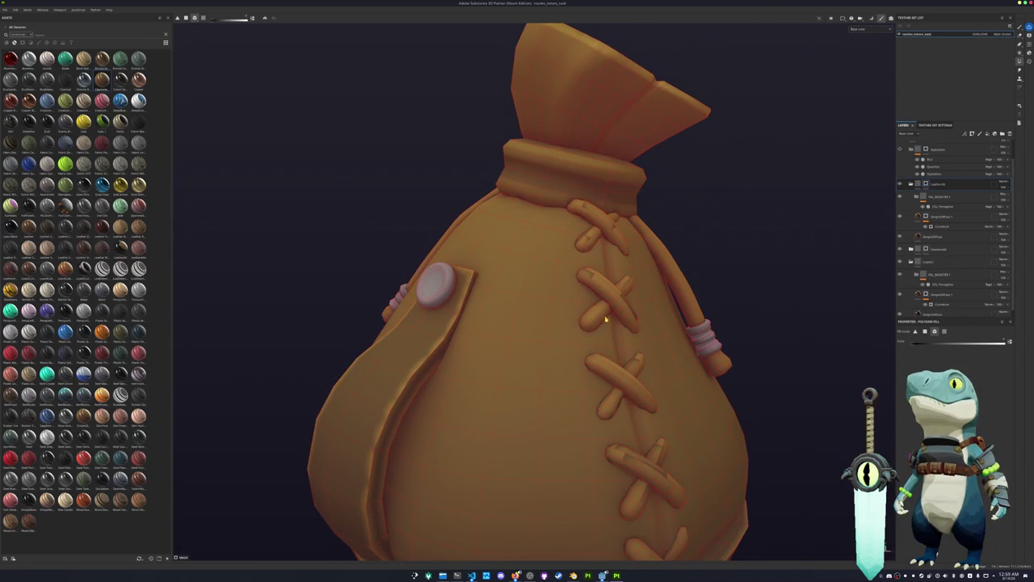
{"action": "scroll", "coordinate": [643, 329], "scroll_direction": "down", "scroll_amount": 2}
{"action": "scroll", "coordinate": [630, 337], "scroll_direction": "down", "scroll_amount": 2}
{"action": "scroll", "coordinate": [623, 346], "scroll_direction": "down", "scroll_amount": 2}
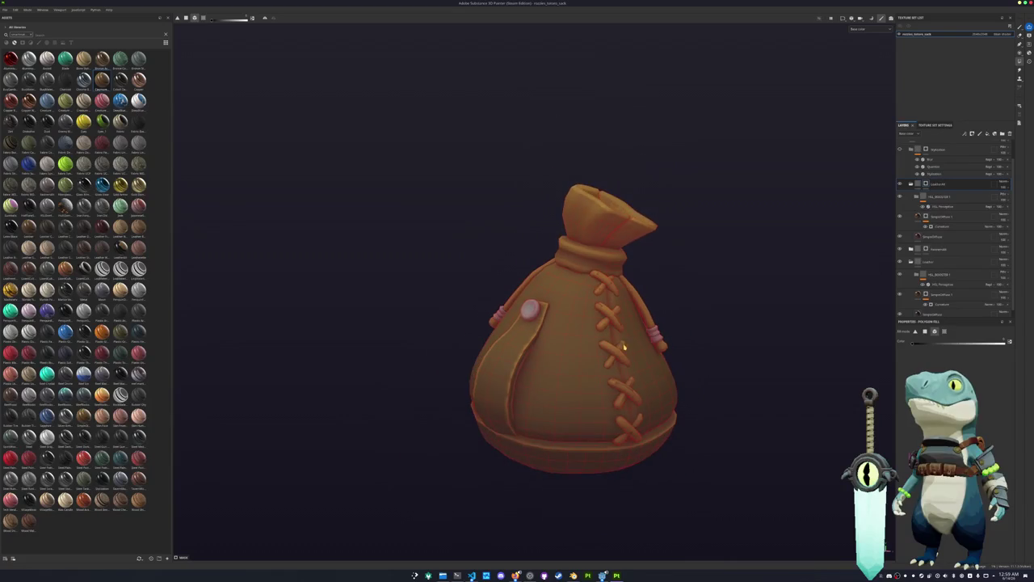
{"action": "scroll", "coordinate": [671, 372], "scroll_direction": "up", "scroll_amount": 5}
{"action": "left_click_drag", "start_coordinate": [670, 416], "coordinate": [538, 272]}
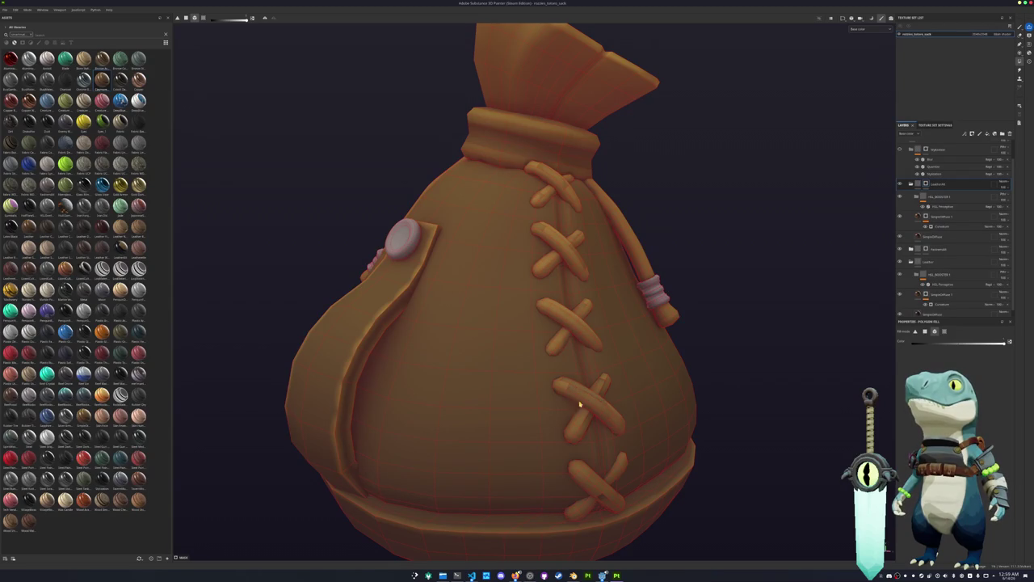
Step: Rectangle-fill the rest of the bag's top and upper area into the mask
{"action": "scroll", "coordinate": [617, 473], "scroll_direction": "down", "scroll_amount": 5}
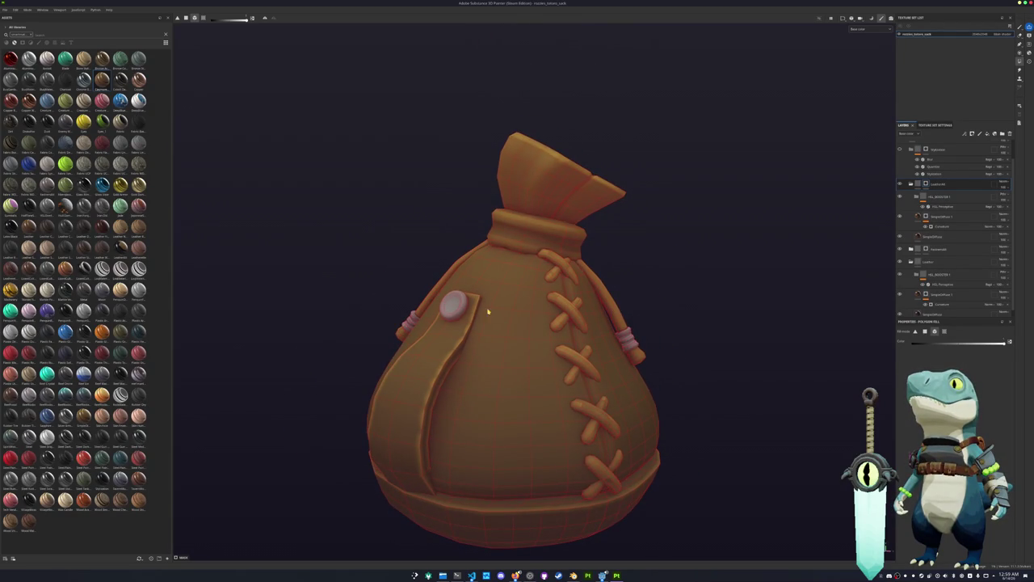
{"action": "left_click_drag", "start_coordinate": [488, 311], "coordinate": [576, 309], "text": "alt"}
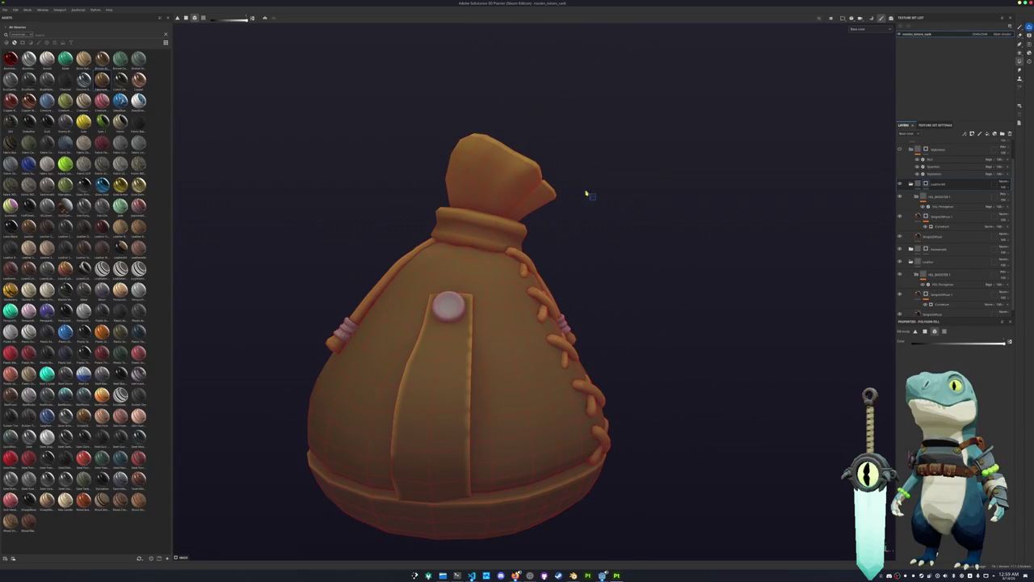
{"action": "left_click_drag", "start_coordinate": [479, 150], "coordinate": [525, 152], "text": "alt"}
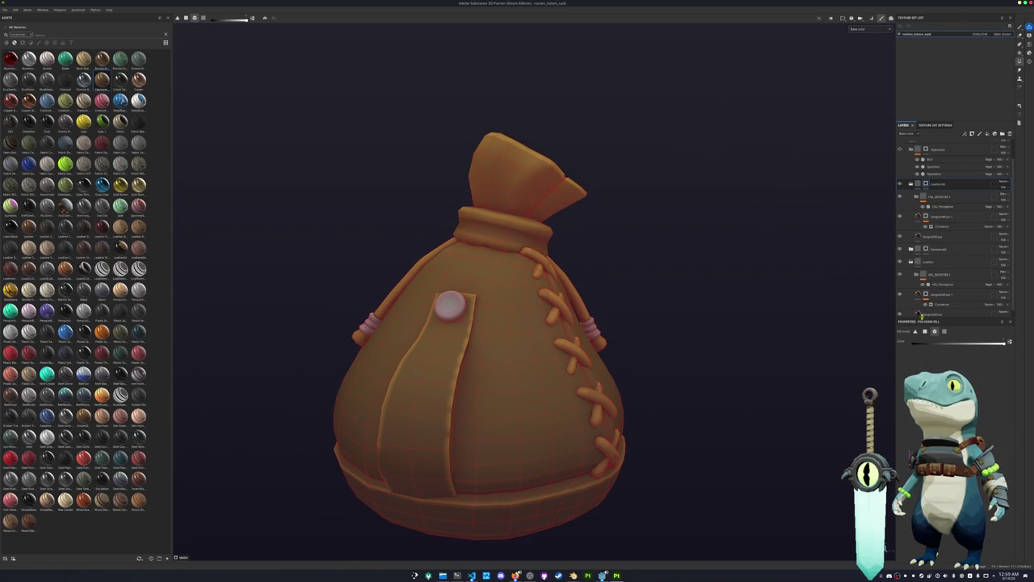
{"action": "left_click_drag", "start_coordinate": [457, 110], "coordinate": [596, 196]}
{"action": "scroll", "coordinate": [557, 248], "scroll_direction": "down", "scroll_amount": 1}
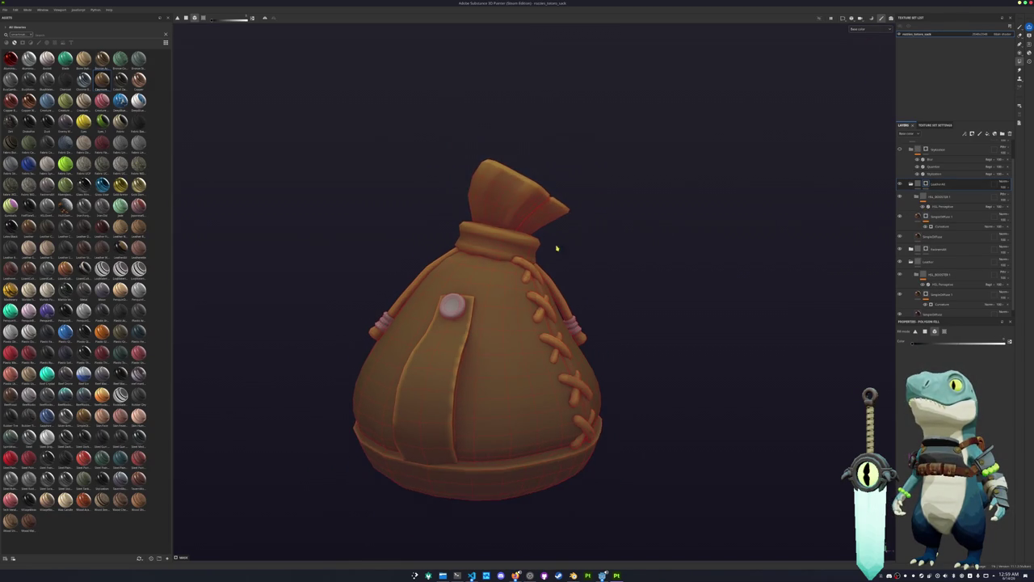
{"action": "scroll", "coordinate": [505, 346], "scroll_direction": "down", "scroll_amount": 2}
{"action": "left_click_drag", "start_coordinate": [635, 478], "coordinate": [328, 152]}
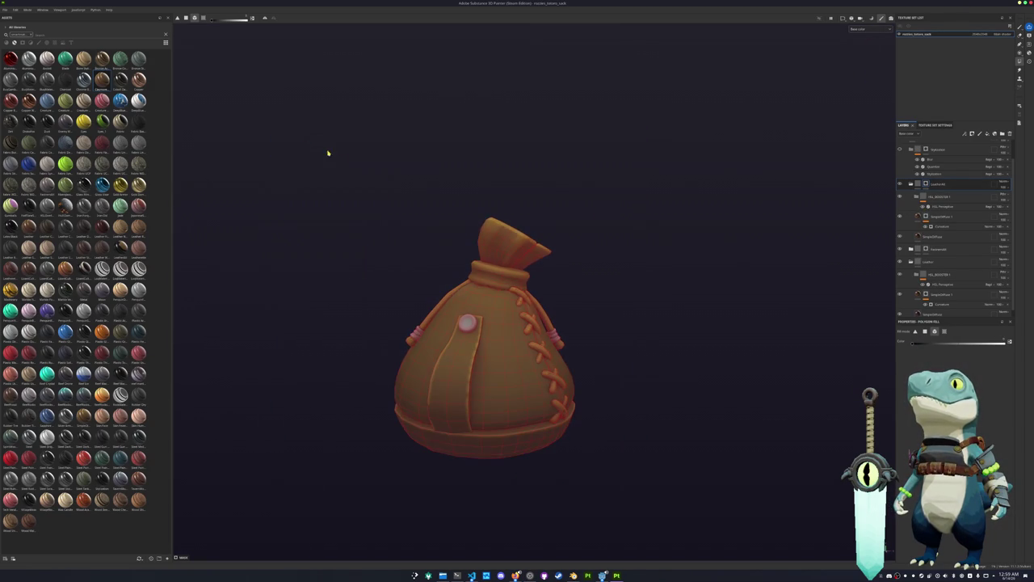
Step: Apply an option from the layer's context menu, then select the Hydration group and Leatherbit layer
{"action": "right_click", "coordinate": [931, 184]}
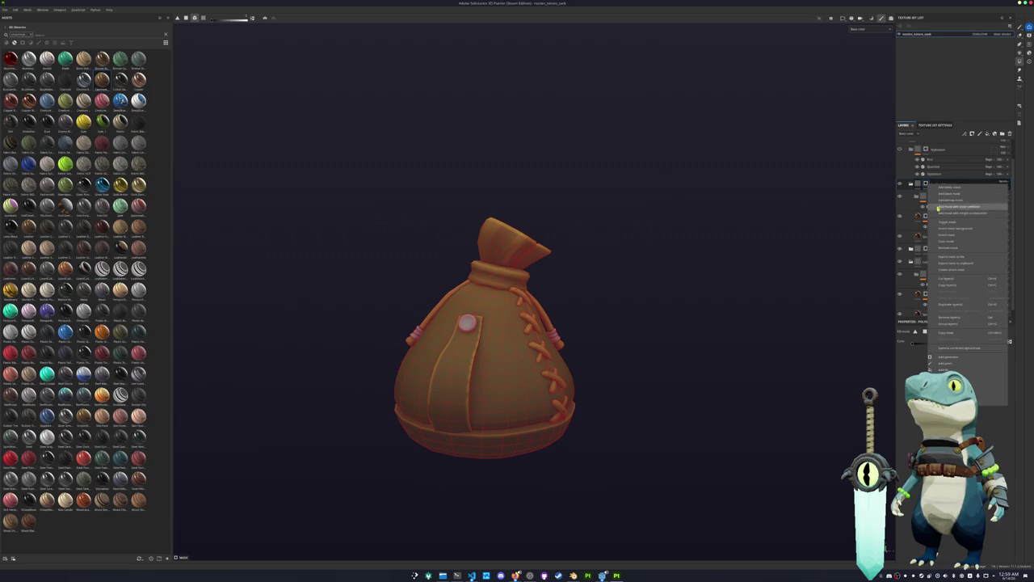
{"action": "left_click", "coordinate": [950, 244]}
{"action": "left_click", "coordinate": [919, 172]}
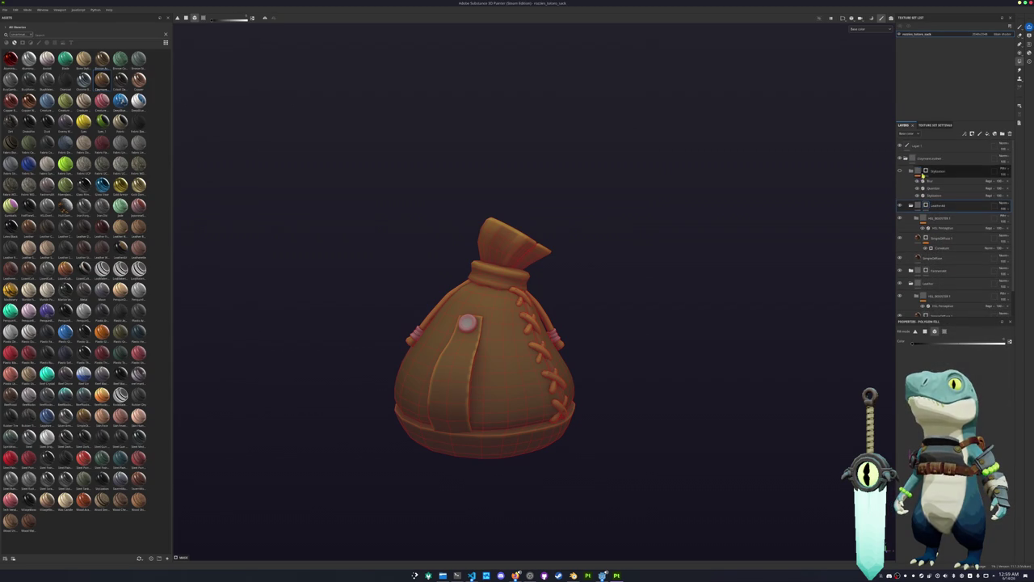
{"action": "left_click", "coordinate": [928, 208]}
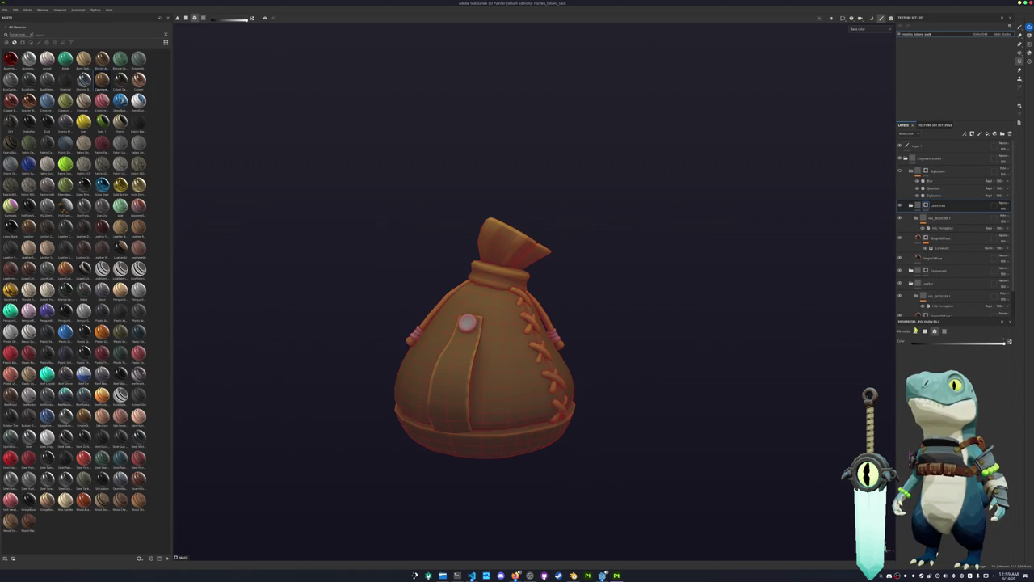
Step: Orbit around the sack to inspect the front stitches and side strap
{"action": "left_click_drag", "start_coordinate": [501, 390], "coordinate": [575, 240], "text": "alt"}
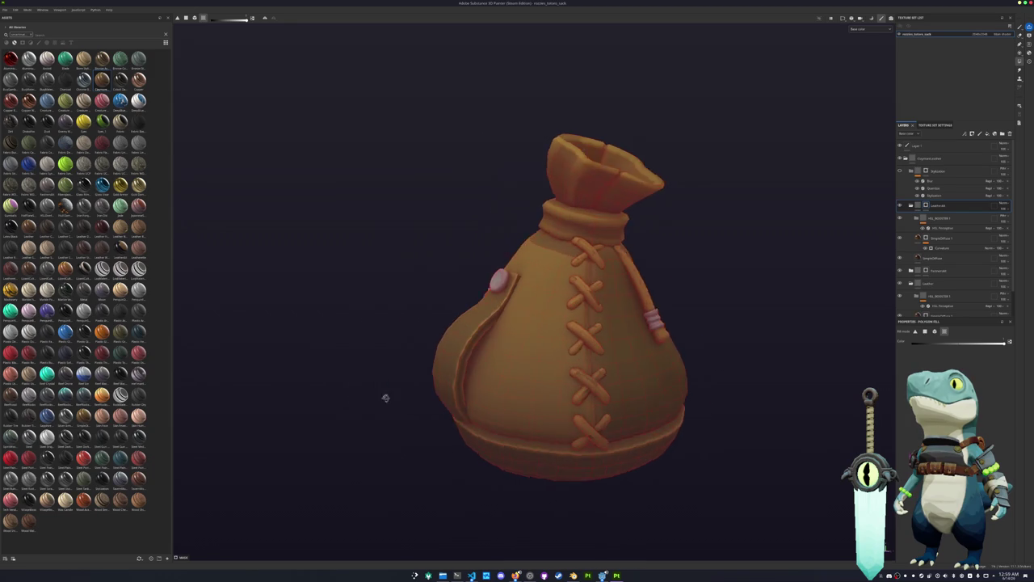
{"action": "mouse_move", "coordinate": [689, 388]}
{"action": "left_mouse_down", "text": "alt"}
{"action": "mouse_move", "coordinate": [353, 354]}
{"action": "mouse_move", "coordinate": [423, 341]}
{"action": "mouse_move", "coordinate": [600, 231]}
{"action": "mouse_move", "coordinate": [576, 207]}
{"action": "left_mouse_up", "text": "alt"}
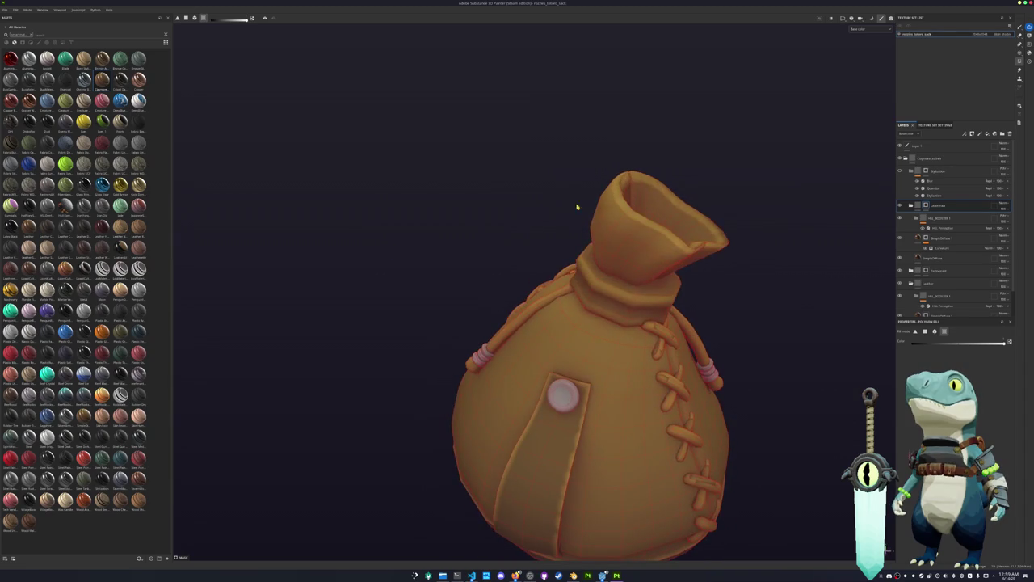
{"action": "mouse_move", "coordinate": [647, 196]}
{"action": "left_mouse_down", "text": "alt"}
{"action": "mouse_move", "coordinate": [601, 231]}
{"action": "mouse_move", "coordinate": [534, 205]}
{"action": "mouse_move", "coordinate": [672, 224]}
{"action": "mouse_move", "coordinate": [630, 227]}
{"action": "mouse_move", "coordinate": [686, 261]}
{"action": "mouse_move", "coordinate": [575, 253]}
{"action": "mouse_move", "coordinate": [670, 285]}
{"action": "left_mouse_up", "text": "alt"}
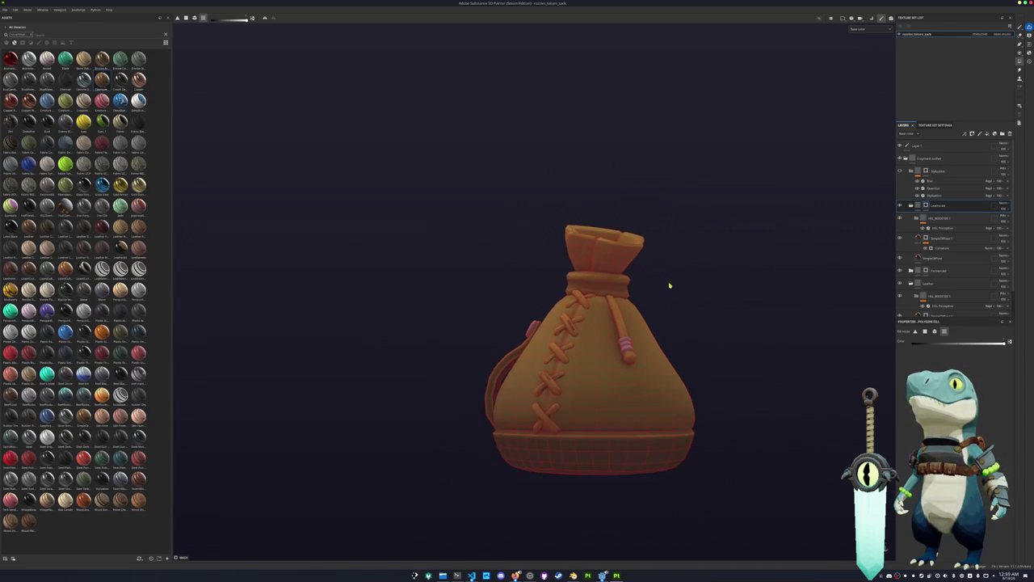
{"action": "scroll", "coordinate": [953, 242], "scroll_direction": "down", "scroll_amount": 1}
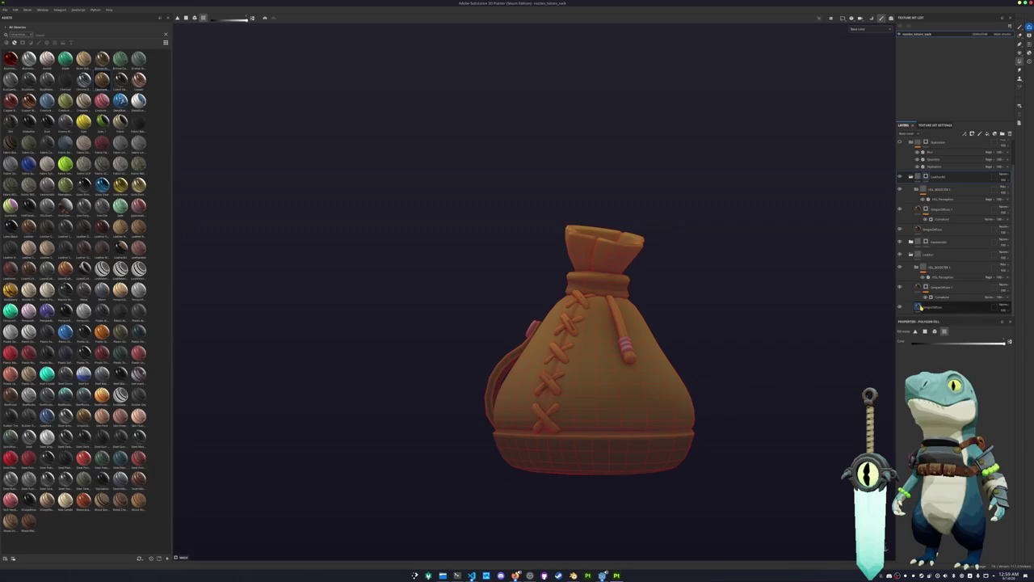
Step: Shift the bottom fill layer's diffuse colour hue toward pink-red
{"action": "left_click", "coordinate": [942, 307]}
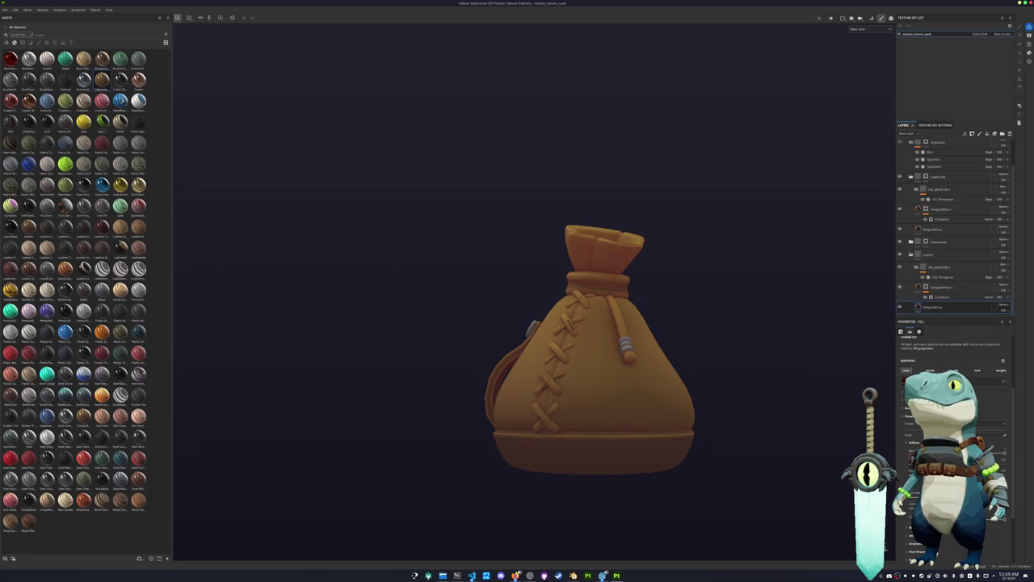
{"action": "left_click", "coordinate": [969, 452]}
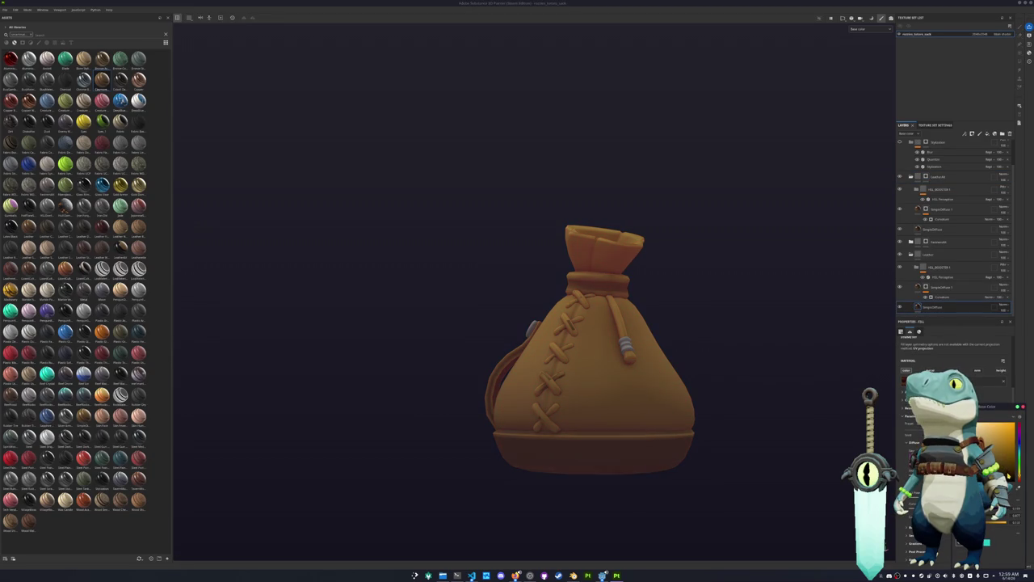
{"action": "left_click", "coordinate": [1019, 427]}
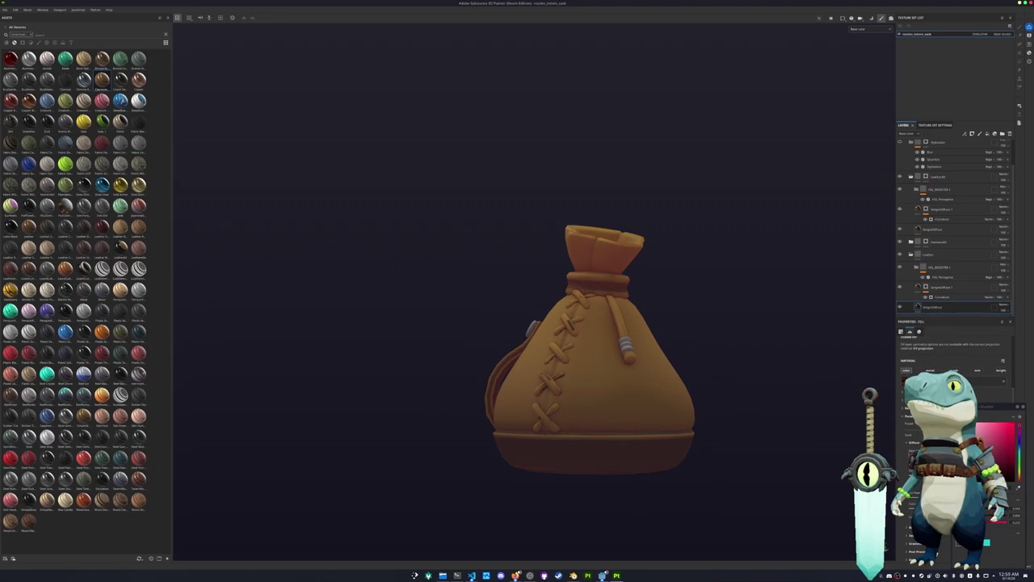
{"action": "mouse_move", "coordinate": [819, 418]}
{"action": "left_mouse_down", "text": "alt"}
{"action": "mouse_move", "coordinate": [801, 429]}
{"action": "mouse_move", "coordinate": [732, 432]}
{"action": "left_mouse_up", "text": "alt"}
{"action": "right_click_drag", "start_coordinate": [732, 432], "coordinate": [732, 377], "text": "alt"}
{"action": "middle_click_drag", "start_coordinate": [732, 377], "coordinate": [765, 344], "text": "alt"}
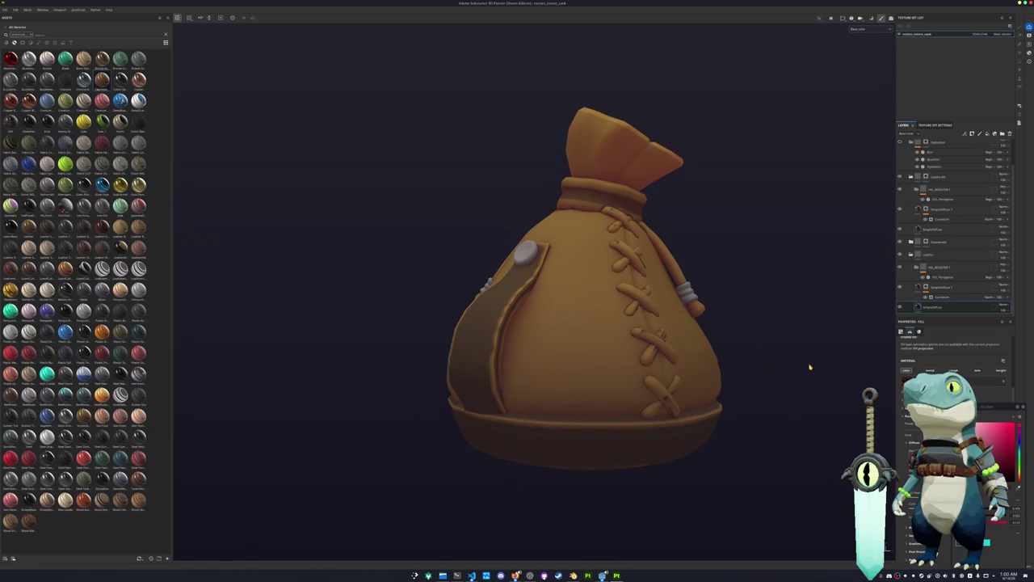
Step: Raise the texture set resolution and switch to mesh map baking mode
{"action": "left_click", "coordinate": [981, 34]}
{"action": "left_click", "coordinate": [989, 71]}
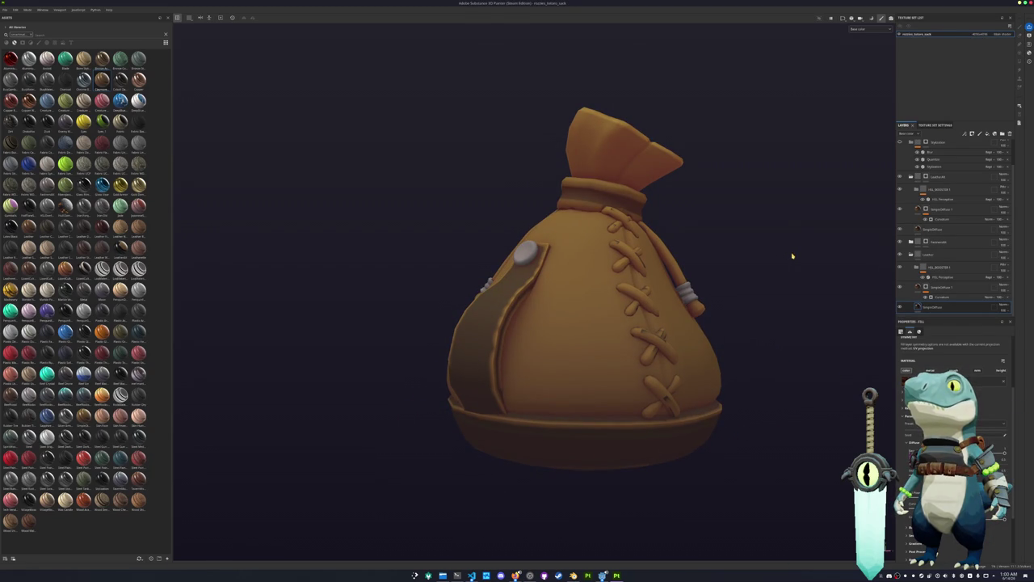
{"action": "mouse_move", "coordinate": [793, 255]}
{"action": "left_mouse_down", "text": "alt"}
{"action": "mouse_move", "coordinate": [783, 358]}
{"action": "mouse_move", "coordinate": [811, 275]}
{"action": "left_mouse_up", "text": "alt"}
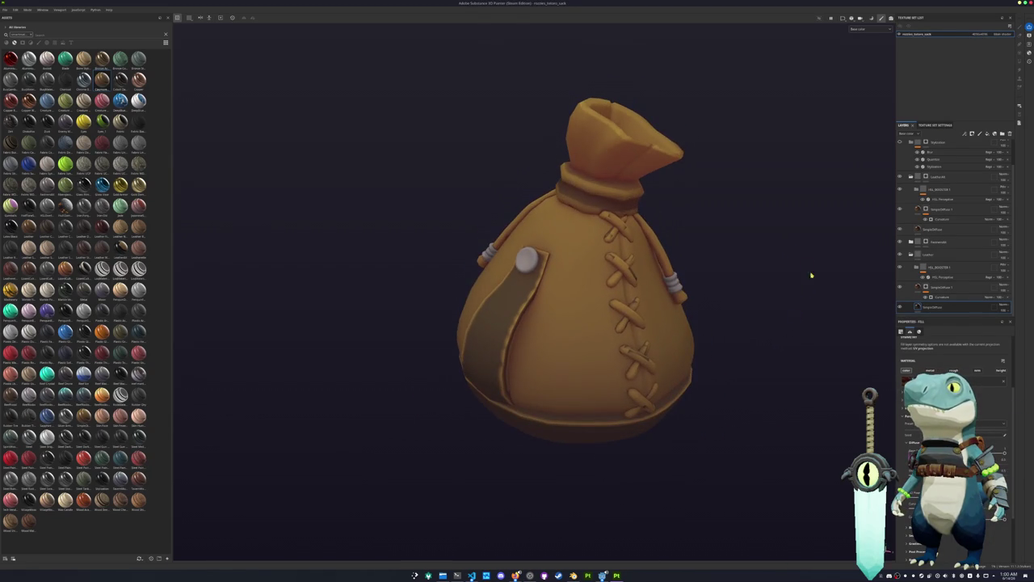
{"action": "key", "text": "ctrl+shift+b"}
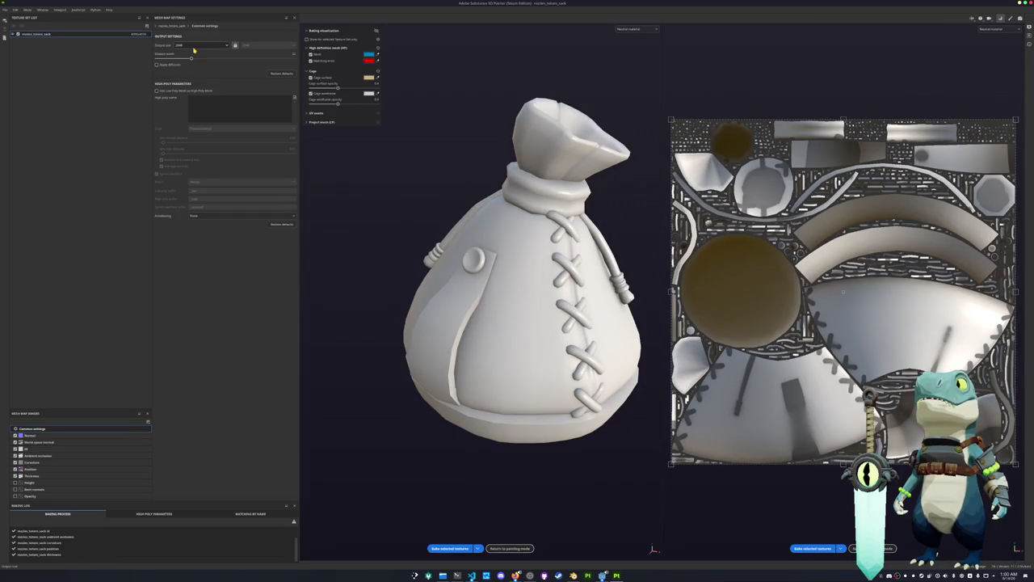
Step: Bake the sack's mesh maps at 4096 output size and return to painting
{"action": "left_click", "coordinate": [195, 47]}
{"action": "left_click", "coordinate": [193, 96]}
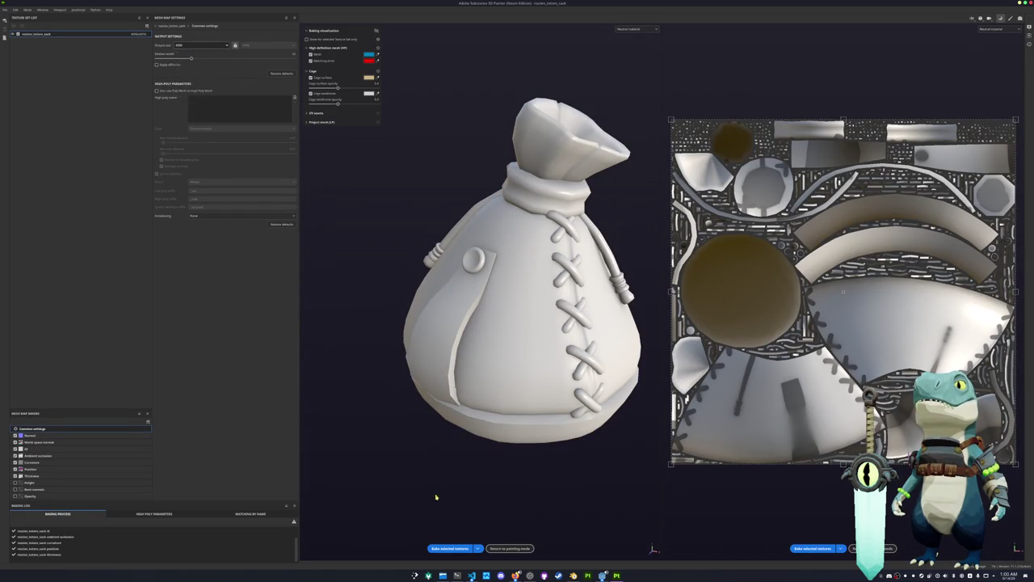
{"action": "left_click", "coordinate": [452, 549]}
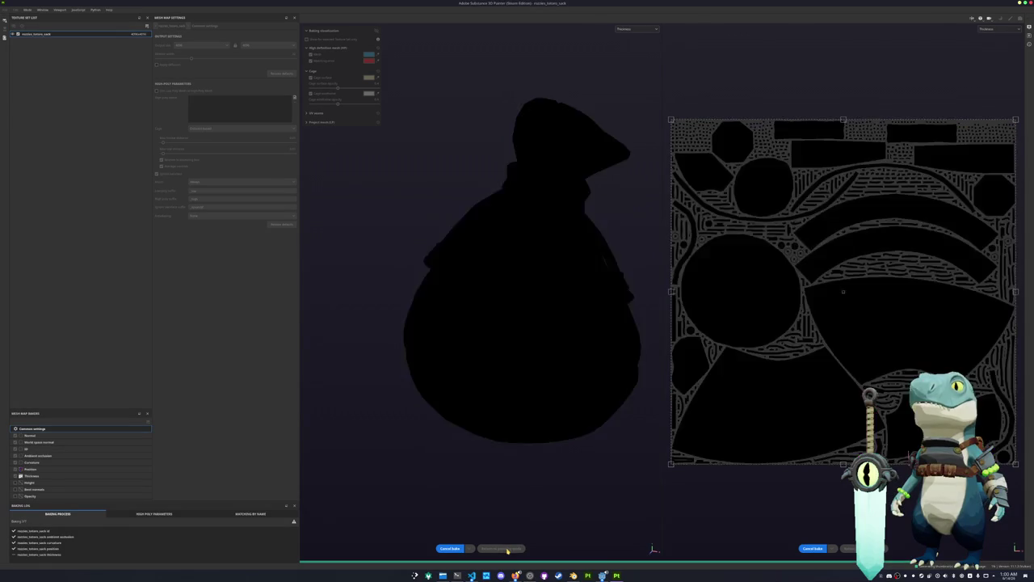
{"action": "left_click", "coordinate": [502, 548]}
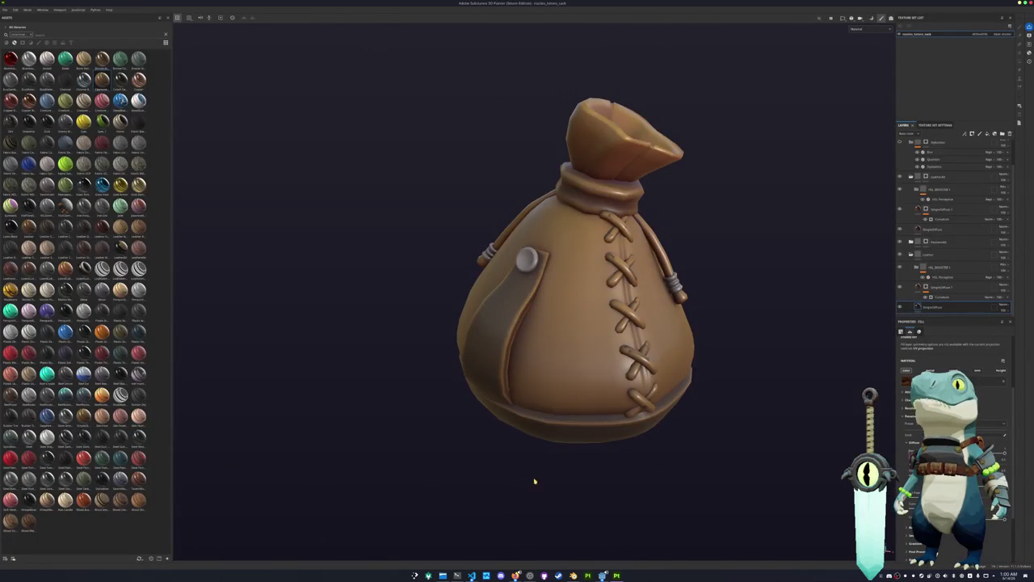
Step: Toggle a layer's visibility to compare the stitch colour, then open the SimpleDiffuse mask's options
{"action": "left_click_drag", "start_coordinate": [780, 145], "coordinate": [614, 243], "text": "alt"}
{"action": "scroll", "coordinate": [582, 334], "scroll_direction": "up", "scroll_amount": 3}
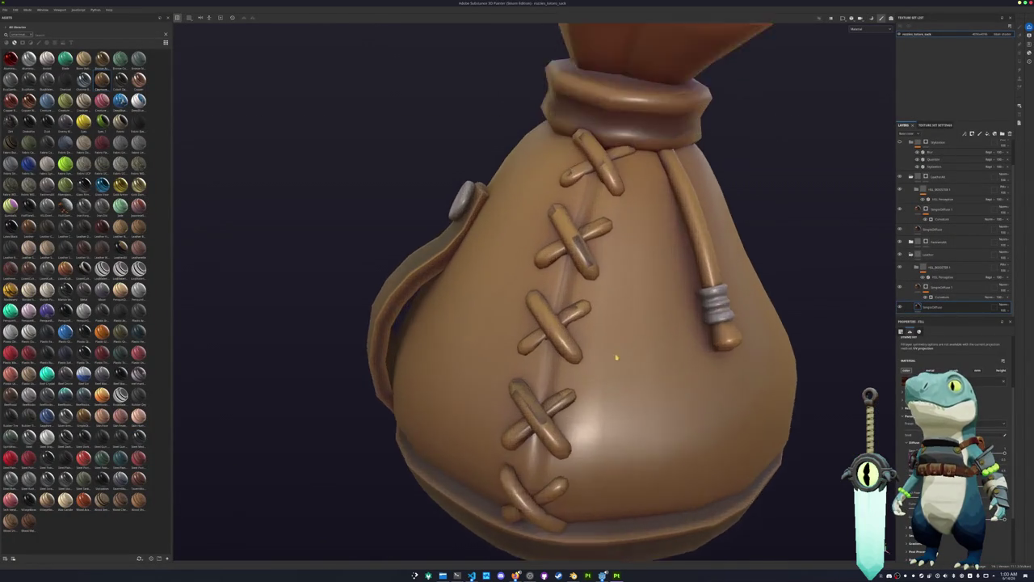
{"action": "scroll", "coordinate": [581, 334], "scroll_direction": "up", "scroll_amount": 3}
{"action": "middle_click_drag", "start_coordinate": [582, 333], "coordinate": [624, 297], "text": "alt"}
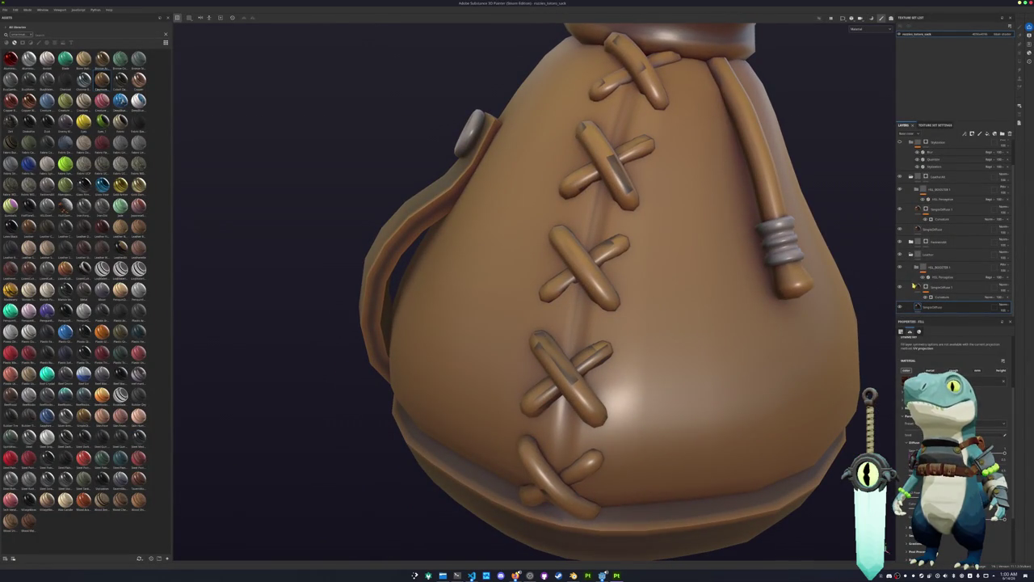
{"action": "left_click", "coordinate": [900, 287]}
{"action": "left_click", "coordinate": [901, 287]}
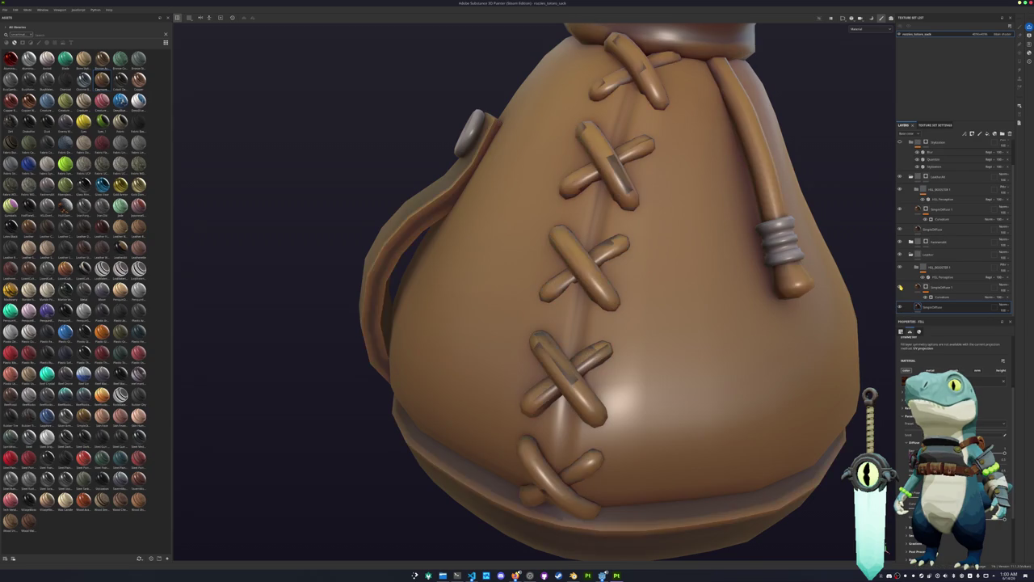
{"action": "left_click", "coordinate": [926, 287]}
{"action": "right_click", "coordinate": [926, 287]}
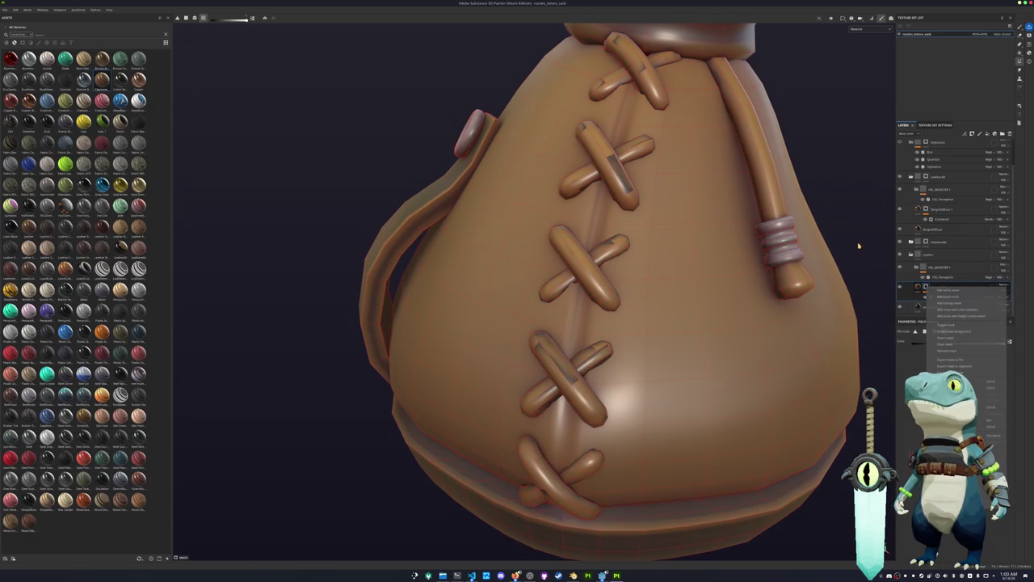
Step: Return to Baking mode and bring up the bake output size choices
{"action": "scroll", "coordinate": [431, 148], "scroll_direction": "down", "scroll_amount": 3}
{"action": "middle_click_drag", "start_coordinate": [431, 149], "coordinate": [459, 156]}
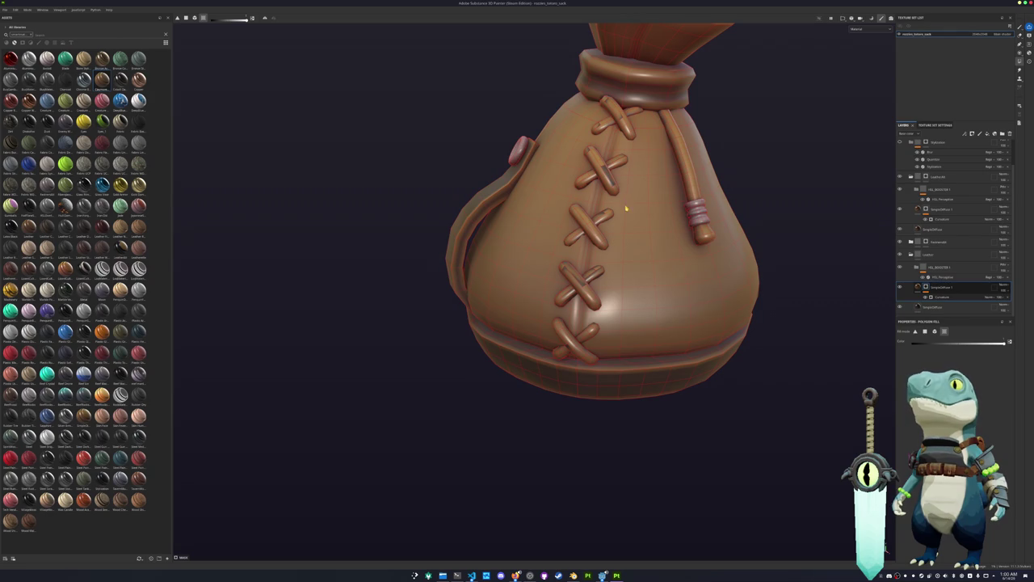
{"action": "key", "text": "ctrl+shift+b"}
{"action": "left_click", "coordinate": [214, 46]}
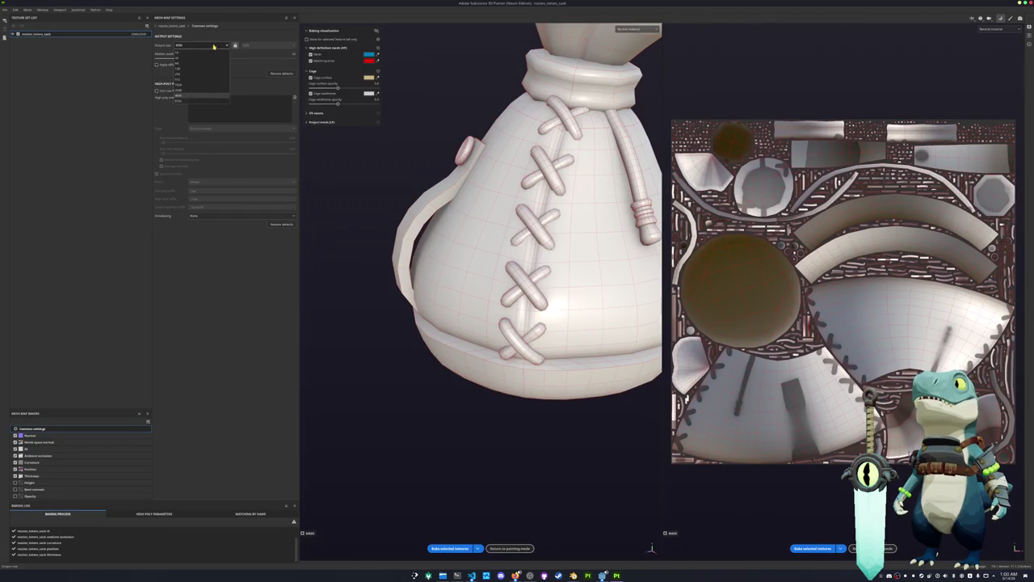
Step: Rebake the mesh maps at the chosen output size and return to painting
{"action": "left_click", "coordinate": [182, 91]}
{"action": "left_click", "coordinate": [450, 548]}
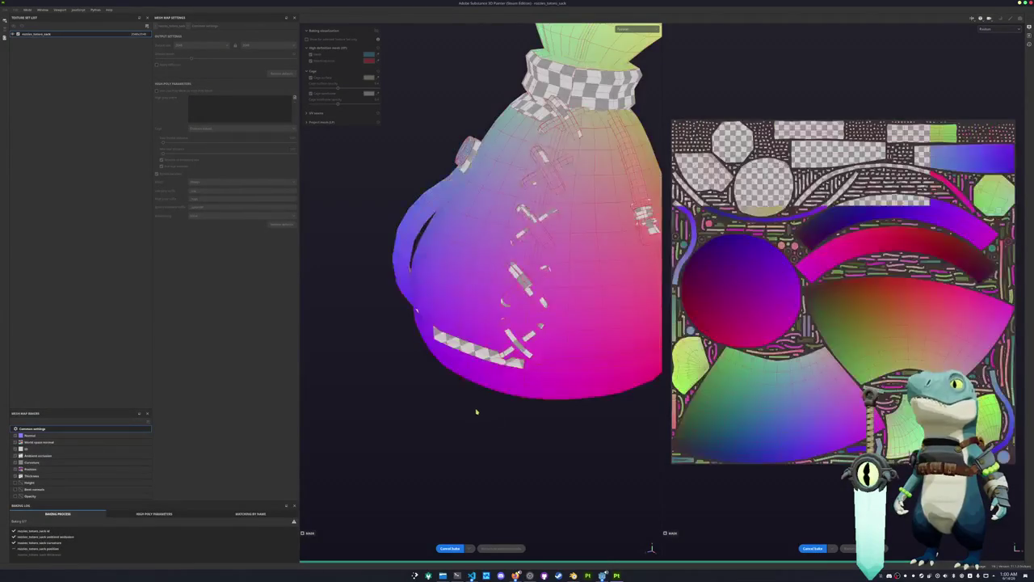
{"action": "left_click", "coordinate": [501, 548]}
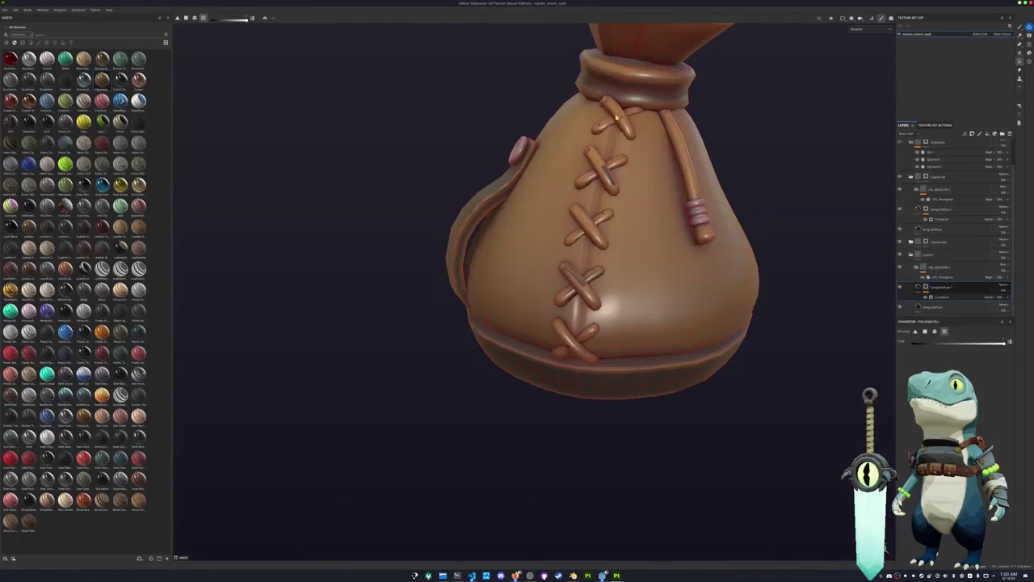
Step: Set the viewport to show only the Base color channel and compare with a layer hidden
{"action": "left_click", "coordinate": [869, 29]}
{"action": "left_click", "coordinate": [864, 40]}
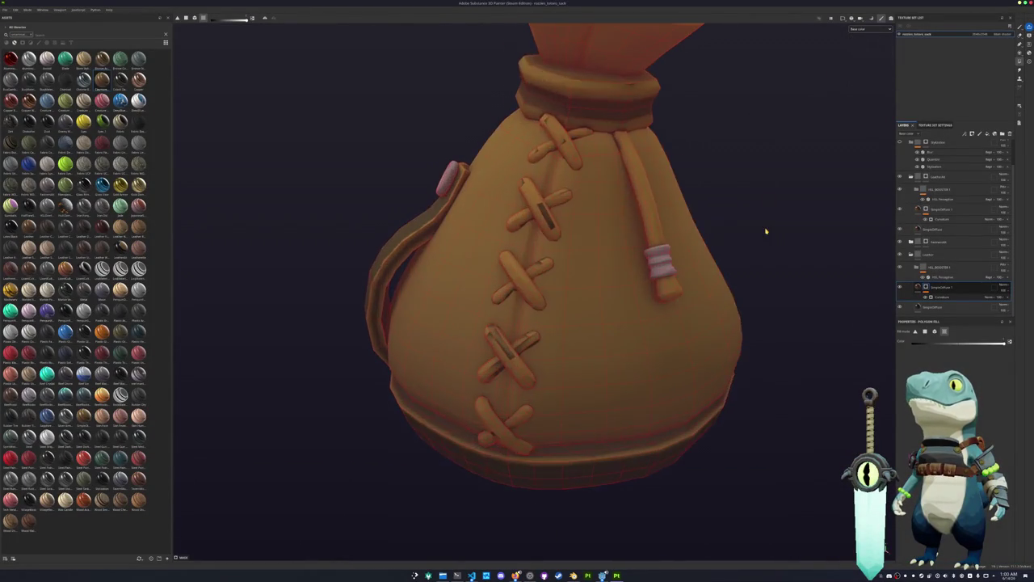
{"action": "left_click_drag", "start_coordinate": [766, 232], "coordinate": [838, 231], "text": "alt"}
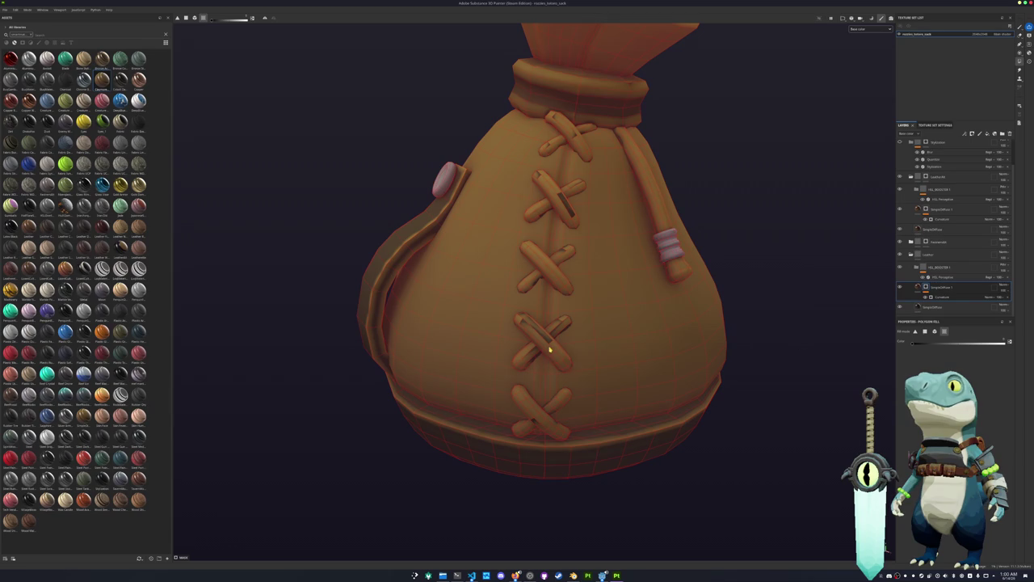
{"action": "left_click", "coordinate": [900, 288]}
Step: Toggle the layer's visibility to compare, then add a mask to it
{"action": "left_click", "coordinate": [900, 287]}
{"action": "left_click", "coordinate": [901, 288]}
{"action": "left_click", "coordinate": [900, 288]}
{"action": "left_click", "coordinate": [926, 288]}
{"action": "right_click", "coordinate": [926, 287]}
{"action": "left_click", "coordinate": [947, 288]}
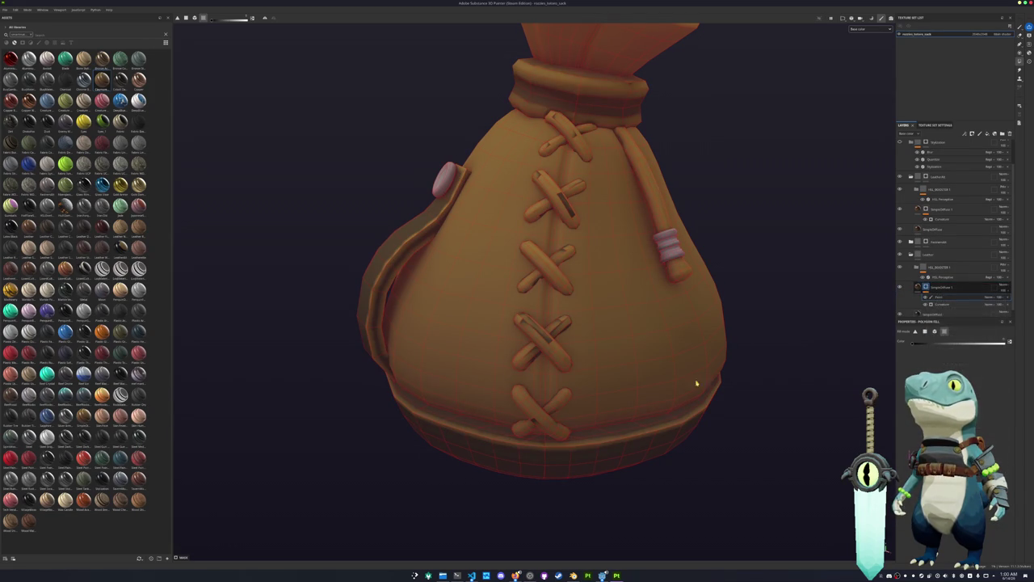
Step: Polygon-fill the five cross-stitches and the collar band dark brown, bottom to top
{"action": "left_click", "coordinate": [553, 409]}
{"action": "left_click", "coordinate": [536, 414]}
{"action": "left_click", "coordinate": [935, 332]}
{"action": "left_click", "coordinate": [526, 412]}
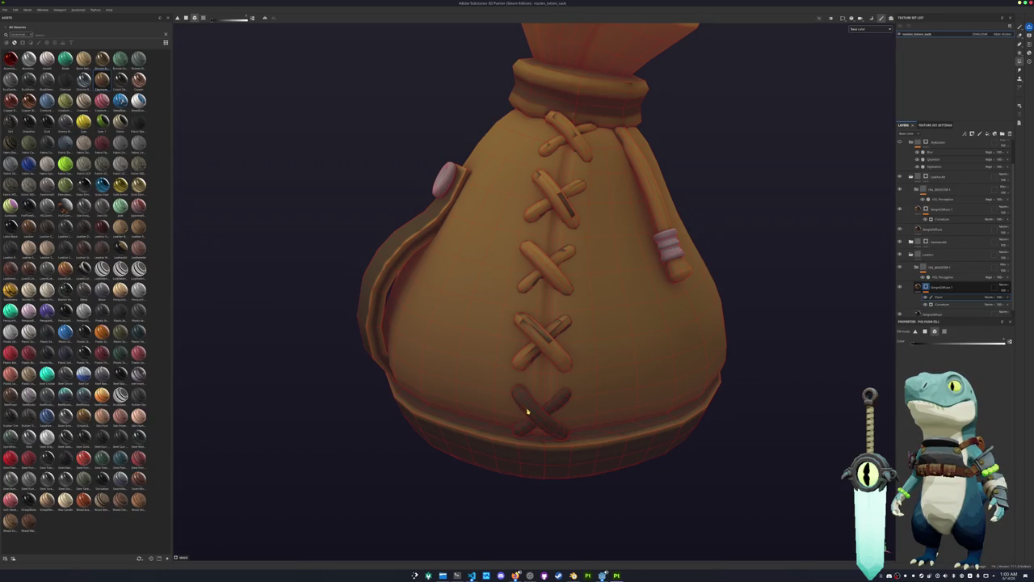
{"action": "left_click", "coordinate": [540, 325]}
{"action": "left_click", "coordinate": [534, 279]}
{"action": "left_click", "coordinate": [545, 253]}
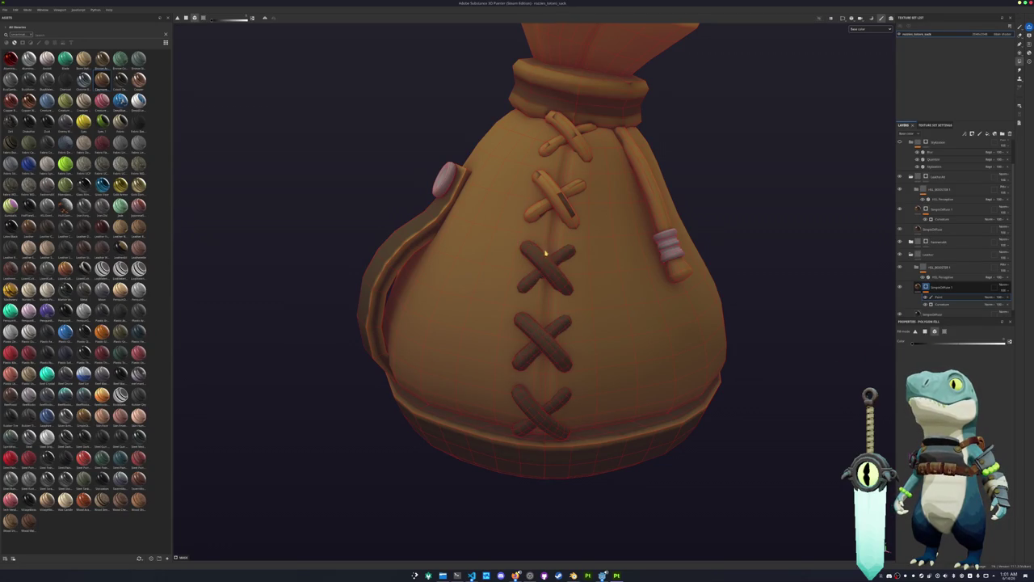
{"action": "left_click", "coordinate": [544, 208]}
{"action": "left_click", "coordinate": [554, 194]}
{"action": "left_click", "coordinate": [555, 142]}
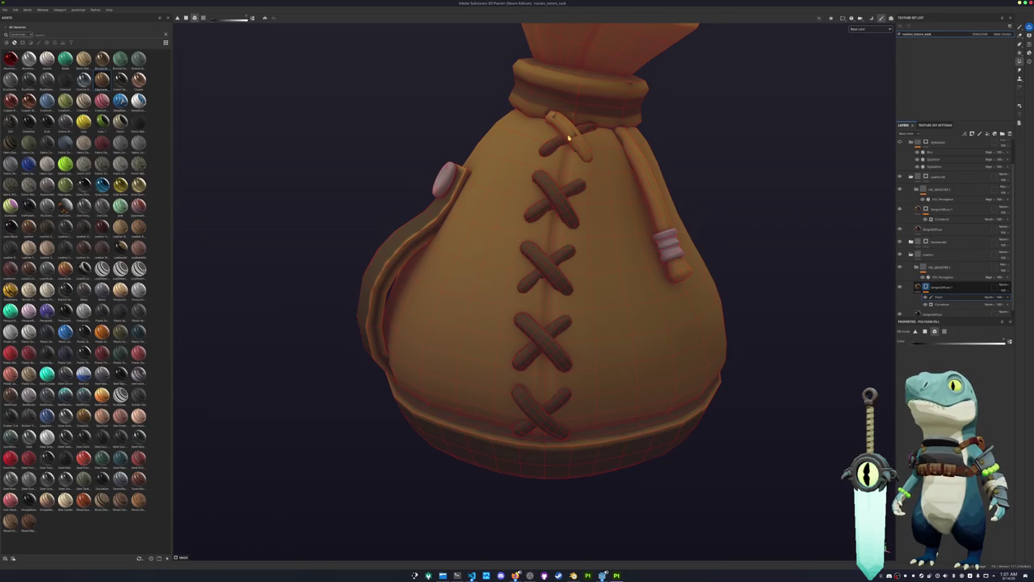
{"action": "left_click", "coordinate": [571, 136]}
{"action": "left_click", "coordinate": [608, 115]}
Step: From a new angle, fill the remaining arms of all five cross-stitches dark brown
{"action": "mouse_move", "coordinate": [634, 150]}
{"action": "left_mouse_down", "text": "alt"}
{"action": "mouse_move", "coordinate": [745, 314]}
{"action": "mouse_move", "coordinate": [566, 282]}
{"action": "mouse_move", "coordinate": [614, 197]}
{"action": "left_mouse_up", "text": "alt"}
{"action": "scroll", "coordinate": [744, 314], "scroll_direction": "up", "scroll_amount": 3}
{"action": "left_click", "coordinate": [612, 192]}
{"action": "left_click", "coordinate": [590, 191]}
{"action": "left_click", "coordinate": [605, 252]}
{"action": "left_click", "coordinate": [571, 258]}
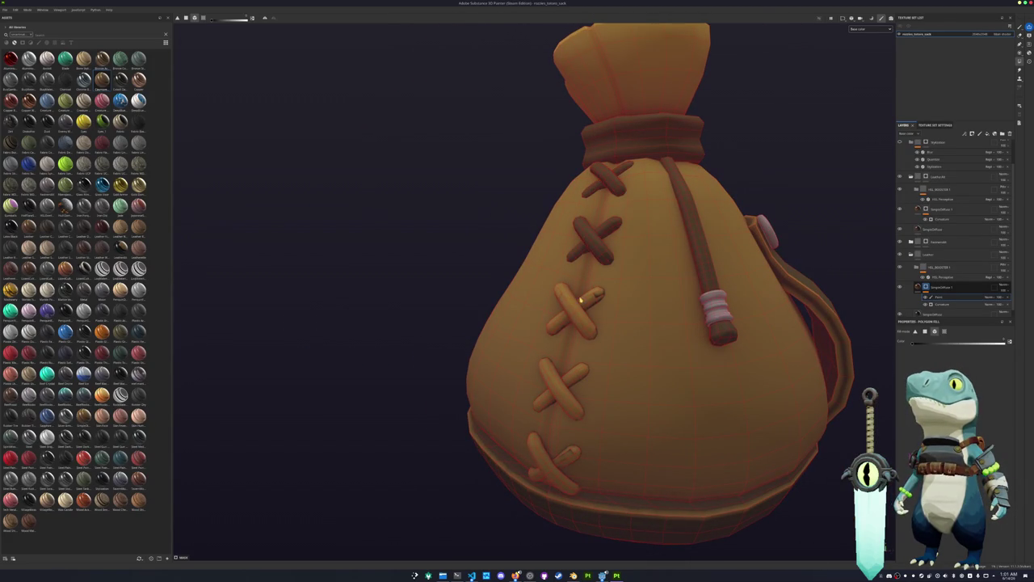
{"action": "left_click", "coordinate": [580, 298]}
{"action": "left_click", "coordinate": [571, 317]}
{"action": "left_click", "coordinate": [571, 379]}
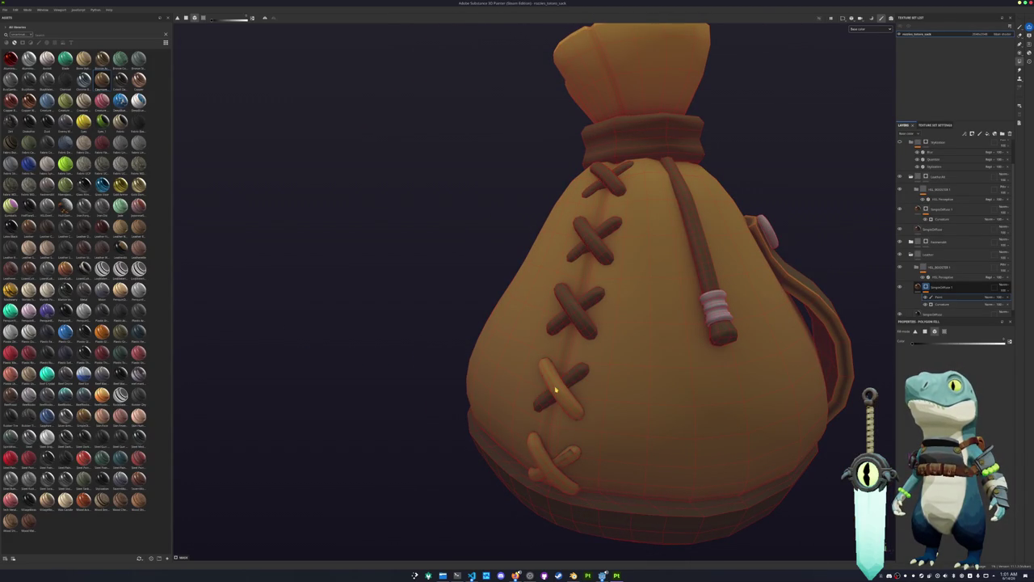
{"action": "left_click", "coordinate": [574, 404]}
{"action": "left_click", "coordinate": [545, 469]}
{"action": "left_click", "coordinate": [545, 469]}
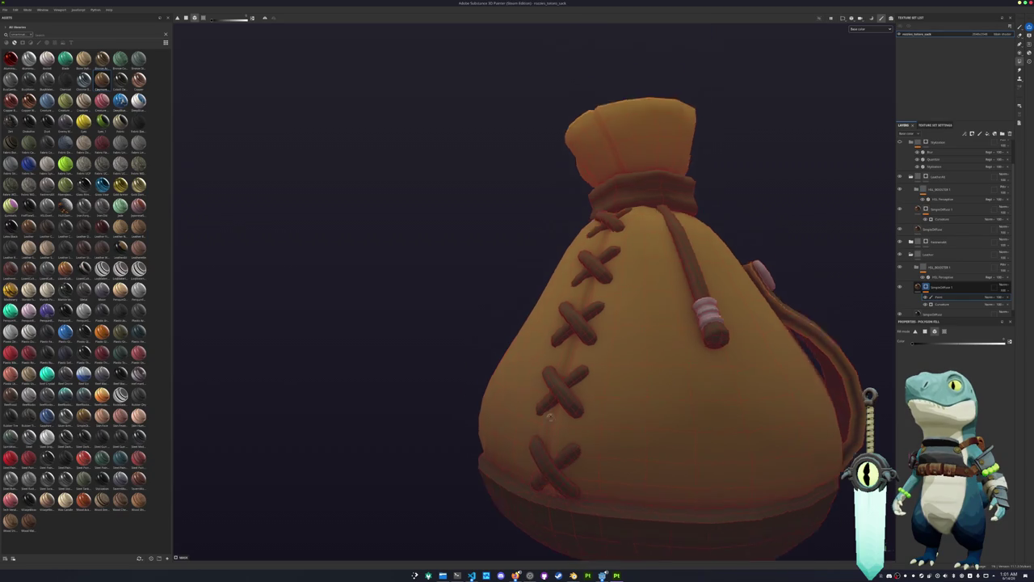
Step: Orbit around the bag's back and front, then select SimpleDiffuse 1
{"action": "left_click_drag", "start_coordinate": [546, 468], "coordinate": [595, 369], "text": "alt"}
{"action": "right_click_drag", "start_coordinate": [596, 369], "coordinate": [514, 411], "text": "alt"}
{"action": "left_click_drag", "start_coordinate": [515, 410], "coordinate": [563, 374], "text": "alt"}
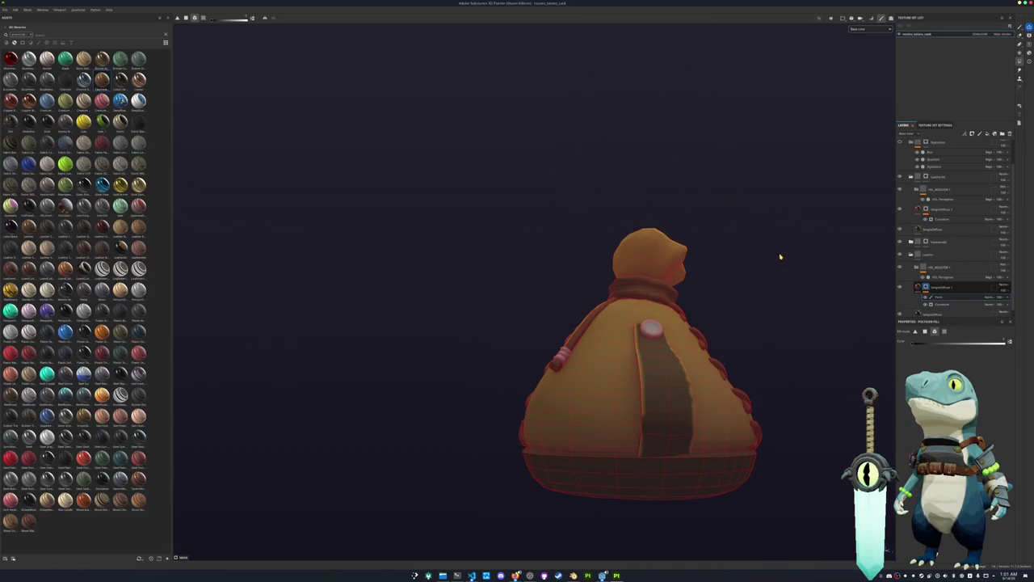
{"action": "left_click_drag", "start_coordinate": [781, 257], "coordinate": [644, 280], "text": "alt"}
{"action": "scroll", "coordinate": [925, 289], "scroll_direction": "down", "scroll_amount": 1}
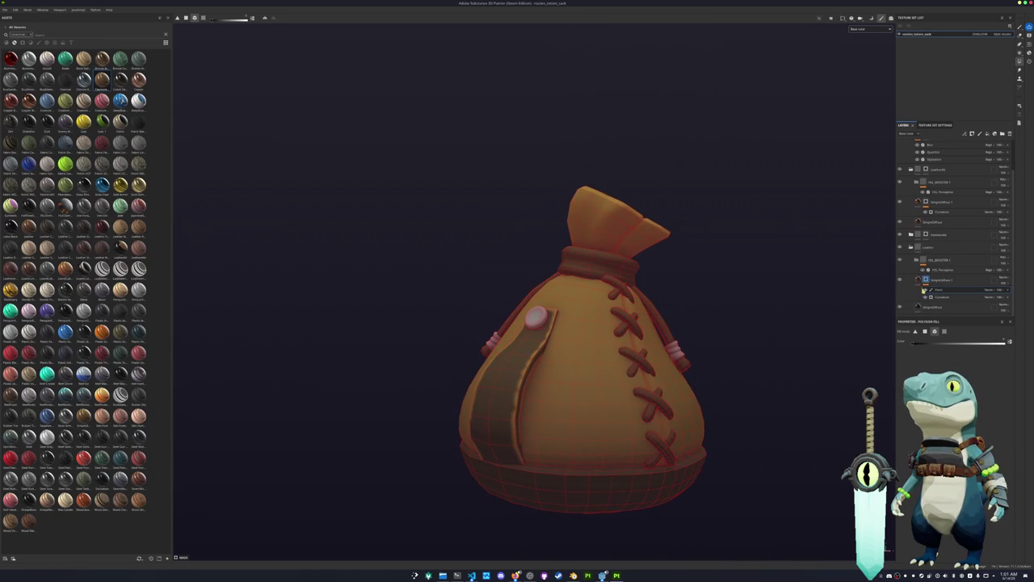
{"action": "left_click", "coordinate": [931, 282]}
Step: Change the leather's Base Color on SimpleDiffuse 1
{"action": "left_click", "coordinate": [919, 279]}
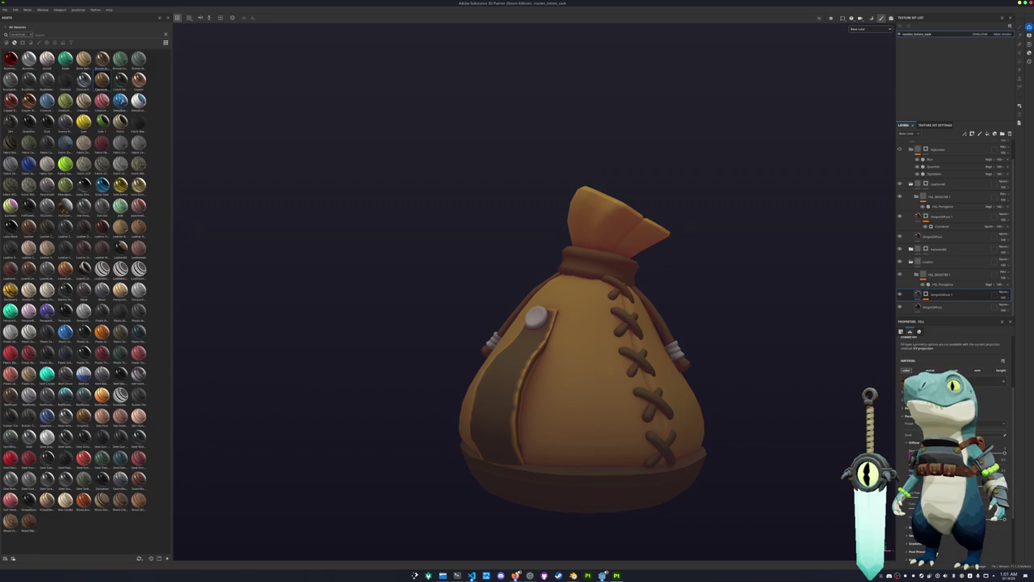
{"action": "left_click", "coordinate": [953, 453]}
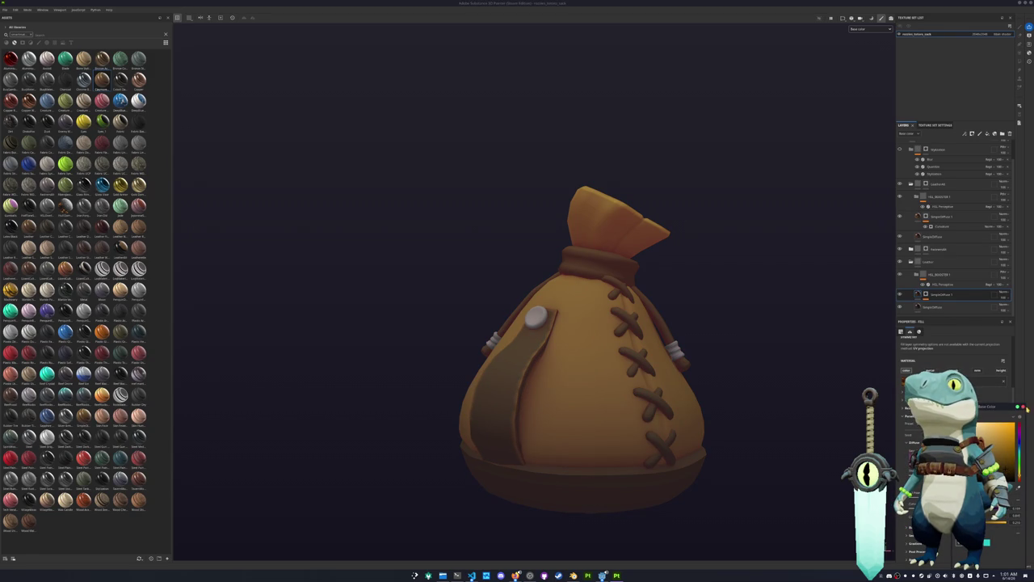
{"action": "left_click_drag", "start_coordinate": [703, 355], "coordinate": [724, 356], "text": "alt"}
{"action": "middle_click_drag", "start_coordinate": [750, 362], "coordinate": [712, 330]}
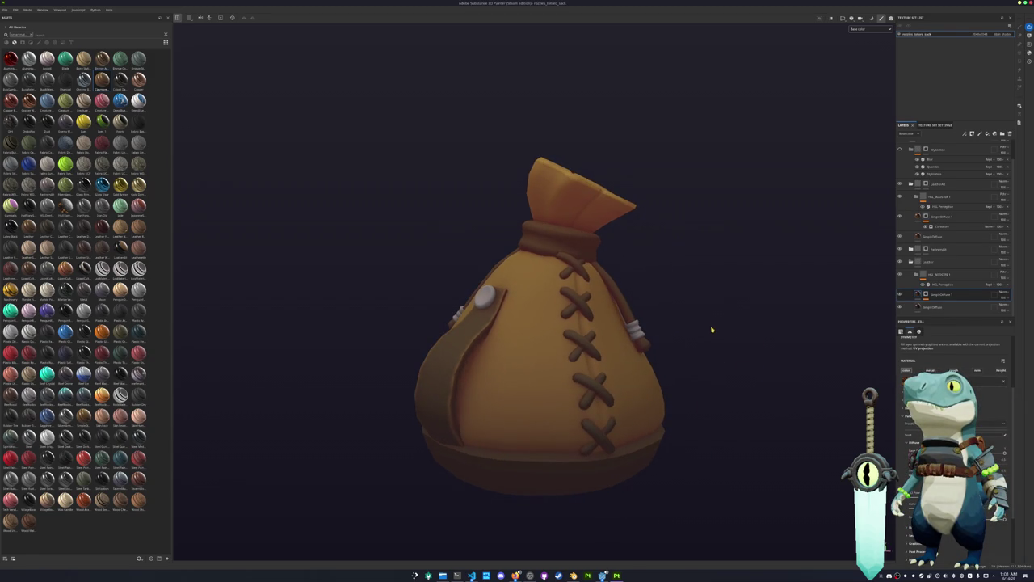
{"action": "scroll", "coordinate": [721, 322], "scroll_direction": "down", "scroll_amount": 2}
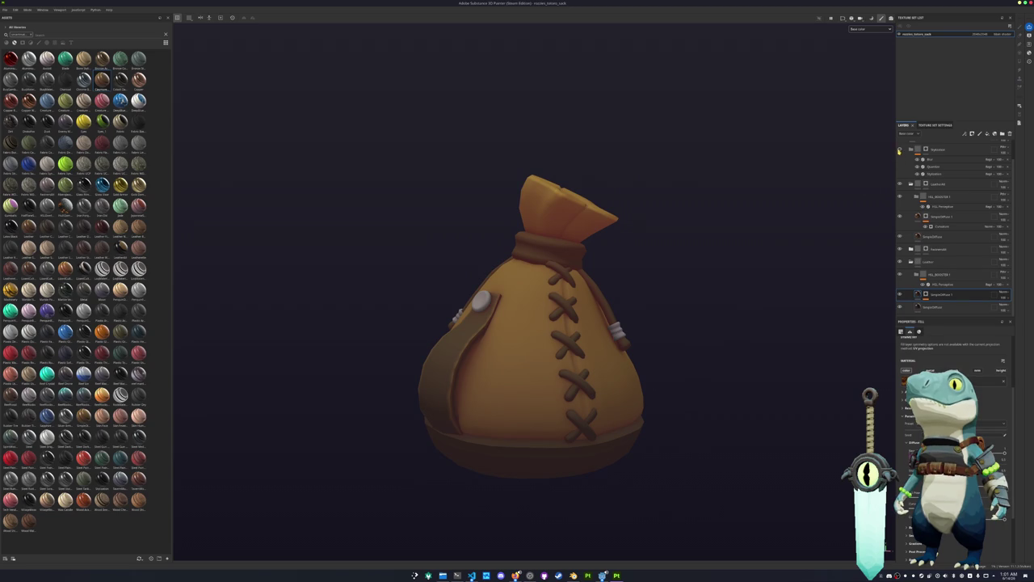
{"action": "left_click_drag", "start_coordinate": [722, 250], "coordinate": [842, 197], "text": "alt"}
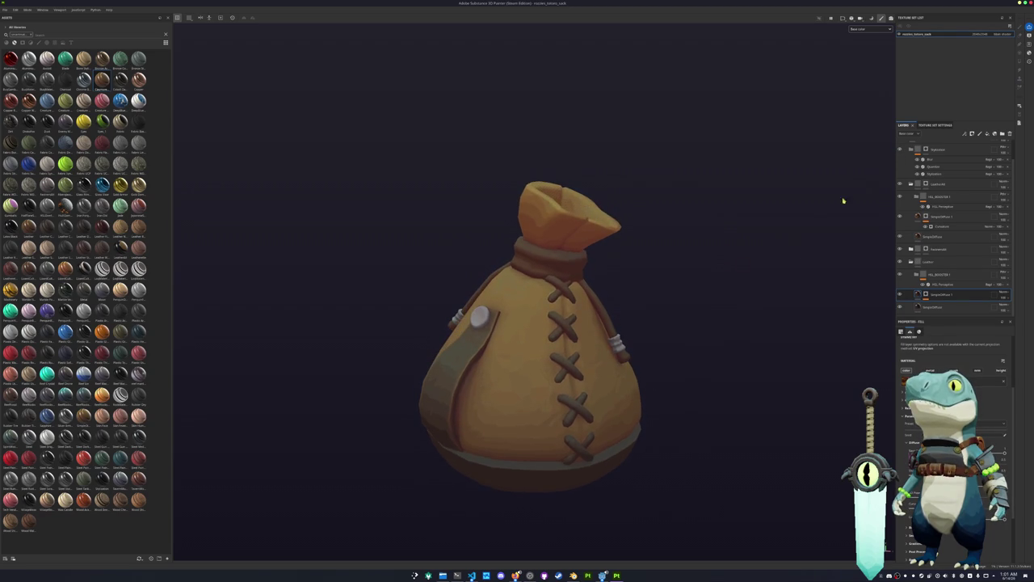
Step: Change the Stylization filter's Diffuse Color tint
{"action": "left_click", "coordinate": [923, 196]}
{"action": "scroll", "coordinate": [954, 348], "scroll_direction": "down", "scroll_amount": 2}
{"action": "scroll", "coordinate": [953, 347], "scroll_direction": "down", "scroll_amount": 2}
{"action": "scroll", "coordinate": [954, 347], "scroll_direction": "down", "scroll_amount": 3}
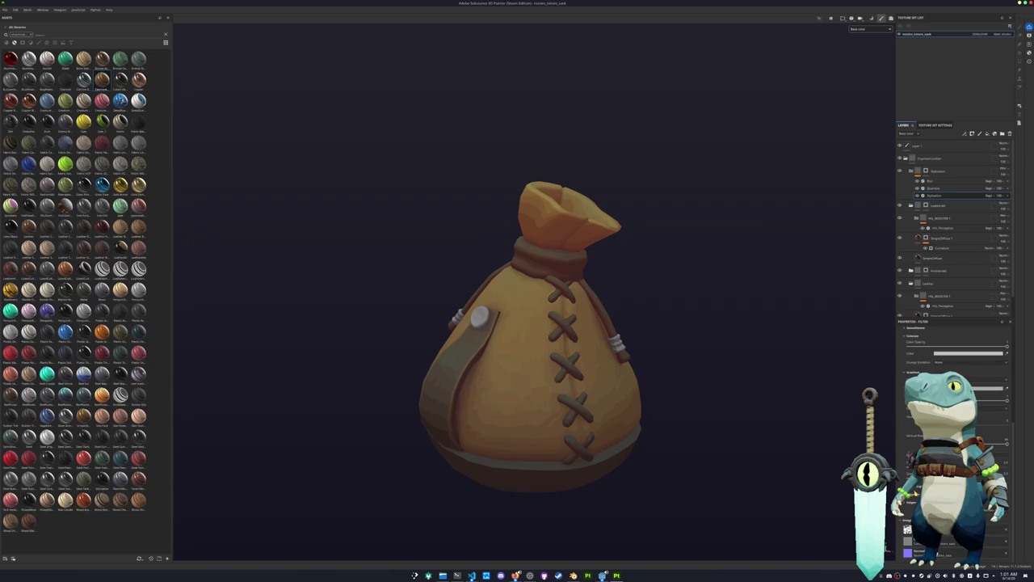
{"action": "scroll", "coordinate": [954, 348], "scroll_direction": "down", "scroll_amount": 2}
{"action": "scroll", "coordinate": [953, 347], "scroll_direction": "down", "scroll_amount": 2}
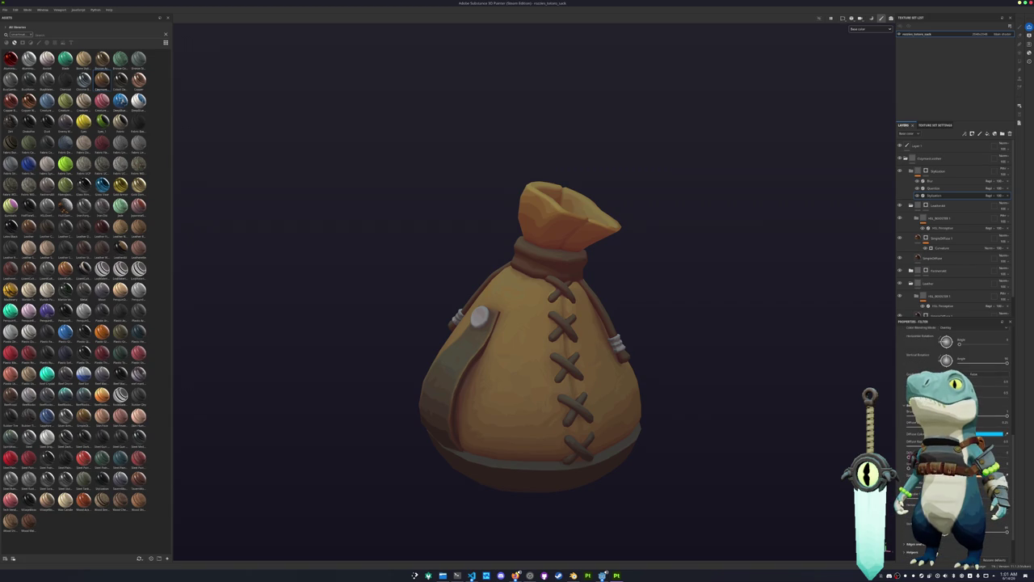
{"action": "left_click", "coordinate": [990, 434]}
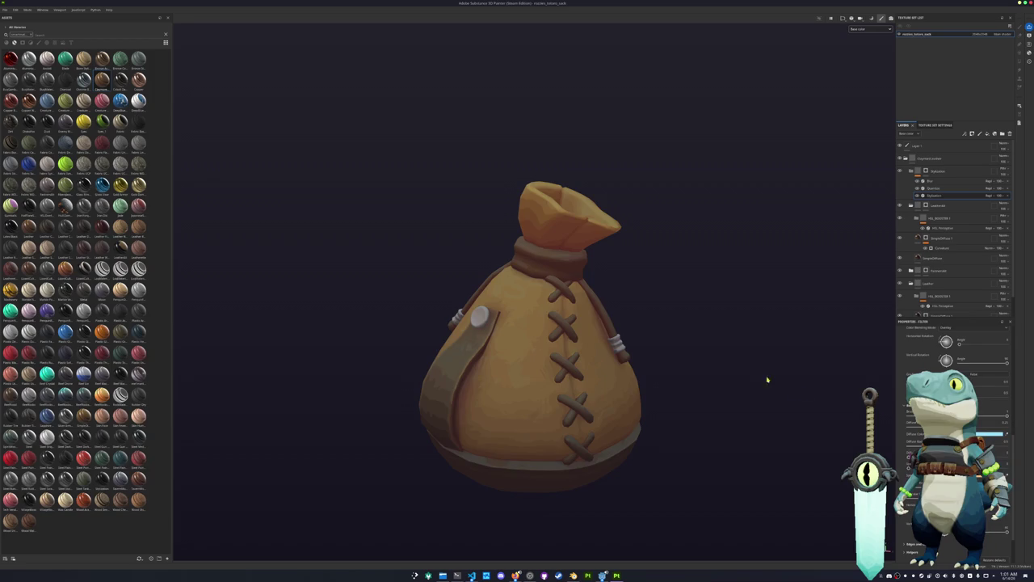
{"action": "scroll", "coordinate": [760, 375], "scroll_direction": "down", "scroll_amount": 1}
{"action": "left_click_drag", "start_coordinate": [723, 361], "coordinate": [746, 332], "text": "alt"}
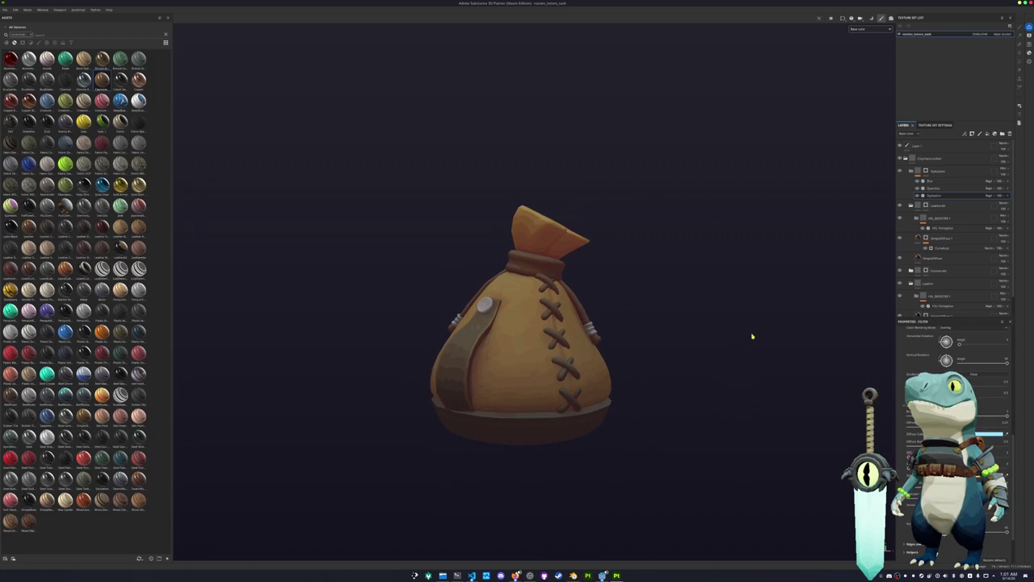
{"action": "scroll", "coordinate": [776, 285], "scroll_direction": "up", "scroll_amount": 1}
{"action": "left_click_drag", "start_coordinate": [829, 225], "coordinate": [868, 146], "text": "alt"}
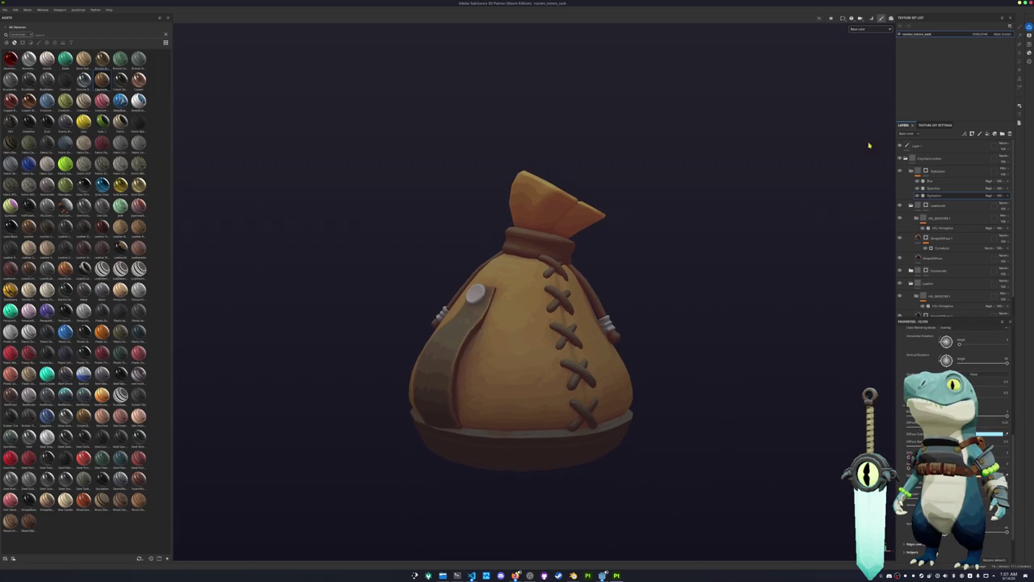
Step: Change the texture set resolution and add a new fill layer on top of the stack
{"action": "left_click", "coordinate": [980, 34]}
{"action": "left_click", "coordinate": [987, 58]}
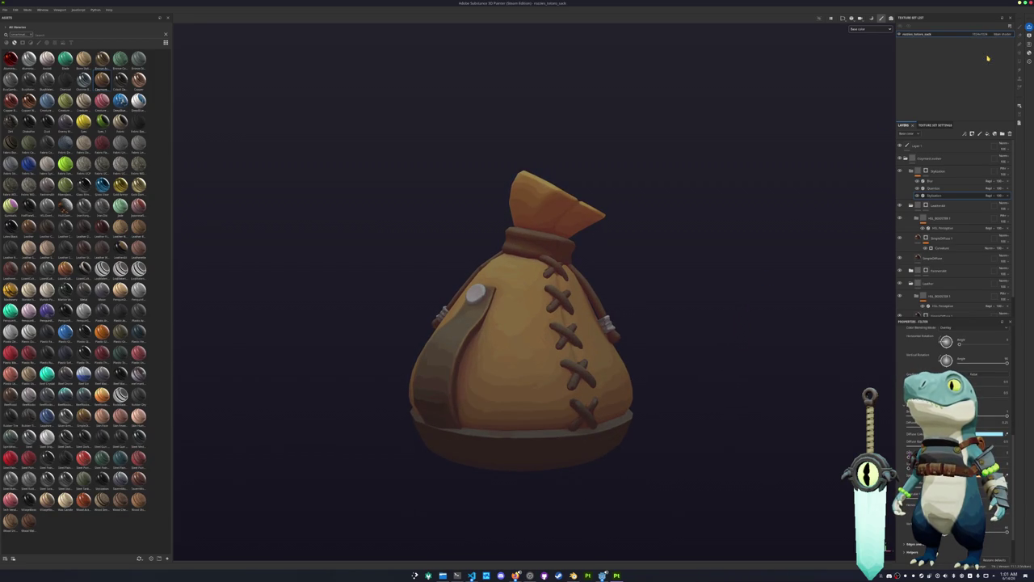
{"action": "left_click_drag", "start_coordinate": [842, 129], "coordinate": [774, 157], "text": "alt"}
{"action": "scroll", "coordinate": [774, 157], "scroll_direction": "down", "scroll_amount": 1}
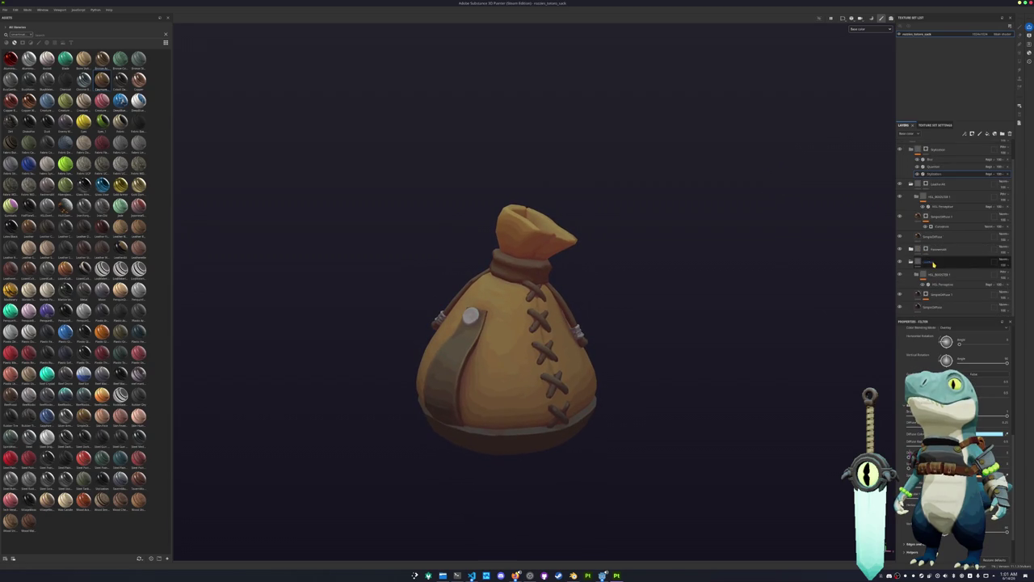
{"action": "left_click", "coordinate": [986, 135]}
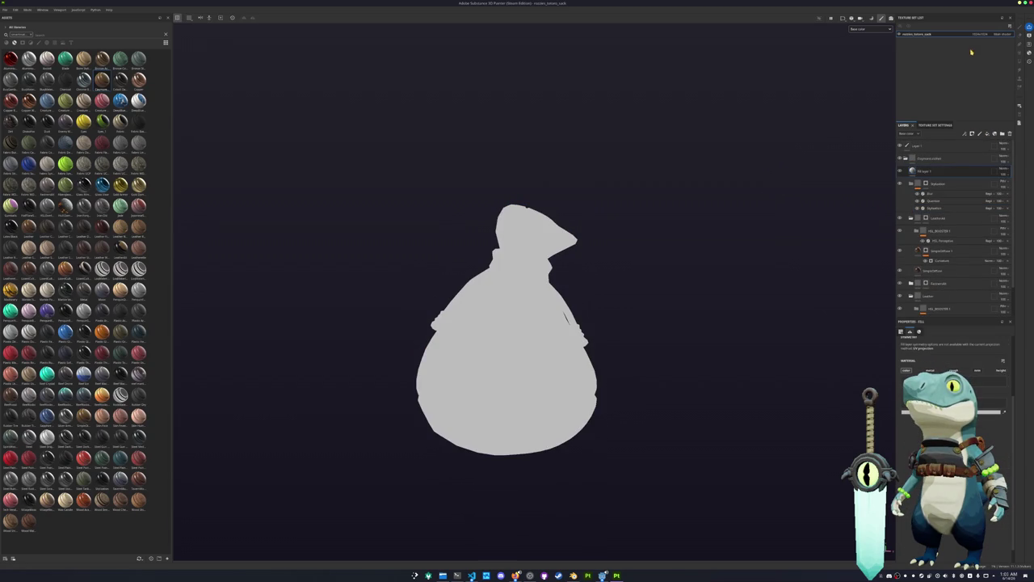
Step: Add a mask to the new fill layer, set its colour to black and change its blend mode
{"action": "right_click", "coordinate": [925, 172]}
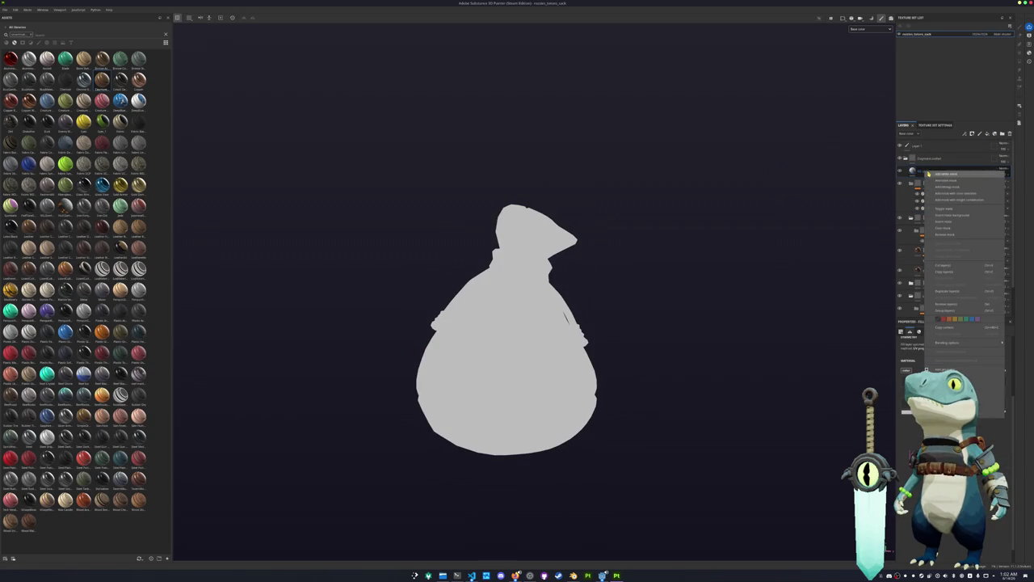
{"action": "left_click", "coordinate": [929, 174]}
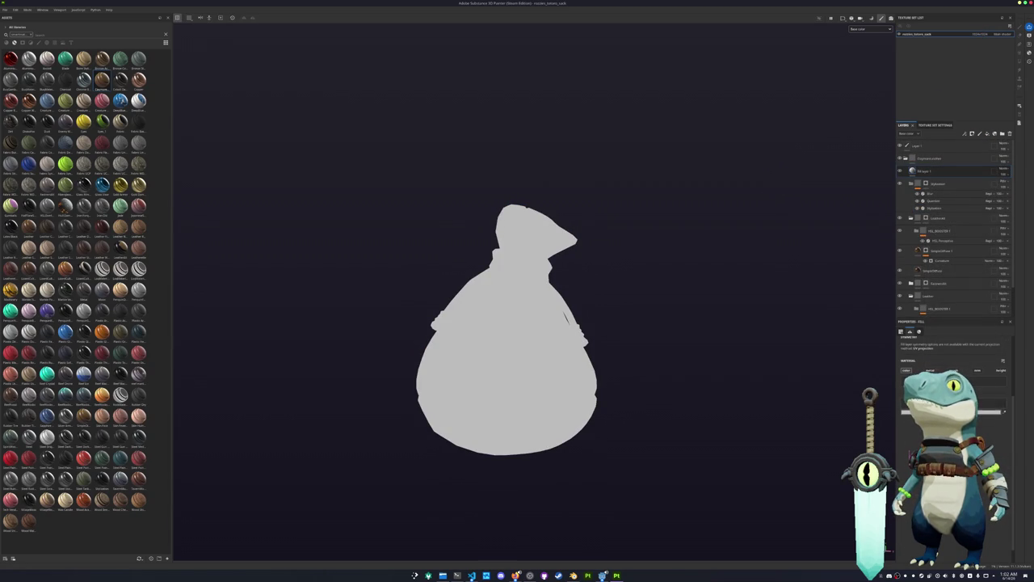
{"action": "left_click", "coordinate": [969, 412]}
{"action": "left_click", "coordinate": [982, 521]}
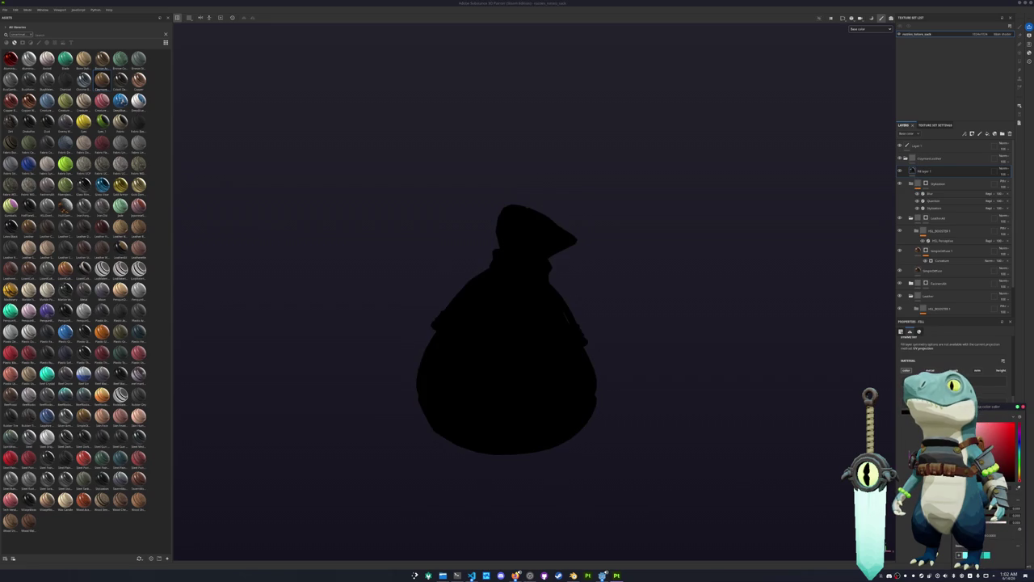
{"action": "left_click", "coordinate": [1007, 171]}
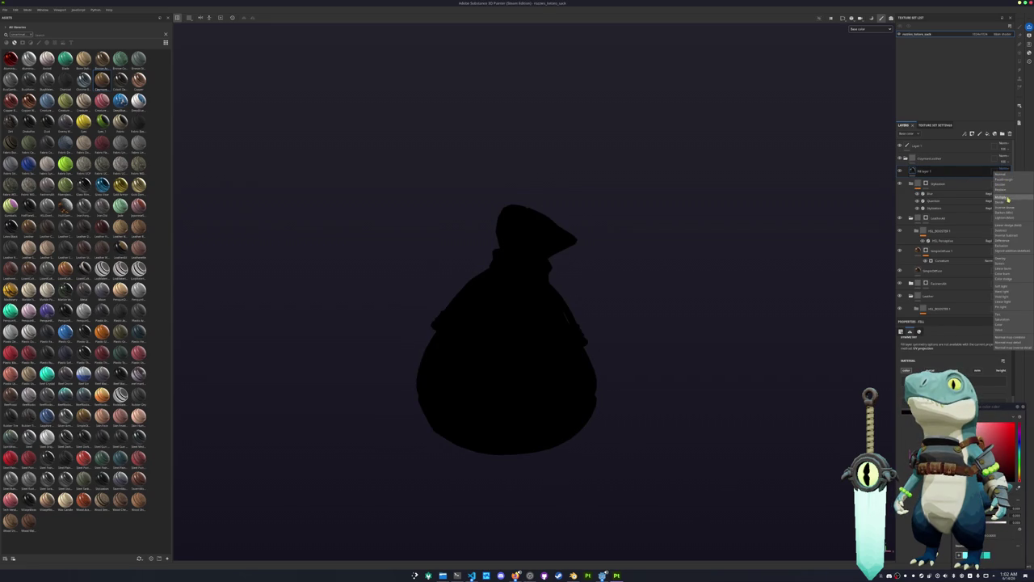
{"action": "left_click", "coordinate": [1004, 260]}
Step: Hide the fill layer behind a black mask and bring up the mask's options
{"action": "right_click", "coordinate": [921, 172]}
{"action": "left_click", "coordinate": [937, 194]}
{"action": "right_click", "coordinate": [921, 172]}
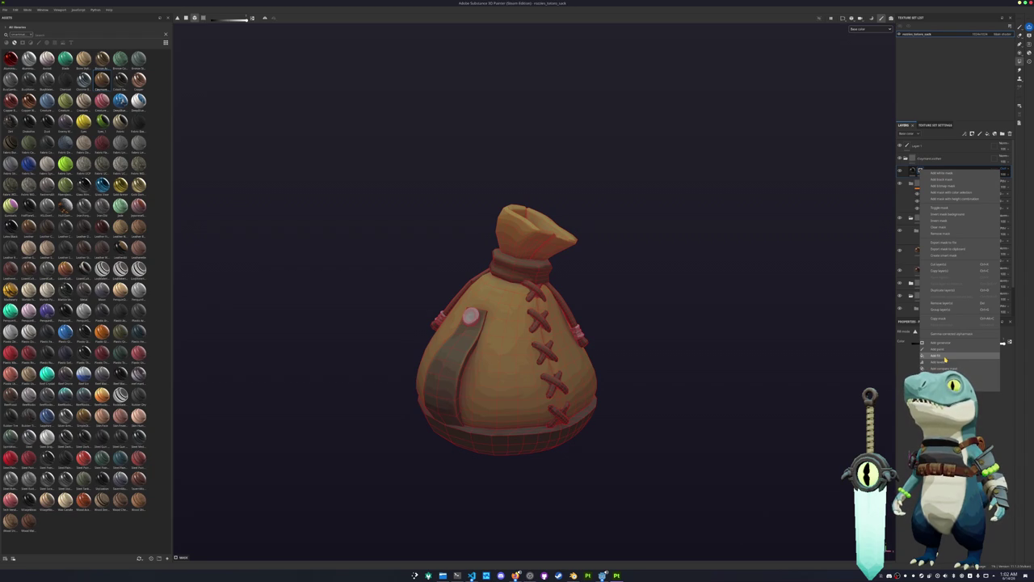
Step: Add a weave pattern fill effect to the layer's mask using tri-planar projection
{"action": "left_click", "coordinate": [942, 355]}
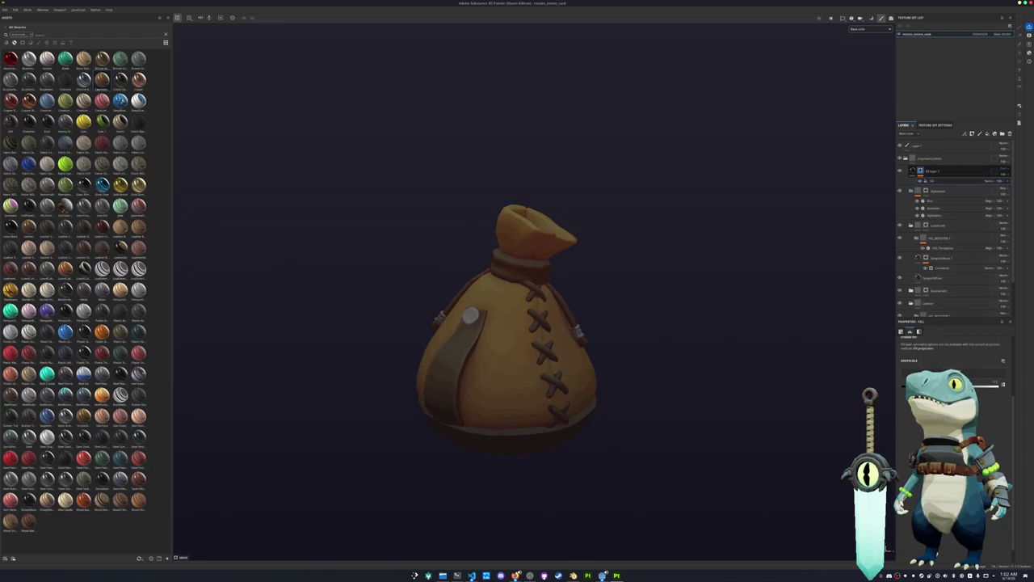
{"action": "left_click", "coordinate": [973, 375]}
{"action": "type", "text": "weave"}
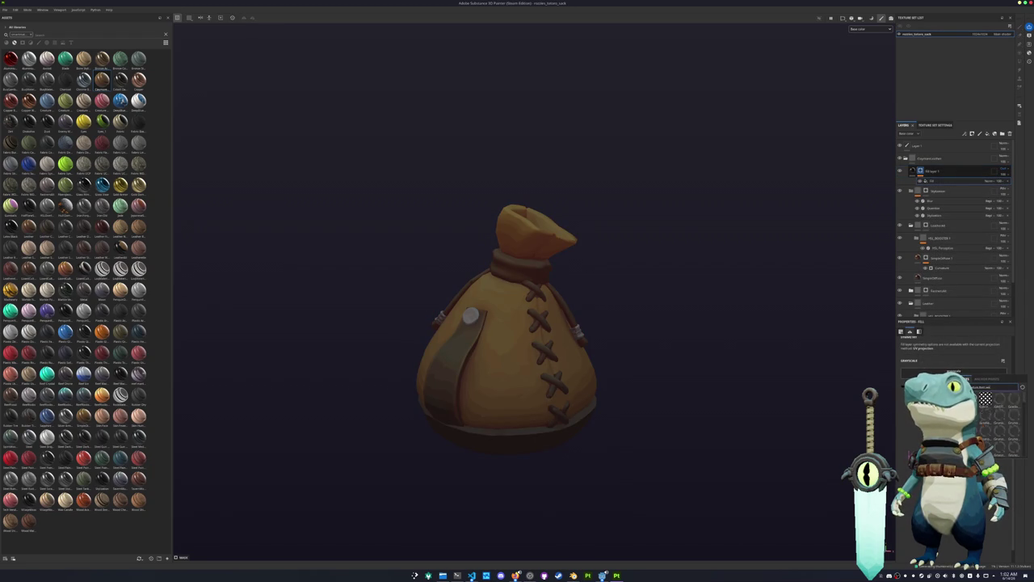
{"action": "left_click", "coordinate": [985, 414]}
{"action": "scroll", "coordinate": [824, 430], "scroll_direction": "up", "scroll_amount": 2}
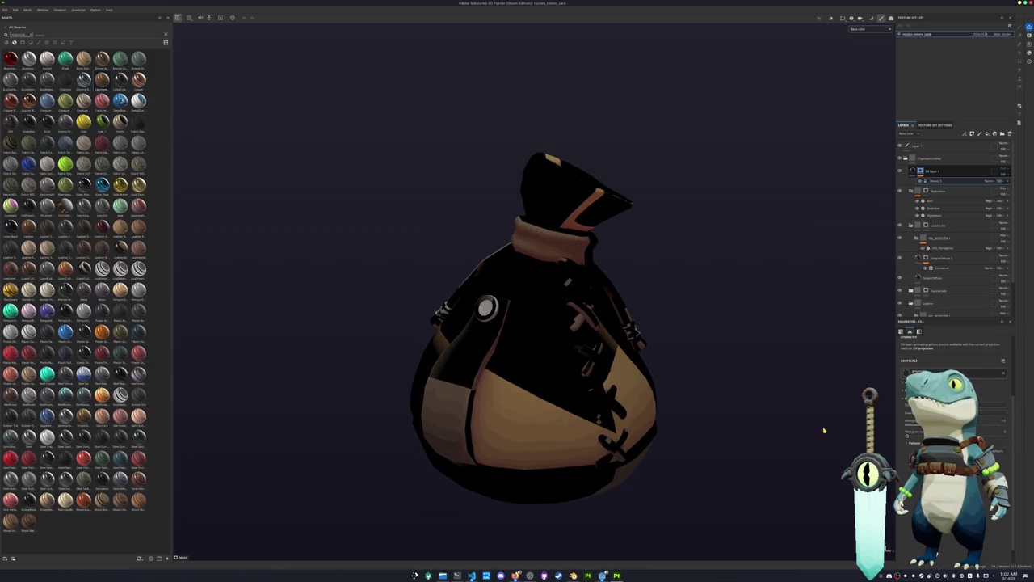
{"action": "scroll", "coordinate": [954, 404], "scroll_direction": "up", "scroll_amount": 2}
{"action": "scroll", "coordinate": [954, 404], "scroll_direction": "up", "scroll_amount": 2}
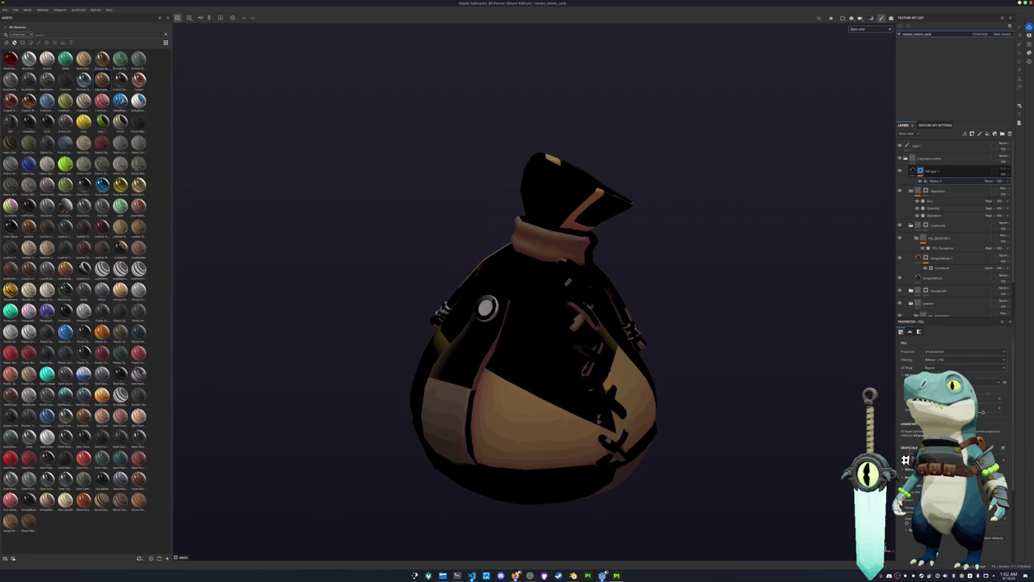
{"action": "left_click", "coordinate": [945, 353]}
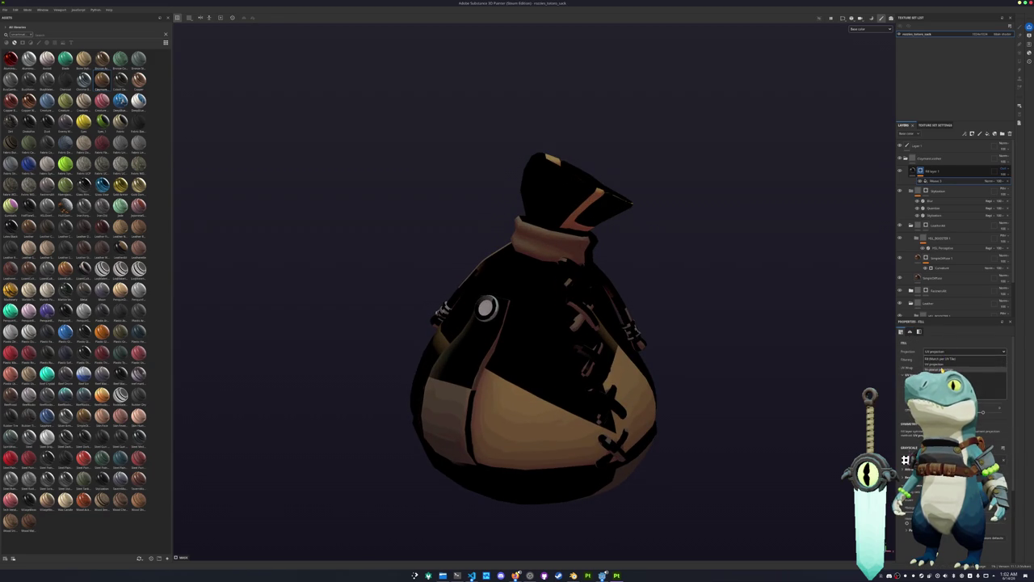
{"action": "left_click", "coordinate": [941, 369]}
Step: Raise the weave tiling into a dense fine grid and turn the layer's opacity down
{"action": "scroll", "coordinate": [760, 381], "scroll_direction": "down", "scroll_amount": 3}
{"action": "scroll", "coordinate": [764, 381], "scroll_direction": "down", "scroll_amount": 2}
{"action": "scroll", "coordinate": [772, 384], "scroll_direction": "down", "scroll_amount": 1}
{"action": "scroll", "coordinate": [954, 363], "scroll_direction": "down", "scroll_amount": 3}
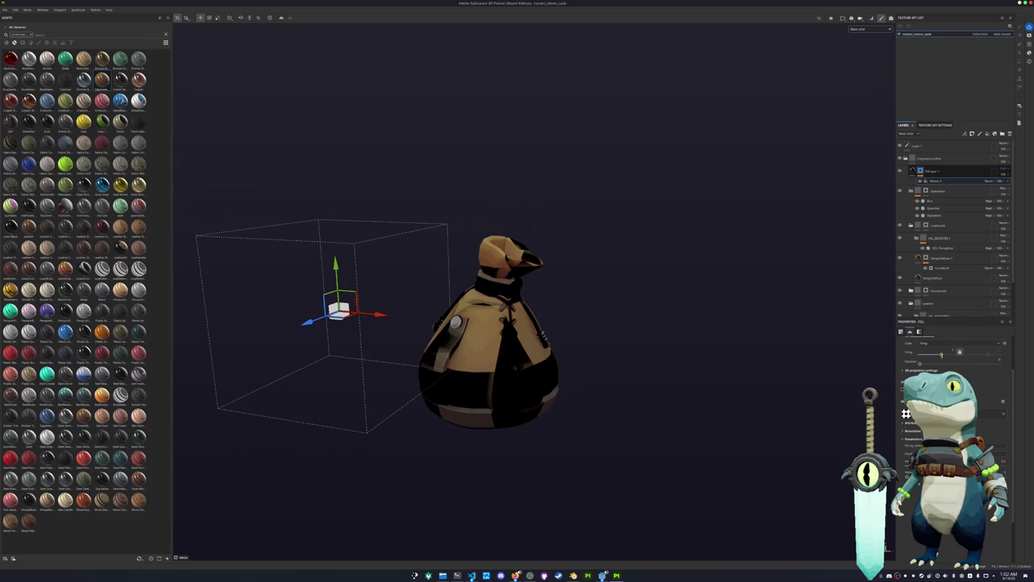
{"action": "left_click_drag", "start_coordinate": [940, 354], "coordinate": [953, 354]}
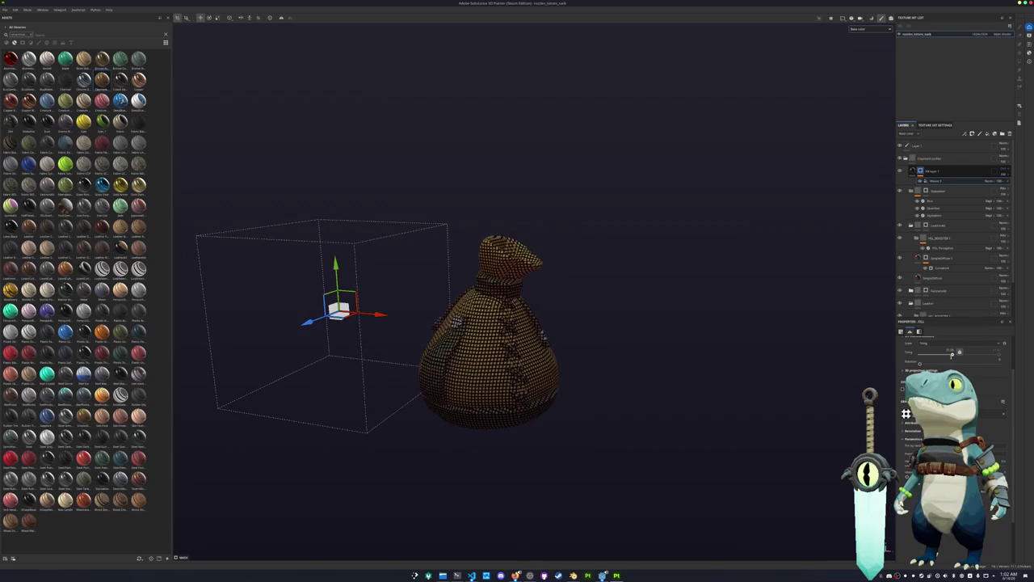
{"action": "scroll", "coordinate": [953, 354], "scroll_direction": "down", "scroll_amount": 1}
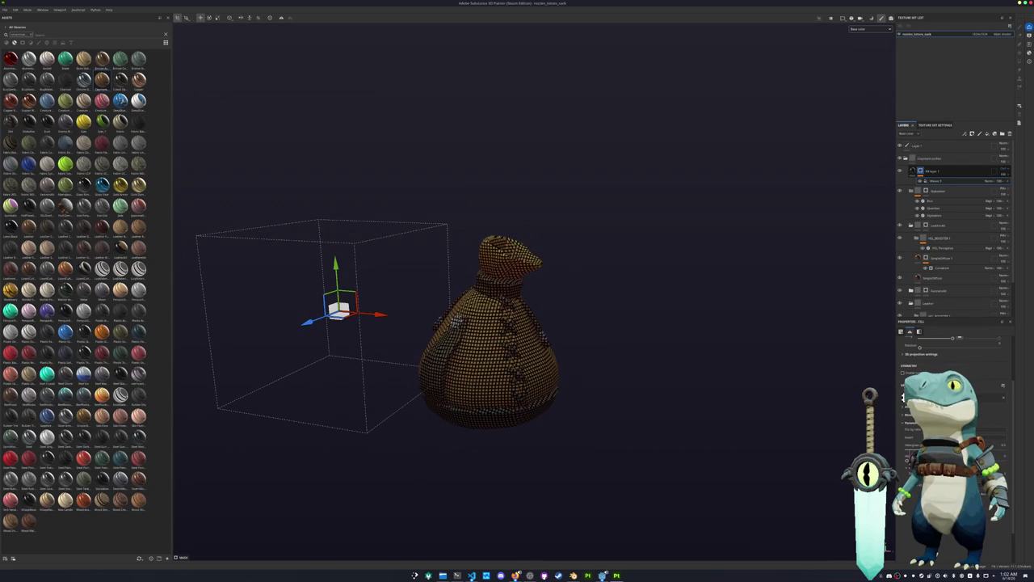
{"action": "scroll", "coordinate": [953, 388], "scroll_direction": "up", "scroll_amount": 3}
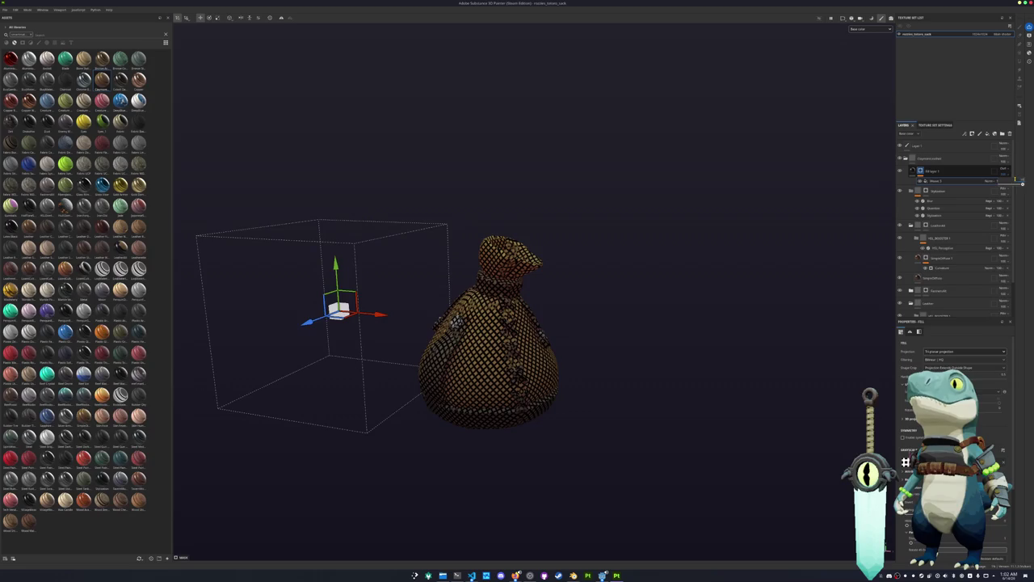
{"action": "left_click_drag", "start_coordinate": [1022, 184], "coordinate": [1002, 184]}
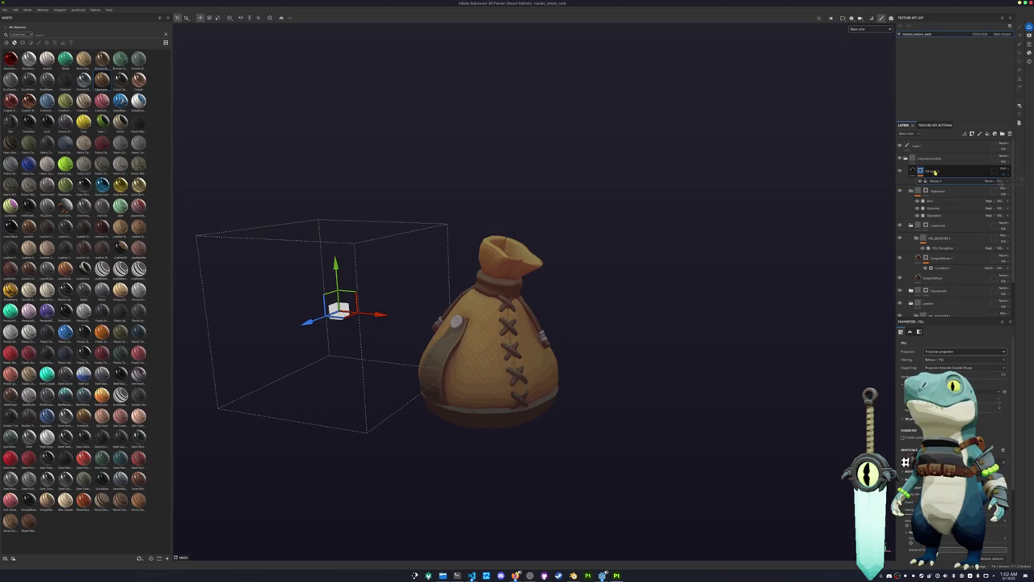
{"action": "right_click", "coordinate": [922, 172]}
Step: Add a polygon fill to the mask and fill the sack's lower faces and a clicked part
{"action": "left_click", "coordinate": [962, 347]}
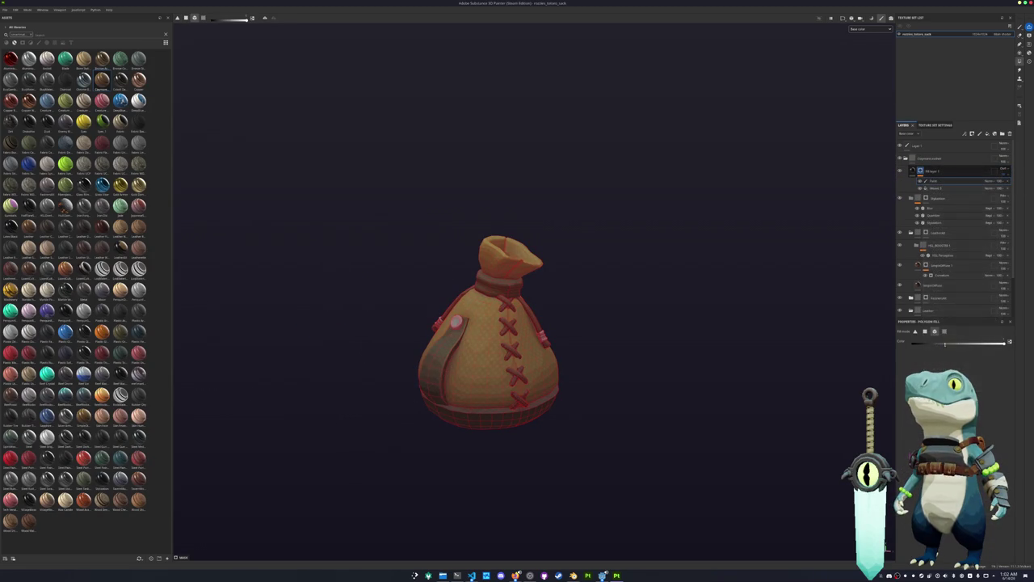
{"action": "left_click_drag", "start_coordinate": [784, 360], "coordinate": [595, 427], "text": "alt"}
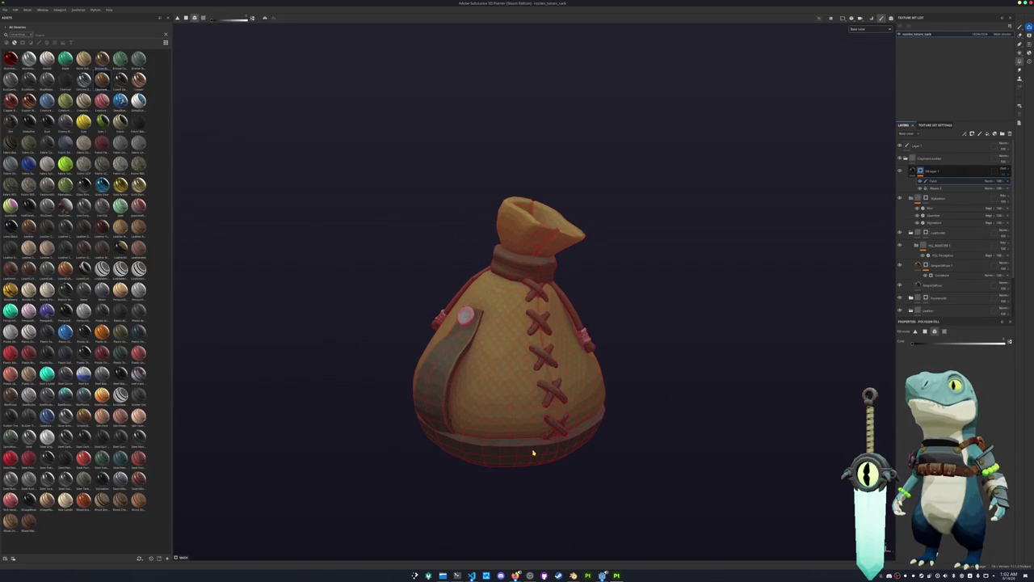
{"action": "left_click_drag", "start_coordinate": [665, 480], "coordinate": [450, 271]}
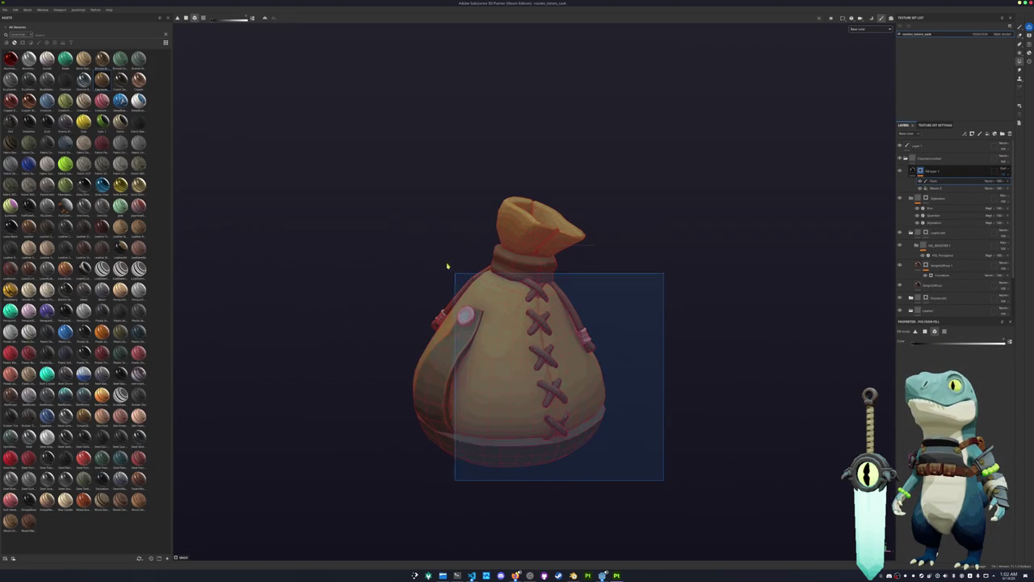
{"action": "left_click", "coordinate": [945, 331]}
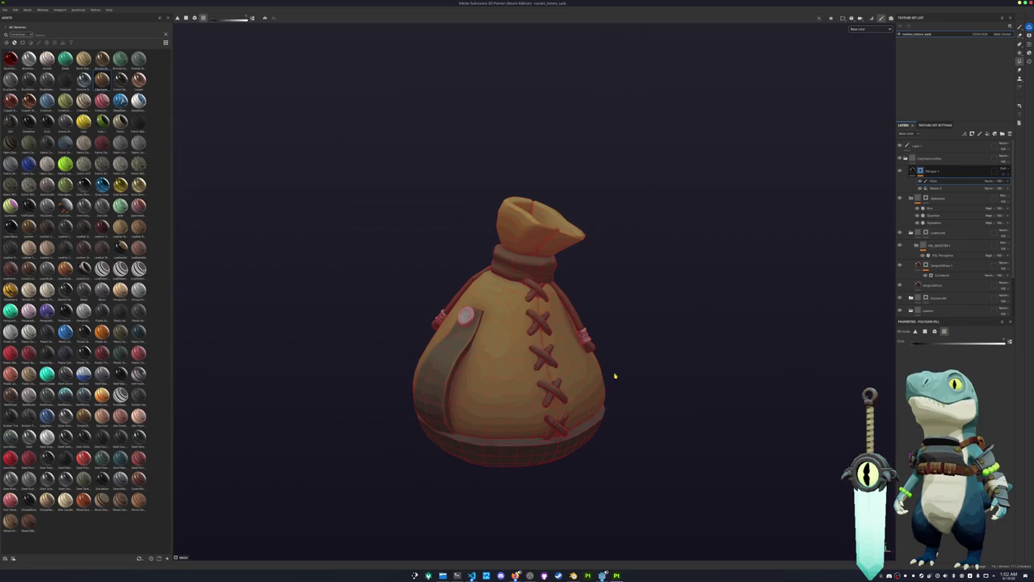
{"action": "left_click_drag", "start_coordinate": [674, 366], "coordinate": [565, 366], "text": "alt"}
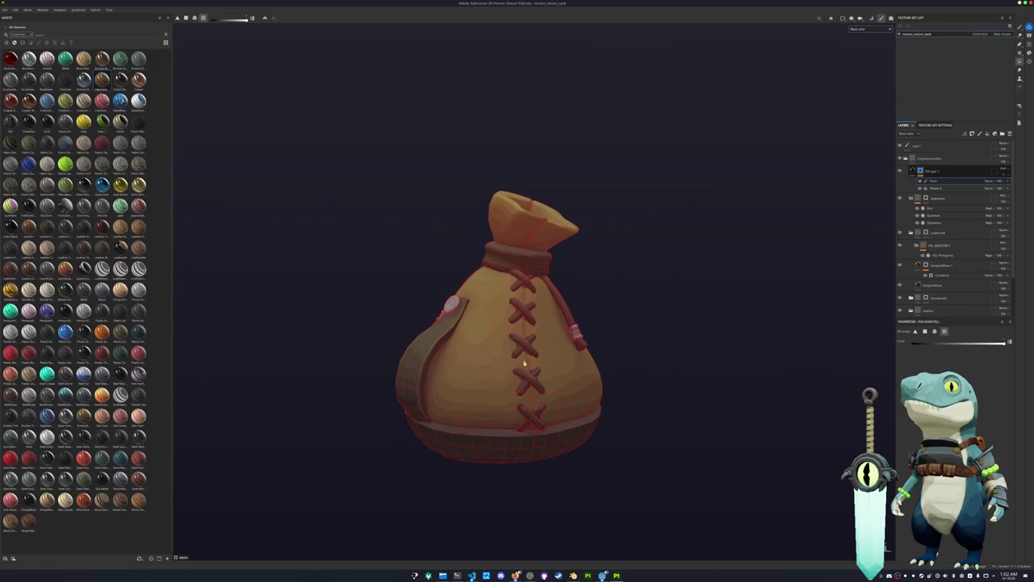
{"action": "scroll", "coordinate": [566, 346], "scroll_direction": "up", "scroll_amount": 5}
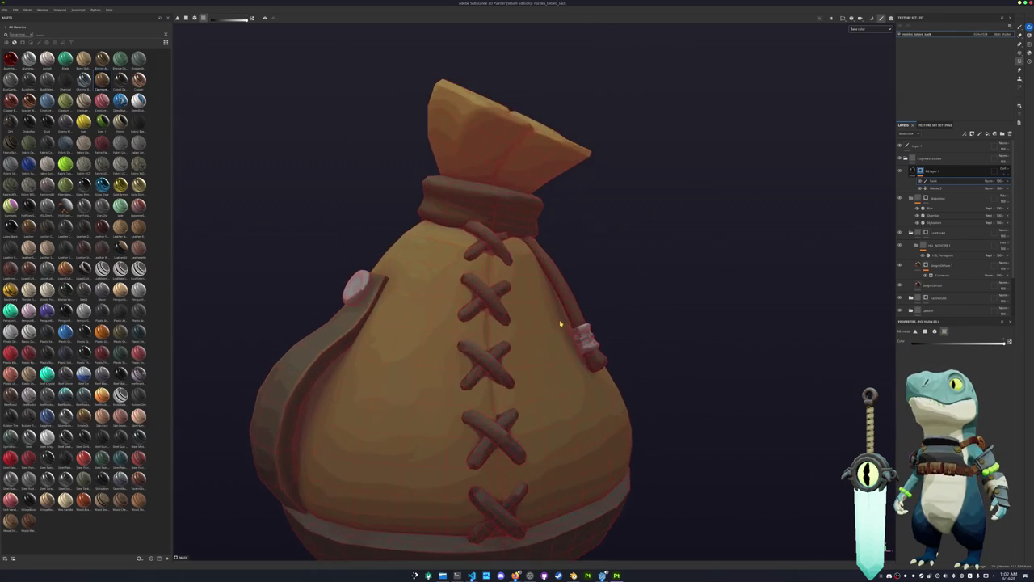
{"action": "scroll", "coordinate": [719, 302], "scroll_direction": "down", "scroll_amount": 3}
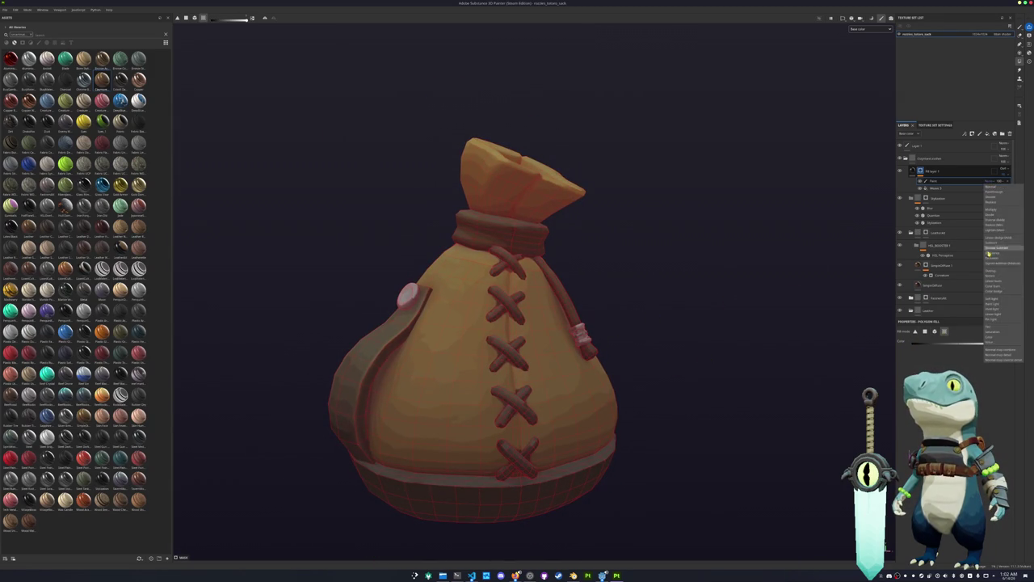
{"action": "left_click", "coordinate": [581, 376]}
Step: Add the sack's top faces to the mask and orbit around to check the masked areas
{"action": "left_click_drag", "start_coordinate": [576, 194], "coordinate": [461, 127]}
{"action": "mouse_move", "coordinate": [466, 325]}
{"action": "left_mouse_down", "text": "alt"}
{"action": "mouse_move", "coordinate": [342, 344]}
{"action": "mouse_move", "coordinate": [417, 316]}
{"action": "mouse_move", "coordinate": [286, 304]}
{"action": "mouse_move", "coordinate": [369, 316]}
{"action": "mouse_move", "coordinate": [323, 320]}
{"action": "left_mouse_up", "text": "alt"}
{"action": "scroll", "coordinate": [341, 344], "scroll_direction": "up", "scroll_amount": 2}
{"action": "scroll", "coordinate": [286, 304], "scroll_direction": "down", "scroll_amount": 3}
{"action": "scroll", "coordinate": [789, 352], "scroll_direction": "up", "scroll_amount": 2}
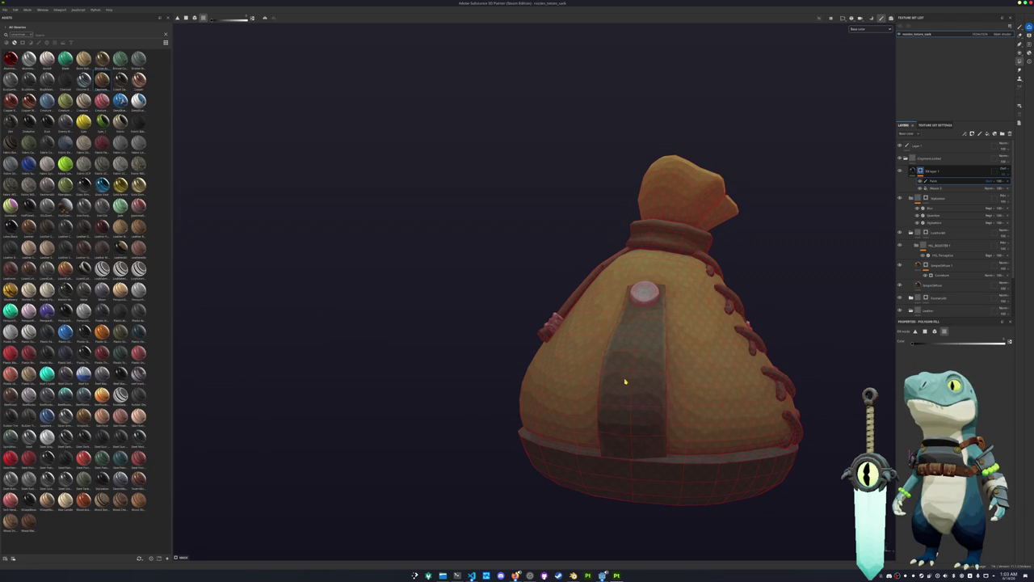
{"action": "left_click_drag", "start_coordinate": [625, 380], "coordinate": [569, 394], "text": "alt"}
{"action": "mouse_move", "coordinate": [647, 383]}
{"action": "left_mouse_down", "text": "alt"}
{"action": "mouse_move", "coordinate": [485, 381]}
{"action": "mouse_move", "coordinate": [550, 381]}
{"action": "mouse_move", "coordinate": [658, 358]}
{"action": "mouse_move", "coordinate": [474, 215]}
{"action": "left_mouse_up", "text": "alt"}
Step: Set Fill layer 1's mask Paint sub-layer blend mode to Multiply
{"action": "left_click", "coordinate": [927, 174]}
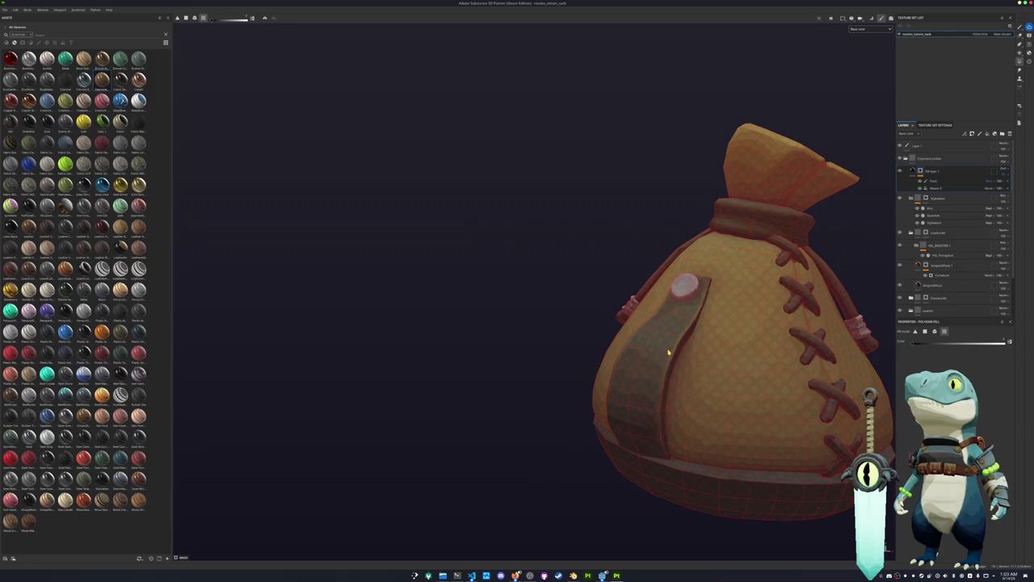
{"action": "left_click", "coordinate": [928, 182]}
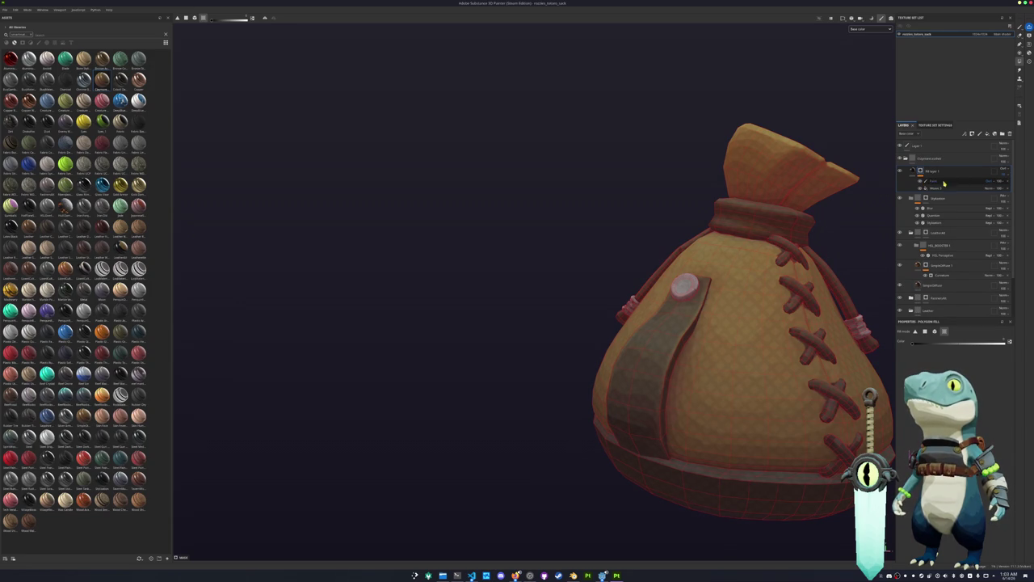
{"action": "left_click", "coordinate": [993, 181]}
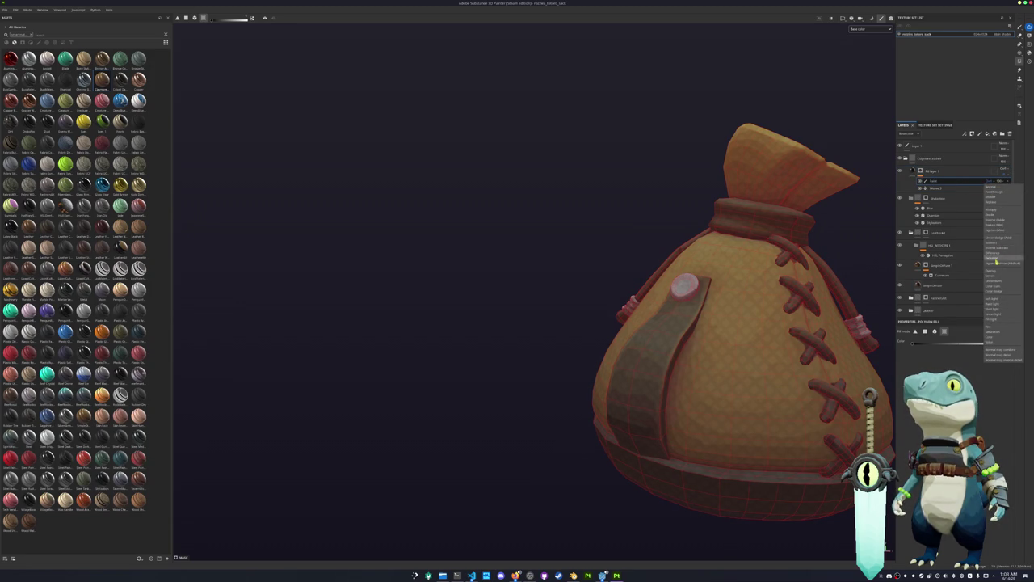
{"action": "left_click", "coordinate": [991, 211]}
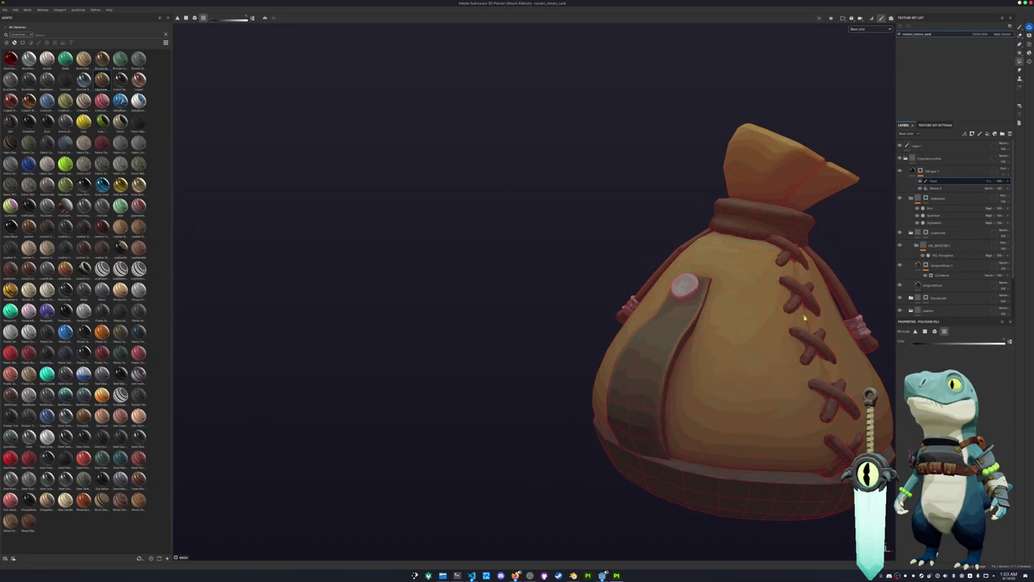
Step: Fill the mask over the sack's upper front faces and check the underside
{"action": "mouse_move", "coordinate": [725, 359]}
{"action": "left_mouse_down", "text": "alt"}
{"action": "mouse_move", "coordinate": [670, 346]}
{"action": "mouse_move", "coordinate": [581, 355]}
{"action": "left_mouse_up", "text": "alt"}
{"action": "left_click_drag", "start_coordinate": [734, 200], "coordinate": [607, 156]}
{"action": "left_click_drag", "start_coordinate": [770, 316], "coordinate": [859, 336], "text": "alt"}
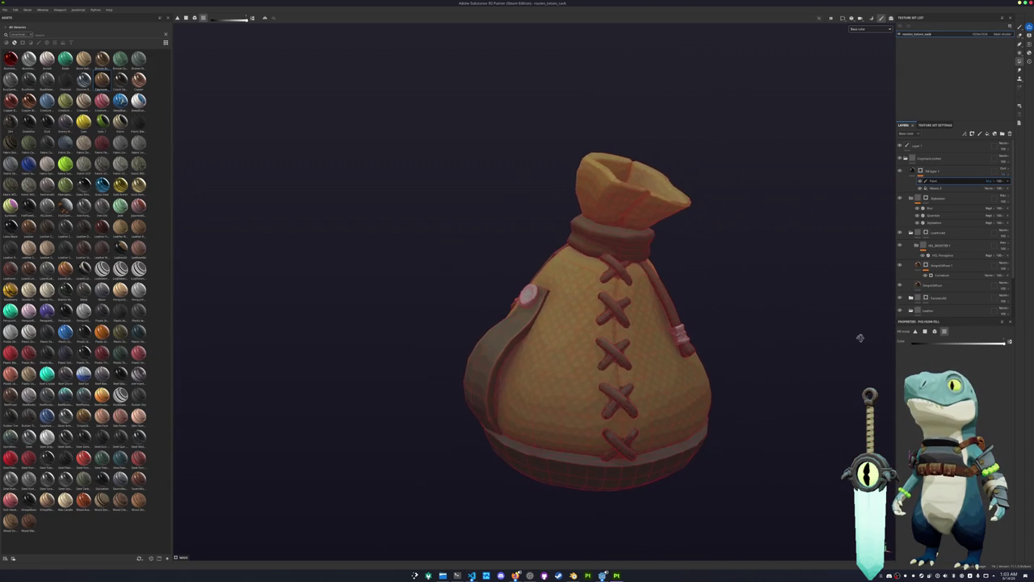
{"action": "left_click_drag", "start_coordinate": [728, 348], "coordinate": [691, 217], "text": "alt"}
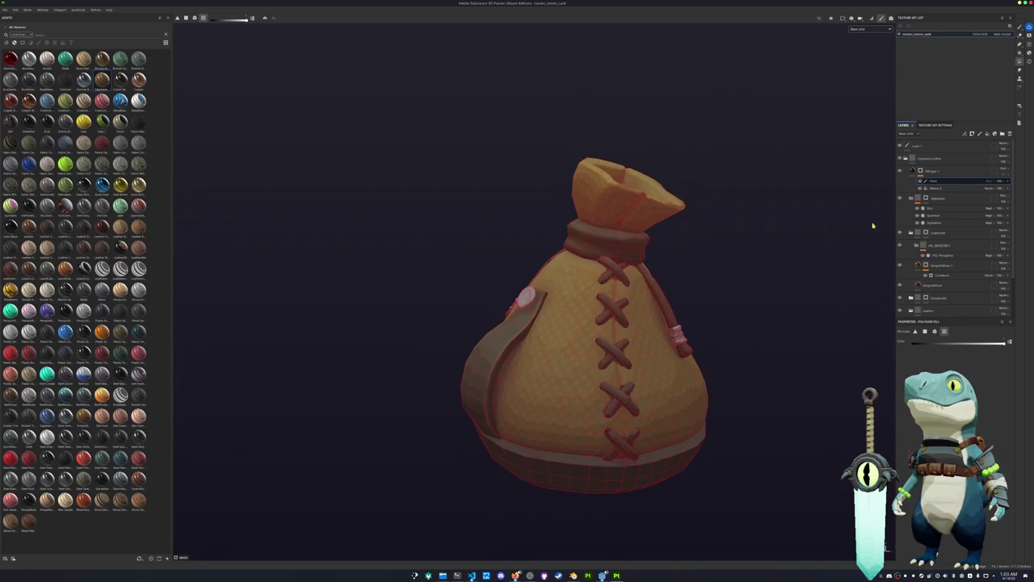
Step: Move the fill layer up the stack to sit just under the top group
{"action": "left_click", "coordinate": [955, 191]}
{"action": "mouse_move", "coordinate": [954, 191]}
{"action": "left_mouse_down"}
{"action": "mouse_move", "coordinate": [929, 206]}
{"action": "mouse_move", "coordinate": [929, 168]}
{"action": "left_mouse_up"}
{"action": "left_click_drag", "start_coordinate": [866, 208], "coordinate": [788, 233], "text": "alt"}
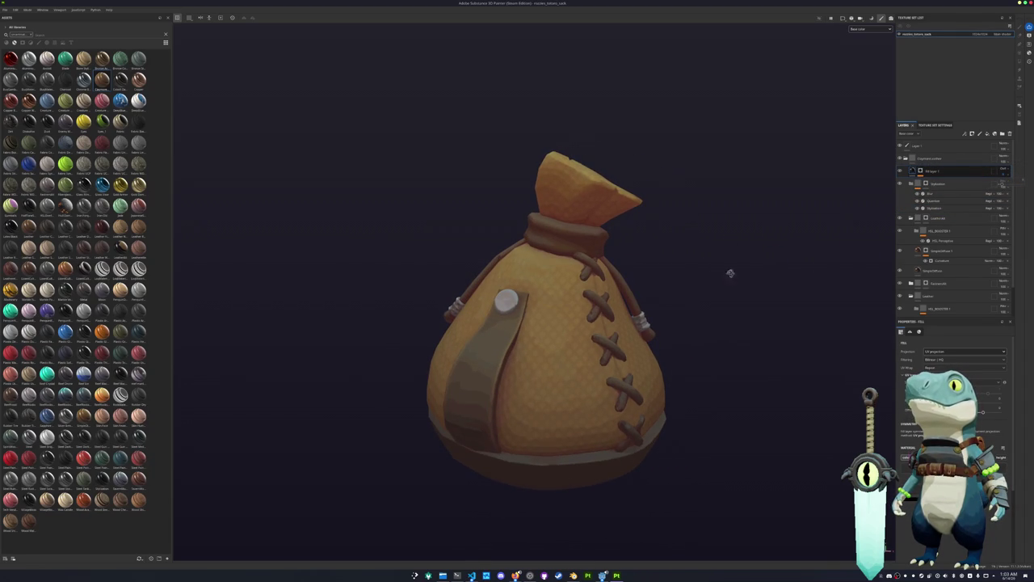
Step: In Export textures (Ctrl+Shift+E), set the output directory to the destination folder
{"action": "scroll", "coordinate": [727, 272], "scroll_direction": "down", "scroll_amount": 3}
{"action": "scroll", "coordinate": [711, 266], "scroll_direction": "down", "scroll_amount": 3}
{"action": "key", "text": "ctrl+shift+e"}
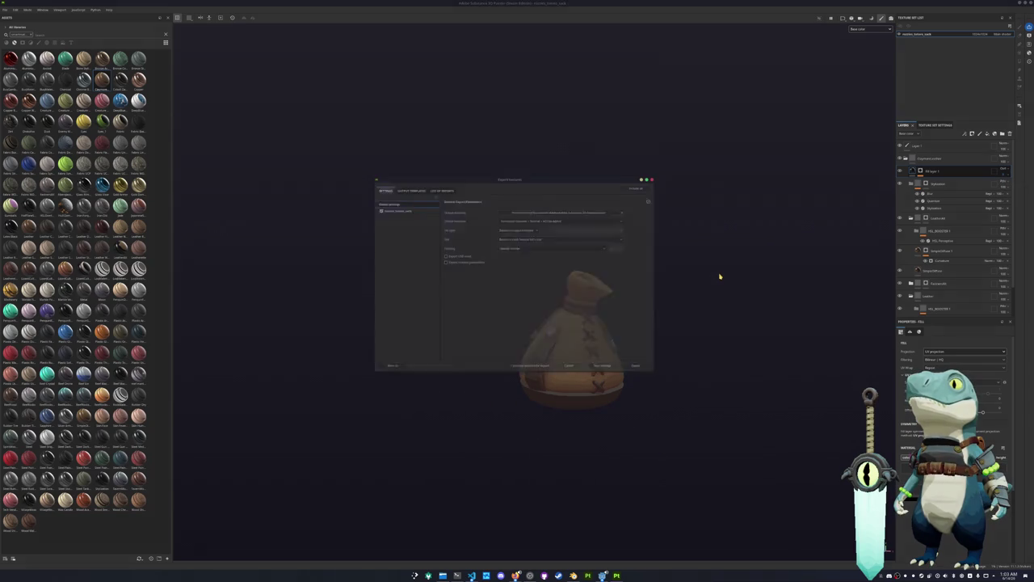
{"action": "left_click", "coordinate": [609, 211]}
{"action": "left_click", "coordinate": [533, 233]}
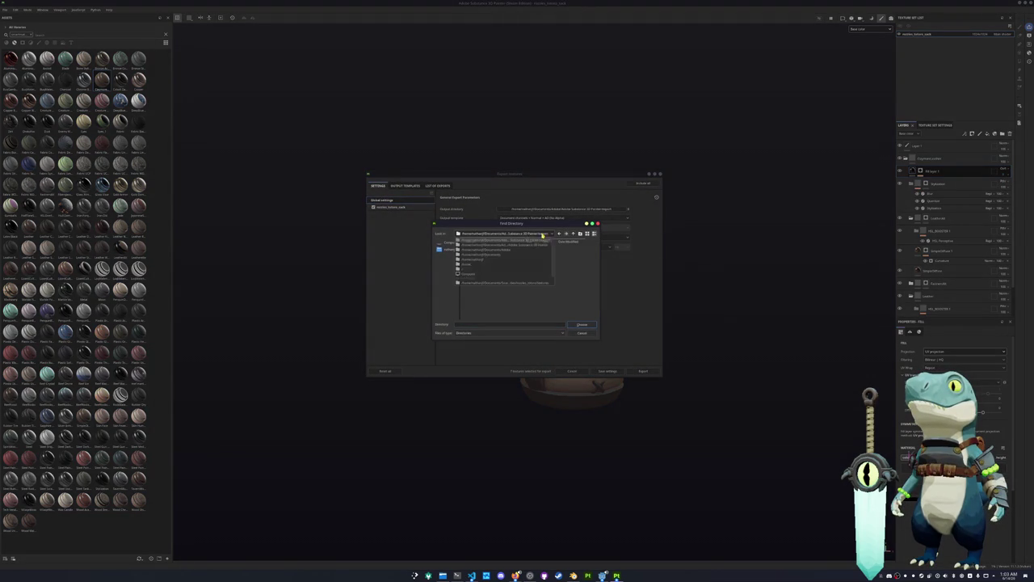
{"action": "left_click", "coordinate": [532, 275]}
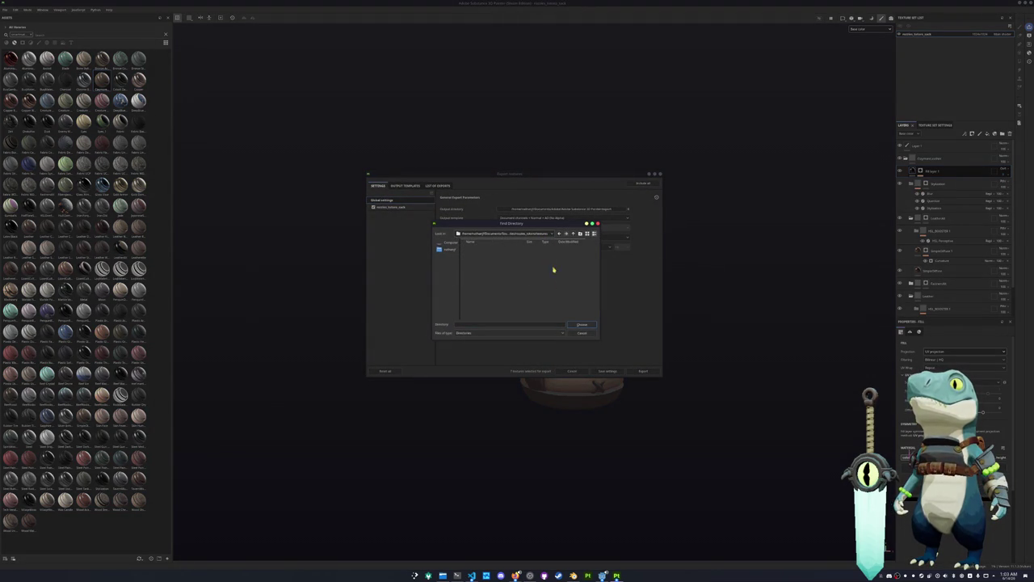
{"action": "left_click", "coordinate": [581, 324]}
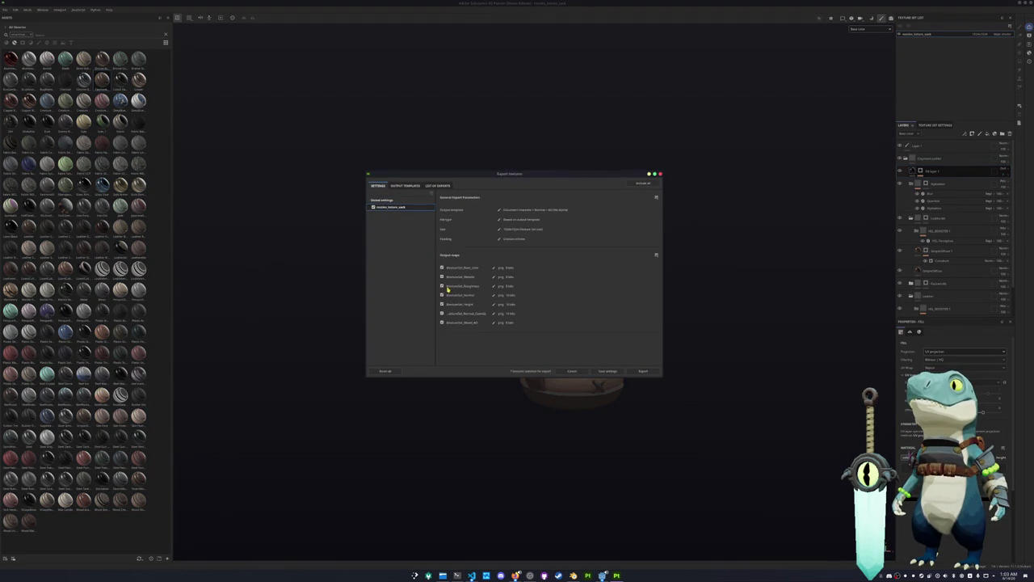
Step: Export the sack's texture maps and switch back to Blender, deselecting the sack
{"action": "left_click", "coordinate": [643, 371]}
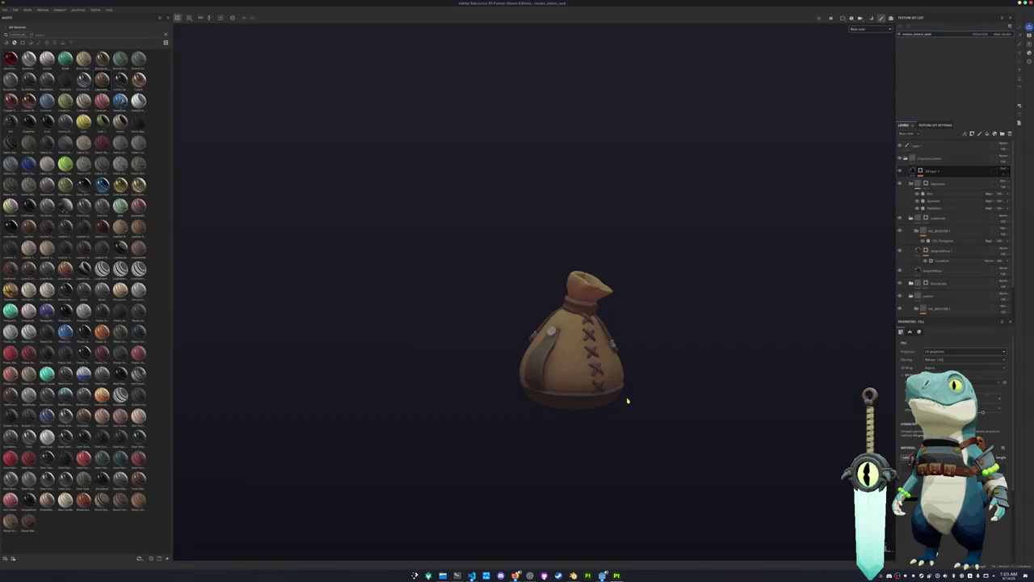
{"action": "left_click", "coordinate": [573, 576]}
{"action": "left_click", "coordinate": [595, 451]}
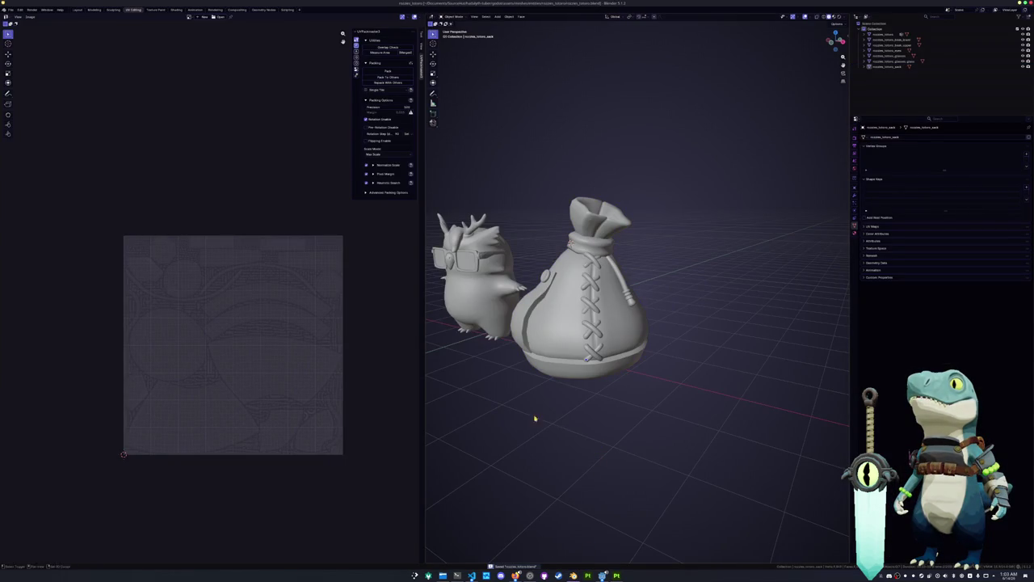
Step: Select the owl's glasses in the Shading workspace and orbit to a frontal view
{"action": "middle_click_drag", "start_coordinate": [534, 418], "coordinate": [667, 418]}
{"action": "left_click", "coordinate": [582, 270]}
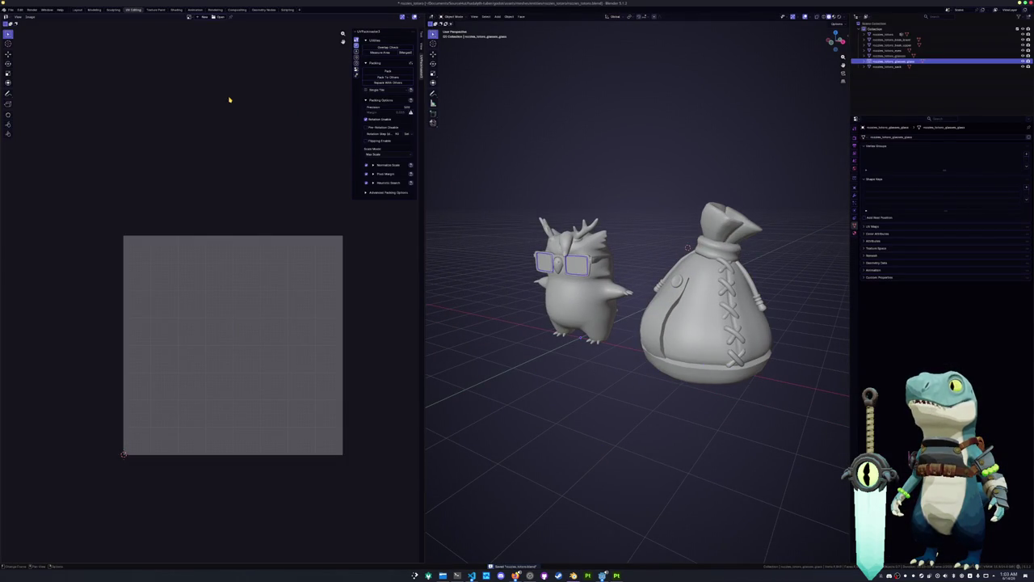
{"action": "left_click", "coordinate": [176, 10]}
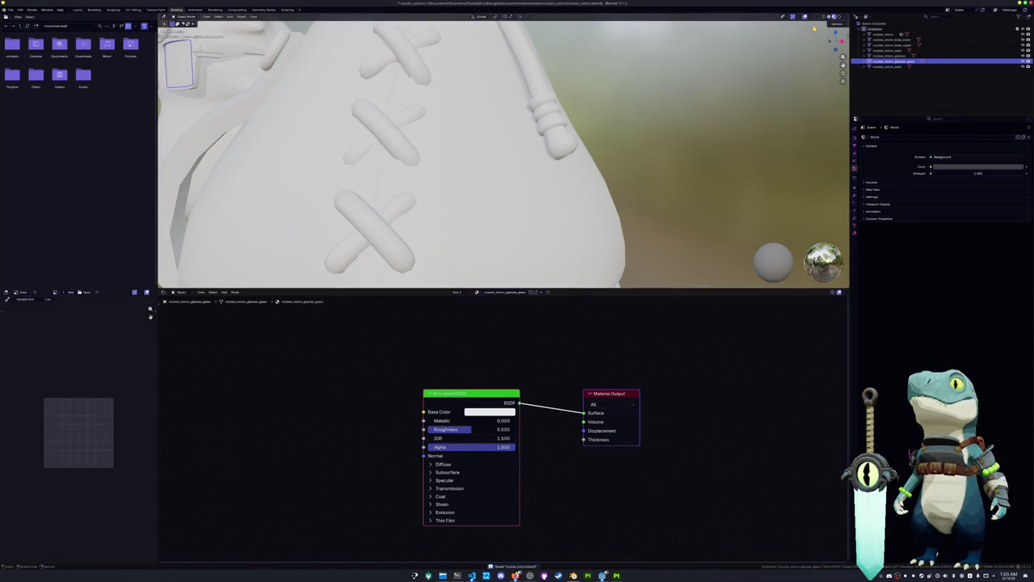
{"action": "scroll", "coordinate": [516, 125], "scroll_direction": "down", "scroll_amount": 10}
{"action": "scroll", "coordinate": [516, 125], "scroll_direction": "up", "scroll_amount": 8}
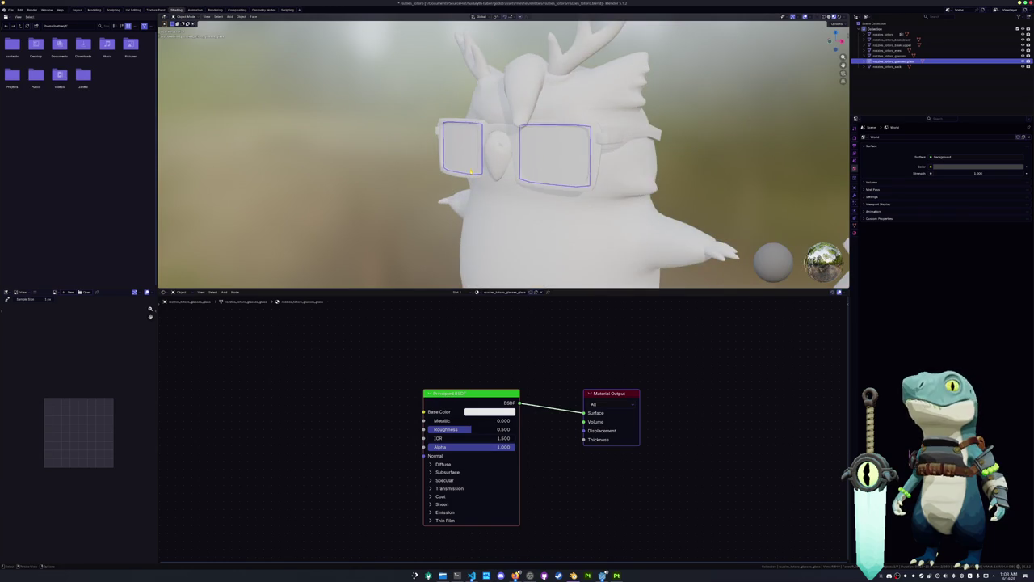
{"action": "middle_click_drag", "start_coordinate": [515, 125], "coordinate": [670, 116]}
{"action": "middle_click_drag", "start_coordinate": [509, 196], "coordinate": [264, 144]}
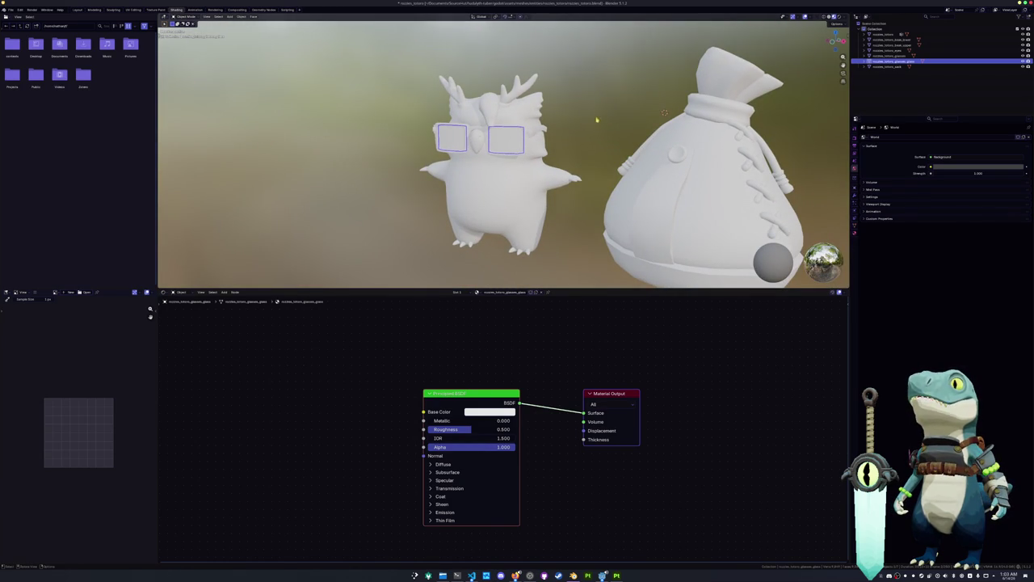
{"action": "middle_click_drag", "start_coordinate": [610, 136], "coordinate": [774, 51]}
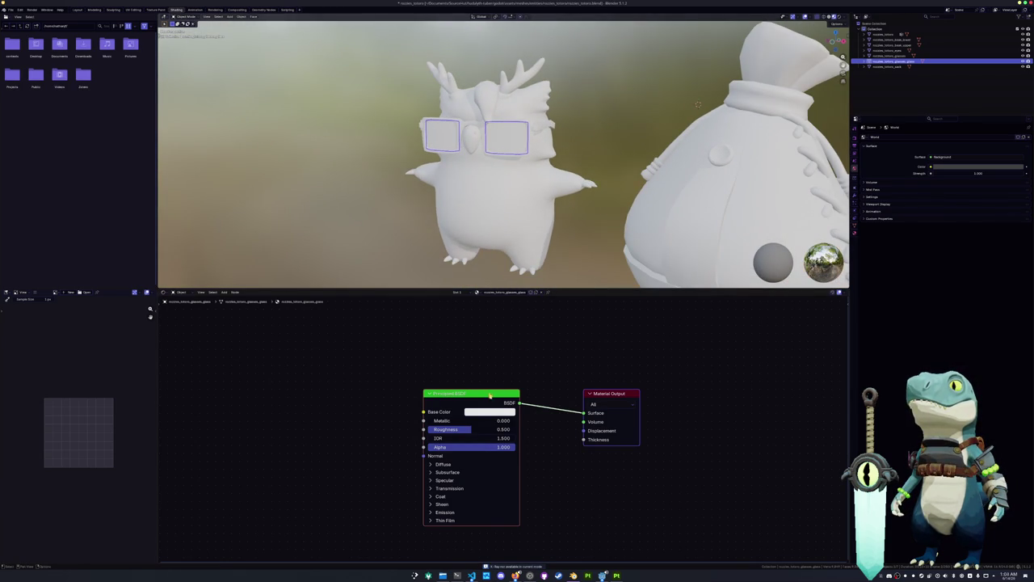
Step: Delete the glasses' shader, mapping and image texture nodes, leaving only Material Output
{"action": "key", "text": "x"}
{"action": "left_click", "coordinate": [611, 395]}
{"action": "key", "text": "ctrl+t"}
{"action": "left_click", "coordinate": [537, 410]}
{"action": "key", "text": "x"}
{"action": "left_click", "coordinate": [427, 409]}
{"action": "key", "text": "x"}
{"action": "left_click", "coordinate": [356, 409]}
{"action": "key", "text": "x"}
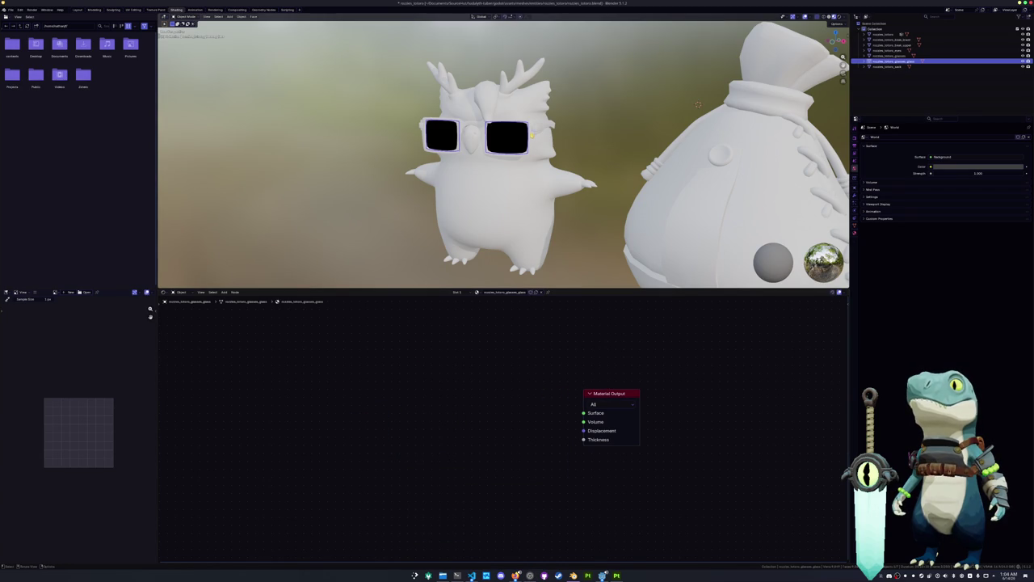
{"action": "key", "text": "ctrl+z"}
{"action": "key", "text": "ctrl+z"}
{"action": "key", "text": "ctrl+z"}
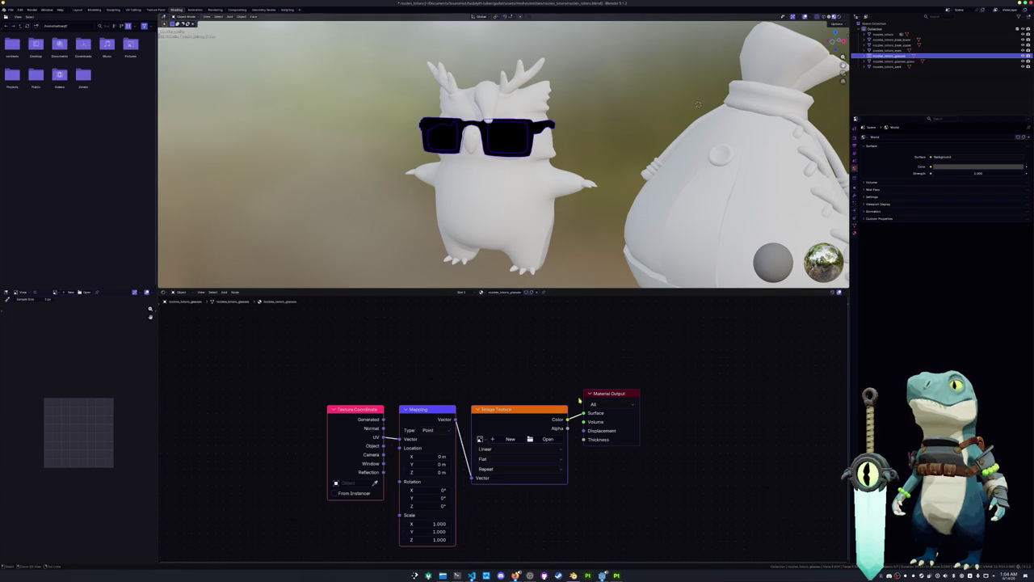
Step: Load the glasses' Base_color texture into the Image Texture node
{"action": "left_click", "coordinate": [547, 439]}
{"action": "left_click", "coordinate": [348, 53]}
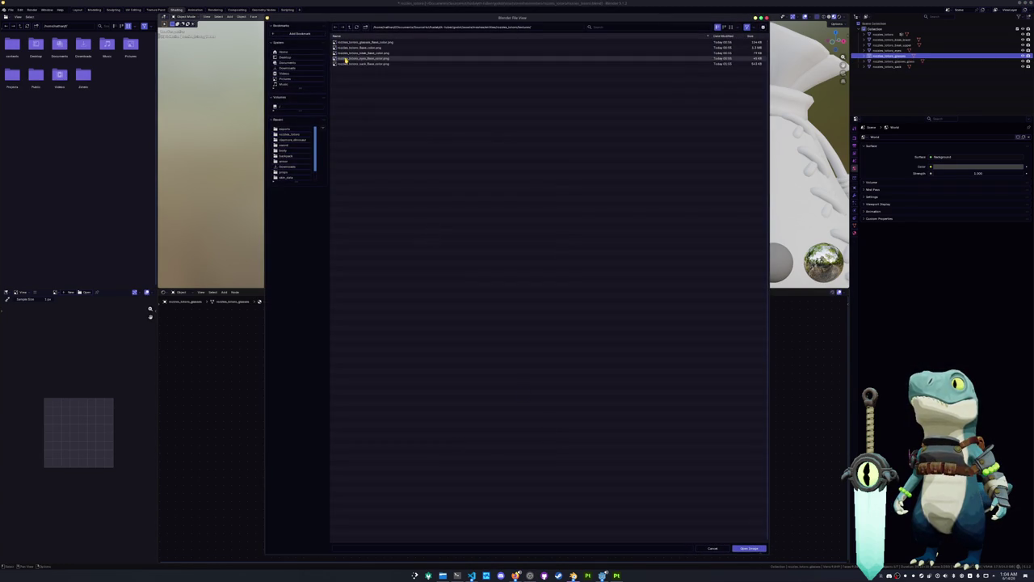
{"action": "double_click", "coordinate": [363, 42]}
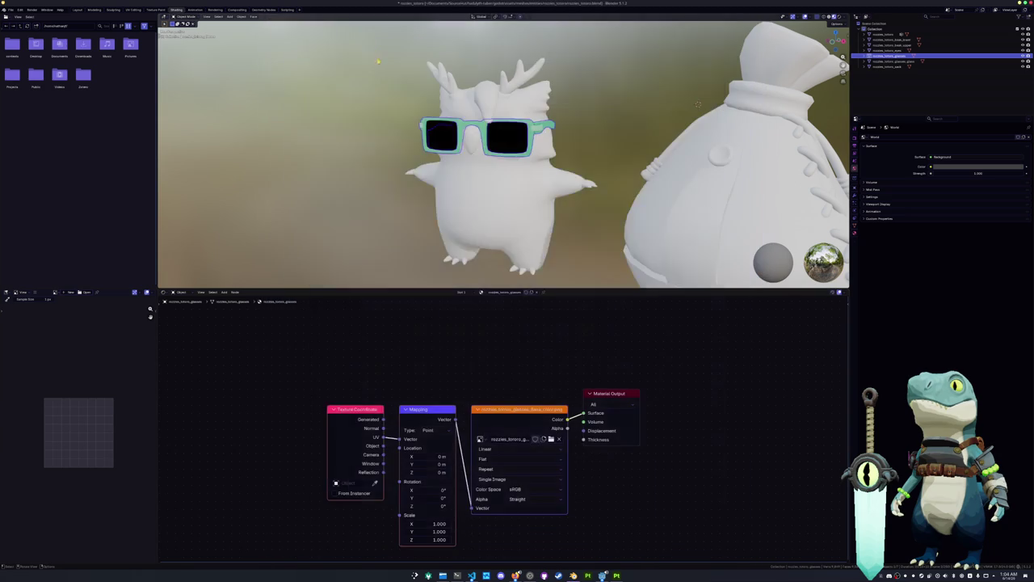
Step: Replace the owl body's shader with the pasted texture nodes and load its Base_color image
{"action": "left_click", "coordinate": [524, 203]}
{"action": "key", "text": "Delete"}
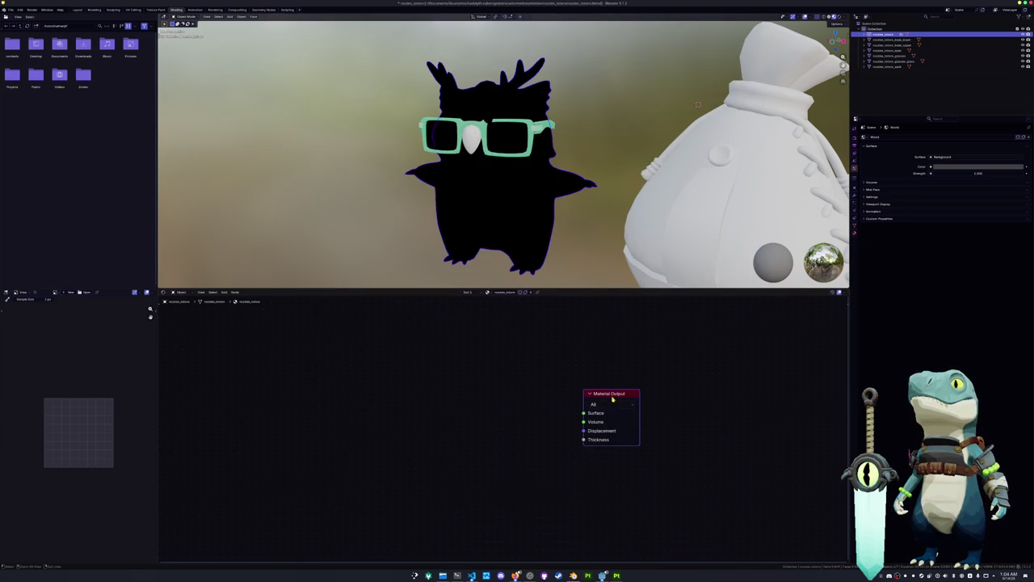
{"action": "key", "text": "ctrl+v"}
{"action": "left_click", "coordinate": [548, 439]}
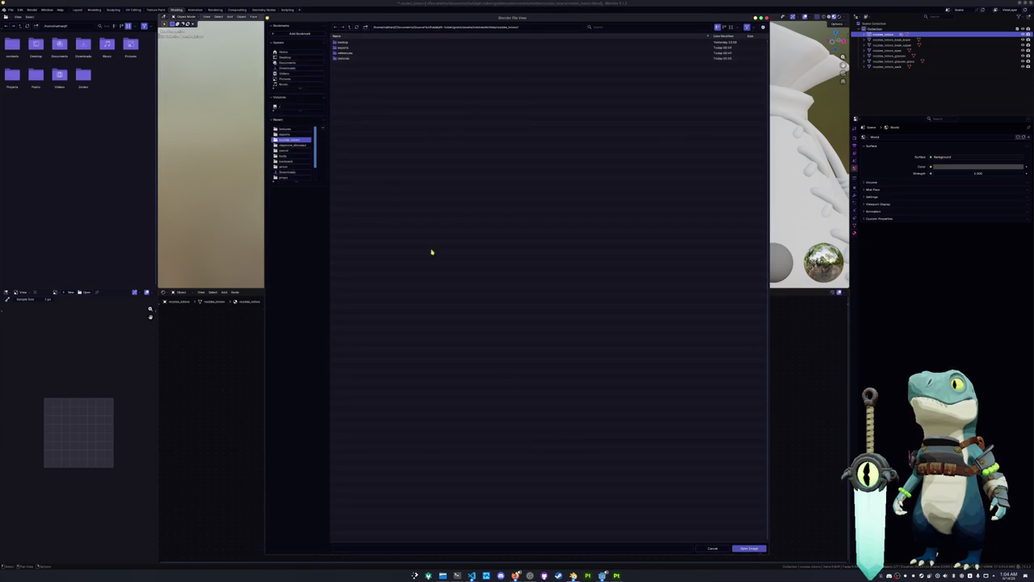
{"action": "double_click", "coordinate": [343, 59]}
{"action": "left_click", "coordinate": [364, 49]}
{"action": "double_click", "coordinate": [365, 48]}
Step: Give the beak the texture node setup with its Base_color image, then select the glasses
{"action": "left_click", "coordinate": [442, 136]}
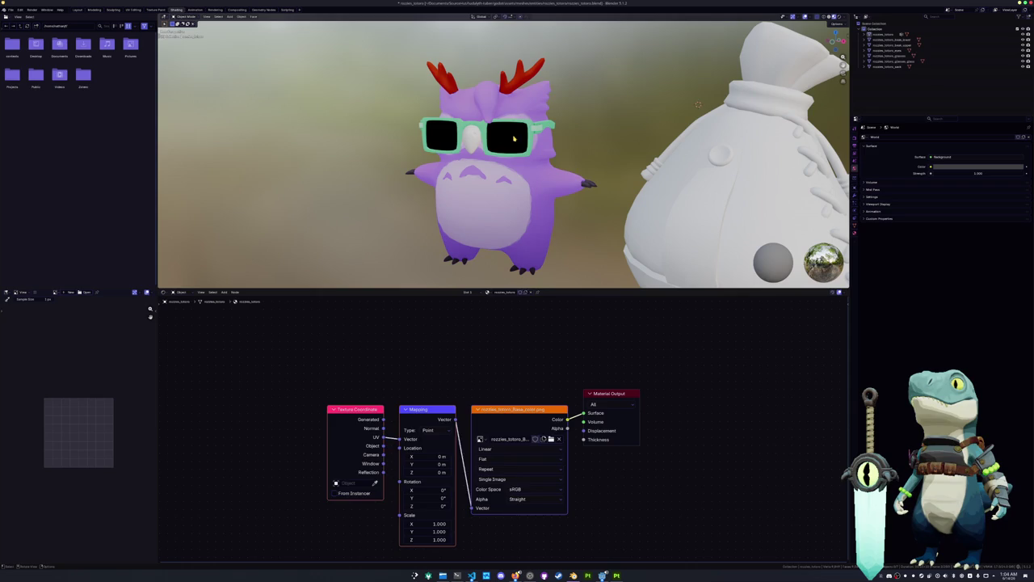
{"action": "left_click", "coordinate": [471, 139]}
{"action": "key", "text": "x"}
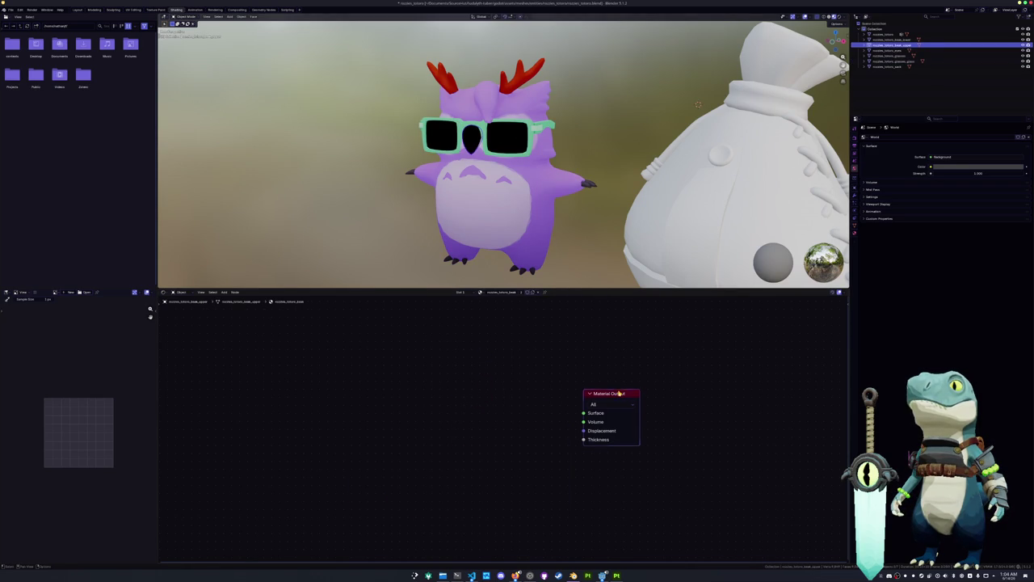
{"action": "left_click", "coordinate": [608, 395]}
{"action": "key", "text": "ctrl+t"}
{"action": "left_click", "coordinate": [547, 440]}
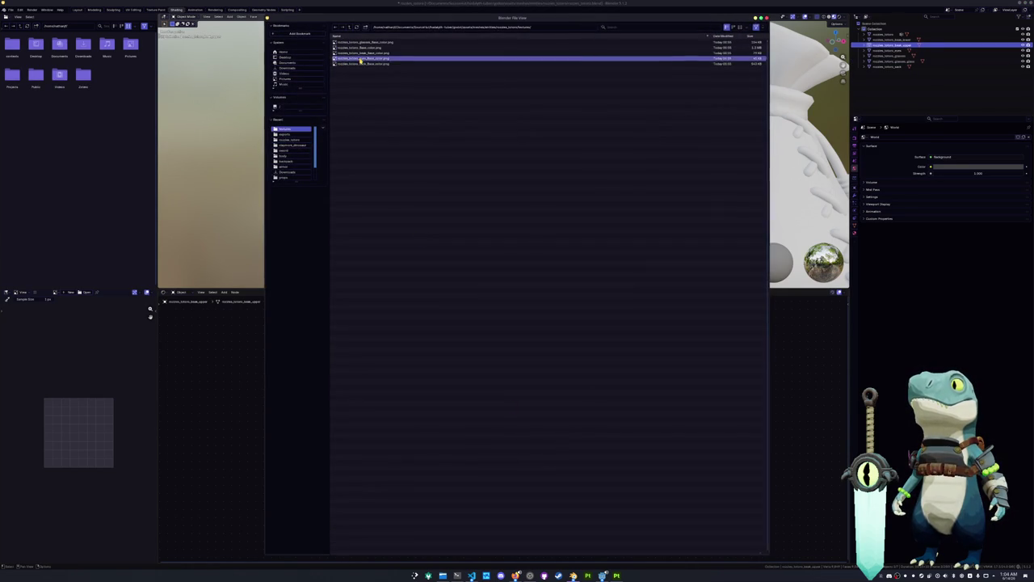
{"action": "double_click", "coordinate": [355, 65]}
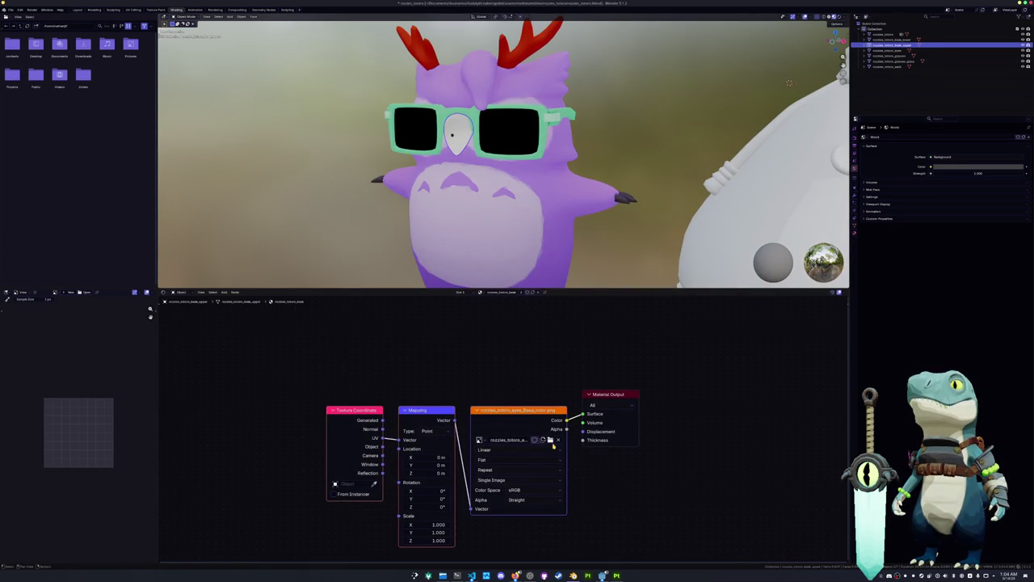
{"action": "left_click", "coordinate": [550, 441]}
{"action": "double_click", "coordinate": [363, 53]}
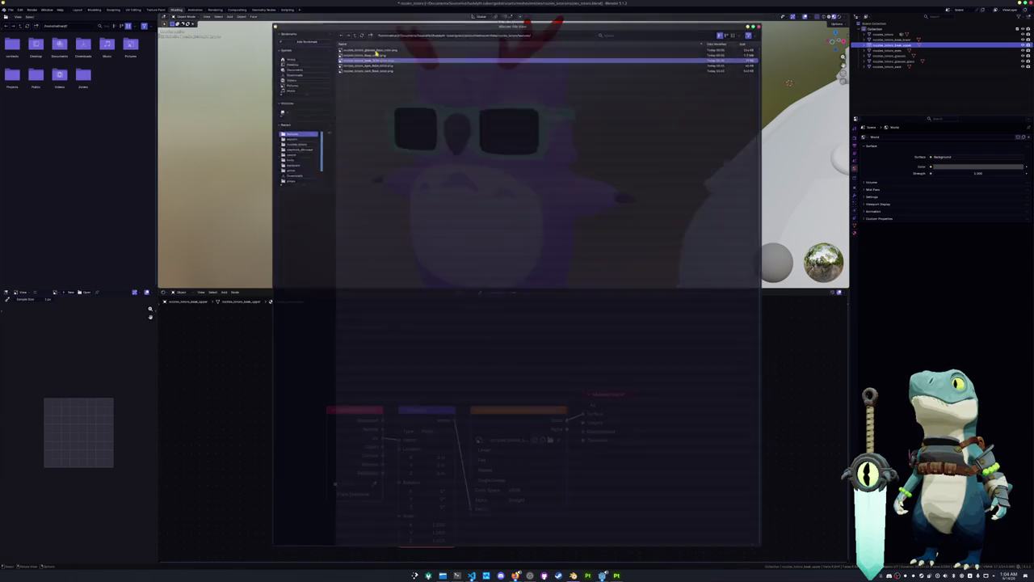
{"action": "left_click", "coordinate": [893, 39]}
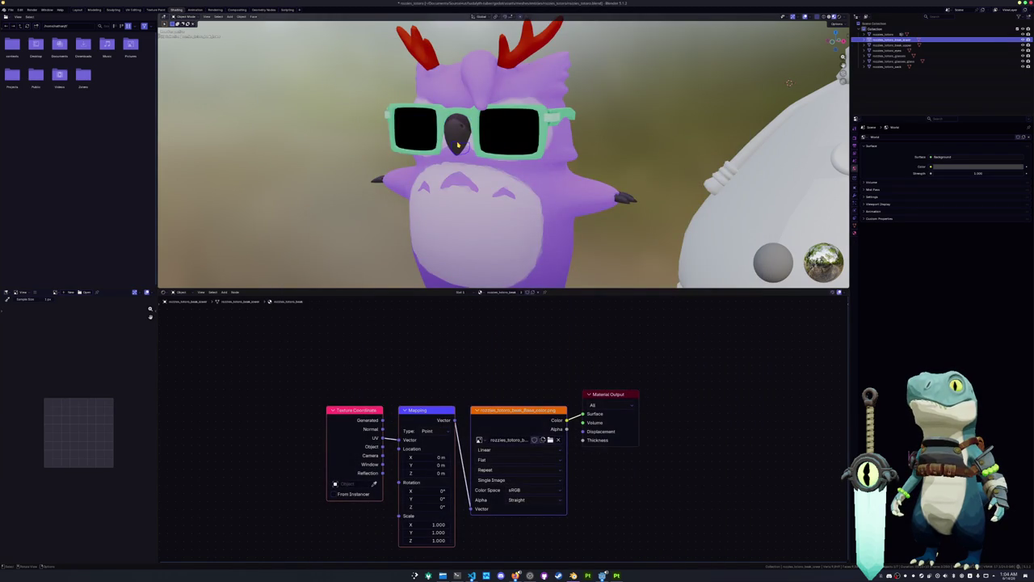
{"action": "left_click", "coordinate": [522, 120]}
Step: Hide the lenses and give the eyes pasted texture nodes with their Base_color image
{"action": "key", "text": "h"}
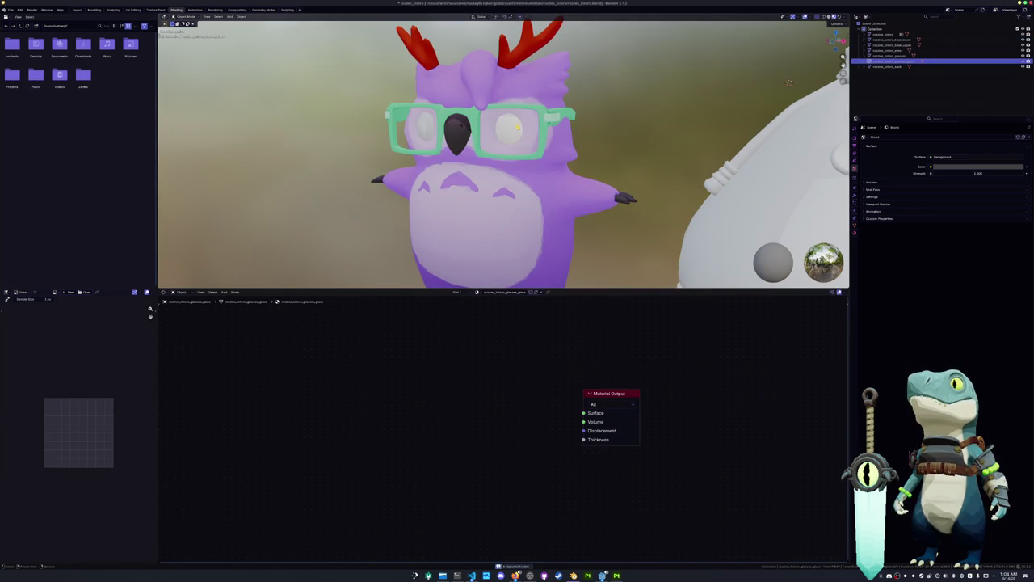
{"action": "left_click", "coordinate": [522, 121]}
{"action": "key", "text": "x"}
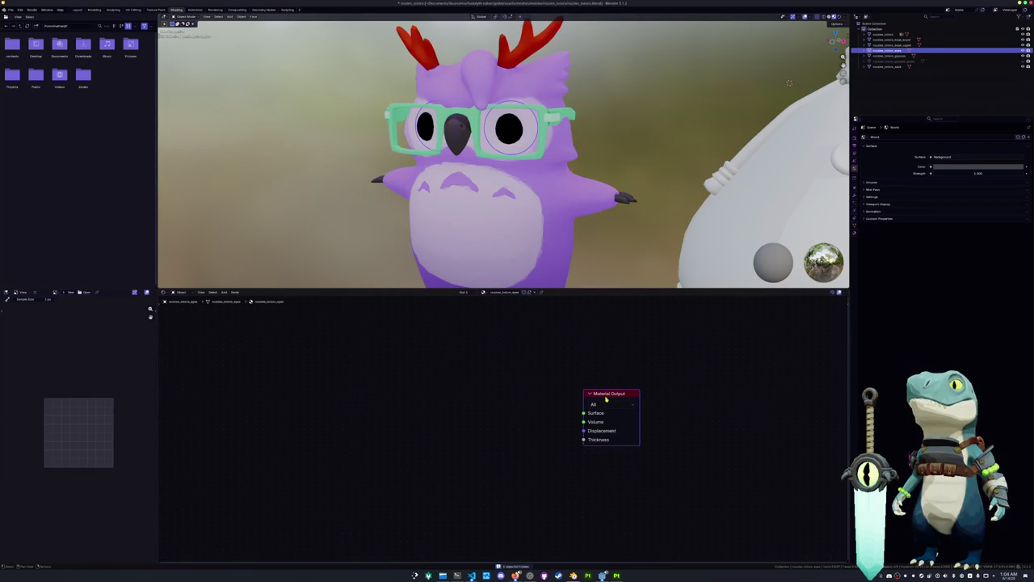
{"action": "key", "text": "ctrl+v"}
{"action": "left_click", "coordinate": [545, 439]}
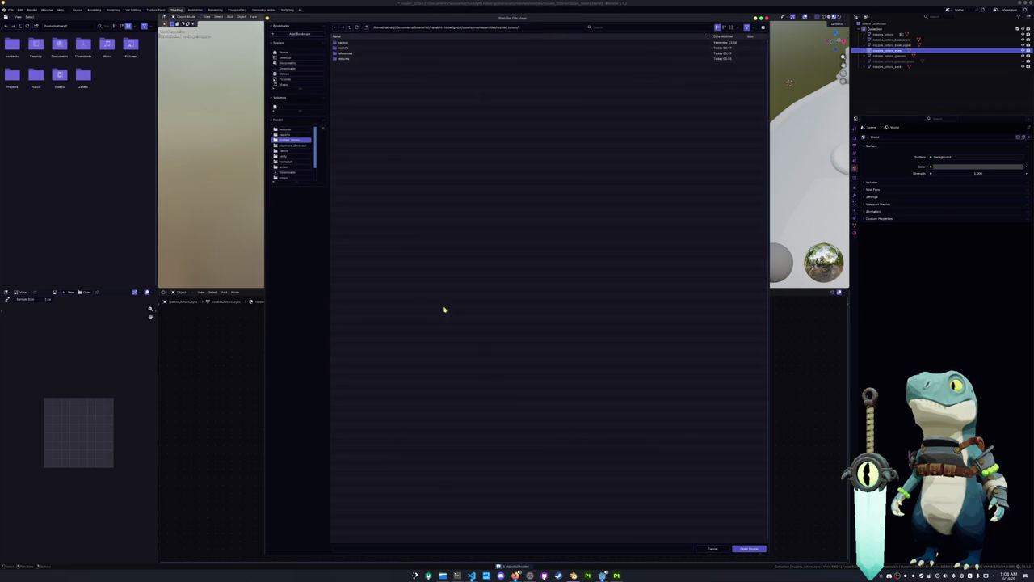
{"action": "double_click", "coordinate": [344, 58]}
{"action": "left_click", "coordinate": [354, 60]}
{"action": "double_click", "coordinate": [354, 60]}
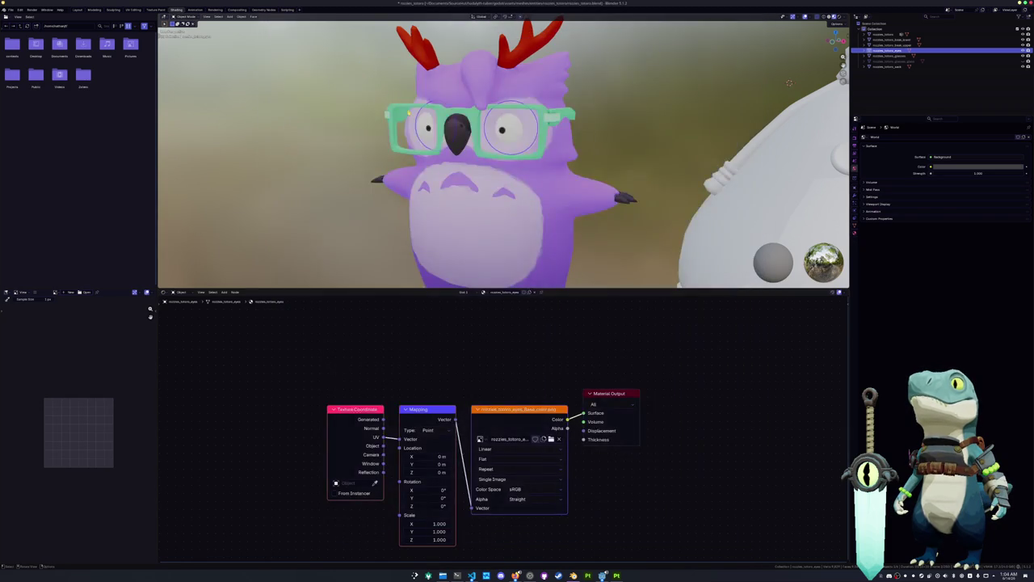
{"action": "scroll", "coordinate": [647, 128], "scroll_direction": "down", "scroll_amount": 5}
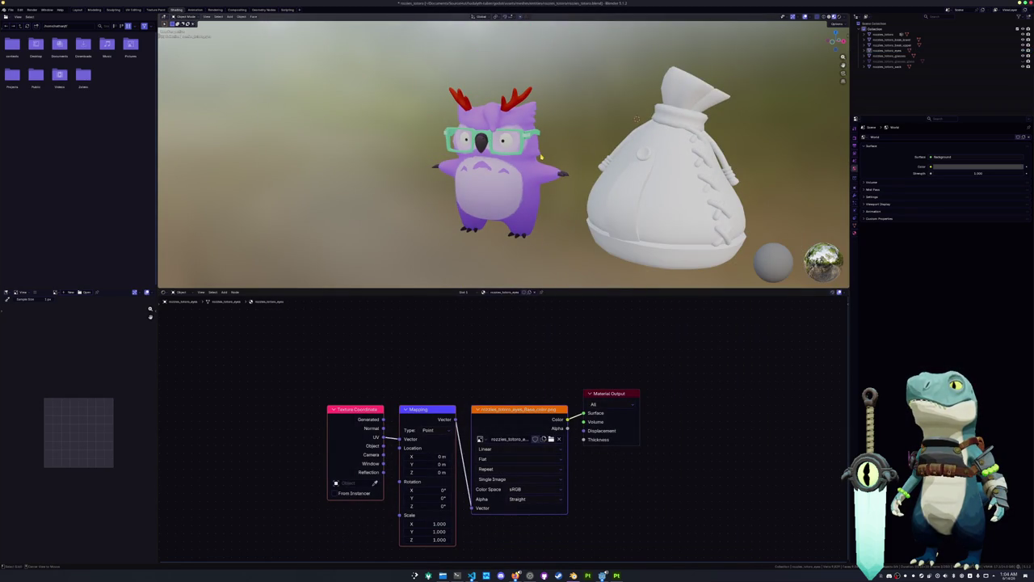
Step: Replace the sack's shader with pasted texture nodes and open the image browser for it
{"action": "left_click", "coordinate": [614, 242]}
{"action": "key", "text": "x"}
{"action": "left_click", "coordinate": [598, 394]}
{"action": "key", "text": "ctrl+t"}
{"action": "left_click", "coordinate": [536, 439]}
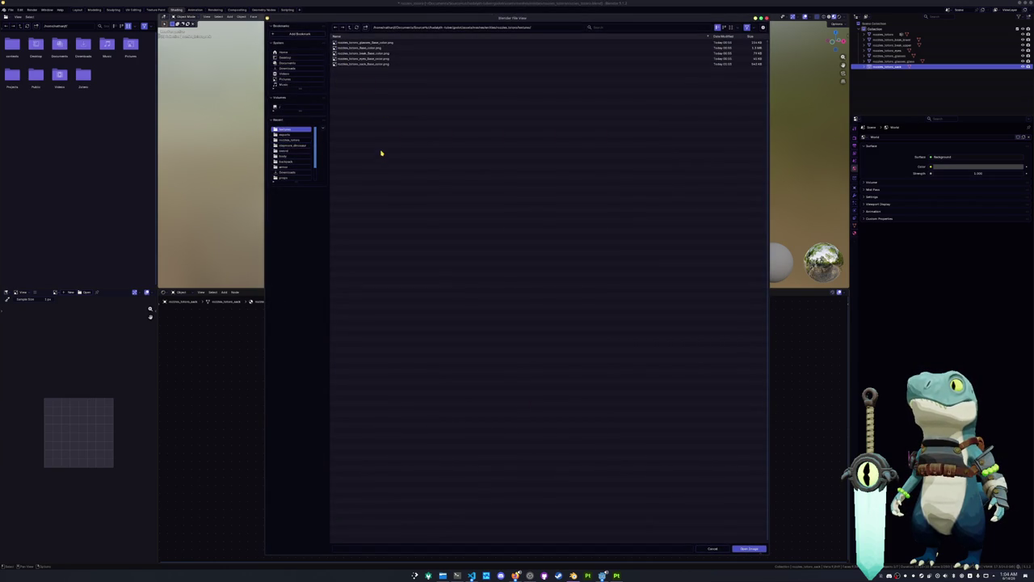
{"action": "left_click_drag", "start_coordinate": [496, 20], "coordinate": [477, 101]}
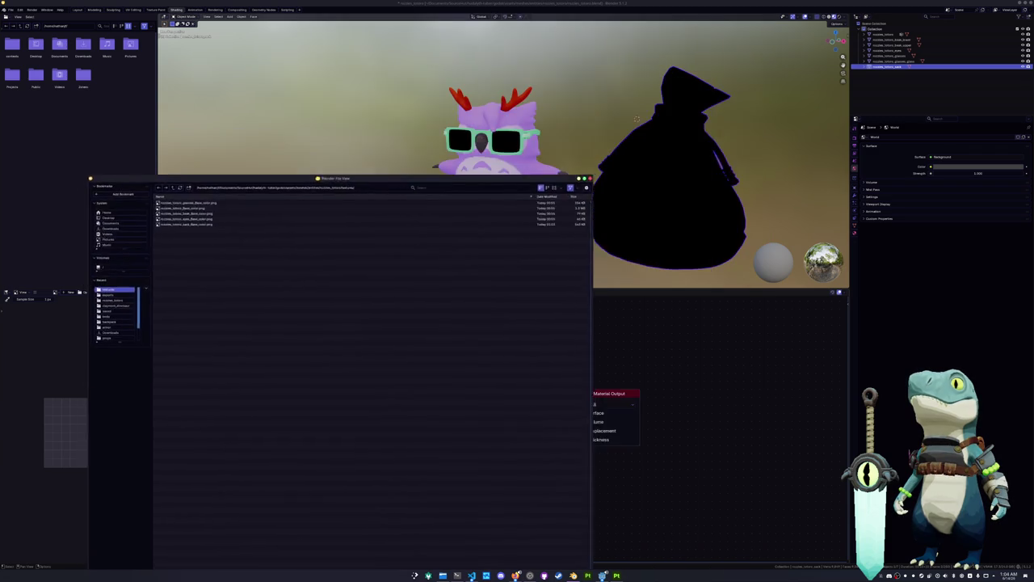
Step: Load the sack's Base_color PNG and orbit in to inspect the stitched leather beside the owl
{"action": "left_click", "coordinate": [372, 147]}
{"action": "double_click", "coordinate": [372, 147]}
{"action": "left_click", "coordinate": [452, 186]}
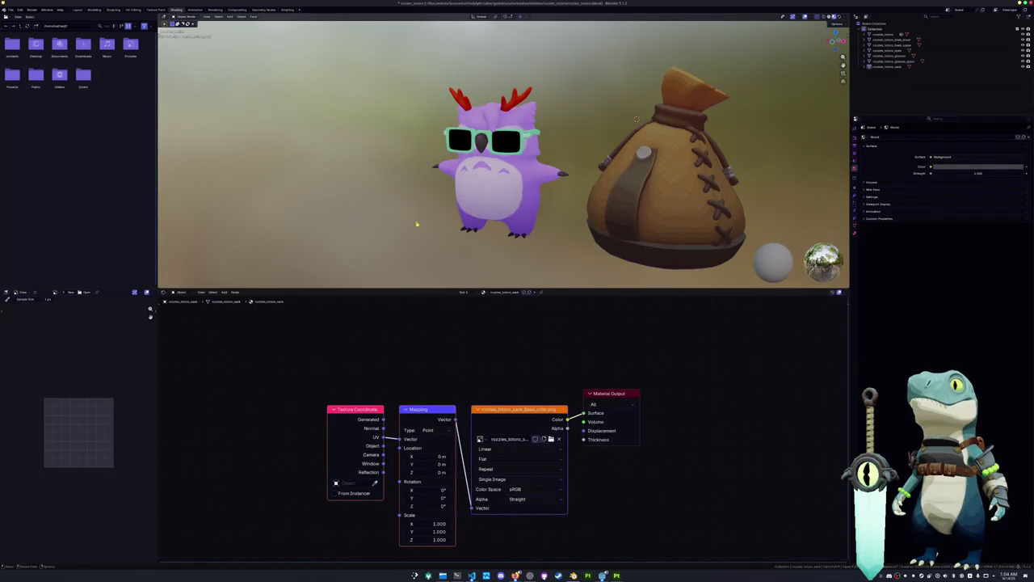
{"action": "mouse_move", "coordinate": [485, 202]}
{"action": "middle_mouse_down"}
{"action": "mouse_move", "coordinate": [575, 214]}
{"action": "mouse_move", "coordinate": [548, 215]}
{"action": "middle_mouse_up"}
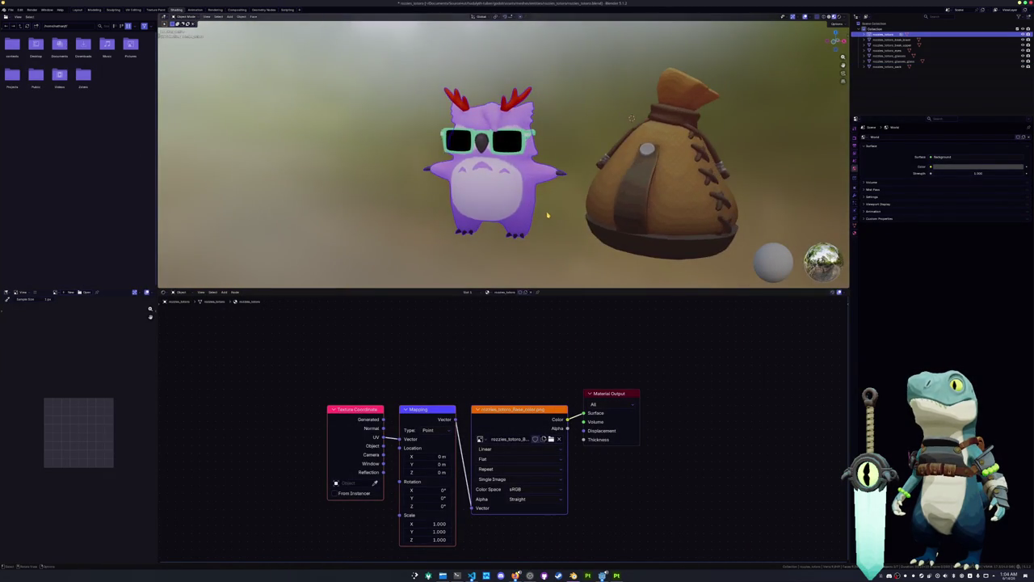
{"action": "scroll", "coordinate": [548, 215], "scroll_direction": "up", "scroll_amount": 4}
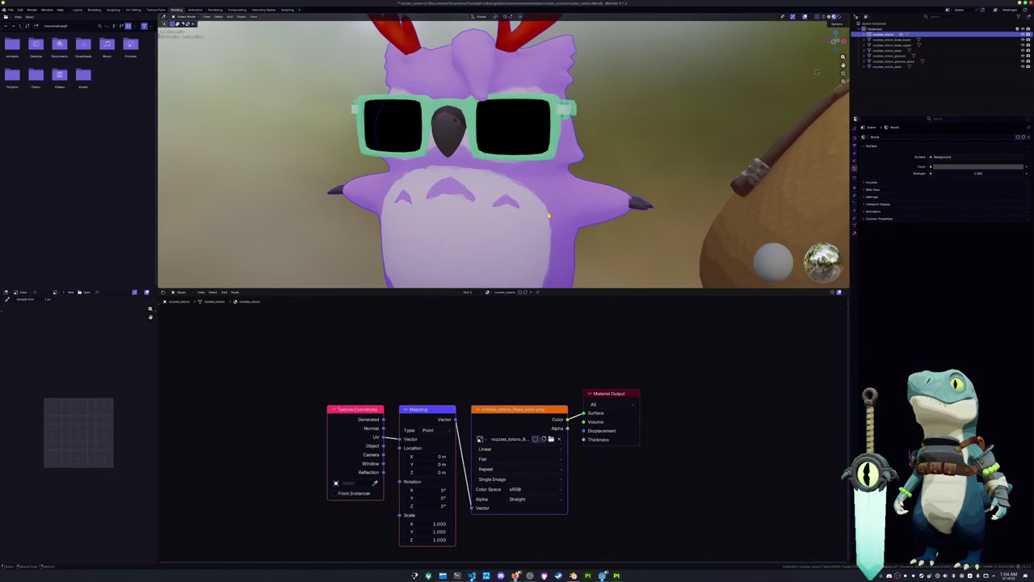
{"action": "scroll", "coordinate": [548, 215], "scroll_direction": "down", "scroll_amount": 5}
{"action": "mouse_move", "coordinate": [548, 215]}
{"action": "middle_mouse_down"}
{"action": "mouse_move", "coordinate": [495, 212]}
{"action": "mouse_move", "coordinate": [543, 212]}
{"action": "middle_mouse_up"}
{"action": "scroll", "coordinate": [495, 211], "scroll_direction": "down", "scroll_amount": 4}
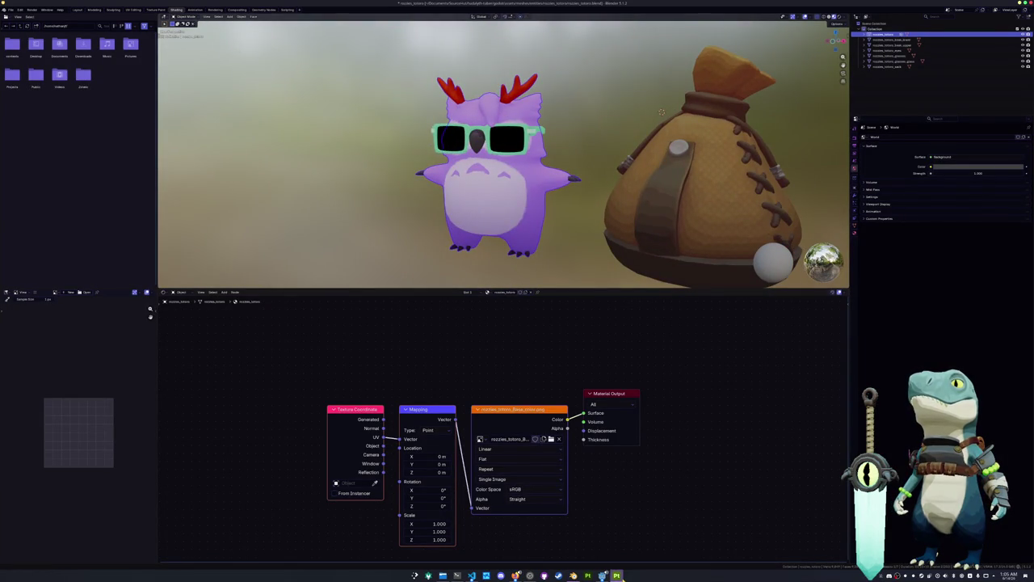
Step: Switch to Substance 3D Painter and zoom in on the sack
{"action": "left_click", "coordinate": [617, 575]}
{"action": "scroll", "coordinate": [644, 302], "scroll_direction": "up", "scroll_amount": 5}
{"action": "scroll", "coordinate": [685, 313], "scroll_direction": "up", "scroll_amount": 3}
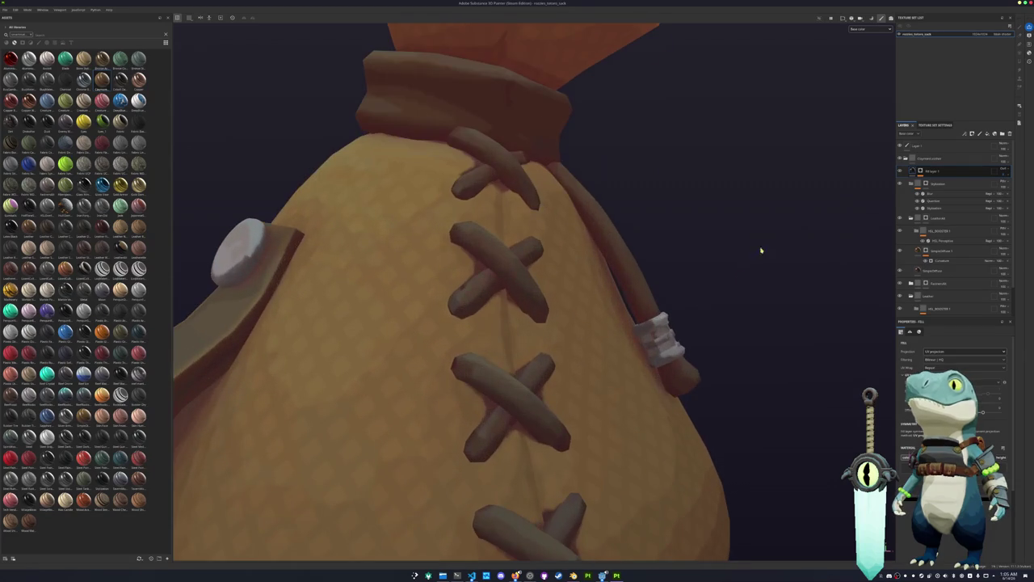
Step: Add a black mask to the fill layer and polygon-fill the strap's rope wrap by UV chunk
{"action": "right_click", "coordinate": [926, 184]}
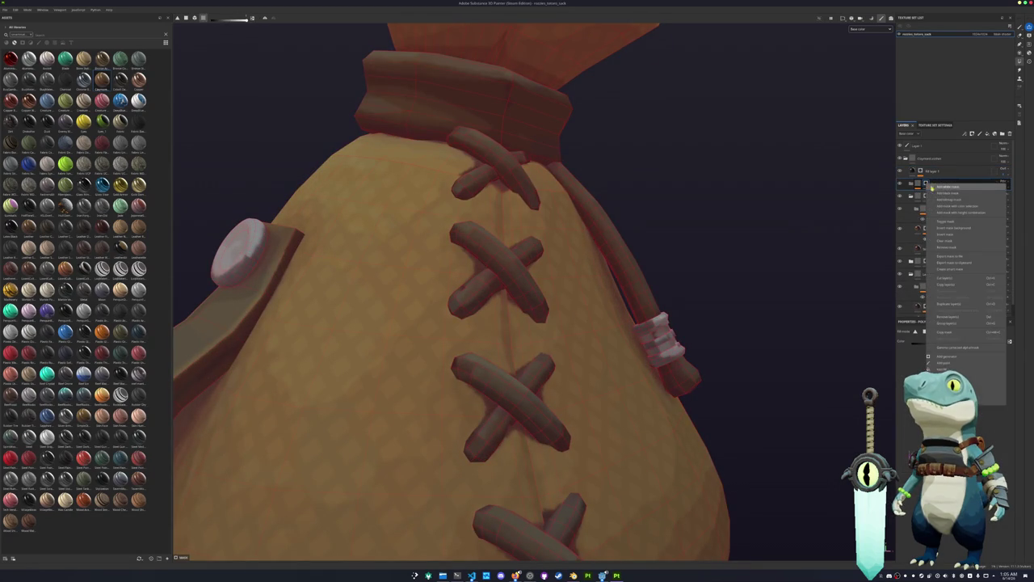
{"action": "left_click", "coordinate": [939, 193]}
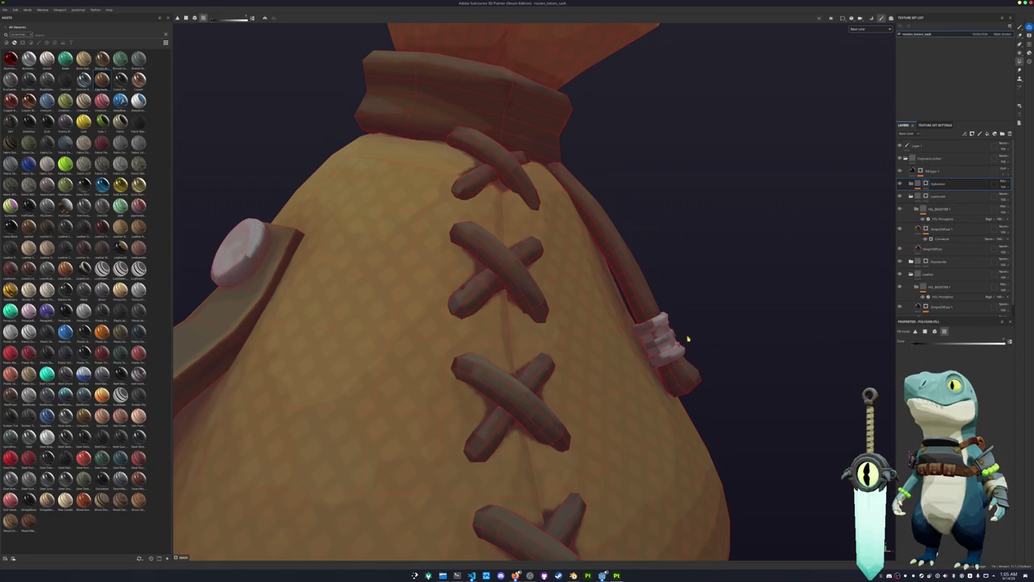
{"action": "left_click", "coordinate": [935, 331]}
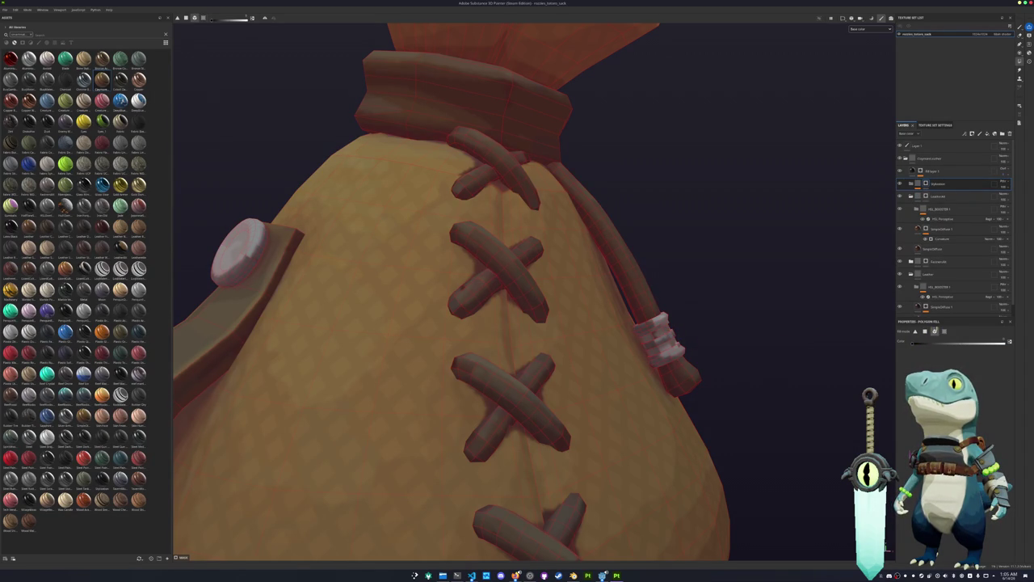
{"action": "mouse_move", "coordinate": [658, 335]}
{"action": "left_mouse_down", "text": "alt"}
{"action": "mouse_move", "coordinate": [505, 270]}
{"action": "mouse_move", "coordinate": [667, 244]}
{"action": "left_mouse_up", "text": "alt"}
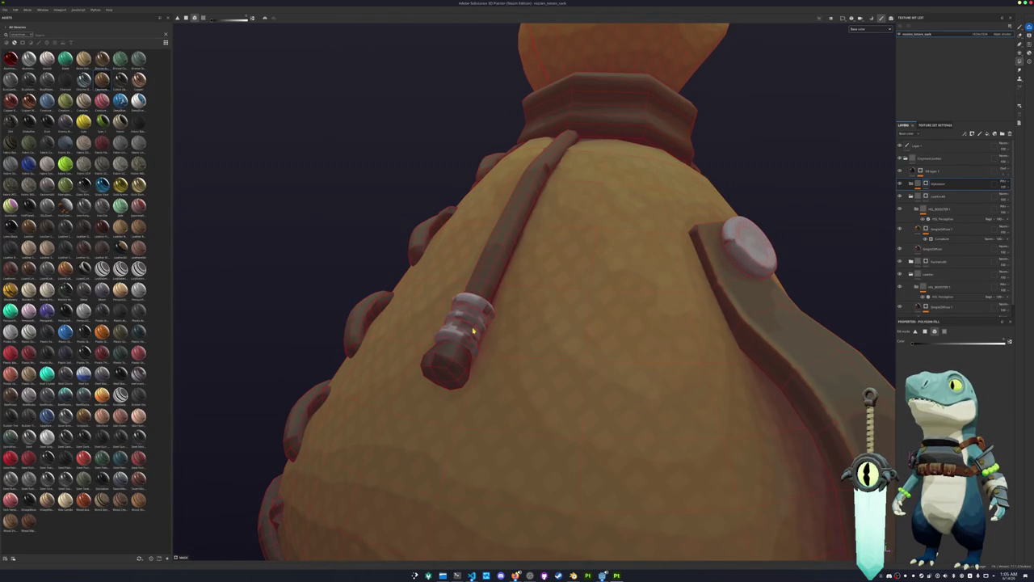
{"action": "left_click", "coordinate": [473, 331]}
Step: Export the sack's textures again through the Export textures dialog
{"action": "scroll", "coordinate": [474, 330], "scroll_direction": "down", "scroll_amount": 5}
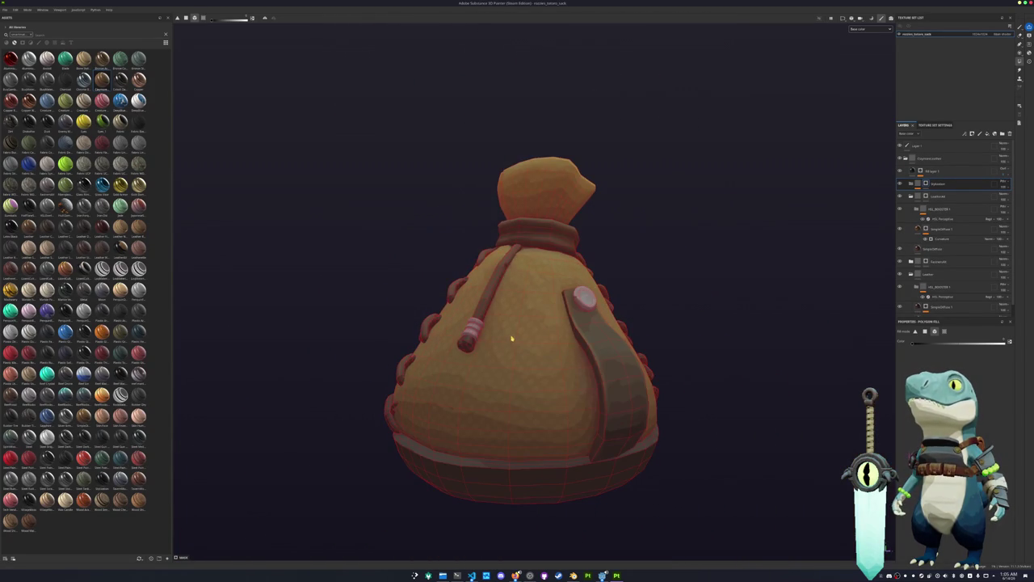
{"action": "key", "text": "ctrl+shift+e"}
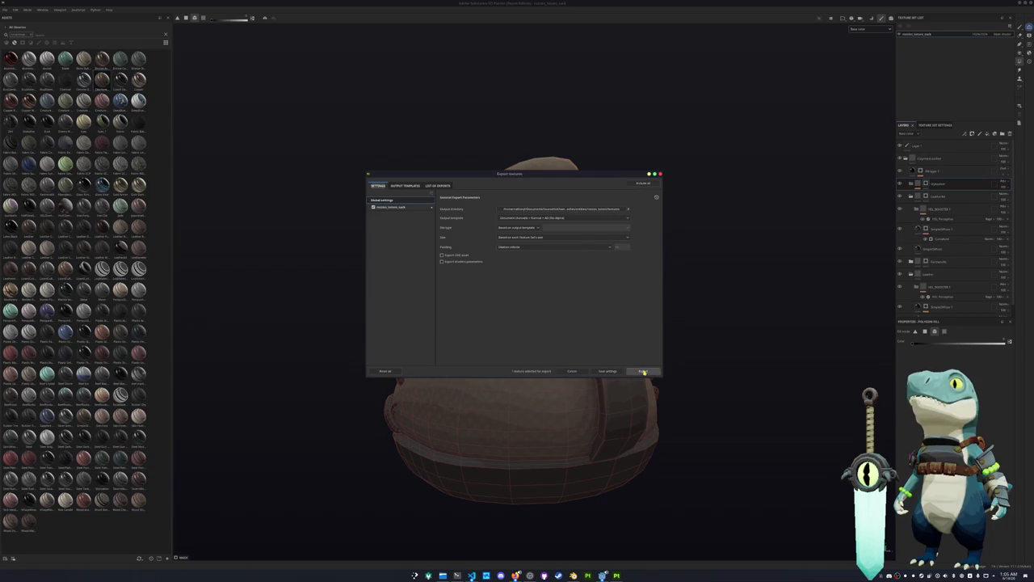
{"action": "left_click", "coordinate": [643, 371]}
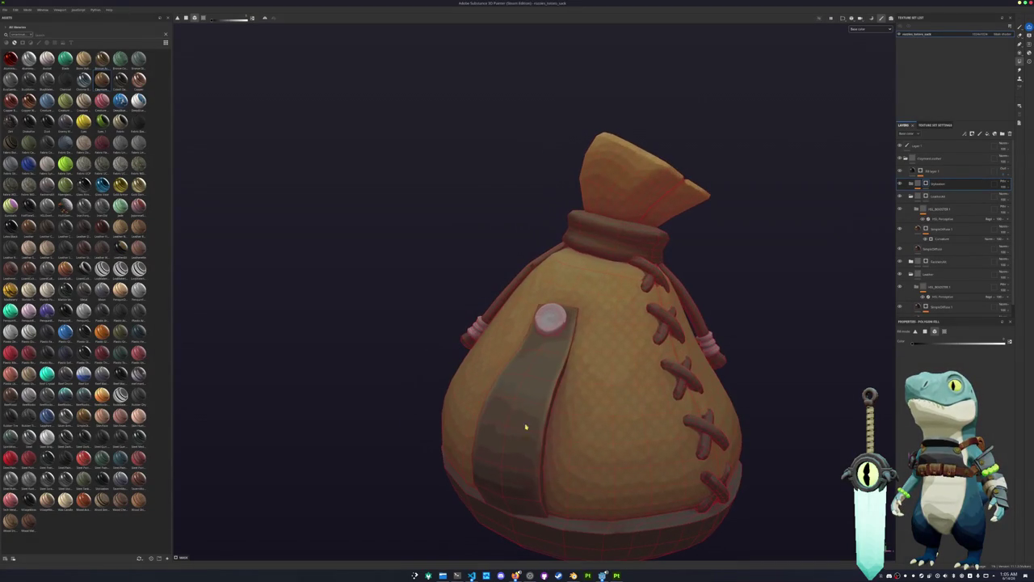
Step: Return to Blender via Godot, select the sack, zoom out, then select the owl's glasses
{"action": "left_click", "coordinate": [602, 575]}
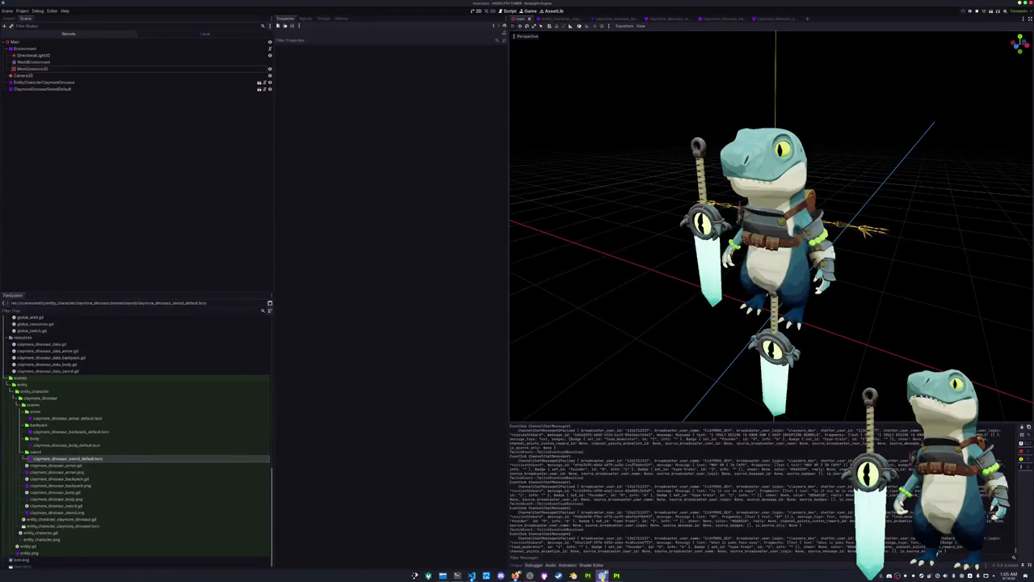
{"action": "key", "text": "alt+Tab"}
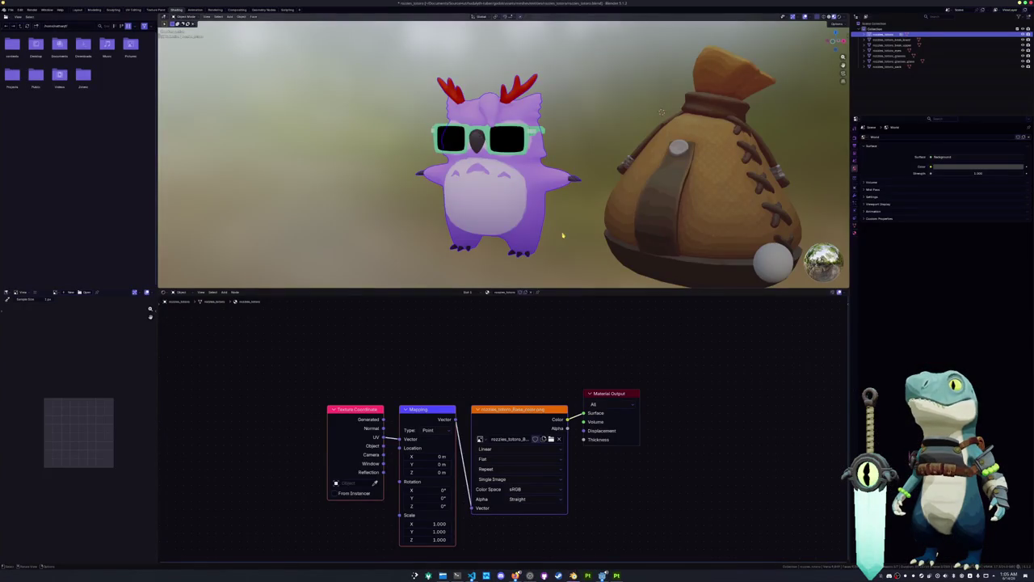
{"action": "left_click", "coordinate": [654, 250]}
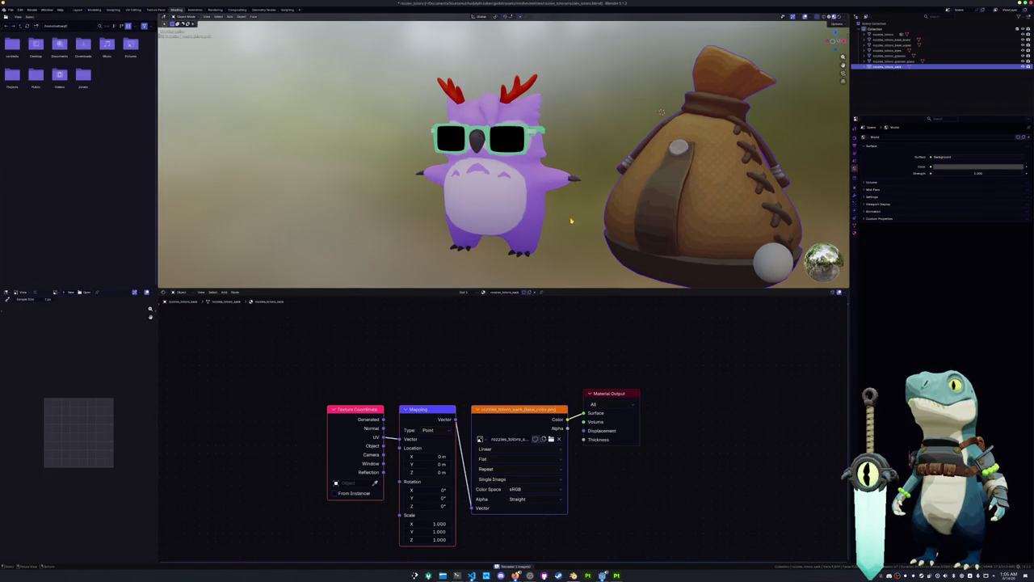
{"action": "key", "text": "ctrl+z"}
{"action": "key", "text": "ctrl+z"}
{"action": "scroll", "coordinate": [557, 206], "scroll_direction": "down", "scroll_amount": 3}
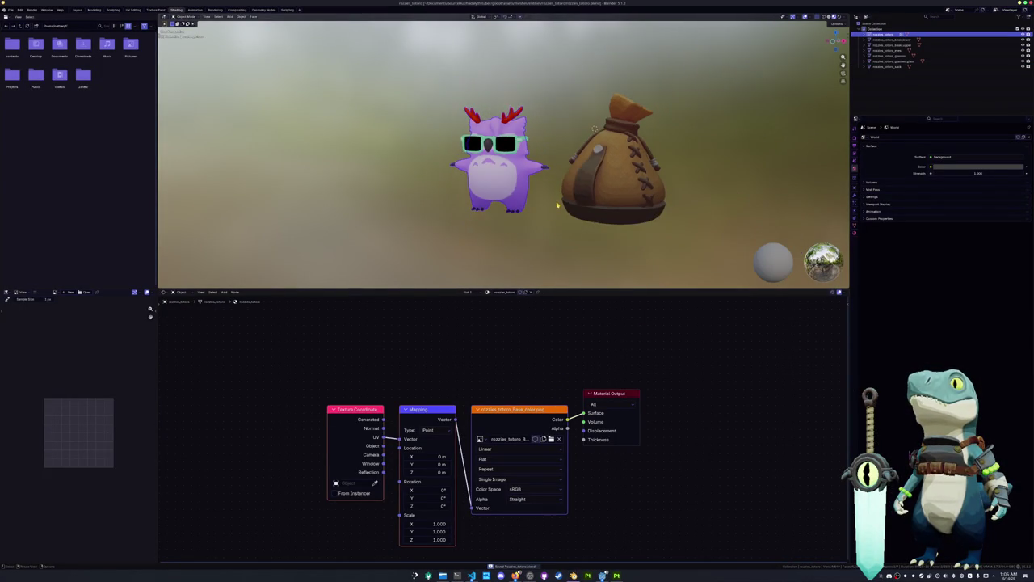
{"action": "left_click", "coordinate": [489, 143]}
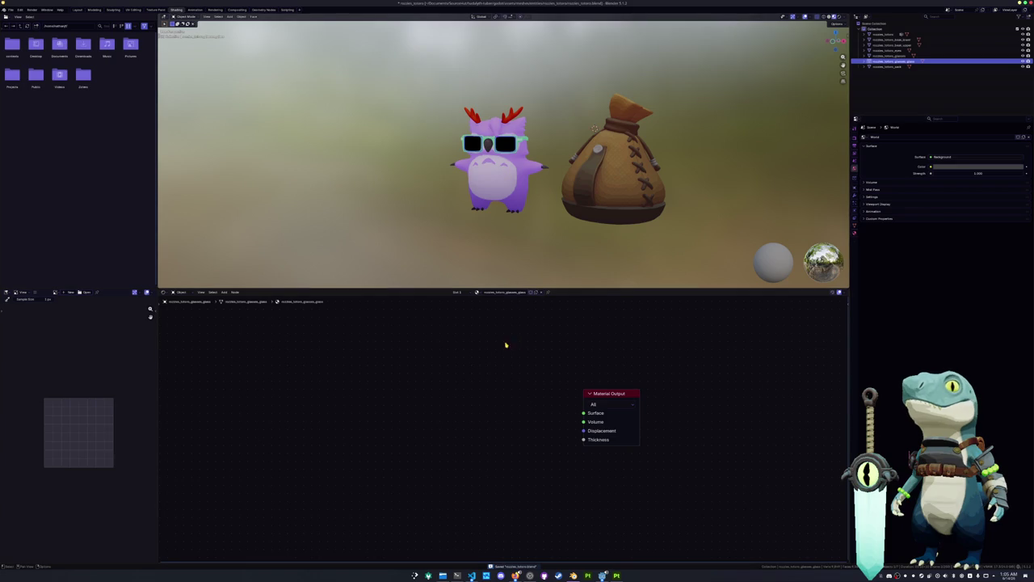
Step: Add a Wave Texture node to the lens material
{"action": "key", "text": "shift+a"}
{"action": "type", "text": "emiss"}
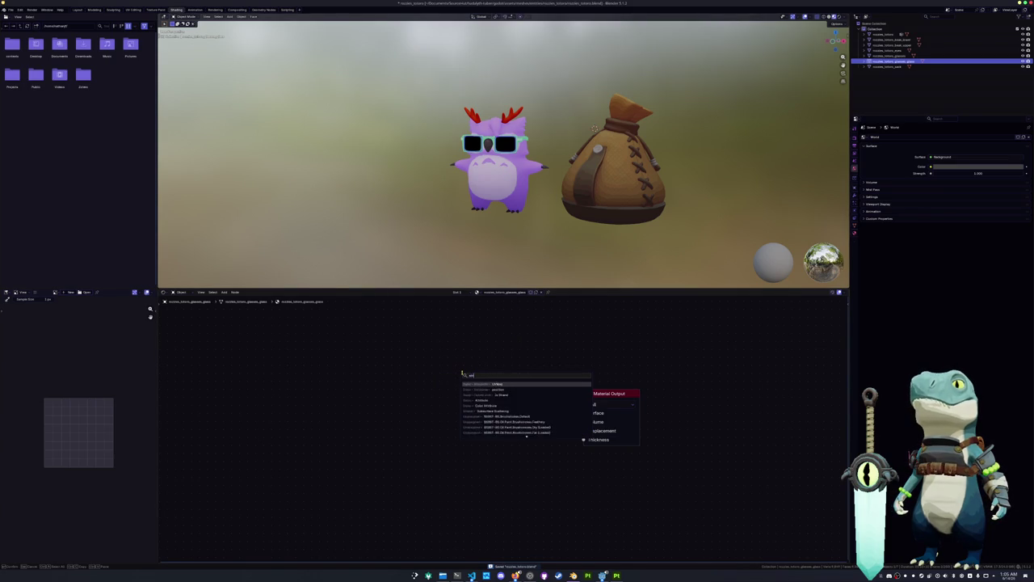
{"action": "key", "text": "BackSpace"}
{"action": "key", "text": "BackSpace"}
{"action": "key", "text": "BackSpace"}
{"action": "type", "text": "wave"}
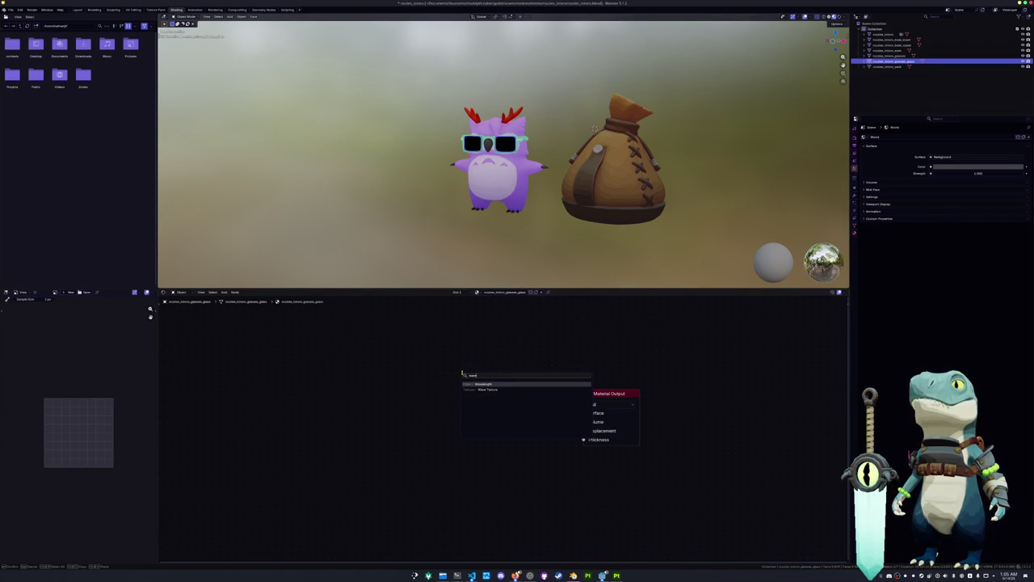
{"action": "key", "text": "BackSpace"}
{"action": "key", "text": "BackSpace"}
{"action": "key", "text": "BackSpace"}
{"action": "type", "text": "wave"}
{"action": "key", "text": "Down"}
{"action": "key", "text": "Return"}
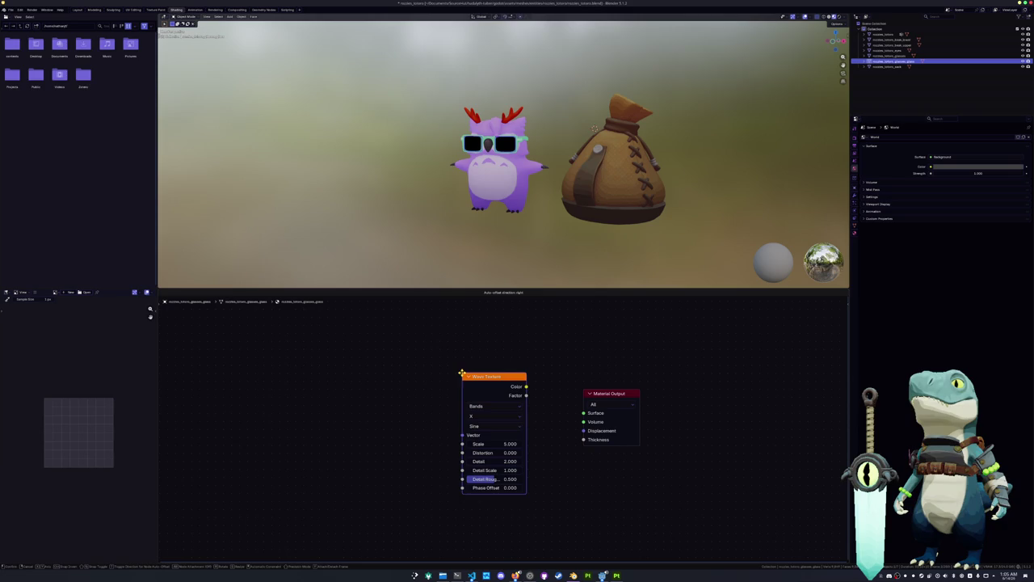
{"action": "left_click", "coordinate": [351, 383]}
Step: Add a Texture Coordinate node and preview its outputs on the lenses, ending on Camera
{"action": "key", "text": "shift+a"}
{"action": "type", "text": "screen"}
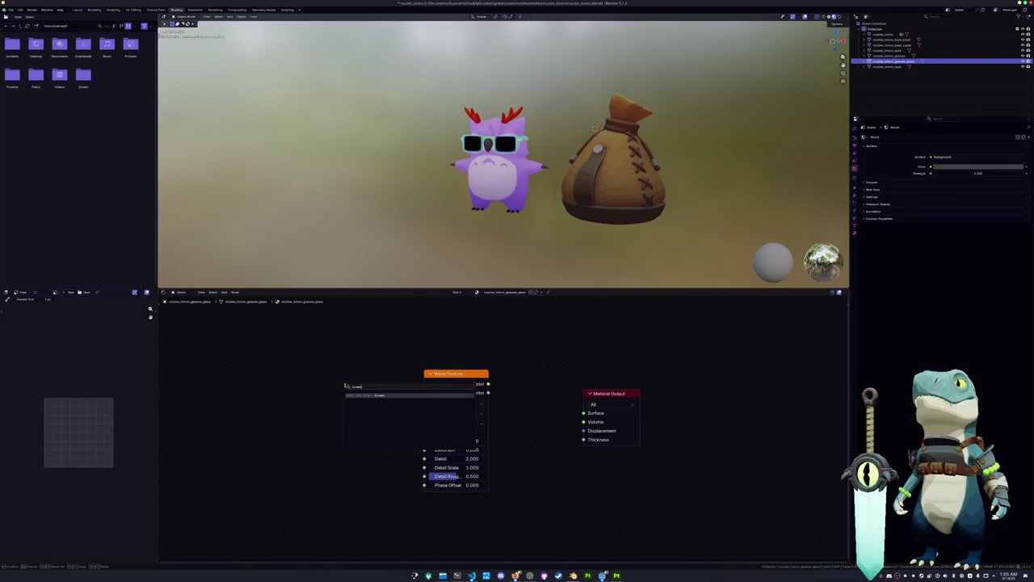
{"action": "type", "text": "tex"}
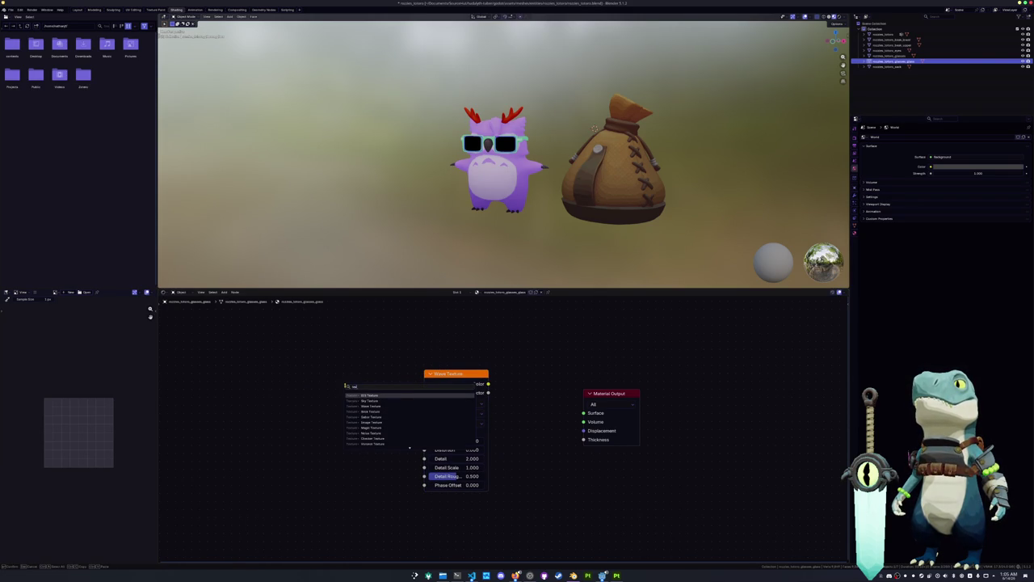
{"action": "type", "text": "re co"}
{"action": "key", "text": "Return"}
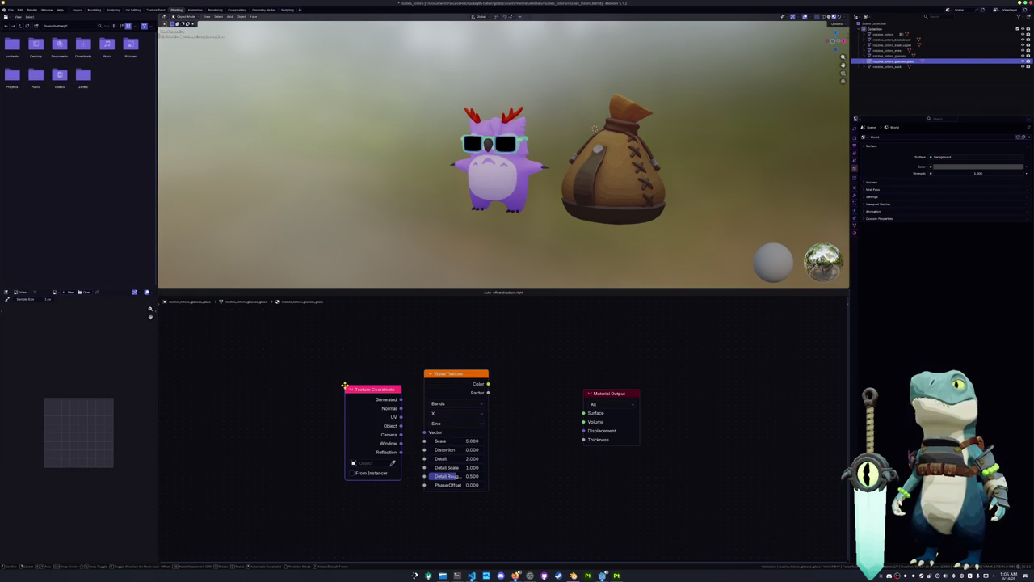
{"action": "left_click", "coordinate": [264, 343]}
{"action": "left_click", "coordinate": [264, 343], "text": "ctrl+shift"}
{"action": "left_click", "coordinate": [265, 343], "text": "ctrl+shift"}
{"action": "left_click", "coordinate": [264, 343], "text": "ctrl+shift"}
{"action": "left_click", "coordinate": [264, 343], "text": "ctrl+shift"}
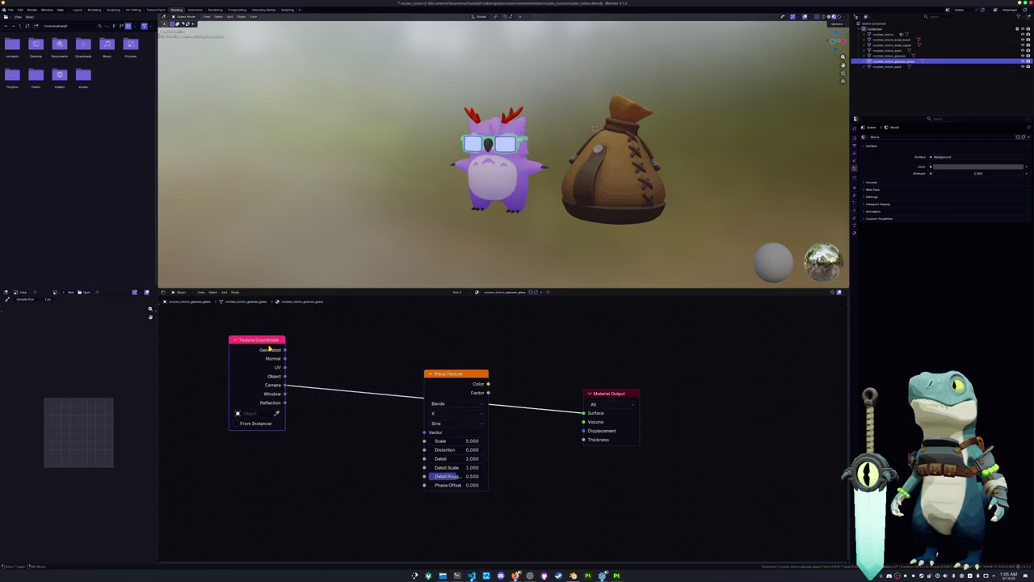
Step: Link Camera coordinates into the Wave Texture Vector and preview its Color as lens stripes
{"action": "mouse_move", "coordinate": [339, 275]}
{"action": "middle_mouse_down"}
{"action": "mouse_move", "coordinate": [590, 15]}
{"action": "mouse_move", "coordinate": [484, 162]}
{"action": "middle_mouse_up"}
{"action": "scroll", "coordinate": [485, 161], "scroll_direction": "up", "scroll_amount": 2}
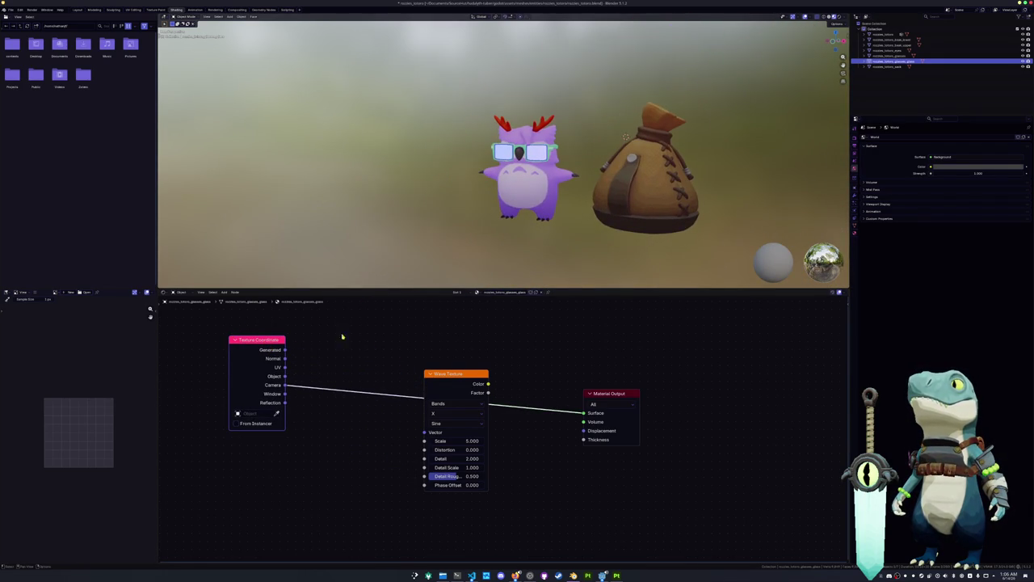
{"action": "left_click_drag", "start_coordinate": [286, 386], "coordinate": [421, 434]}
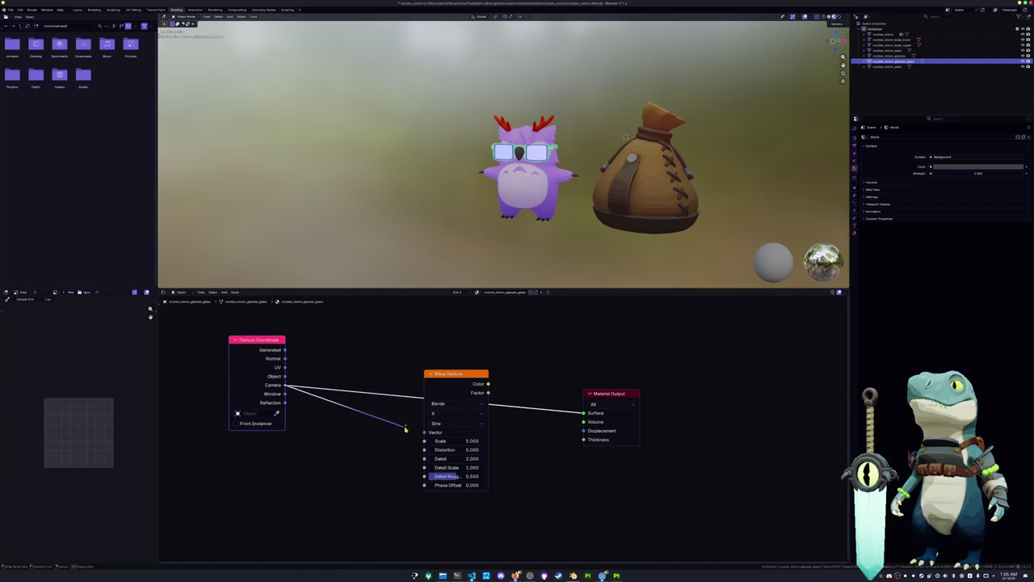
{"action": "left_click", "coordinate": [454, 385], "text": "ctrl+shift"}
{"action": "scroll", "coordinate": [460, 246], "scroll_direction": "up", "scroll_amount": 2}
{"action": "scroll", "coordinate": [449, 246], "scroll_direction": "up", "scroll_amount": 2}
{"action": "scroll", "coordinate": [445, 246], "scroll_direction": "up", "scroll_amount": 2}
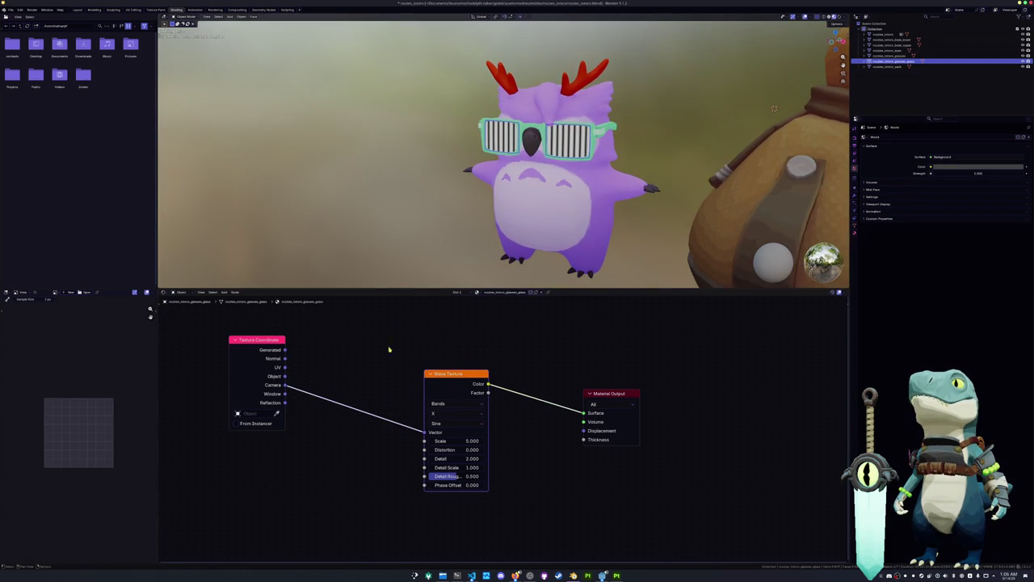
Step: Insert a vector Add node on the camera coordinate link
{"action": "scroll", "coordinate": [389, 349], "scroll_direction": "up", "scroll_amount": 1}
{"action": "middle_click_drag", "start_coordinate": [283, 380], "coordinate": [322, 422]}
{"action": "left_click_drag", "start_coordinate": [313, 422], "coordinate": [375, 408]}
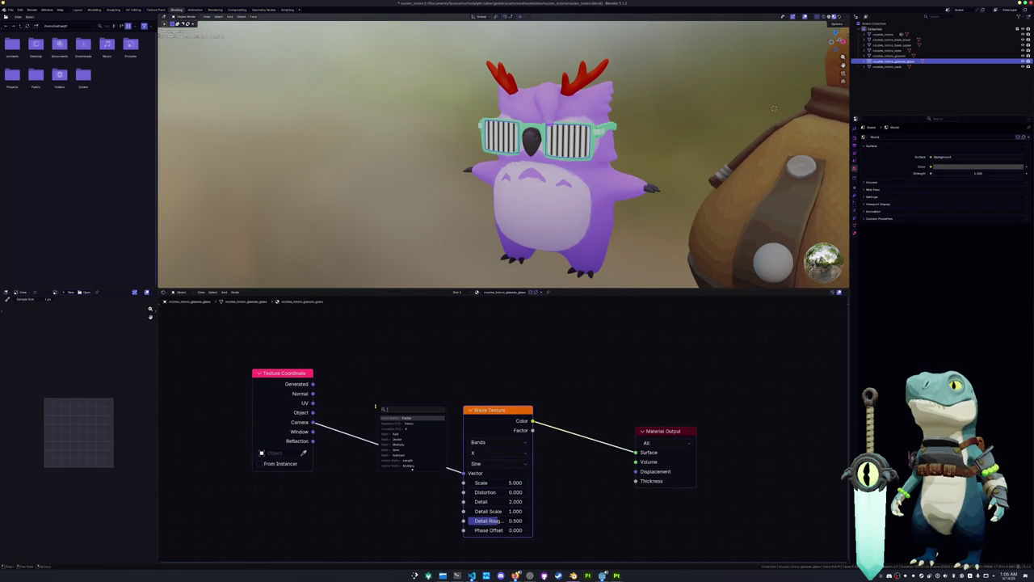
{"action": "type", "text": "sub"}
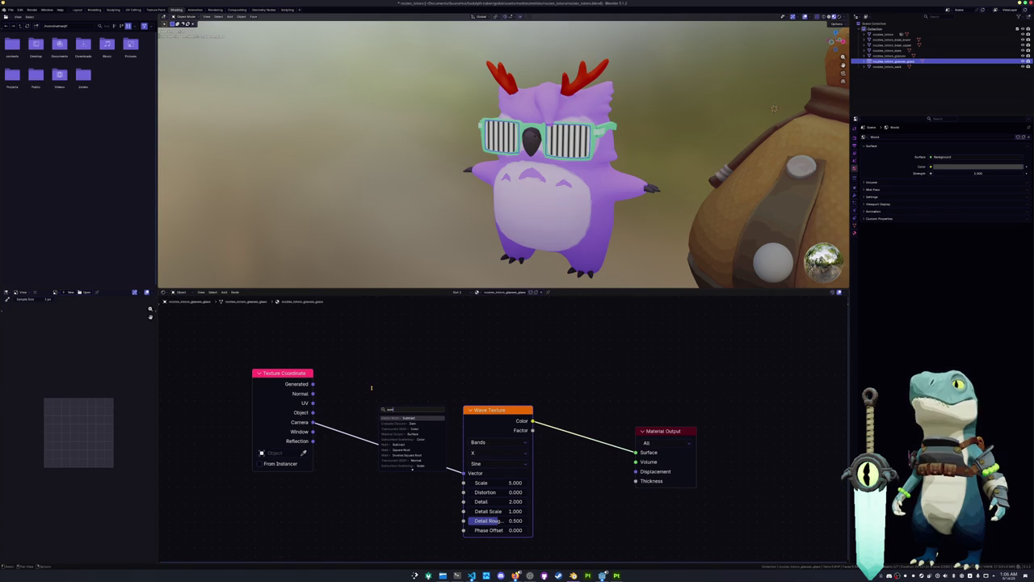
{"action": "type", "text": "add"}
{"action": "key", "text": "Return"}
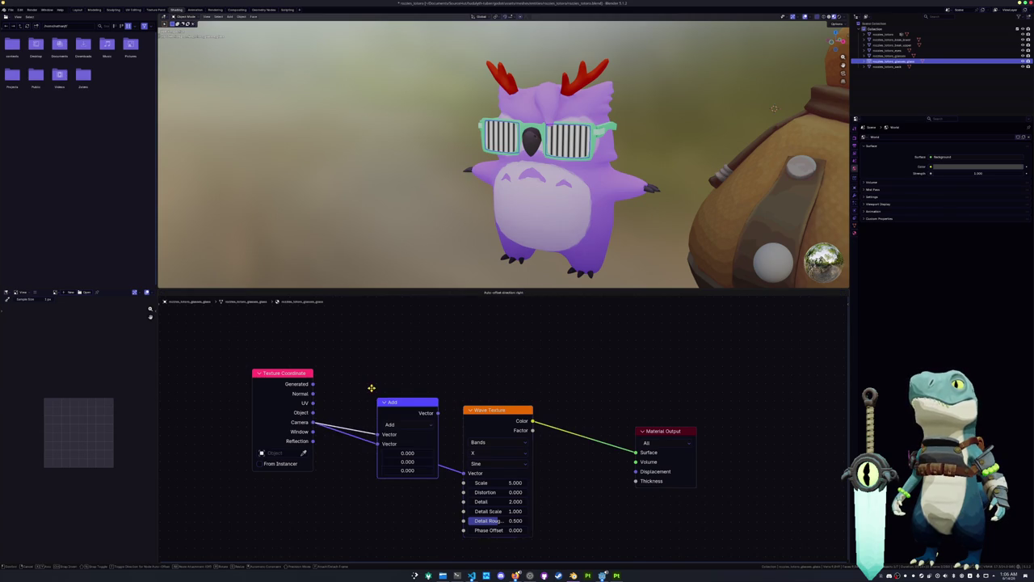
{"action": "left_click", "coordinate": [364, 334]}
Step: Split Camera coordinates with Separate XYZ and link its X and Y into Add
{"action": "left_click_drag", "start_coordinate": [313, 422], "coordinate": [350, 475]}
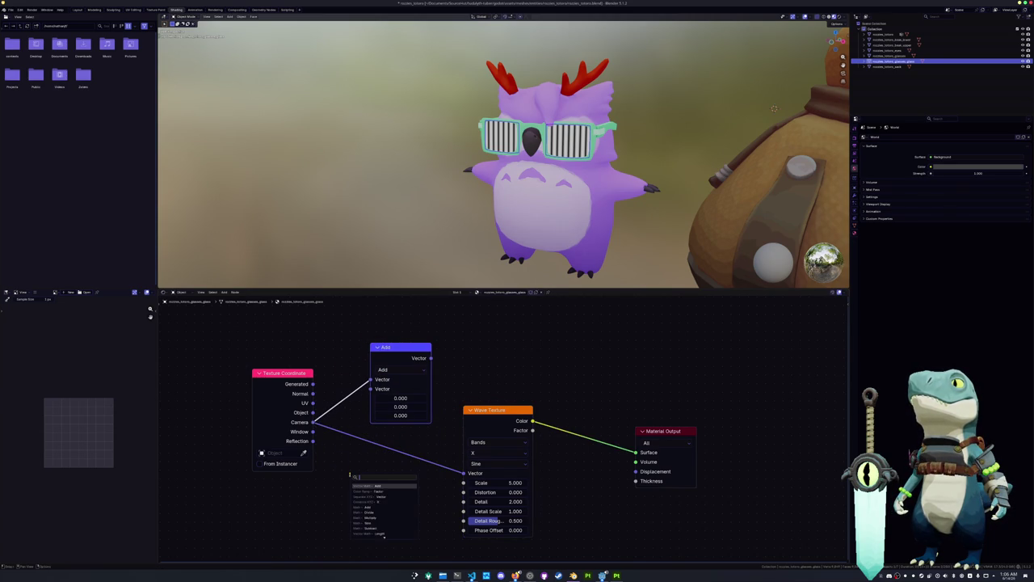
{"action": "type", "text": "vector"}
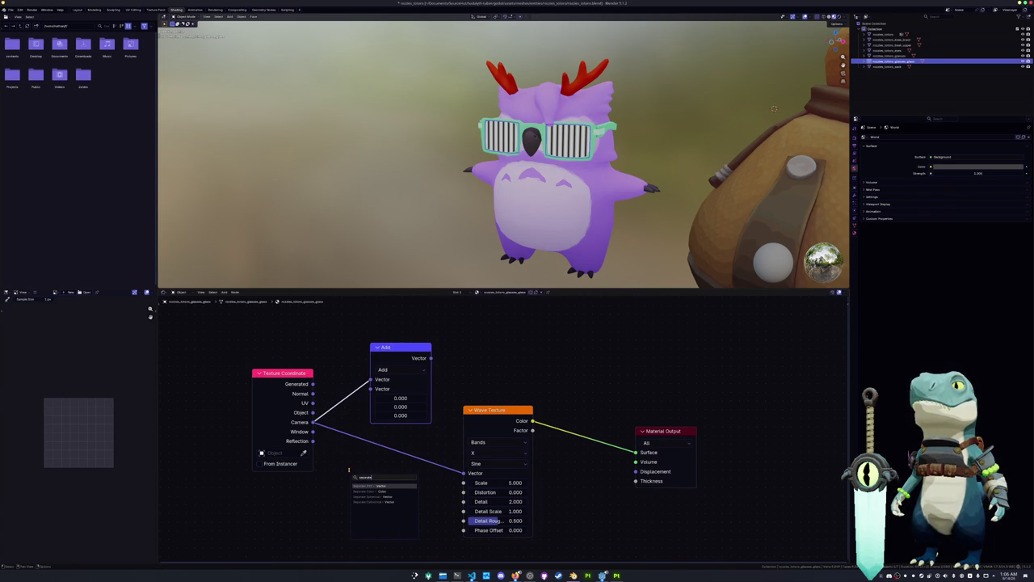
{"action": "key", "text": "Return"}
{"action": "left_click", "coordinate": [333, 468]}
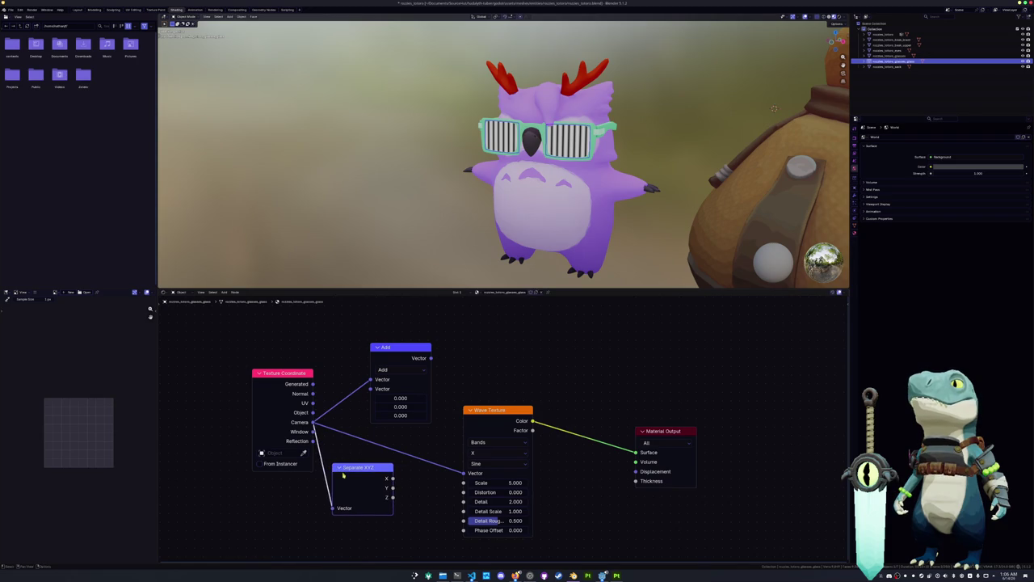
{"action": "left_click_drag", "start_coordinate": [393, 479], "coordinate": [383, 401]}
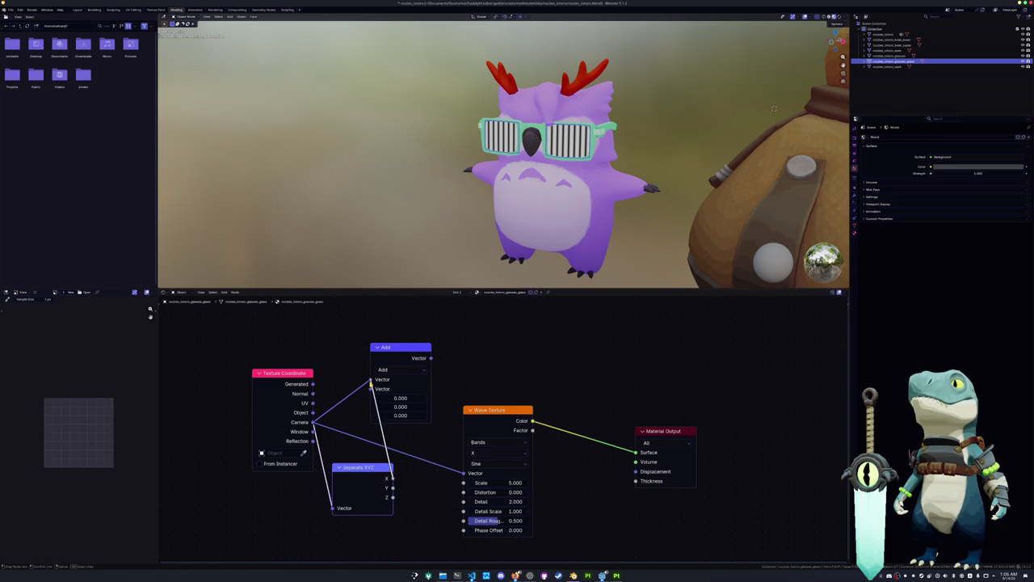
{"action": "left_click", "coordinate": [398, 364], "text": "ctrl+shift"}
{"action": "left_click_drag", "start_coordinate": [399, 364], "coordinate": [445, 361]}
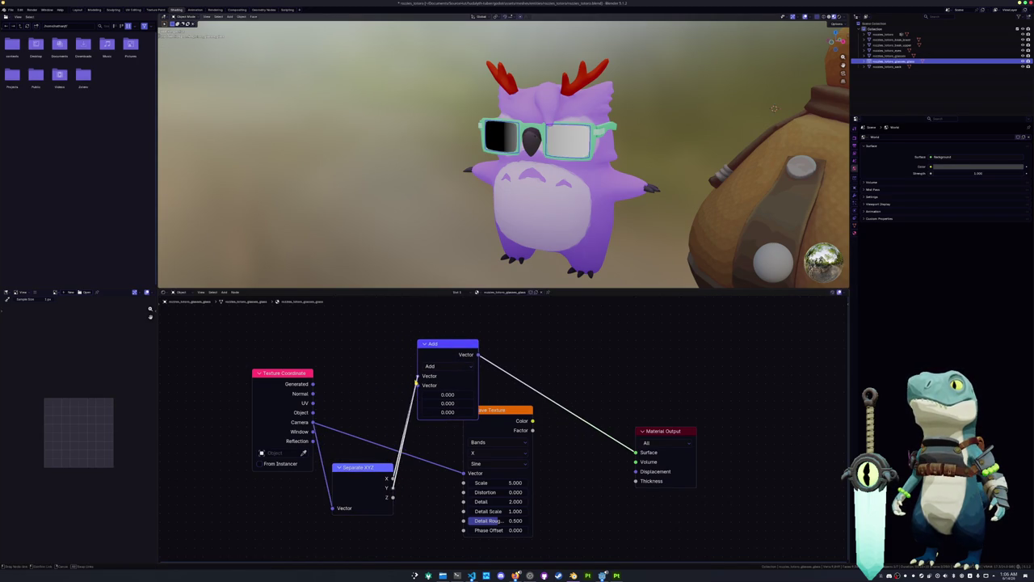
{"action": "left_click_drag", "start_coordinate": [393, 488], "coordinate": [418, 385]}
{"action": "mouse_move", "coordinate": [438, 344]}
{"action": "left_mouse_down"}
{"action": "mouse_move", "coordinate": [384, 344]}
{"action": "mouse_move", "coordinate": [471, 344]}
{"action": "left_mouse_up"}
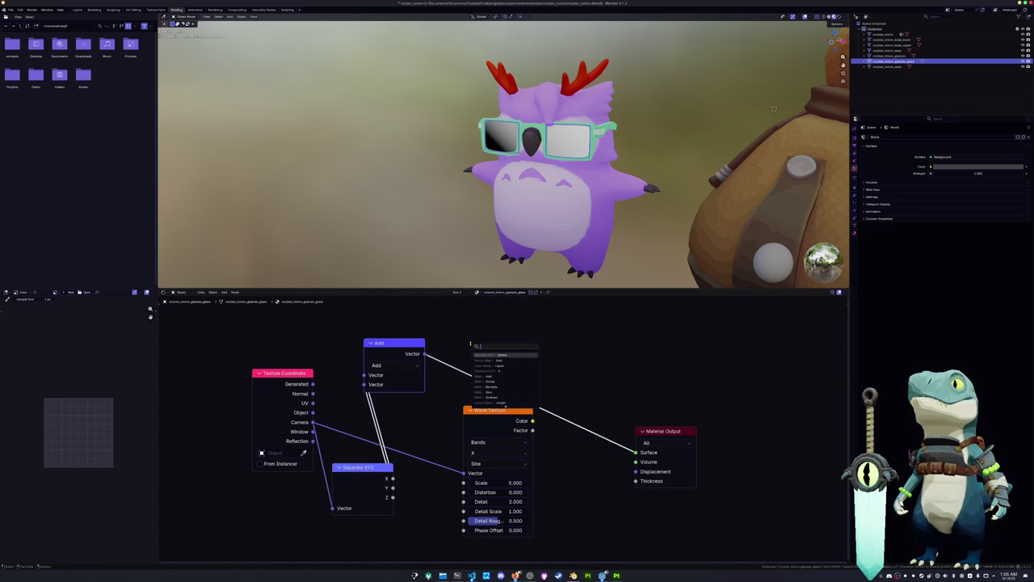
Step: Add a Cosine node after the Add node
{"action": "type", "text": "cos"}
{"action": "key", "text": "Return"}
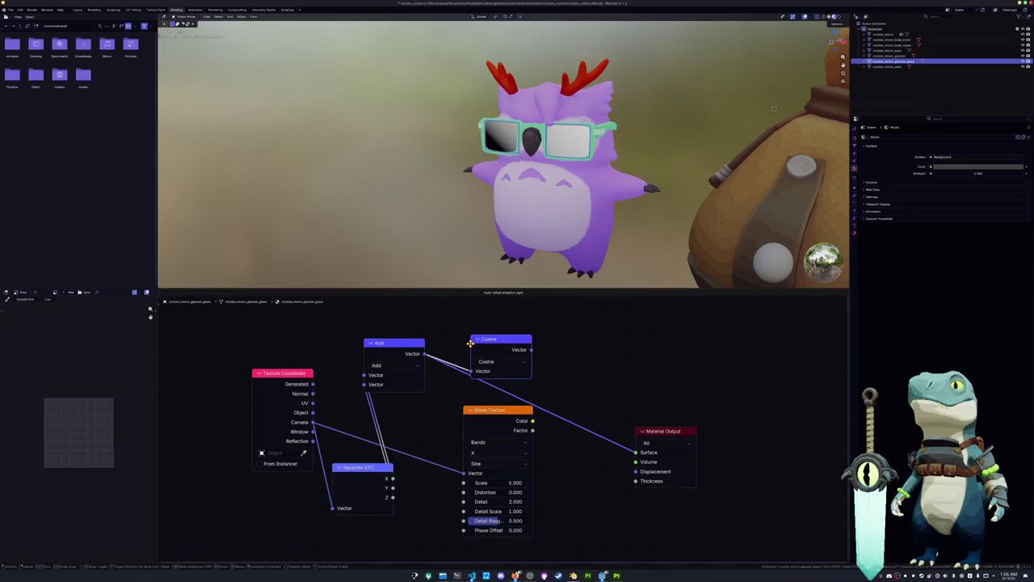
{"action": "scroll", "coordinate": [477, 384], "scroll_direction": "up", "scroll_amount": 1}
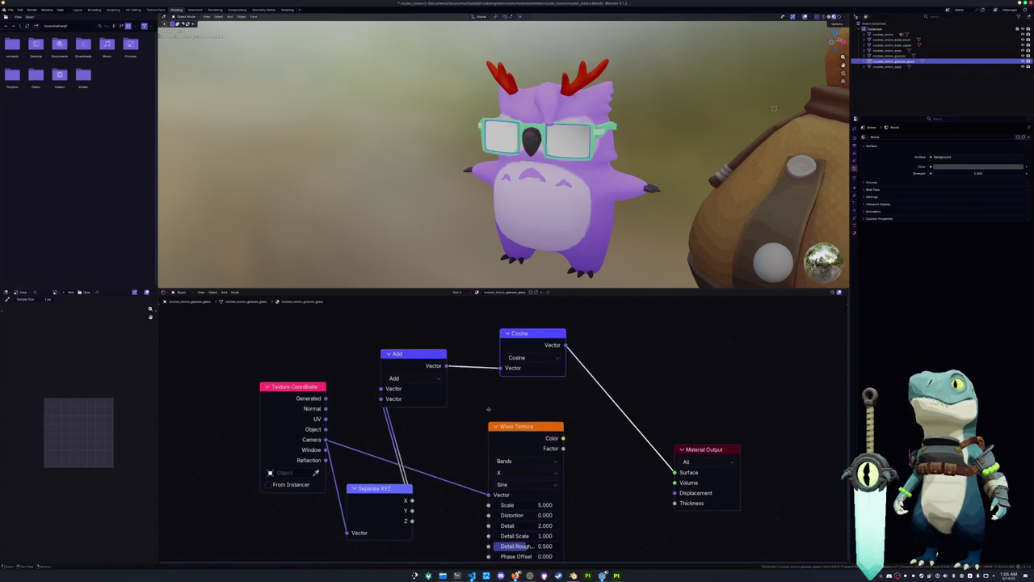
Step: Add a Multiply node after the Add output
{"action": "mouse_move", "coordinate": [411, 357]}
{"action": "left_mouse_down"}
{"action": "mouse_move", "coordinate": [439, 341]}
{"action": "mouse_move", "coordinate": [387, 340]}
{"action": "left_mouse_up"}
{"action": "scroll", "coordinate": [426, 363], "scroll_direction": "up", "scroll_amount": 2}
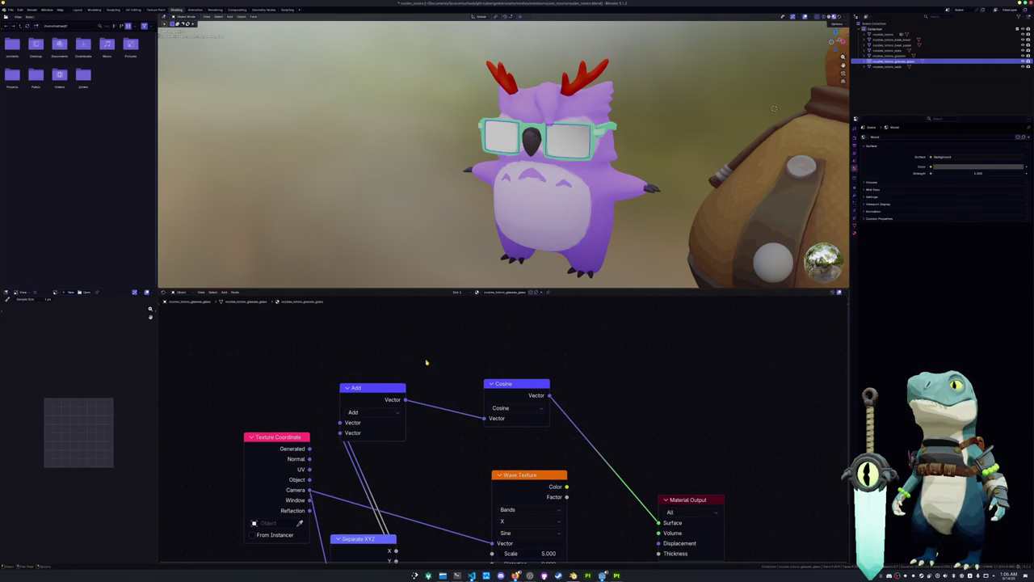
{"action": "left_click_drag", "start_coordinate": [405, 400], "coordinate": [437, 334]}
{"action": "type", "text": "mul"}
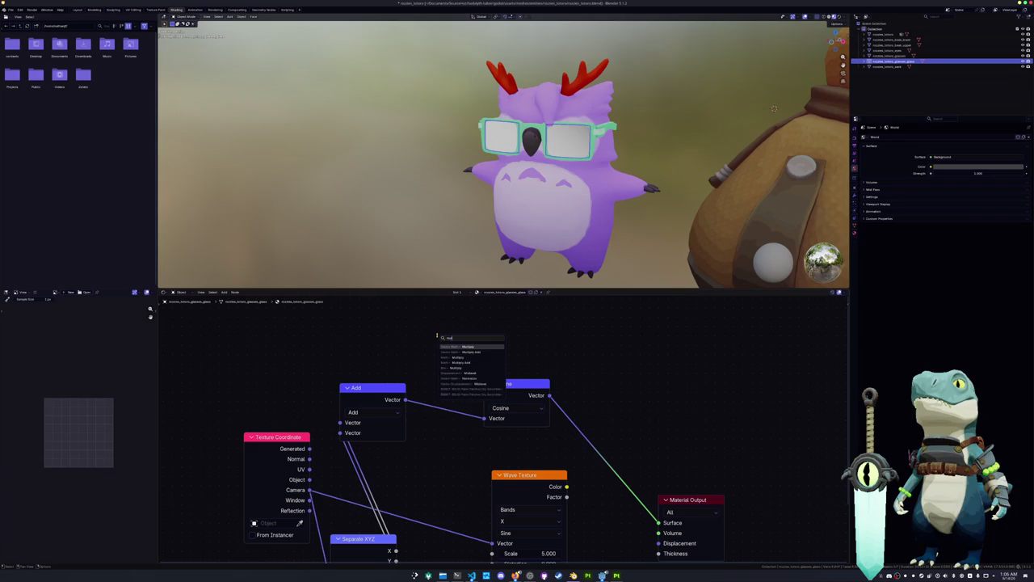
{"action": "key", "text": "Return"}
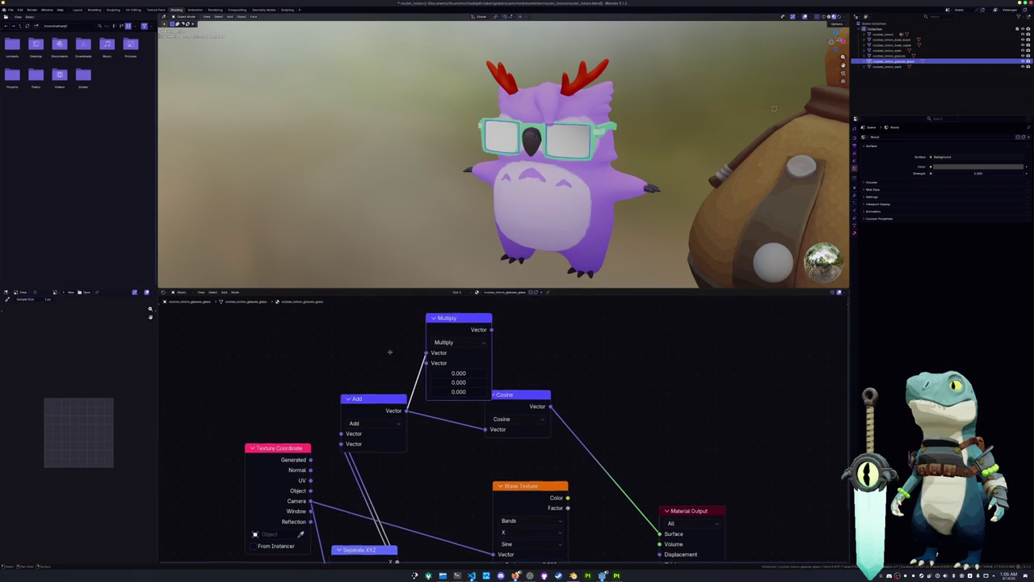
Step: Feed a Value node into Multiply and link Multiply's output into Cosine
{"action": "left_click_drag", "start_coordinate": [434, 394], "coordinate": [370, 372]}
{"action": "type", "text": "valu"}
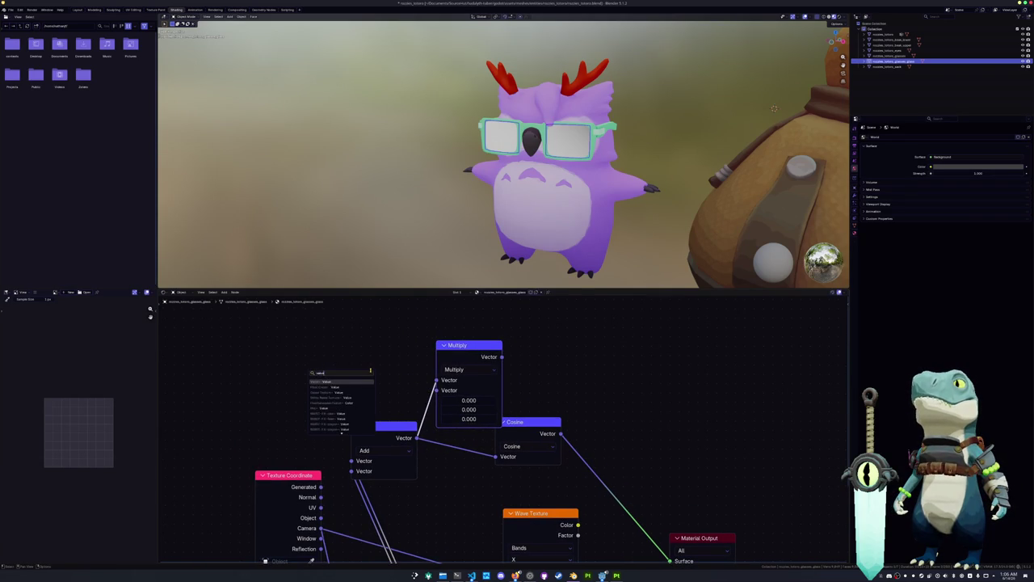
{"action": "key", "text": "Return"}
{"action": "left_click", "coordinate": [354, 369]}
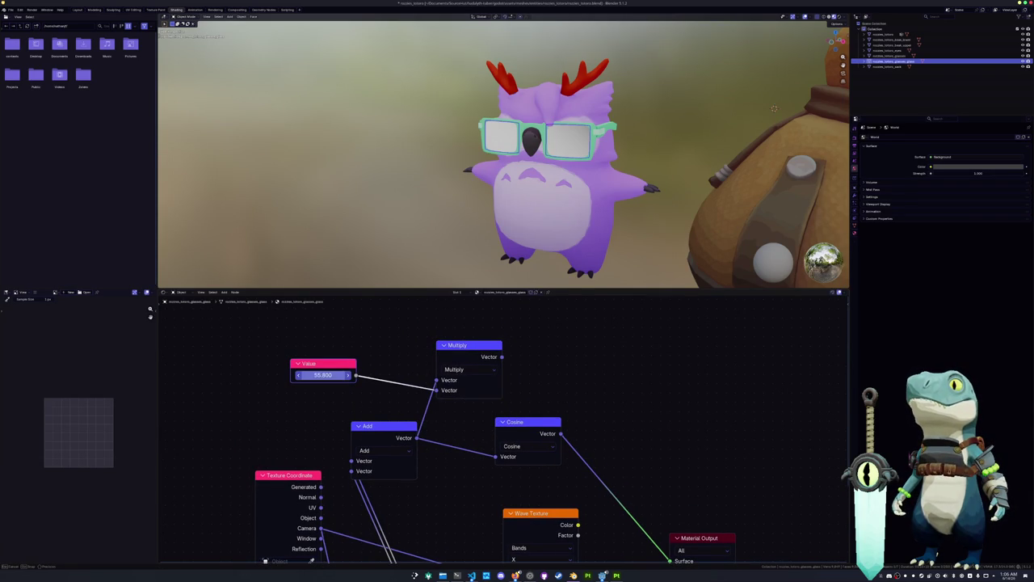
{"action": "left_click_drag", "start_coordinate": [323, 375], "coordinate": [344, 375]}
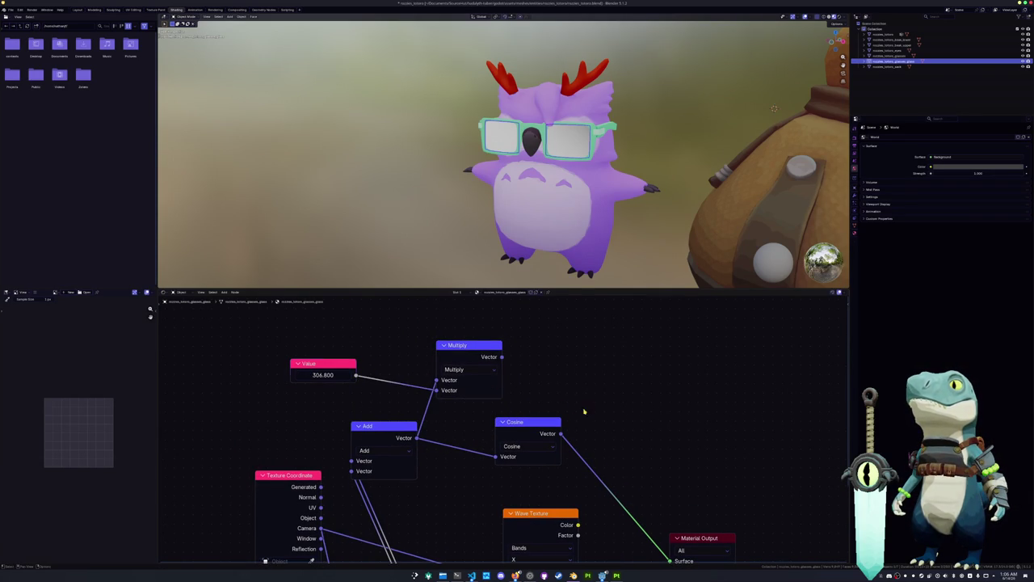
{"action": "left_click_drag", "start_coordinate": [525, 421], "coordinate": [592, 414]}
{"action": "left_click_drag", "start_coordinate": [502, 356], "coordinate": [564, 449]}
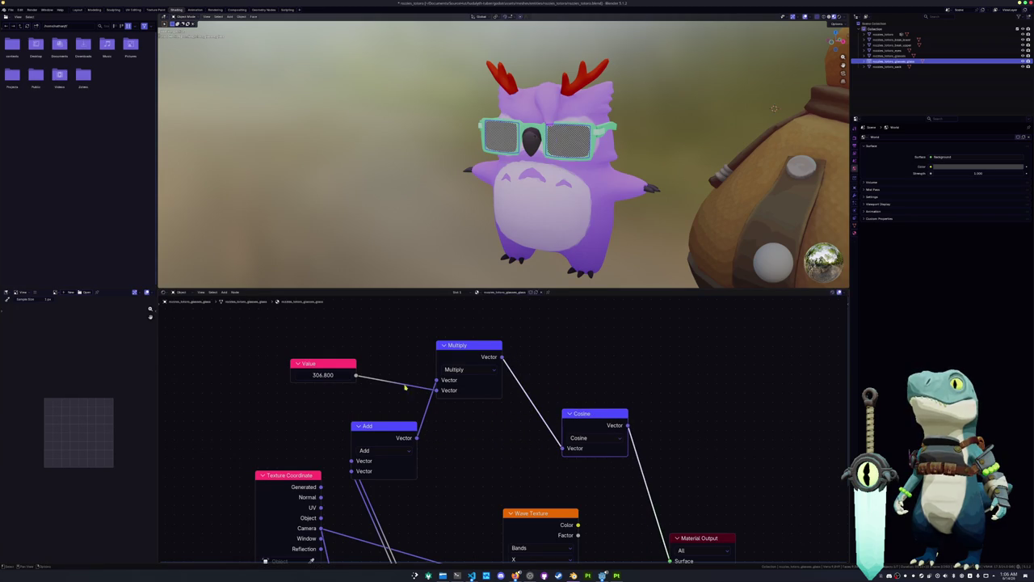
Step: Tune the Value to 5.400 and check the lens stripes from around the owl
{"action": "left_click_drag", "start_coordinate": [331, 379], "coordinate": [299, 375]}
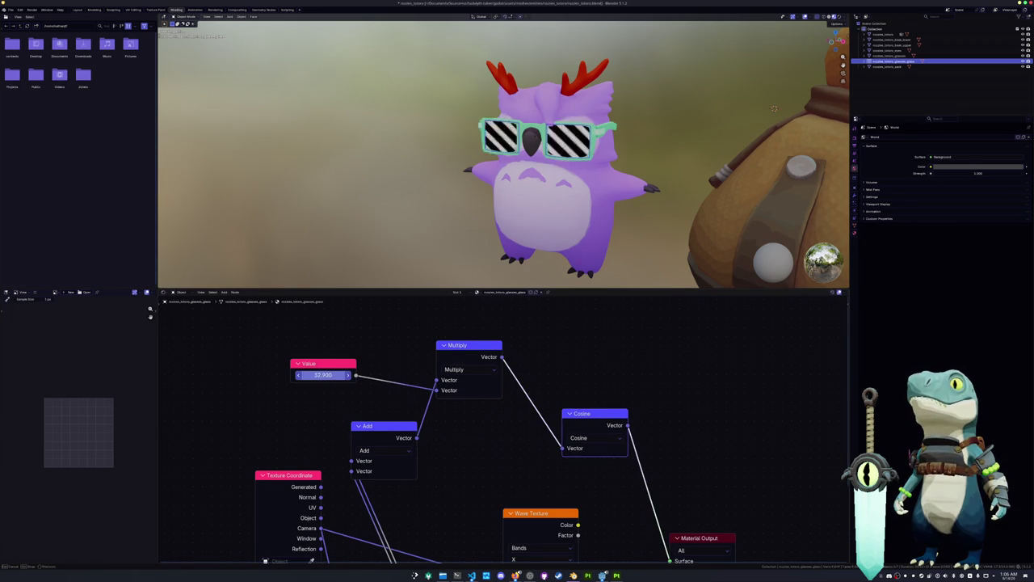
{"action": "left_click_drag", "start_coordinate": [323, 375], "coordinate": [426, 394]}
{"action": "middle_click_drag", "start_coordinate": [426, 394], "coordinate": [420, 389]}
{"action": "mouse_move", "coordinate": [501, 202]}
{"action": "middle_mouse_down"}
{"action": "mouse_move", "coordinate": [628, 229]}
{"action": "mouse_move", "coordinate": [617, 113]}
{"action": "mouse_move", "coordinate": [540, 257]}
{"action": "mouse_move", "coordinate": [474, 263]}
{"action": "middle_mouse_up"}
{"action": "mouse_move", "coordinate": [570, 406]}
{"action": "left_mouse_down"}
{"action": "mouse_move", "coordinate": [530, 341]}
{"action": "mouse_move", "coordinate": [581, 365]}
{"action": "left_mouse_up"}
{"action": "scroll", "coordinate": [475, 415], "scroll_direction": "down", "scroll_amount": 2}
{"action": "scroll", "coordinate": [475, 414], "scroll_direction": "down", "scroll_amount": 1}
Step: Add a Constant-interpolation Color Ramp after Cosine, shift its white stop, and link it to Surface
{"action": "type", "text": "ramp"}
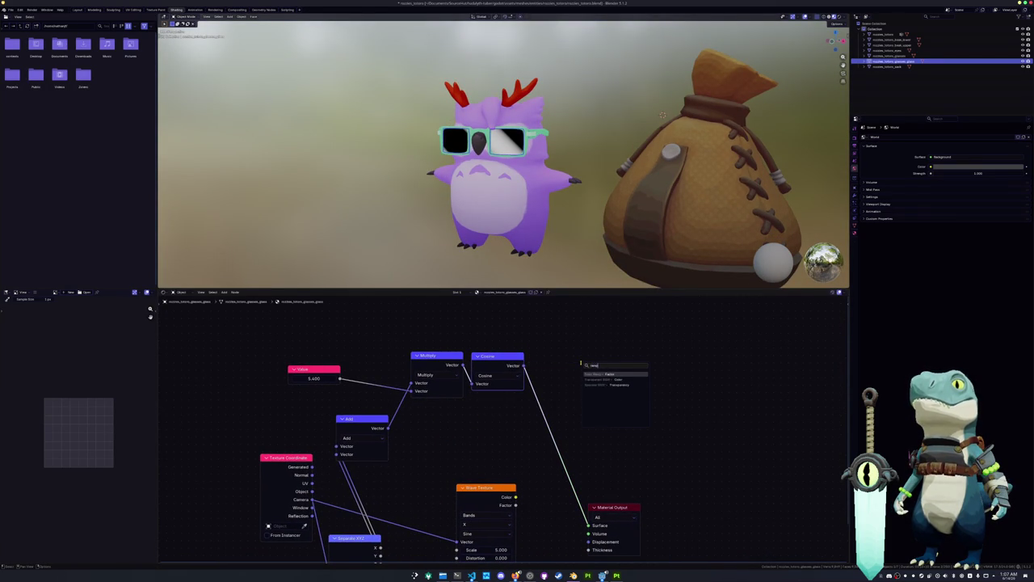
{"action": "key", "text": "Return"}
{"action": "left_click", "coordinate": [560, 359]}
{"action": "left_click", "coordinate": [633, 385]}
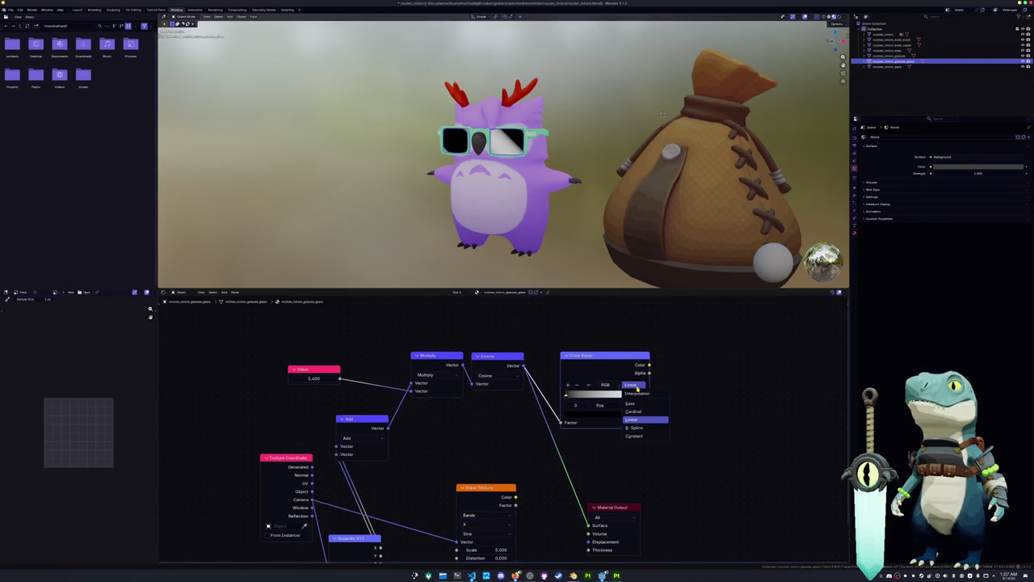
{"action": "left_click", "coordinate": [635, 437]}
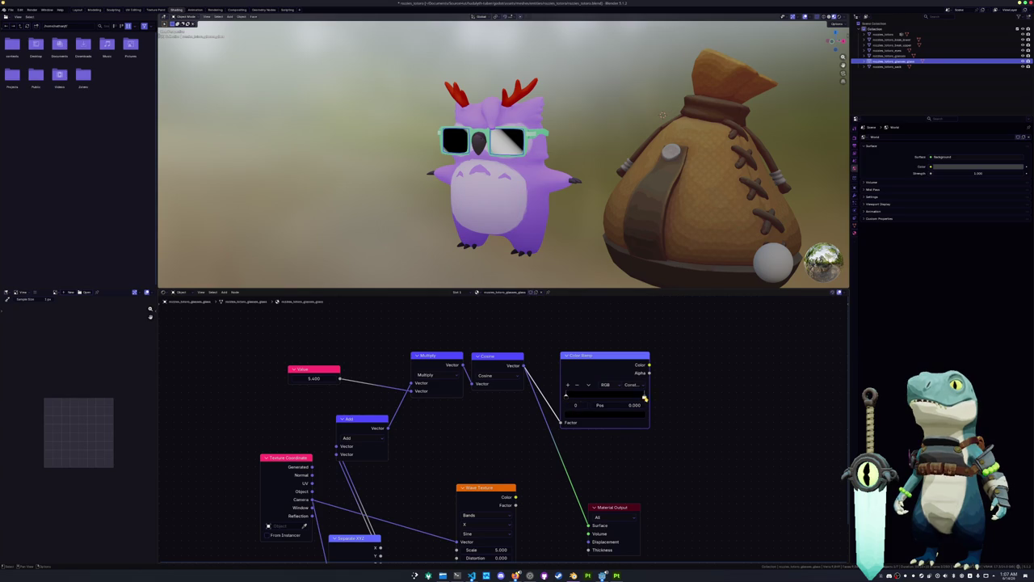
{"action": "left_click_drag", "start_coordinate": [644, 397], "coordinate": [599, 399]}
{"action": "left_click", "coordinate": [612, 372], "text": "ctrl+shift"}
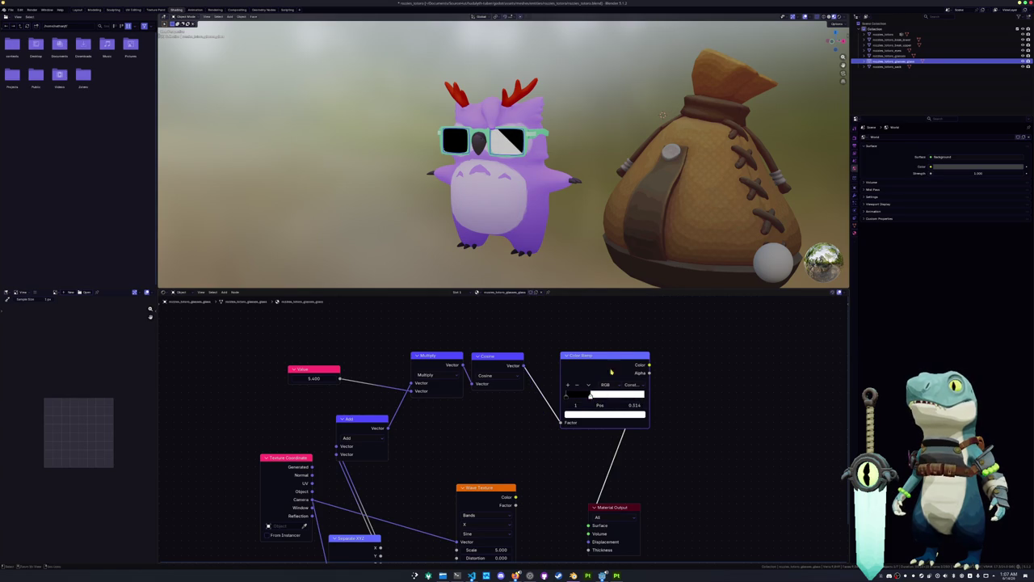
{"action": "left_click_drag", "start_coordinate": [619, 507], "coordinate": [763, 463]}
{"action": "middle_click_drag", "start_coordinate": [763, 463], "coordinate": [751, 411]}
Step: Delete the Wave Texture and rearrange Add, Multiply, Cosine and Color Ramp into a chain
{"action": "mouse_move", "coordinate": [481, 440]}
{"action": "left_mouse_down"}
{"action": "mouse_move", "coordinate": [549, 426]}
{"action": "mouse_move", "coordinate": [537, 427]}
{"action": "left_mouse_up"}
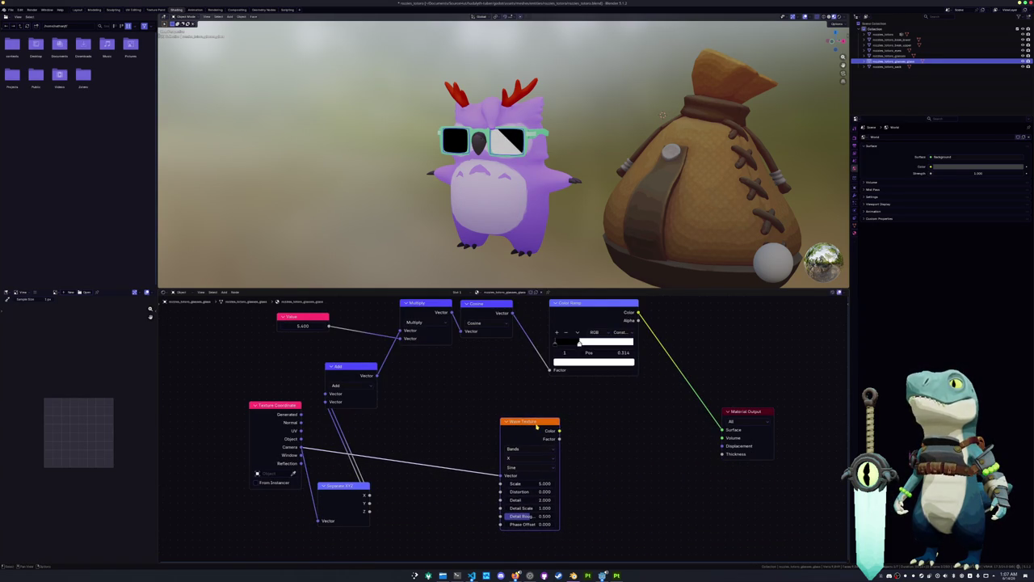
{"action": "key", "text": "x"}
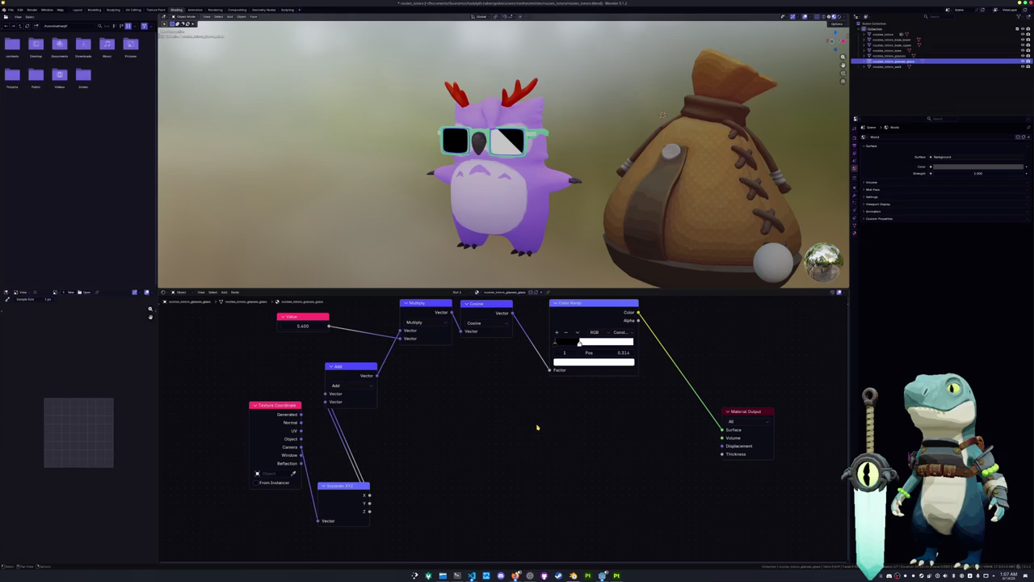
{"action": "left_click_drag", "start_coordinate": [361, 370], "coordinate": [444, 418]}
{"action": "middle_click_drag", "start_coordinate": [444, 419], "coordinate": [405, 456]}
{"action": "left_click_drag", "start_coordinate": [387, 340], "coordinate": [469, 421]}
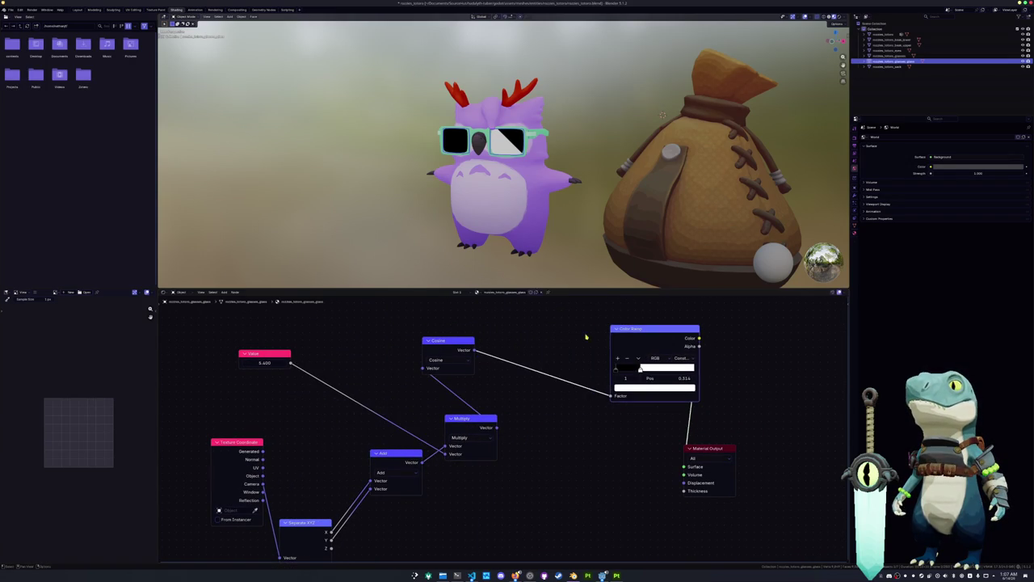
{"action": "left_click_drag", "start_coordinate": [468, 341], "coordinate": [560, 412]}
{"action": "middle_click_drag", "start_coordinate": [332, 541], "coordinate": [402, 429]}
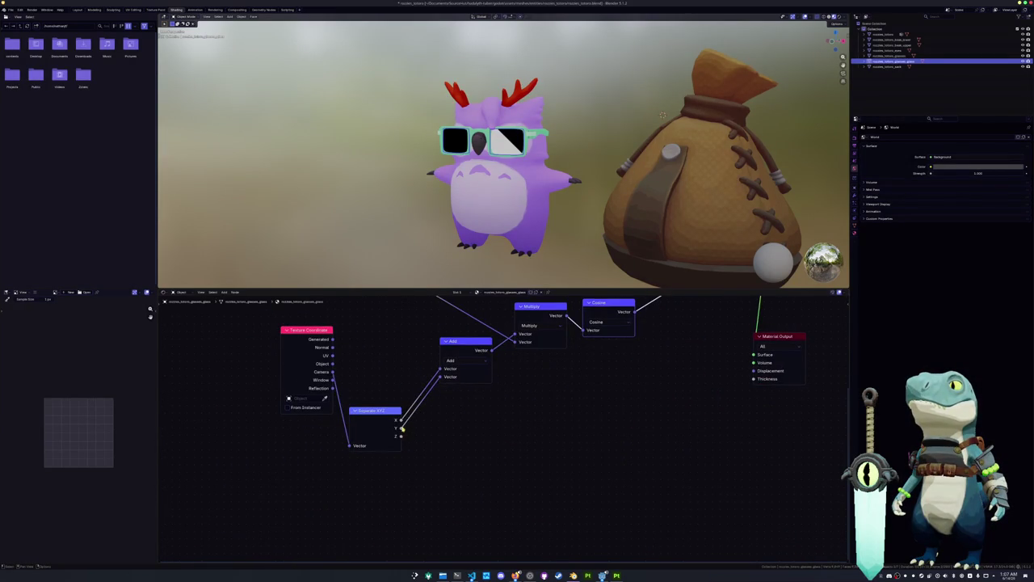
Step: Multiply one Separate XYZ component by 0.580 before feeding it into Add
{"action": "left_click_drag", "start_coordinate": [400, 429], "coordinate": [443, 442]}
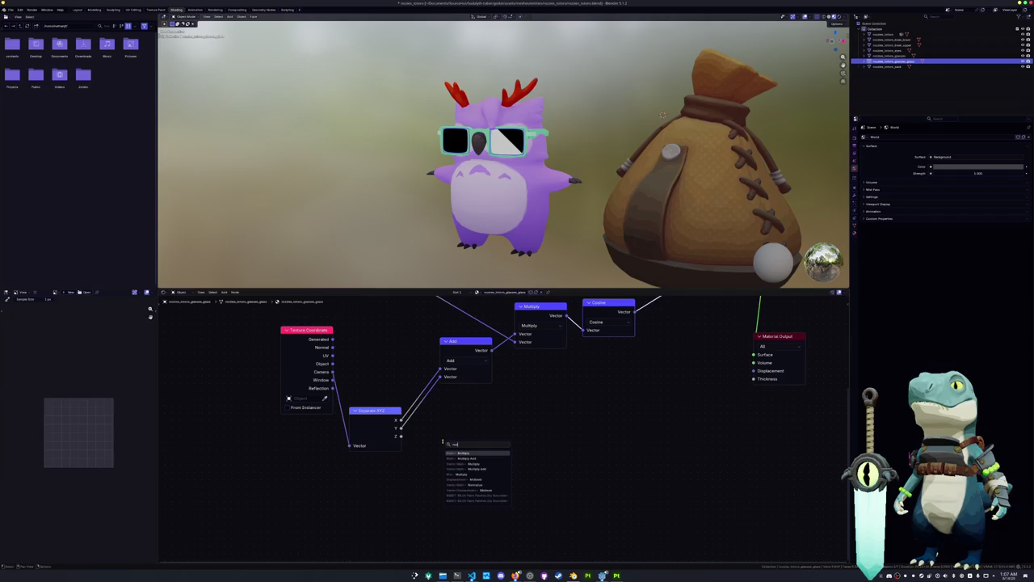
{"action": "key", "text": "Return"}
{"action": "left_click", "coordinate": [430, 438]}
{"action": "left_click_drag", "start_coordinate": [483, 441], "coordinate": [440, 377]}
{"action": "left_click", "coordinate": [456, 477]}
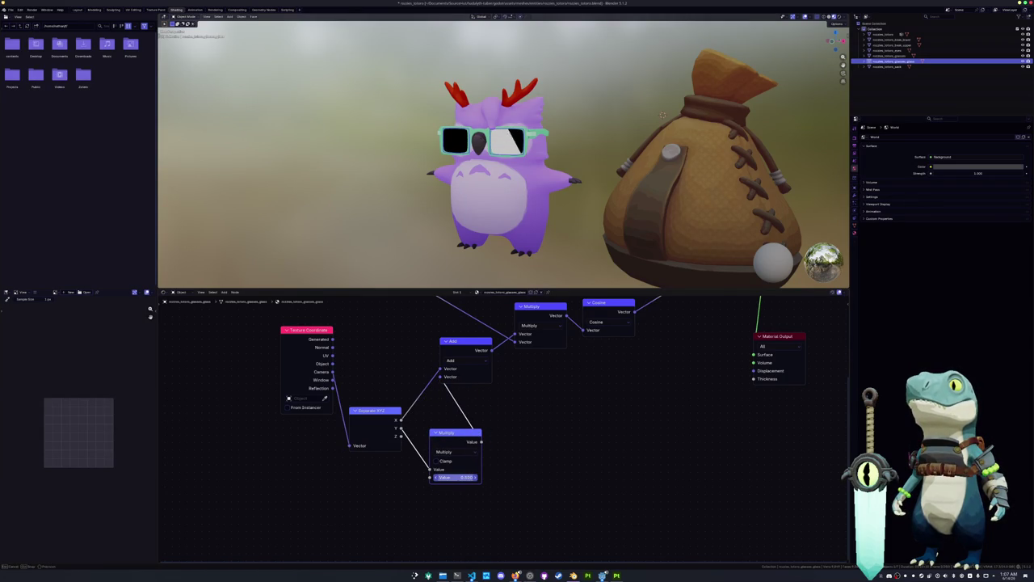
{"action": "key", "text": "Return"}
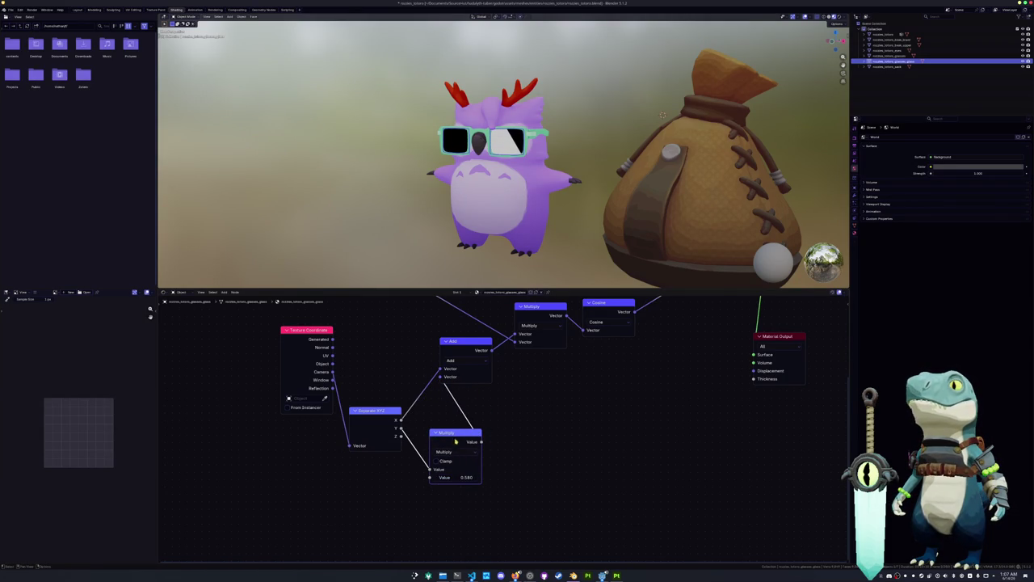
{"action": "left_click_drag", "start_coordinate": [448, 410], "coordinate": [440, 395]}
{"action": "middle_click_drag", "start_coordinate": [441, 396], "coordinate": [426, 415]}
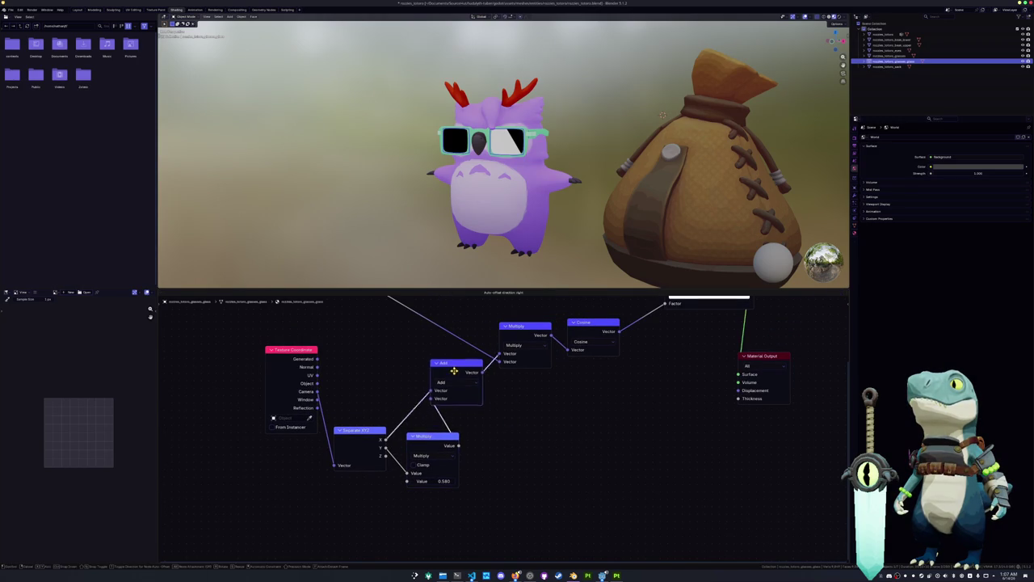
{"action": "left_click_drag", "start_coordinate": [434, 376], "coordinate": [487, 412]}
Step: Duplicate the Math Multiply node beside Add and start editing its multiplier
{"action": "left_click", "coordinate": [428, 437]}
{"action": "key", "text": "shift+d"}
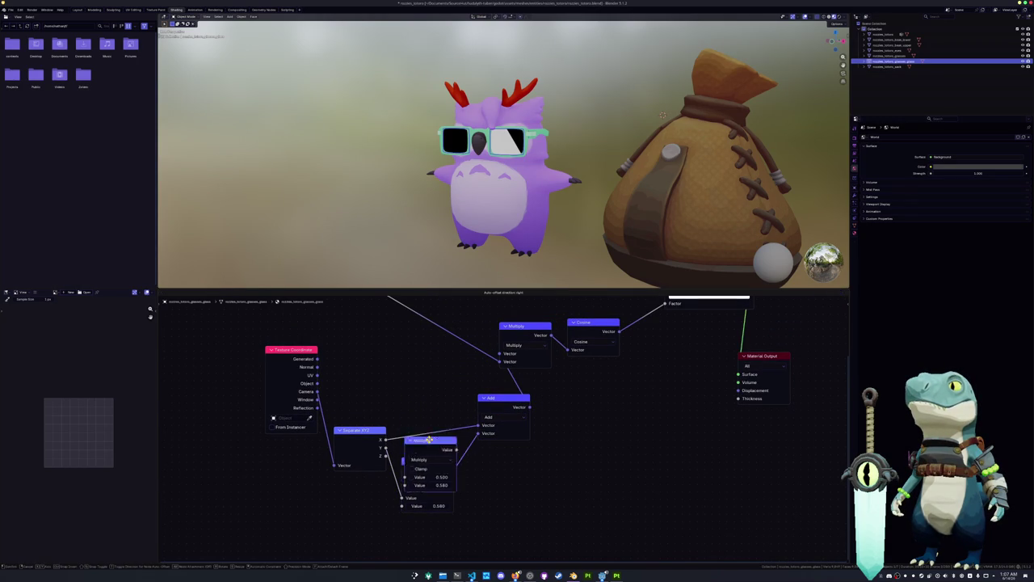
{"action": "left_click", "coordinate": [426, 396]}
{"action": "left_click", "coordinate": [431, 440]}
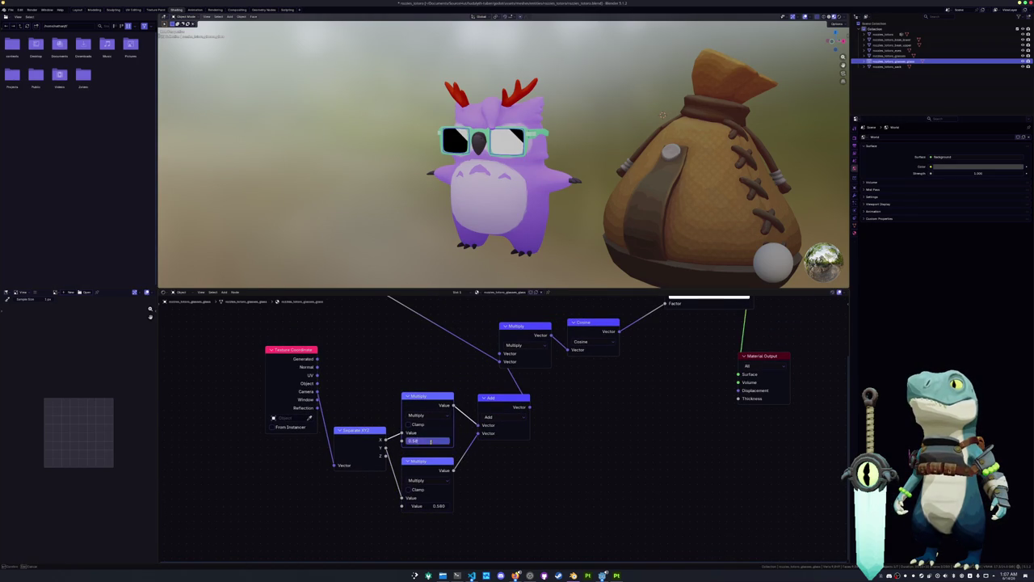
{"action": "type", "text": "1.000"}
Step: Set the duplicate multiplier to 1.000 and place the Value node below the Multiply nodes
{"action": "key", "text": "Return"}
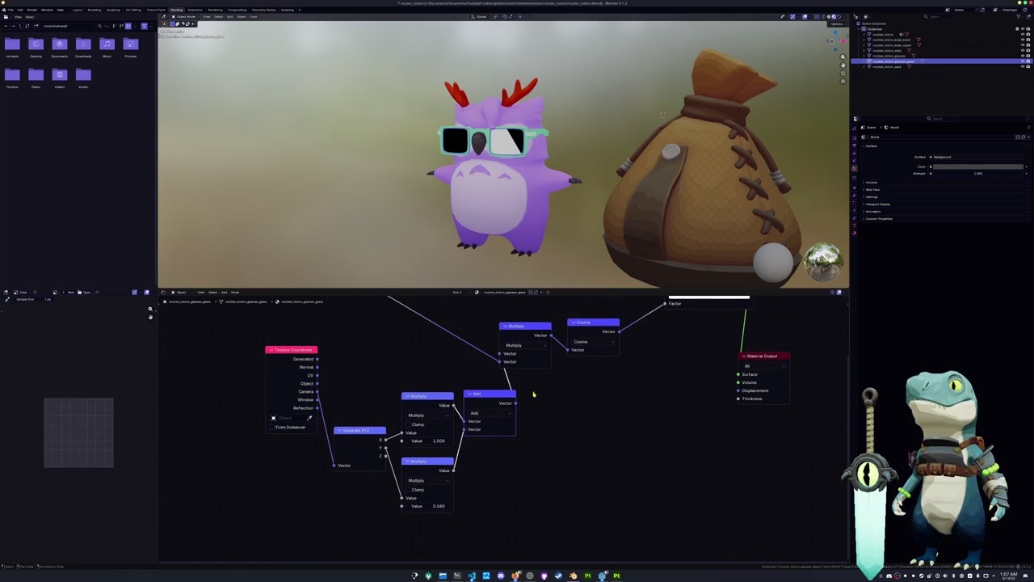
{"action": "middle_click_drag", "start_coordinate": [565, 345], "coordinate": [507, 393]}
{"action": "left_click_drag", "start_coordinate": [472, 392], "coordinate": [513, 456]}
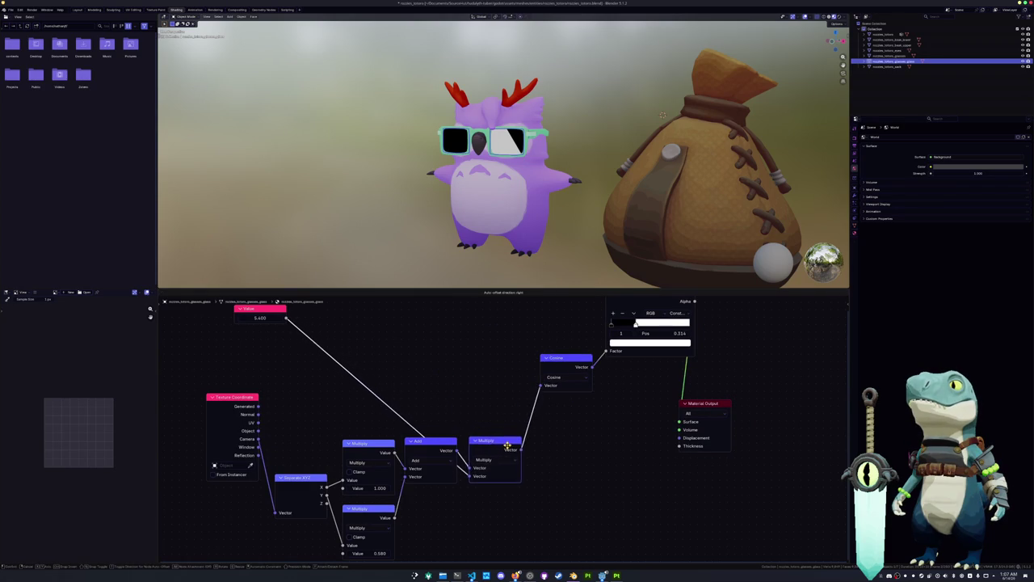
{"action": "scroll", "coordinate": [435, 411], "scroll_direction": "down", "scroll_amount": 2}
{"action": "scroll", "coordinate": [434, 412], "scroll_direction": "down", "scroll_amount": 1}
{"action": "left_click_drag", "start_coordinate": [330, 345], "coordinate": [411, 531]}
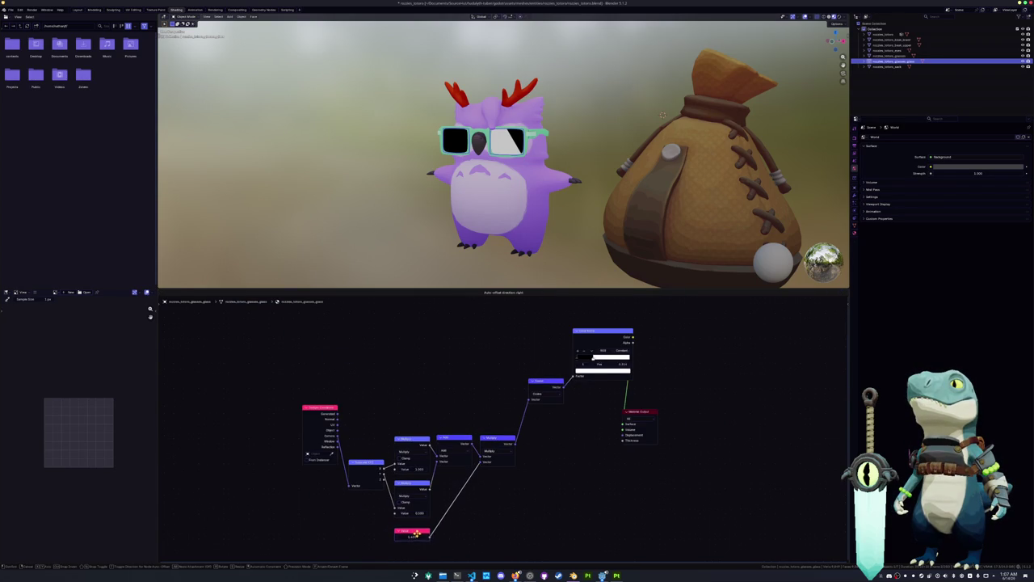
{"action": "left_click_drag", "start_coordinate": [543, 386], "coordinate": [534, 441]}
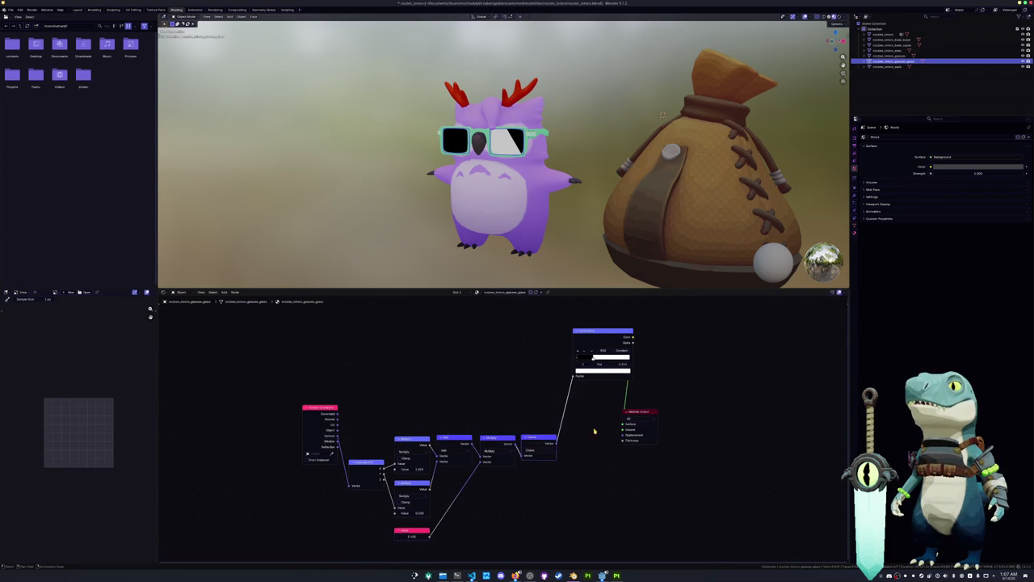
Step: Line up Color Ramp and Material Output in the chain and search 'mix shader' from the ramp color
{"action": "middle_click_drag", "start_coordinate": [629, 417], "coordinate": [558, 419]}
{"action": "left_click_drag", "start_coordinate": [558, 418], "coordinate": [622, 411]}
{"action": "left_click_drag", "start_coordinate": [531, 333], "coordinate": [525, 441]}
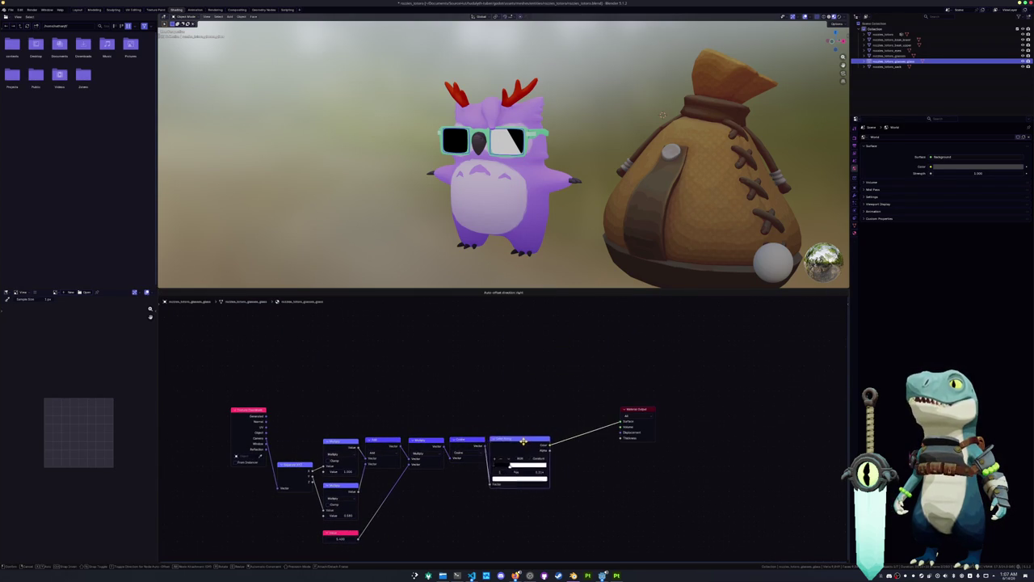
{"action": "scroll", "coordinate": [515, 452], "scroll_direction": "up", "scroll_amount": 2}
{"action": "scroll", "coordinate": [488, 452], "scroll_direction": "up", "scroll_amount": 1}
{"action": "left_click_drag", "start_coordinate": [476, 400], "coordinate": [568, 445]}
{"action": "type", "text": "mix s"}
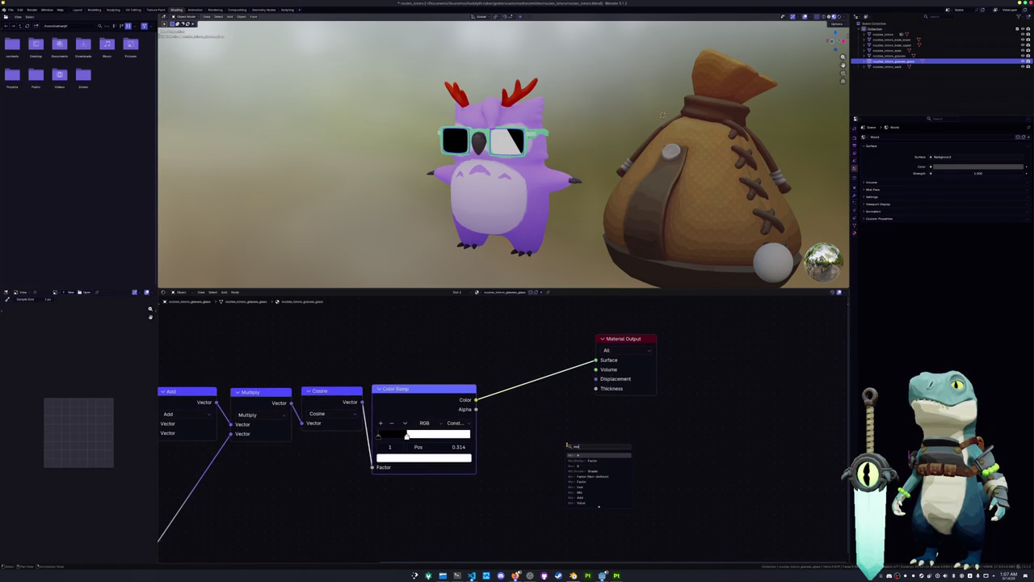
{"action": "type", "text": "hader"}
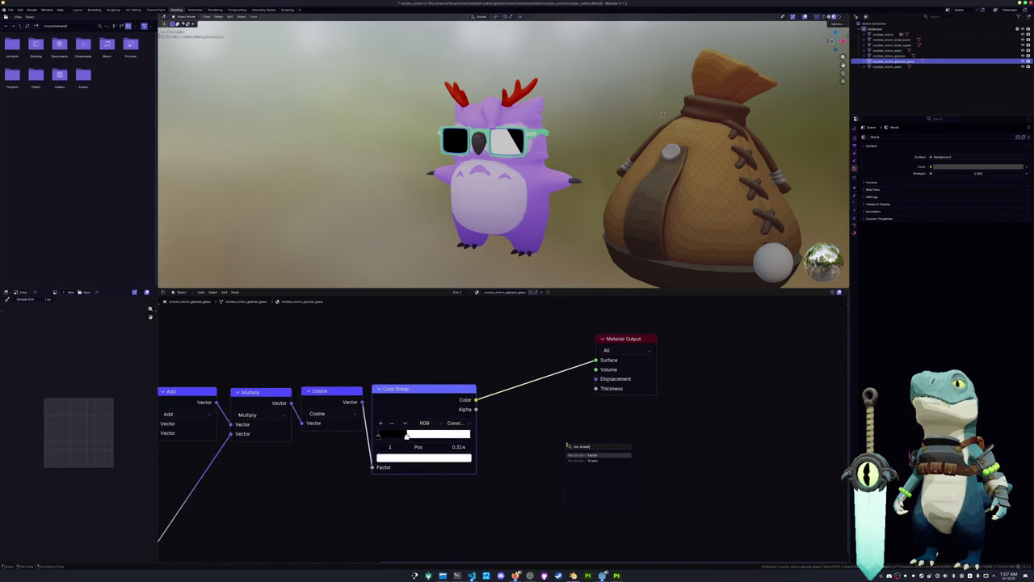
Step: Insert a ramp-driven Mix Shader before Material Output
{"action": "key", "text": "Return"}
{"action": "left_click", "coordinate": [564, 434]}
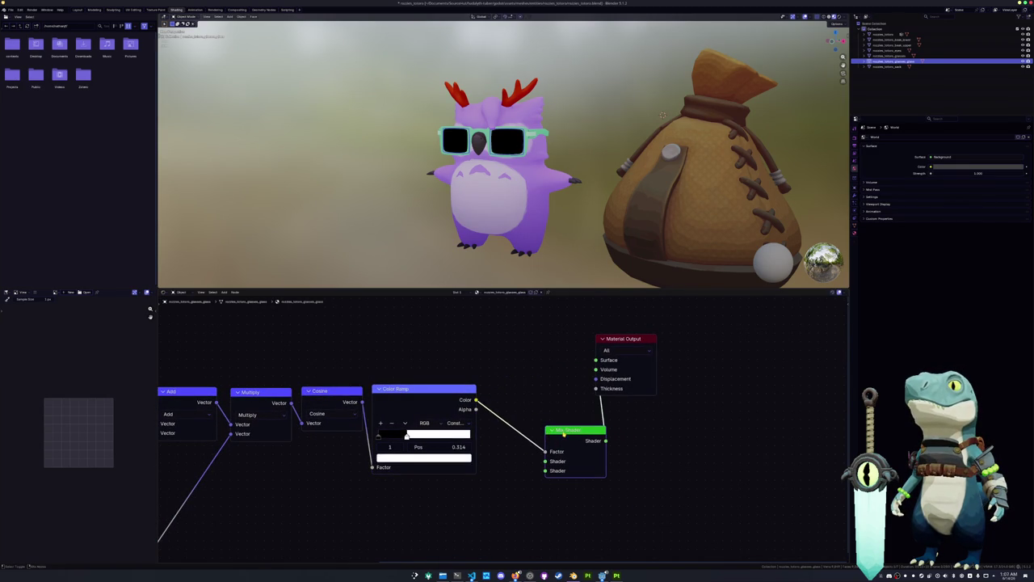
{"action": "left_click_drag", "start_coordinate": [609, 346], "coordinate": [695, 402]}
{"action": "middle_click_drag", "start_coordinate": [695, 402], "coordinate": [705, 339]}
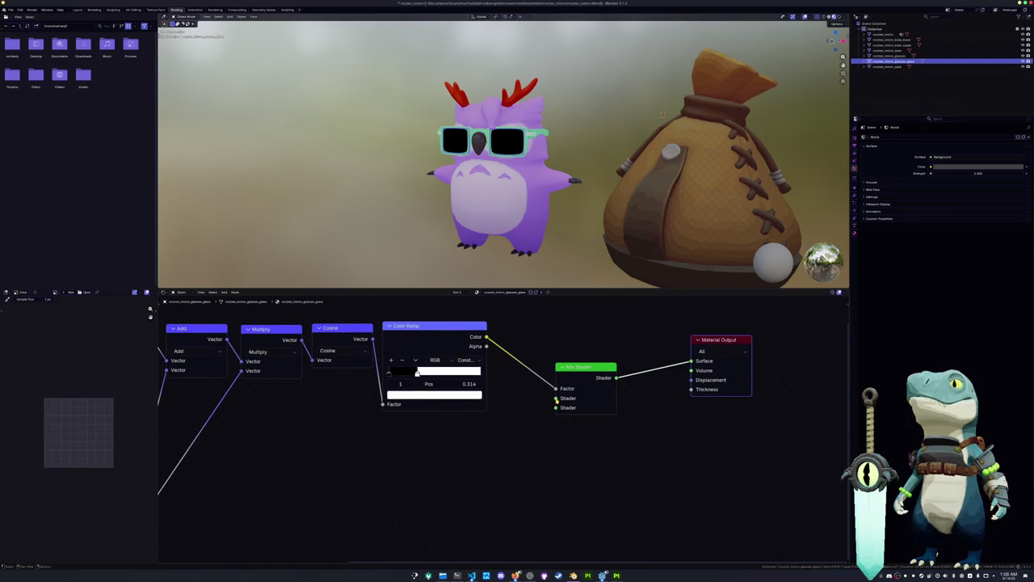
Step: Plug two Transparent BSDF nodes into the Mix Shader
{"action": "left_click_drag", "start_coordinate": [555, 398], "coordinate": [441, 442]}
{"action": "type", "text": "transp"}
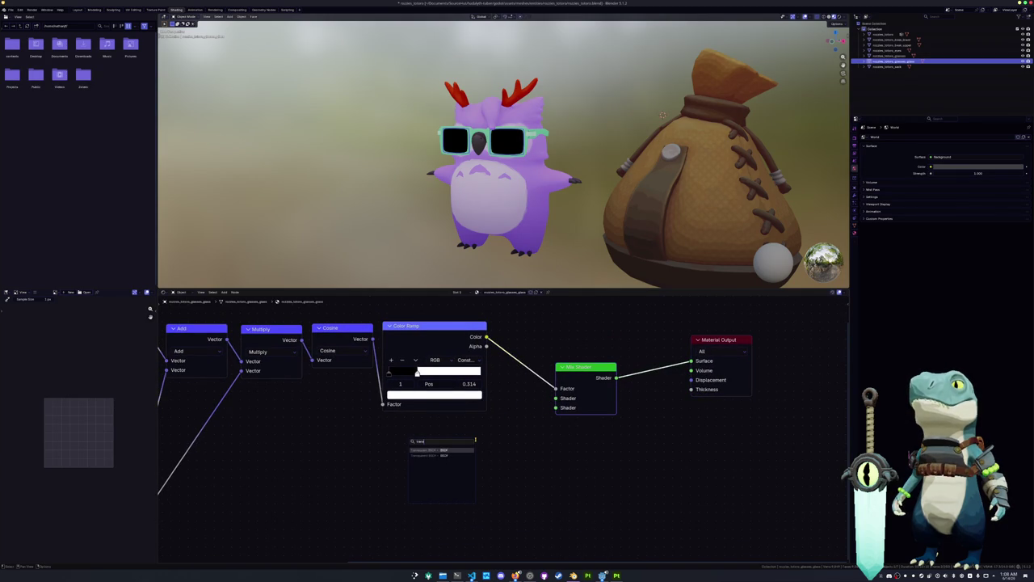
{"action": "key", "text": "Return"}
{"action": "left_click", "coordinate": [438, 439]}
{"action": "key", "text": "shift+d"}
{"action": "left_click", "coordinate": [435, 482]}
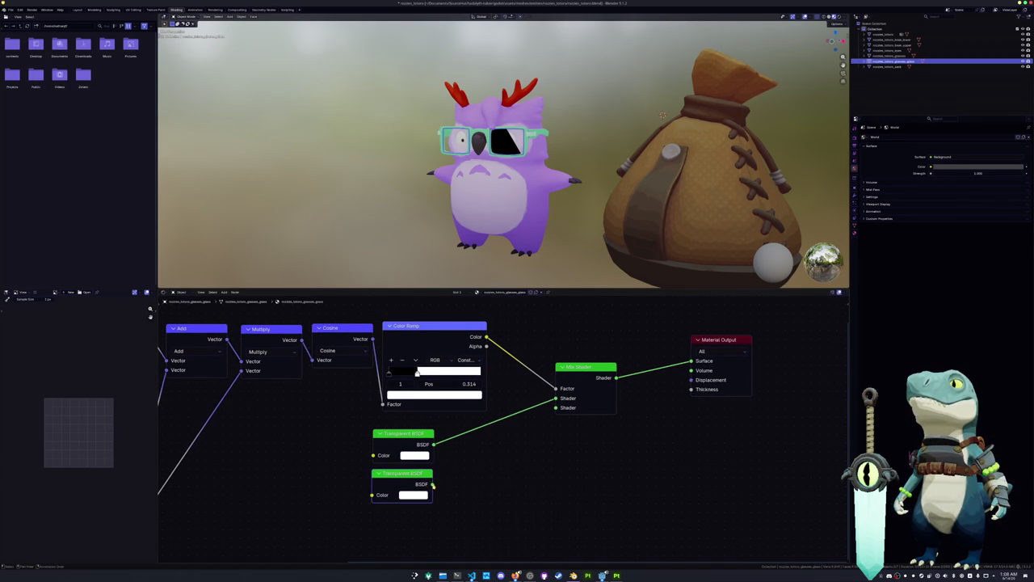
{"action": "left_click_drag", "start_coordinate": [433, 483], "coordinate": [556, 407]}
Step: Delete both Transparent BSDF nodes
{"action": "middle_click_drag", "start_coordinate": [482, 455], "coordinate": [454, 470]}
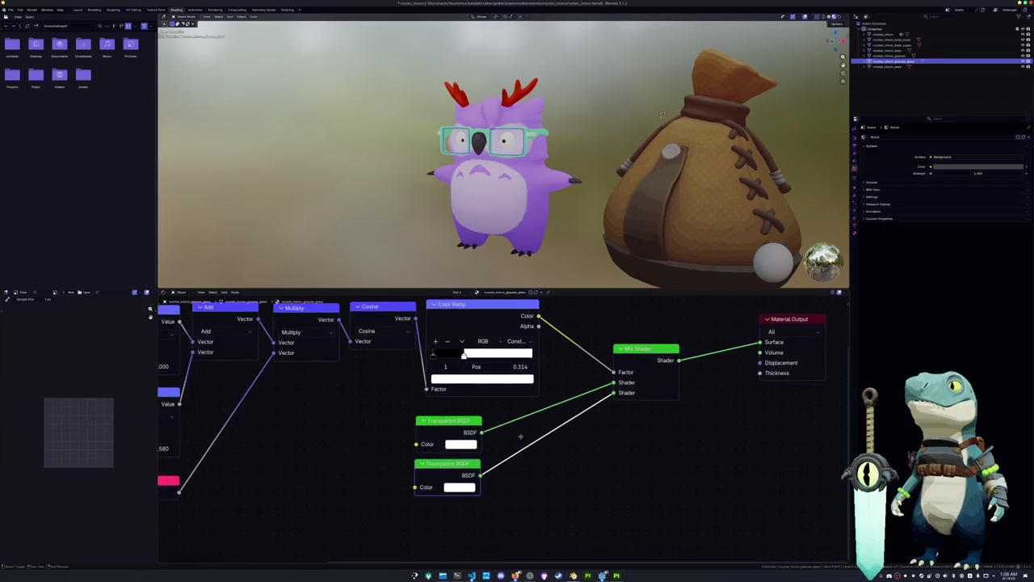
{"action": "key", "text": "x"}
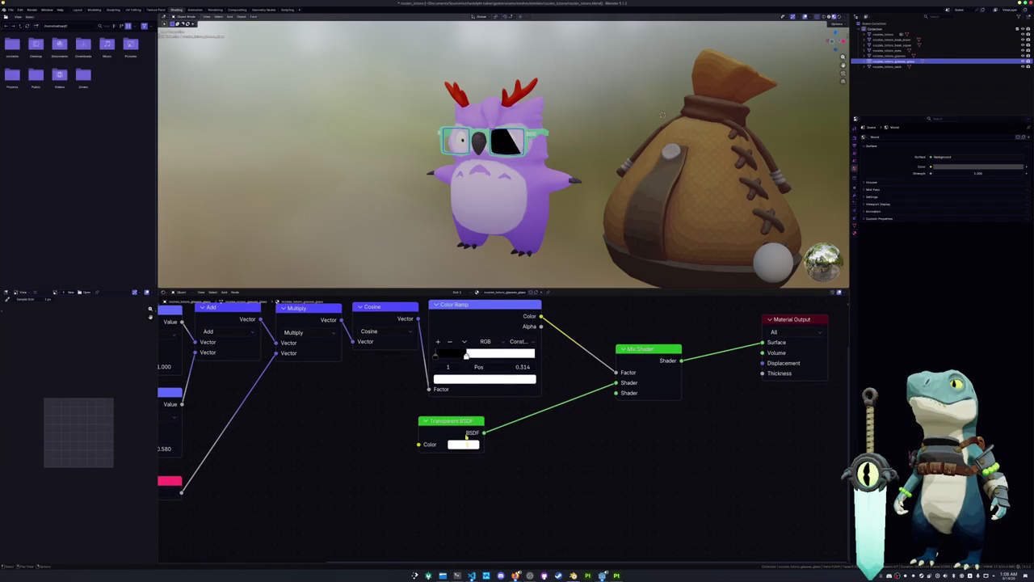
{"action": "left_click", "coordinate": [465, 421]}
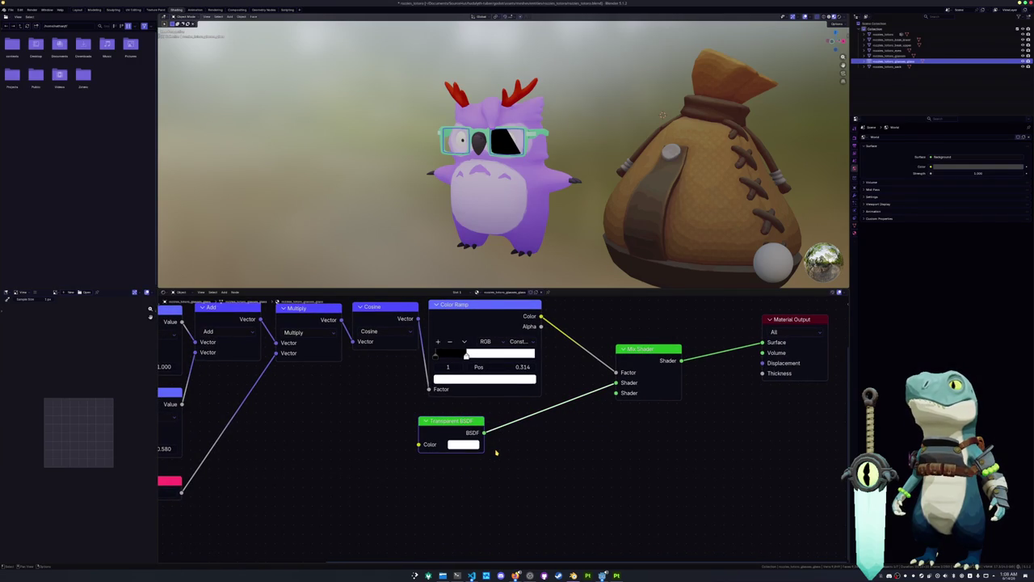
{"action": "scroll", "coordinate": [517, 241], "scroll_direction": "up", "scroll_amount": 2}
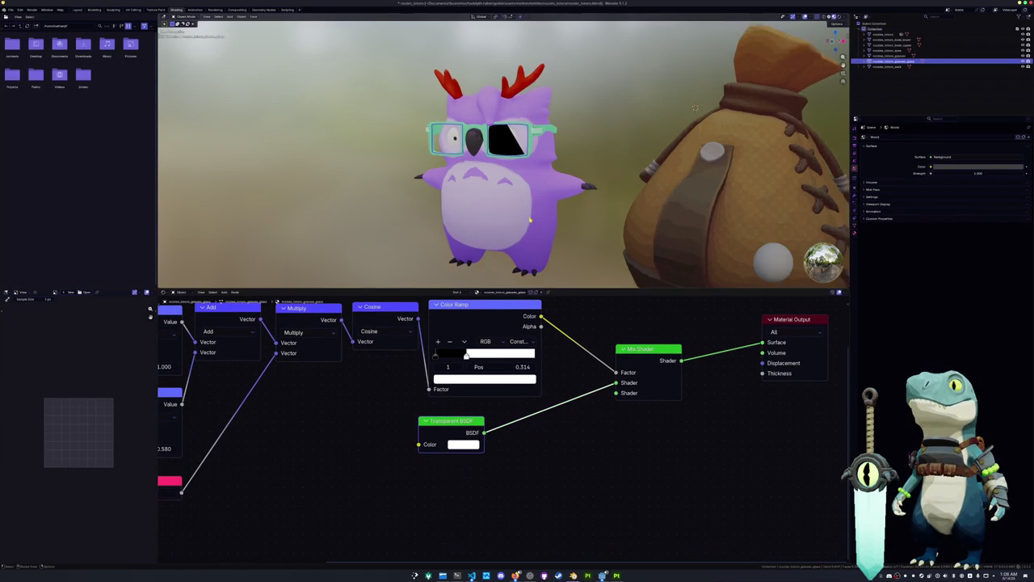
{"action": "scroll", "coordinate": [518, 240], "scroll_direction": "up", "scroll_amount": 2}
{"action": "key", "text": "x"}
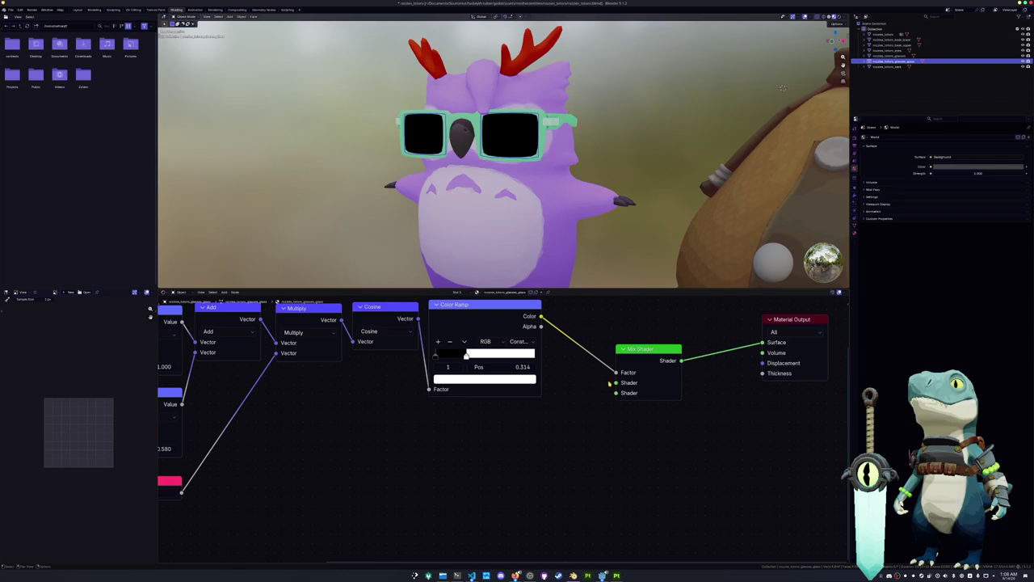
Step: Add a Translucent BSDF to the Mix Shader, then delete it
{"action": "left_click_drag", "start_coordinate": [614, 383], "coordinate": [499, 425]}
{"action": "type", "text": "transl"}
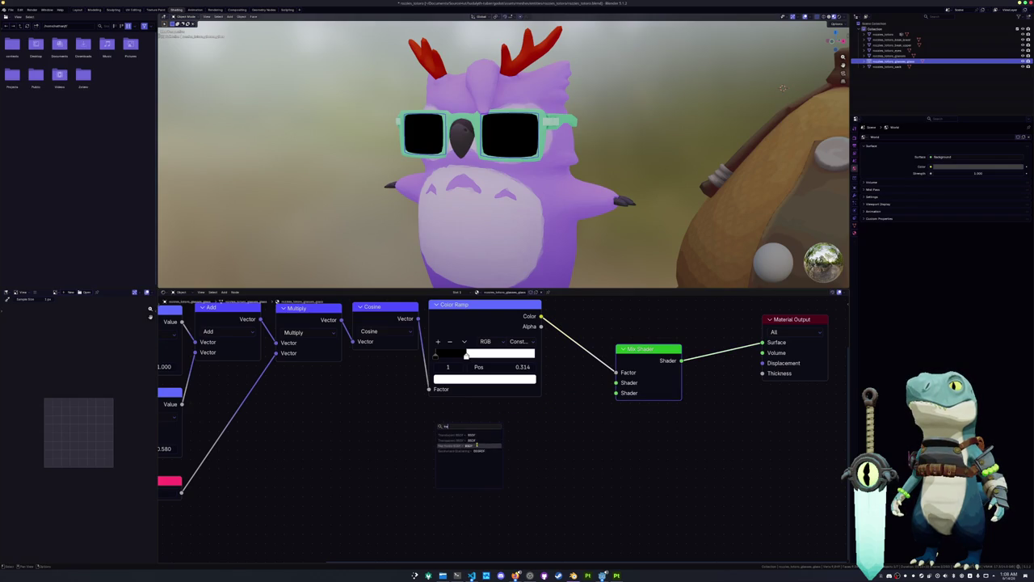
{"action": "left_click", "coordinate": [477, 436]}
{"action": "left_click", "coordinate": [471, 437]}
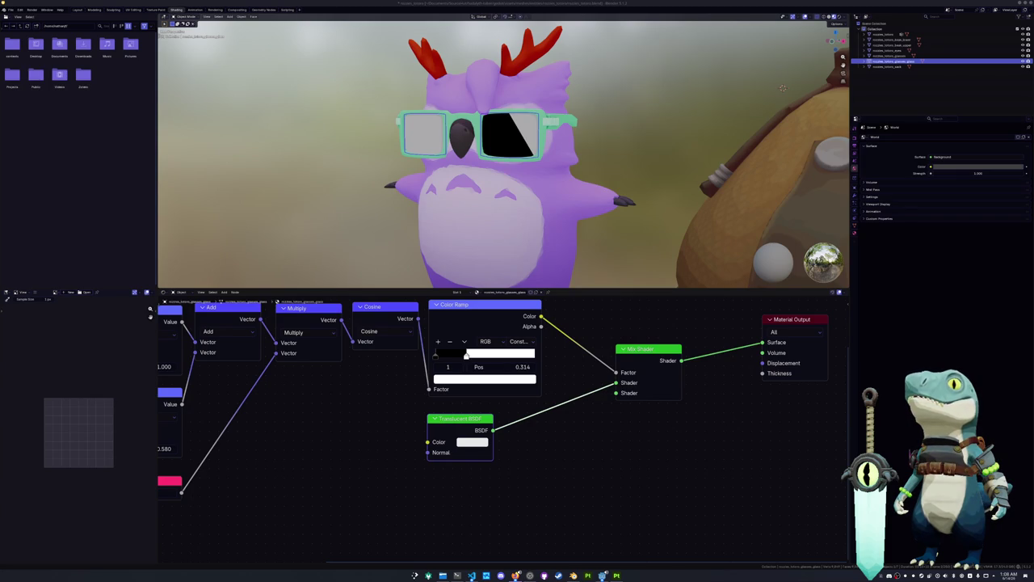
{"action": "left_click", "coordinate": [472, 419]}
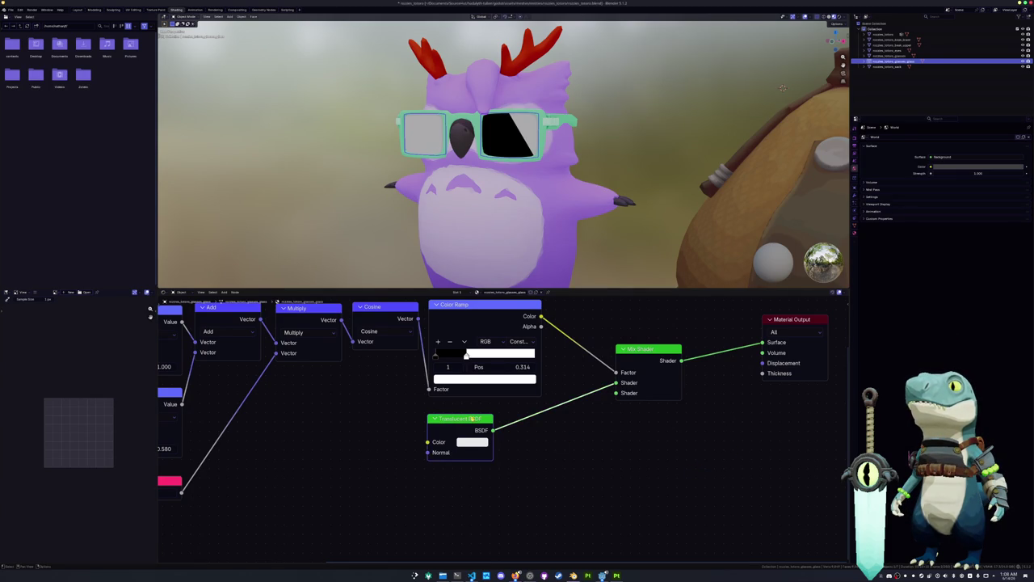
{"action": "key", "text": "Delete"}
Step: Try a Principled BSDF, undo it, and link an Emission node into the Mix Shader
{"action": "left_click_drag", "start_coordinate": [620, 383], "coordinate": [487, 445]}
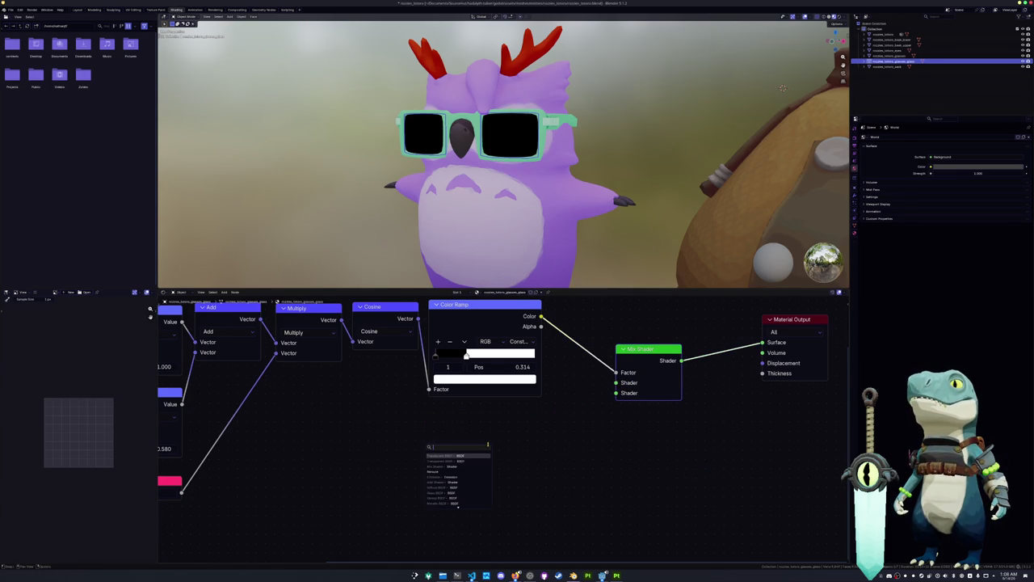
{"action": "type", "text": "princ"}
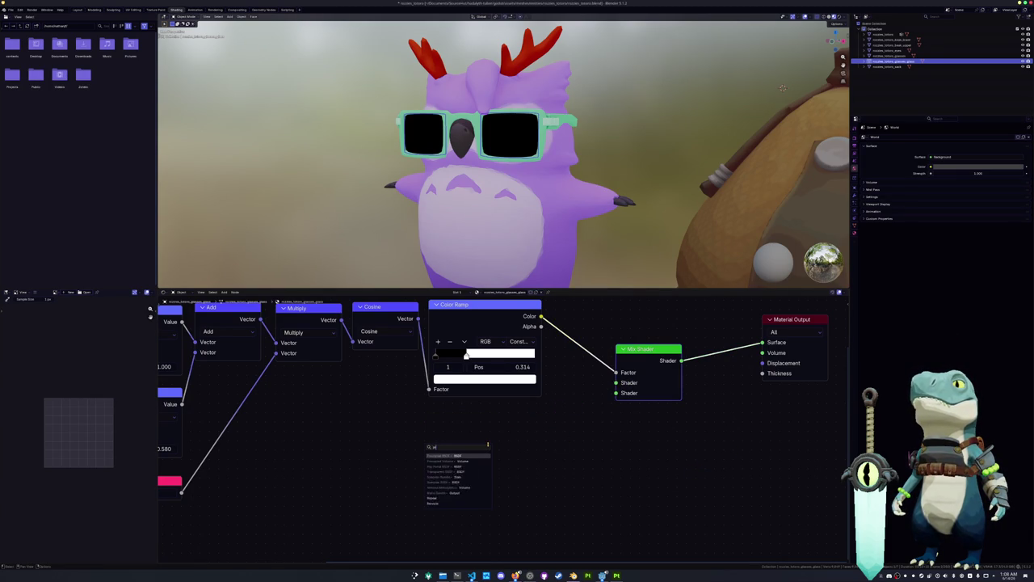
{"action": "key", "text": "Return"}
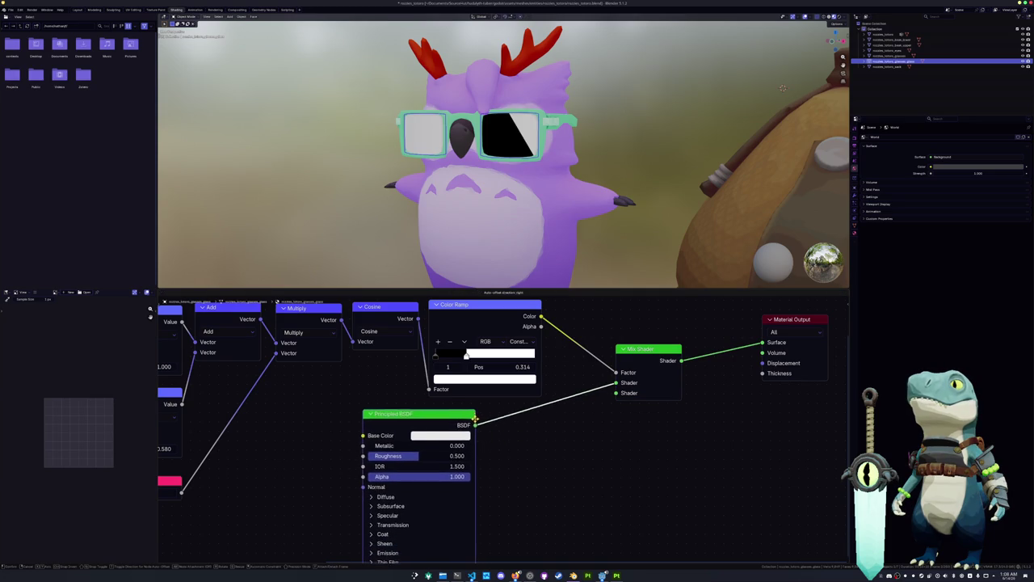
{"action": "key", "text": "ctrl+z"}
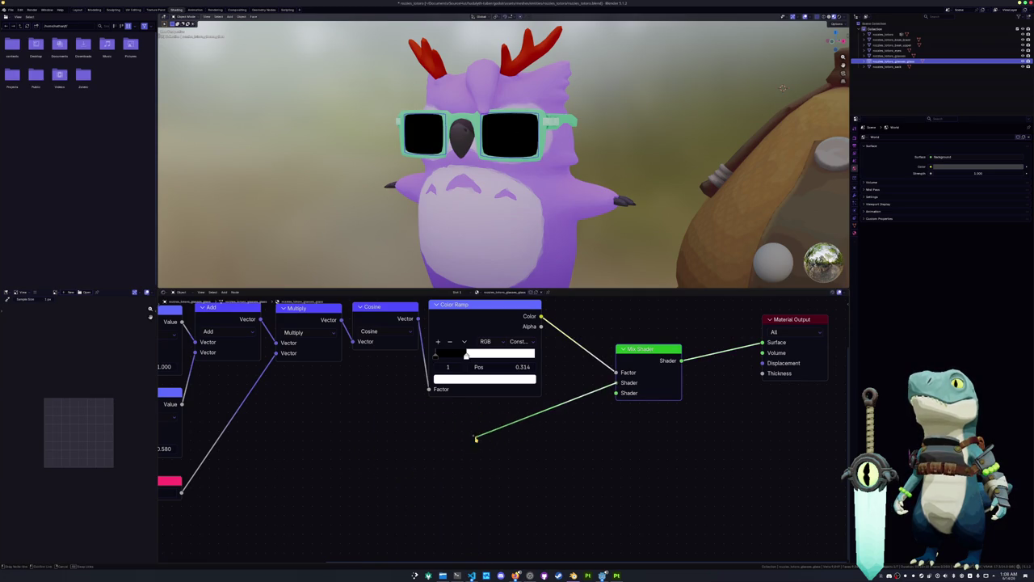
{"action": "left_click_drag", "start_coordinate": [613, 392], "coordinate": [433, 459]}
{"action": "type", "text": "emission"}
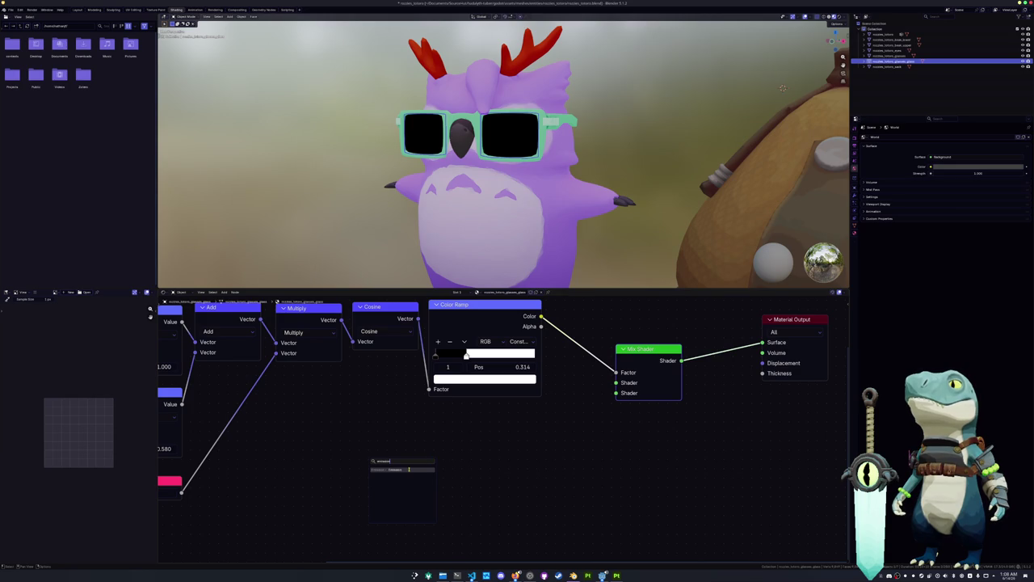
{"action": "left_click", "coordinate": [409, 469]}
Step: Feed a second Emission into the Mix Shader, coloured cyan and blue #0098FF
{"action": "key", "text": "shift+d"}
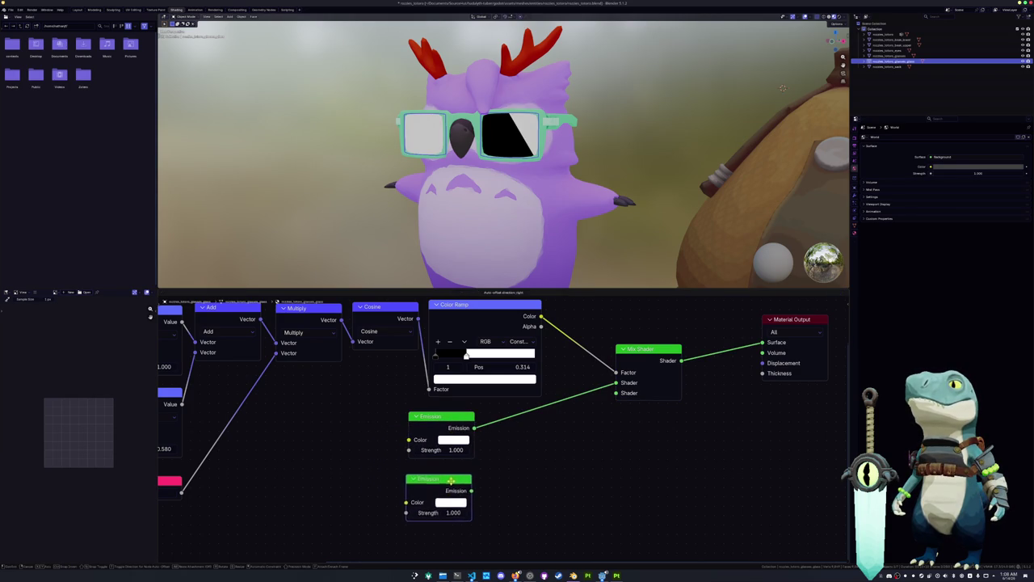
{"action": "left_click", "coordinate": [453, 475]}
{"action": "left_click_drag", "start_coordinate": [474, 485], "coordinate": [616, 393]}
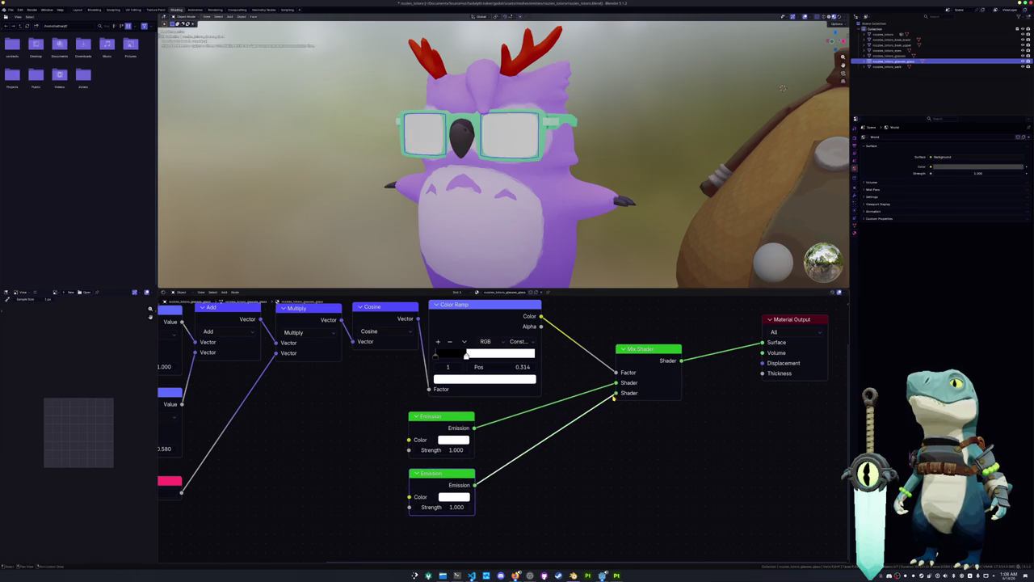
{"action": "scroll", "coordinate": [587, 428], "scroll_direction": "down", "scroll_amount": 1}
{"action": "left_click", "coordinate": [461, 440]}
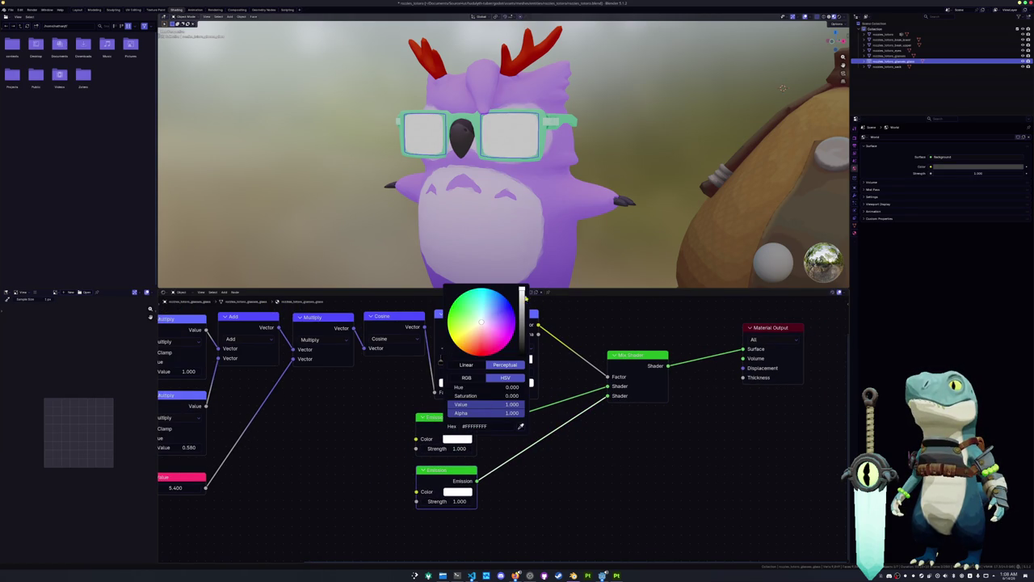
{"action": "left_click", "coordinate": [455, 321]}
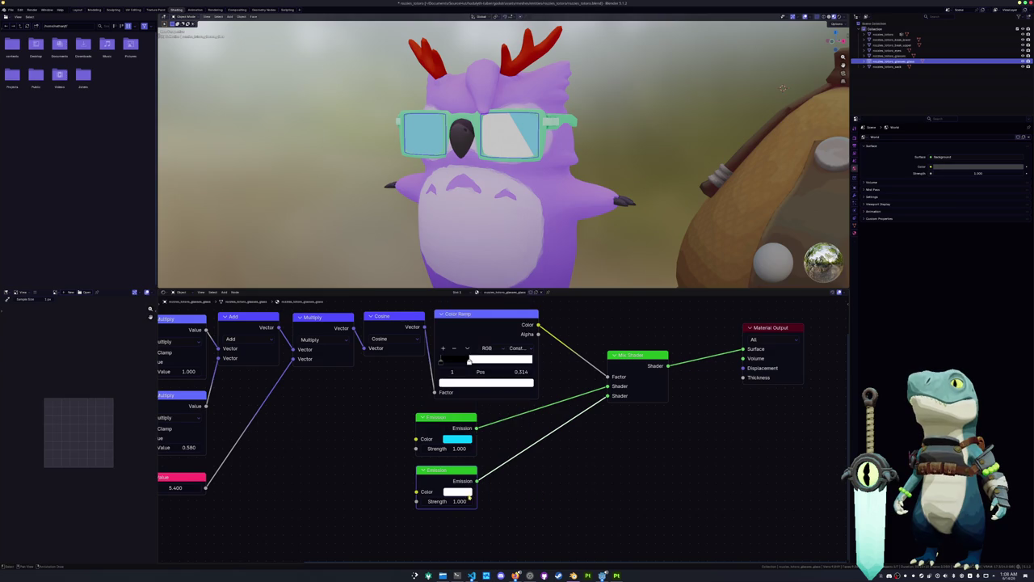
{"action": "left_click", "coordinate": [461, 491]}
{"action": "left_click", "coordinate": [495, 345]}
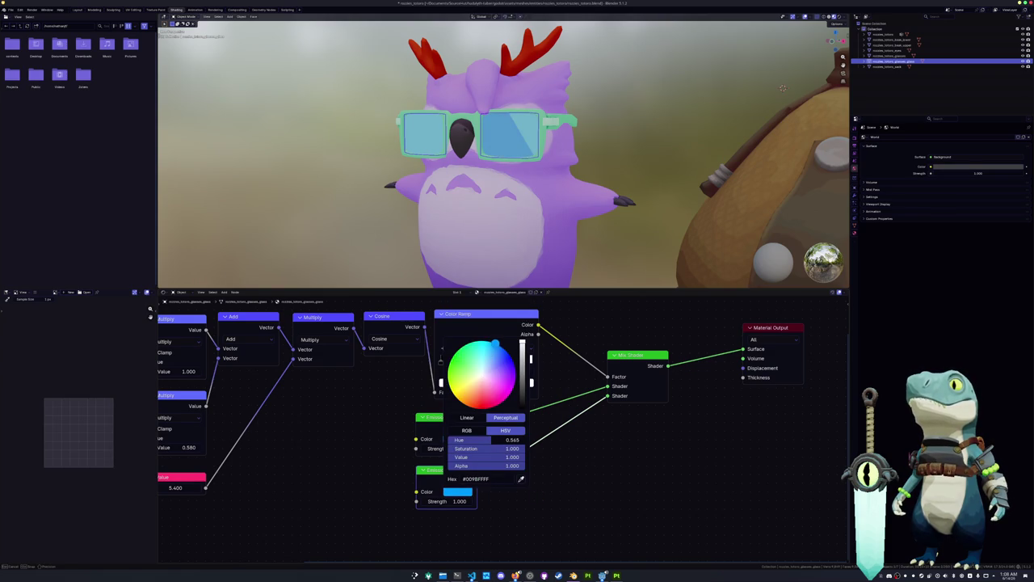
Step: Blend the two-tone emission with a Transparent BSDF into Material Output Surface, factor 0.292
{"action": "middle_click_drag", "start_coordinate": [643, 361], "coordinate": [557, 364]}
{"action": "key", "text": "shift+d"}
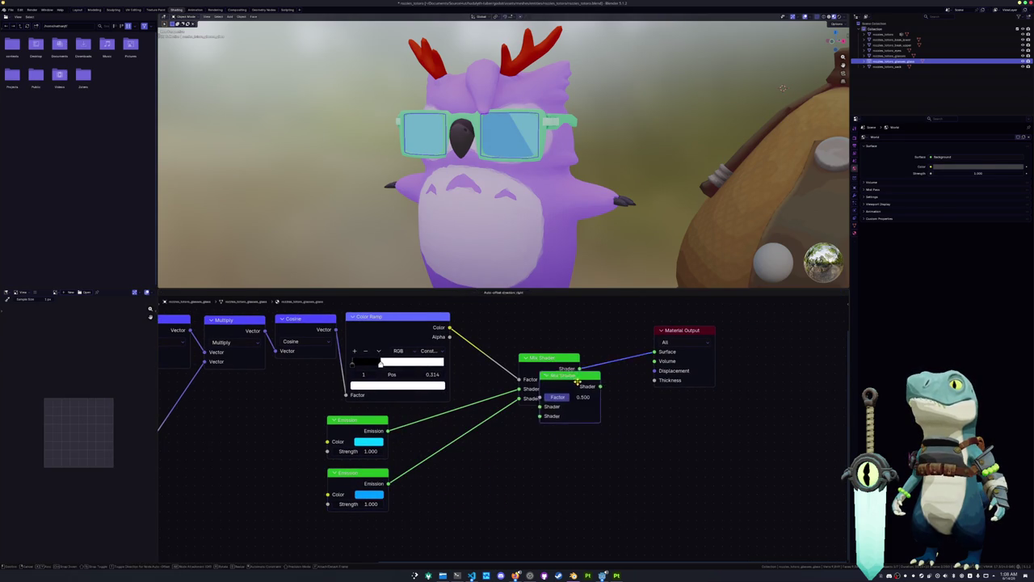
{"action": "left_click", "coordinate": [602, 418]}
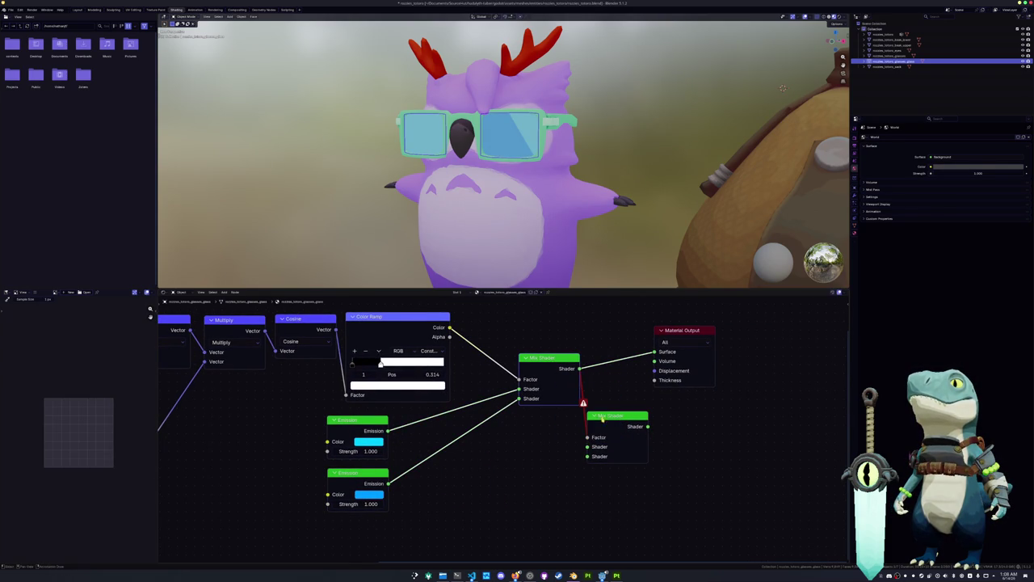
{"action": "mouse_move", "coordinate": [602, 418]}
{"action": "left_mouse_down"}
{"action": "mouse_move", "coordinate": [641, 418]}
{"action": "mouse_move", "coordinate": [622, 448]}
{"action": "mouse_move", "coordinate": [555, 501]}
{"action": "left_mouse_up"}
{"action": "type", "text": "se"}
{"action": "left_click", "coordinate": [517, 514]}
{"action": "left_click", "coordinate": [651, 420], "text": "ctrl+shift"}
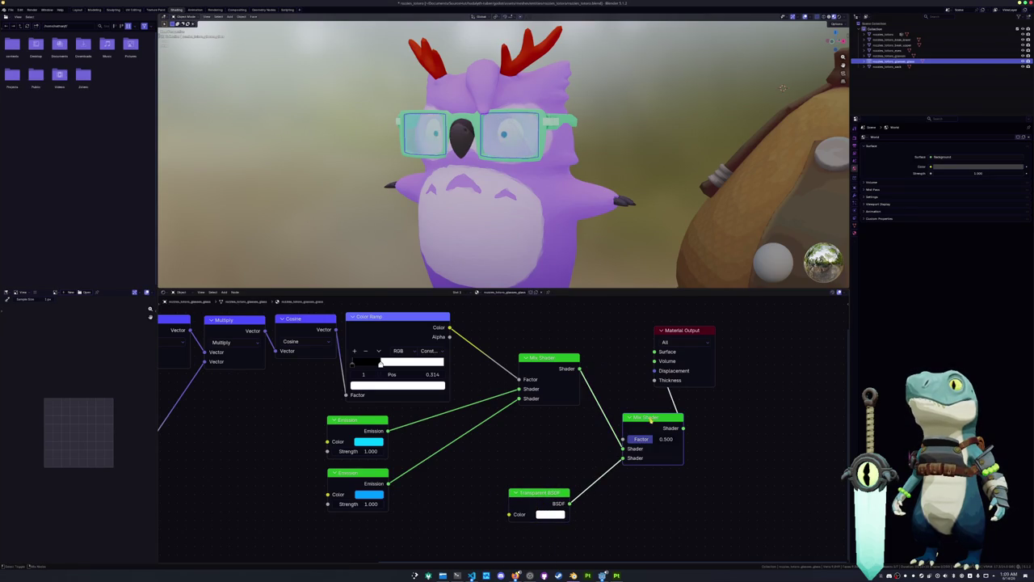
{"action": "left_click_drag", "start_coordinate": [681, 332], "coordinate": [760, 410]}
{"action": "middle_click_drag", "start_coordinate": [659, 386], "coordinate": [640, 379]}
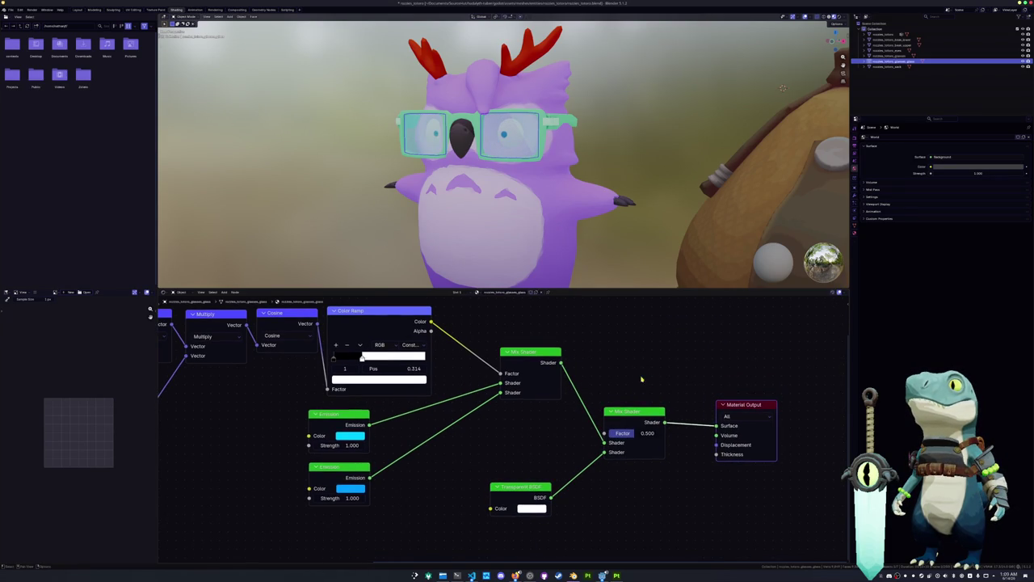
{"action": "mouse_move", "coordinate": [633, 433]}
{"action": "left_mouse_down"}
{"action": "mouse_move", "coordinate": [659, 433]}
{"action": "mouse_move", "coordinate": [622, 433]}
{"action": "left_mouse_up"}
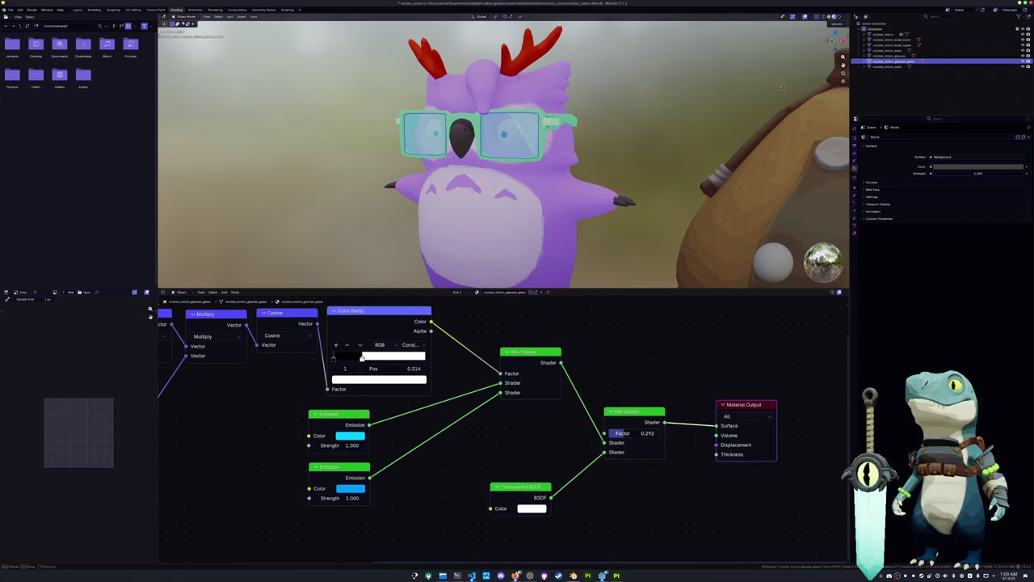
Step: Lower the transparency Mix Shader factor to 0.25 after inspecting the owl's lenses
{"action": "mouse_move", "coordinate": [782, 87]}
{"action": "middle_mouse_down"}
{"action": "mouse_move", "coordinate": [431, 238]}
{"action": "mouse_move", "coordinate": [348, 241]}
{"action": "mouse_move", "coordinate": [547, 208]}
{"action": "mouse_move", "coordinate": [326, 246]}
{"action": "middle_mouse_up"}
{"action": "scroll", "coordinate": [349, 242], "scroll_direction": "up", "scroll_amount": 5}
{"action": "scroll", "coordinate": [546, 208], "scroll_direction": "down", "scroll_amount": 3}
{"action": "scroll", "coordinate": [339, 242], "scroll_direction": "down", "scroll_amount": 3}
{"action": "scroll", "coordinate": [347, 240], "scroll_direction": "down", "scroll_amount": 2}
{"action": "scroll", "coordinate": [356, 242], "scroll_direction": "up", "scroll_amount": 3}
{"action": "scroll", "coordinate": [376, 257], "scroll_direction": "up", "scroll_amount": 3}
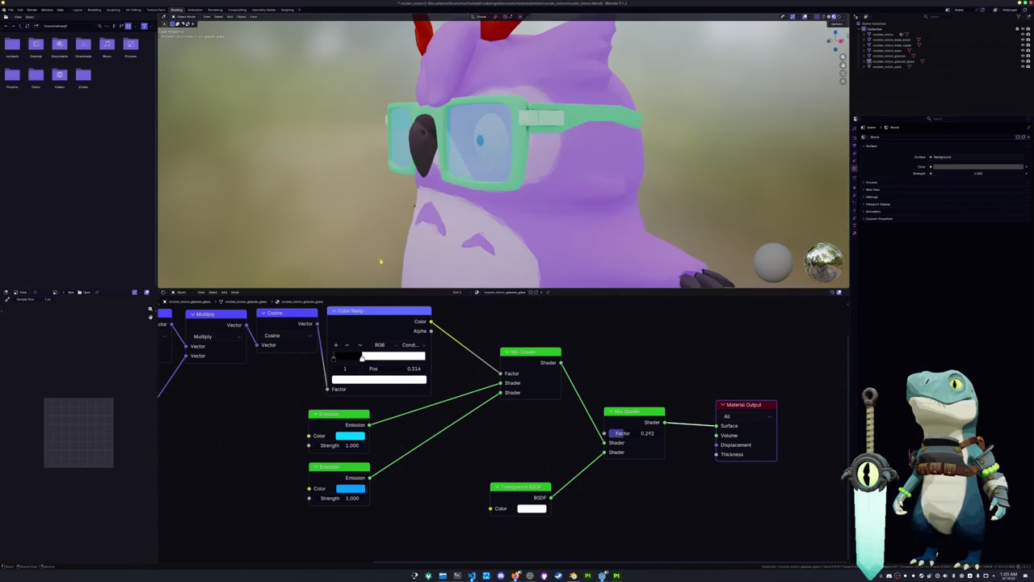
{"action": "double_click", "coordinate": [627, 433]}
{"action": "type", "text": "0.25"}
{"action": "key", "text": "Return"}
Step: Set the glasses material's Render Method to Blended and check the lenses
{"action": "key", "text": "n"}
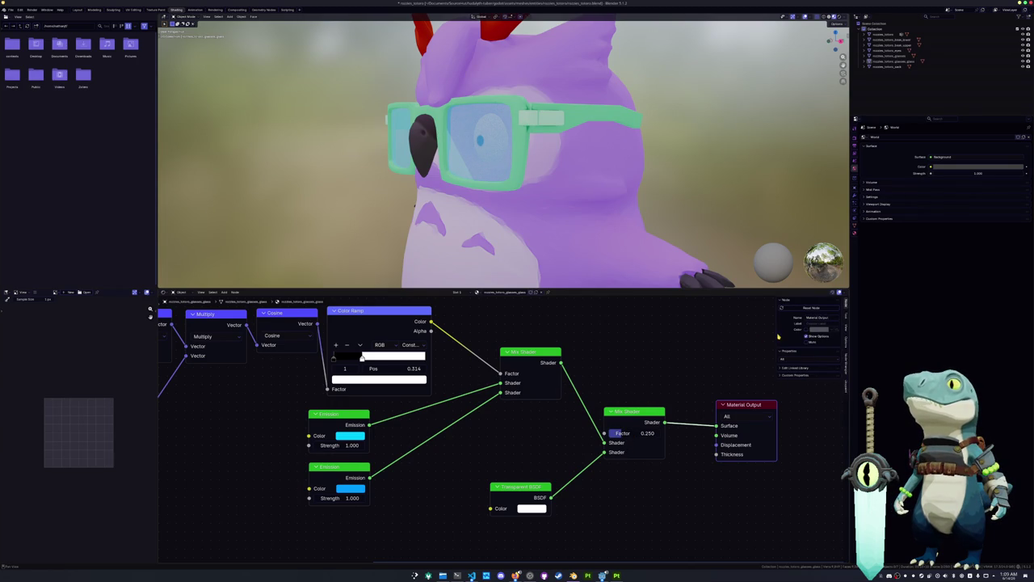
{"action": "left_click", "coordinate": [846, 319]}
{"action": "left_click", "coordinate": [846, 340]}
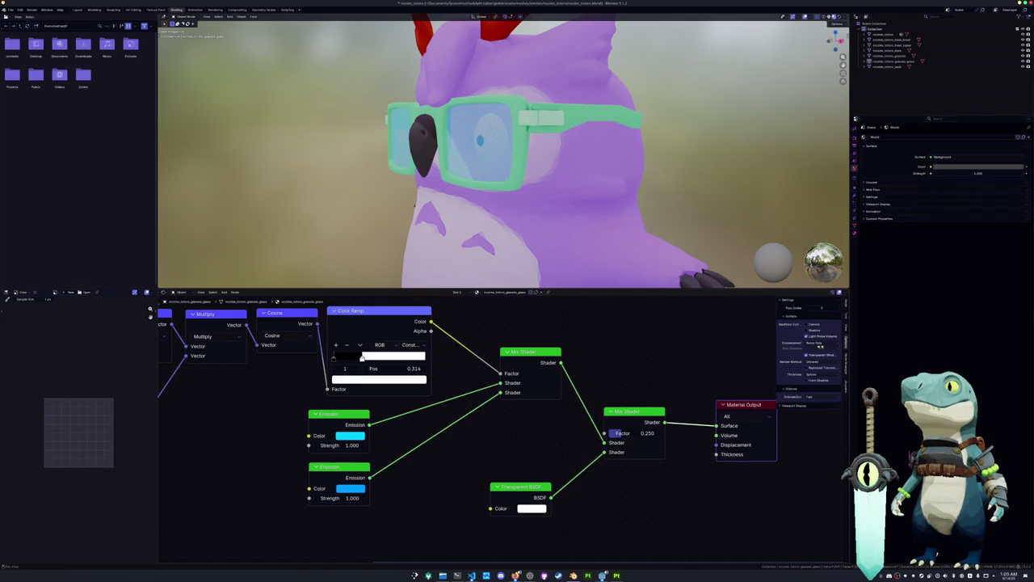
{"action": "left_click", "coordinate": [818, 362]}
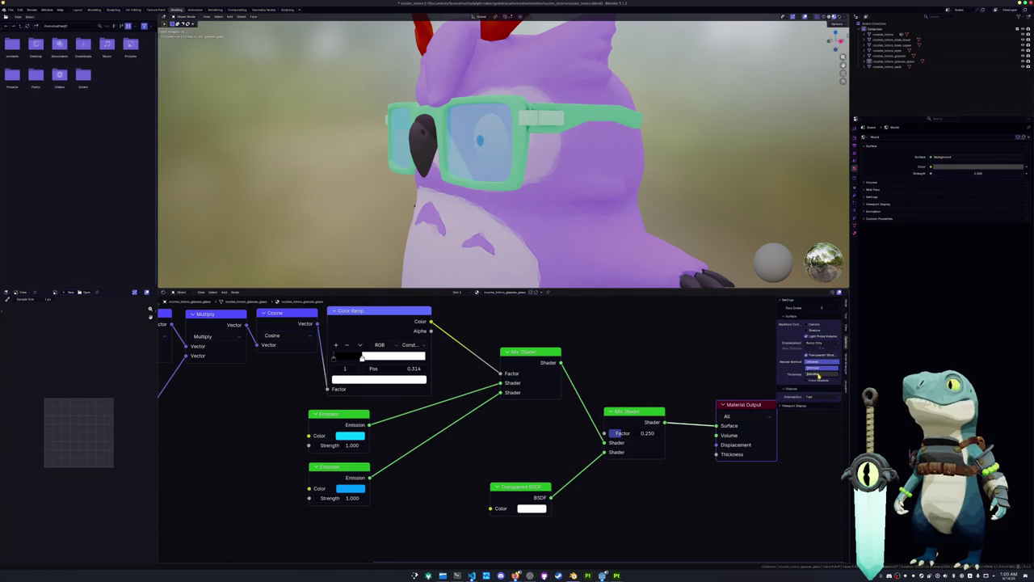
{"action": "left_click", "coordinate": [819, 372]}
{"action": "key", "text": "space"}
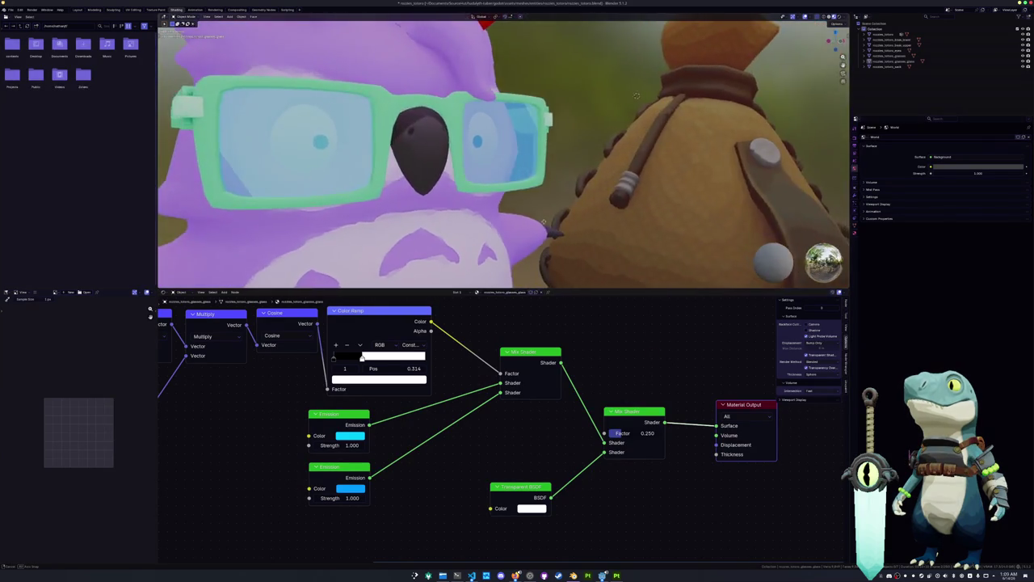
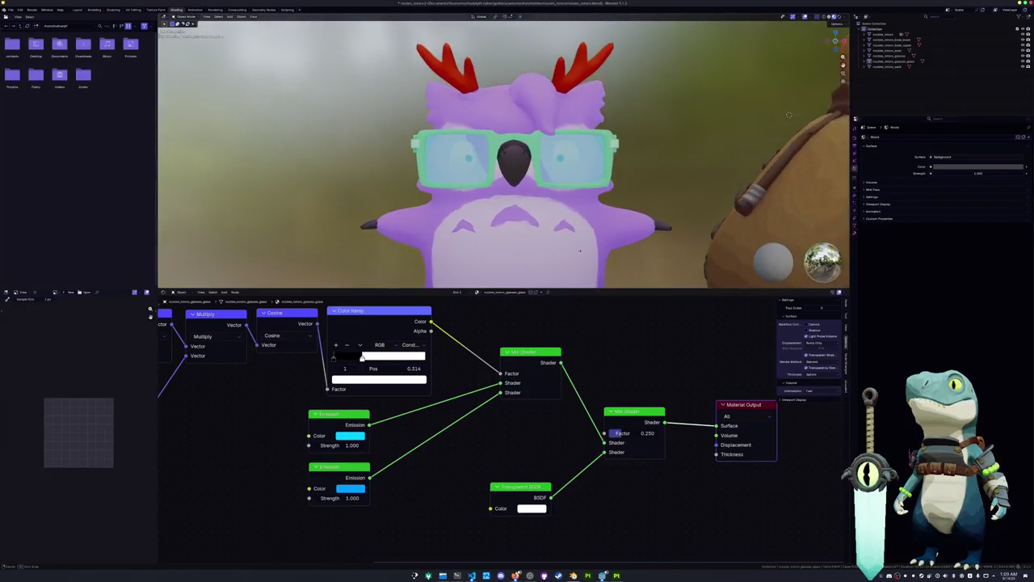
Step: Drag the glasses' Color Ramp stops to adjust the lens shading gradient
{"action": "scroll", "coordinate": [505, 429], "scroll_direction": "down", "scroll_amount": 1}
{"action": "scroll", "coordinate": [504, 429], "scroll_direction": "down", "scroll_amount": 1}
{"action": "mouse_move", "coordinate": [400, 377]}
{"action": "left_mouse_down"}
{"action": "mouse_move", "coordinate": [378, 375]}
{"action": "mouse_move", "coordinate": [450, 373]}
{"action": "mouse_move", "coordinate": [427, 373]}
{"action": "left_mouse_up"}
{"action": "middle_click_drag", "start_coordinate": [524, 430], "coordinate": [525, 413]}
Step: Lower the glasses' Mix Shader Factor to 0.500
{"action": "scroll", "coordinate": [534, 415], "scroll_direction": "up", "scroll_amount": 1}
{"action": "scroll", "coordinate": [542, 418], "scroll_direction": "up", "scroll_amount": 1}
{"action": "scroll", "coordinate": [561, 432], "scroll_direction": "up", "scroll_amount": 1}
{"action": "mouse_move", "coordinate": [591, 427]}
{"action": "left_mouse_down"}
{"action": "mouse_move", "coordinate": [580, 428]}
{"action": "mouse_move", "coordinate": [598, 429]}
{"action": "left_mouse_up"}
Step: Select the owl body to display its image-texture material nodes
{"action": "mouse_move", "coordinate": [517, 162]}
{"action": "middle_mouse_down"}
{"action": "mouse_move", "coordinate": [566, 153]}
{"action": "mouse_move", "coordinate": [533, 145]}
{"action": "mouse_move", "coordinate": [485, 162]}
{"action": "mouse_move", "coordinate": [420, 210]}
{"action": "mouse_move", "coordinate": [369, 173]}
{"action": "middle_mouse_up"}
{"action": "scroll", "coordinate": [562, 139], "scroll_direction": "down", "scroll_amount": 4}
{"action": "scroll", "coordinate": [402, 228], "scroll_direction": "up", "scroll_amount": 4}
{"action": "scroll", "coordinate": [402, 228], "scroll_direction": "down", "scroll_amount": 2}
{"action": "scroll", "coordinate": [369, 173], "scroll_direction": "down", "scroll_amount": 4}
{"action": "mouse_move", "coordinate": [423, 197]}
{"action": "middle_mouse_down"}
{"action": "mouse_move", "coordinate": [429, 208]}
{"action": "mouse_move", "coordinate": [447, 207]}
{"action": "middle_mouse_up"}
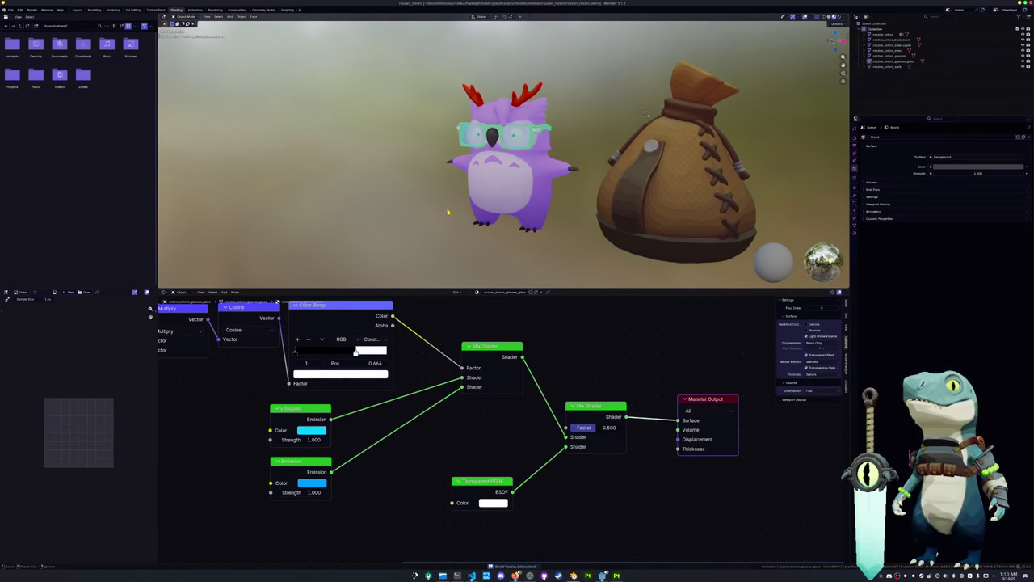
{"action": "left_click", "coordinate": [449, 212]}
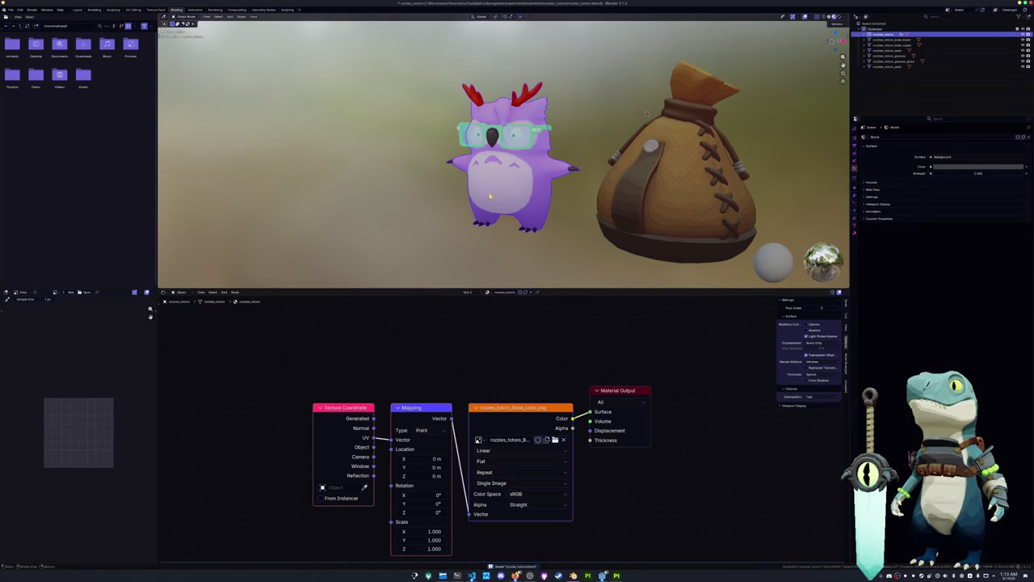
Step: Switch to the Layout workspace in Material Preview, centring the owl and bag
{"action": "right_click", "coordinate": [426, 210]}
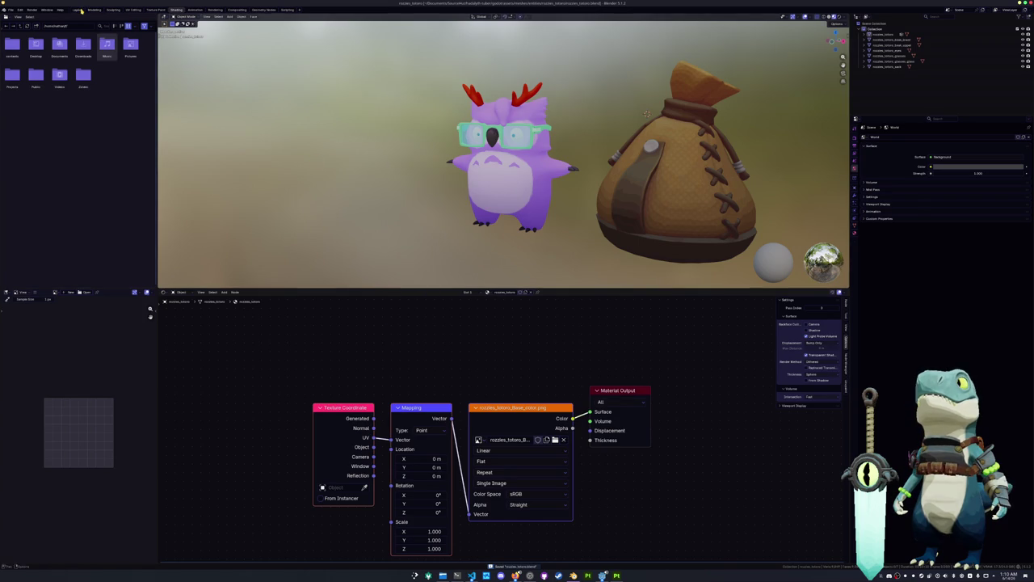
{"action": "left_click", "coordinate": [78, 8]}
{"action": "left_click", "coordinate": [831, 16]}
{"action": "scroll", "coordinate": [344, 180], "scroll_direction": "down", "scroll_amount": 2}
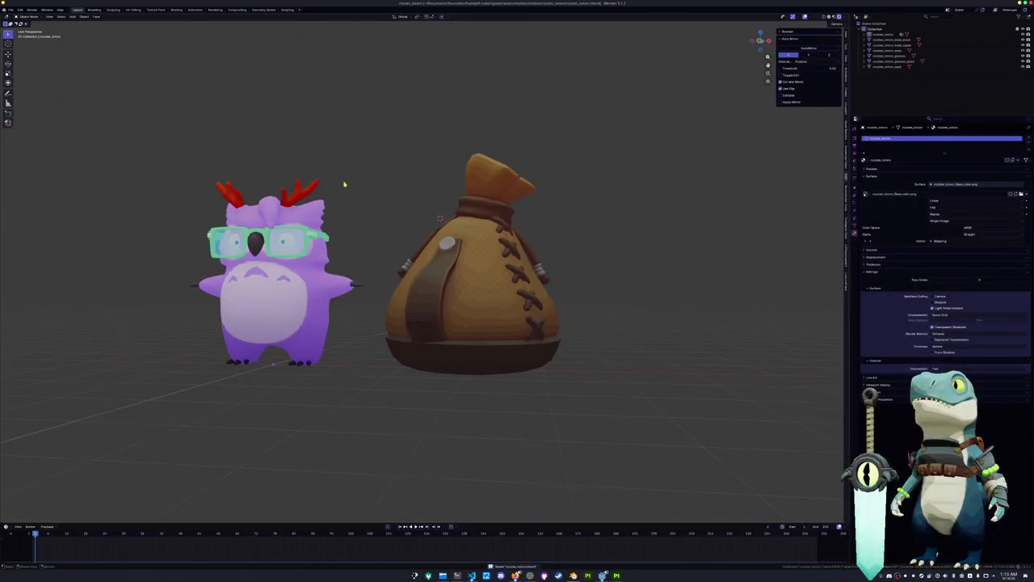
{"action": "middle_click_drag", "start_coordinate": [344, 180], "coordinate": [517, 172], "text": "shift"}
Step: Enable Transparent under Render Properties > Film
{"action": "left_click", "coordinate": [855, 139]}
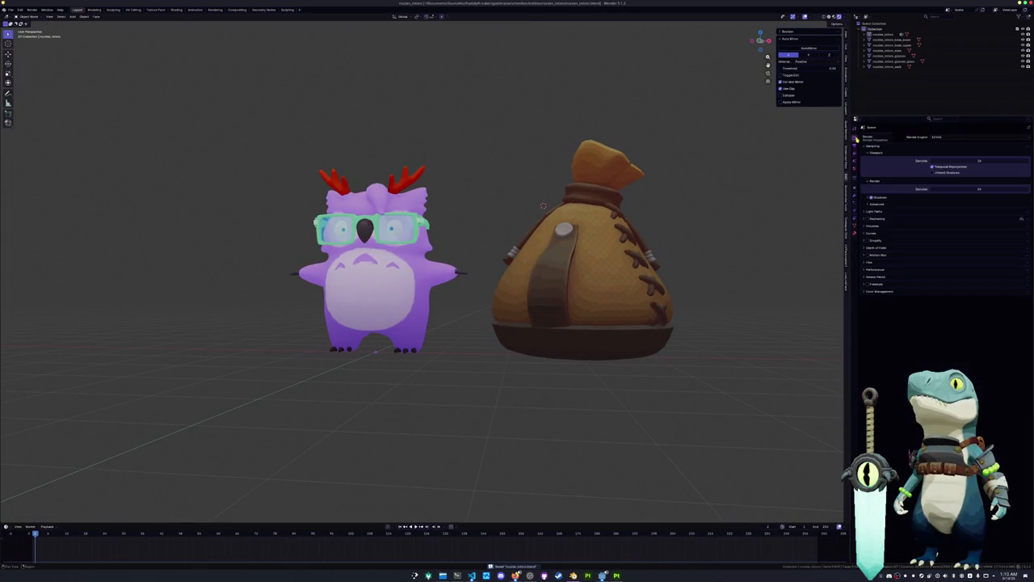
{"action": "left_click", "coordinate": [869, 261]}
{"action": "left_click", "coordinate": [930, 276]}
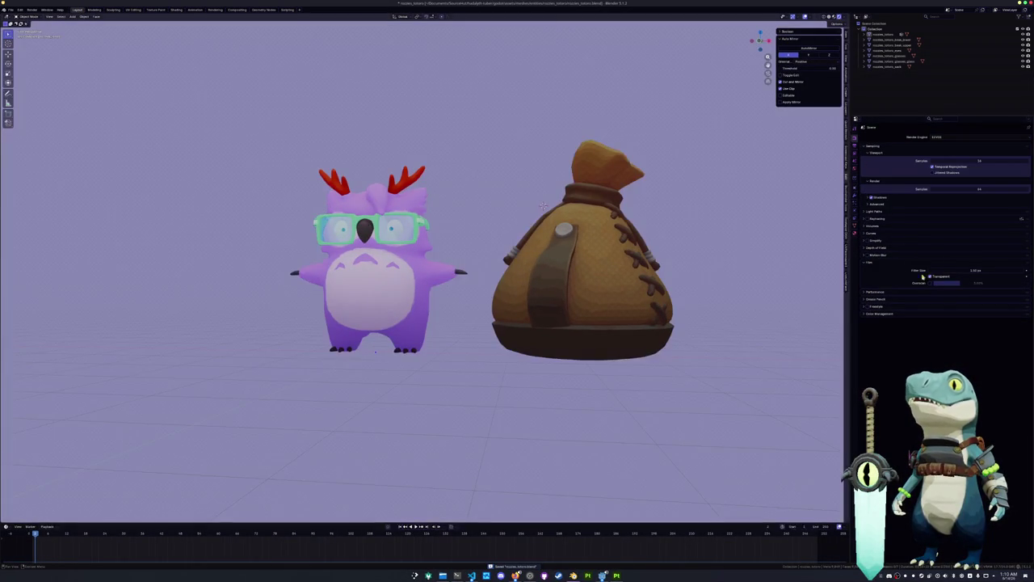
{"action": "middle_click_drag", "start_coordinate": [473, 235], "coordinate": [477, 275]}
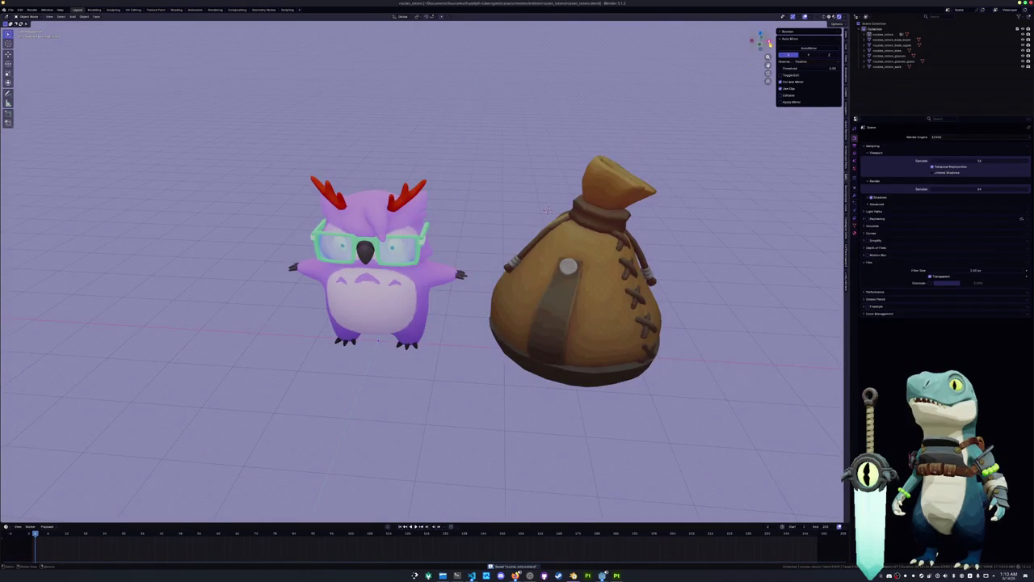
Step: Return the viewport to plain grey Solid shading
{"action": "left_click", "coordinate": [826, 17]}
{"action": "middle_click_drag", "start_coordinate": [471, 237], "coordinate": [556, 198]}
{"action": "scroll", "coordinate": [556, 198], "scroll_direction": "up", "scroll_amount": 2}
{"action": "key", "text": "shift+a"}
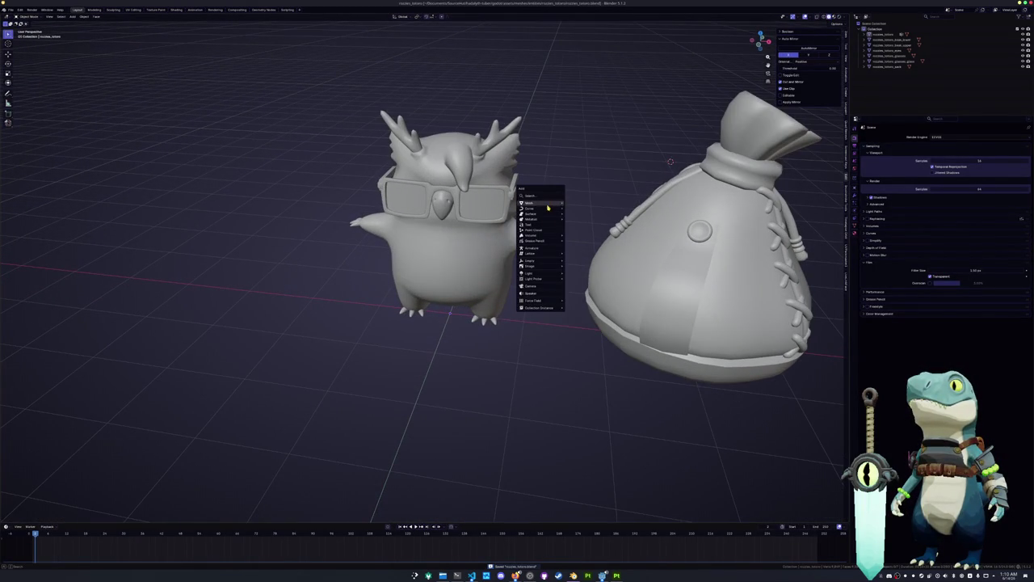
Step: Add an armature at the world origin and rename the object as the rig
{"action": "left_click", "coordinate": [542, 248]}
{"action": "key", "text": "alt+g"}
{"action": "mouse_move", "coordinate": [550, 277]}
{"action": "middle_mouse_down"}
{"action": "mouse_move", "coordinate": [516, 284]}
{"action": "mouse_move", "coordinate": [515, 313]}
{"action": "middle_mouse_up"}
{"action": "key", "text": "F2"}
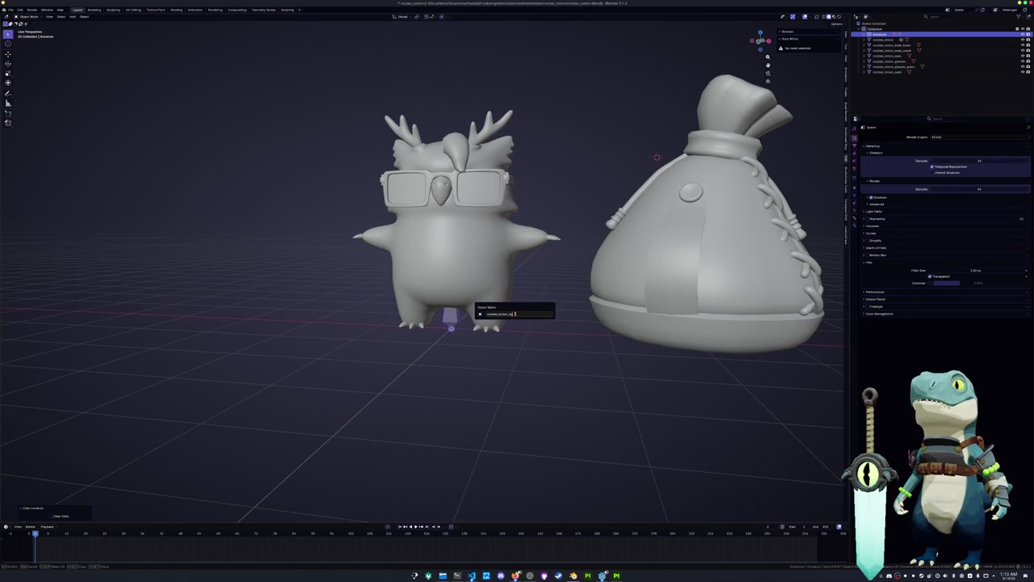
{"action": "key", "text": "Return"}
Step: Rename the armature data in the Outliner and save the file
{"action": "left_click", "coordinate": [864, 66]}
{"action": "double_click", "coordinate": [886, 77]}
{"action": "type", "text": "r"}
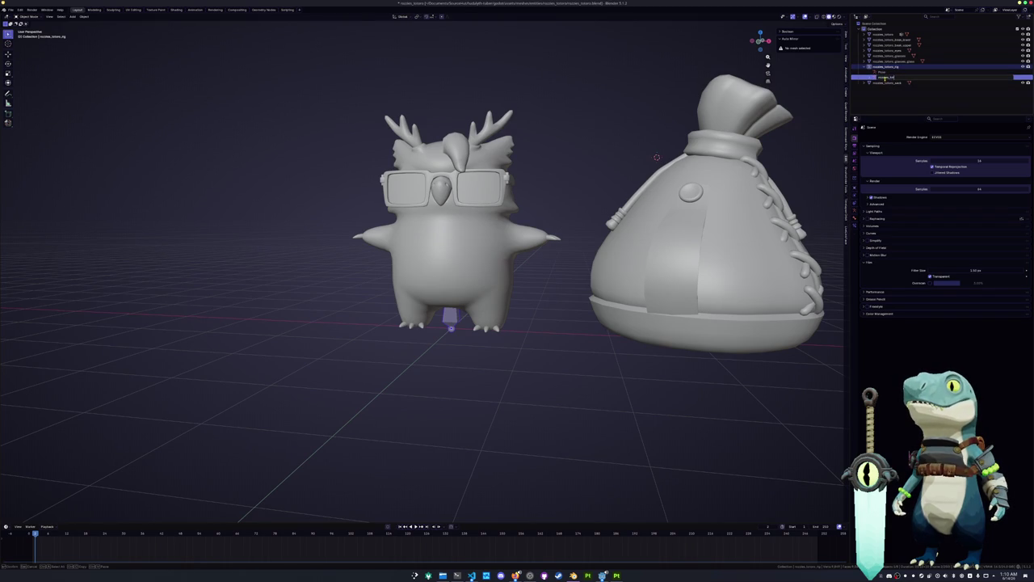
{"action": "key", "text": "Return"}
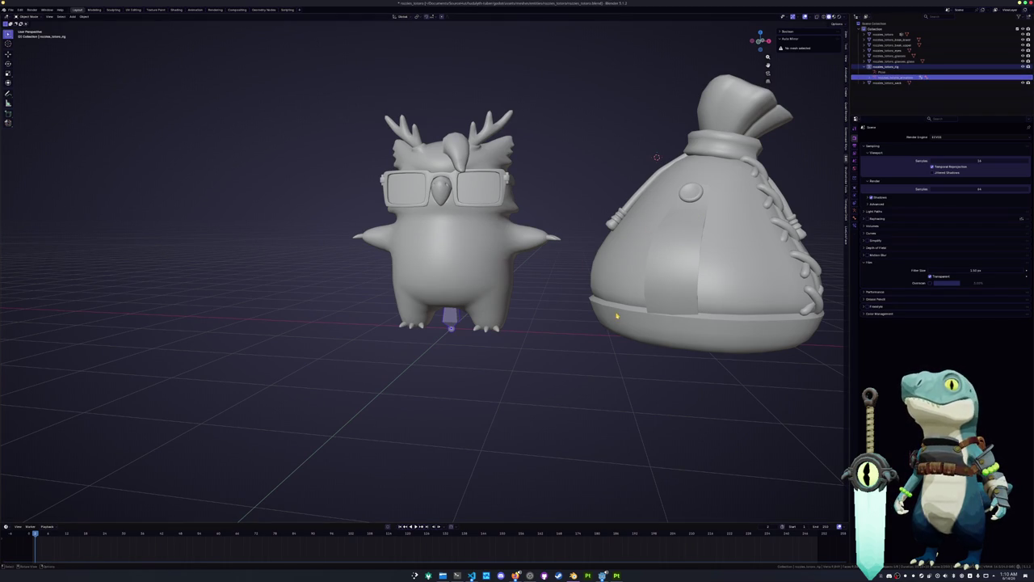
{"action": "key", "text": "ctrl+s"}
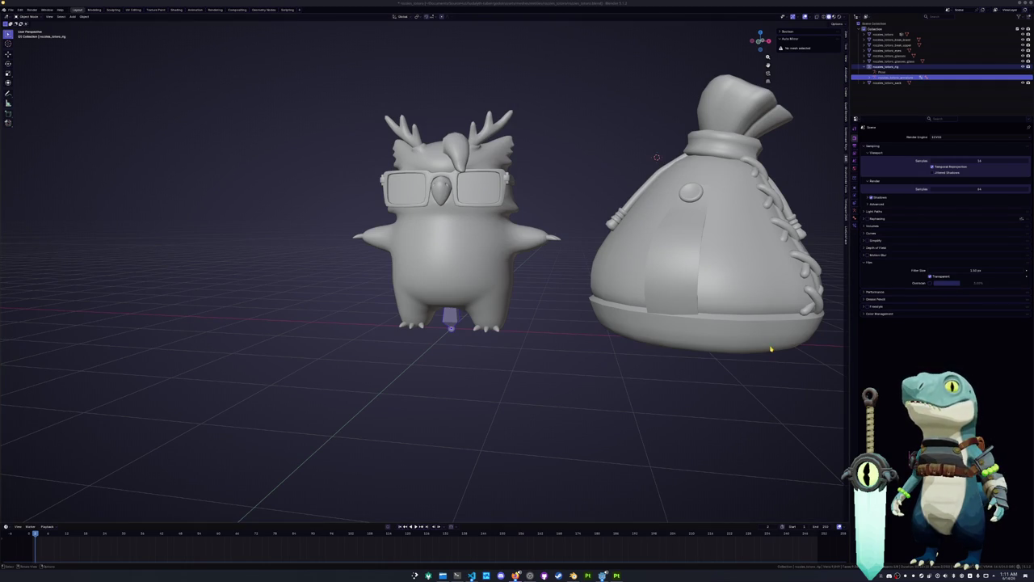
Step: Select the armature and enter Edit Mode in front view with X-ray on
{"action": "left_click", "coordinate": [711, 243]}
{"action": "scroll", "coordinate": [474, 353], "scroll_direction": "up", "scroll_amount": 2}
{"action": "left_click", "coordinate": [474, 353]}
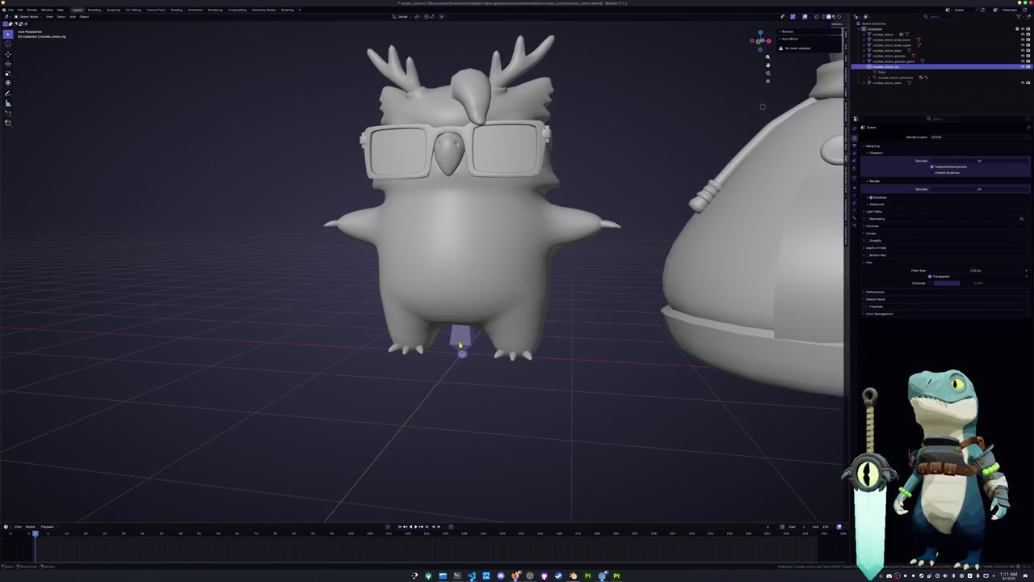
{"action": "key", "text": "KP_1"}
{"action": "key", "text": "Tab"}
{"action": "key", "text": "alt+z"}
{"action": "scroll", "coordinate": [458, 337], "scroll_direction": "up", "scroll_amount": 1}
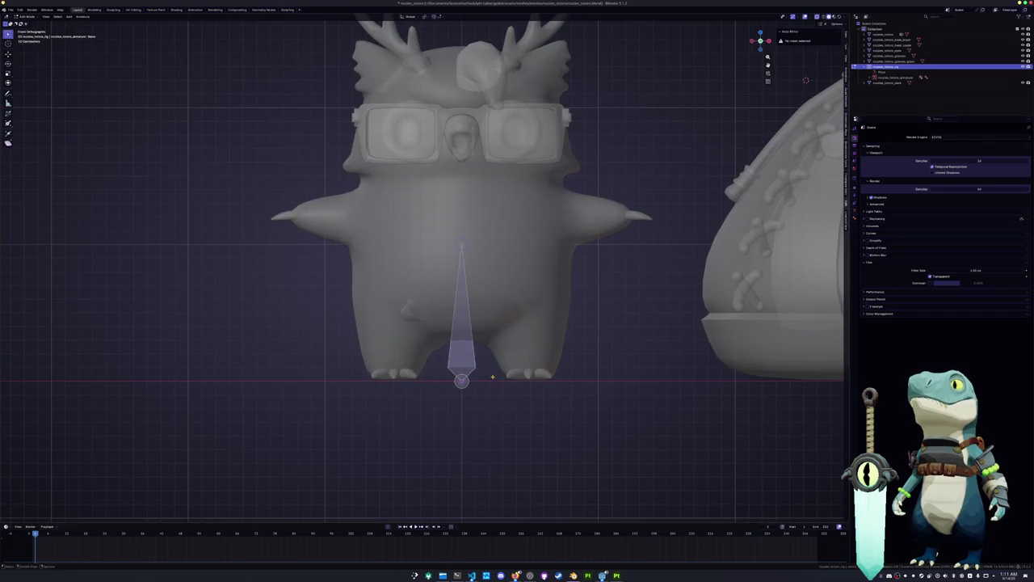
Step: Shorten the first bone vertically into a small root bone
{"action": "left_click", "coordinate": [472, 367]}
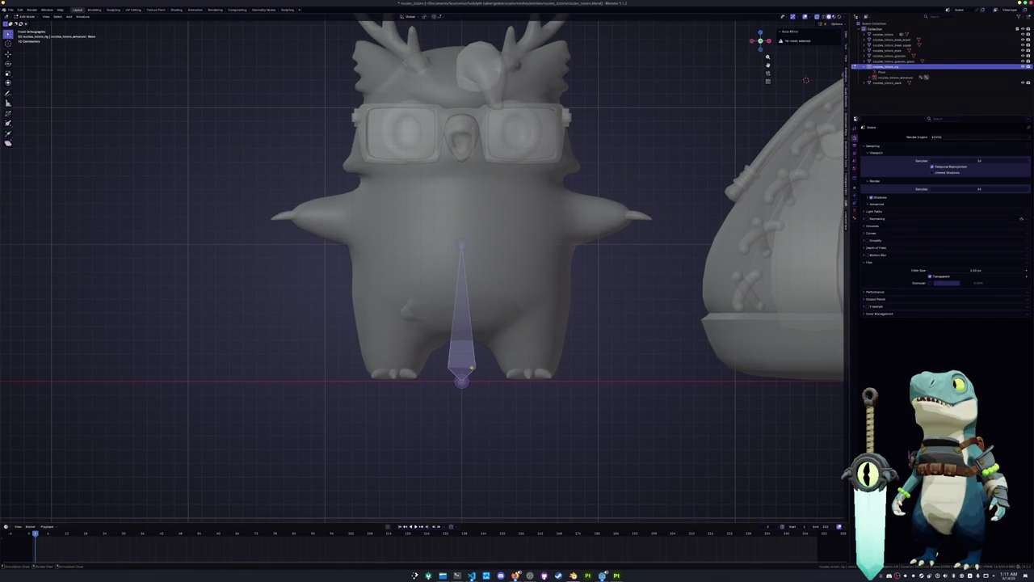
{"action": "key", "text": "e"}
{"action": "key", "text": "z"}
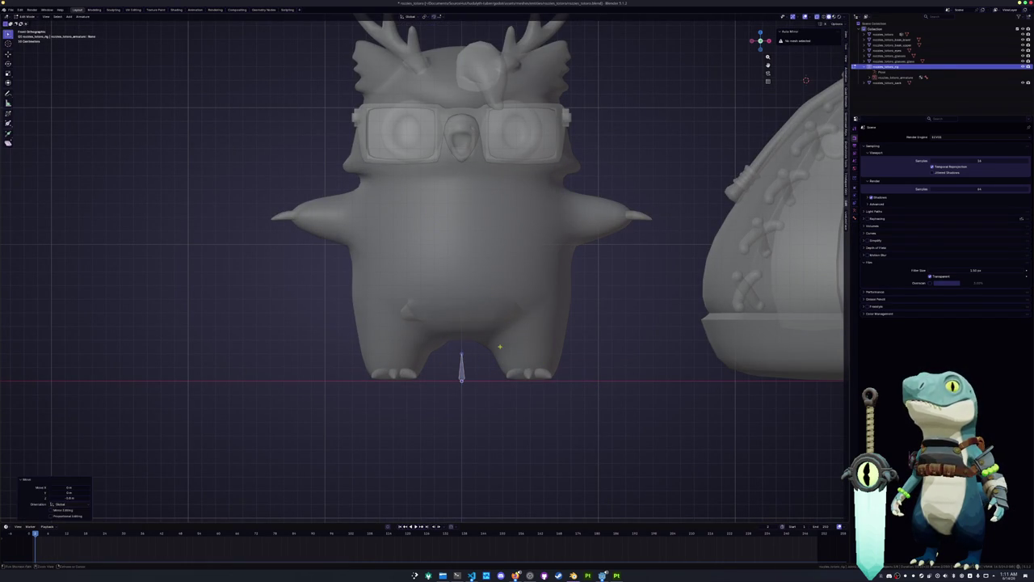
{"action": "left_click", "coordinate": [462, 321]}
Step: Create a vertical spine bone reaching up to the chest
{"action": "scroll", "coordinate": [462, 323], "scroll_direction": "up", "scroll_amount": 2}
{"action": "key", "text": "g"}
{"action": "key", "text": "z"}
{"action": "key", "text": "Escape"}
{"action": "key", "text": "g"}
{"action": "key", "text": "z"}
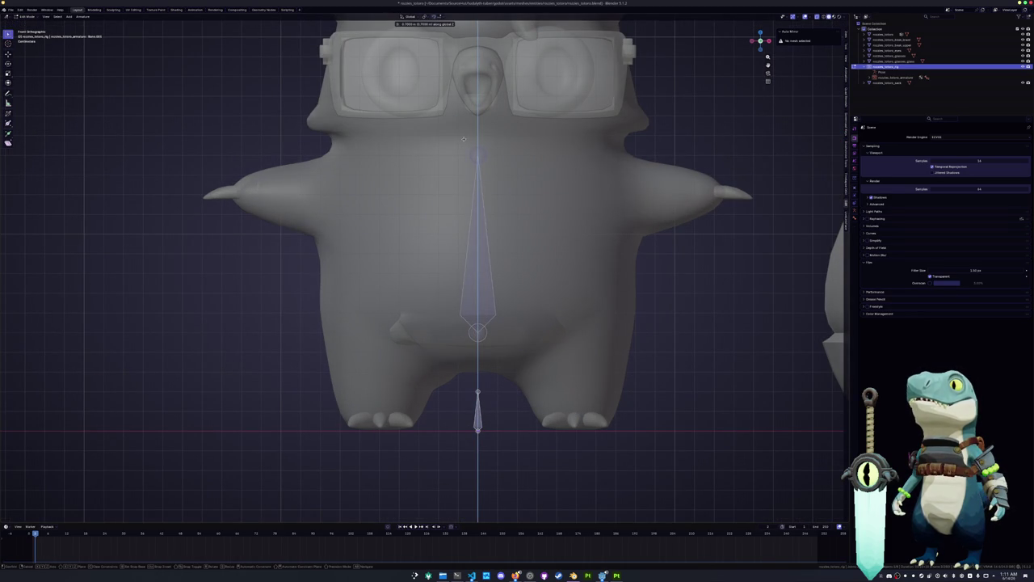
{"action": "left_click", "coordinate": [464, 123]}
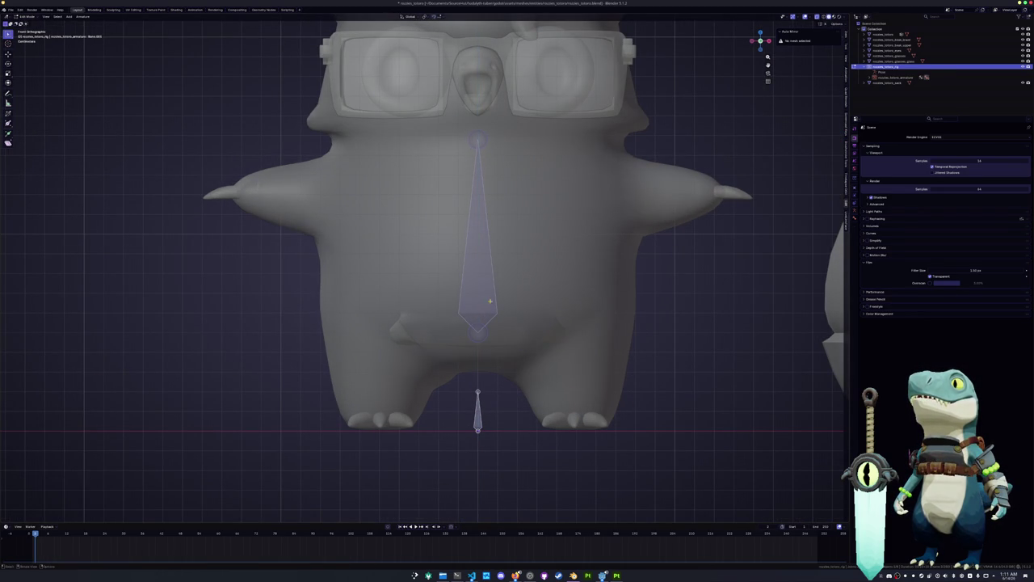
Step: Extrude a hip bone to the right hip and a vertical leg bone to the foot
{"action": "key", "text": "e"}
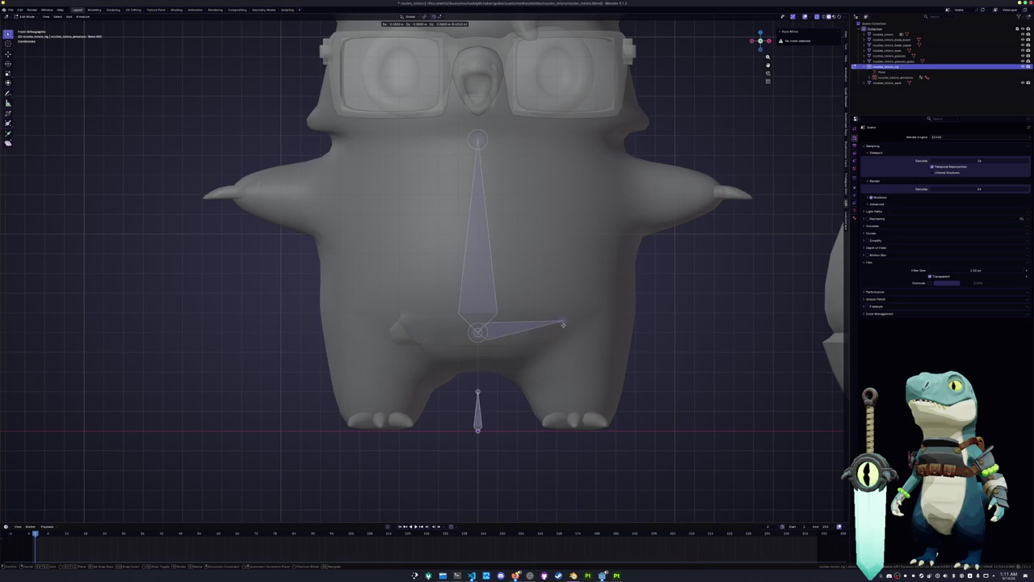
{"action": "left_click", "coordinate": [571, 323]}
{"action": "key", "text": "e"}
{"action": "key", "text": "z"}
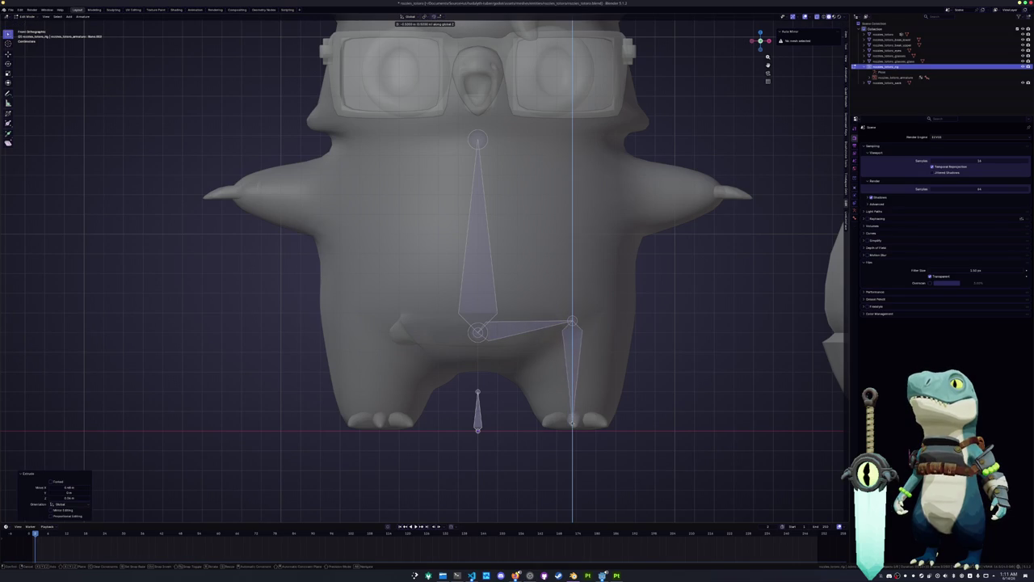
{"action": "left_click", "coordinate": [572, 428]}
{"action": "key", "text": "g"}
{"action": "key", "text": "x"}
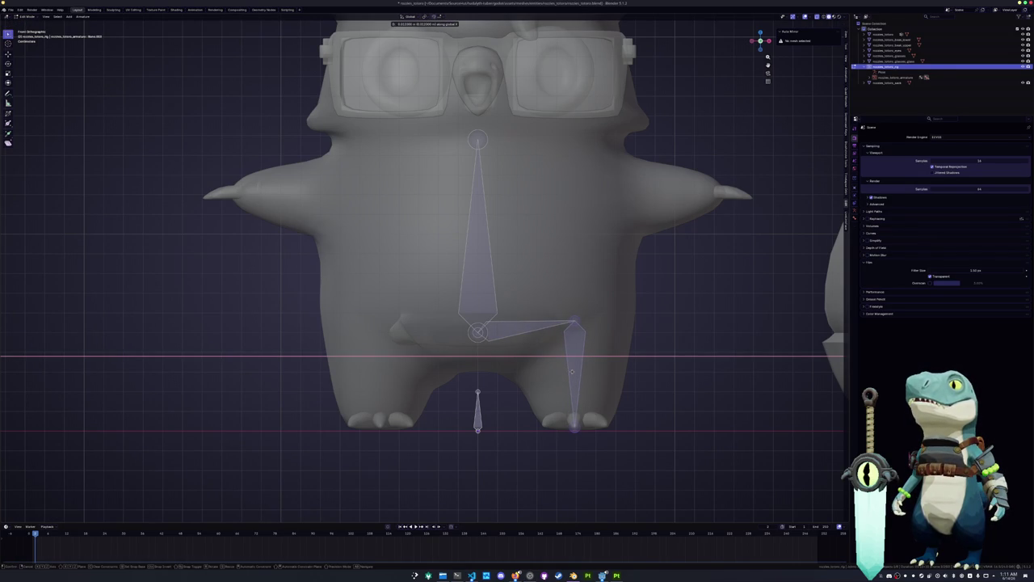
{"action": "key", "text": "Escape"}
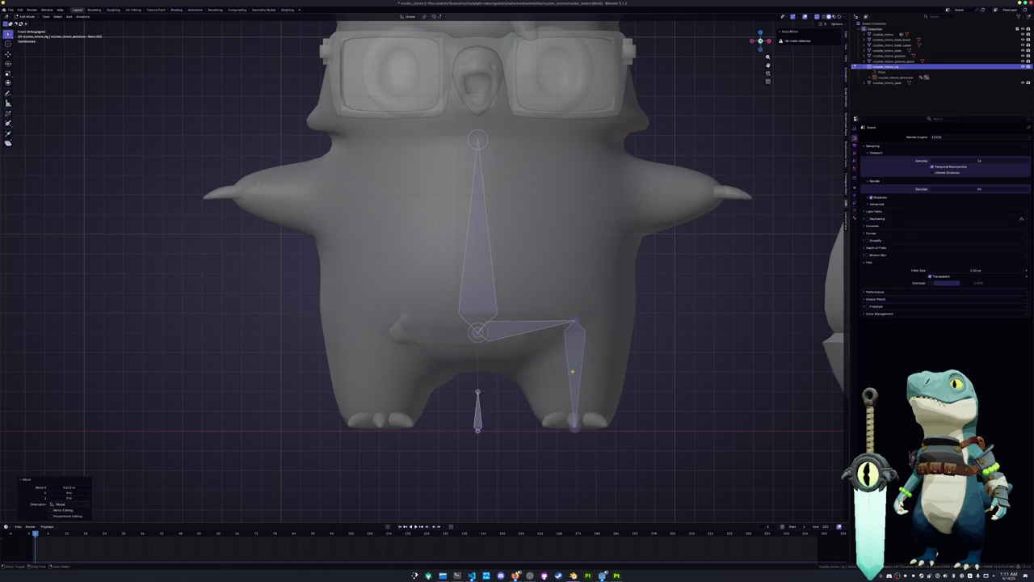
{"action": "key", "text": "g"}
{"action": "key", "text": "z"}
{"action": "left_click", "coordinate": [577, 331]}
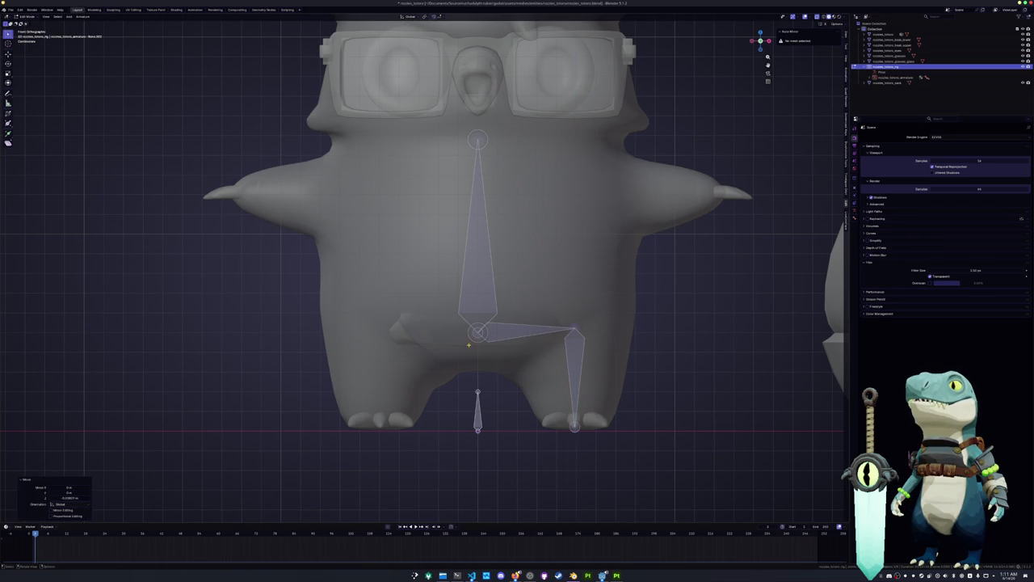
Step: Move the spine base joint vertically into position
{"action": "left_click", "coordinate": [476, 332]}
{"action": "key", "text": "g"}
{"action": "key", "text": "z"}
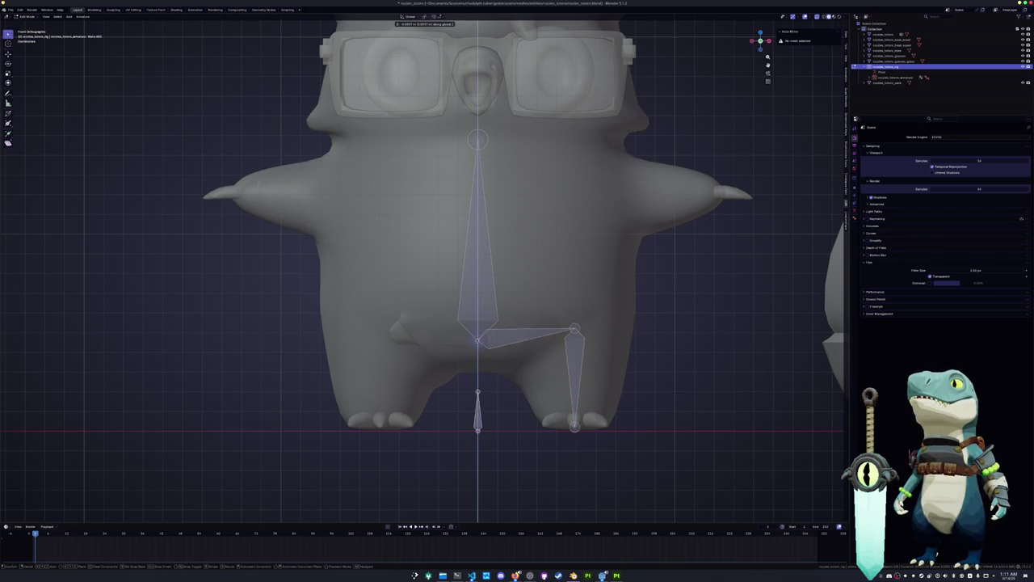
{"action": "key", "text": "Return"}
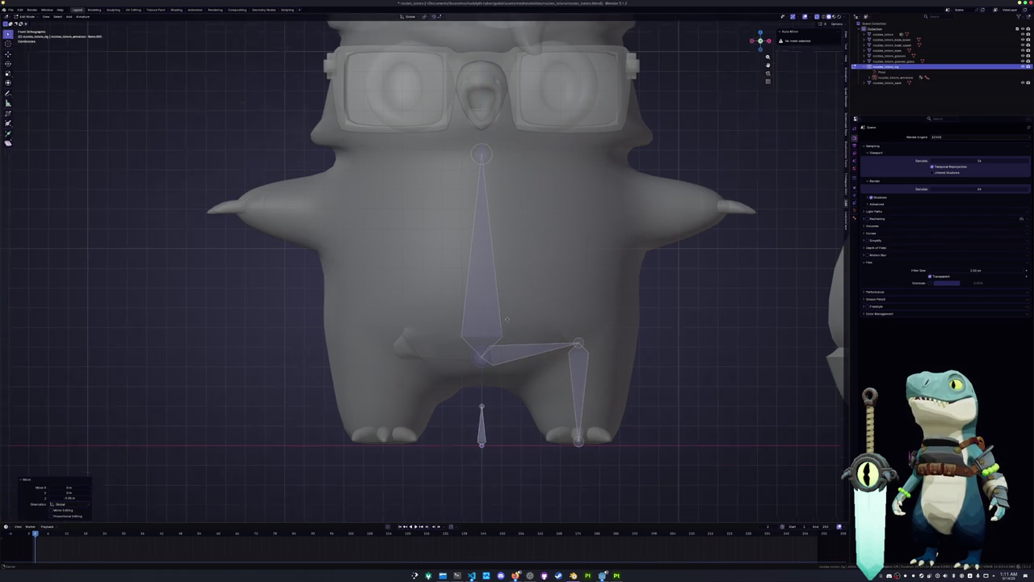
Step: Subdivide the long spine bone, then subdivide its upper part again
{"action": "middle_click_drag", "start_coordinate": [485, 172], "coordinate": [485, 248], "text": "shift"}
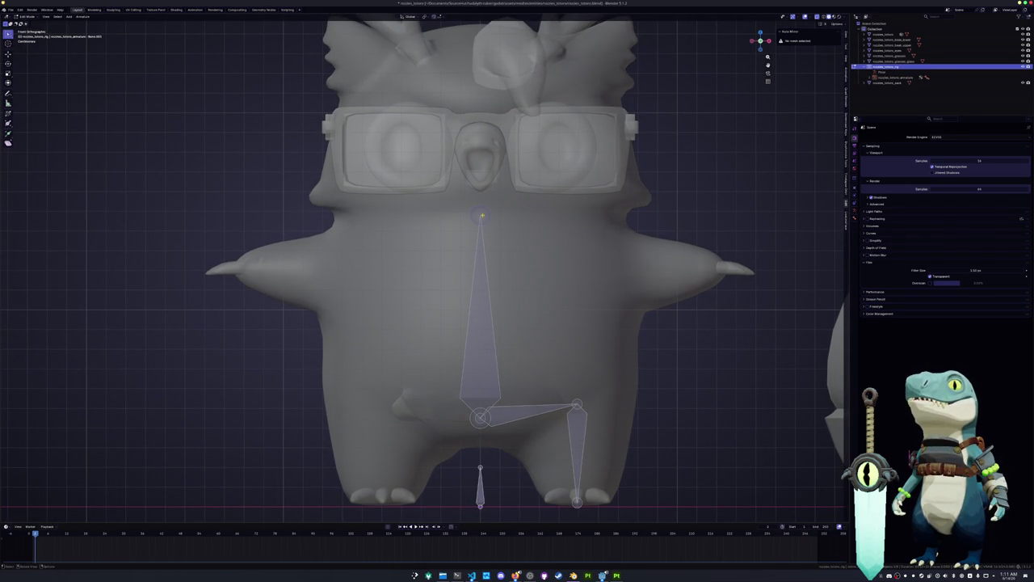
{"action": "left_click", "coordinate": [479, 291]}
{"action": "right_click", "coordinate": [480, 308]}
{"action": "left_click", "coordinate": [480, 312]}
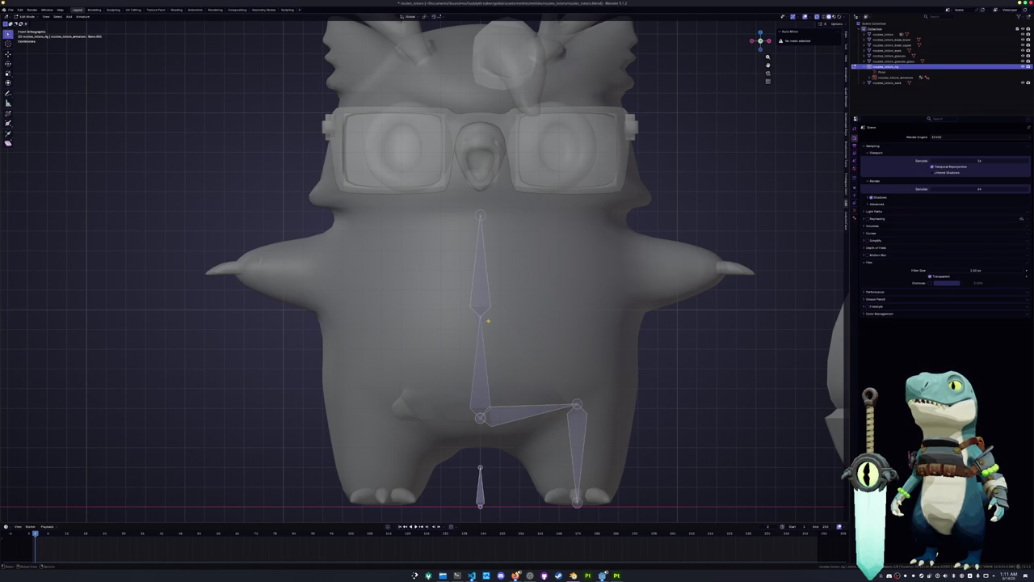
{"action": "left_click", "coordinate": [480, 279]}
{"action": "right_click", "coordinate": [488, 293]}
{"action": "left_click", "coordinate": [482, 294]}
Step: Extrude two horizontal arm bones out along the wing and subdivide the arm
{"action": "key", "text": "e"}
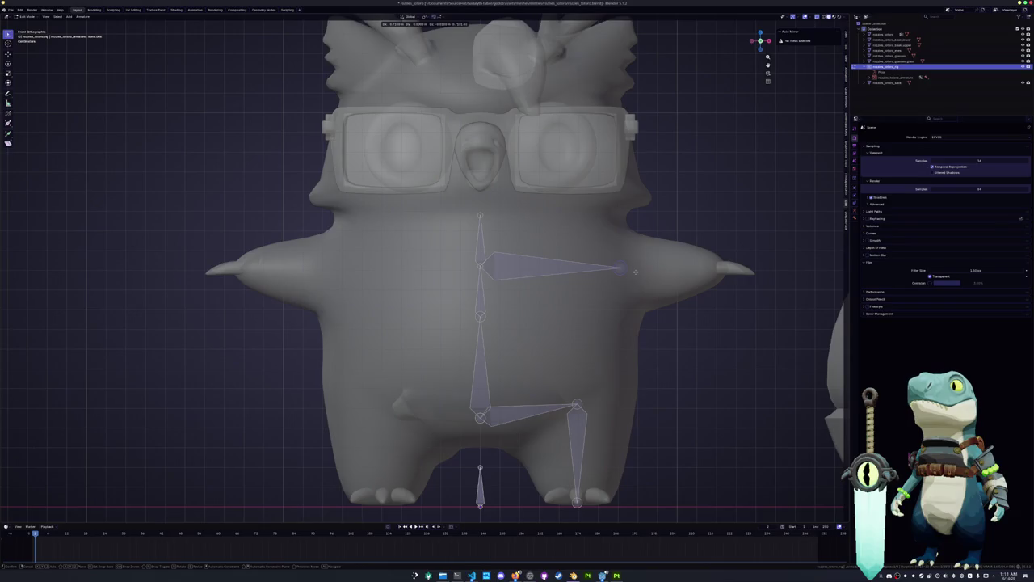
{"action": "key", "text": "x"}
{"action": "left_click", "coordinate": [636, 272]}
{"action": "key", "text": "e"}
{"action": "key", "text": "x"}
{"action": "left_click", "coordinate": [739, 274]}
{"action": "right_click", "coordinate": [646, 260]}
{"action": "left_click", "coordinate": [646, 261]}
Step: Select the leg bone and frame the owl's head and antlers
{"action": "middle_click_drag", "start_coordinate": [583, 424], "coordinate": [583, 370], "text": "shift"}
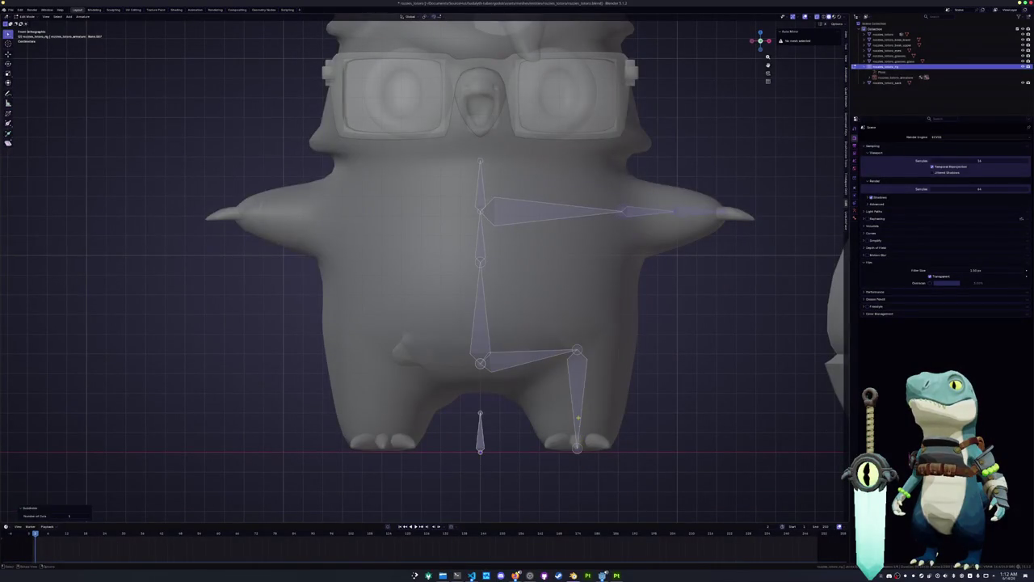
{"action": "right_click", "coordinate": [581, 396]}
{"action": "key", "text": "Escape"}
{"action": "left_click", "coordinate": [579, 420]}
{"action": "middle_click_drag", "start_coordinate": [580, 408], "coordinate": [584, 424], "text": "shift"}
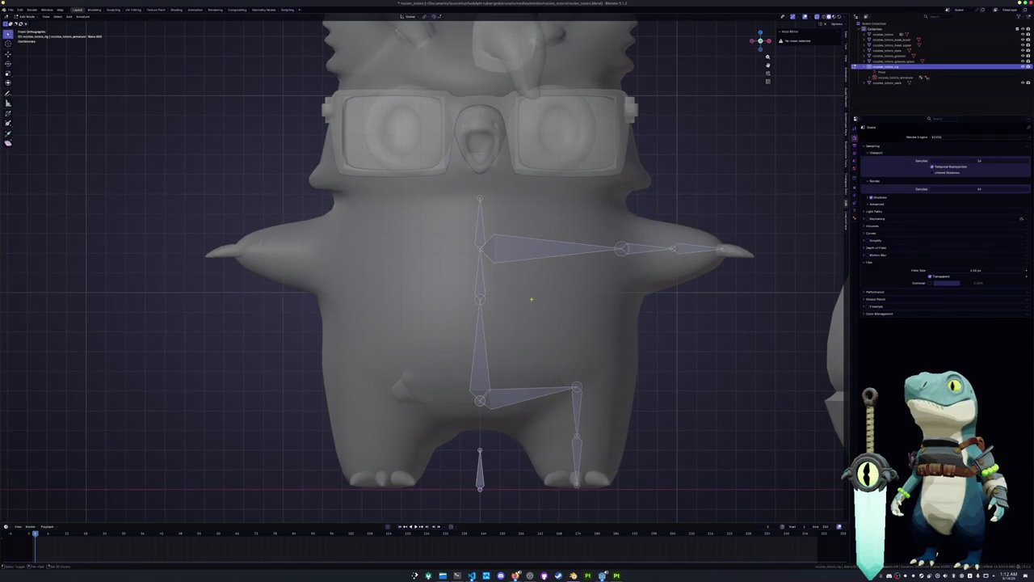
{"action": "middle_click_drag", "start_coordinate": [529, 277], "coordinate": [530, 341], "text": "shift"}
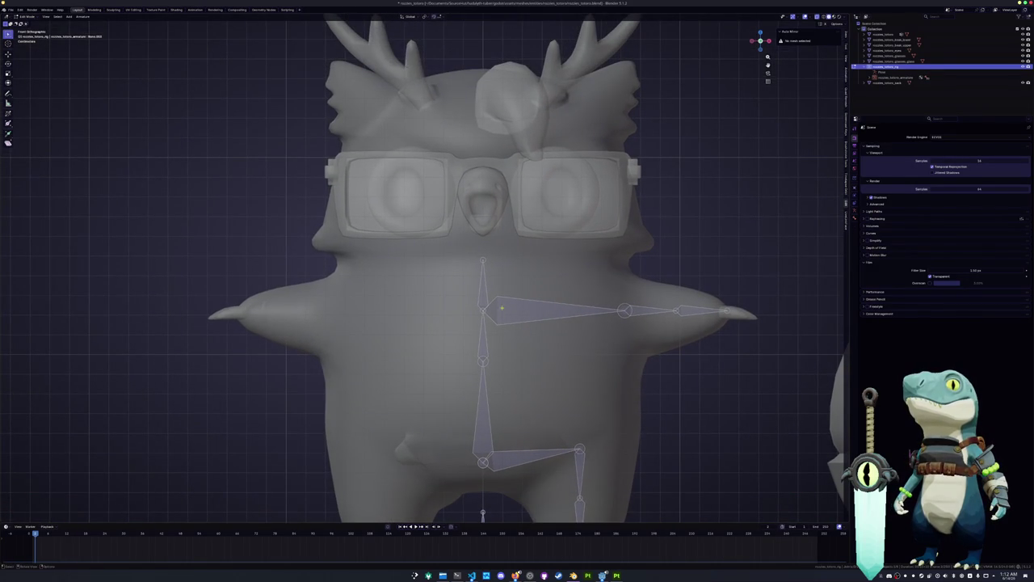
{"action": "scroll", "coordinate": [502, 308], "scroll_direction": "up", "scroll_amount": 2}
Step: Add a vertical head bone from the spine top with its tip at the antlers
{"action": "key", "text": "g"}
{"action": "key", "text": "z"}
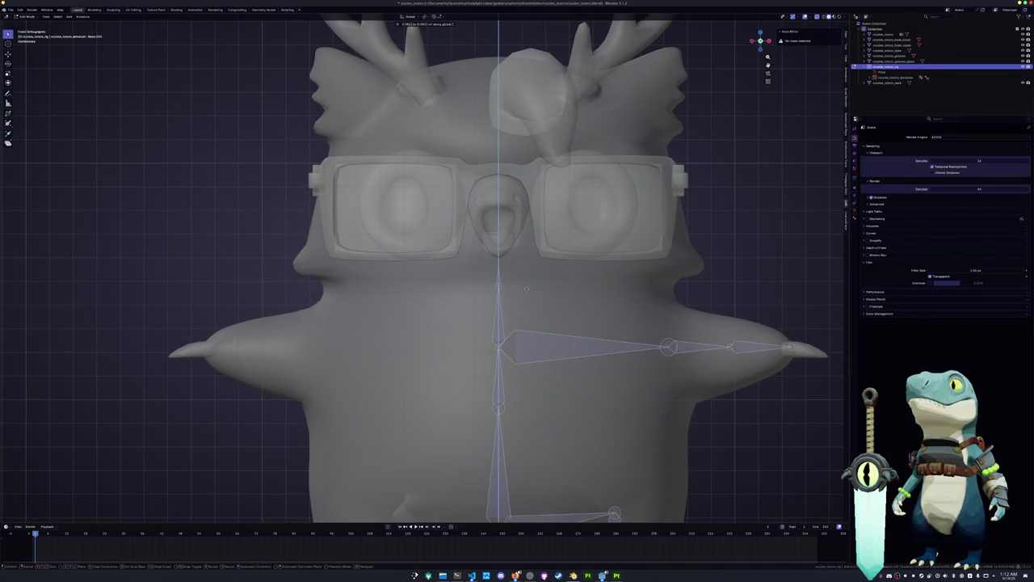
{"action": "left_click", "coordinate": [526, 287]}
{"action": "key", "text": "g"}
{"action": "key", "text": "z"}
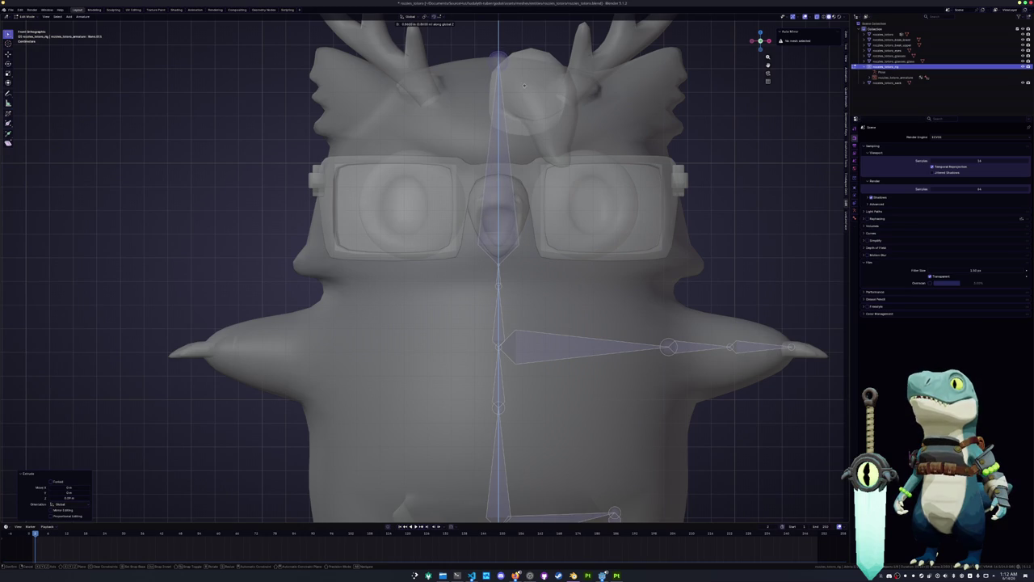
{"action": "left_click", "coordinate": [525, 84]}
{"action": "scroll", "coordinate": [525, 84], "scroll_direction": "down", "scroll_amount": 2}
{"action": "mouse_move", "coordinate": [525, 84]}
{"action": "middle_mouse_down"}
{"action": "mouse_move", "coordinate": [508, 274]}
{"action": "mouse_move", "coordinate": [560, 264]}
{"action": "middle_mouse_up"}
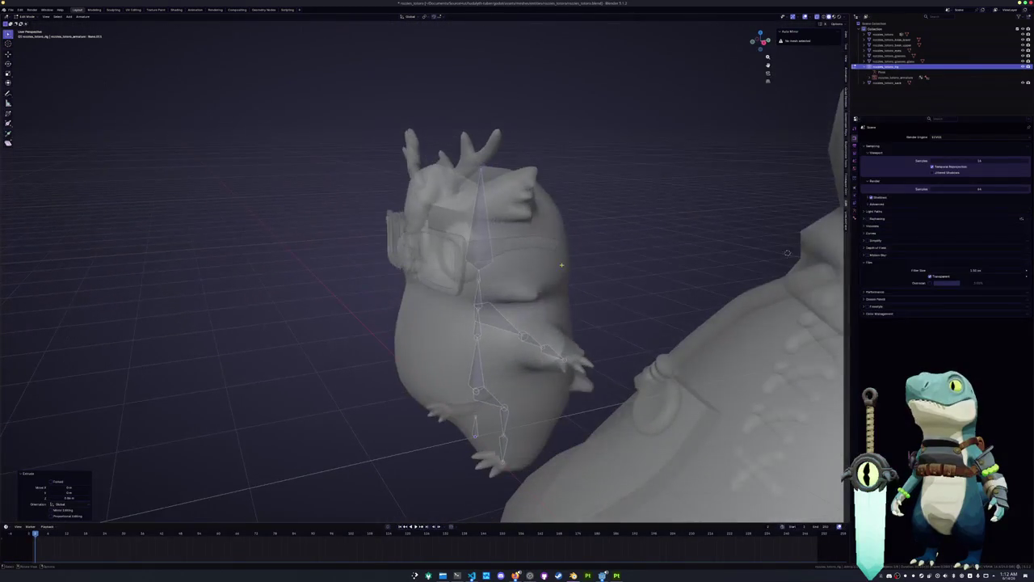
Step: Hide the sack and put the rig into Edit Mode in left side view
{"action": "key", "text": "ctrl+KP_3"}
{"action": "key", "text": "Tab"}
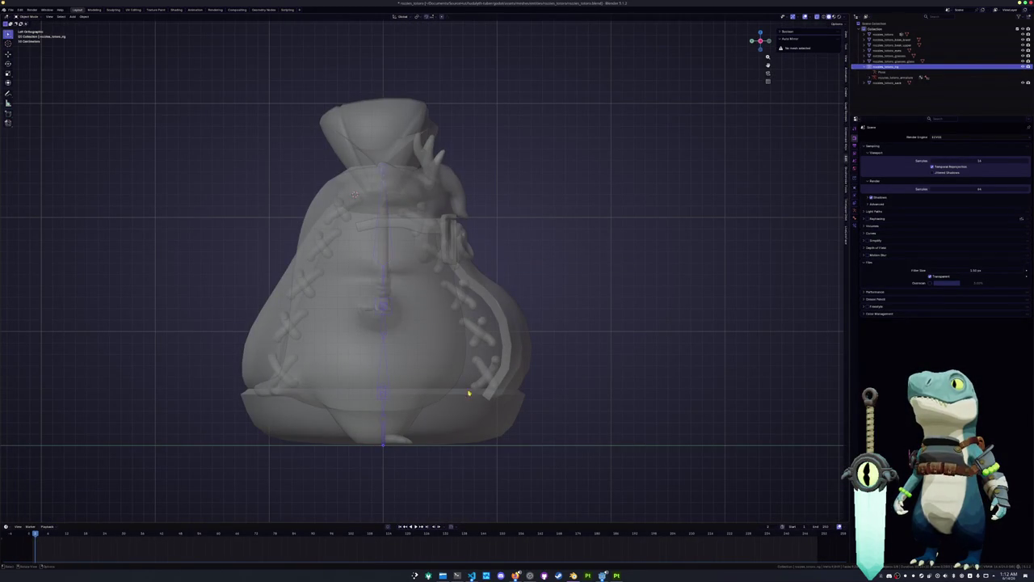
{"action": "left_click", "coordinate": [479, 414]}
{"action": "key", "text": "h"}
{"action": "left_click", "coordinate": [381, 372]}
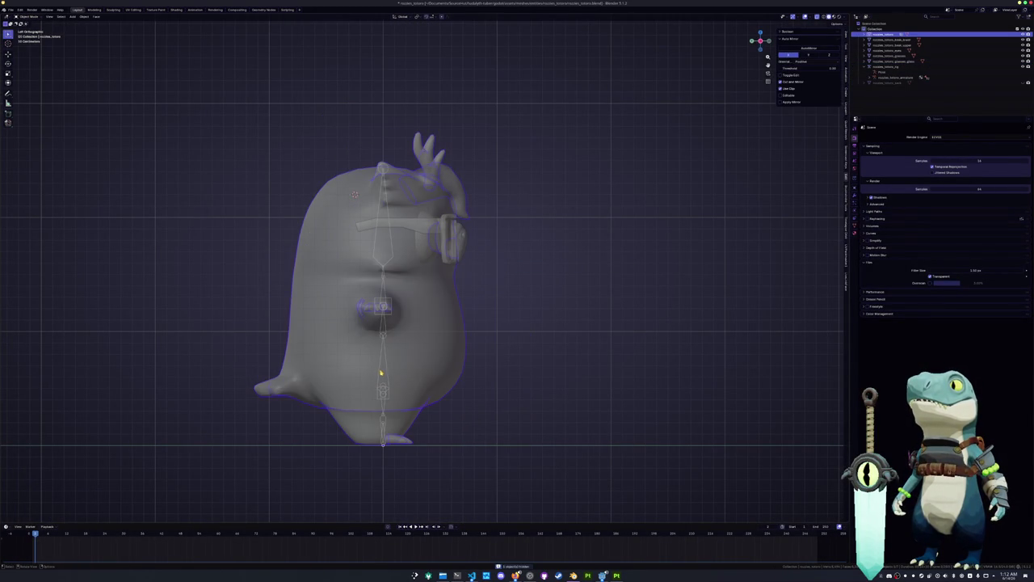
{"action": "left_click", "coordinate": [381, 372]}
{"action": "key", "text": "Tab"}
{"action": "key", "text": "KP_Decimal"}
Step: Move the spine bones and lower spine joint along Y to match the owl's profile
{"action": "key", "text": "g"}
{"action": "key", "text": "x"}
{"action": "key", "text": "y"}
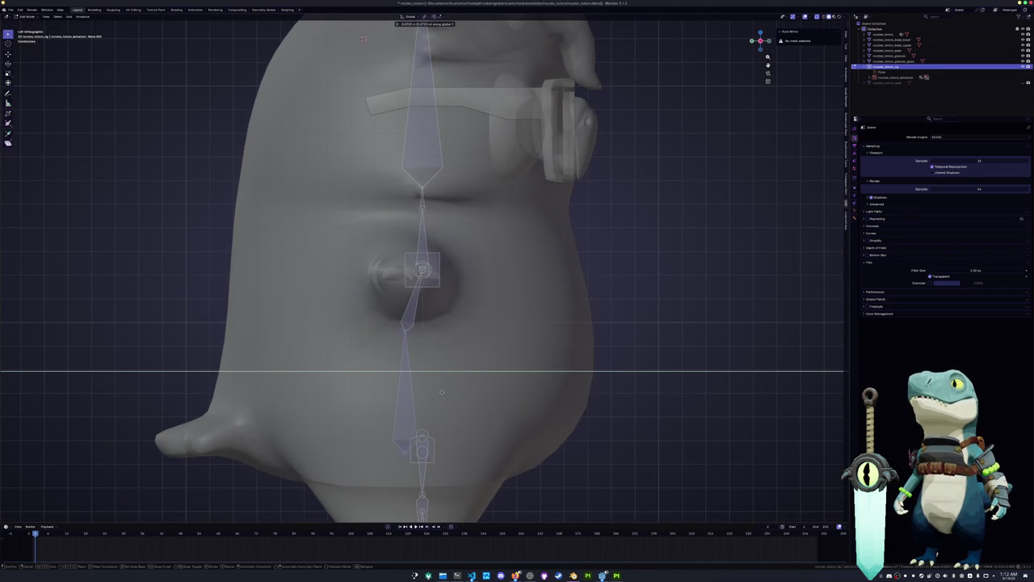
{"action": "key", "text": "Escape"}
{"action": "key", "text": "g"}
{"action": "key", "text": "y"}
{"action": "left_click", "coordinate": [459, 269]}
{"action": "middle_click_drag", "start_coordinate": [459, 269], "coordinate": [487, 166], "text": "shift"}
{"action": "left_click", "coordinate": [455, 353]}
{"action": "key", "text": "g"}
{"action": "key", "text": "y"}
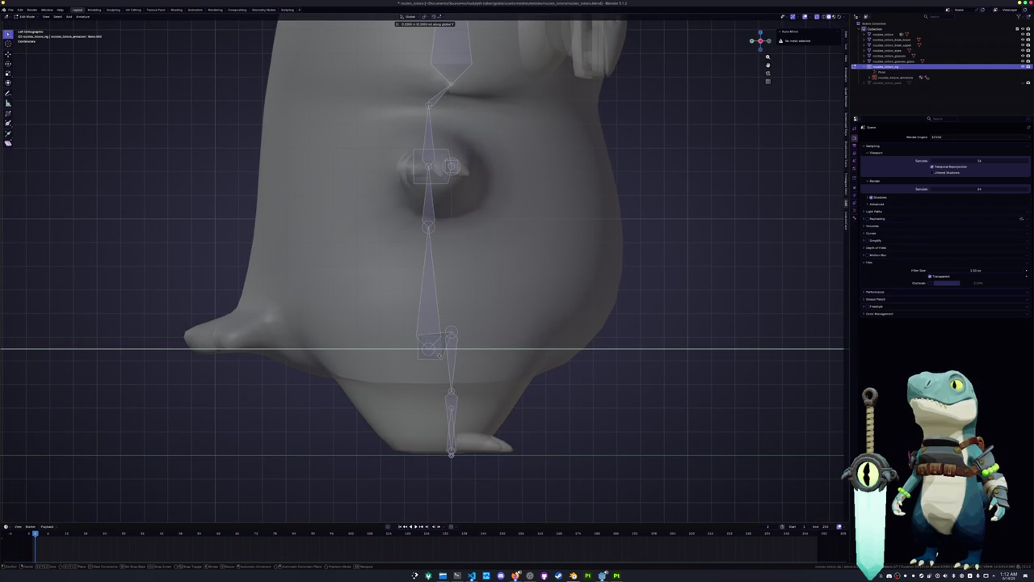
{"action": "key", "text": "Return"}
Step: Shift the lower leg bones front-to-back along Y to fit the body
{"action": "left_click_drag", "start_coordinate": [478, 471], "coordinate": [431, 379]}
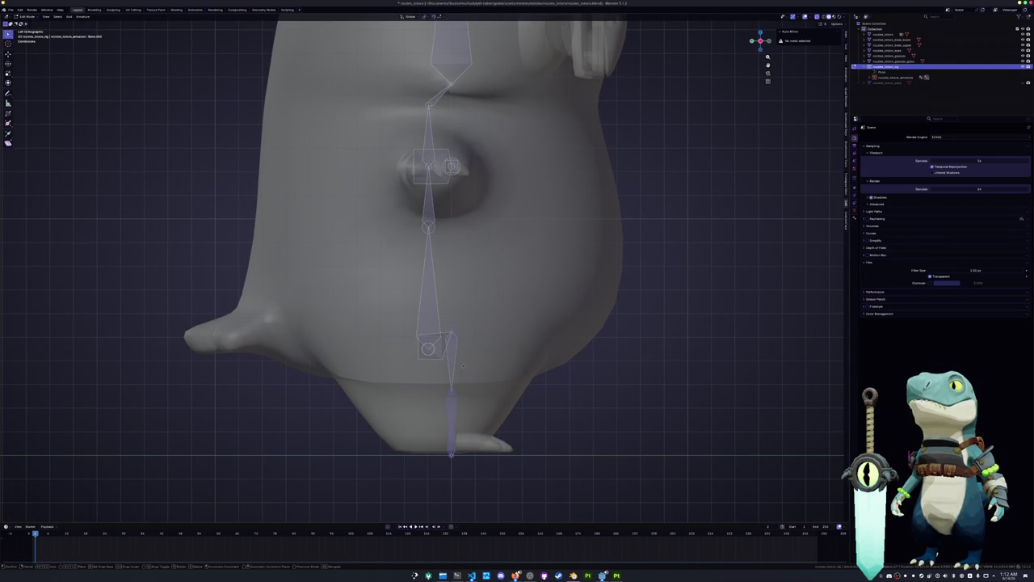
{"action": "key", "text": "g"}
{"action": "key", "text": "y"}
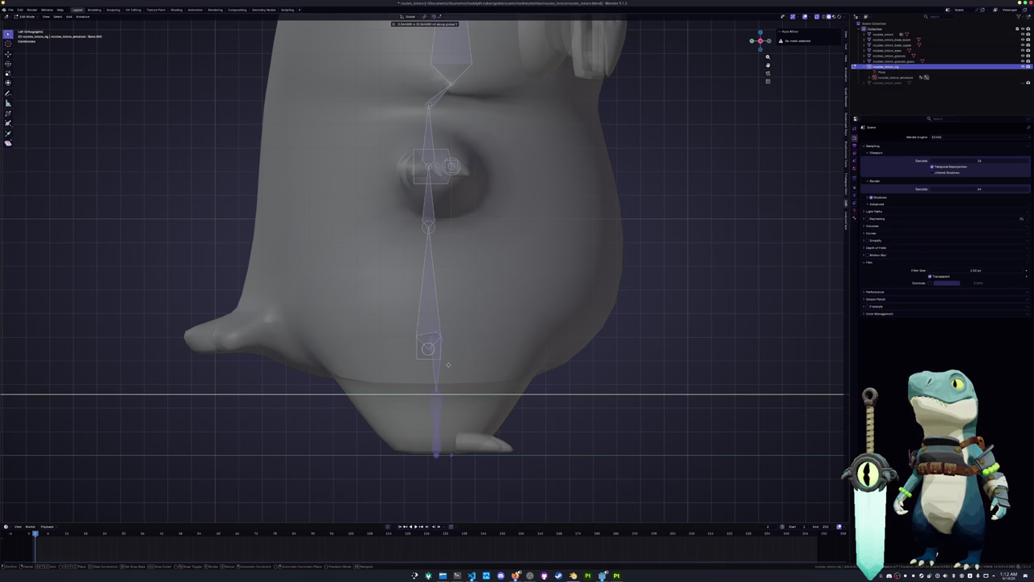
{"action": "left_click", "coordinate": [448, 364]}
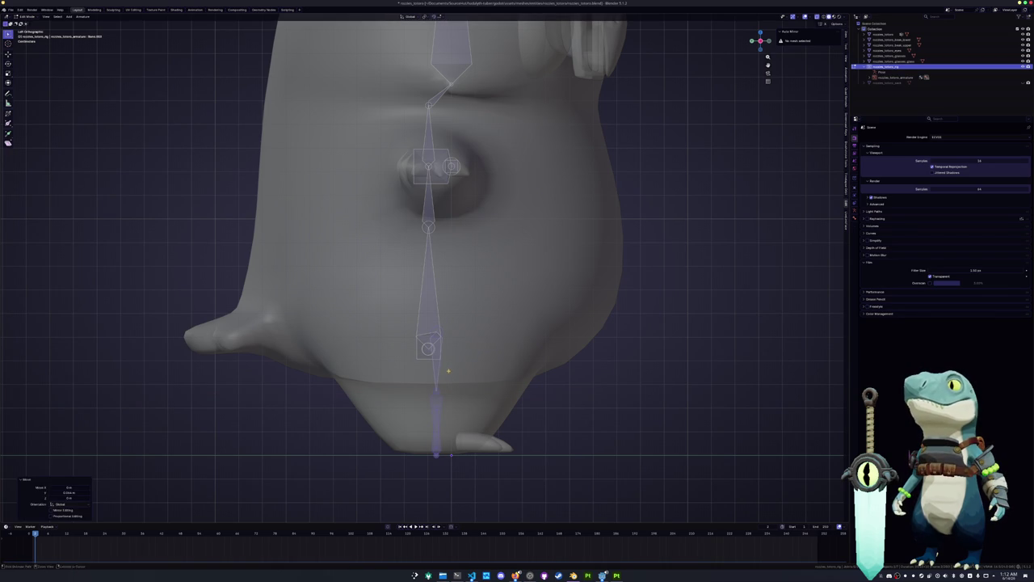
{"action": "scroll", "coordinate": [438, 390], "scroll_direction": "up", "scroll_amount": 1}
{"action": "key", "text": "g"}
{"action": "key", "text": "y"}
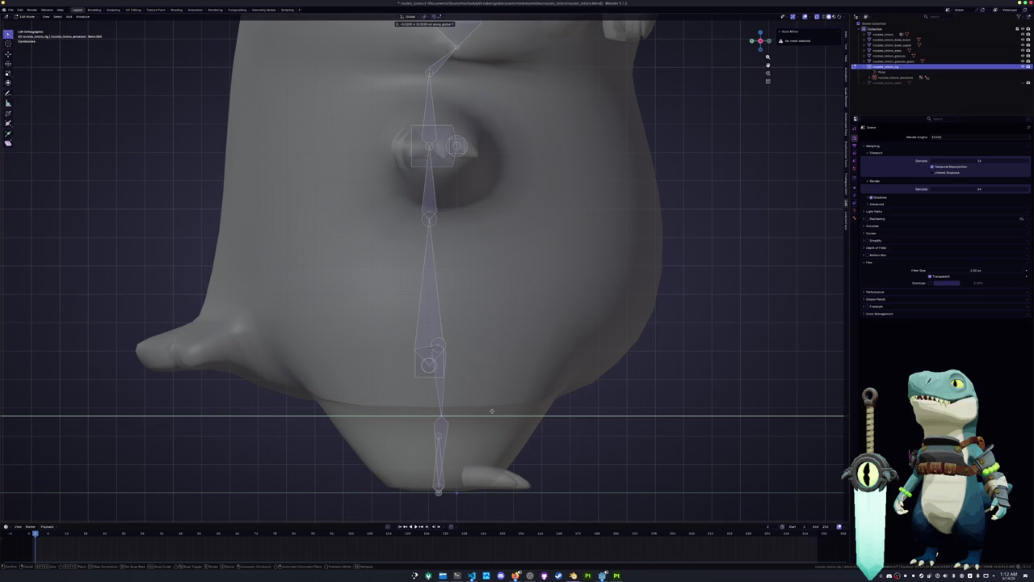
{"action": "left_click", "coordinate": [491, 410]}
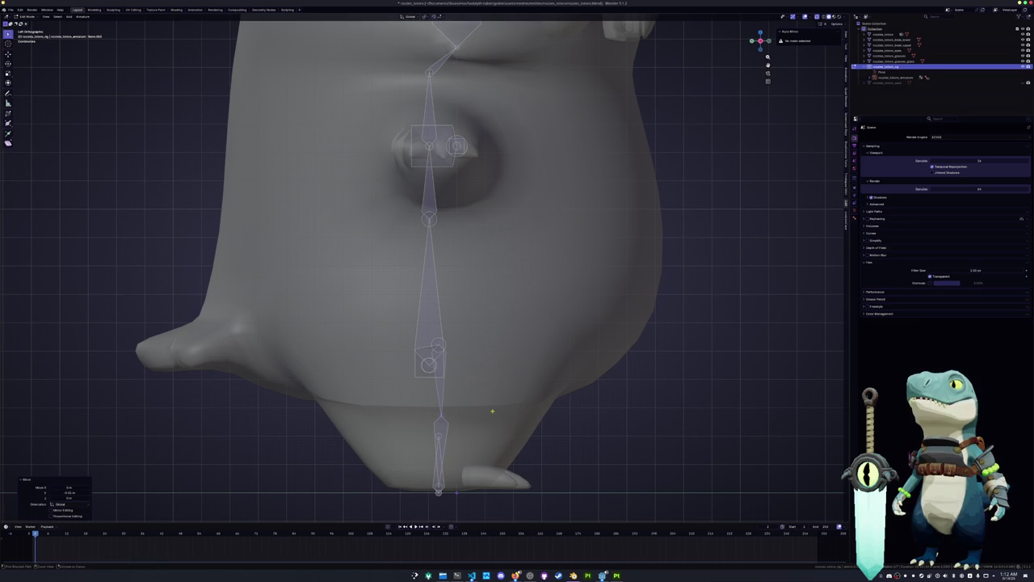
{"action": "left_click", "coordinate": [464, 338]}
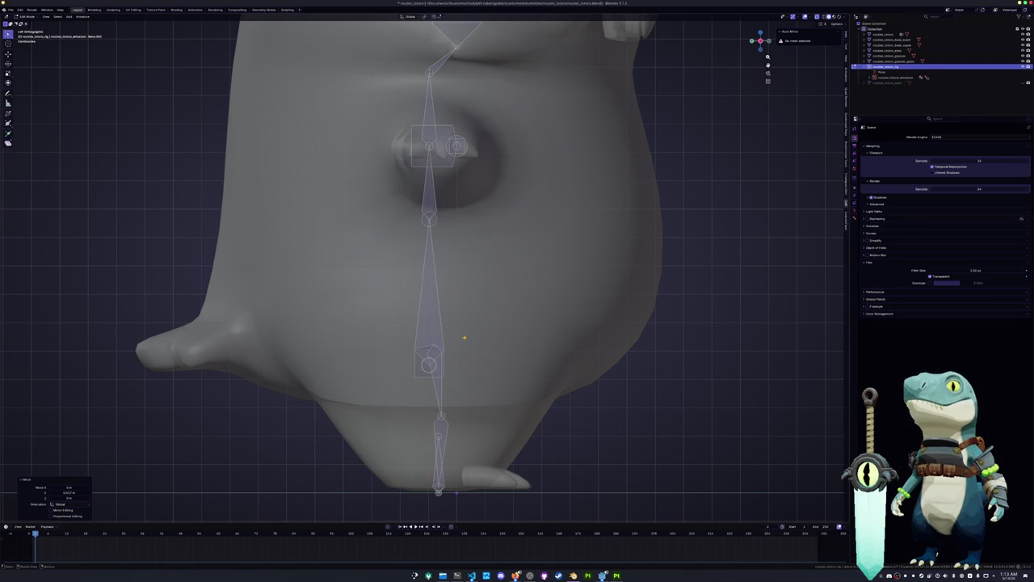
{"action": "middle_click_drag", "start_coordinate": [446, 398], "coordinate": [503, 373], "text": "shift"}
{"action": "scroll", "coordinate": [503, 374], "scroll_direction": "down", "scroll_amount": 1}
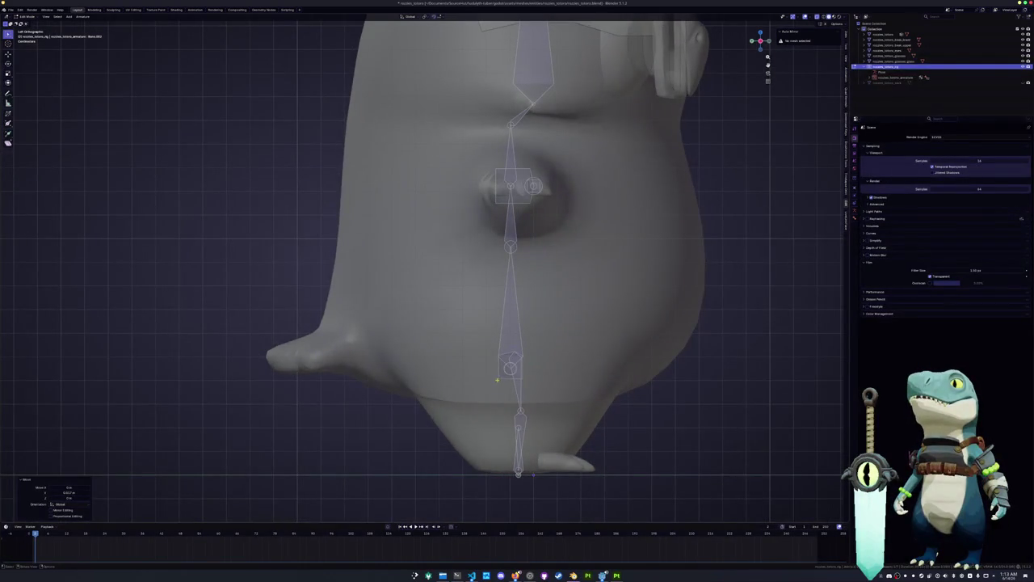
Step: Extrude a two-bone chain from the hips out into the tail
{"action": "key", "text": "e"}
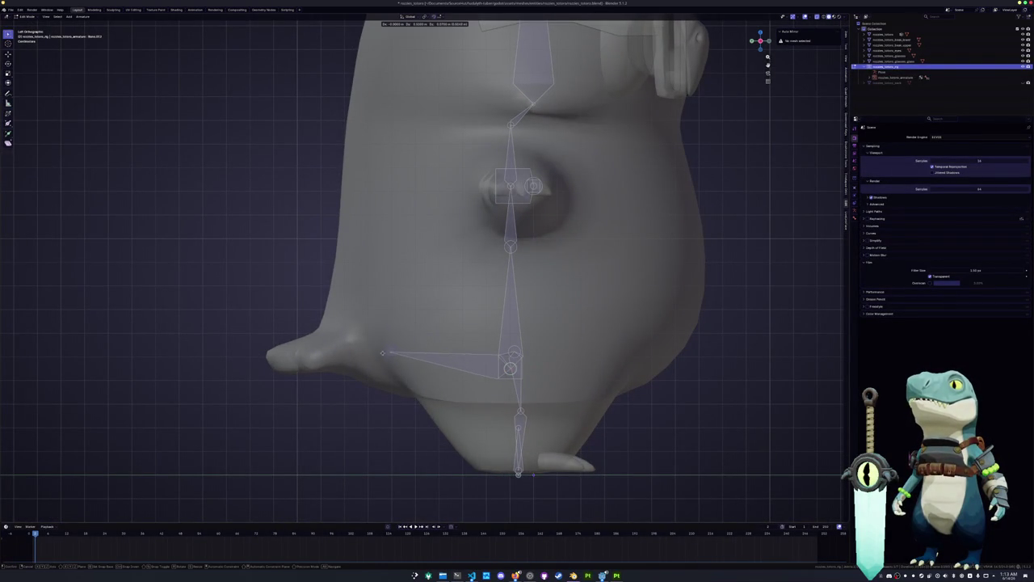
{"action": "left_click", "coordinate": [376, 342]}
{"action": "key", "text": "e"}
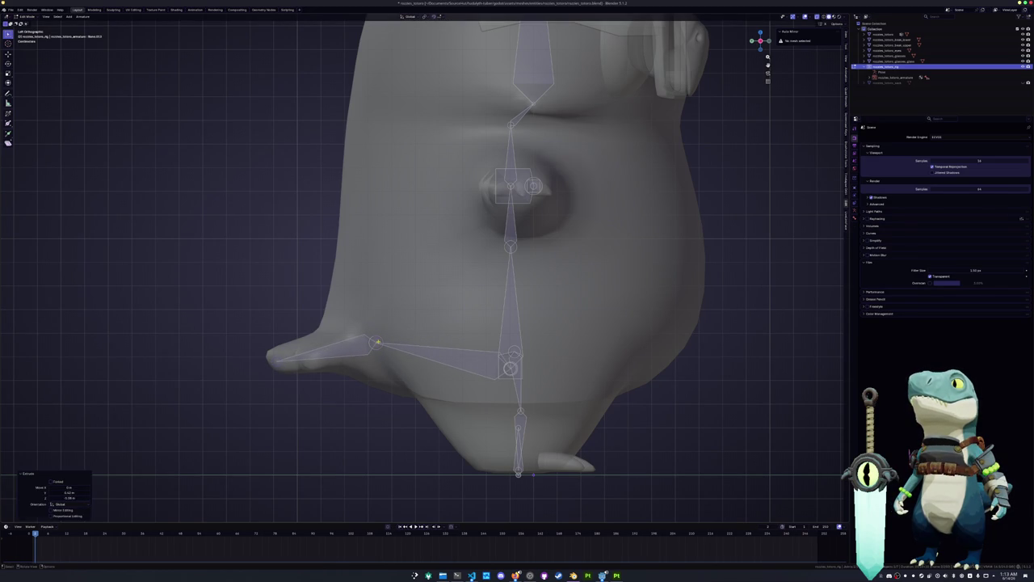
{"action": "left_click", "coordinate": [279, 362]}
{"action": "left_click_drag", "start_coordinate": [364, 341], "coordinate": [357, 344]}
{"action": "middle_click_drag", "start_coordinate": [357, 345], "coordinate": [489, 329]}
{"action": "mouse_move", "coordinate": [635, 283]}
{"action": "middle_mouse_down"}
{"action": "mouse_move", "coordinate": [486, 320]}
{"action": "mouse_move", "coordinate": [550, 307]}
{"action": "middle_mouse_up"}
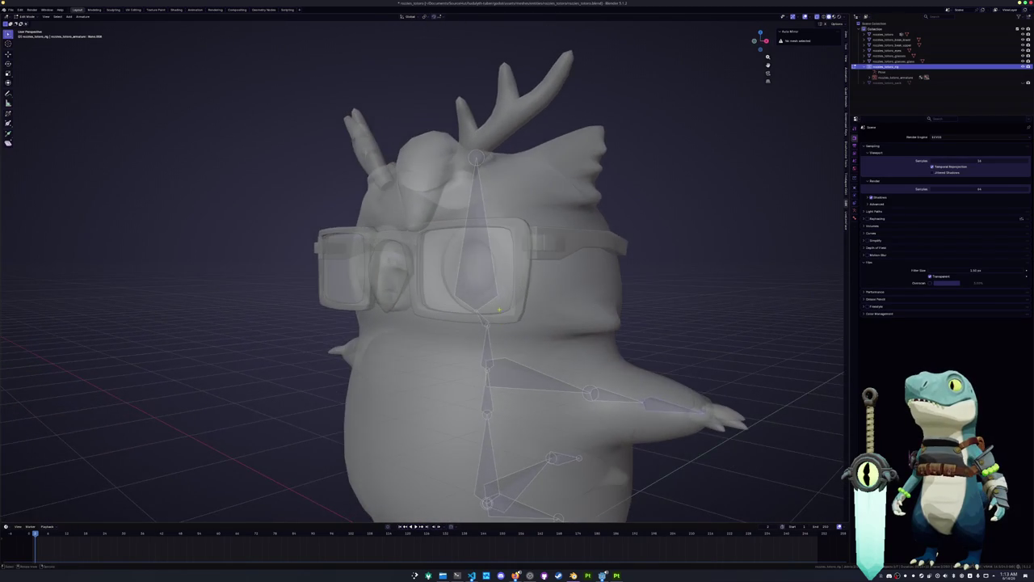
{"action": "key", "text": "ctrl+Tab"}
Step: Toggle the armature to Object Mode and back into Edit Mode, then show its Bone properties
{"action": "left_click", "coordinate": [513, 303]}
{"action": "scroll", "coordinate": [521, 334], "scroll_direction": "down", "scroll_amount": 4}
{"action": "scroll", "coordinate": [520, 333], "scroll_direction": "up", "scroll_amount": 1}
{"action": "key", "text": "Tab"}
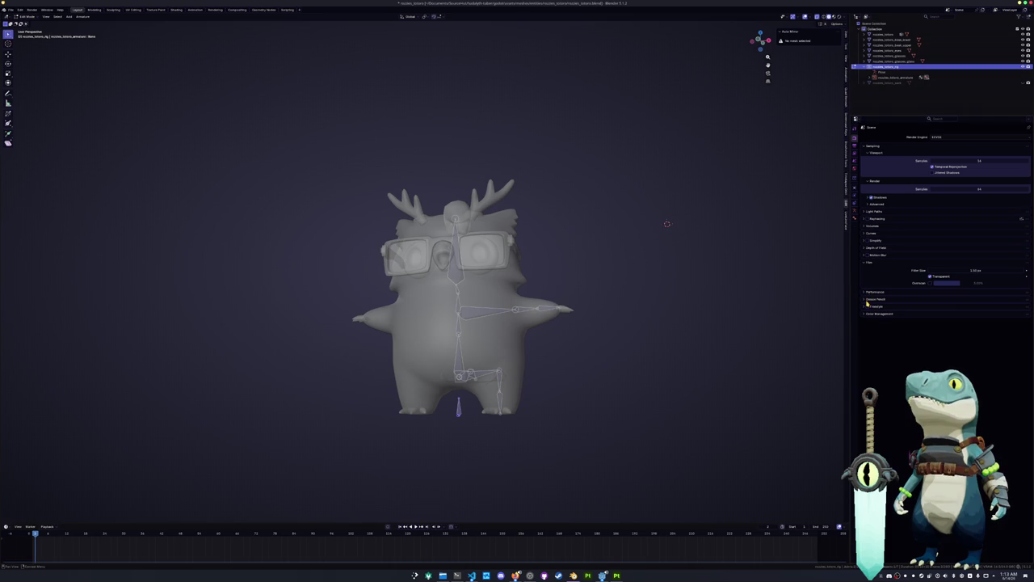
{"action": "left_click", "coordinate": [856, 219]}
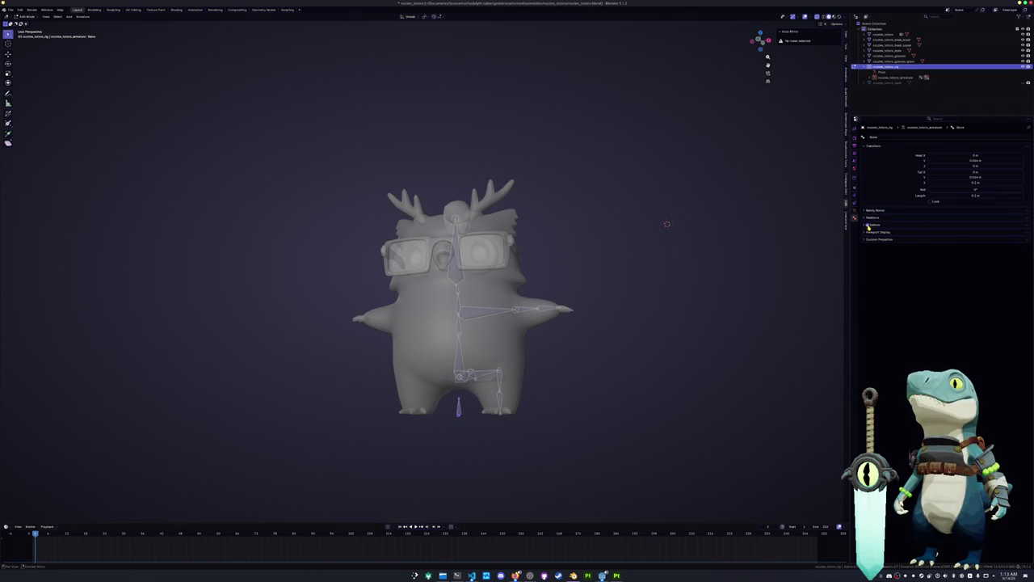
{"action": "mouse_move", "coordinate": [590, 371]}
{"action": "middle_mouse_down"}
{"action": "mouse_move", "coordinate": [603, 386]}
{"action": "mouse_move", "coordinate": [595, 303]}
{"action": "middle_mouse_up"}
{"action": "scroll", "coordinate": [603, 385], "scroll_direction": "up", "scroll_amount": 3}
Step: Expand the armature in the Outliner and rename the base bone from Bone to root
{"action": "left_click", "coordinate": [874, 76]}
{"action": "left_click", "coordinate": [887, 82]}
{"action": "left_click", "coordinate": [892, 83]}
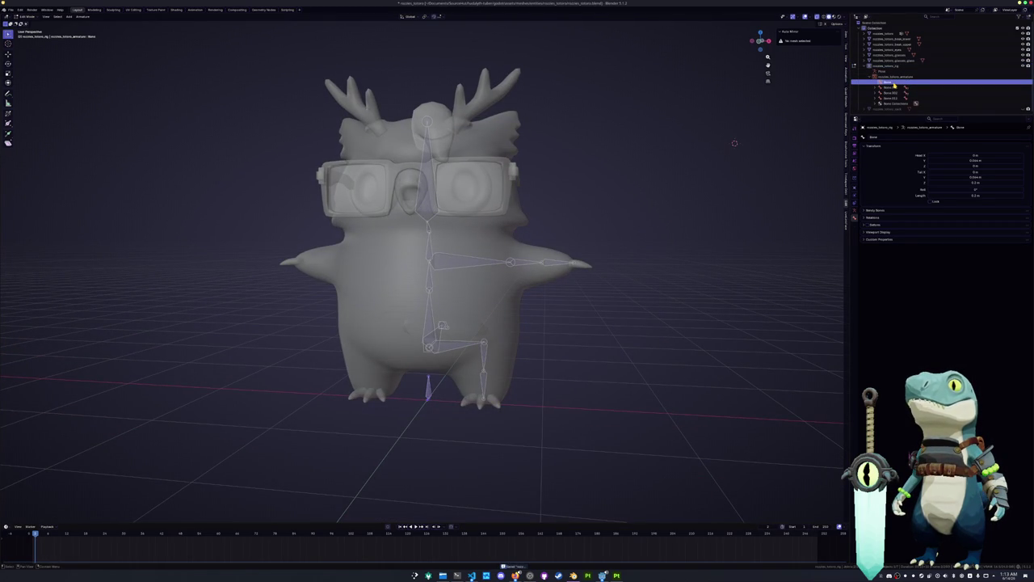
{"action": "double_click", "coordinate": [893, 83]}
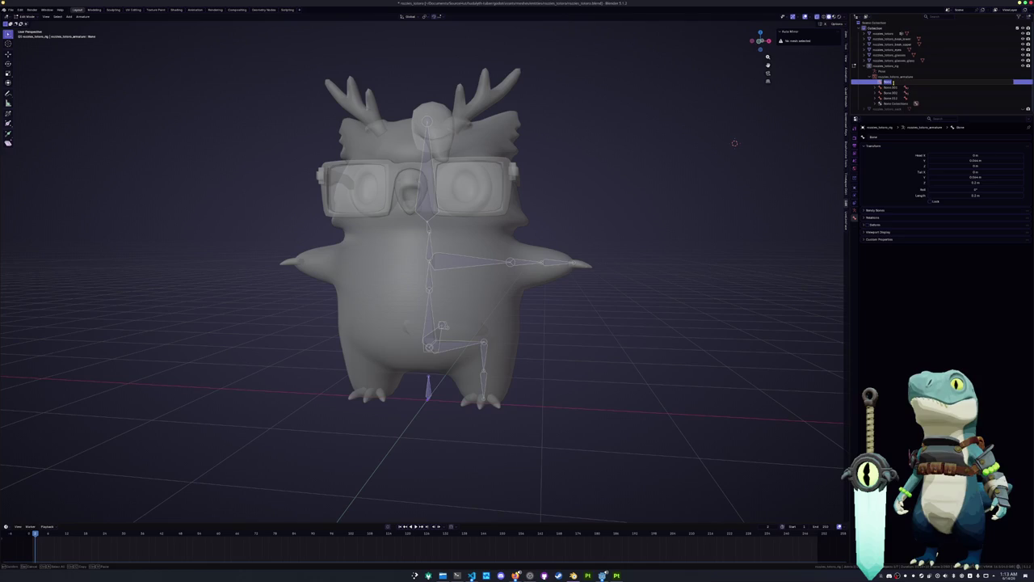
{"action": "type", "text": "root"}
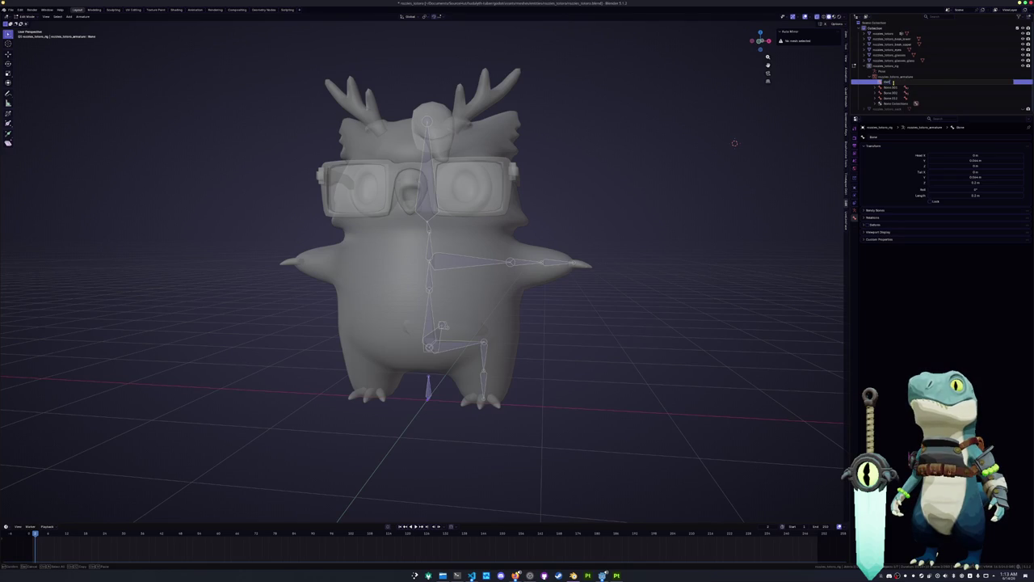
{"action": "key", "text": "Return"}
Step: Parent Bone.003, Bone.012 and Bone.001 to root with Keep Offset
{"action": "scroll", "coordinate": [500, 362], "scroll_direction": "up", "scroll_amount": 4}
{"action": "left_click", "coordinate": [464, 400]}
{"action": "left_click", "coordinate": [485, 398], "text": "shift"}
{"action": "left_click", "coordinate": [437, 366], "text": "shift"}
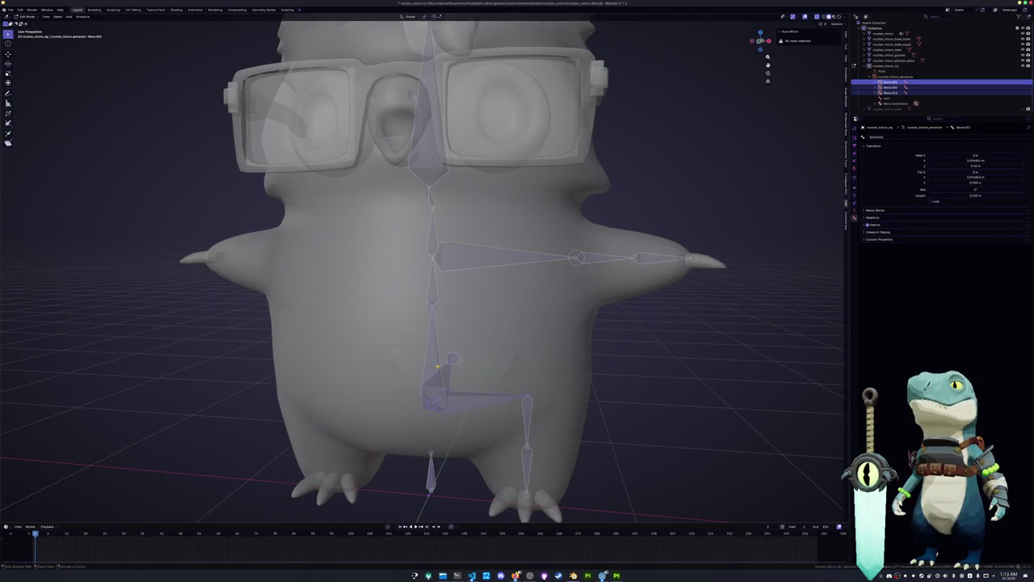
{"action": "key", "text": "ctrl+p"}
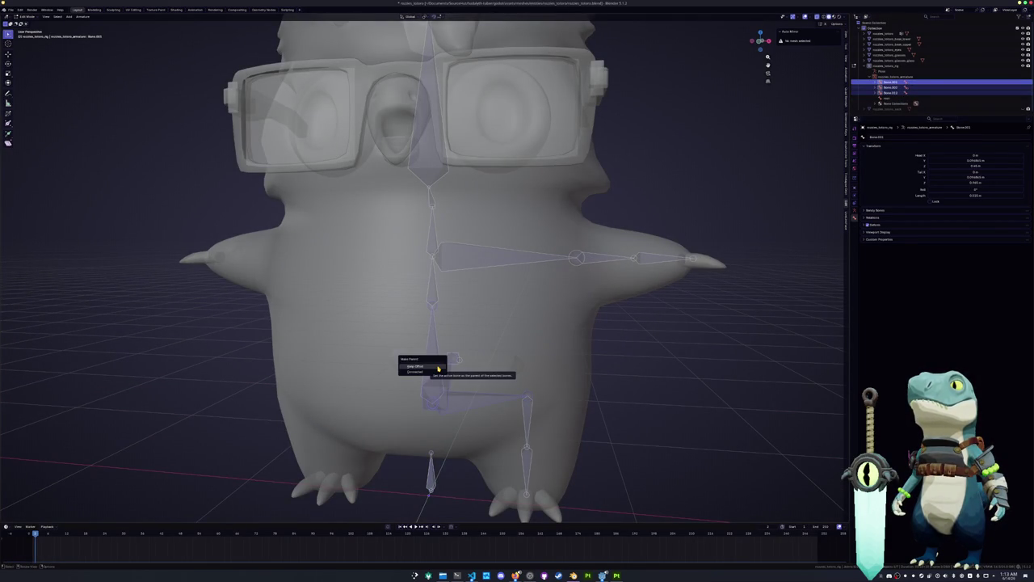
{"action": "left_click", "coordinate": [440, 375]}
Step: Select the arm bone and nudge its head slightly upward
{"action": "left_click", "coordinate": [426, 367]}
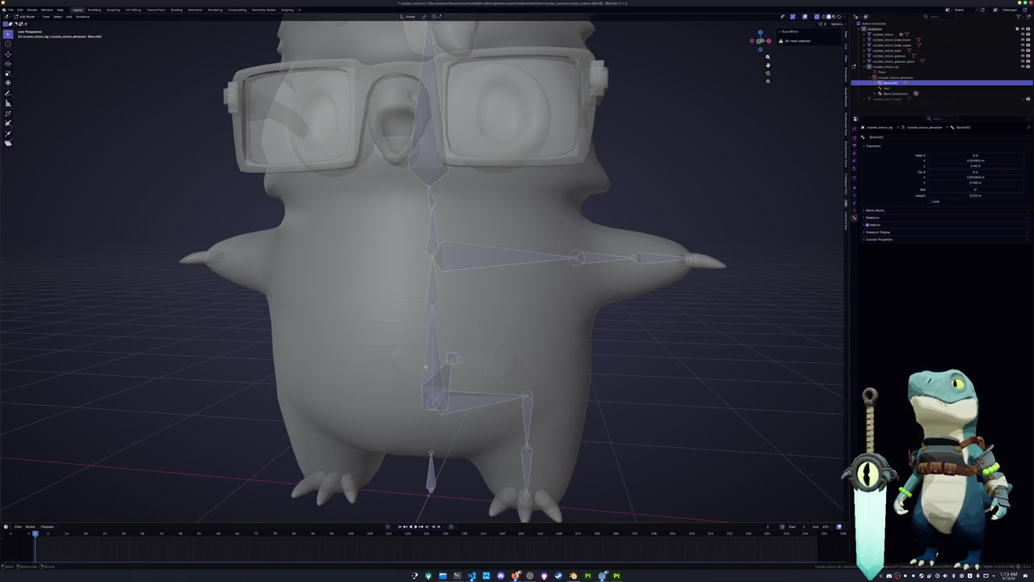
{"action": "left_click", "coordinate": [484, 262]}
{"action": "left_click_drag", "start_coordinate": [437, 259], "coordinate": [441, 242]}
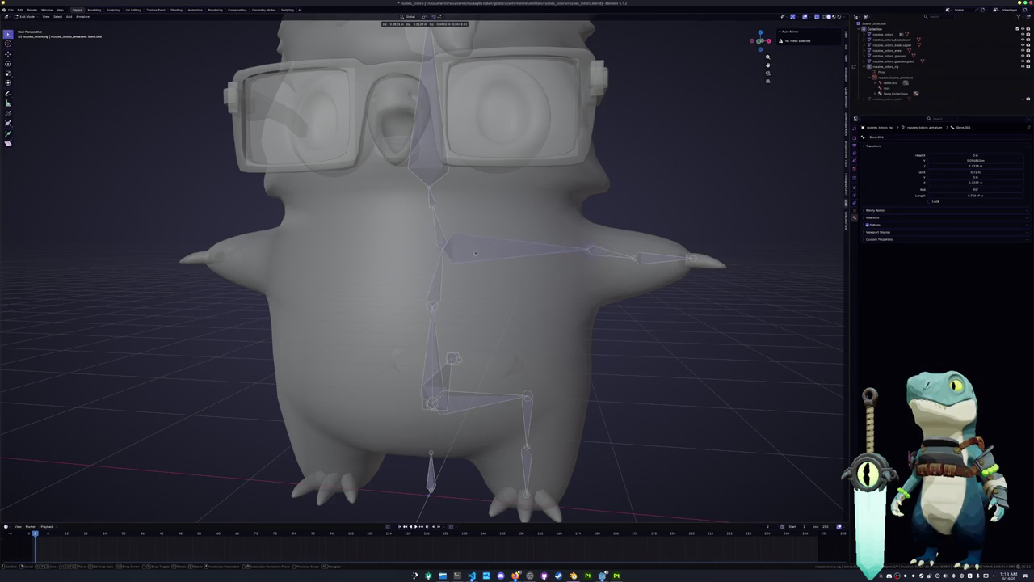
Step: Undo the arm bone move and, in right side view, slide the joint front-back along Y
{"action": "key", "text": "ctrl+z"}
{"action": "key", "text": "ctrl+z"}
{"action": "key", "text": "KP_3"}
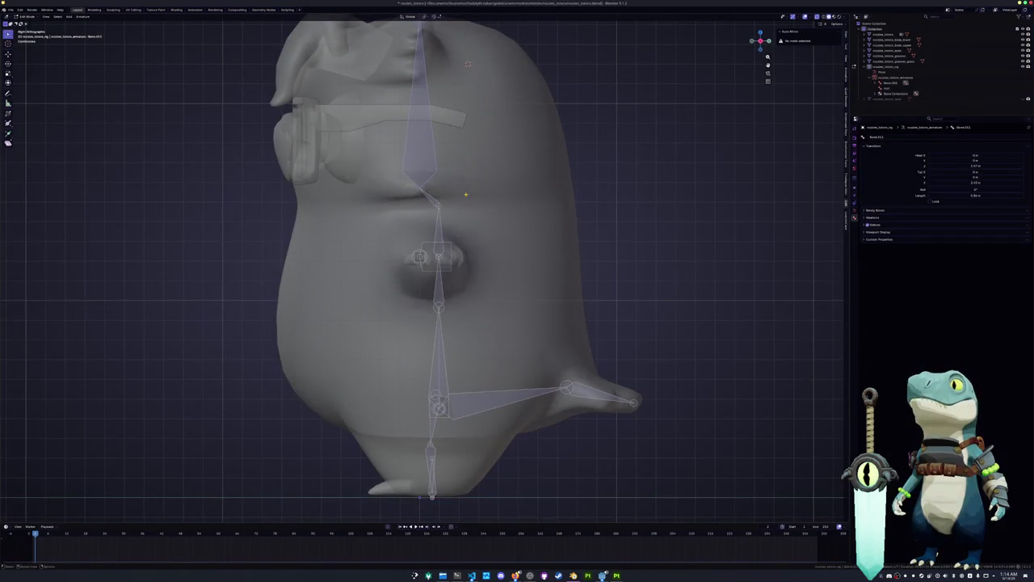
{"action": "key", "text": "g"}
{"action": "key", "text": "y"}
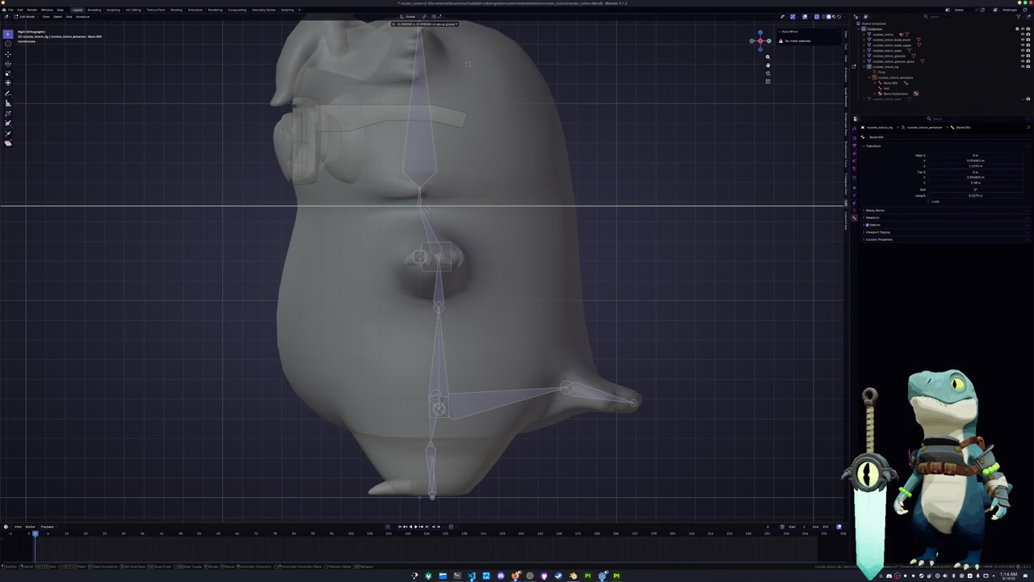
{"action": "key", "text": "Return"}
{"action": "mouse_move", "coordinate": [452, 267]}
{"action": "middle_mouse_down"}
{"action": "mouse_move", "coordinate": [485, 243]}
{"action": "mouse_move", "coordinate": [481, 153]}
{"action": "middle_mouse_up"}
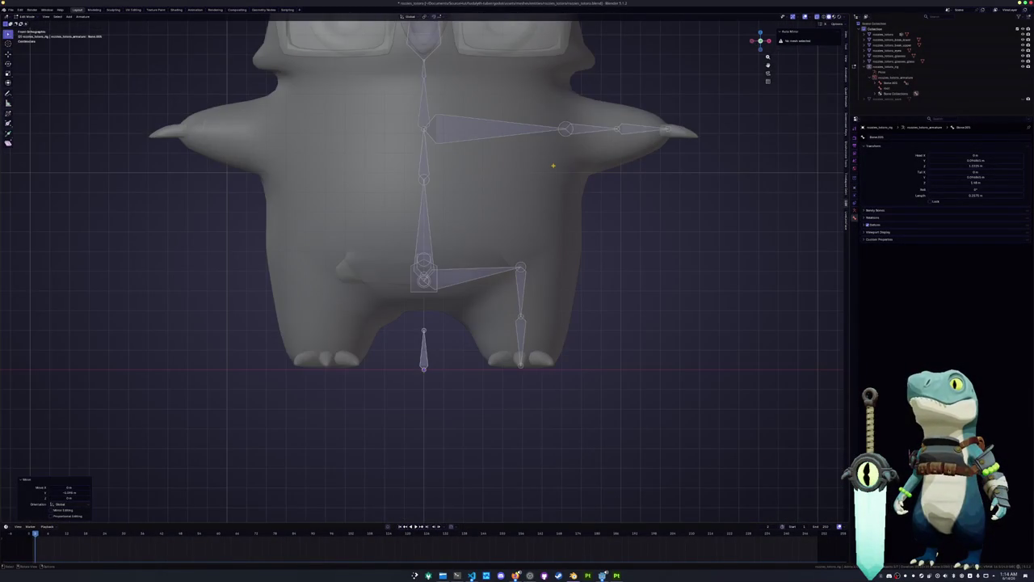
Step: Shift the arm joint sideways along the global X axis
{"action": "key", "text": "g"}
{"action": "key", "text": "x"}
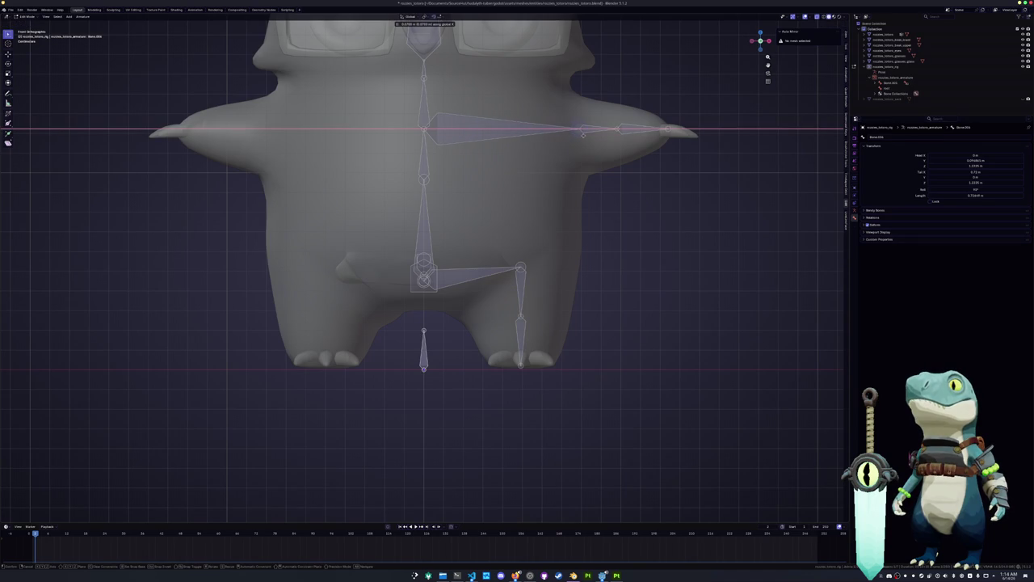
{"action": "left_click", "coordinate": [583, 133]}
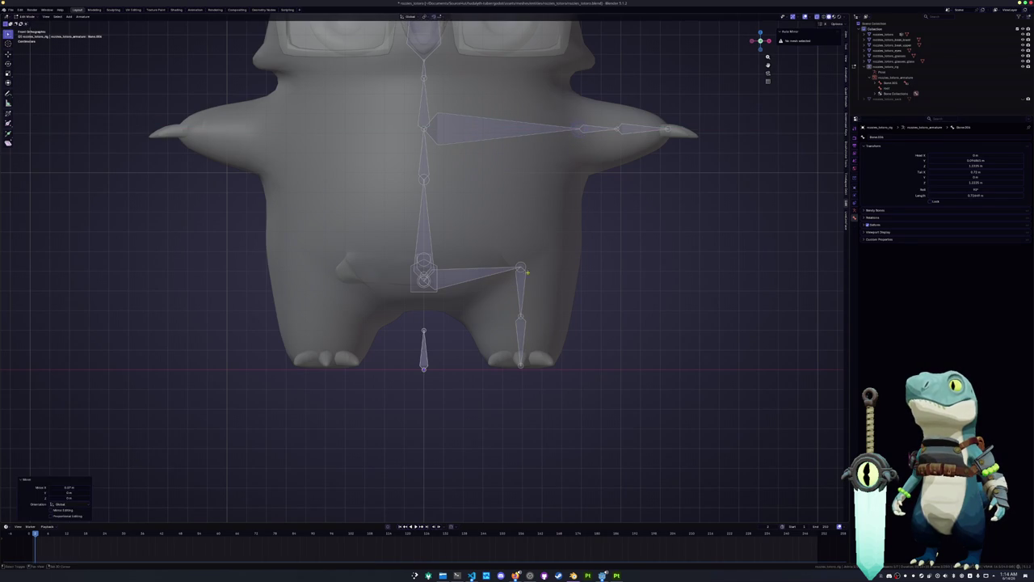
Step: Lower the leg joint along Z and switch back to Object Mode
{"action": "middle_click_drag", "start_coordinate": [525, 285], "coordinate": [536, 250], "text": "shift"}
{"action": "key", "text": "g"}
{"action": "key", "text": "z"}
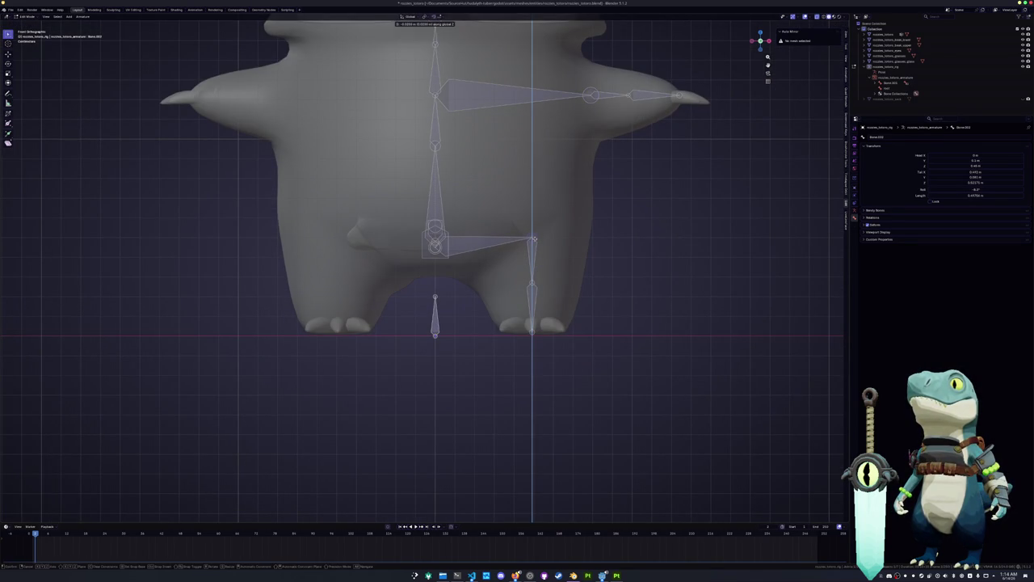
{"action": "left_click", "coordinate": [485, 287]}
{"action": "key", "text": "ctrl+Tab"}
{"action": "left_click", "coordinate": [376, 302]}
{"action": "middle_click_drag", "start_coordinate": [377, 301], "coordinate": [439, 287]}
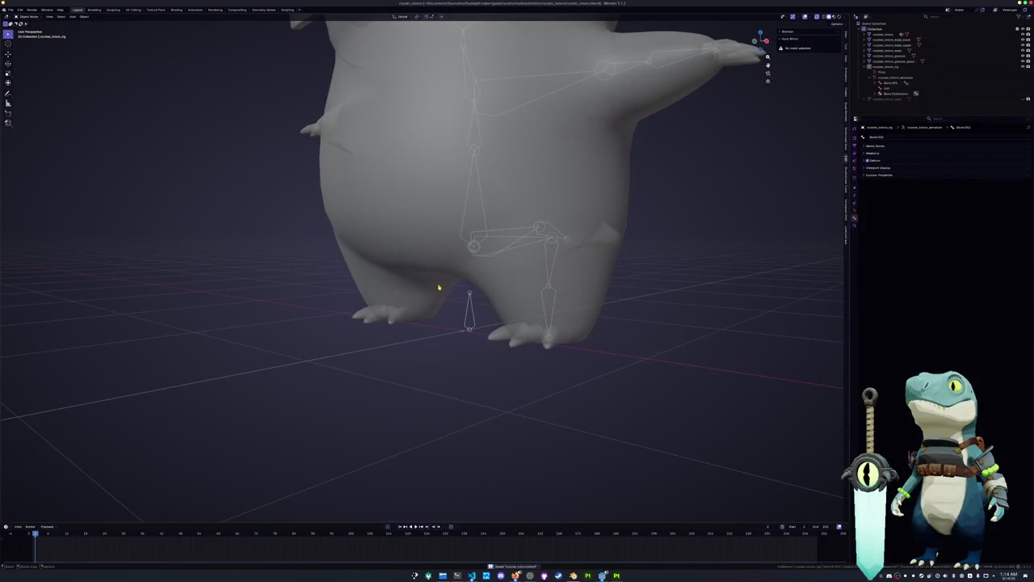
Step: Put the armature in Edit Mode and rename Bone.001 in the Outliner
{"action": "left_click", "coordinate": [473, 314]}
{"action": "key", "text": "Tab"}
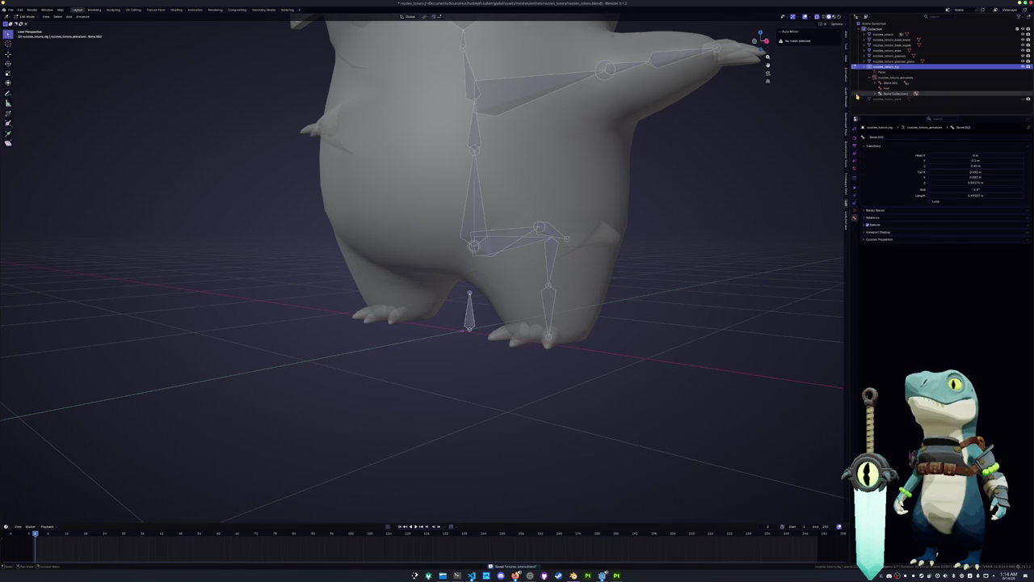
{"action": "left_click", "coordinate": [889, 83]}
{"action": "middle_click_drag", "start_coordinate": [598, 242], "coordinate": [635, 254]}
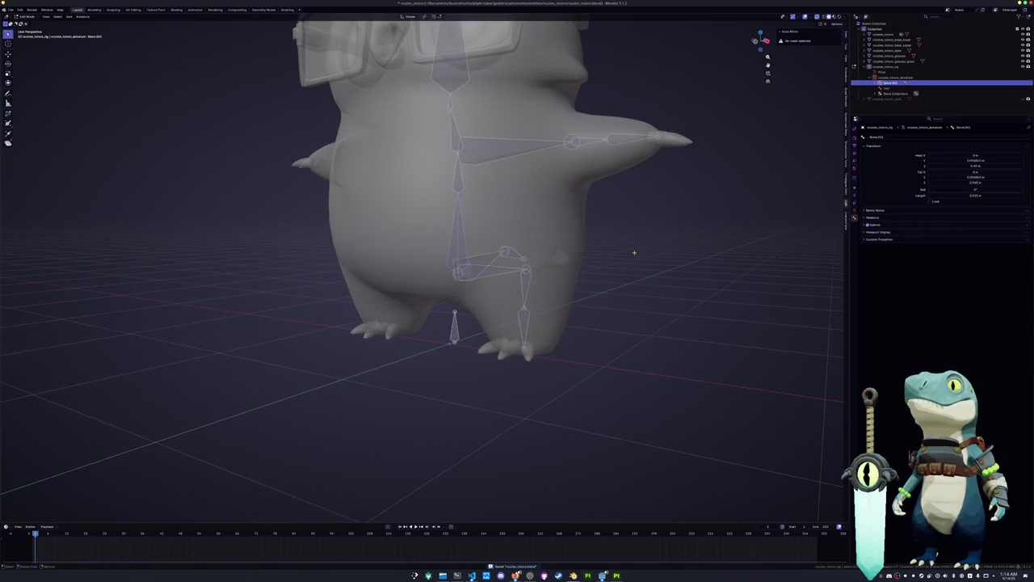
{"action": "key", "text": "F2"}
{"action": "key", "text": "Escape"}
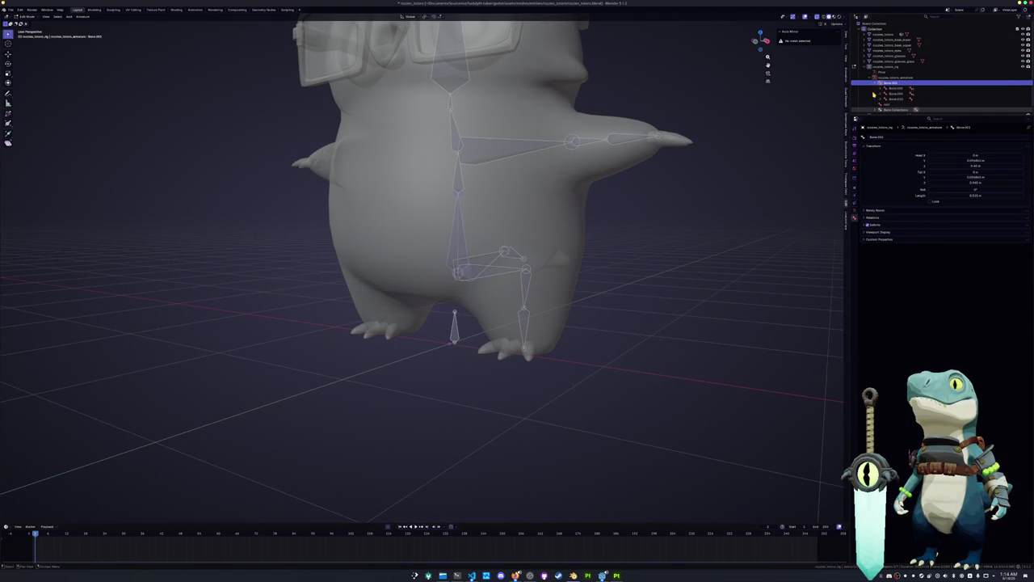
{"action": "key", "text": "F2"}
{"action": "type", "text": "ed"}
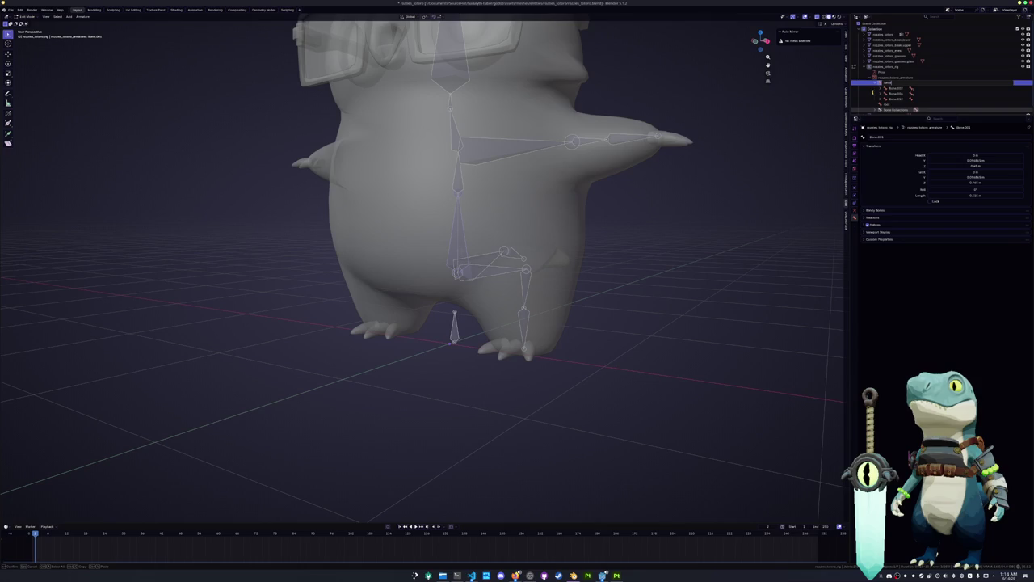
{"action": "key", "text": "Return"}
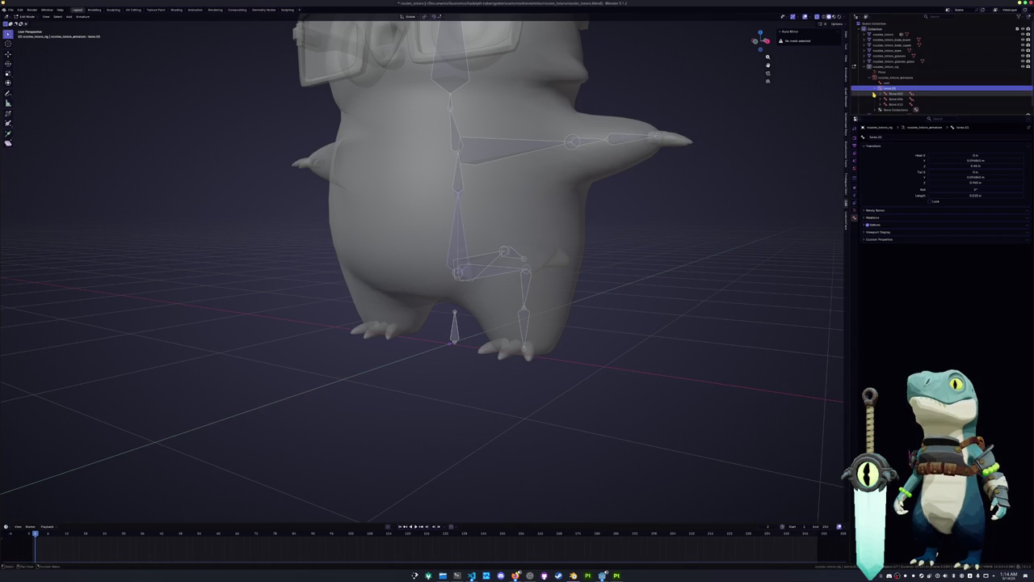
Step: Rename Bone.003, and rename torso.01 to spine.00
{"action": "left_click", "coordinate": [874, 93]}
{"action": "key", "text": "F2"}
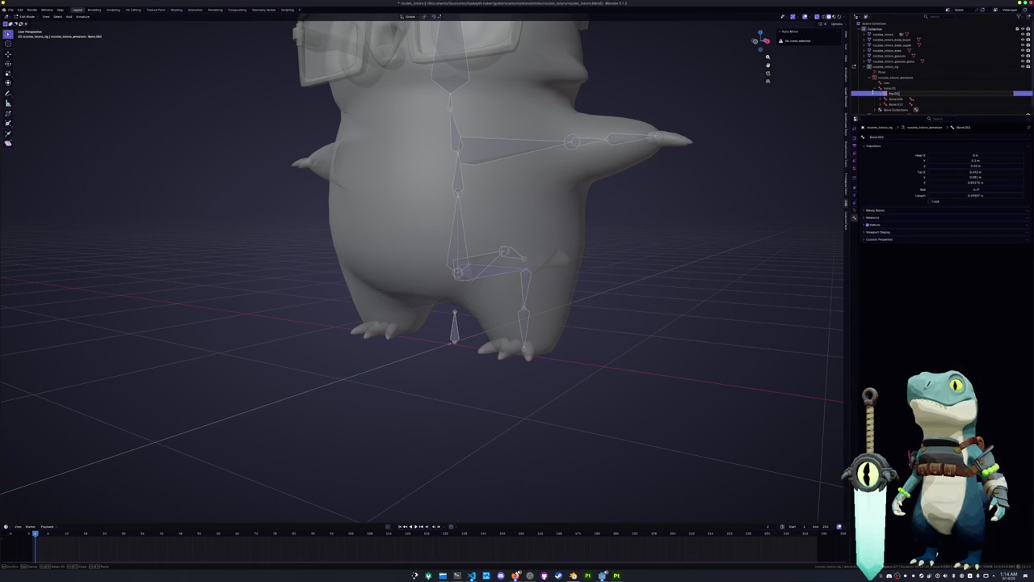
{"action": "key", "text": "Return"}
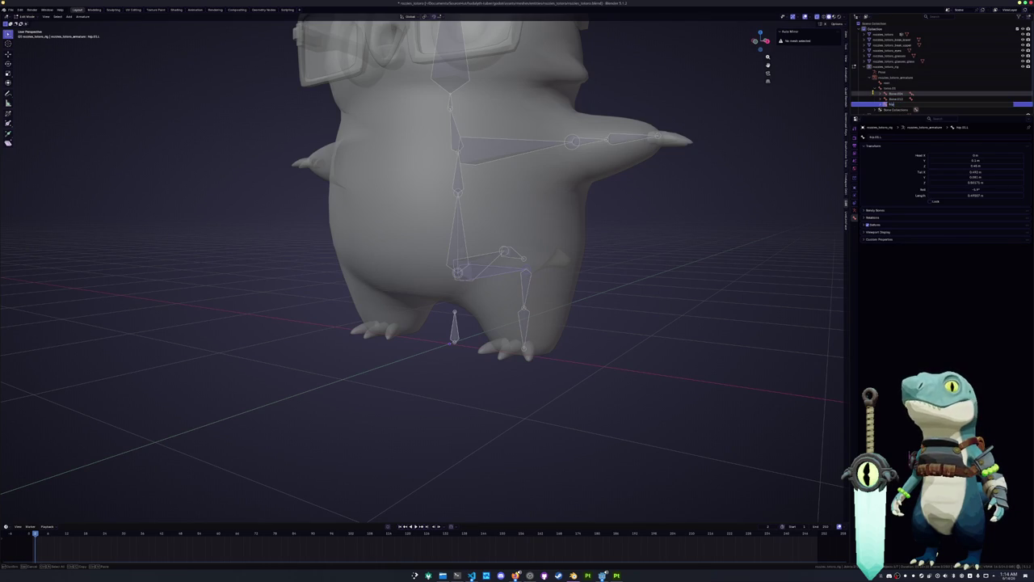
{"action": "left_click", "coordinate": [875, 88]}
{"action": "key", "text": "F2"}
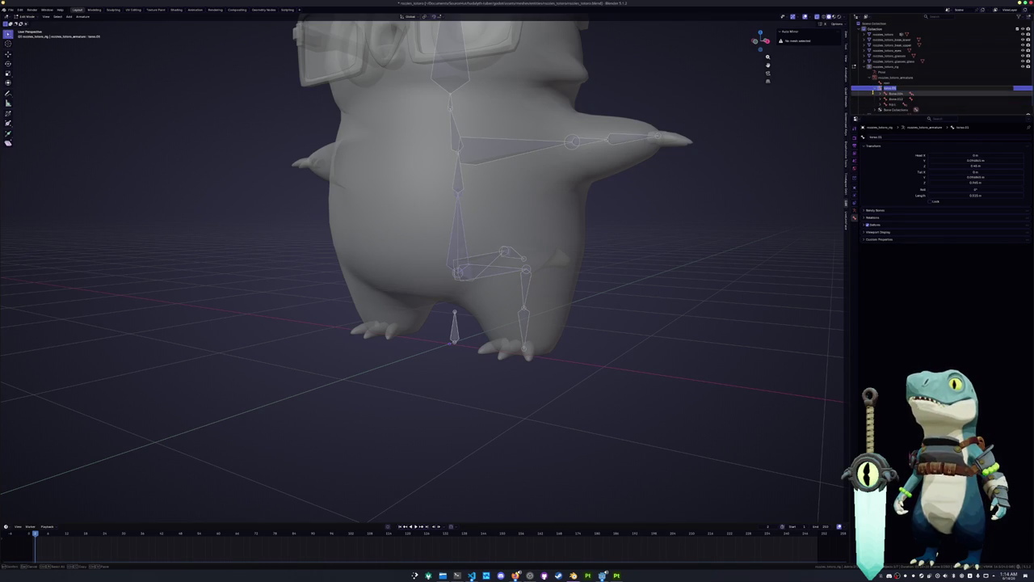
{"action": "type", "text": "s"}
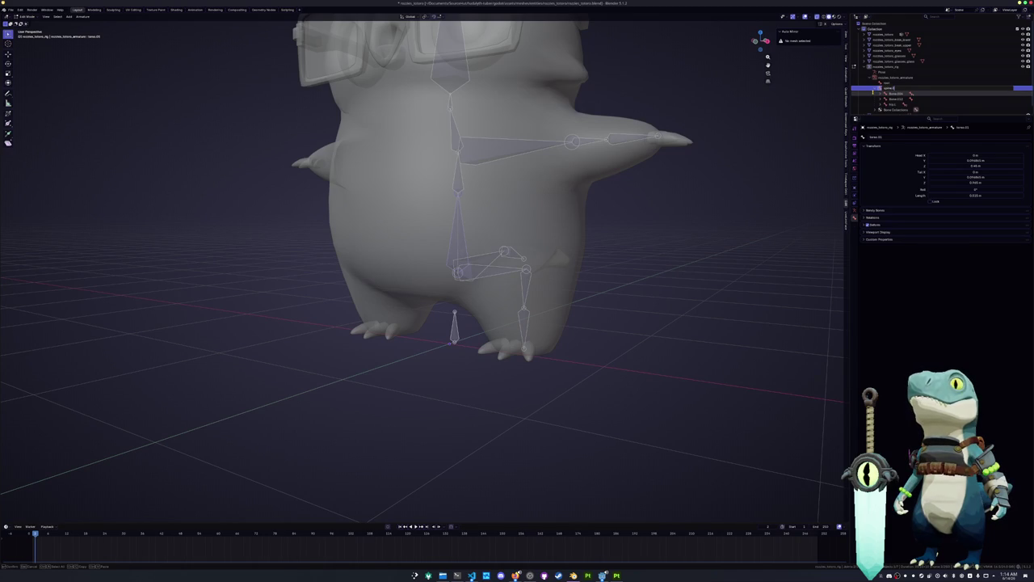
{"action": "key", "text": "Return"}
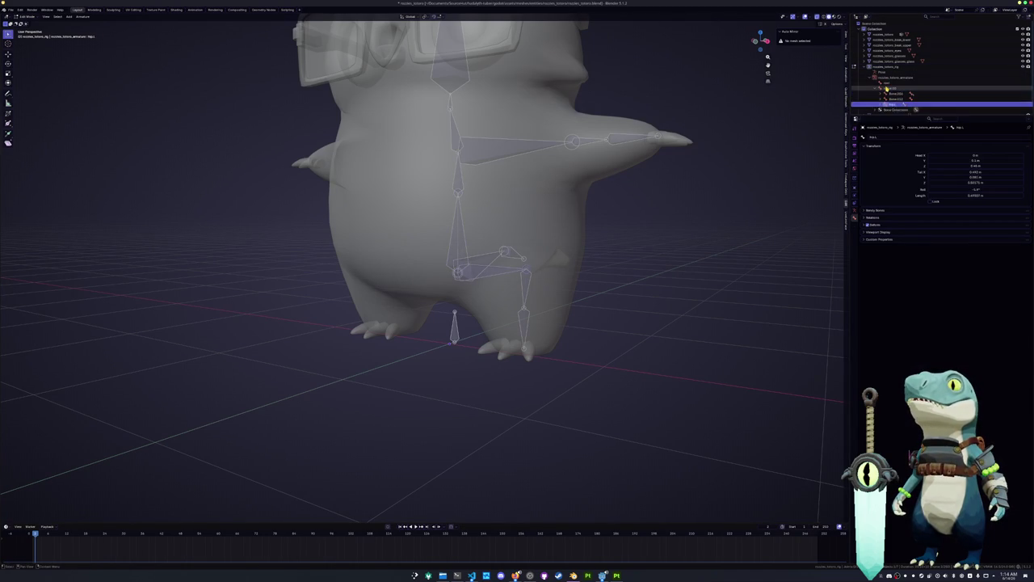
Step: Expand Bone.004 under root in the Outliner and give it a new name
{"action": "left_click", "coordinate": [886, 83]}
{"action": "key", "text": "Down"}
{"action": "key", "text": "Right"}
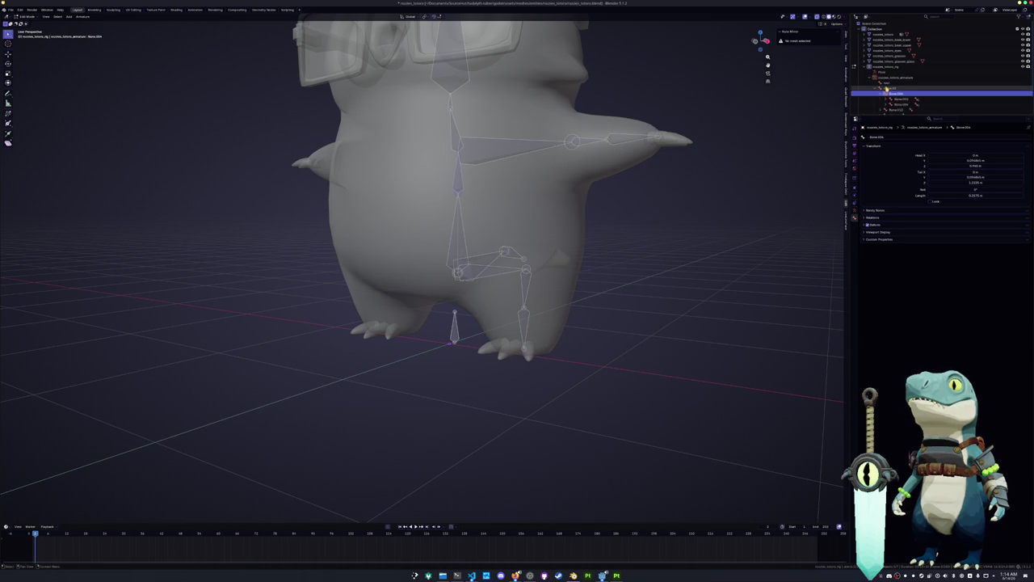
{"action": "key", "text": "Down"}
{"action": "key", "text": "Down"}
{"action": "key", "text": "Up"}
{"action": "key", "text": "Up"}
{"action": "key", "text": "F2"}
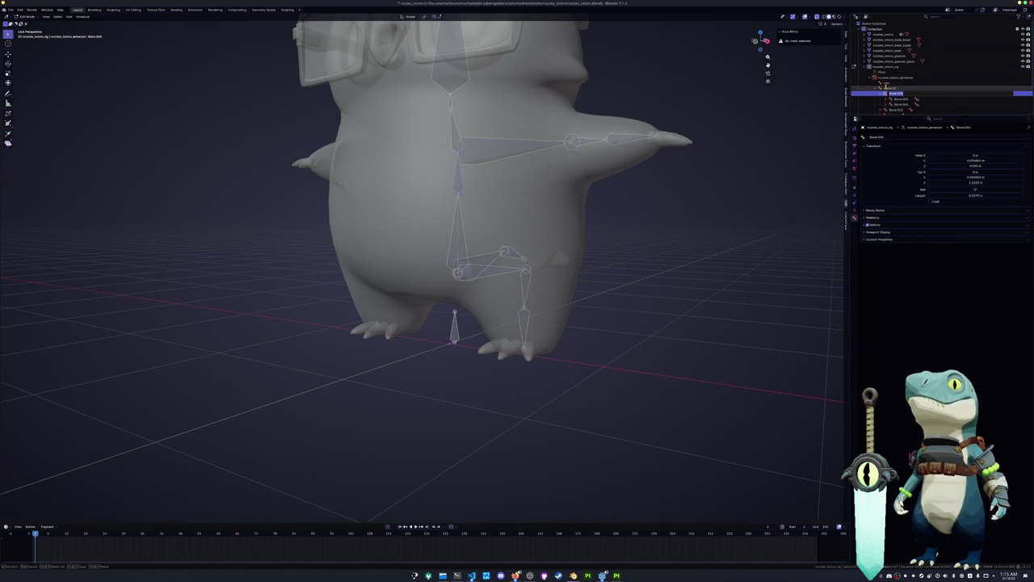
{"action": "key", "text": "BackSpace"}
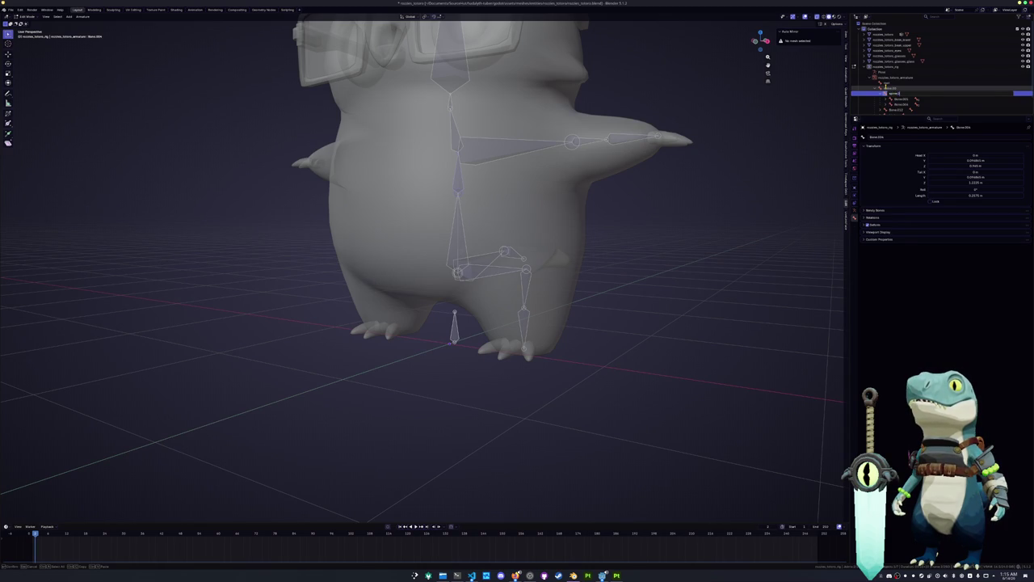
{"action": "key", "text": "Return"}
{"action": "key", "text": "Down"}
{"action": "scroll", "coordinate": [876, 89], "scroll_direction": "down", "scroll_amount": 1}
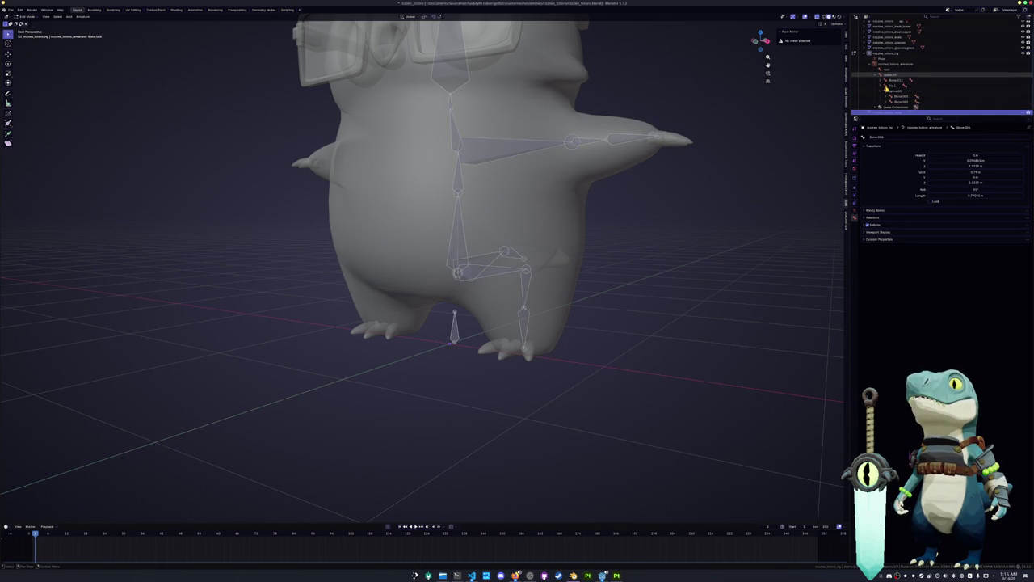
Step: Rename Bone.011 to tail.09
{"action": "key", "text": "Up"}
{"action": "key", "text": "Up"}
{"action": "key", "text": "Up"}
{"action": "key", "text": "Up"}
{"action": "key", "text": "F2"}
{"action": "type", "text": "hip"}
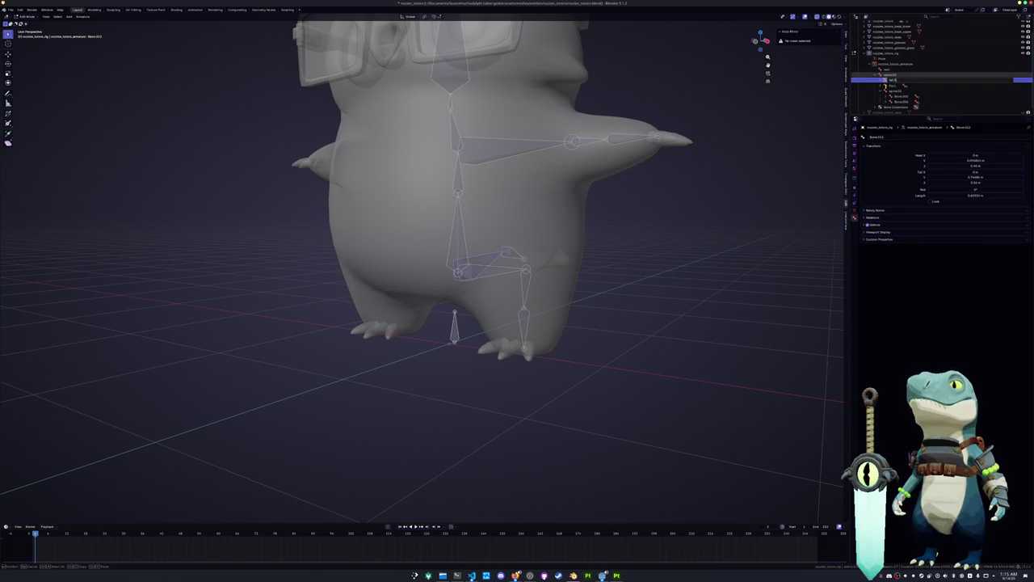
{"action": "key", "text": "Return"}
{"action": "key", "text": "Down"}
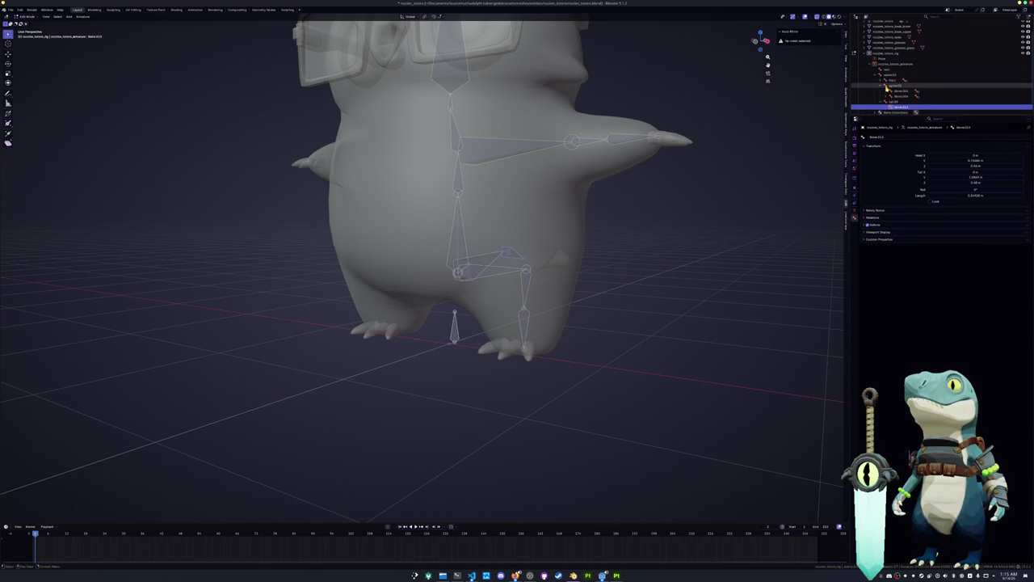
{"action": "key", "text": "Up"}
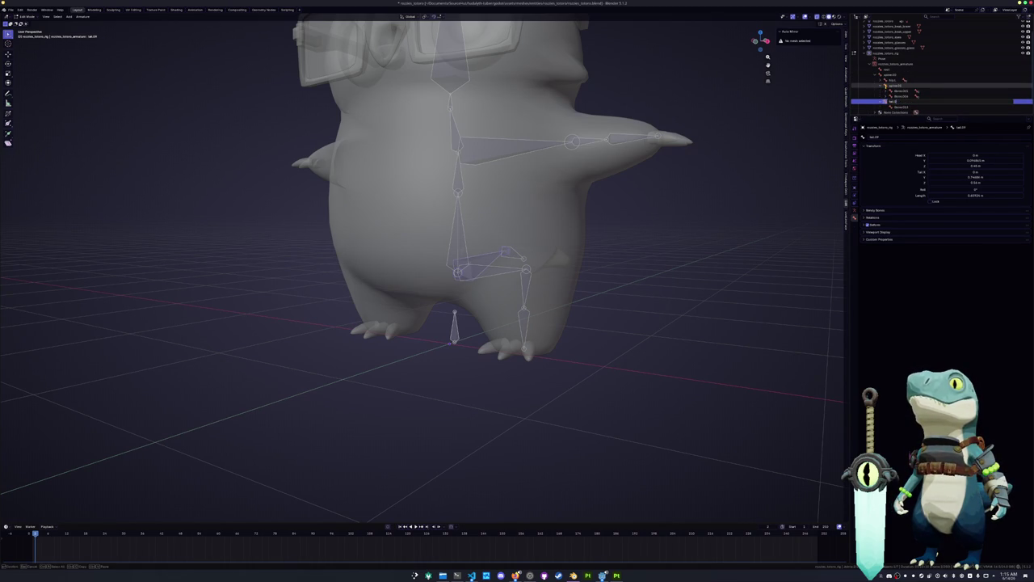
{"action": "key", "text": "Down"}
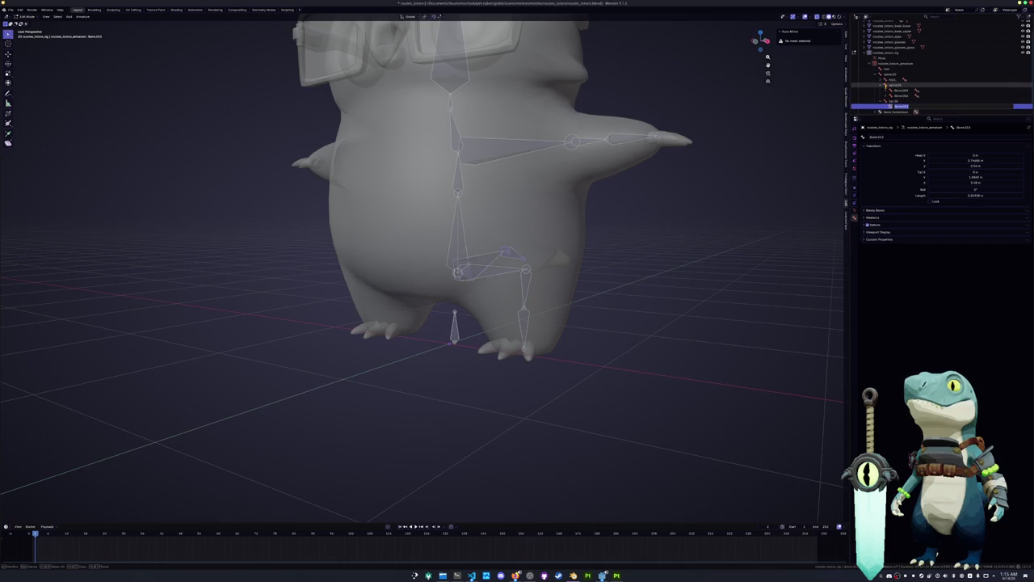
{"action": "key", "text": "Up"}
Step: Rename Bone.004 and the hip.L bone
{"action": "left_click", "coordinate": [887, 89]}
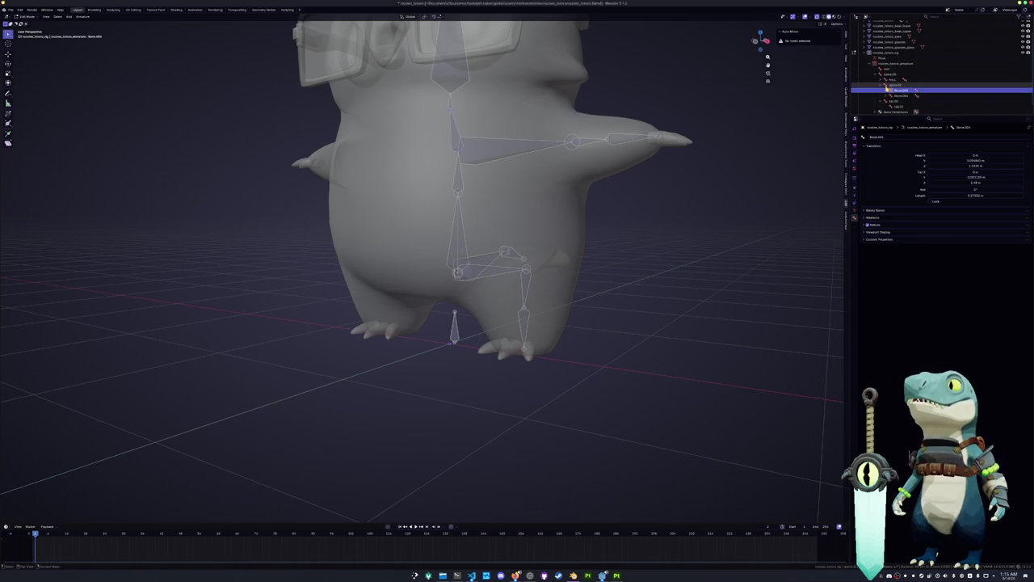
{"action": "key", "text": "Down"}
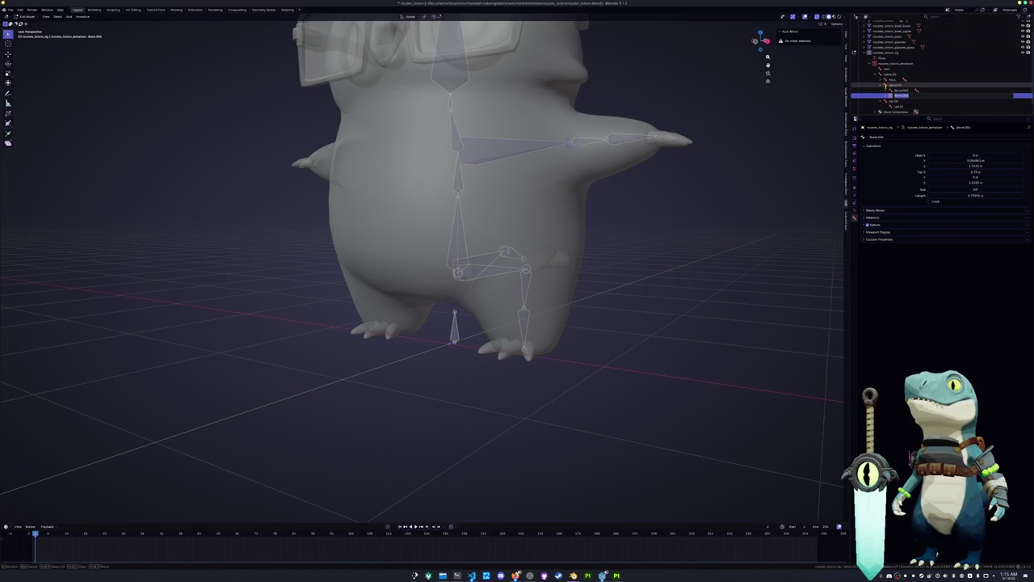
{"action": "key", "text": "F2"}
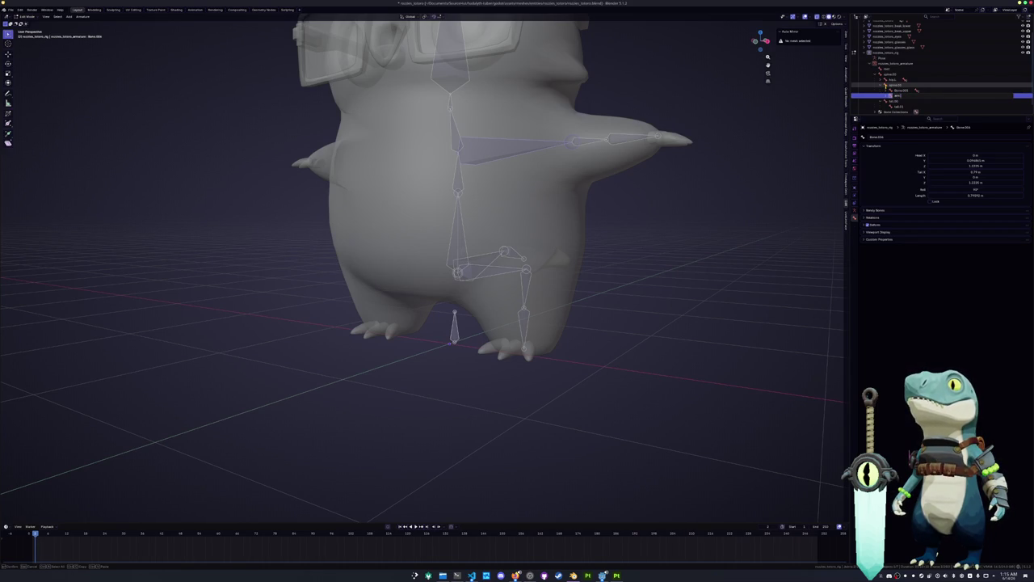
{"action": "type", "text": "2"}
{"action": "key", "text": "Return"}
{"action": "left_click", "coordinate": [890, 85]}
{"action": "double_click", "coordinate": [889, 80]}
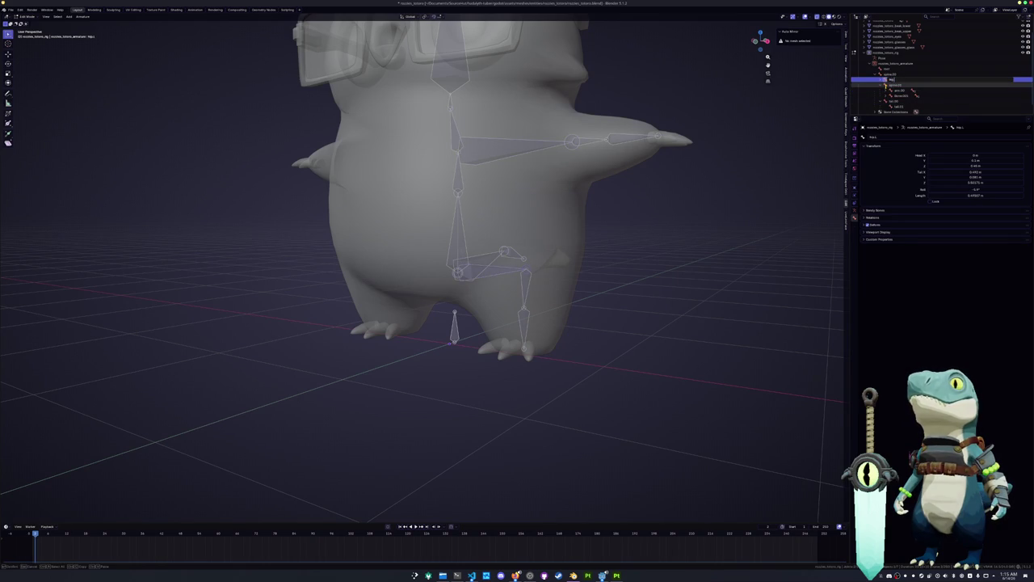
{"action": "key", "text": "Return"}
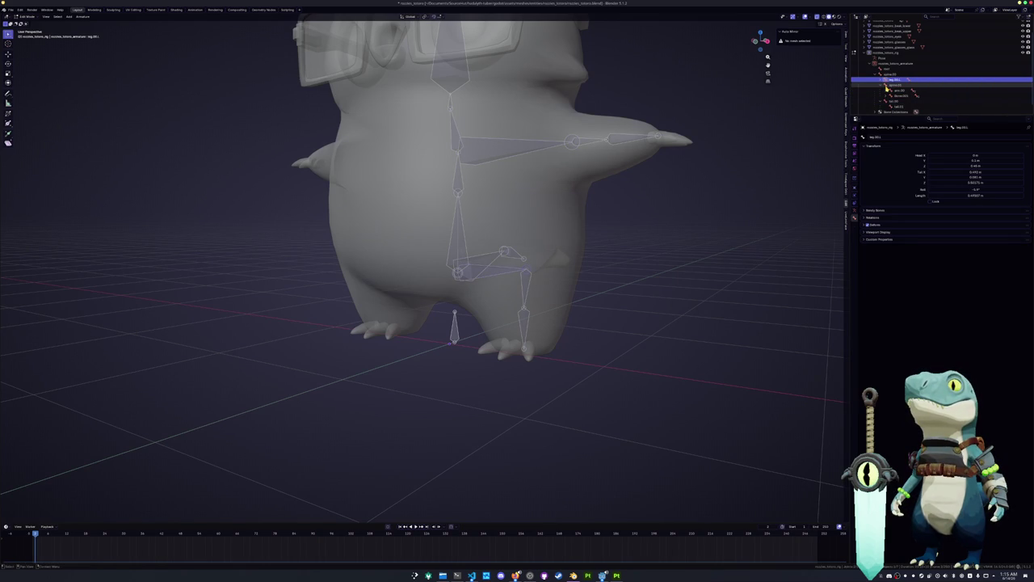
Step: Give Bone.003 and Bone.009 leg bone names
{"action": "left_click", "coordinate": [889, 85]}
{"action": "type", "text": "leg"}
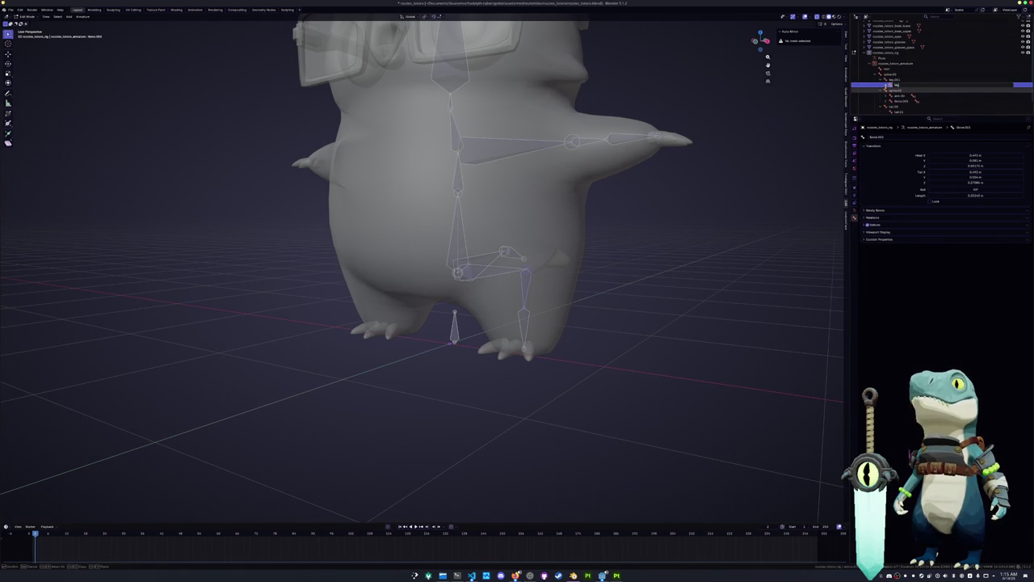
{"action": "key", "text": "Return"}
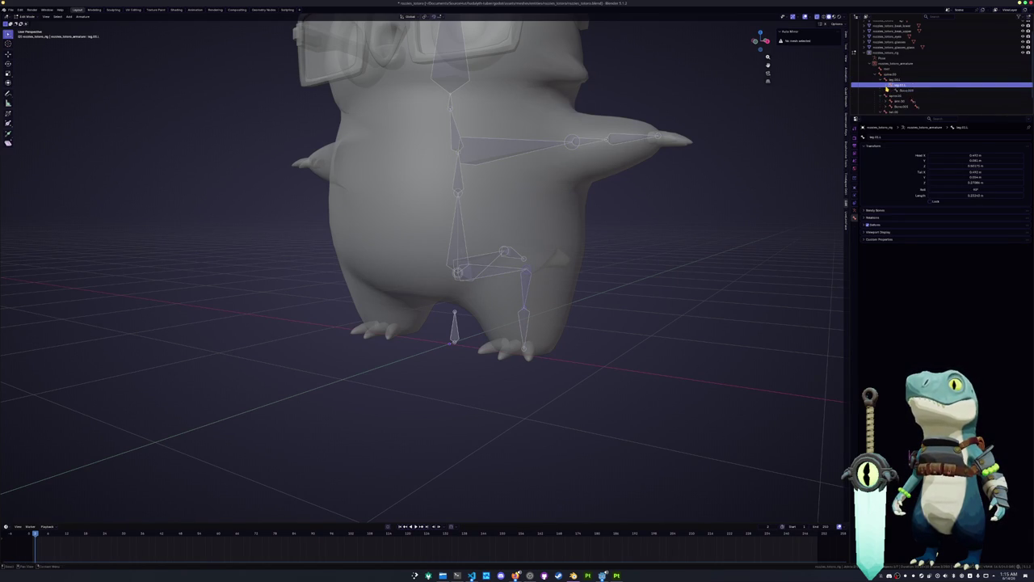
{"action": "double_click", "coordinate": [901, 90]}
{"action": "type", "text": "leg.02.L"}
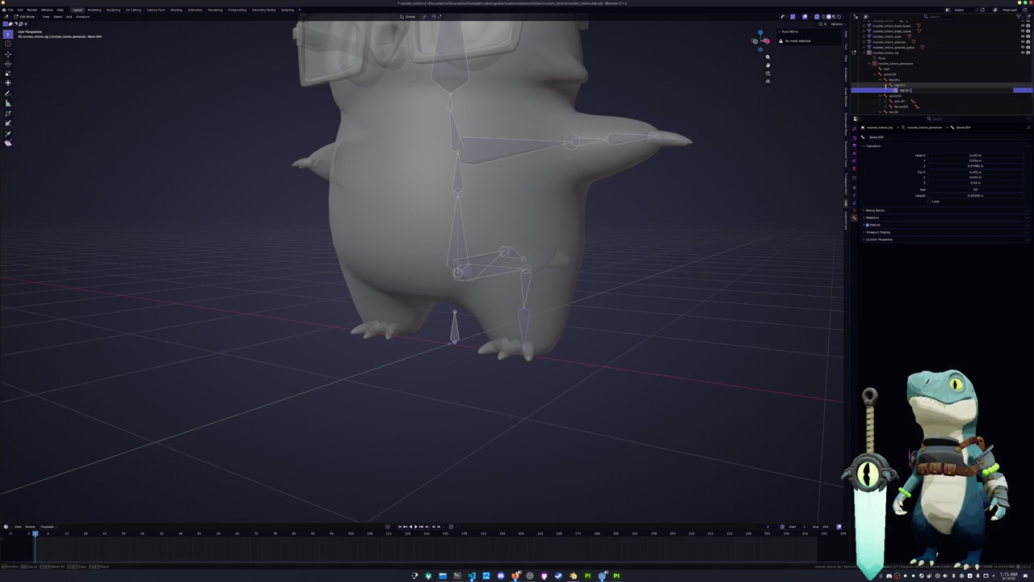
{"action": "key", "text": "Return"}
Step: Rename arm.00 to arm.00.L and Bone.007 to arm.01.L
{"action": "key", "text": "Down"}
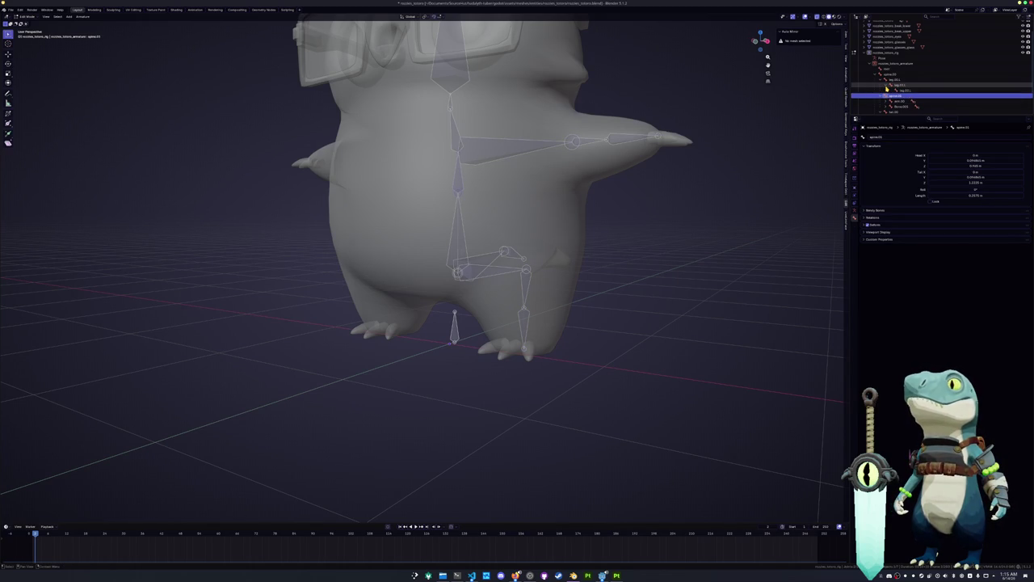
{"action": "key", "text": "Down"}
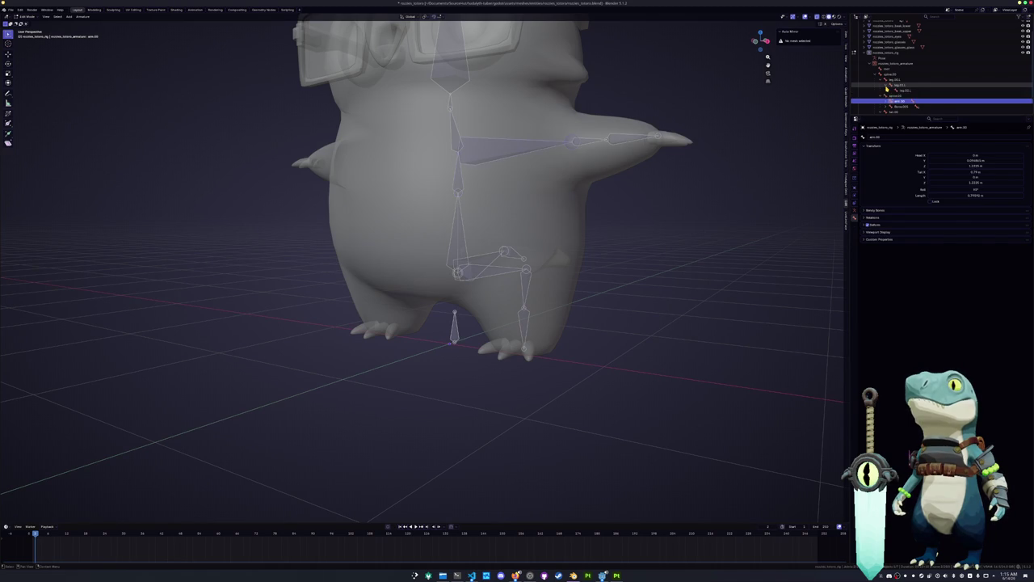
{"action": "key", "text": "Right"}
{"action": "key", "text": "F2"}
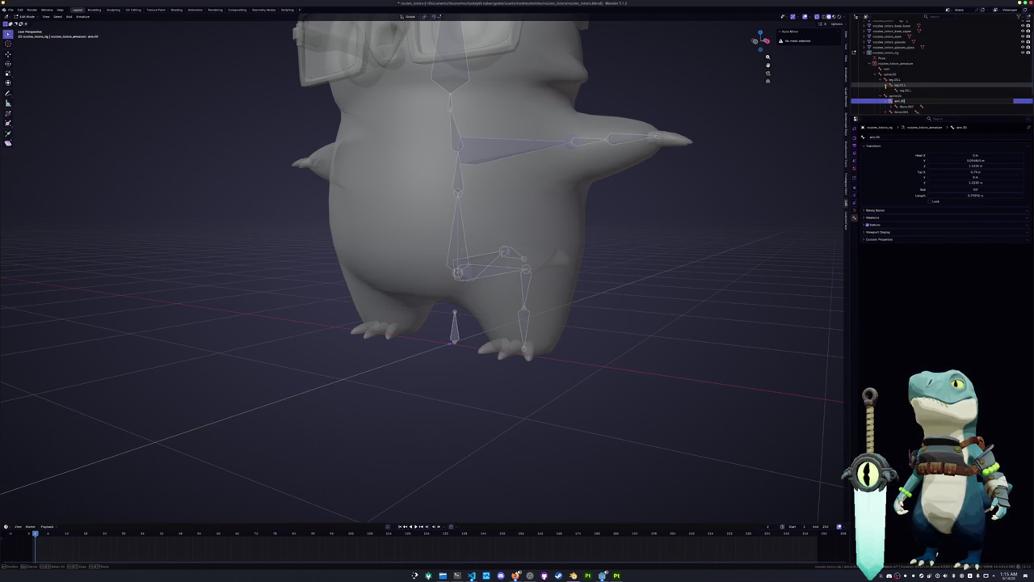
{"action": "type", "text": ".L"}
{"action": "key", "text": "Return"}
{"action": "key", "text": "Down"}
{"action": "key", "text": "F2"}
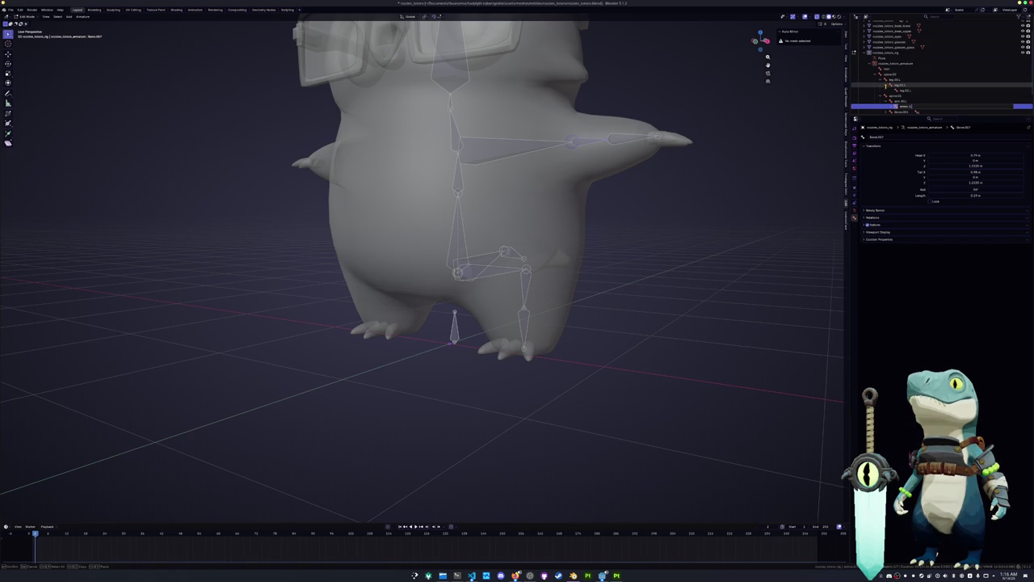
{"action": "type", "text": ".L"}
{"action": "key", "text": "Return"}
Step: Name the last arm bones armor.03.L and arm.02.L, then review the chain
{"action": "key", "text": "Down"}
{"action": "key", "text": "F2"}
{"action": "type", "text": "arm"}
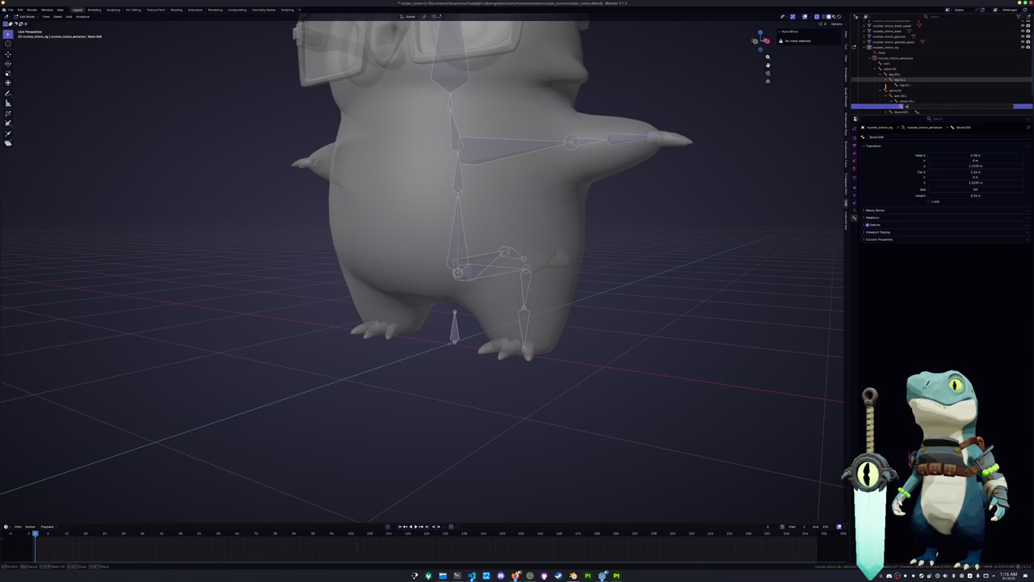
{"action": "type", "text": "or.03.L"}
{"action": "key", "text": "Return"}
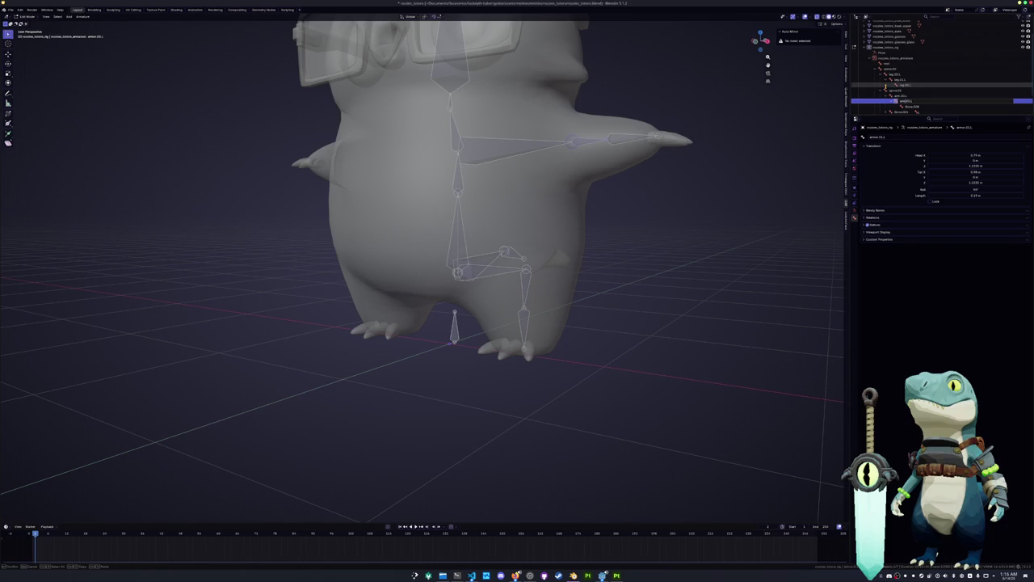
{"action": "key", "text": "Down"}
{"action": "key", "text": "F2"}
{"action": "type", "text": "arm.02.L"}
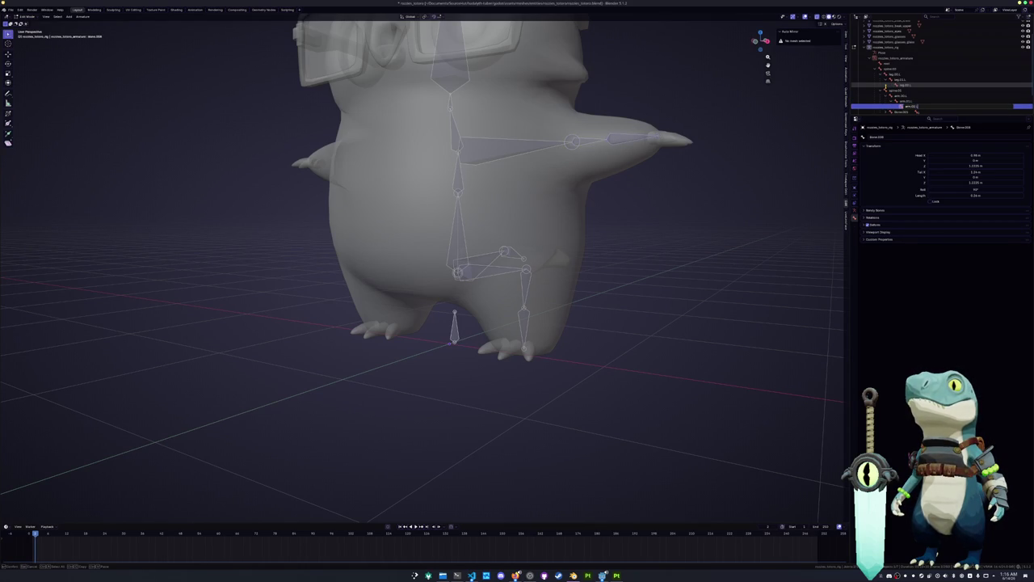
{"action": "key", "text": "Return"}
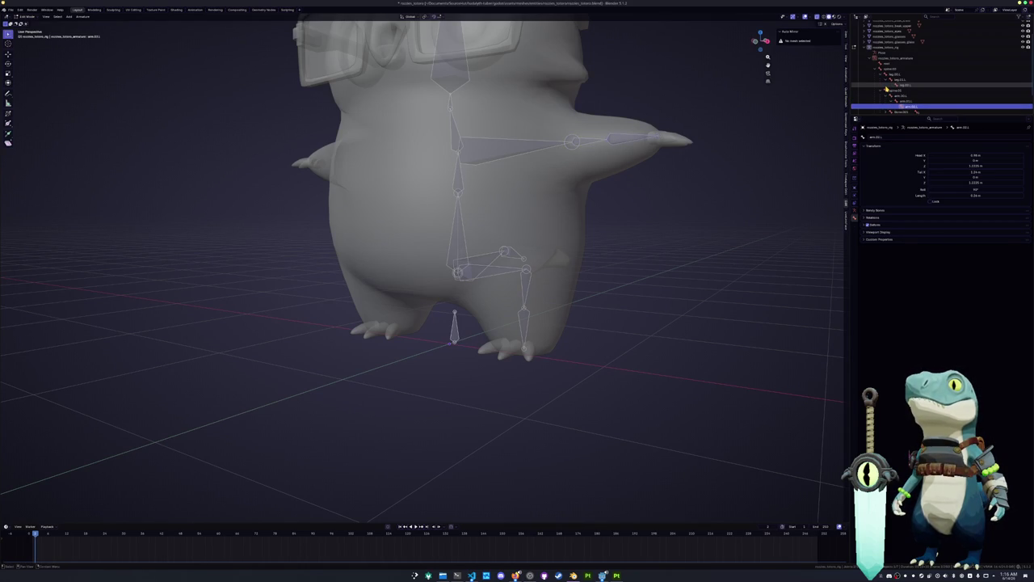
{"action": "key", "text": "Up"}
{"action": "key", "text": "Up"}
{"action": "key", "text": "Up"}
{"action": "key", "text": "Up"}
{"action": "key", "text": "Up"}
{"action": "key", "text": "Up"}
{"action": "key", "text": "Up"}
{"action": "key", "text": "Down"}
{"action": "key", "text": "Down"}
{"action": "key", "text": "Down"}
{"action": "key", "text": "Down"}
{"action": "key", "text": "Down"}
{"action": "key", "text": "Down"}
{"action": "key", "text": "Down"}
{"action": "key", "text": "Down"}
{"action": "key", "text": "Down"}
{"action": "key", "text": "Down"}
{"action": "key", "text": "Up"}
{"action": "key", "text": "Up"}
{"action": "key", "text": "Up"}
{"action": "key", "text": "Up"}
{"action": "key", "text": "Up"}
{"action": "key", "text": "Up"}
{"action": "key", "text": "Up"}
{"action": "key", "text": "Up"}
{"action": "key", "text": "Up"}
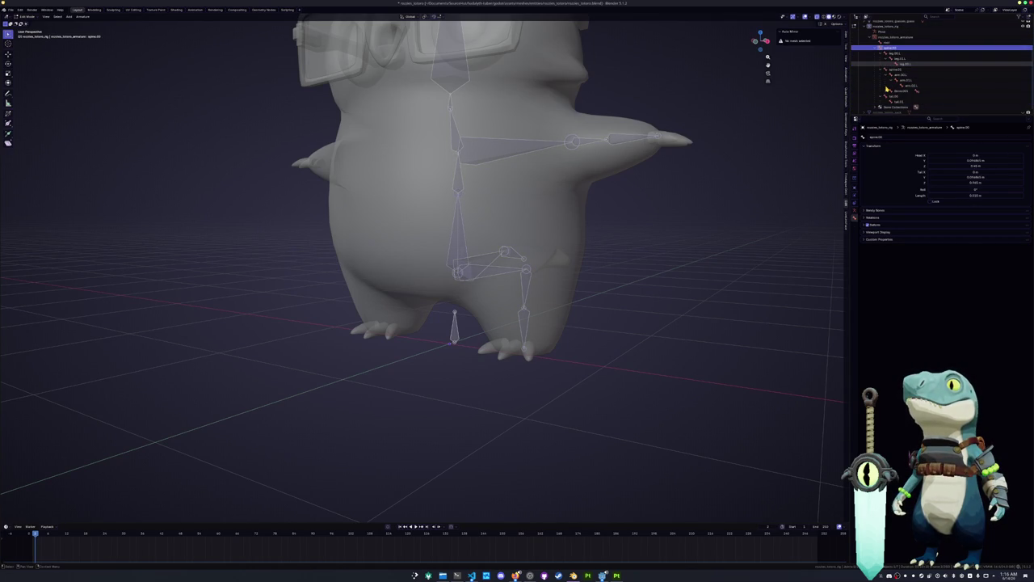
Step: Parent the lowest spine bone to root with Keep Offset
{"action": "left_click", "coordinate": [449, 323]}
{"action": "left_click", "coordinate": [450, 323], "text": "shift"}
{"action": "key", "text": "ctrl+p"}
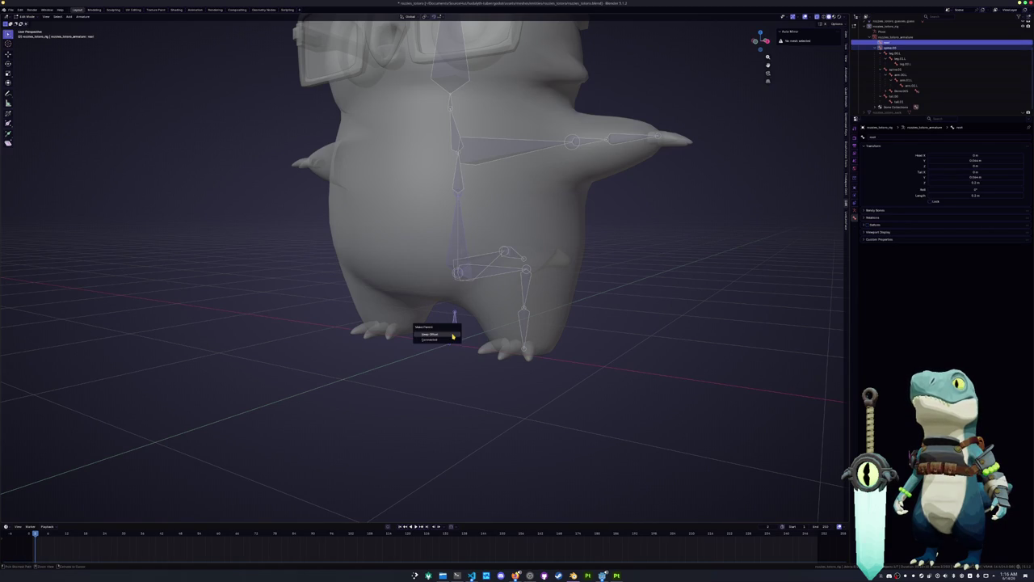
{"action": "left_click", "coordinate": [453, 334]}
{"action": "scroll", "coordinate": [649, 117], "scroll_direction": "down", "scroll_amount": 5}
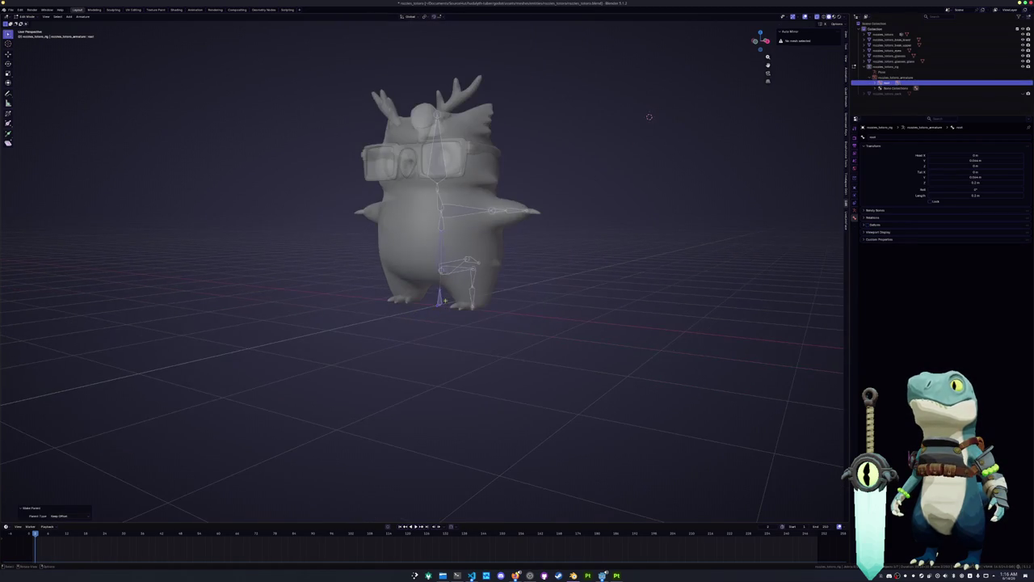
Step: Symmetrize the armature to mirror the left-side bones to the right
{"action": "key", "text": "alt+a"}
{"action": "left_click", "coordinate": [83, 17]}
{"action": "mouse_move", "coordinate": [89, 119]}
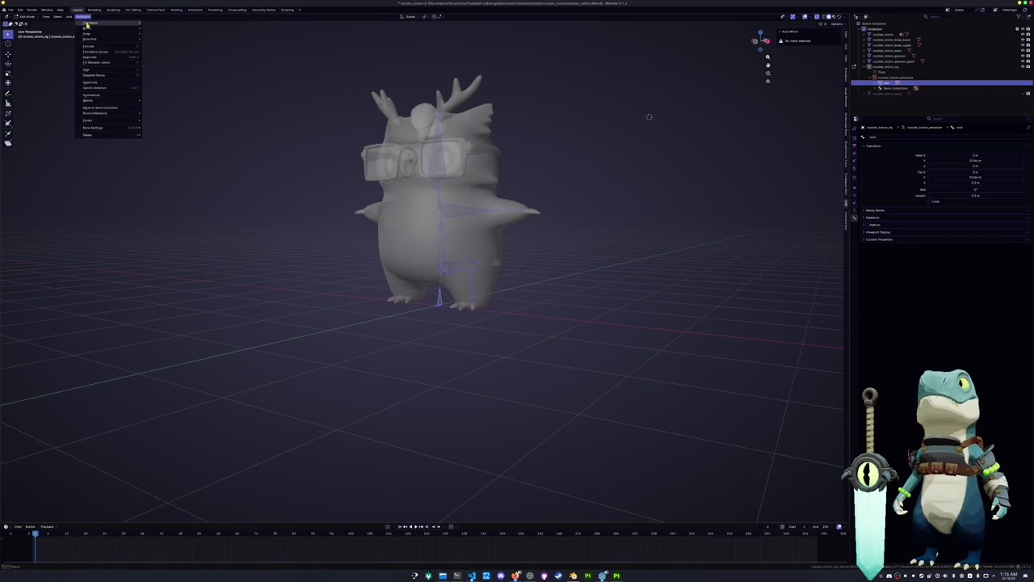
{"action": "left_click", "coordinate": [99, 95]}
Step: Return to Object Mode, select the glasses and turn off see-through viewing
{"action": "key", "text": "Tab"}
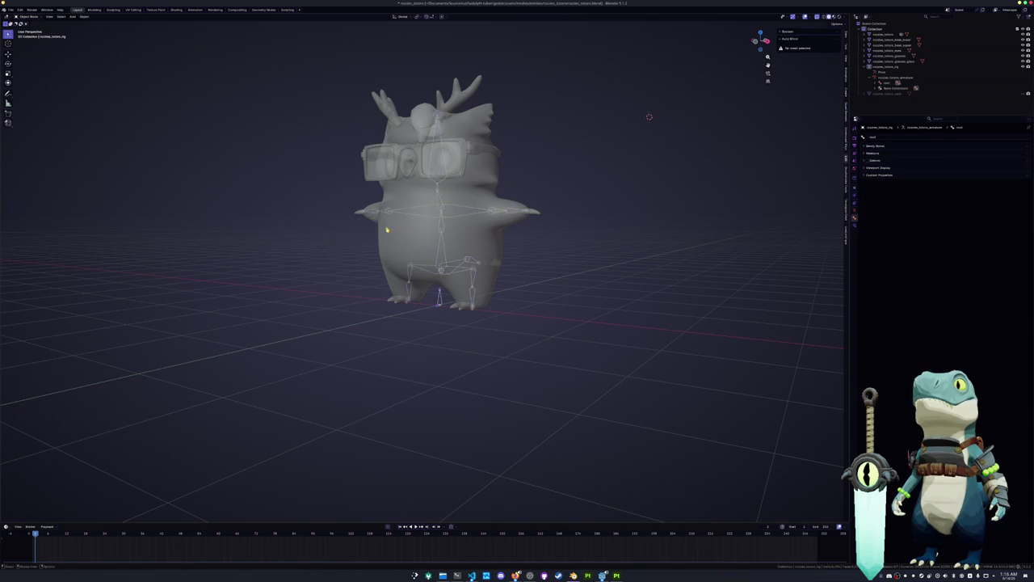
{"action": "scroll", "coordinate": [377, 206], "scroll_direction": "up", "scroll_amount": 3}
{"action": "middle_click_drag", "start_coordinate": [377, 206], "coordinate": [410, 220]}
{"action": "left_click", "coordinate": [486, 169]}
{"action": "left_click", "coordinate": [469, 121]}
{"action": "left_click", "coordinate": [817, 16]}
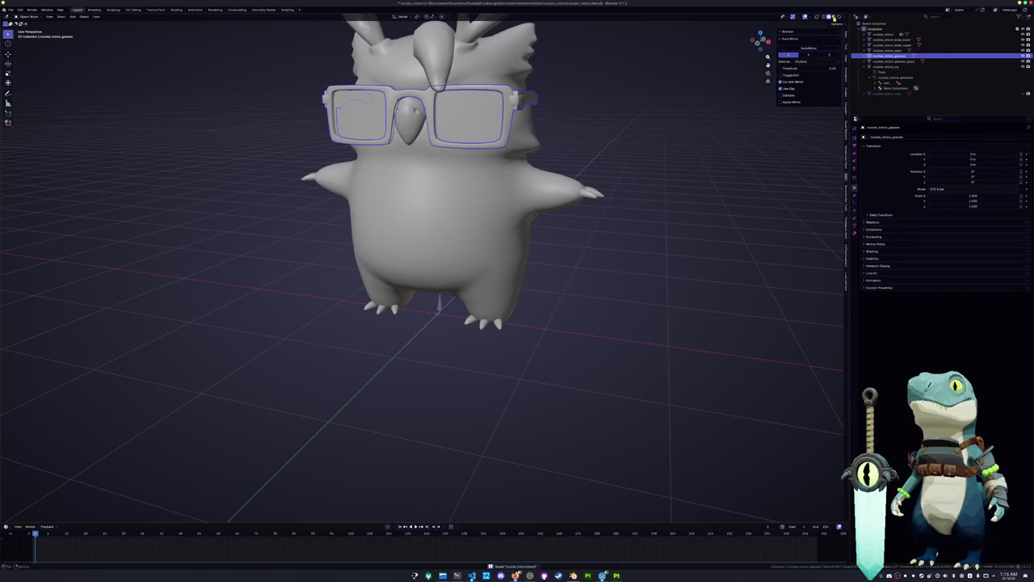
Step: Switch to Material Preview and select the owl body, clearing its mesh selection
{"action": "left_click", "coordinate": [833, 17]}
{"action": "left_click", "coordinate": [558, 193]}
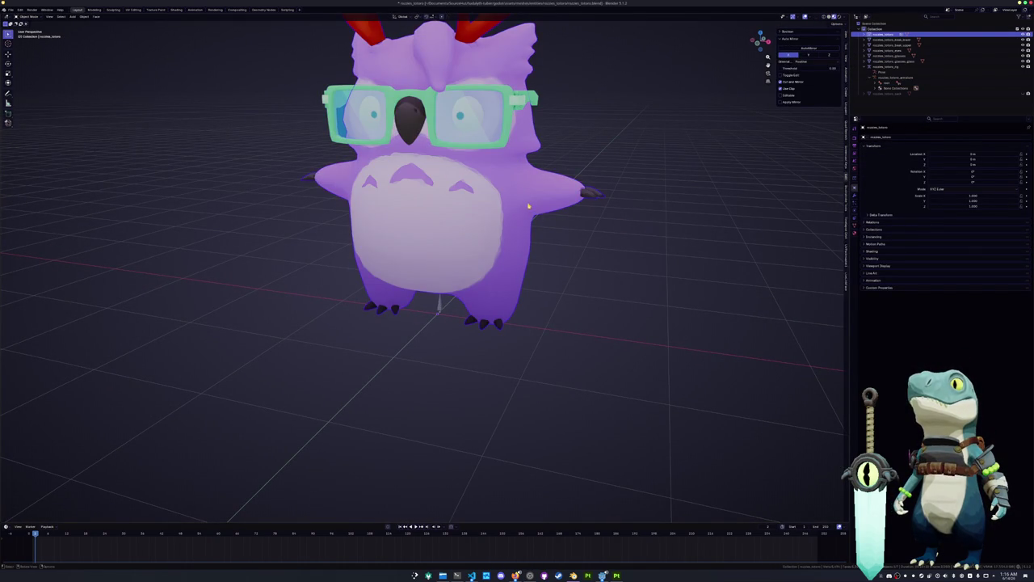
{"action": "middle_click_drag", "start_coordinate": [528, 207], "coordinate": [480, 188]}
{"action": "key", "text": "Tab"}
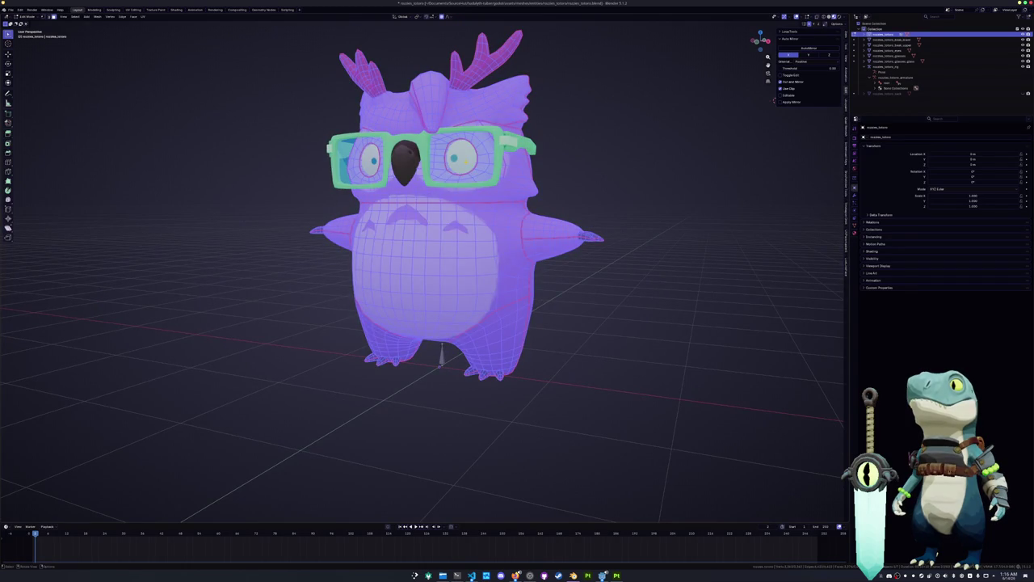
{"action": "key", "text": "alt+a"}
{"action": "middle_click_drag", "start_coordinate": [711, 129], "coordinate": [745, 114]}
{"action": "key", "text": "Tab"}
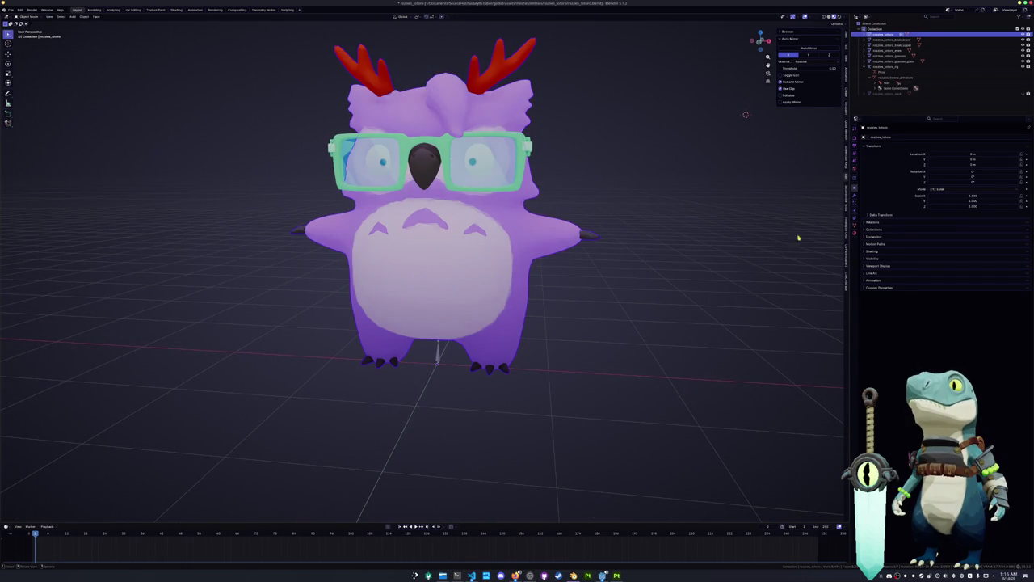
Step: Add a Basis shape key and a second key to the body, renaming Key 1
{"action": "left_click", "coordinate": [855, 225]}
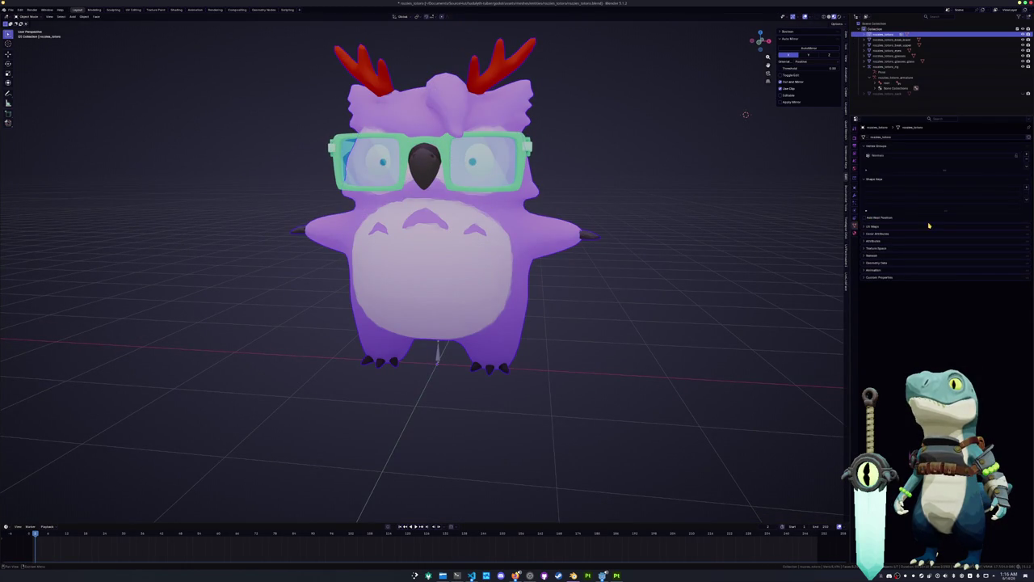
{"action": "left_click", "coordinate": [1028, 187]}
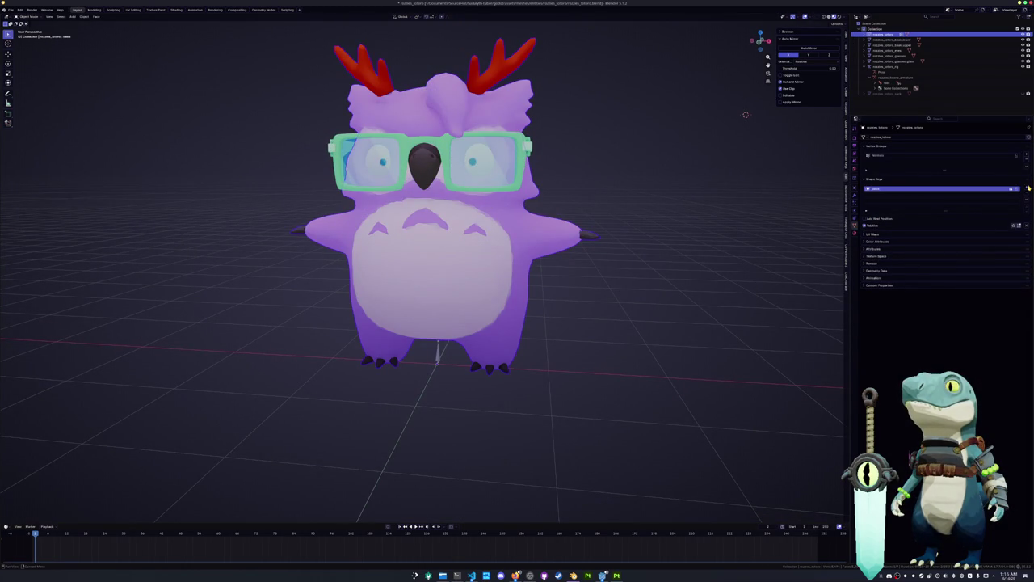
{"action": "left_click", "coordinate": [1028, 187]}
{"action": "double_click", "coordinate": [905, 194]}
{"action": "key", "text": "BackSpace"}
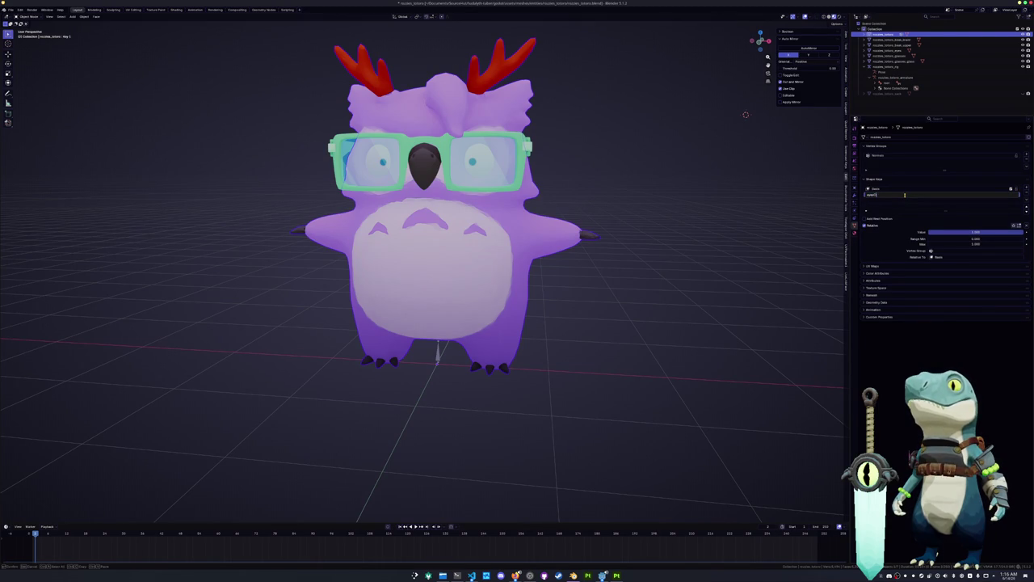
{"action": "key", "text": "Return"}
{"action": "scroll", "coordinate": [623, 143], "scroll_direction": "up", "scroll_amount": 3}
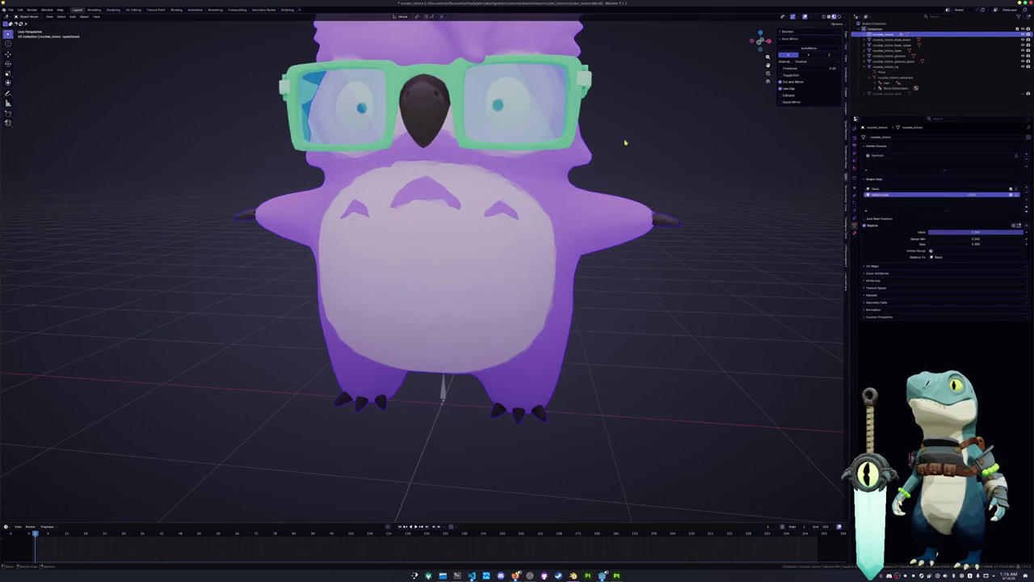
{"action": "scroll", "coordinate": [519, 218], "scroll_direction": "up", "scroll_amount": 1}
{"action": "key", "text": "ctrl+Tab"}
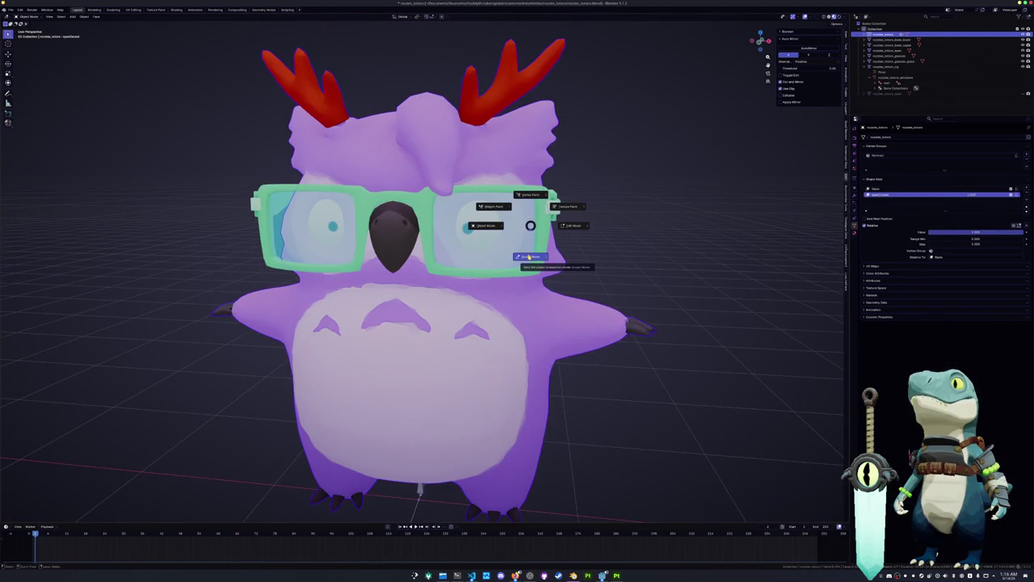
Step: Enter Sculpt Mode on the owl, view it from the front, and hide the glasses frame and lenses
{"action": "left_click", "coordinate": [518, 257]}
{"action": "scroll", "coordinate": [518, 257], "scroll_direction": "up", "scroll_amount": 2}
{"action": "key", "text": "g"}
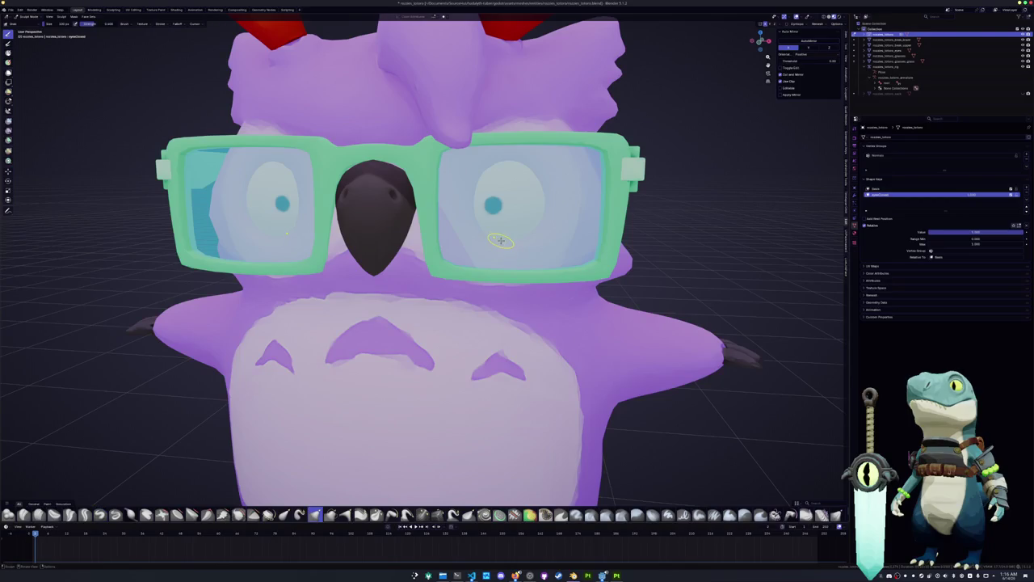
{"action": "key", "text": "KP_1"}
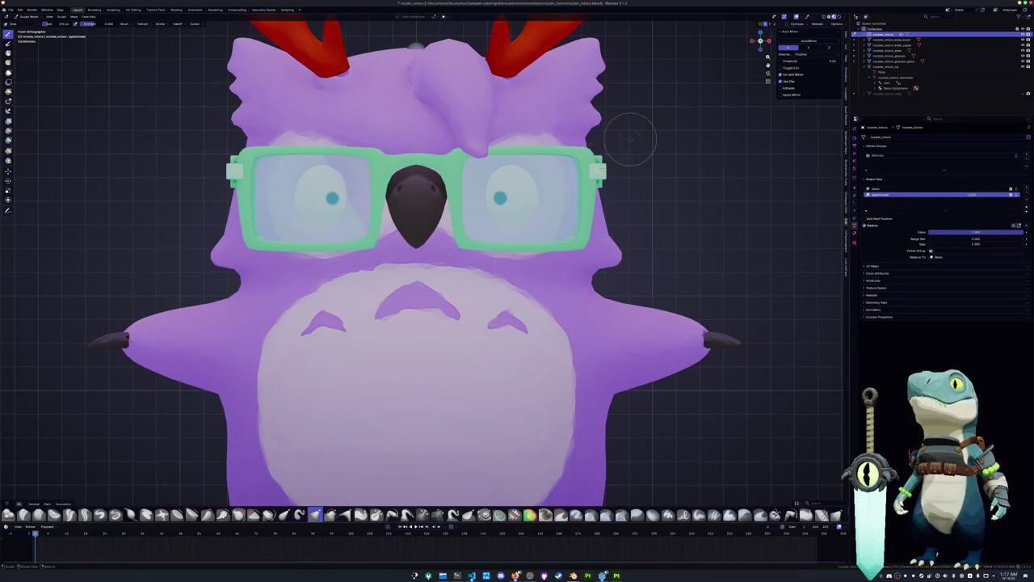
{"action": "scroll", "coordinate": [513, 240], "scroll_direction": "up", "scroll_amount": 3}
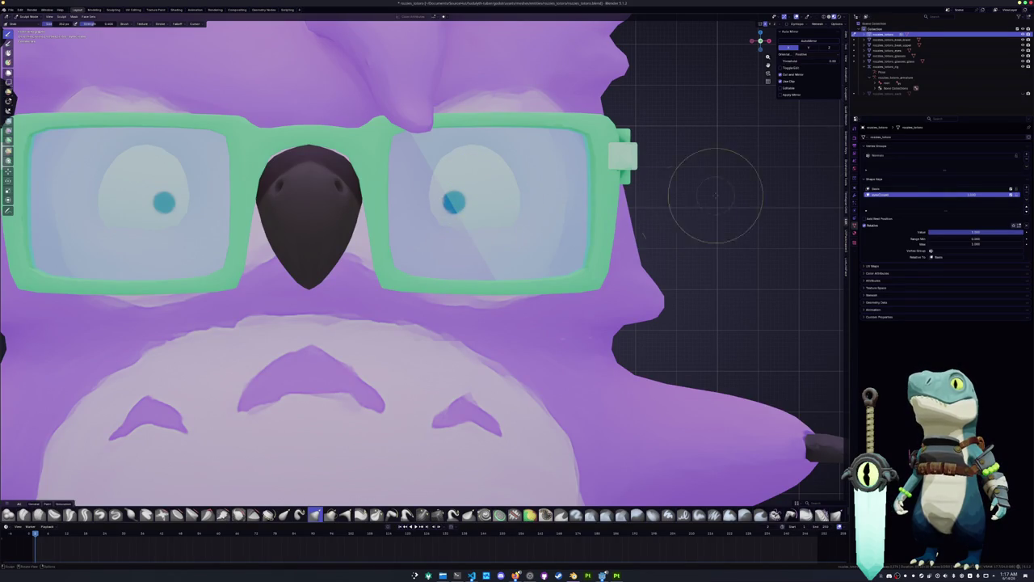
{"action": "left_click", "coordinate": [1023, 60]}
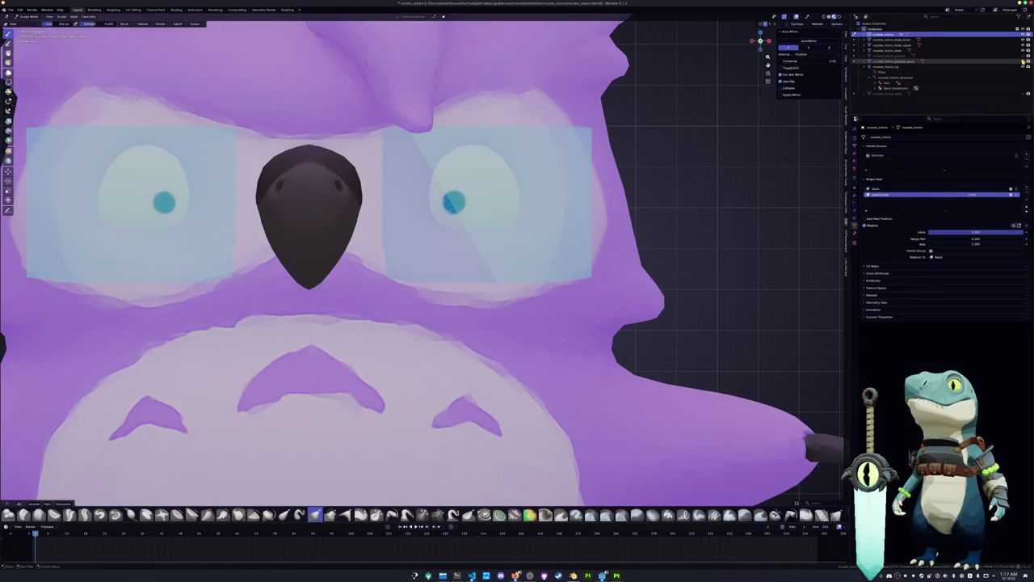
{"action": "left_click", "coordinate": [1023, 56]}
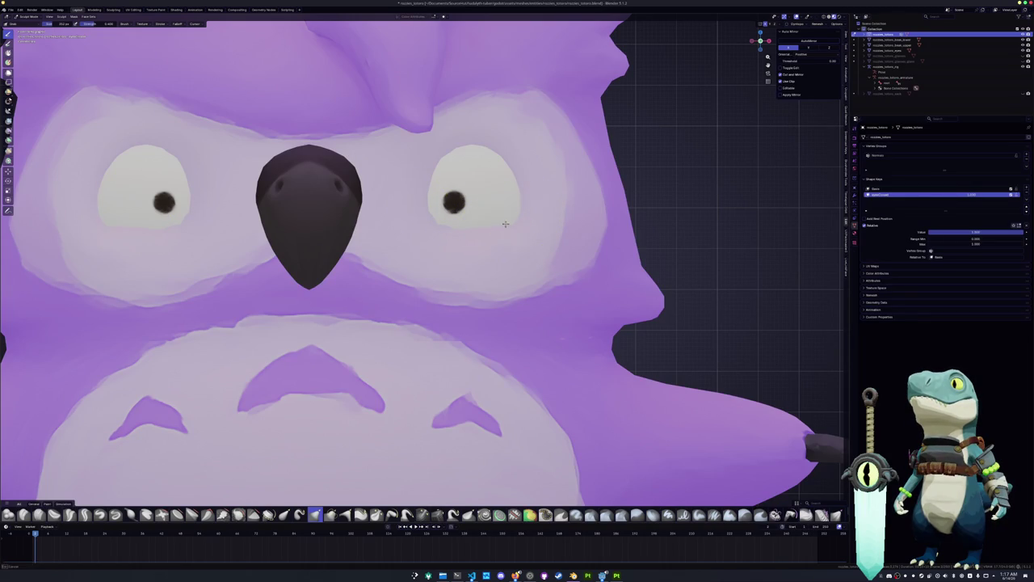
Step: Try slanting and flattening the eye-white tops, then undo back to the taller, rounder eye shape
{"action": "left_click_drag", "start_coordinate": [446, 225], "coordinate": [485, 154]}
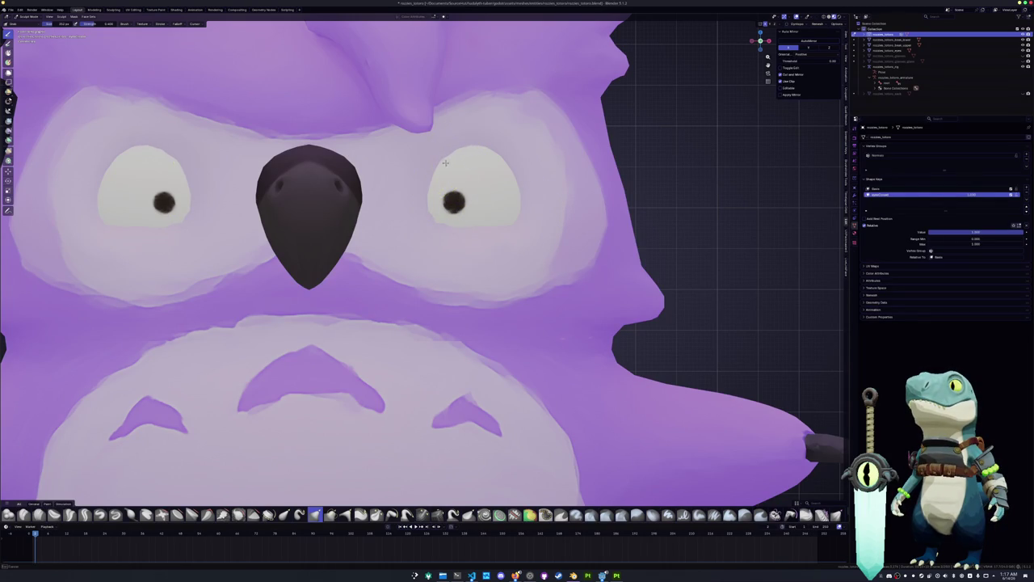
{"action": "key", "text": "ctrl+z"}
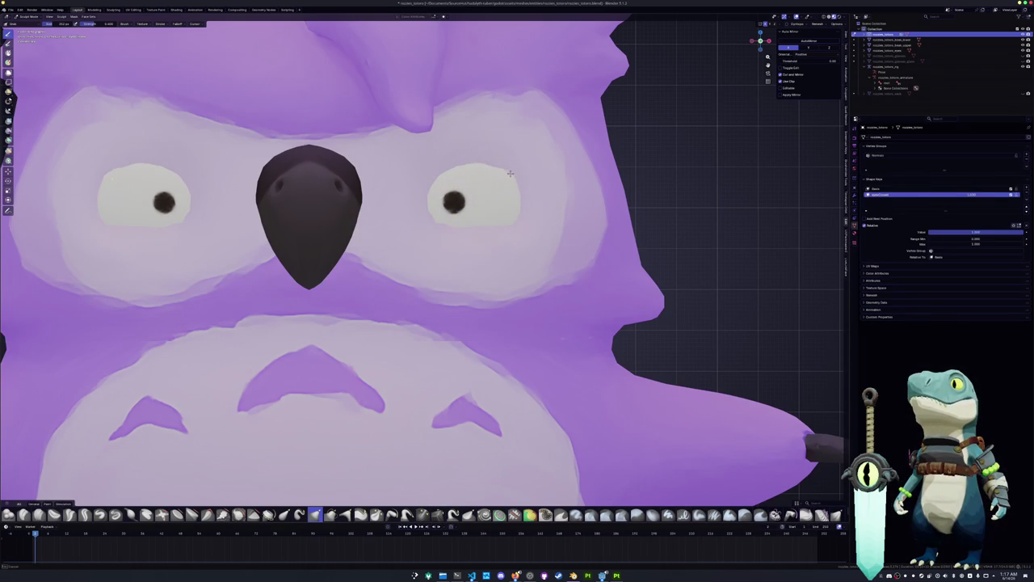
{"action": "left_click_drag", "start_coordinate": [489, 171], "coordinate": [490, 198]}
{"action": "key", "text": "ctrl+z"}
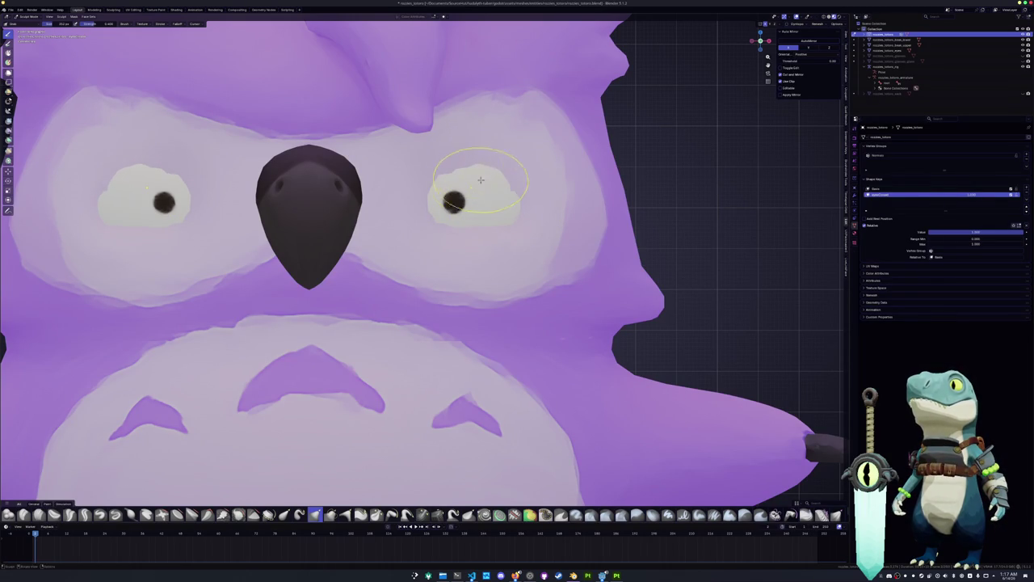
{"action": "key", "text": "ctrl+shift+z"}
{"action": "mouse_move", "coordinate": [442, 197]}
{"action": "middle_mouse_down"}
{"action": "mouse_move", "coordinate": [296, 219]}
{"action": "mouse_move", "coordinate": [454, 210]}
{"action": "middle_mouse_up"}
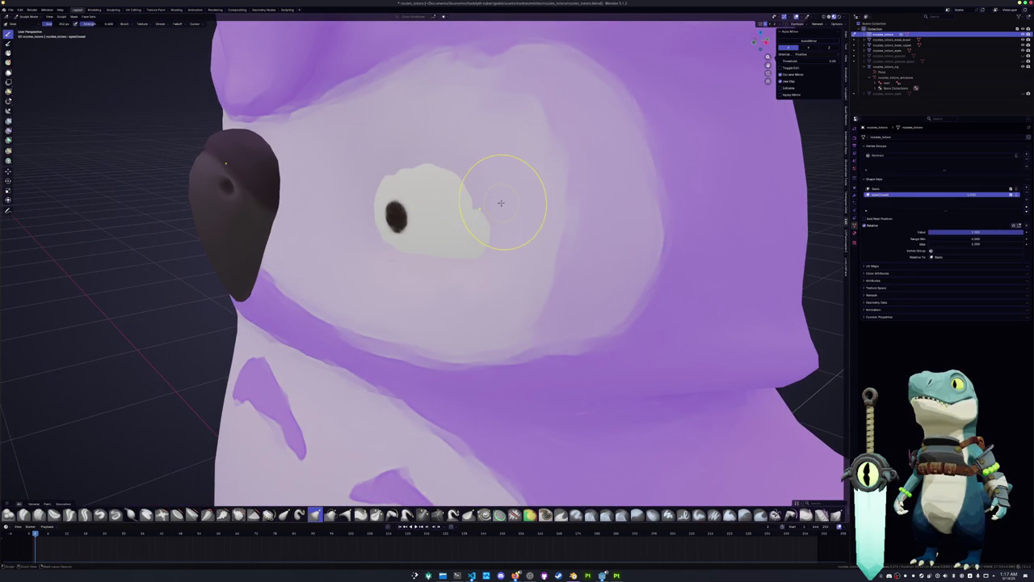
{"action": "key", "text": "ctrl+z"}
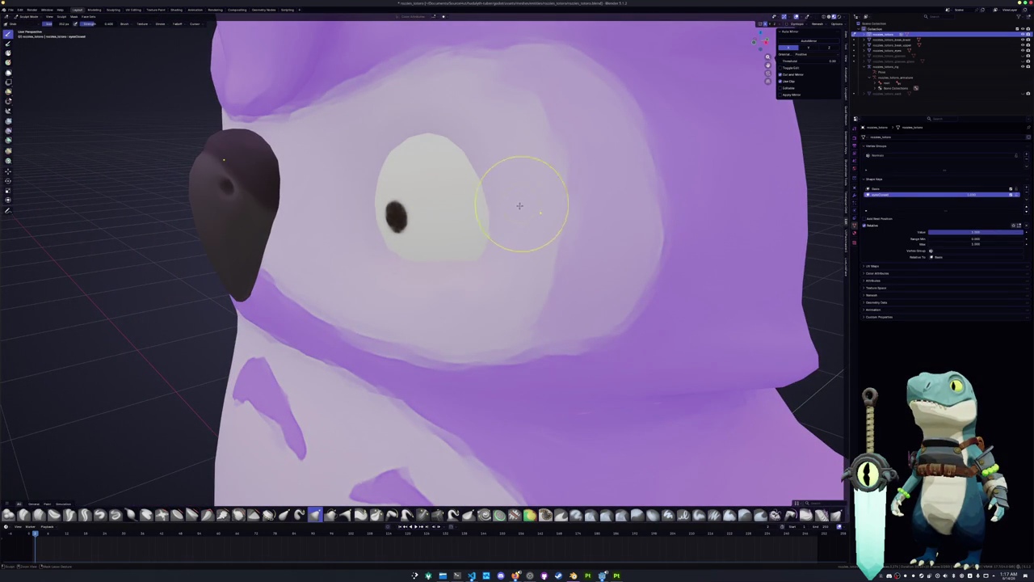
Step: Leave Sculpt Mode and switch the owl mesh to Edit Mode from the mode pie menu
{"action": "key", "text": "ctrl+Tab"}
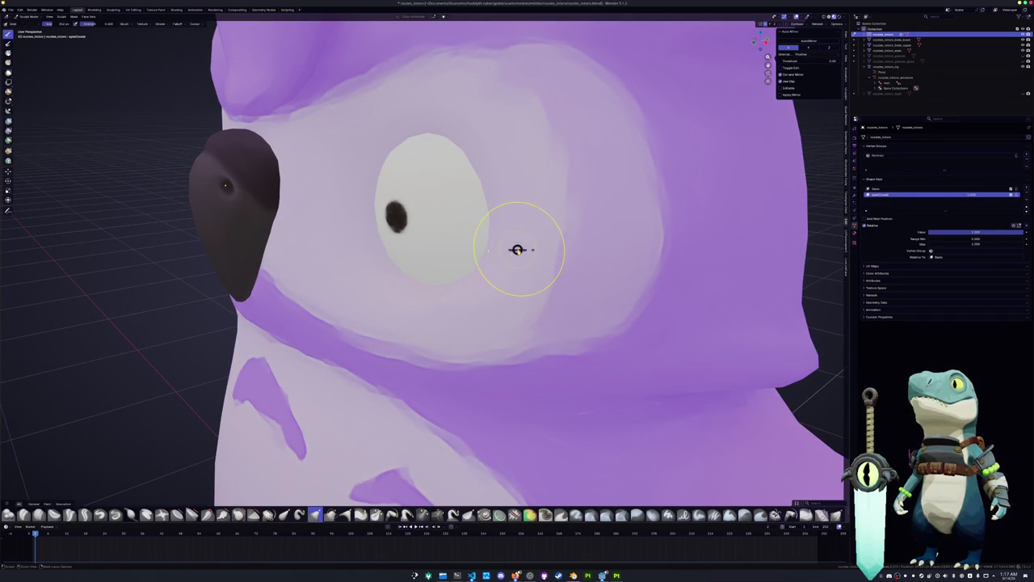
{"action": "key", "text": "ctrl+Tab"}
{"action": "left_click", "coordinate": [560, 248]}
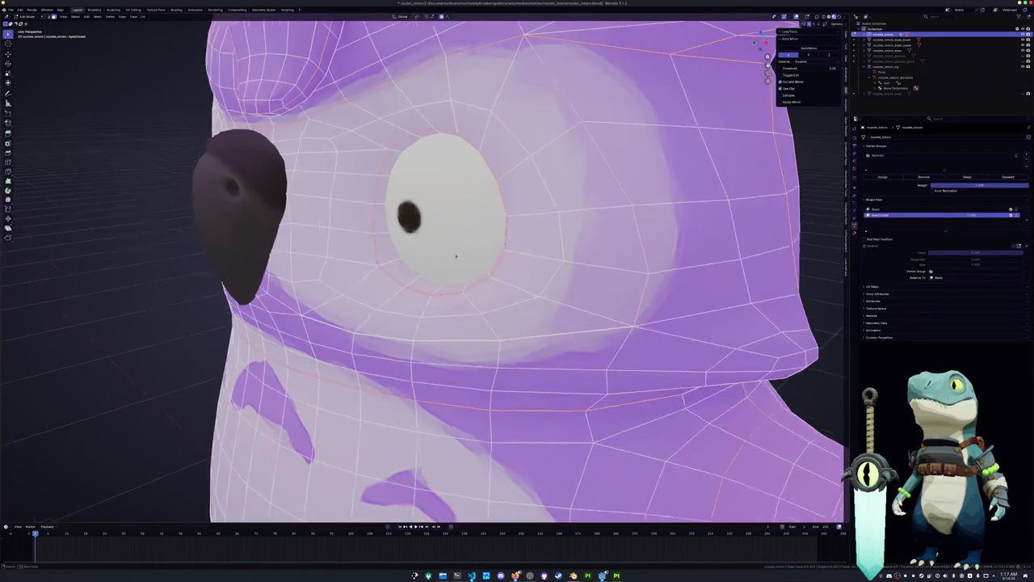
Step: Select the eye edge loop and shrink it with proportional editing, then move and squash it along Z
{"action": "middle_click_drag", "start_coordinate": [549, 252], "coordinate": [475, 261]}
{"action": "left_click", "coordinate": [514, 223], "text": "alt"}
{"action": "key", "text": "alt+z"}
{"action": "middle_click_drag", "start_coordinate": [514, 223], "coordinate": [484, 218]}
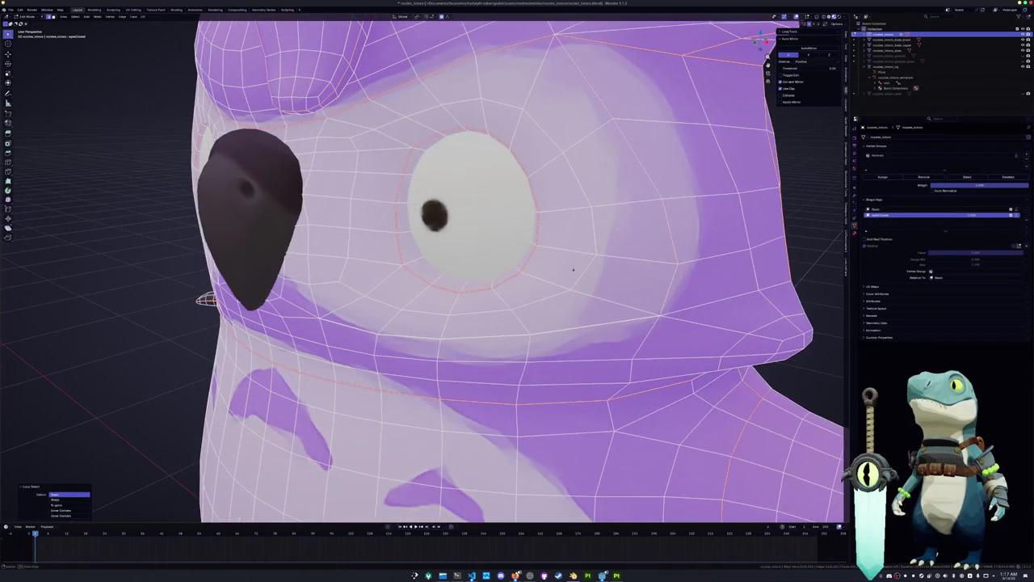
{"action": "key", "text": "s"}
{"action": "scroll", "coordinate": [473, 208], "scroll_direction": "down", "scroll_amount": 2}
{"action": "scroll", "coordinate": [473, 207], "scroll_direction": "down", "scroll_amount": 2}
{"action": "left_click", "coordinate": [473, 208]}
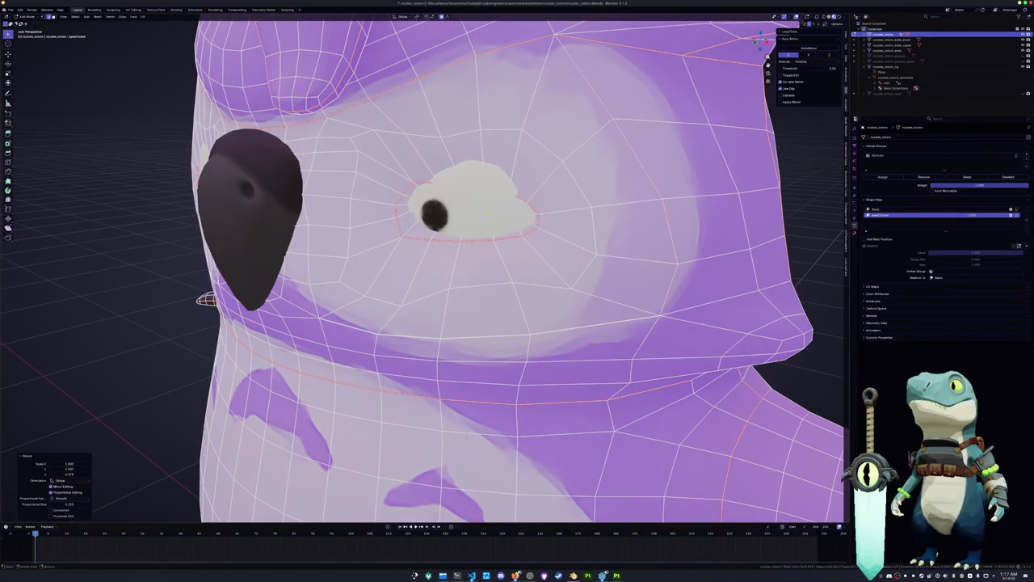
{"action": "middle_click_drag", "start_coordinate": [474, 209], "coordinate": [474, 217]}
{"action": "key", "text": "g"}
{"action": "key", "text": "z"}
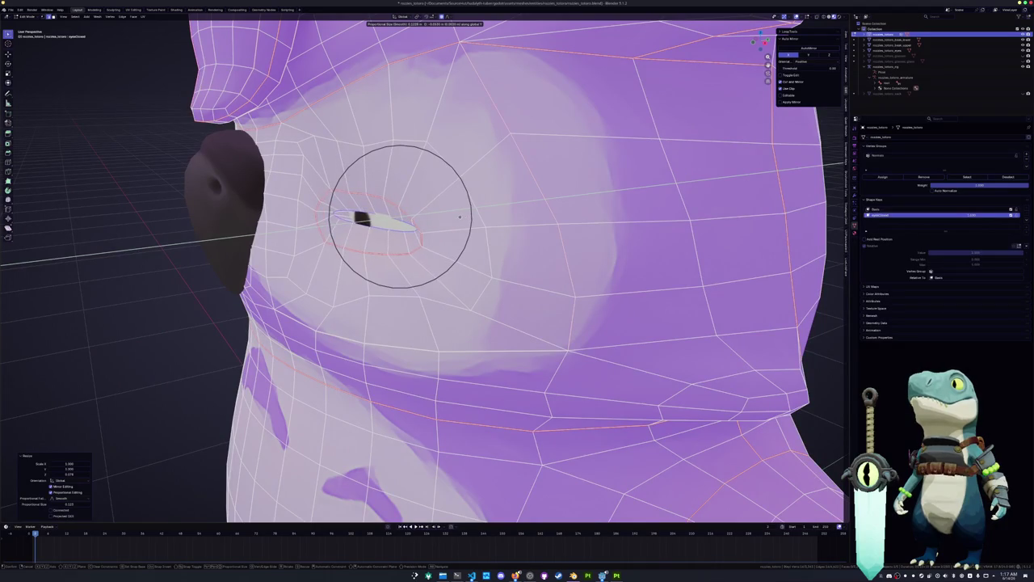
{"action": "left_click", "coordinate": [462, 215]}
{"action": "middle_click_drag", "start_coordinate": [462, 216], "coordinate": [566, 202]}
{"action": "key", "text": "s"}
{"action": "key", "text": "z"}
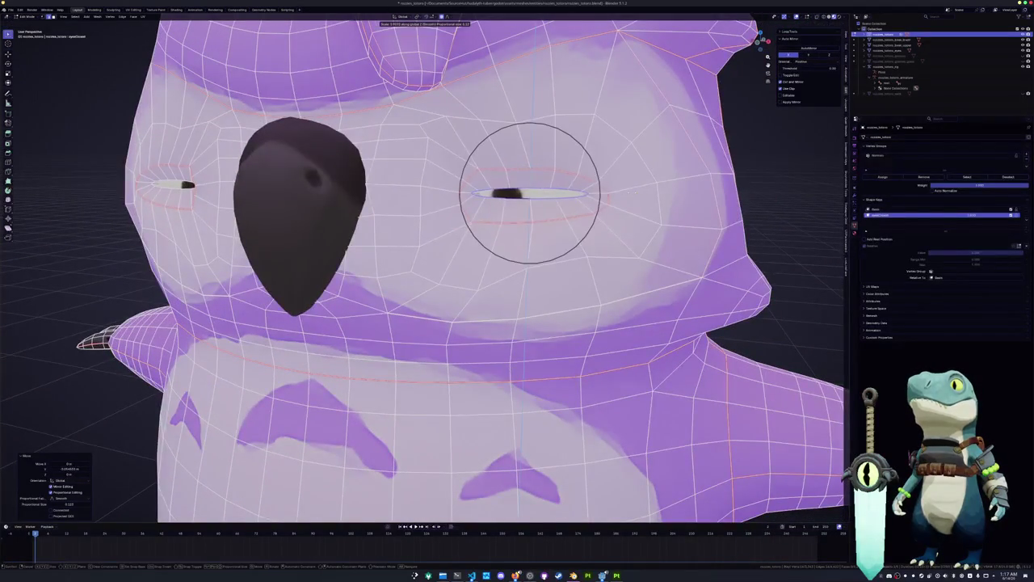
{"action": "left_click", "coordinate": [529, 192]}
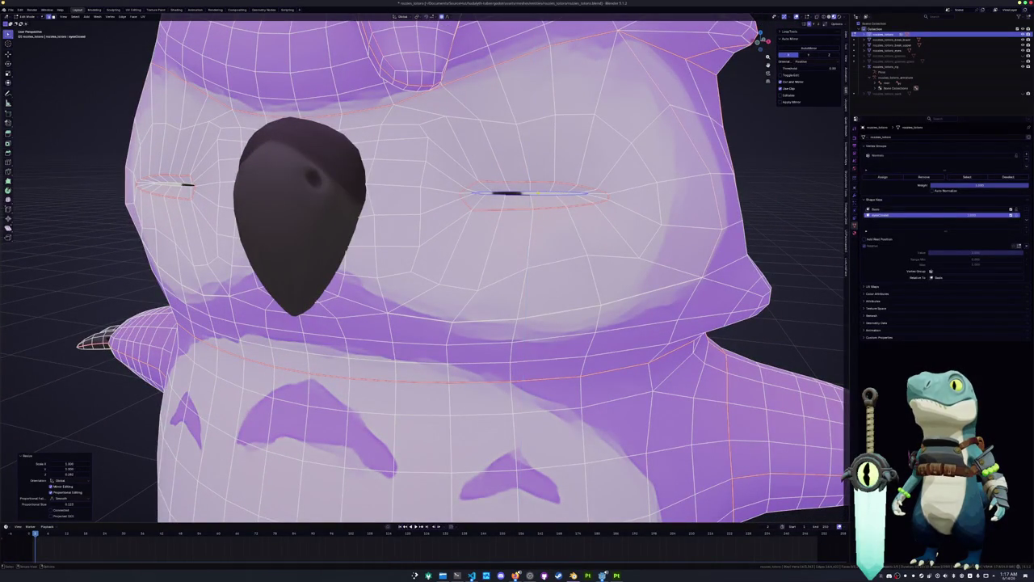
Step: Squash the eye loop vertically into a thin slit, undoing an attempt to reopen it
{"action": "left_click", "coordinate": [538, 193], "text": "alt"}
{"action": "key", "text": "s"}
{"action": "key", "text": "z"}
{"action": "scroll", "coordinate": [529, 192], "scroll_direction": "up", "scroll_amount": 7}
{"action": "scroll", "coordinate": [530, 192], "scroll_direction": "up", "scroll_amount": 6}
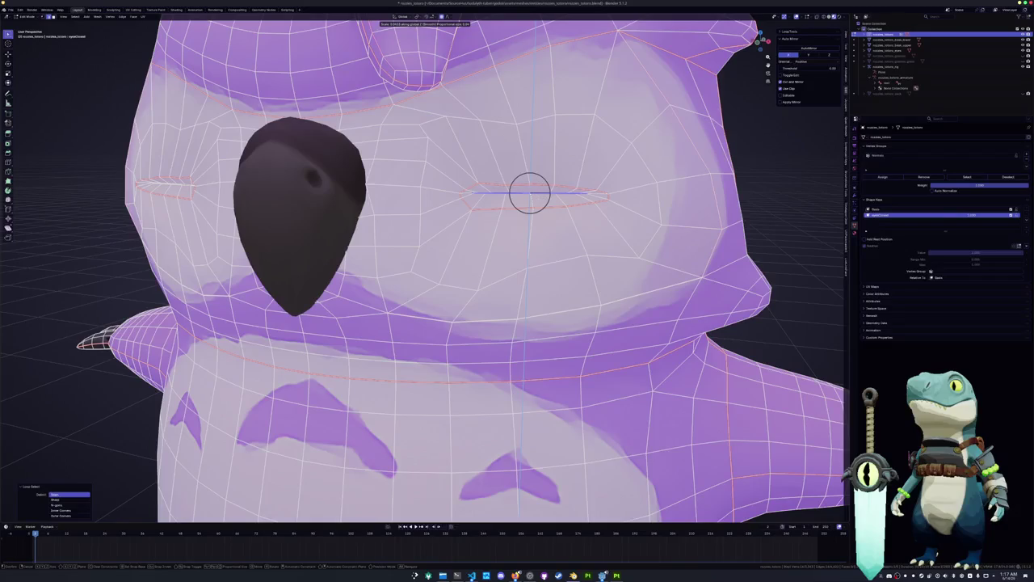
{"action": "left_click", "coordinate": [529, 192]}
{"action": "left_click", "coordinate": [558, 191], "text": "alt"}
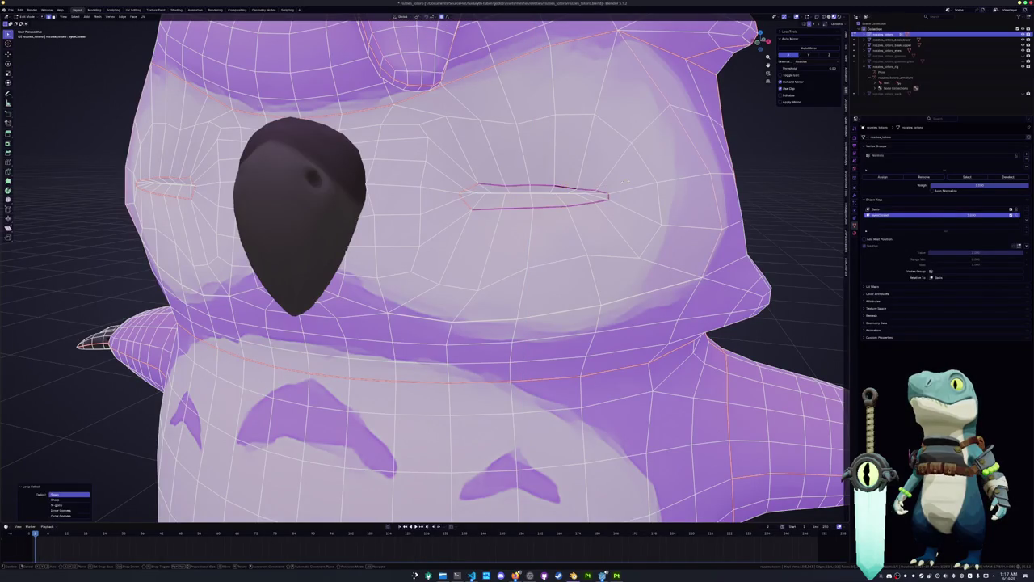
{"action": "key", "text": "s"}
{"action": "key", "text": "z"}
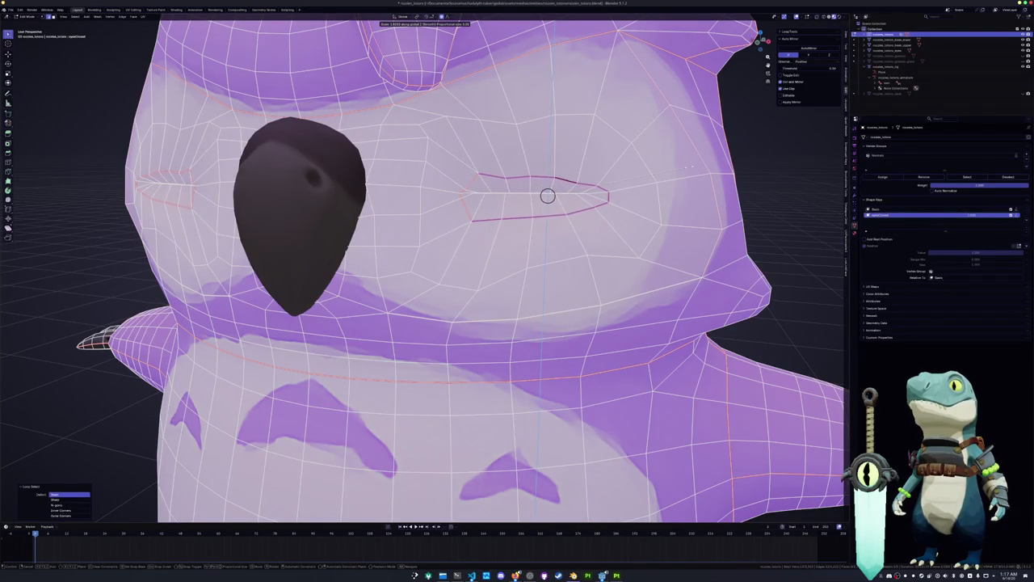
{"action": "left_click", "coordinate": [547, 196]}
{"action": "key", "text": "ctrl+z"}
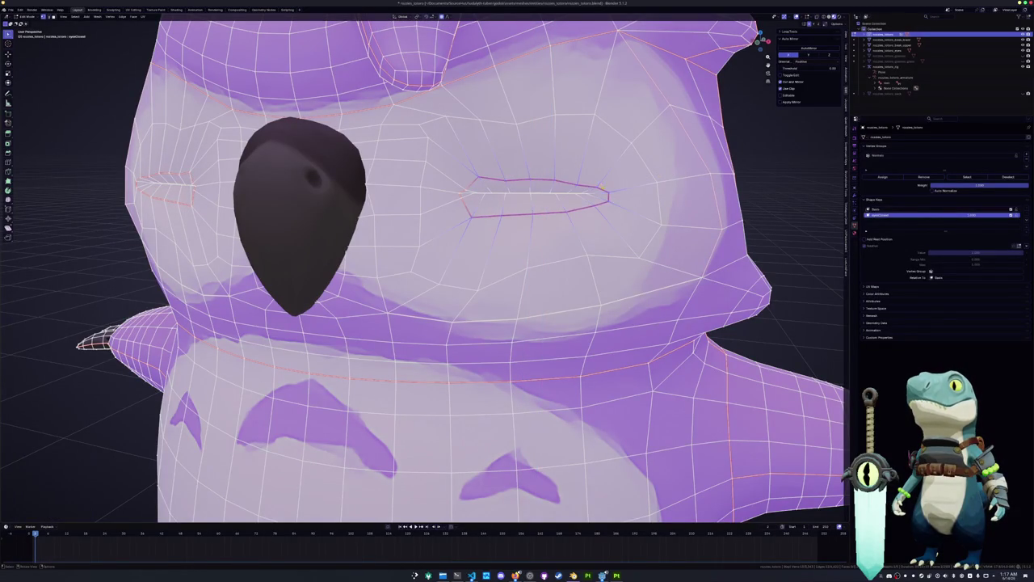
Step: Slide the upper and lower edges of the eye loop to even out the slit
{"action": "left_click", "coordinate": [608, 194], "text": "ctrl"}
{"action": "key", "text": "g"}
{"action": "key", "text": "g"}
{"action": "left_click", "coordinate": [618, 191]}
{"action": "left_click", "coordinate": [471, 219]}
{"action": "left_click", "coordinate": [618, 190], "text": "ctrl"}
{"action": "key", "text": "g"}
{"action": "key", "text": "g"}
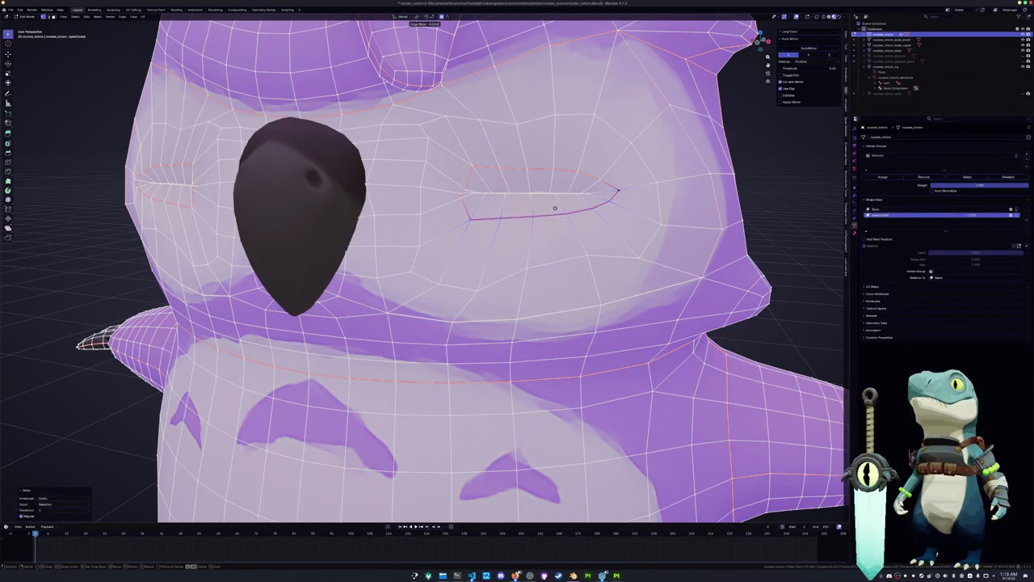
{"action": "left_click", "coordinate": [554, 208]}
Step: Slide the vertices around the eye corner along their edges to smooth the surrounding topology
{"action": "mouse_move", "coordinate": [469, 189]}
{"action": "middle_mouse_down"}
{"action": "mouse_move", "coordinate": [482, 166]}
{"action": "mouse_move", "coordinate": [472, 181]}
{"action": "middle_mouse_up"}
{"action": "key", "text": "g"}
{"action": "key", "text": "g"}
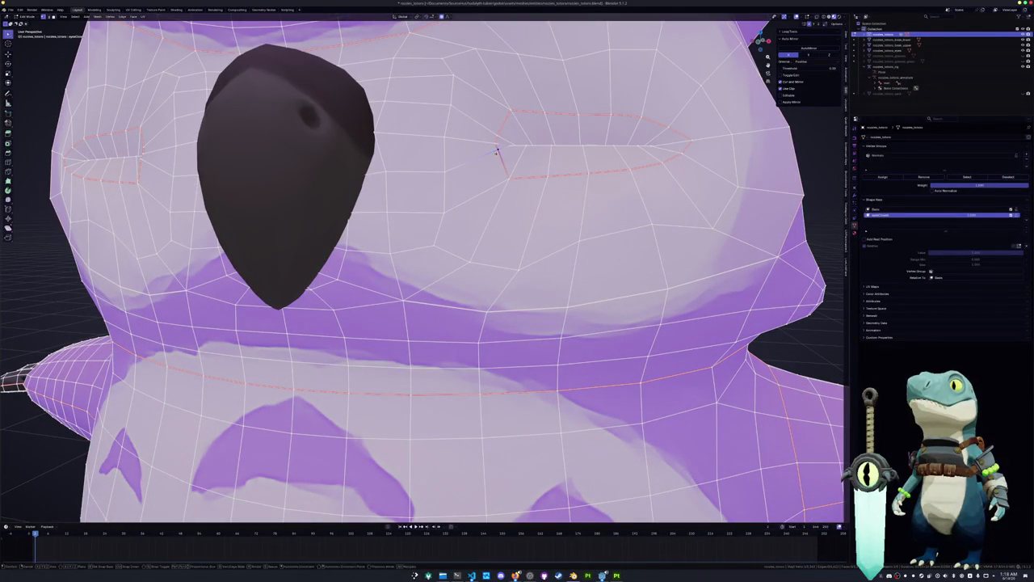
{"action": "left_click", "coordinate": [494, 152]}
{"action": "key", "text": "g"}
{"action": "key", "text": "g"}
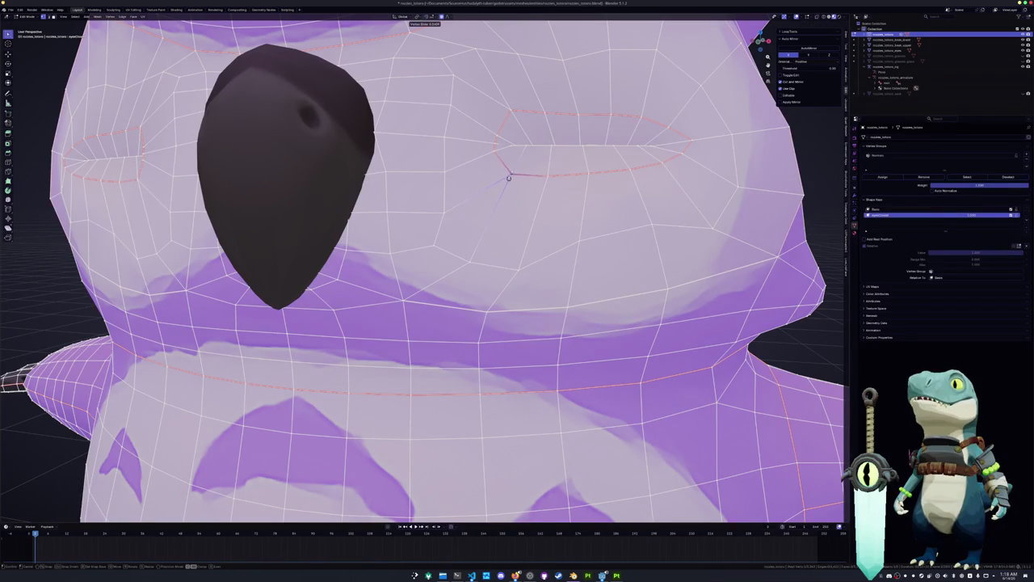
{"action": "left_click", "coordinate": [510, 175]}
{"action": "key", "text": "g"}
{"action": "key", "text": "g"}
{"action": "left_click", "coordinate": [494, 150]}
{"action": "key", "text": "g"}
{"action": "key", "text": "g"}
{"action": "key", "text": "g"}
{"action": "key", "text": "g"}
{"action": "left_click", "coordinate": [494, 143]}
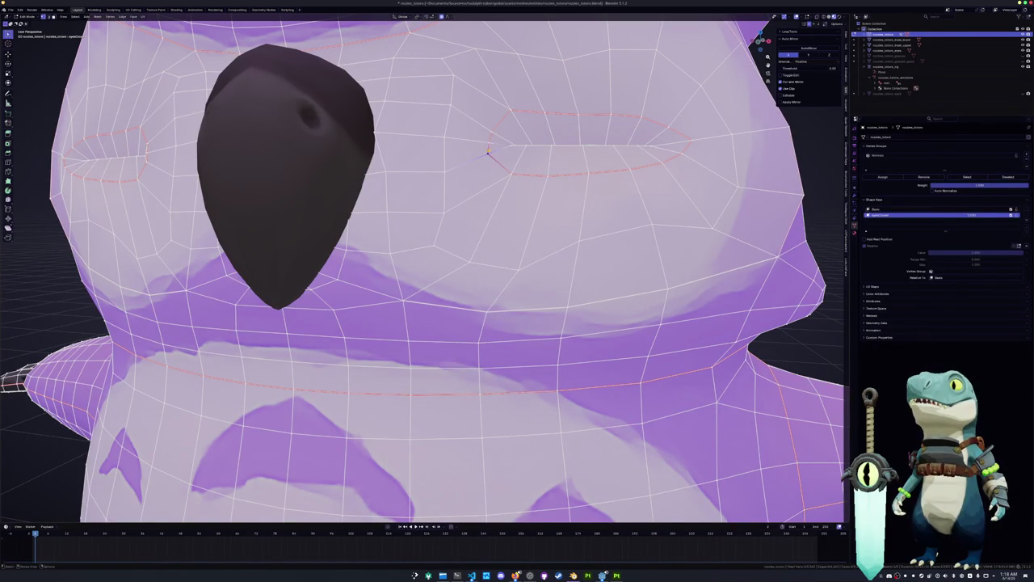
{"action": "key", "text": "g"}
{"action": "key", "text": "g"}
{"action": "left_click", "coordinate": [488, 141]}
{"action": "key", "text": "g"}
{"action": "key", "text": "g"}
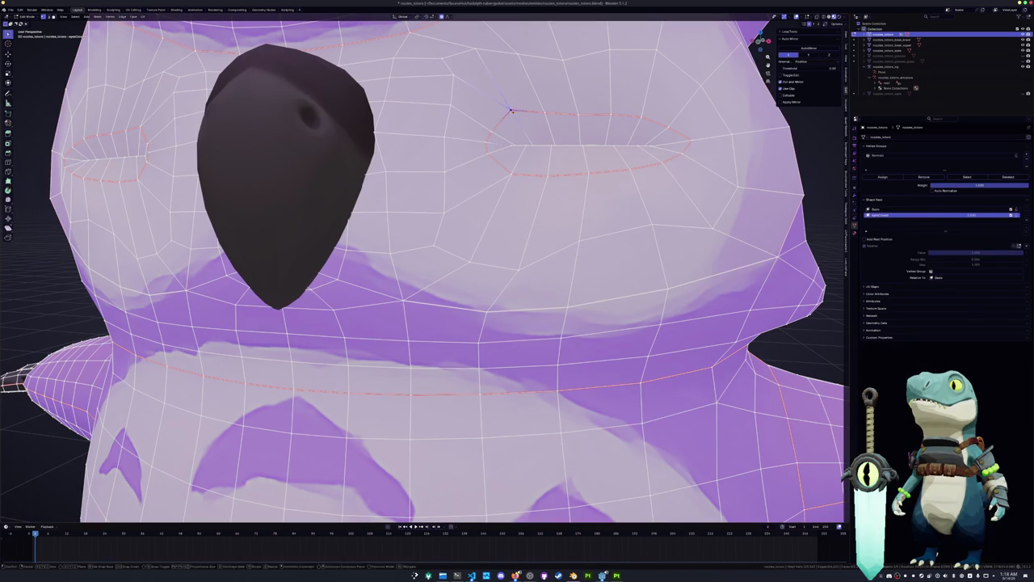
{"action": "left_click", "coordinate": [514, 117]}
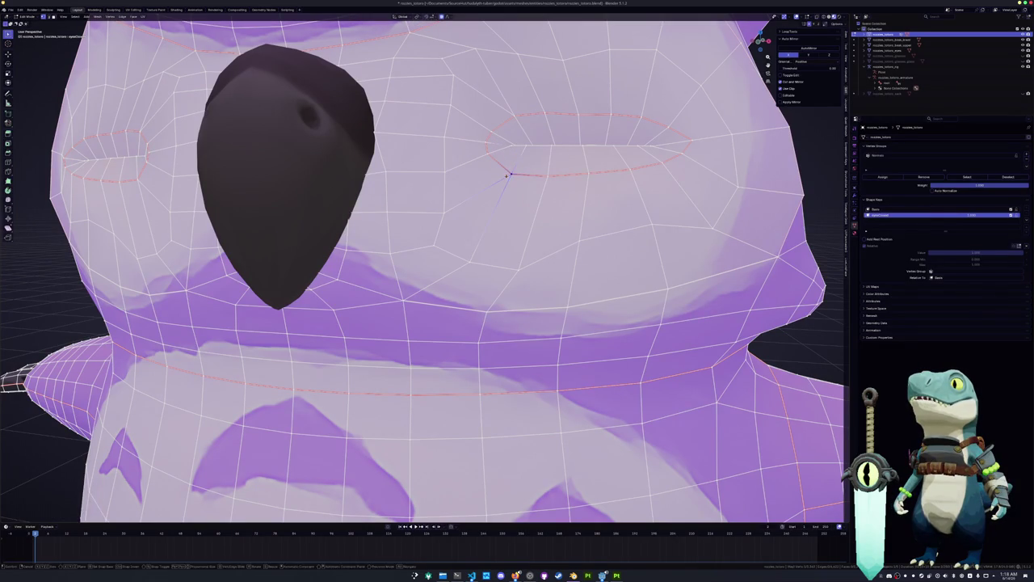
Step: Slide the vertices above the eye into even positions, checking the result in Object Mode
{"action": "middle_click_drag", "start_coordinate": [514, 117], "coordinate": [517, 244]}
{"action": "key", "text": "g"}
{"action": "key", "text": "g"}
{"action": "left_click", "coordinate": [453, 176]}
{"action": "key", "text": "g"}
{"action": "key", "text": "g"}
{"action": "left_click", "coordinate": [455, 145]}
{"action": "key", "text": "g"}
{"action": "key", "text": "g"}
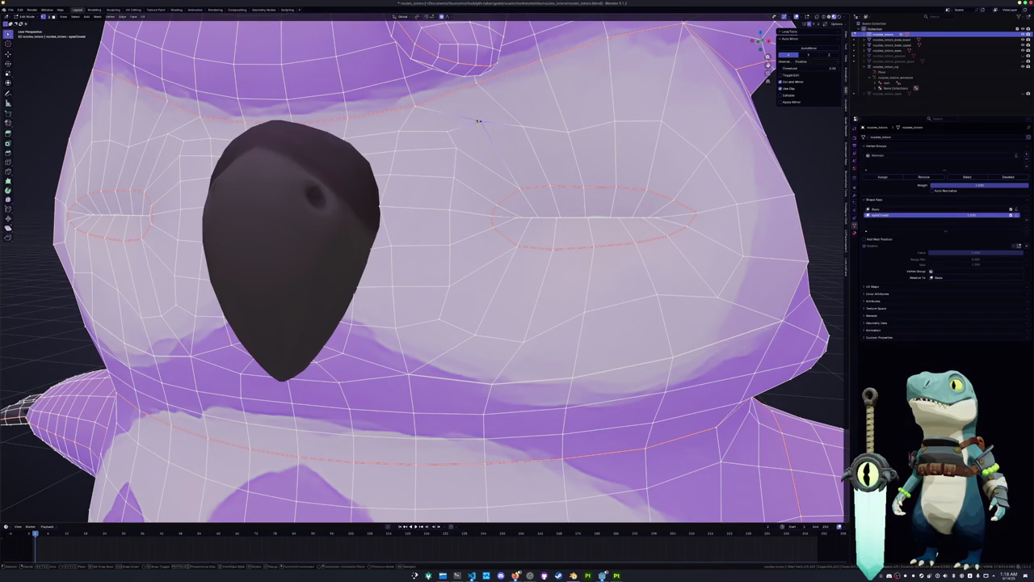
{"action": "left_click", "coordinate": [480, 121]}
{"action": "key", "text": "g"}
{"action": "key", "text": "g"}
{"action": "left_click", "coordinate": [556, 113]}
{"action": "key", "text": "g"}
{"action": "key", "text": "g"}
{"action": "left_click", "coordinate": [517, 119]}
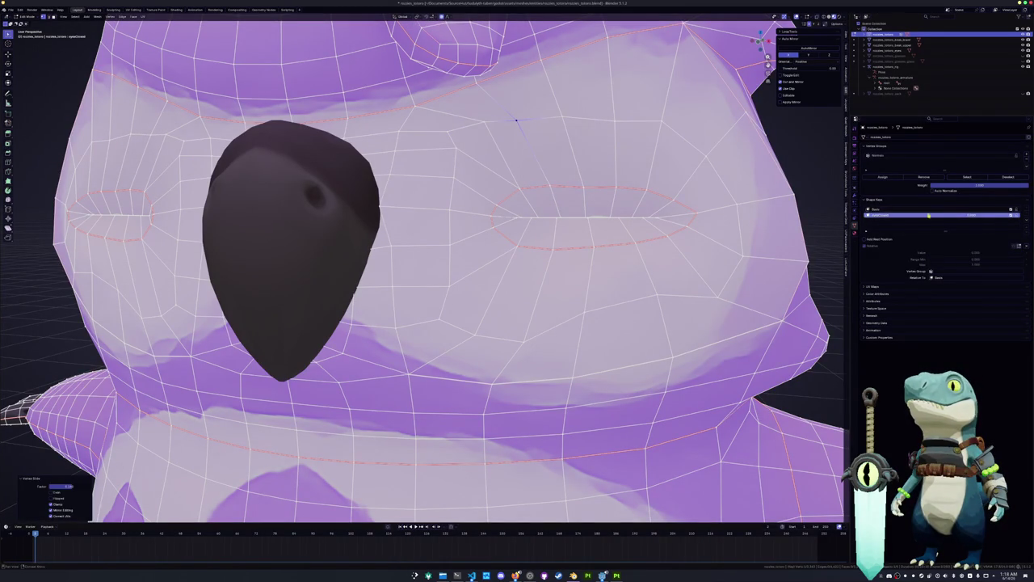
{"action": "key", "text": "Tab"}
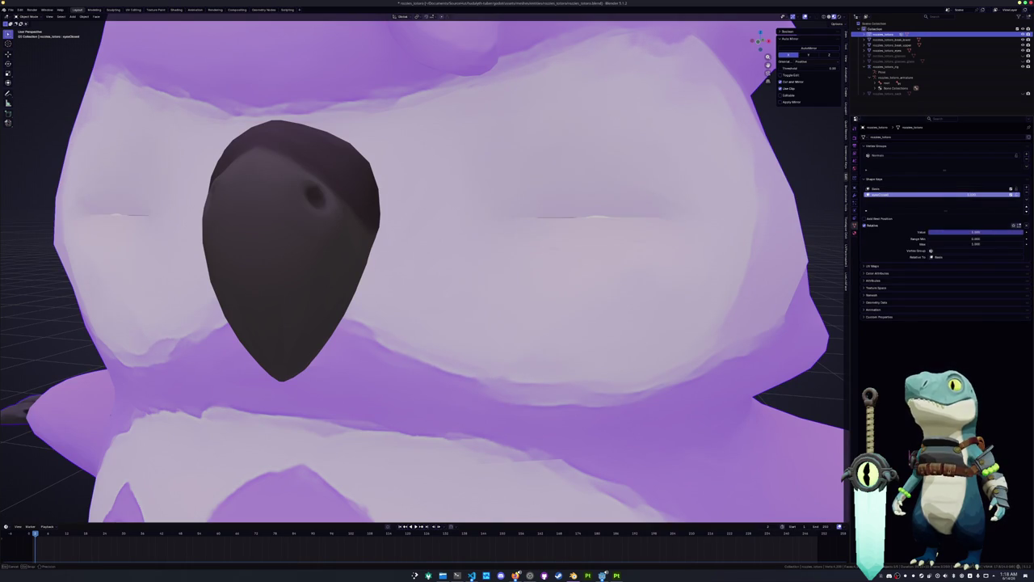
{"action": "key", "text": "Tab"}
Step: Vertex-slide four points around the closed eye to even their spacing
{"action": "middle_click_drag", "start_coordinate": [479, 179], "coordinate": [458, 177]}
{"action": "key", "text": "shift+v"}
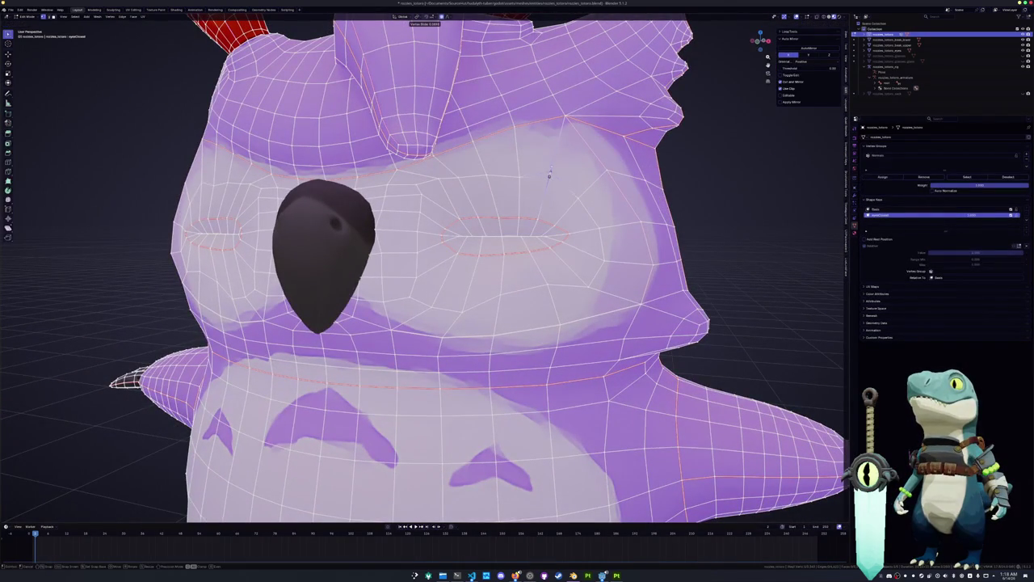
{"action": "left_click", "coordinate": [538, 169]}
{"action": "key", "text": "shift+v"}
{"action": "left_click", "coordinate": [518, 162]}
{"action": "key", "text": "shift+v"}
{"action": "left_click", "coordinate": [493, 171]}
{"action": "key", "text": "shift+v"}
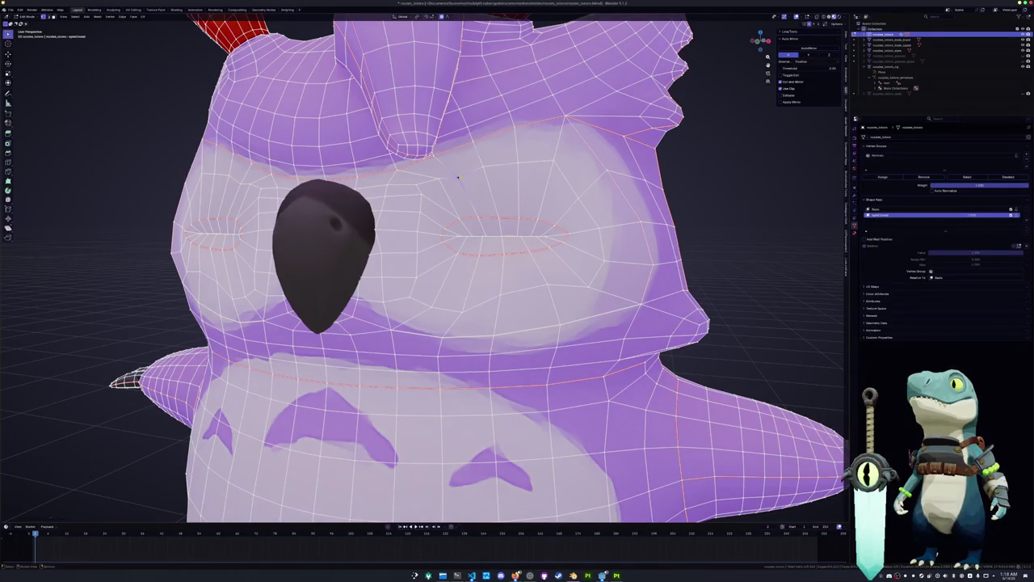
{"action": "left_click", "coordinate": [455, 173]}
Step: Edge-slide the edge paths across the eye area and up the eye rim
{"action": "left_click", "coordinate": [577, 194], "text": "ctrl"}
{"action": "key", "text": "g"}
{"action": "key", "text": "g"}
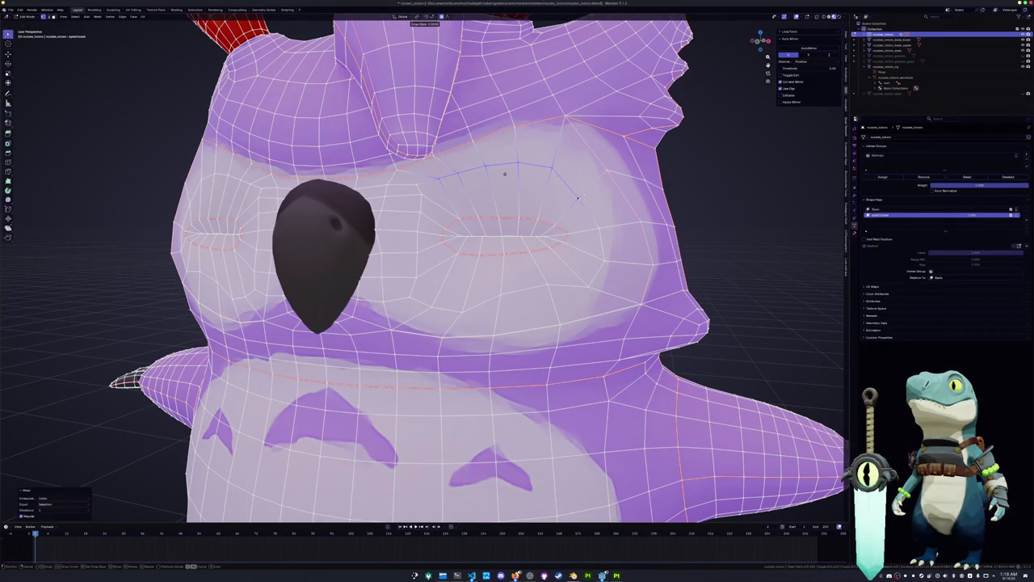
{"action": "left_click", "coordinate": [584, 192]}
{"action": "left_click", "coordinate": [587, 284]}
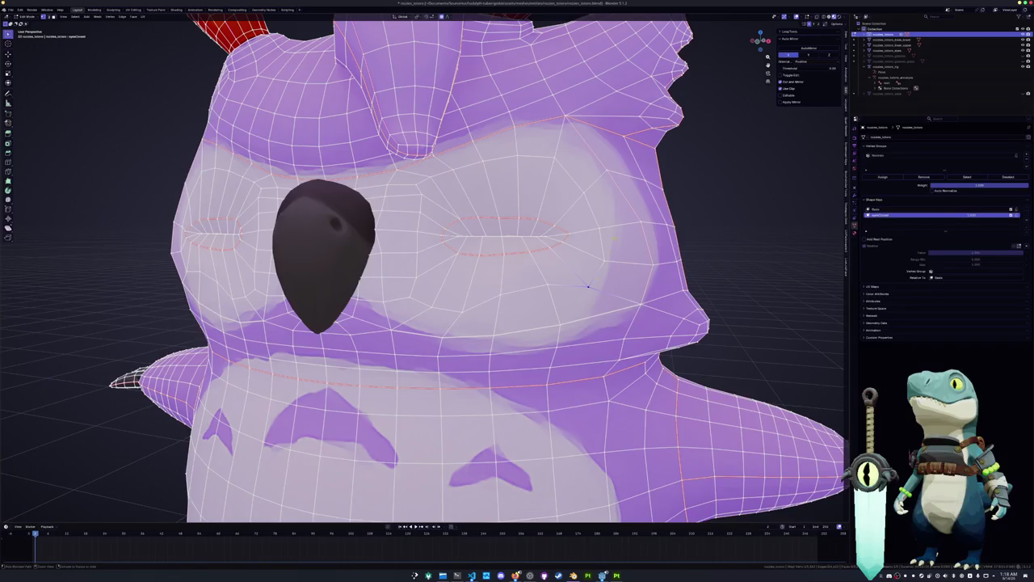
{"action": "left_click", "coordinate": [584, 192], "text": "ctrl"}
{"action": "key", "text": "g"}
{"action": "key", "text": "g"}
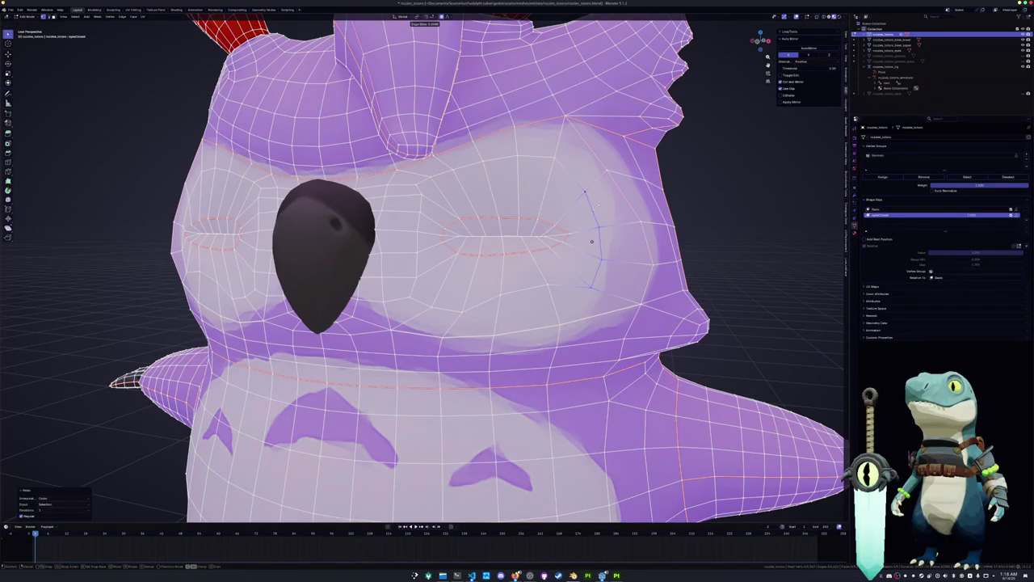
{"action": "left_click", "coordinate": [592, 241]}
Step: Preview the eyes in Object Mode, then slide a short eye-rim edge into place
{"action": "key", "text": "Tab"}
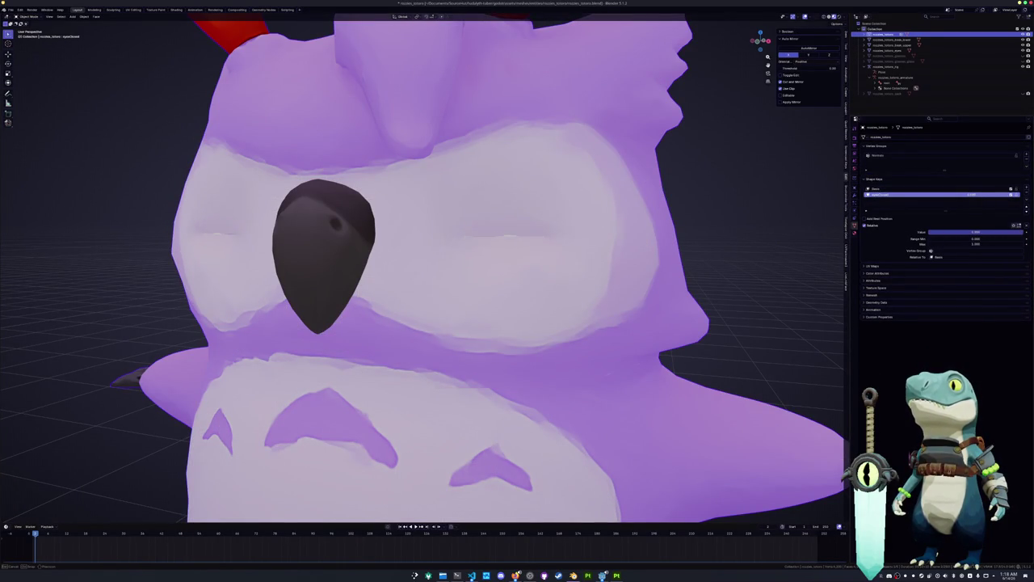
{"action": "key", "text": "Tab"}
{"action": "left_click", "coordinate": [602, 273]}
{"action": "key", "text": "g"}
{"action": "key", "text": "g"}
{"action": "left_click", "coordinate": [638, 269]}
Step: Test the eyeClosed shape key value in Object Mode, then reselect the closed eye's edge loop in Edit Mode
{"action": "key", "text": "Tab"}
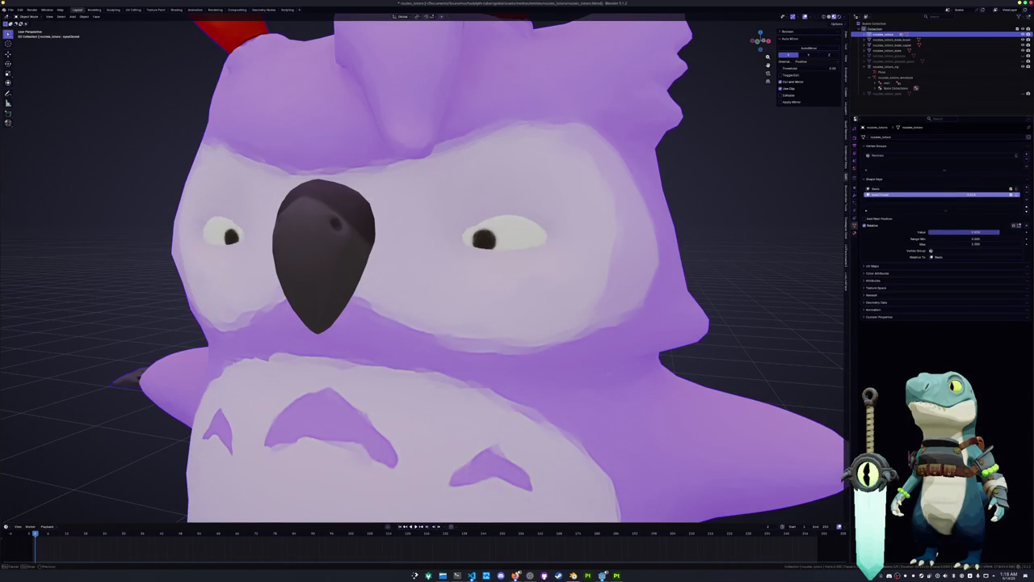
{"action": "left_click_drag", "start_coordinate": [934, 196], "coordinate": [946, 196]}
{"action": "scroll", "coordinate": [424, 266], "scroll_direction": "up", "scroll_amount": 2}
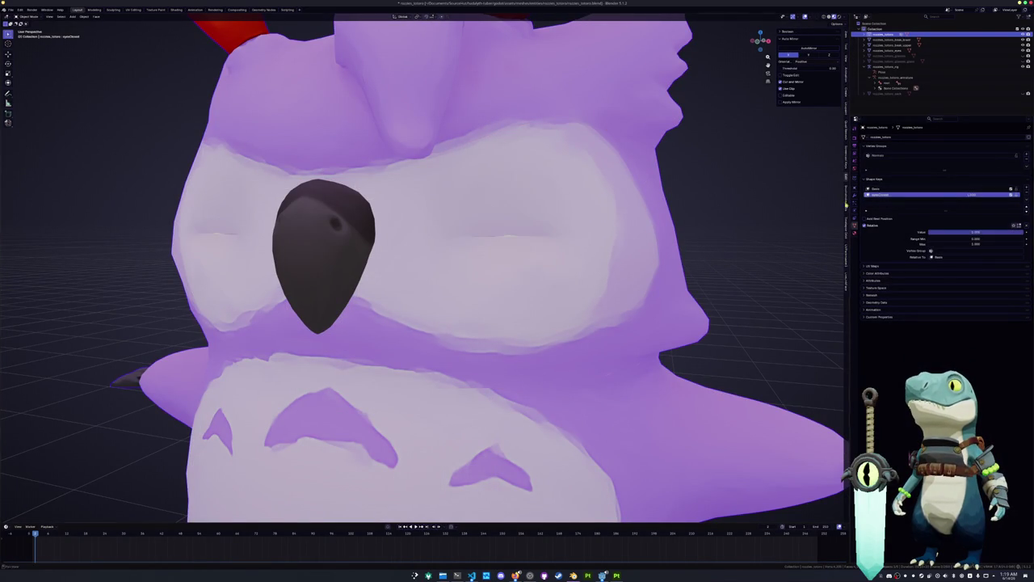
{"action": "key", "text": "Tab"}
{"action": "scroll", "coordinate": [424, 266], "scroll_direction": "up", "scroll_amount": 4}
{"action": "left_click", "coordinate": [606, 197], "text": "alt"}
Step: Nudge the closed eye's edge loop slightly left and slide it along its edges
{"action": "middle_click_drag", "start_coordinate": [606, 196], "coordinate": [517, 212]}
{"action": "key", "text": "g"}
{"action": "key", "text": "Escape"}
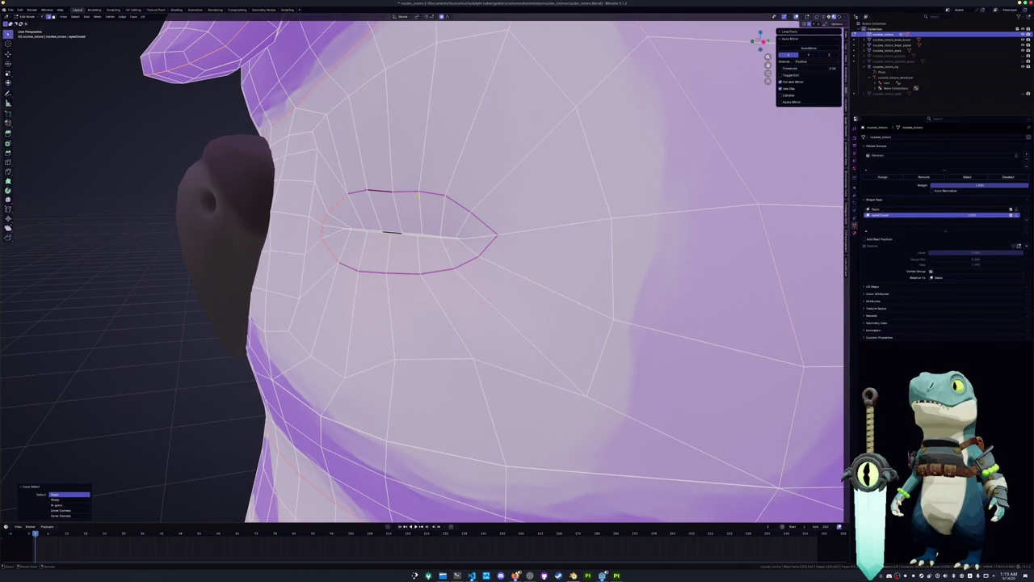
{"action": "key", "text": "g"}
{"action": "key", "text": "Return"}
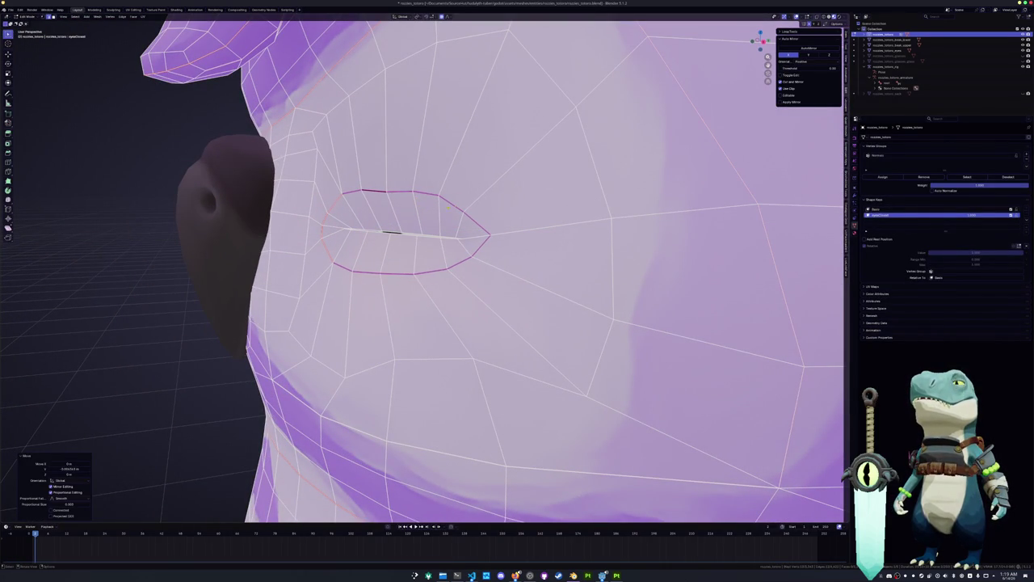
{"action": "key", "text": "g"}
{"action": "key", "text": "g"}
{"action": "key", "text": "Return"}
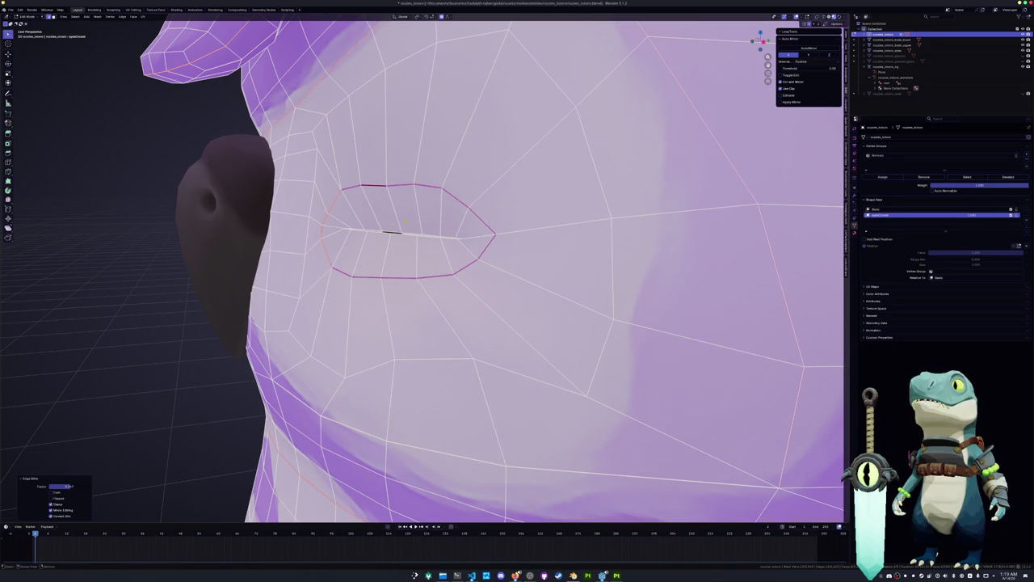
Step: Flatten the inner eye-slit loop vertically with two proportional Z scales
{"action": "left_click", "coordinate": [388, 232], "text": "alt"}
{"action": "key", "text": "s"}
{"action": "key", "text": "z"}
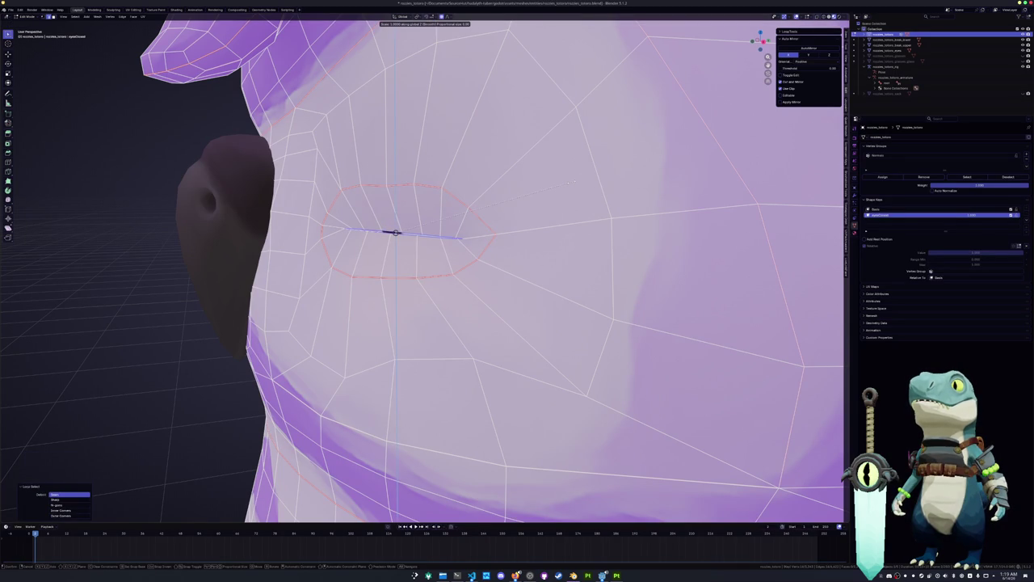
{"action": "key", "text": "Return"}
{"action": "key", "text": "s"}
{"action": "key", "text": "z"}
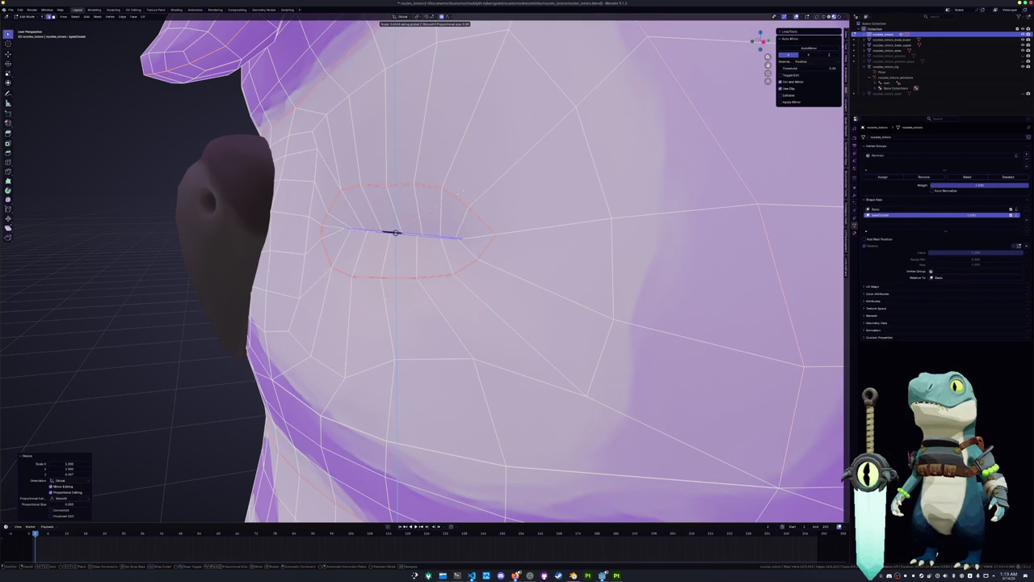
{"action": "key", "text": "Return"}
{"action": "scroll", "coordinate": [459, 198], "scroll_direction": "up", "scroll_amount": 3}
{"action": "scroll", "coordinate": [459, 198], "scroll_direction": "up", "scroll_amount": 2}
{"action": "scroll", "coordinate": [459, 198], "scroll_direction": "down", "scroll_amount": 2}
{"action": "middle_click_drag", "start_coordinate": [459, 197], "coordinate": [457, 206]}
Step: Move the edge path along the eye slit on Y and Z, then return to Object Mode
{"action": "left_click", "coordinate": [350, 311], "text": "alt"}
{"action": "key", "text": "alt+a"}
{"action": "left_click", "coordinate": [351, 312], "text": "ctrl"}
{"action": "key", "text": "g"}
{"action": "key", "text": "y"}
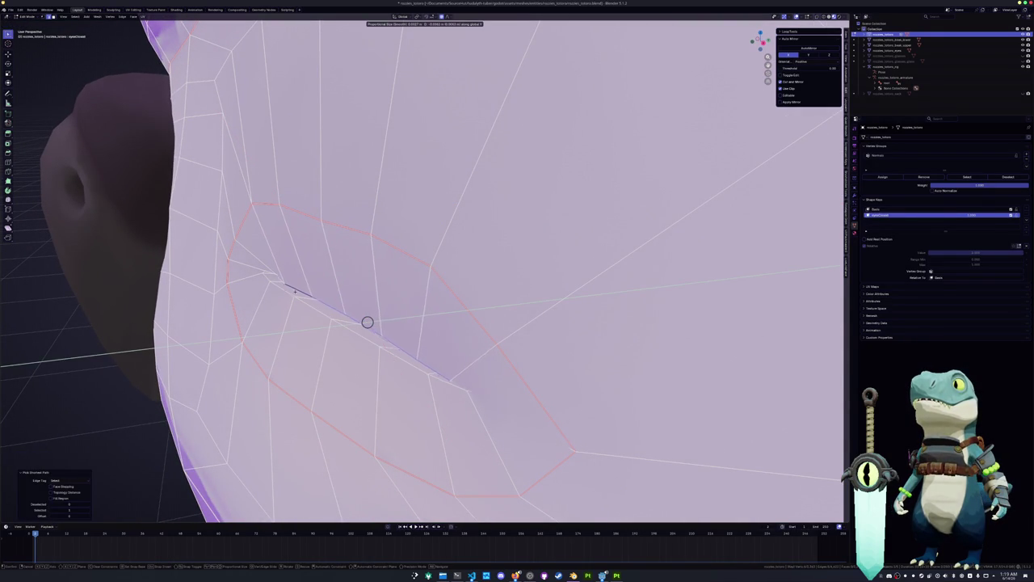
{"action": "left_click", "coordinate": [367, 322]}
{"action": "middle_click_drag", "start_coordinate": [366, 321], "coordinate": [288, 284]}
{"action": "key", "text": "g"}
{"action": "key", "text": "z"}
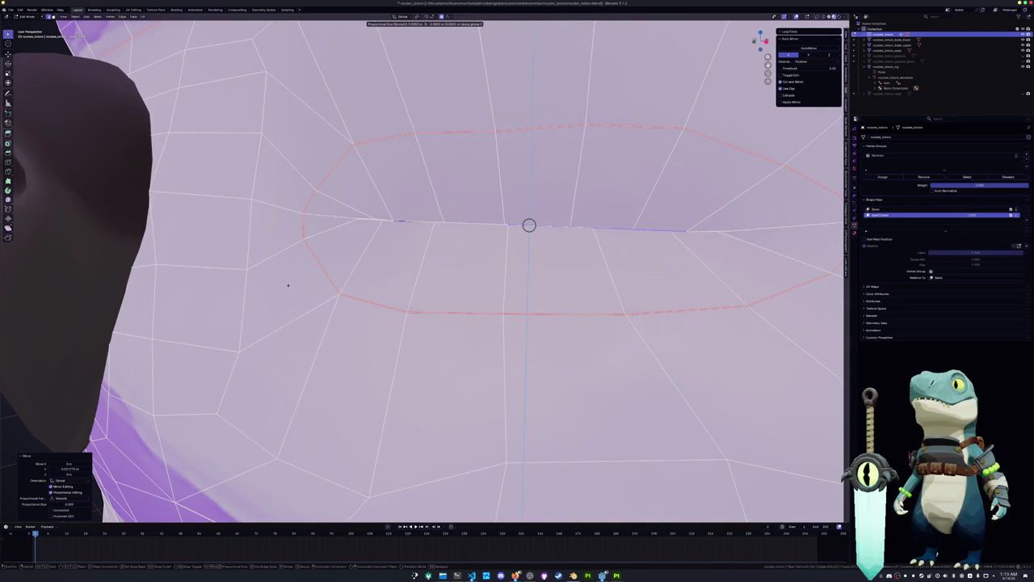
{"action": "left_click", "coordinate": [287, 284]}
{"action": "key", "text": "Tab"}
{"action": "mouse_move", "coordinate": [336, 289]}
{"action": "middle_mouse_down"}
{"action": "mouse_move", "coordinate": [347, 299]}
{"action": "mouse_move", "coordinate": [313, 271]}
{"action": "mouse_move", "coordinate": [351, 259]}
{"action": "middle_mouse_up"}
{"action": "scroll", "coordinate": [350, 258], "scroll_direction": "down", "scroll_amount": 4}
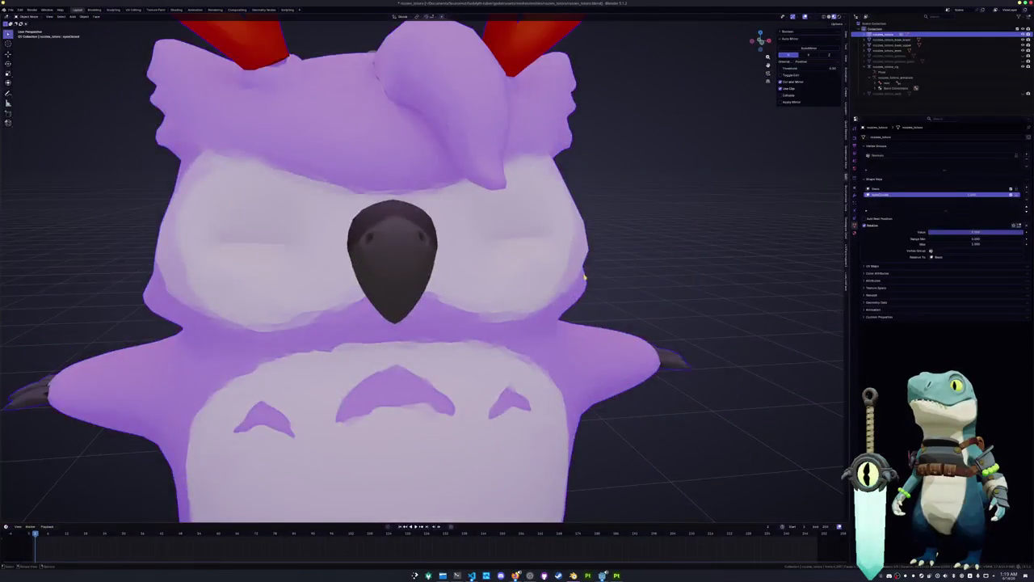
Step: Drag the eyesClosed shape key value to 0 so the owl's eyes open
{"action": "scroll", "coordinate": [590, 277], "scroll_direction": "down", "scroll_amount": 2}
{"action": "mouse_move", "coordinate": [975, 232]}
{"action": "left_mouse_down"}
{"action": "mouse_move", "coordinate": [938, 232]}
{"action": "mouse_move", "coordinate": [1002, 232]}
{"action": "mouse_move", "coordinate": [938, 232]}
{"action": "left_mouse_up"}
{"action": "scroll", "coordinate": [728, 224], "scroll_direction": "down", "scroll_amount": 3}
{"action": "middle_click_drag", "start_coordinate": [727, 224], "coordinate": [687, 224]}
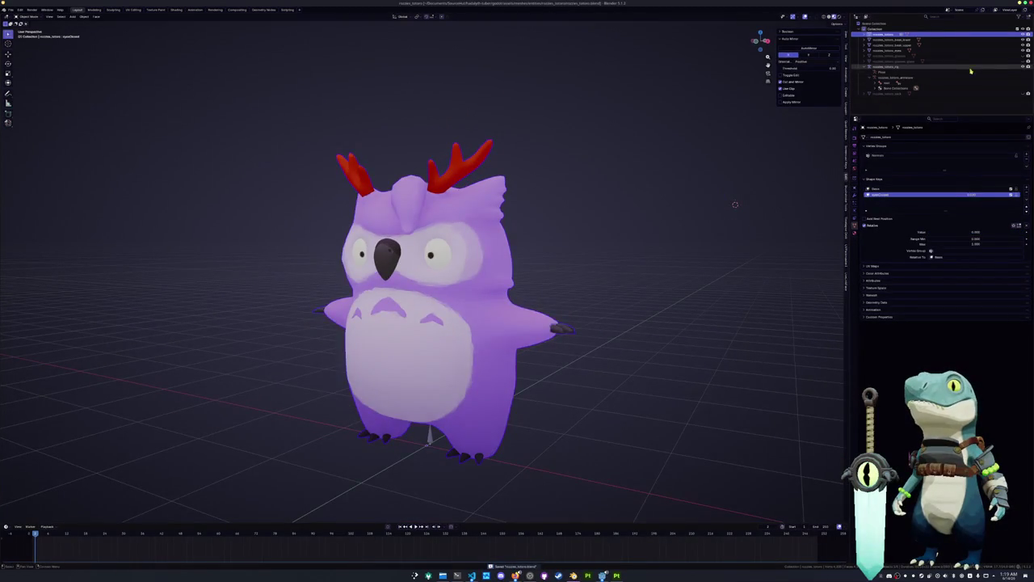
Step: Unhide both green glasses objects in the Outliner, then select the owl's armature rig
{"action": "left_click", "coordinate": [1023, 55]}
{"action": "left_click", "coordinate": [1023, 60]}
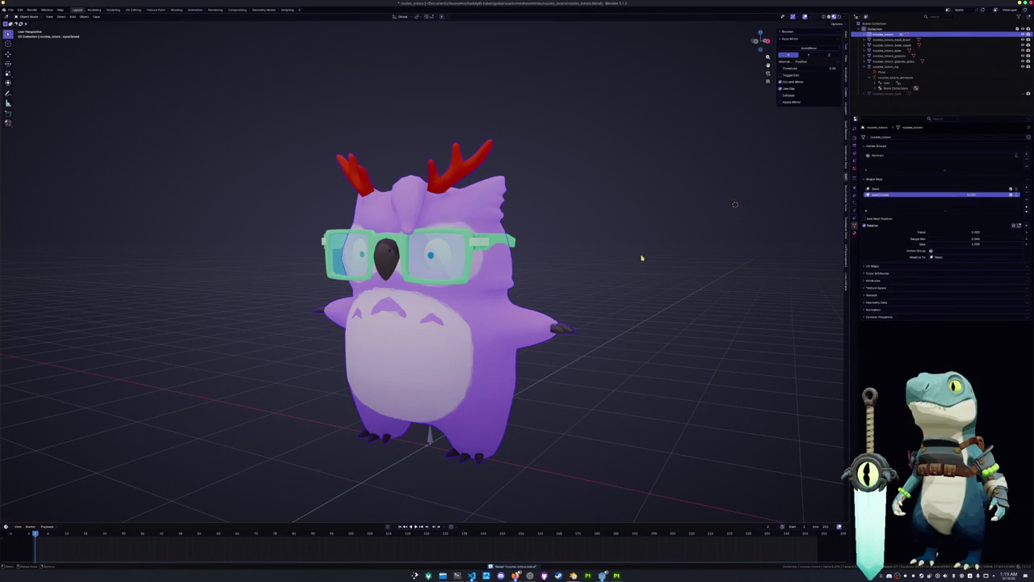
{"action": "left_click", "coordinate": [875, 95]}
{"action": "left_click", "coordinate": [885, 66]}
{"action": "mouse_move", "coordinate": [699, 175]}
{"action": "middle_mouse_down", "text": "shift"}
{"action": "mouse_move", "coordinate": [773, 175]}
{"action": "mouse_move", "coordinate": [744, 179]}
{"action": "middle_mouse_up", "text": "shift"}
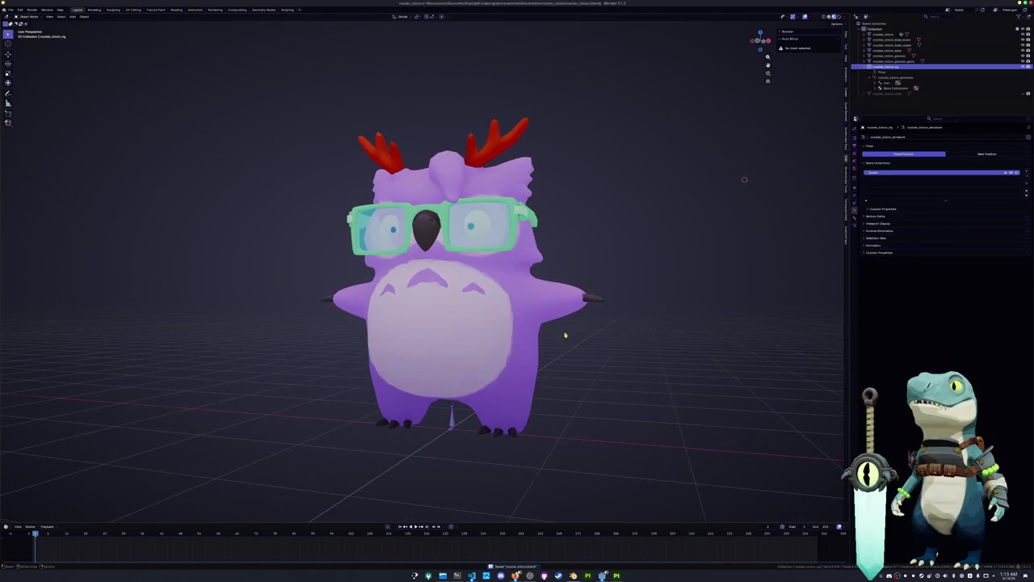
Step: Enable In Front for the armature's bones, keeping the Octahedral bone display after trying Wire
{"action": "left_click", "coordinate": [883, 224]}
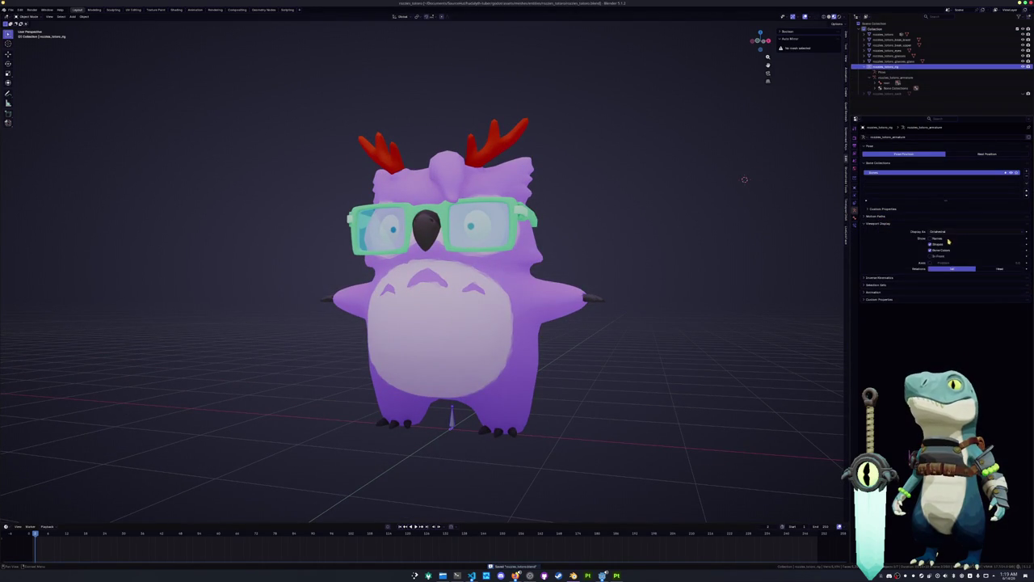
{"action": "left_click", "coordinate": [930, 256]}
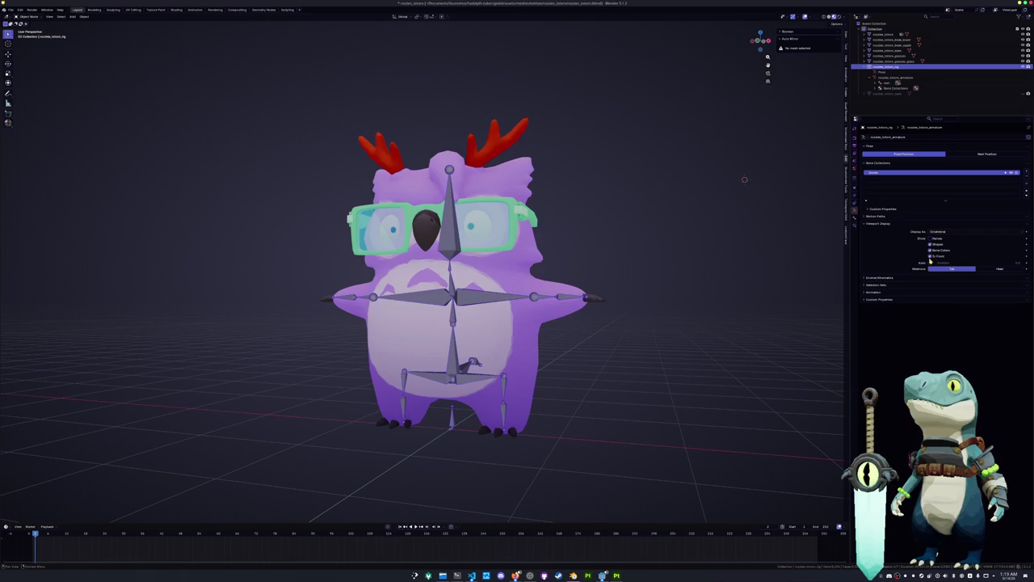
{"action": "left_click", "coordinate": [936, 232]}
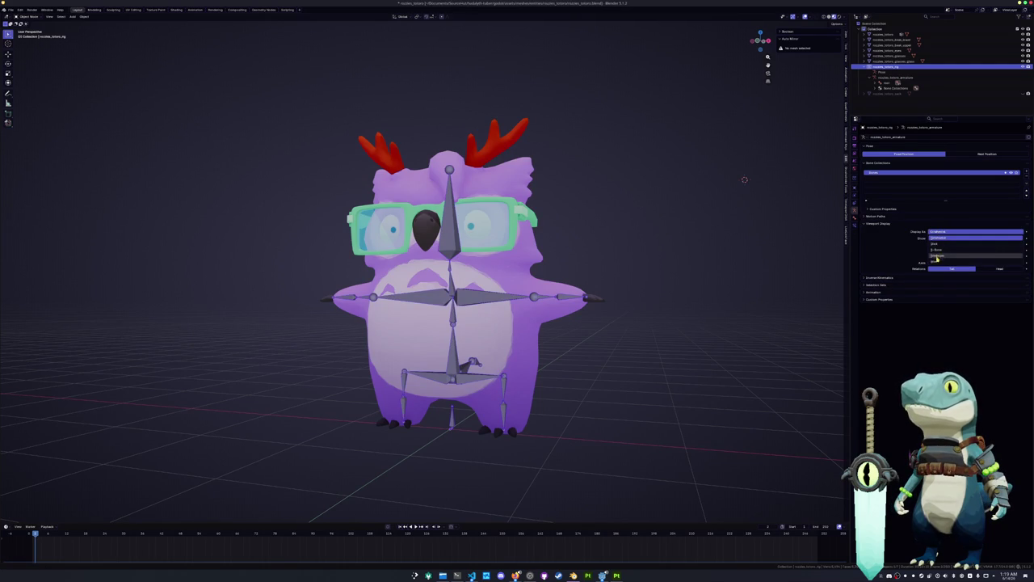
{"action": "left_click", "coordinate": [937, 263]}
{"action": "left_click", "coordinate": [937, 232]}
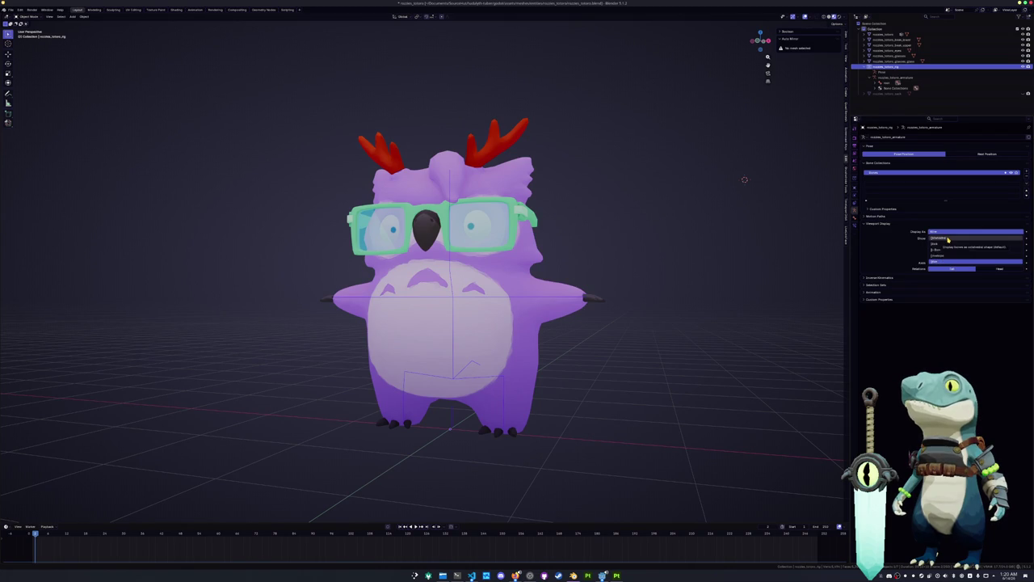
{"action": "left_click", "coordinate": [948, 238]}
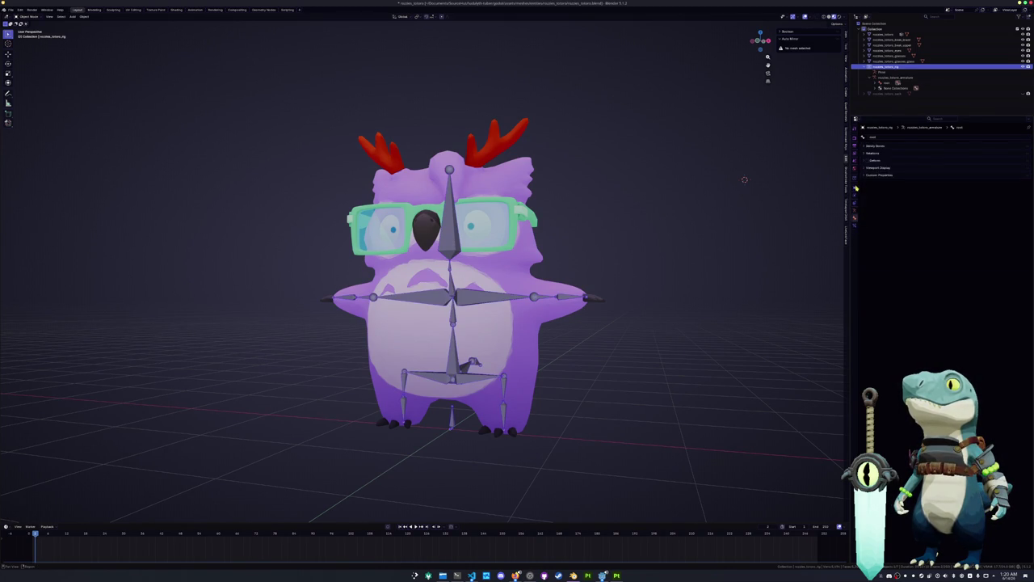
Step: Set the rig object's Viewport Display 'Display As' to Wire
{"action": "left_click", "coordinate": [855, 187]}
{"action": "left_click", "coordinate": [881, 252]}
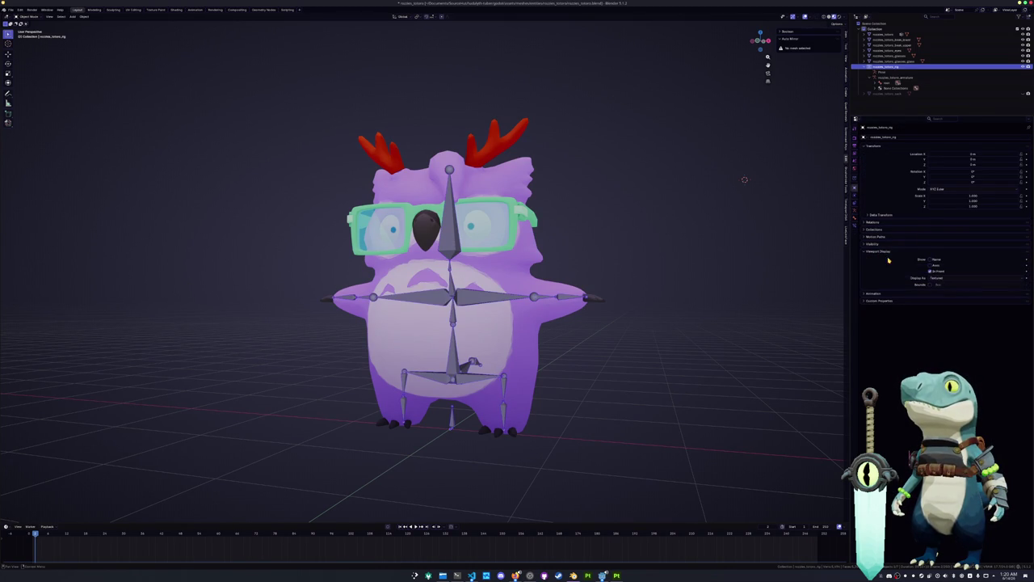
{"action": "left_click", "coordinate": [940, 278]}
{"action": "left_click", "coordinate": [937, 300]}
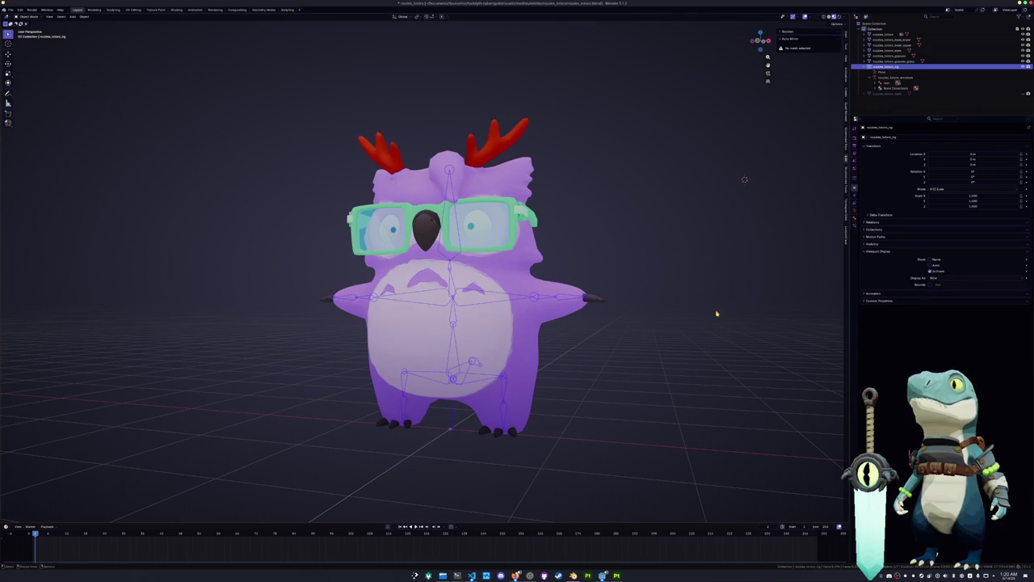
Step: Select the owl body mesh, then add the armature rig to the selection for parenting
{"action": "left_click", "coordinate": [605, 335]}
{"action": "left_click", "coordinate": [540, 313]}
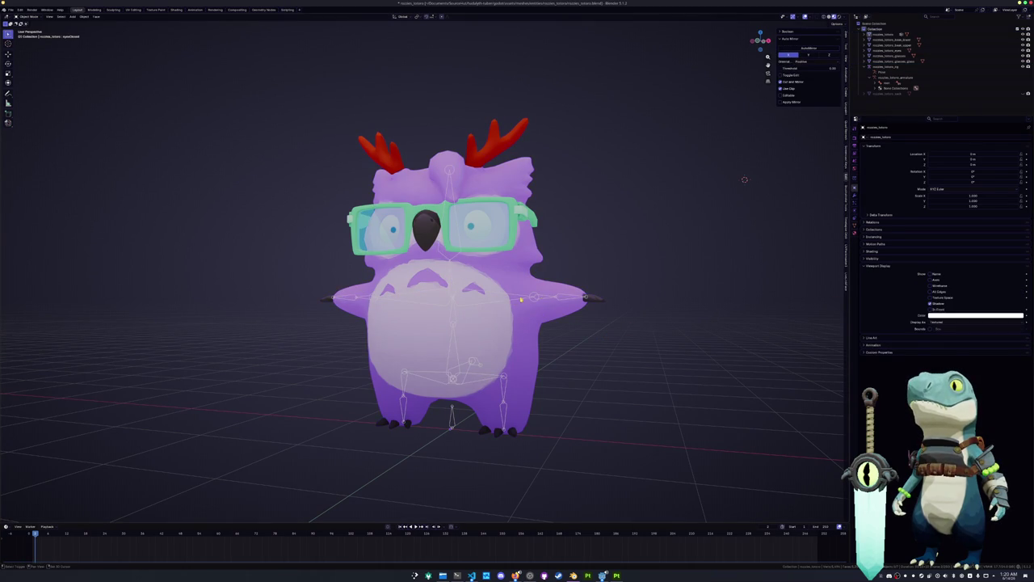
{"action": "left_click", "coordinate": [546, 299]}
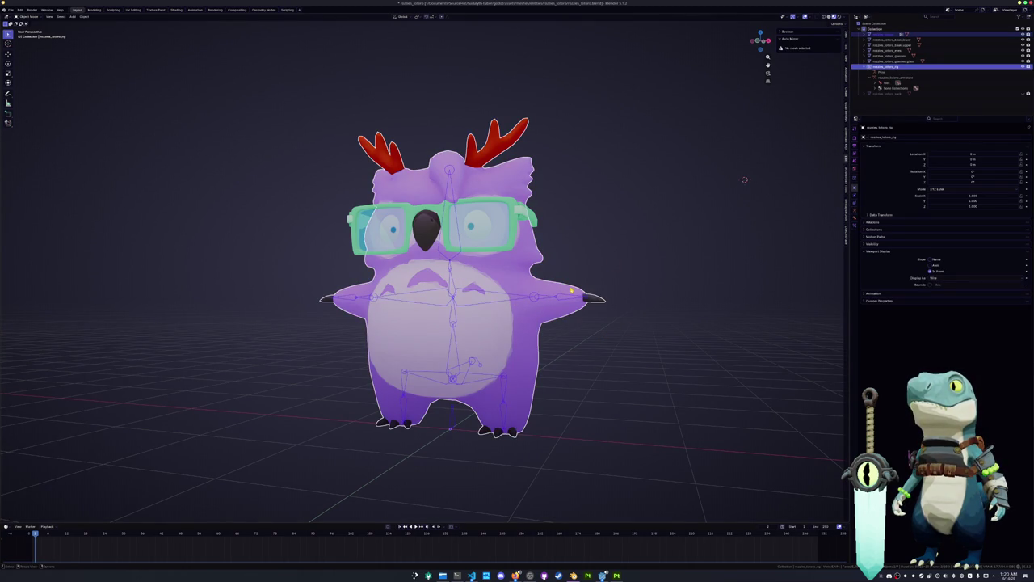
{"action": "key", "text": "ctrl+p"}
Step: Parent the body to the rig with automatic weights and test-rotate the right arm from the front view
{"action": "key", "text": "Down"}
{"action": "key", "text": "Down"}
{"action": "key", "text": "Down"}
{"action": "key", "text": "Down"}
{"action": "key", "text": "Down"}
{"action": "key", "text": "Down"}
{"action": "key", "text": "Down"}
{"action": "key", "text": "Up"}
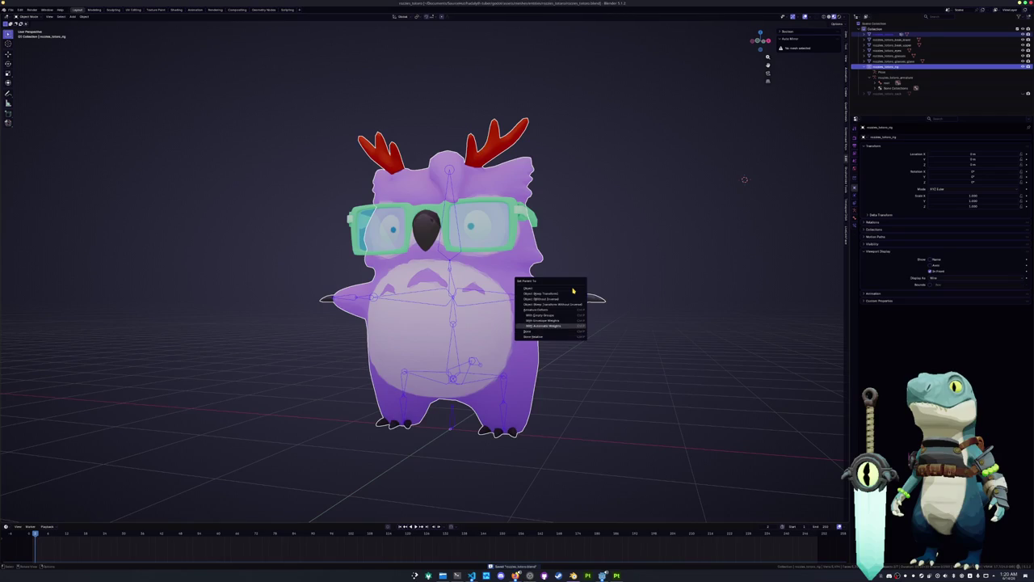
{"action": "key", "text": "Return"}
{"action": "key", "text": "KP_1"}
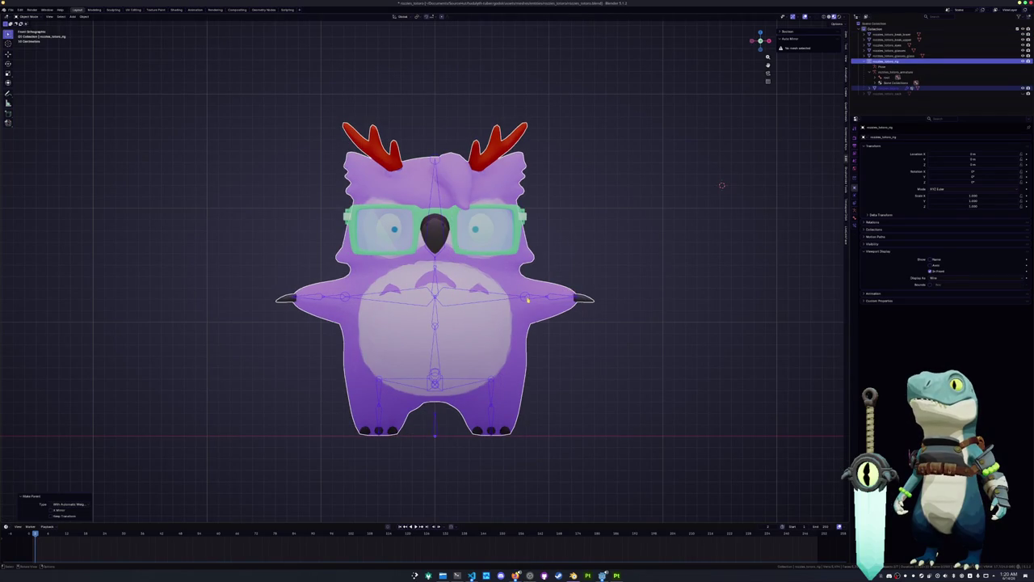
{"action": "key", "text": "ctrl+Tab"}
{"action": "key", "text": "r"}
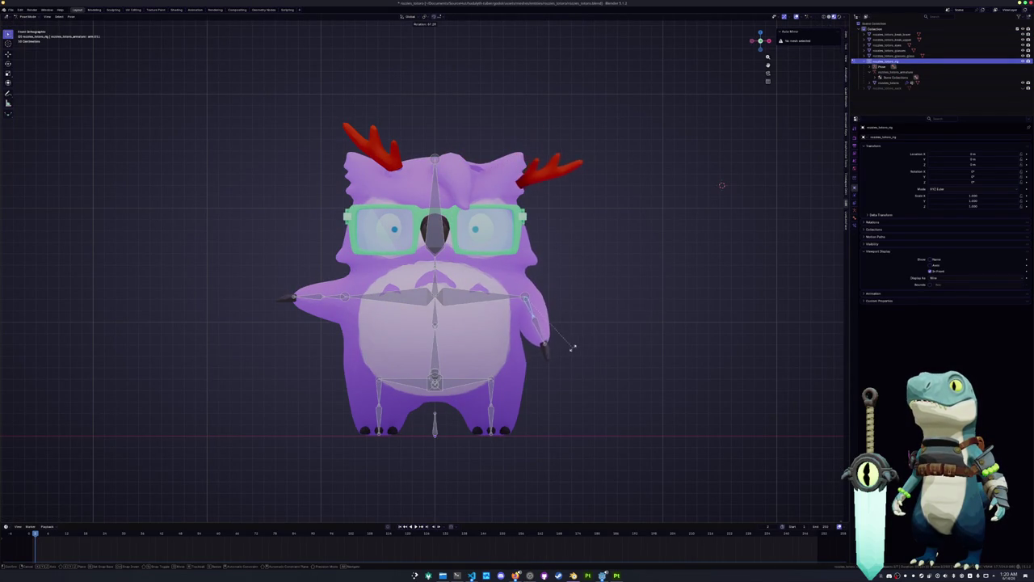
{"action": "key", "text": "Escape"}
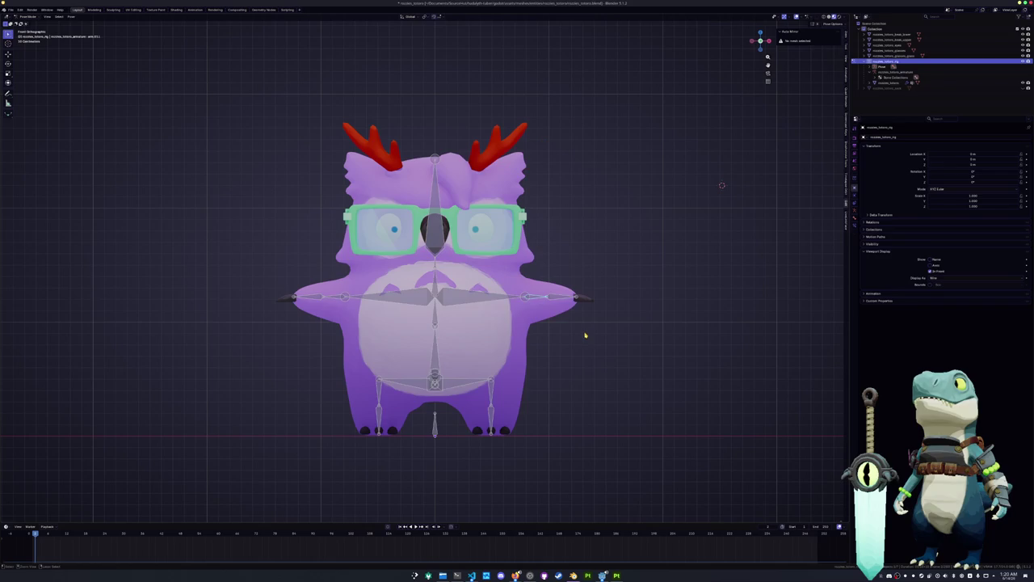
{"action": "key", "text": "ctrl+Tab"}
Step: Reselect the body mesh and then the rig, and re-parent with automatic weights
{"action": "left_click", "coordinate": [522, 344]}
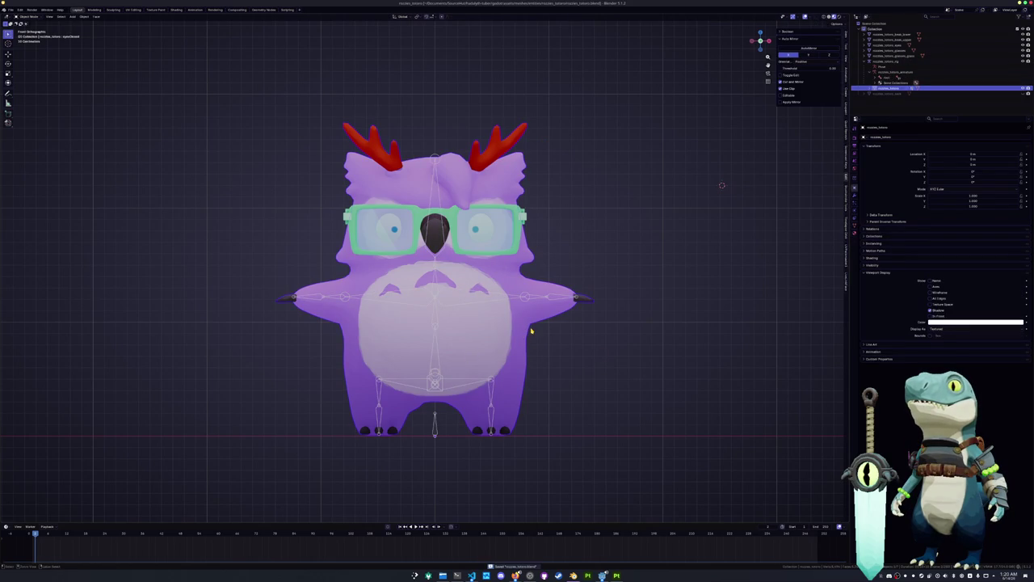
{"action": "left_click", "coordinate": [436, 429]}
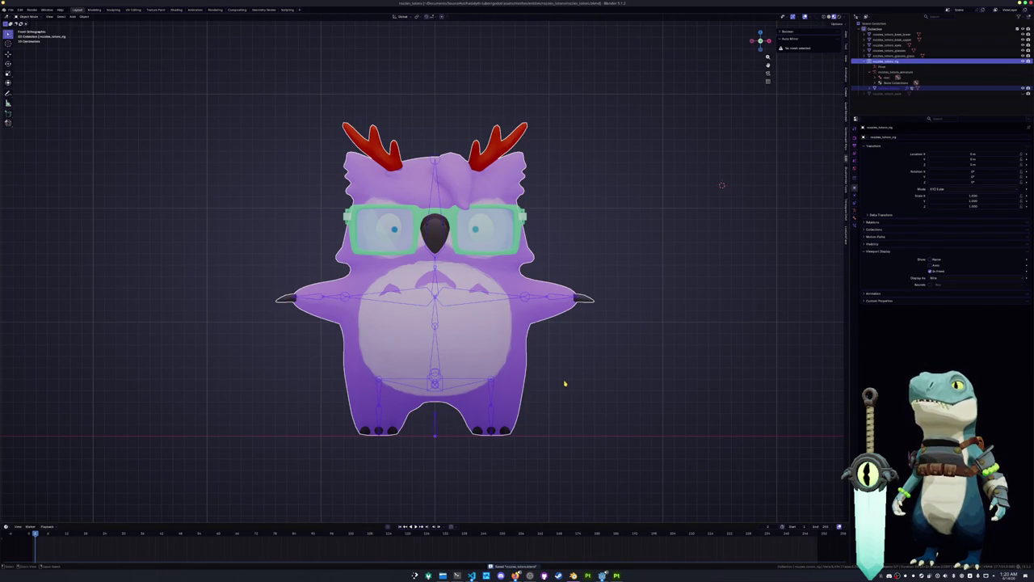
{"action": "key", "text": "ctrl+p"}
{"action": "left_click", "coordinate": [565, 383]}
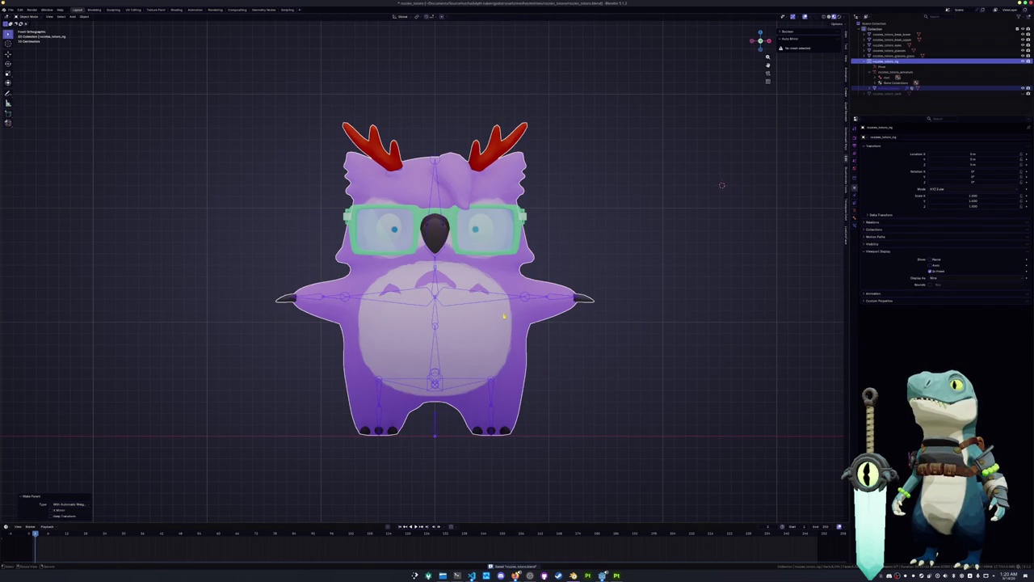
Step: In Pose Mode, test-rotate the arm and head bones, cancelling each rotation
{"action": "key", "text": "ctrl+Tab"}
{"action": "key", "text": "r"}
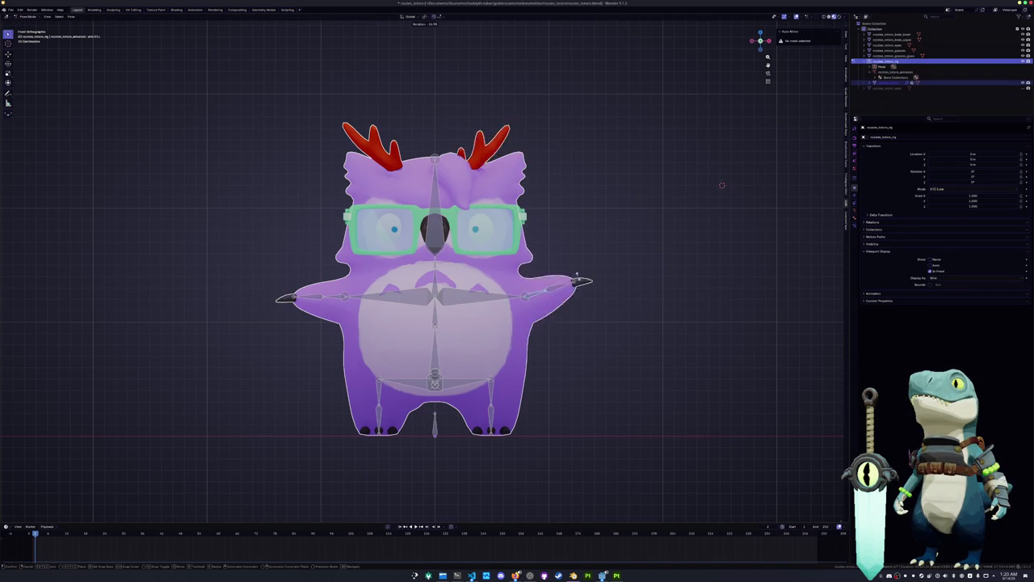
{"action": "key", "text": "Escape"}
{"action": "key", "text": "r"}
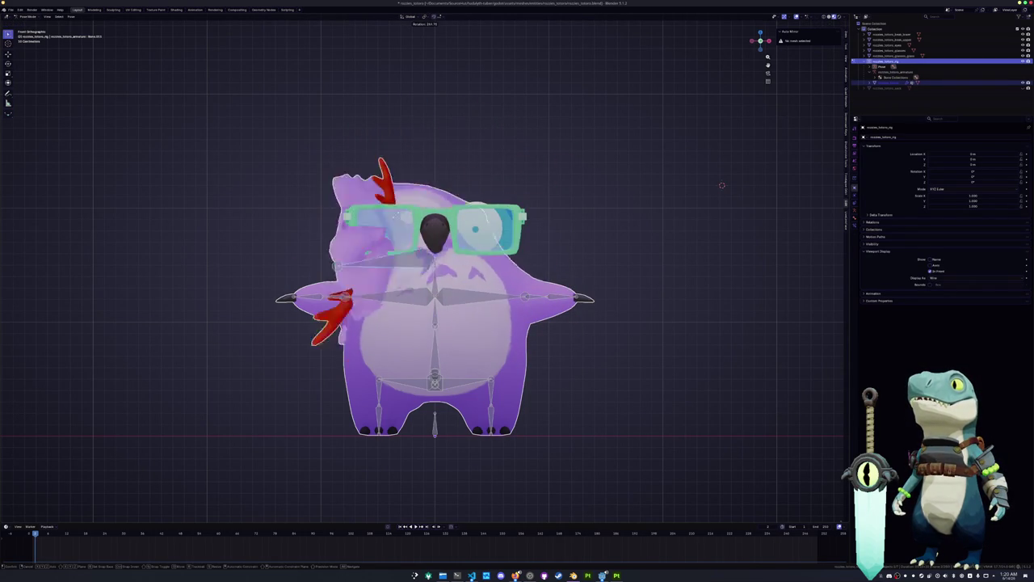
{"action": "key", "text": "Escape"}
{"action": "key", "text": "ctrl+Tab"}
{"action": "middle_click_drag", "start_coordinate": [722, 185], "coordinate": [758, 175]}
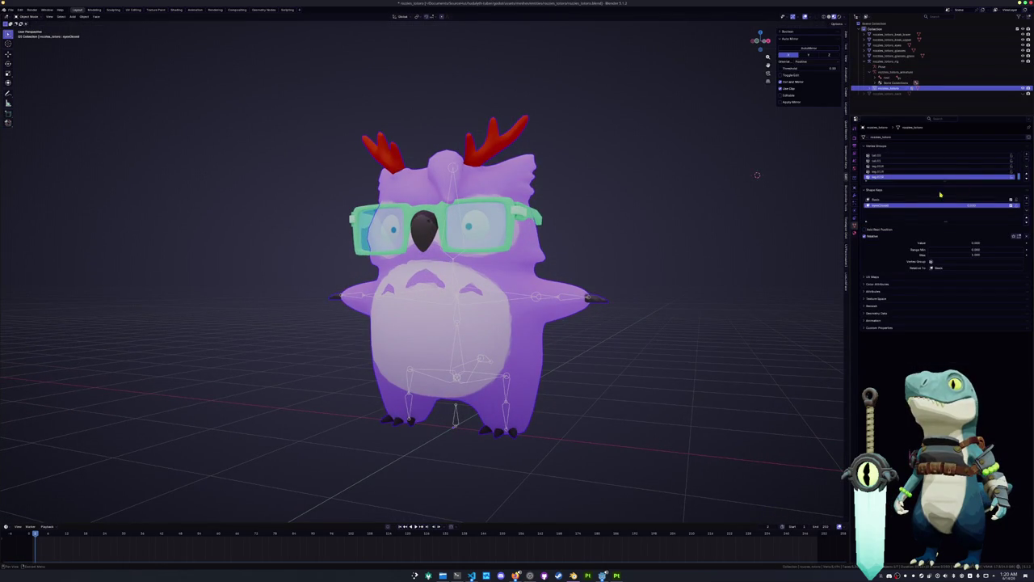
Step: Delete all of the owl mesh's vertex groups
{"action": "left_click", "coordinate": [1027, 166]}
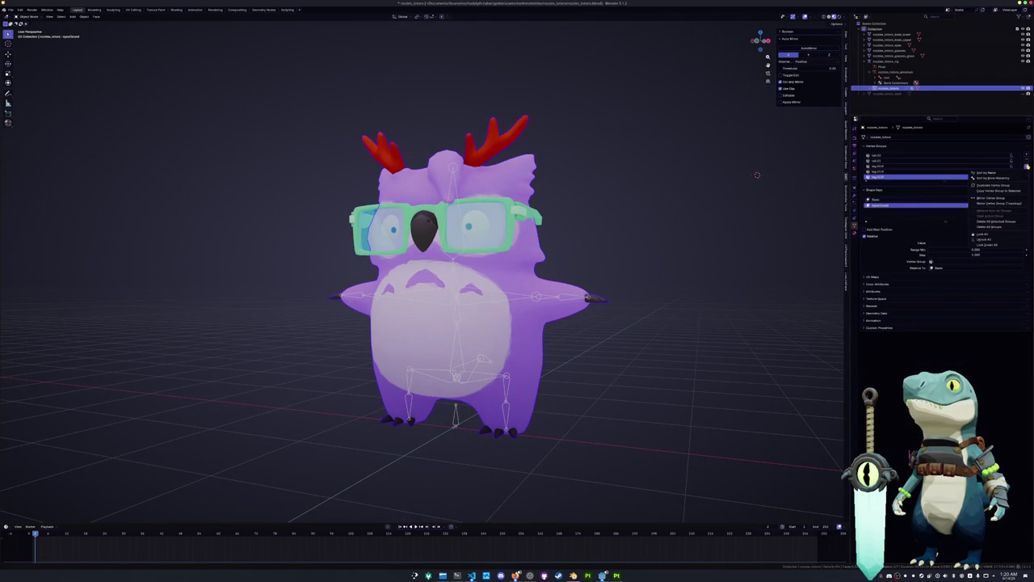
{"action": "left_click", "coordinate": [999, 227]}
{"action": "mouse_move", "coordinate": [757, 175]}
{"action": "middle_mouse_down"}
{"action": "mouse_move", "coordinate": [624, 316]}
{"action": "mouse_move", "coordinate": [768, 110]}
{"action": "middle_mouse_up"}
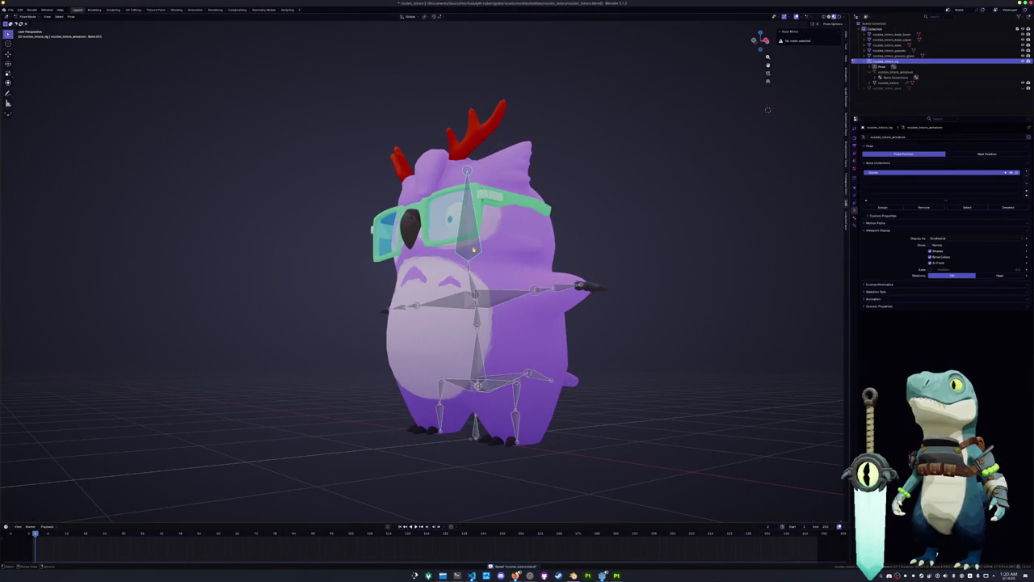
Step: From the front view, check the rig in Edit Mode, then check the owl body mesh in Edit Mode
{"action": "key", "text": "Tab"}
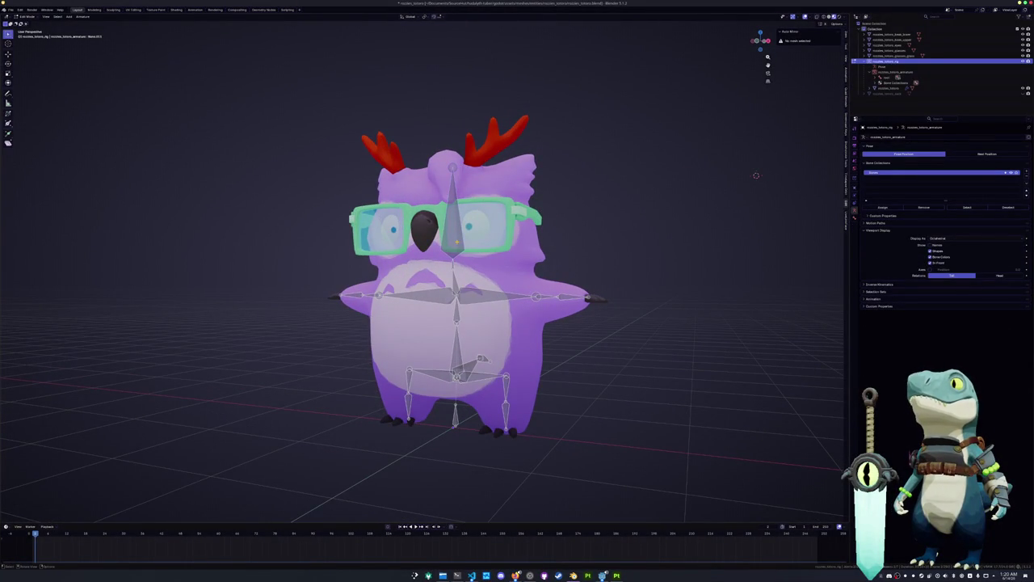
{"action": "key", "text": "KP_1"}
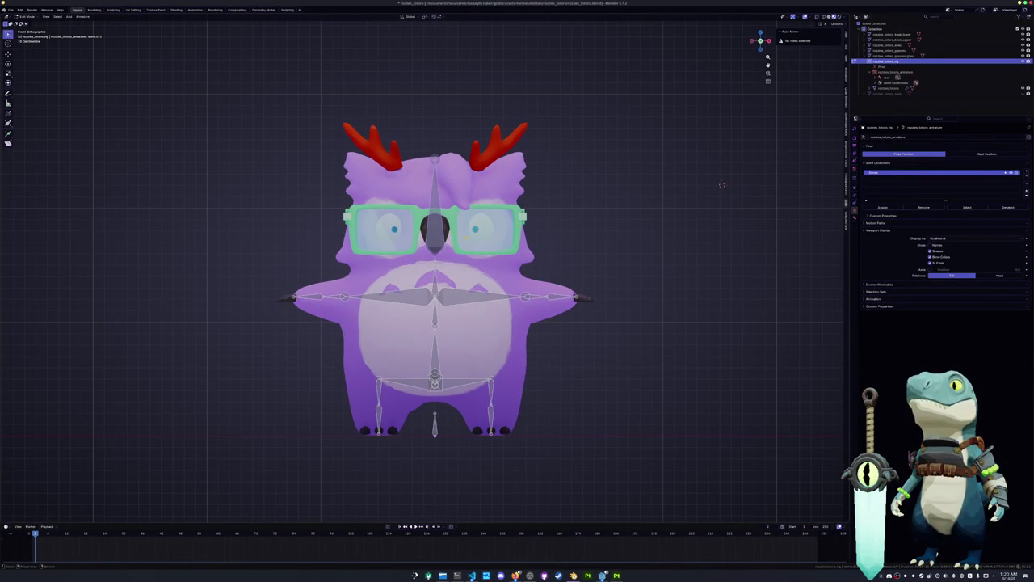
{"action": "middle_click_drag", "start_coordinate": [722, 185], "coordinate": [735, 146], "text": "shift"}
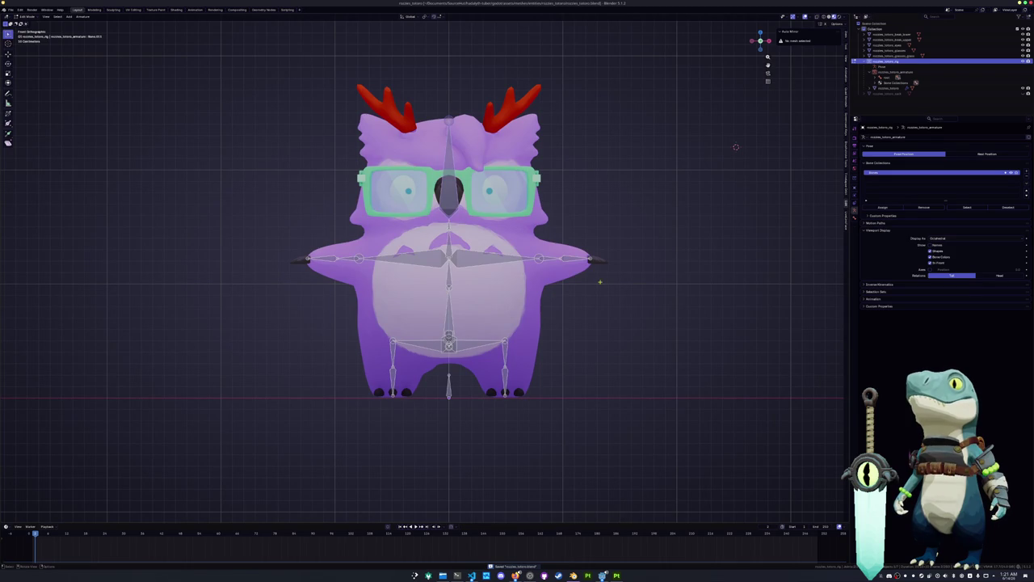
{"action": "key", "text": "Tab"}
{"action": "left_click", "coordinate": [546, 277]}
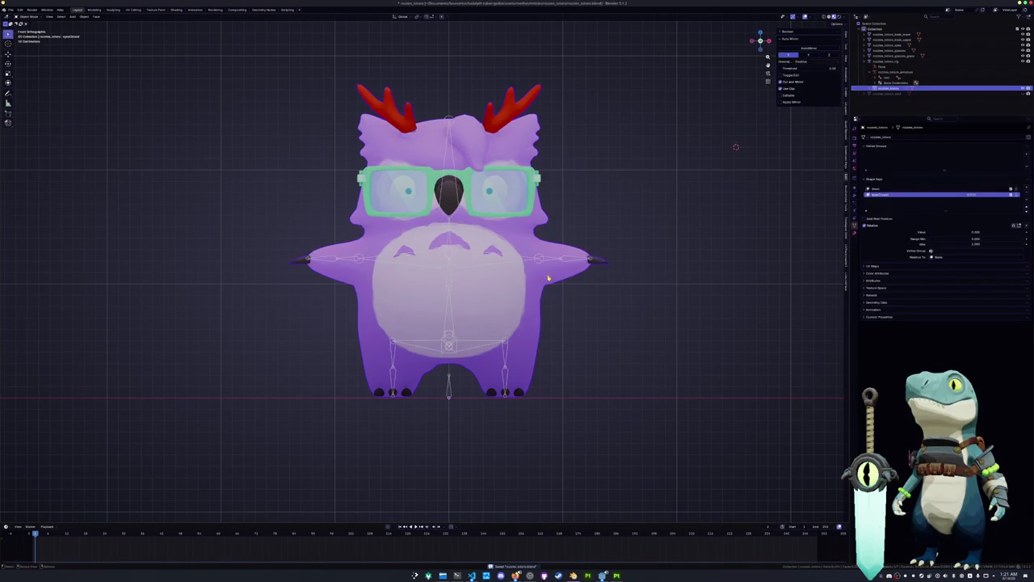
{"action": "key", "text": "Tab"}
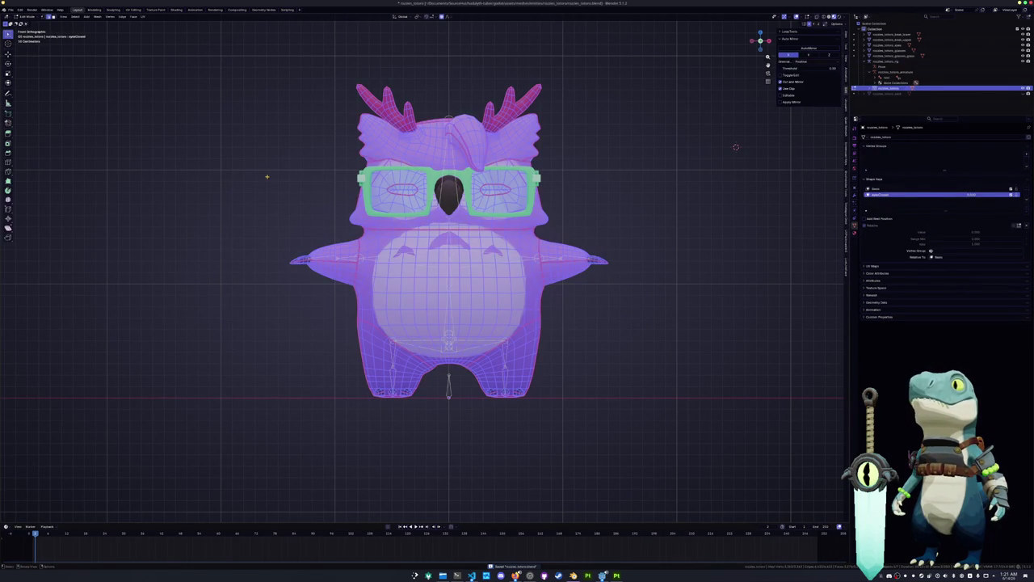
{"action": "key", "text": "Tab"}
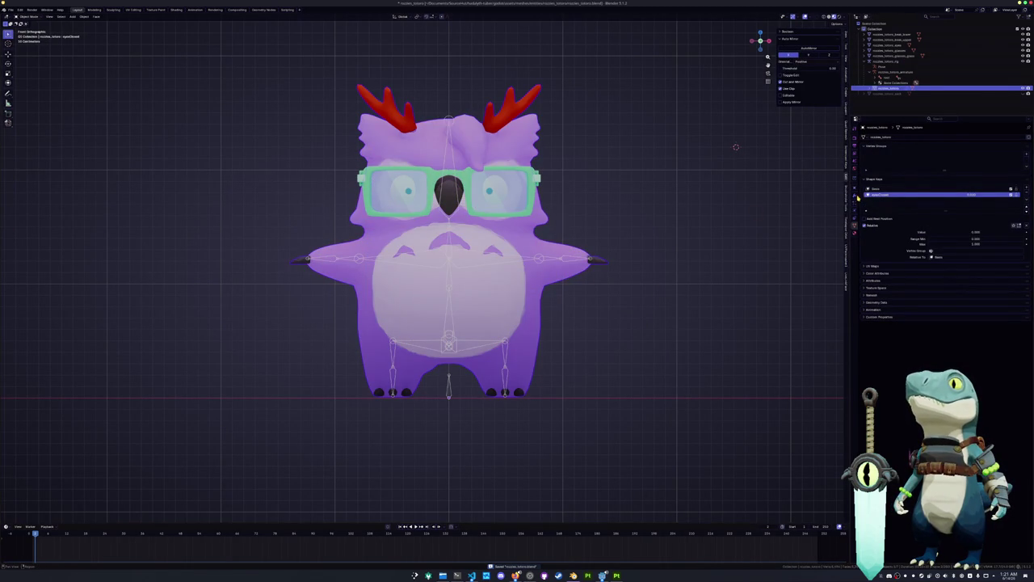
Step: Check the mesh's Armature modifier, then make the Basis shape key active
{"action": "left_click", "coordinate": [857, 196]}
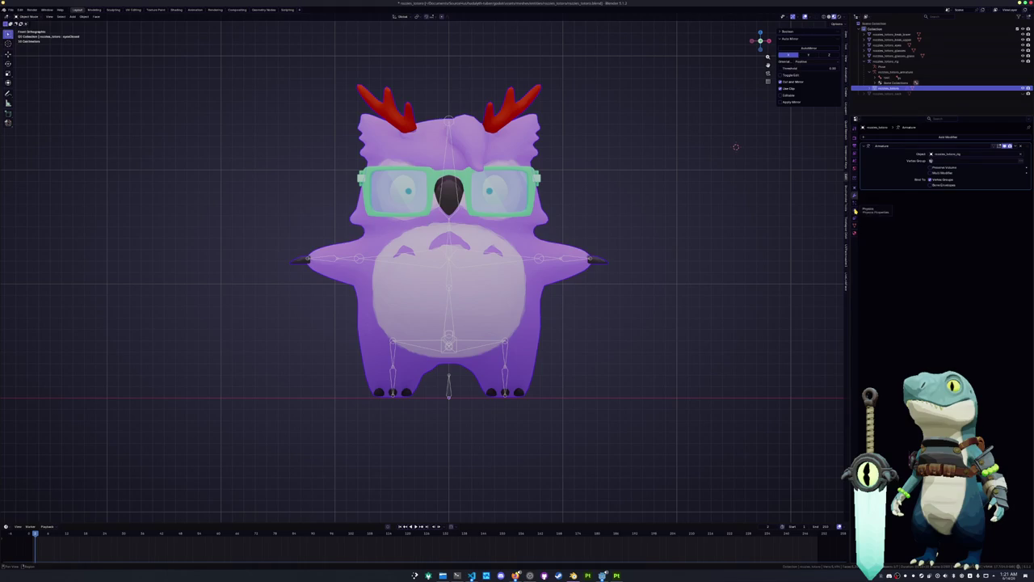
{"action": "left_click", "coordinate": [856, 222]}
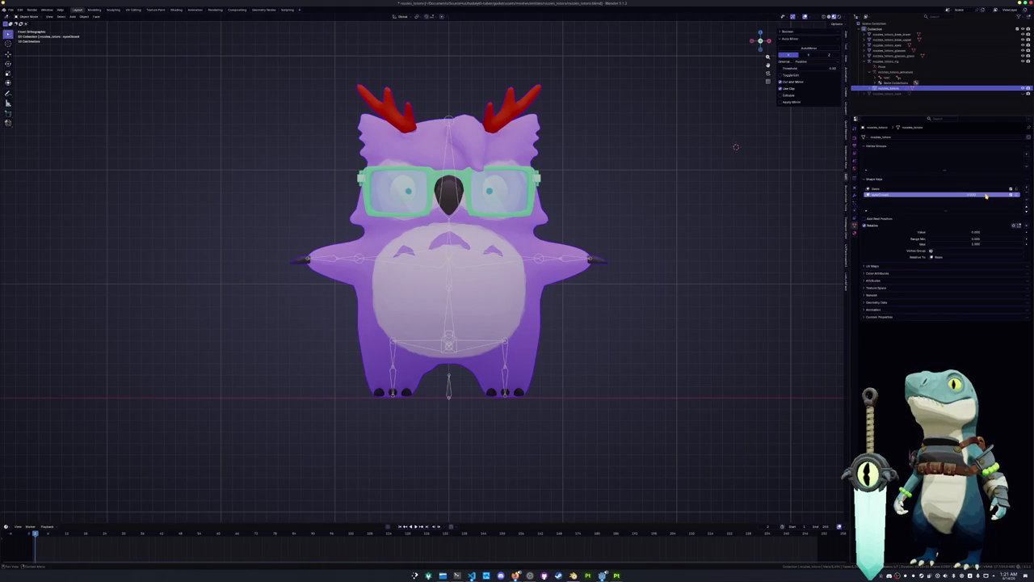
{"action": "key", "text": "Tab"}
{"action": "key", "text": "Tab"}
{"action": "left_click", "coordinate": [929, 188]}
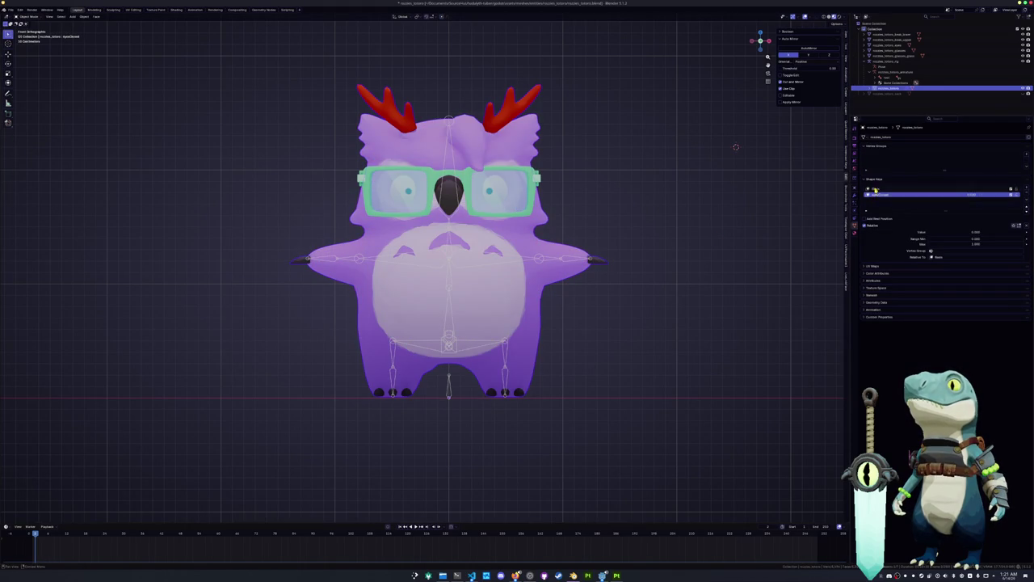
{"action": "key", "text": "Tab"}
{"action": "key", "text": "Tab"}
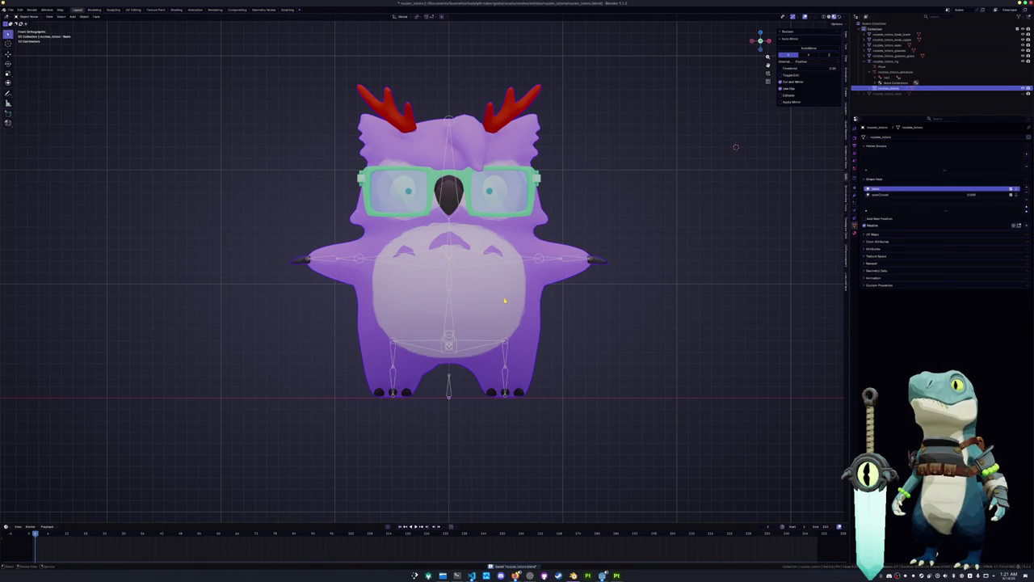
Step: Apply All Transforms to both the owl body mesh and the rig
{"action": "right_click", "coordinate": [539, 263]}
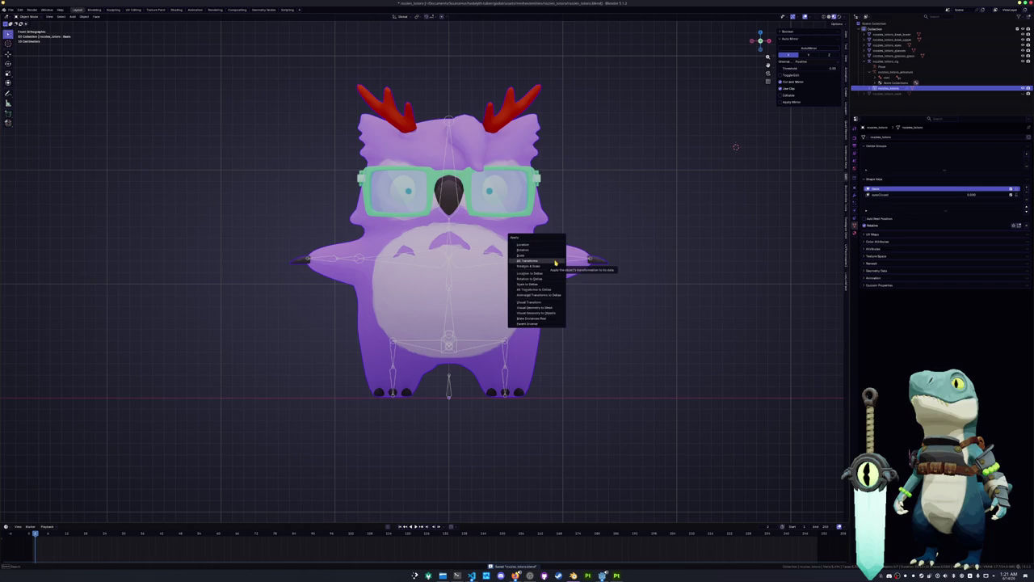
{"action": "left_click", "coordinate": [565, 269]}
{"action": "left_click", "coordinate": [450, 388]}
{"action": "key", "text": "ctrl+a"}
{"action": "left_click", "coordinate": [450, 389]}
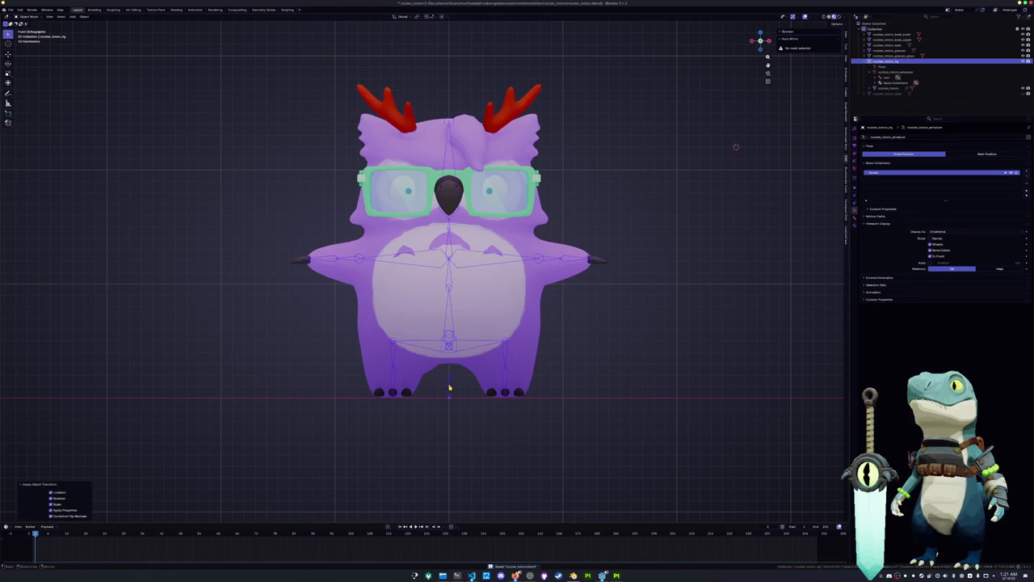
Step: Parent the owl body mesh to the rig with automatic weights
{"action": "left_click", "coordinate": [473, 369]}
{"action": "left_click", "coordinate": [449, 391], "text": "shift"}
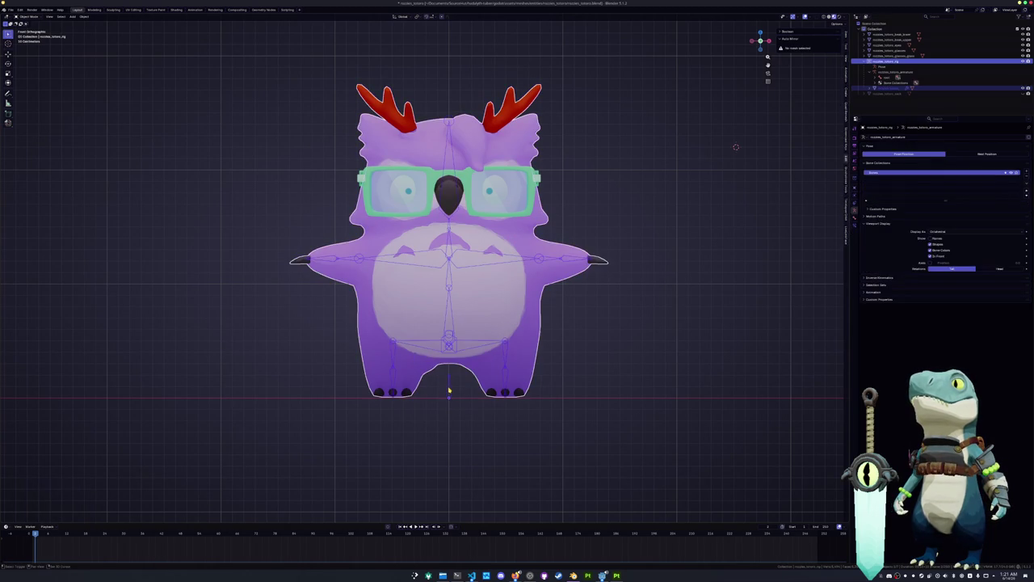
{"action": "key", "text": "ctrl+p"}
{"action": "left_click", "coordinate": [449, 393]}
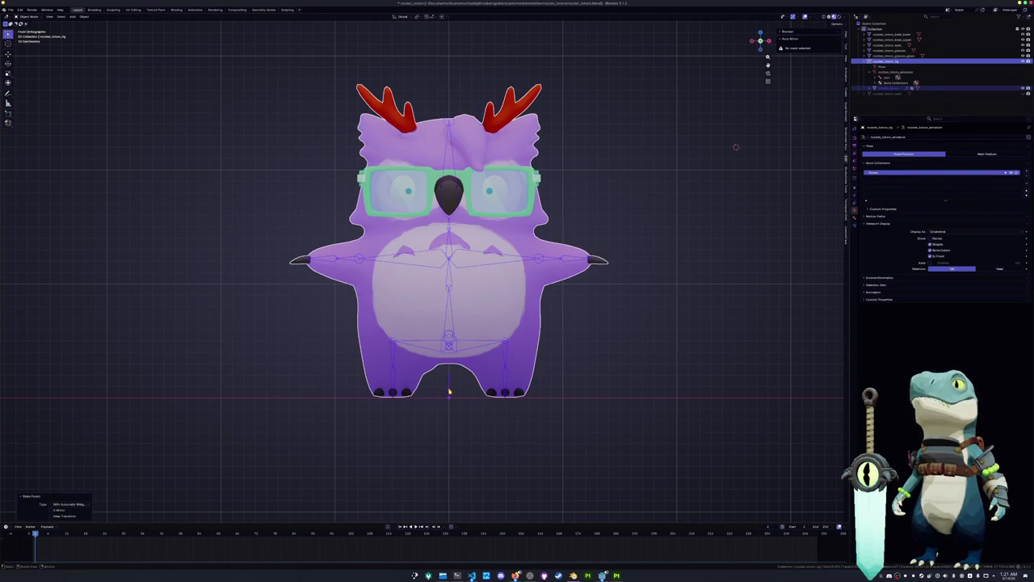
Step: In Pose Mode, test-rotate the right and then the left arm bone to check the wing deformation
{"action": "left_click", "coordinate": [533, 294]}
{"action": "left_click", "coordinate": [557, 259]}
{"action": "key", "text": "ctrl+Tab"}
{"action": "key", "text": "r"}
{"action": "key", "text": "Escape"}
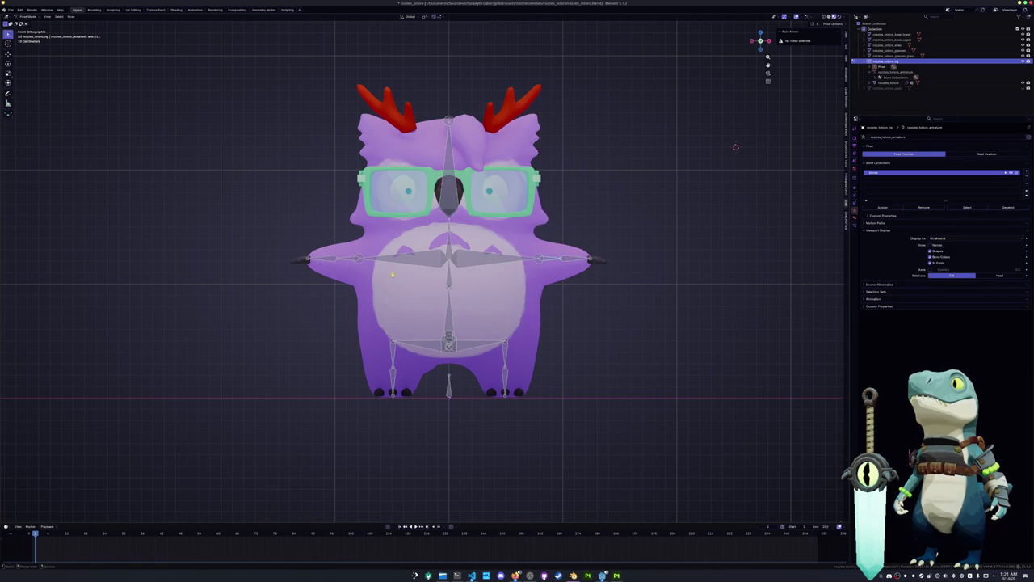
{"action": "left_click", "coordinate": [347, 259]}
{"action": "key", "text": "r"}
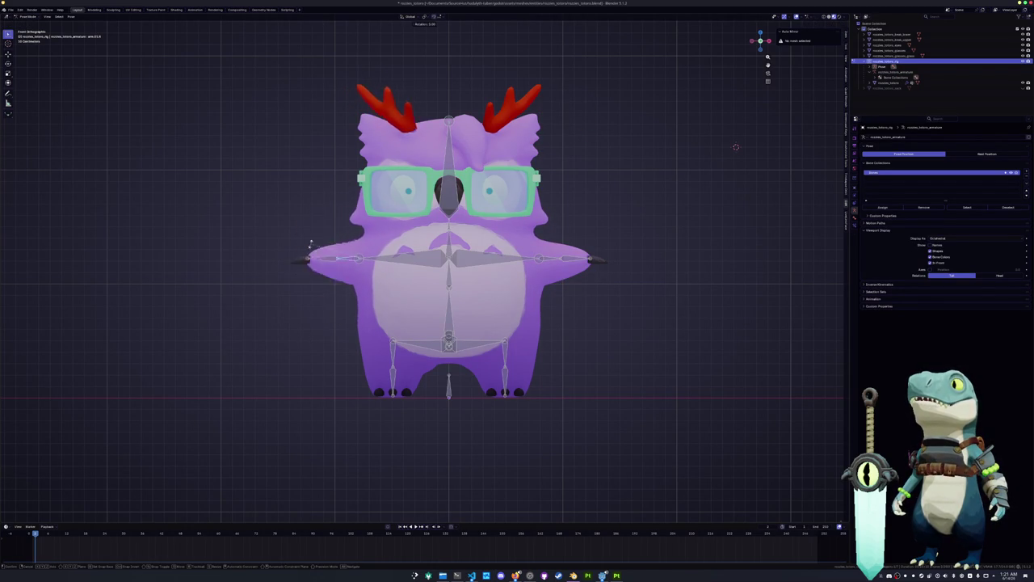
Step: Cancel the left arm test rotation and go back into Pose Mode from an angled view
{"action": "key", "text": "Escape"}
{"action": "key", "text": "ctrl+Tab"}
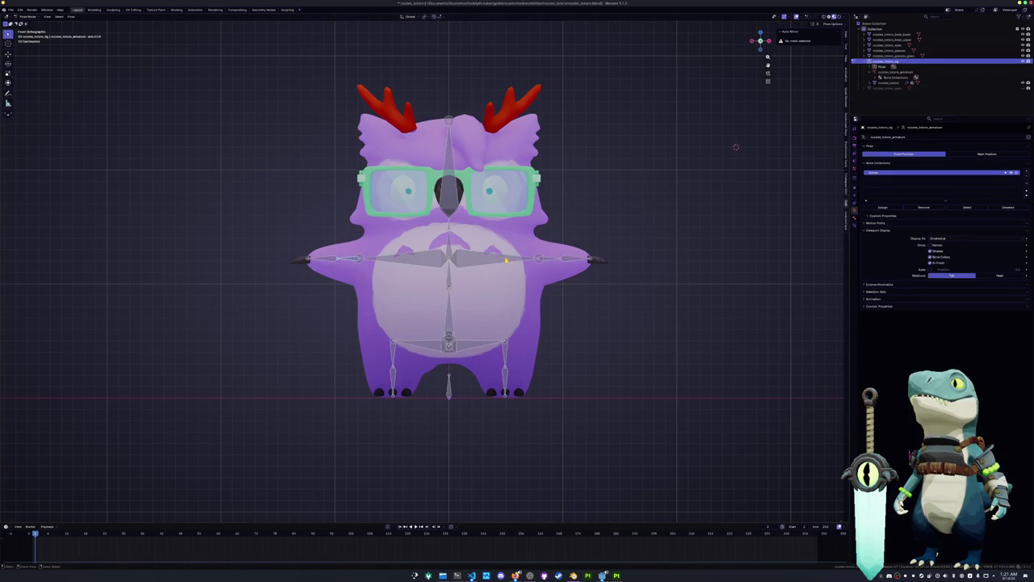
{"action": "middle_click_drag", "start_coordinate": [505, 259], "coordinate": [532, 244]}
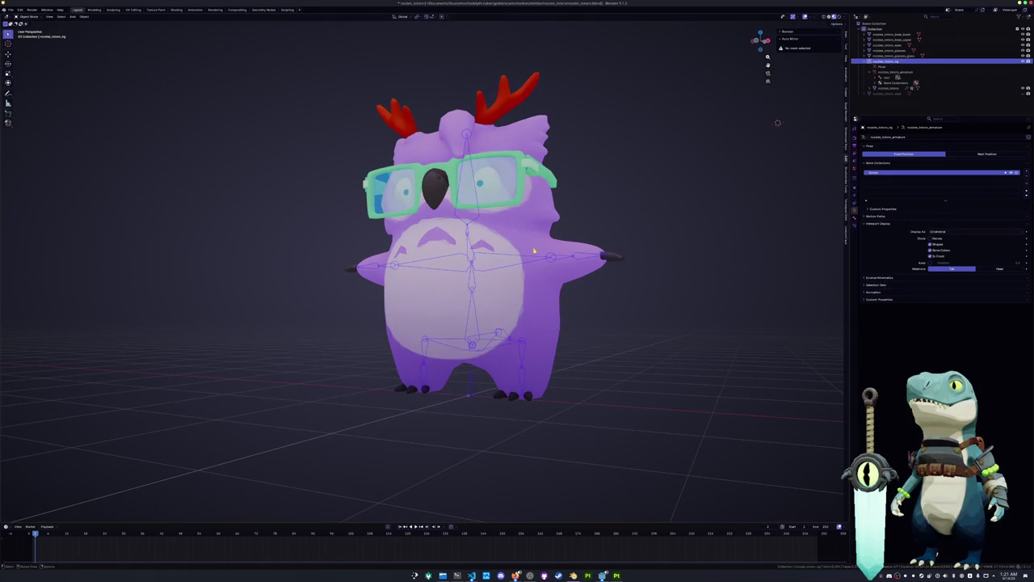
{"action": "key", "text": "ctrl+Tab"}
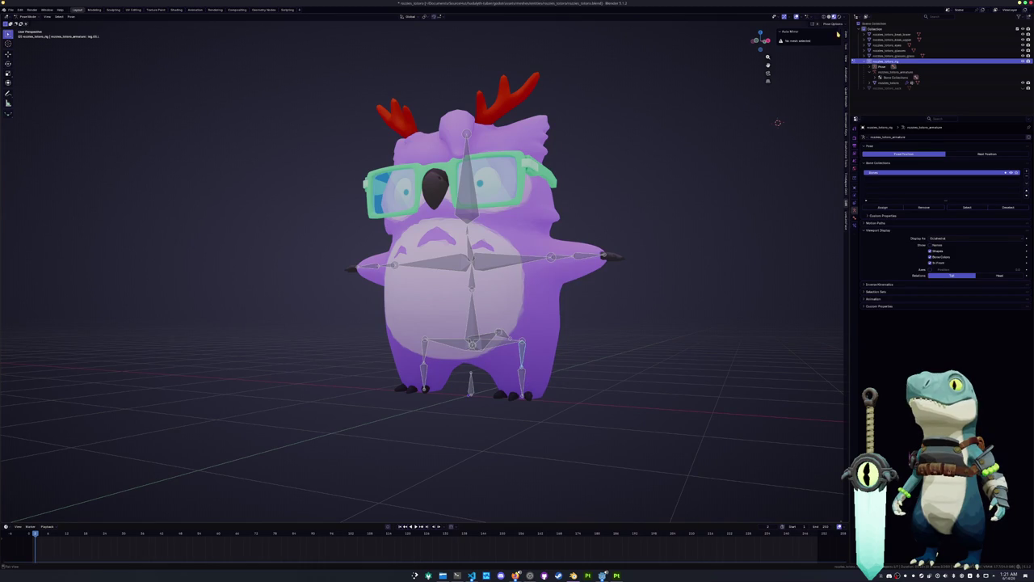
Step: Rotate the selected leg bones around X, then around Z, to check the body mesh deformation
{"action": "key", "text": "r"}
{"action": "key", "text": "x"}
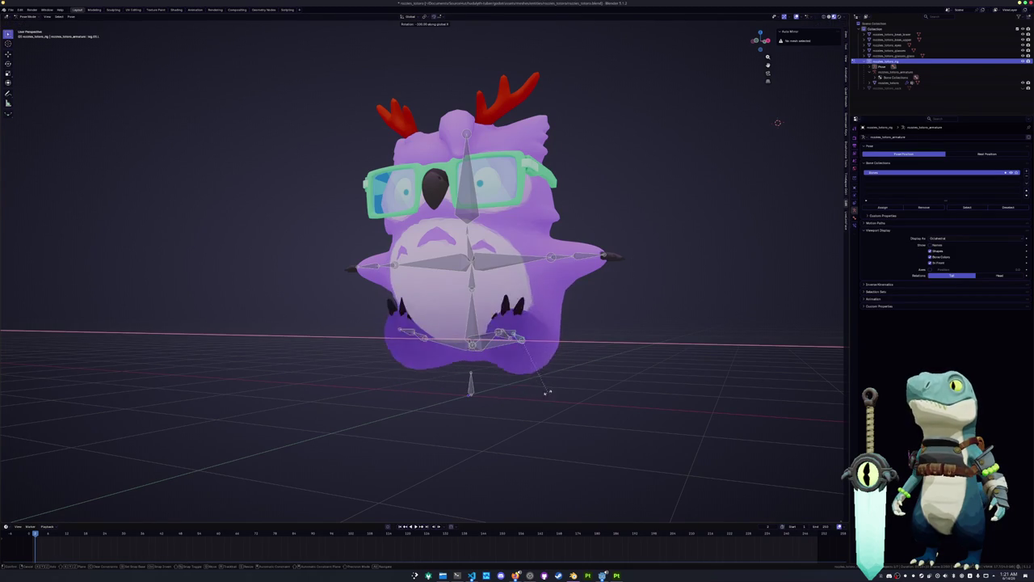
{"action": "left_click", "coordinate": [563, 380]}
{"action": "mouse_move", "coordinate": [563, 379]}
{"action": "middle_mouse_down"}
{"action": "mouse_move", "coordinate": [422, 382]}
{"action": "mouse_move", "coordinate": [566, 390]}
{"action": "mouse_move", "coordinate": [502, 338]}
{"action": "middle_mouse_up"}
{"action": "key", "text": "r"}
{"action": "key", "text": "z"}
{"action": "left_click", "coordinate": [568, 393]}
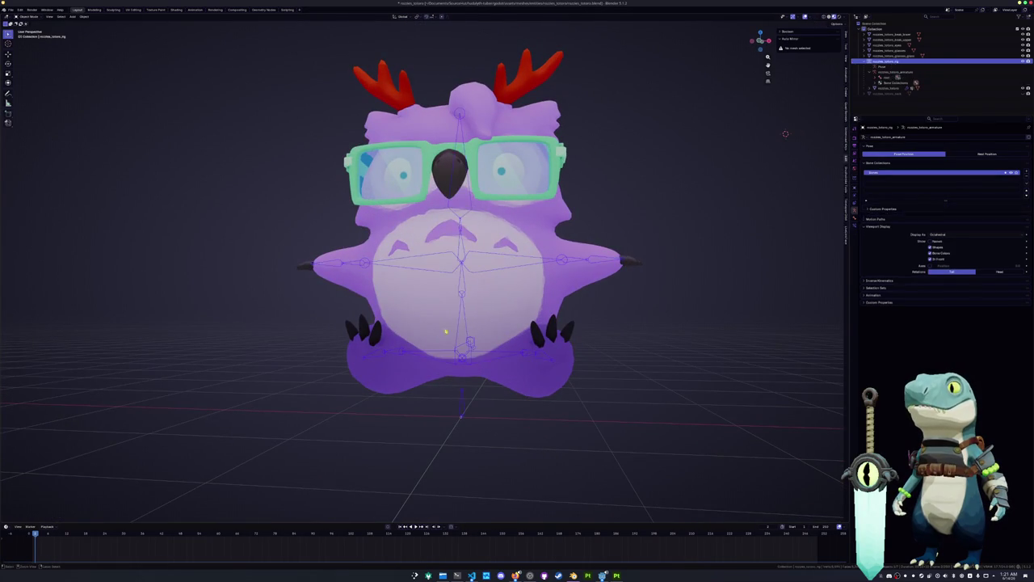
{"action": "left_click", "coordinate": [501, 338]}
{"action": "key", "text": "ctrl+Tab"}
Step: Put the owl mesh into Weight Paint mode and view its leg weights from below
{"action": "left_click", "coordinate": [499, 299]}
{"action": "scroll", "coordinate": [500, 299], "scroll_direction": "up", "scroll_amount": 2}
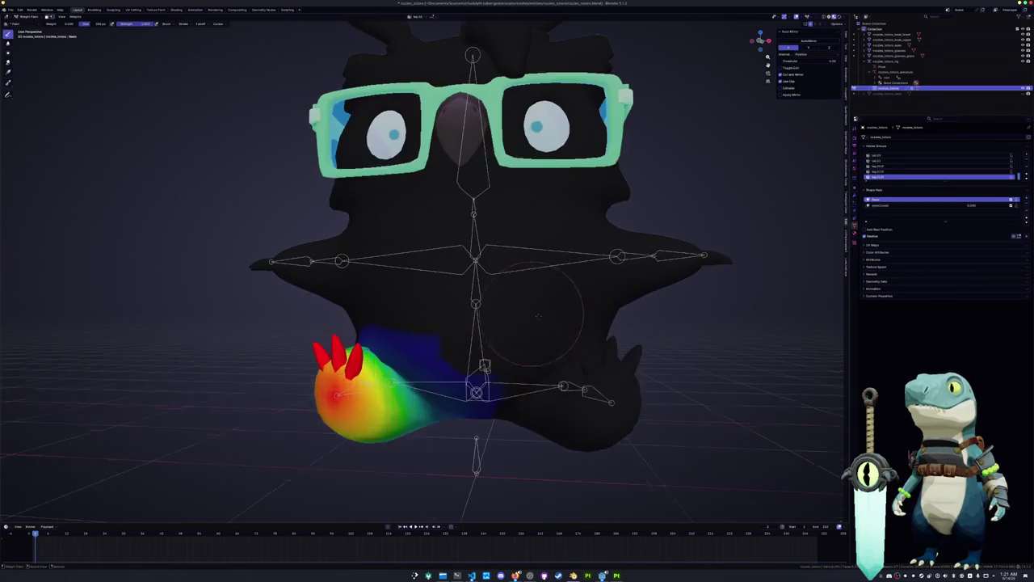
{"action": "middle_click_drag", "start_coordinate": [485, 392], "coordinate": [527, 272]}
{"action": "scroll", "coordinate": [631, 218], "scroll_direction": "up", "scroll_amount": 1}
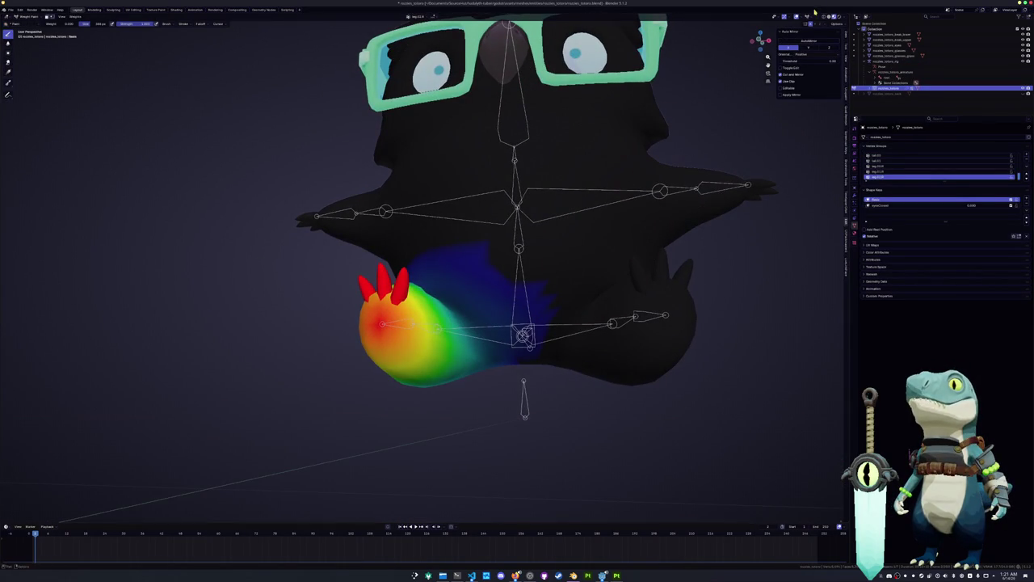
{"action": "left_click", "coordinate": [837, 24]}
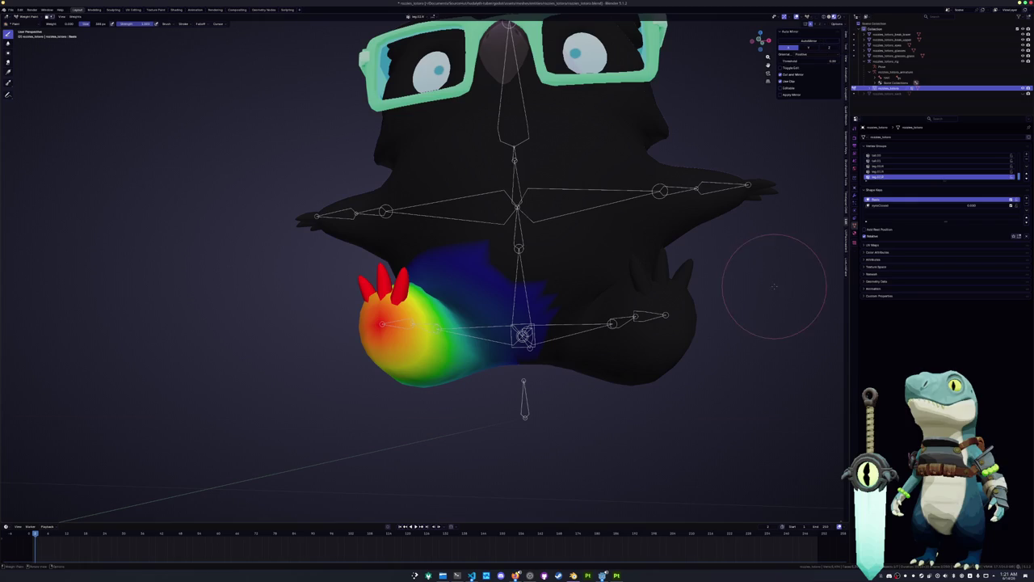
{"action": "scroll", "coordinate": [496, 253], "scroll_direction": "up", "scroll_amount": 2}
{"action": "scroll", "coordinate": [457, 299], "scroll_direction": "up", "scroll_amount": 1}
{"action": "middle_click_drag", "start_coordinate": [457, 299], "coordinate": [473, 287]}
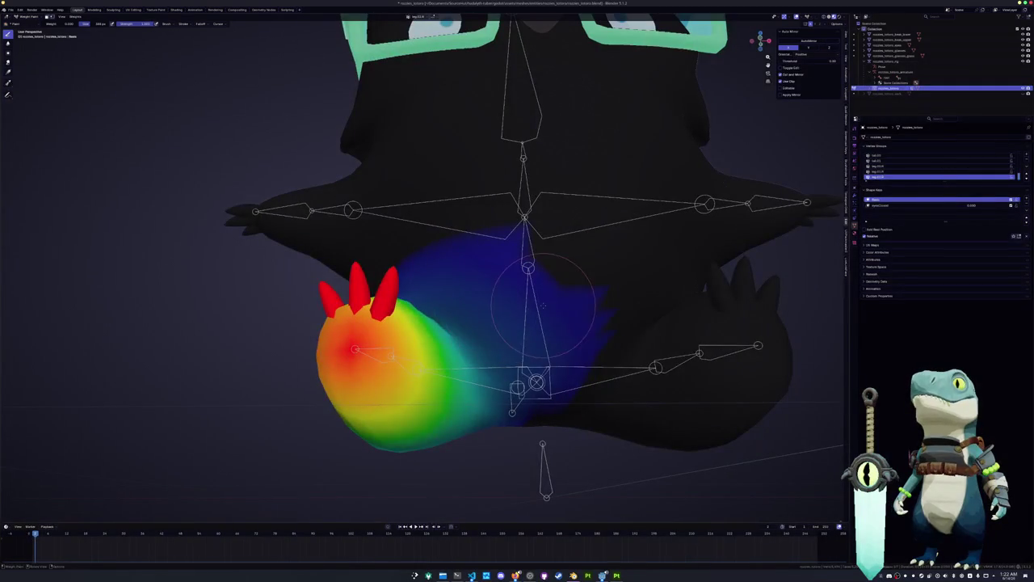
Step: Show the spine vertex group and paint a strong high-weight patch across the belly
{"action": "left_click", "coordinate": [885, 170]}
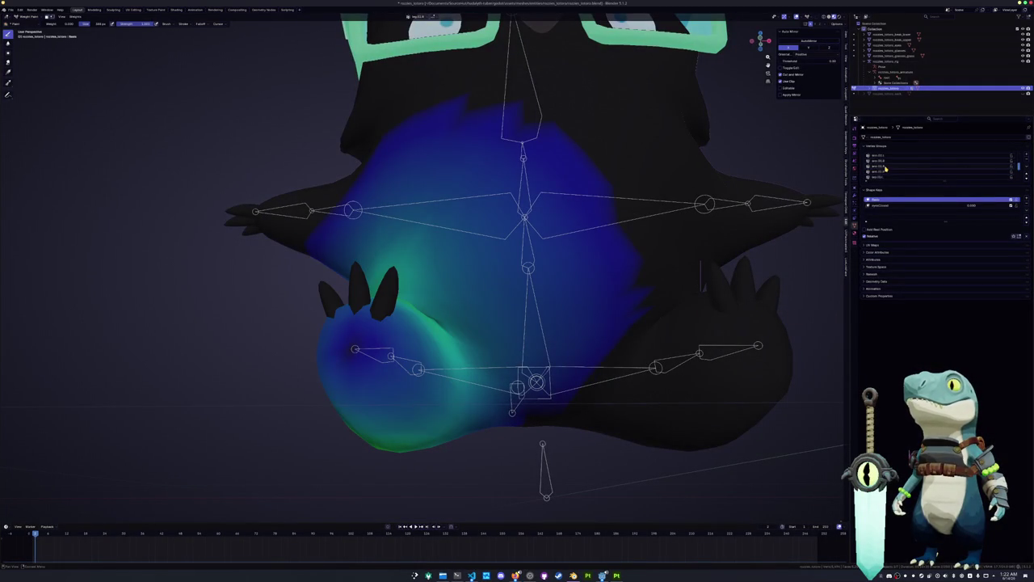
{"action": "left_click", "coordinate": [879, 155]}
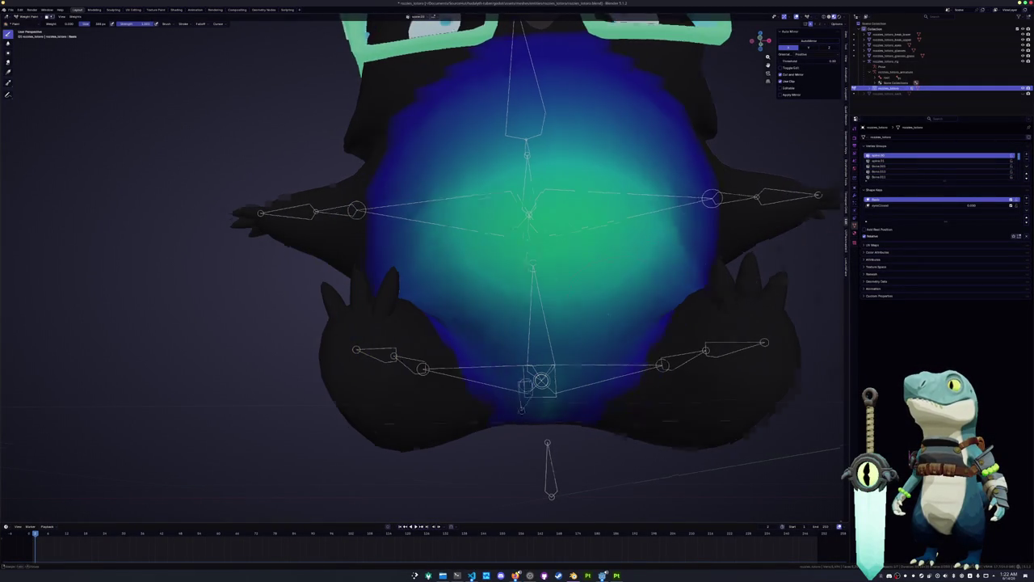
{"action": "middle_click_drag", "start_coordinate": [728, 266], "coordinate": [659, 271]}
{"action": "left_click_drag", "start_coordinate": [659, 271], "coordinate": [657, 276]}
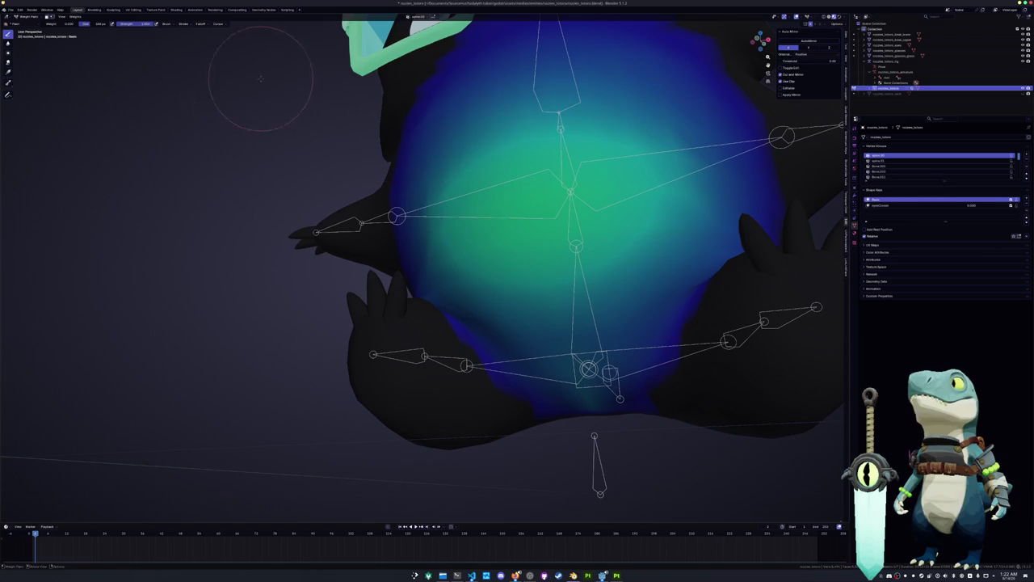
{"action": "left_click_drag", "start_coordinate": [457, 254], "coordinate": [557, 290]}
{"action": "middle_click_drag", "start_coordinate": [557, 291], "coordinate": [589, 331]}
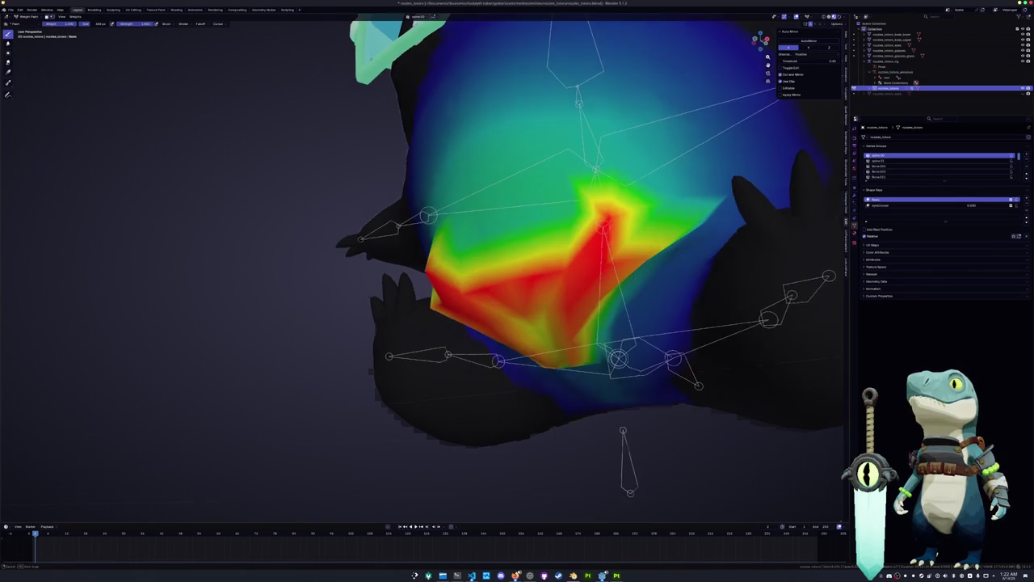
{"action": "left_click_drag", "start_coordinate": [598, 340], "coordinate": [602, 356]}
Step: Smooth the red belly weights into a softer gradient, undoing the trial strokes
{"action": "middle_click_drag", "start_coordinate": [590, 355], "coordinate": [607, 309]}
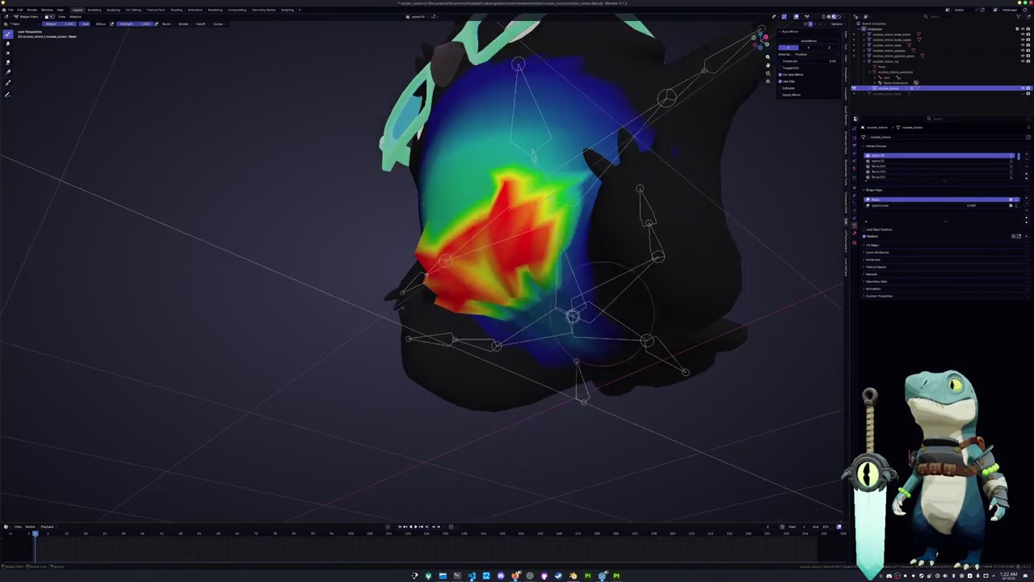
{"action": "mouse_move", "coordinate": [570, 263]}
{"action": "left_mouse_down"}
{"action": "mouse_move", "coordinate": [550, 275]}
{"action": "mouse_move", "coordinate": [494, 238]}
{"action": "mouse_move", "coordinate": [485, 242]}
{"action": "mouse_move", "coordinate": [493, 234]}
{"action": "left_mouse_up"}
{"action": "middle_click_drag", "start_coordinate": [493, 234], "coordinate": [546, 267]}
{"action": "left_click_drag", "start_coordinate": [545, 267], "coordinate": [556, 271]}
{"action": "key", "text": "ctrl+z"}
{"action": "middle_click_drag", "start_coordinate": [556, 271], "coordinate": [564, 277]}
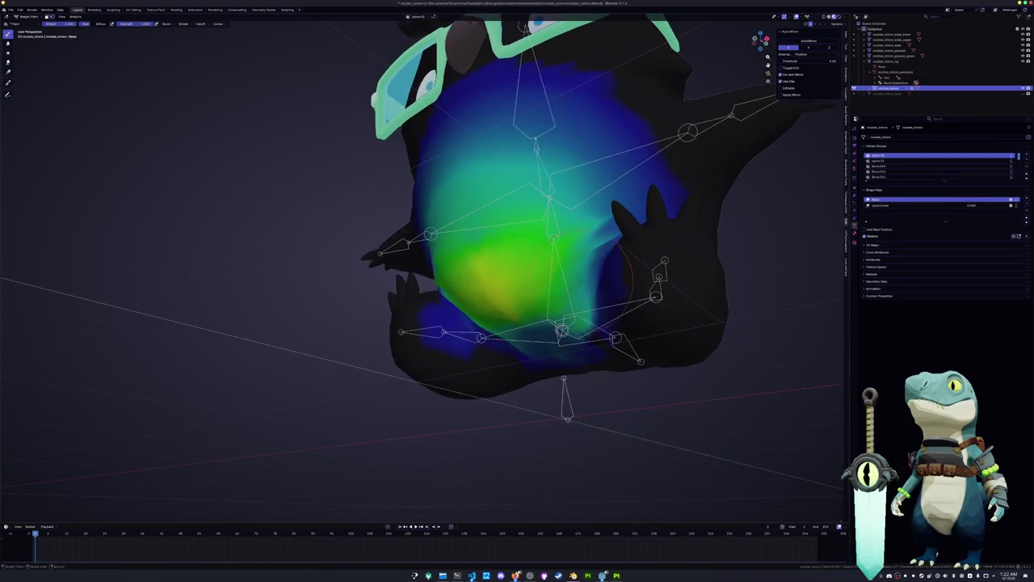
{"action": "mouse_move", "coordinate": [565, 276]}
{"action": "left_mouse_down"}
{"action": "mouse_move", "coordinate": [576, 281]}
{"action": "mouse_move", "coordinate": [539, 255]}
{"action": "left_mouse_up"}
{"action": "key", "text": "ctrl+z"}
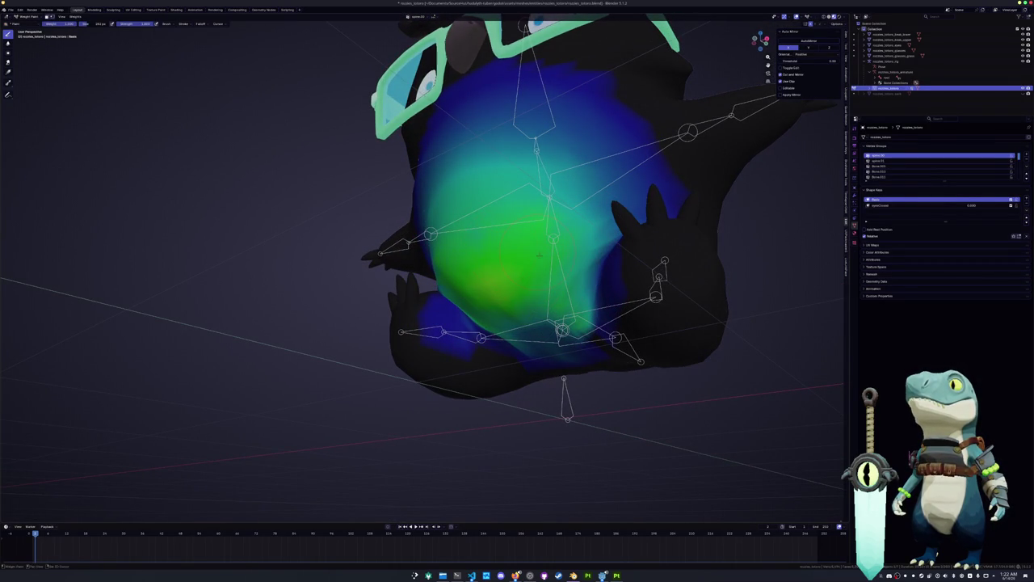
Step: Paint high weight up the lower belly and blend it down to yellow-green
{"action": "middle_click_drag", "start_coordinate": [573, 338], "coordinate": [570, 325]}
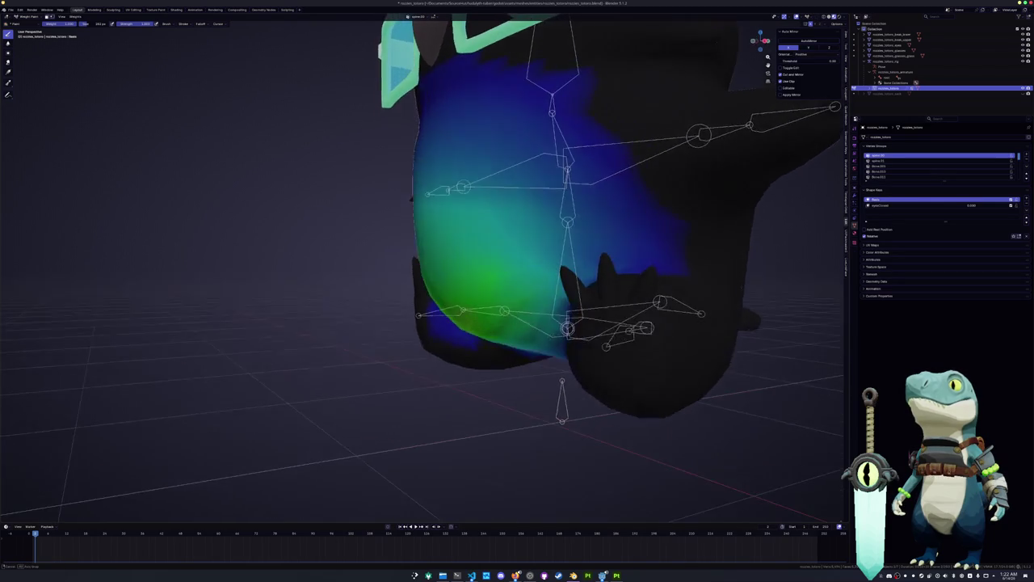
{"action": "left_click_drag", "start_coordinate": [526, 339], "coordinate": [485, 267]}
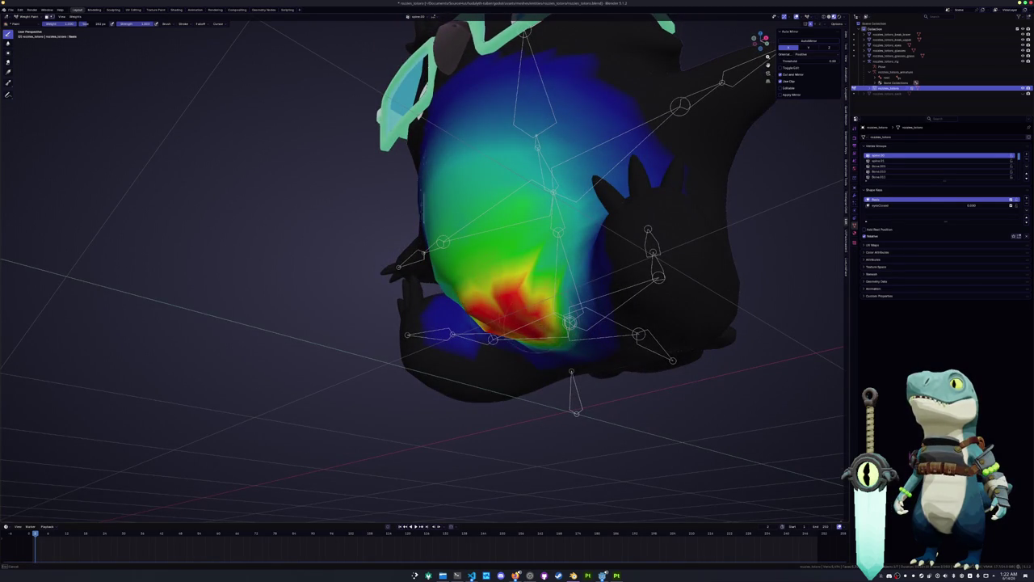
{"action": "mouse_move", "coordinate": [484, 311]}
{"action": "left_mouse_down"}
{"action": "mouse_move", "coordinate": [548, 292]}
{"action": "mouse_move", "coordinate": [485, 295]}
{"action": "left_mouse_up"}
{"action": "middle_click_drag", "start_coordinate": [485, 295], "coordinate": [526, 311]}
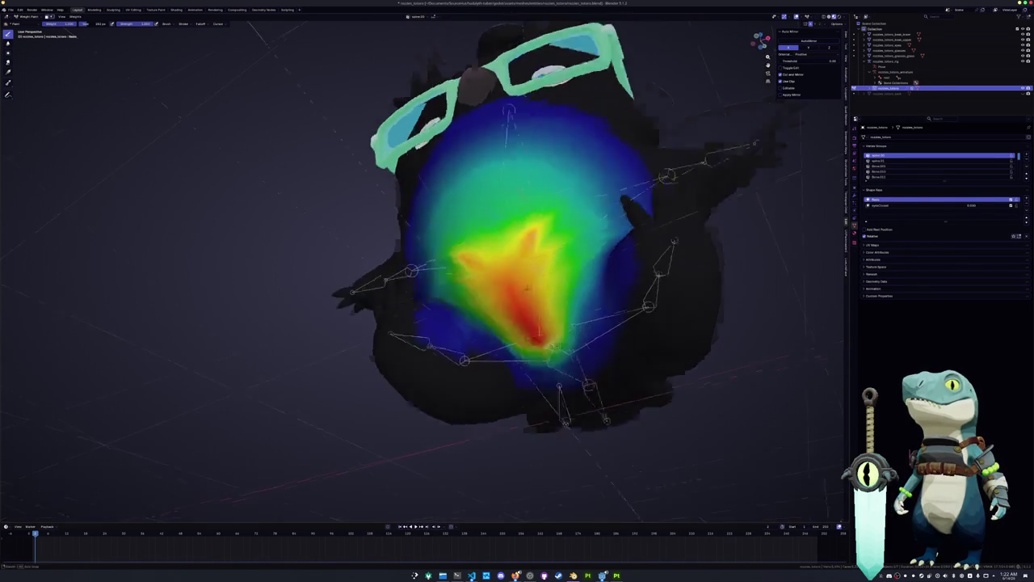
{"action": "mouse_move", "coordinate": [517, 299]}
{"action": "left_mouse_down"}
{"action": "mouse_move", "coordinate": [529, 339]}
{"action": "mouse_move", "coordinate": [509, 271]}
{"action": "mouse_move", "coordinate": [484, 242]}
{"action": "mouse_move", "coordinate": [569, 250]}
{"action": "left_mouse_up"}
{"action": "middle_click_drag", "start_coordinate": [511, 251], "coordinate": [575, 285]}
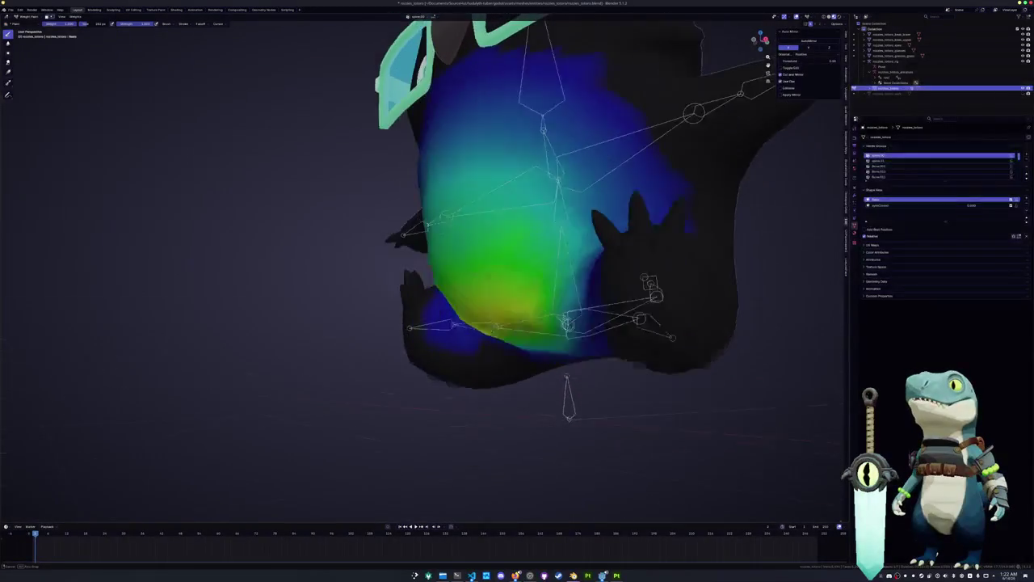
{"action": "left_click", "coordinate": [576, 284]}
{"action": "key", "text": "ctrl+z"}
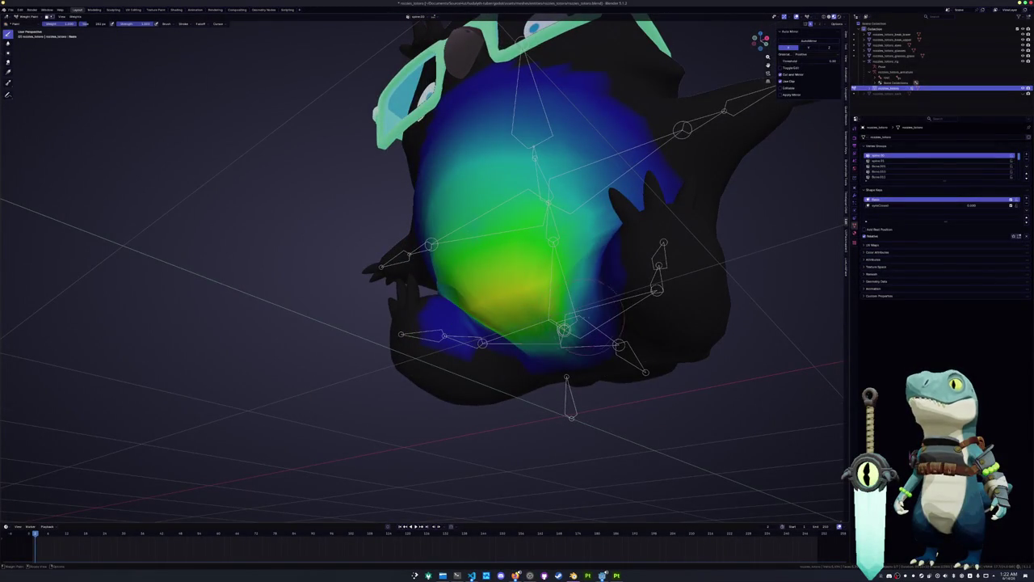
{"action": "middle_click_drag", "start_coordinate": [570, 311], "coordinate": [614, 317]}
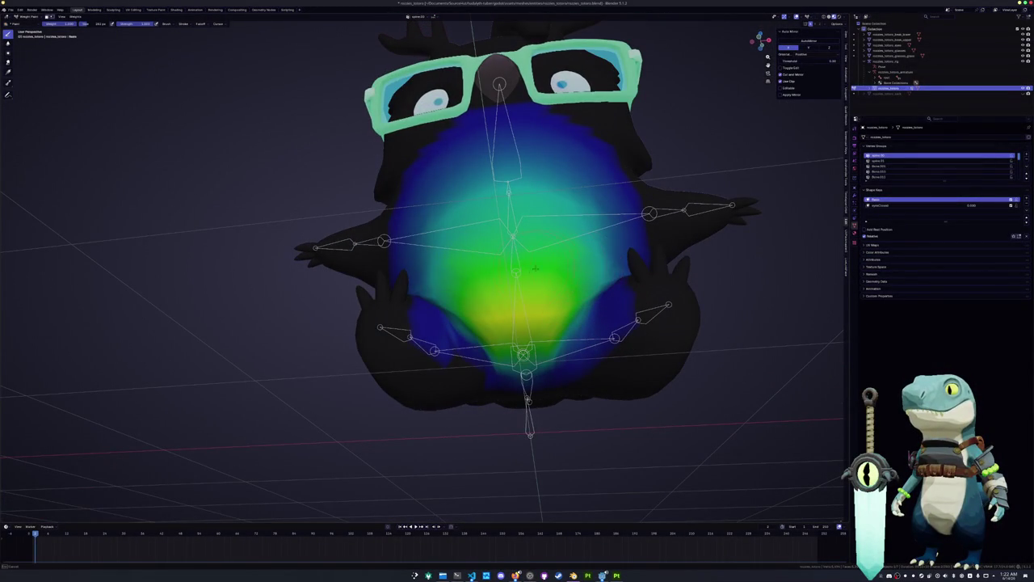
{"action": "mouse_move", "coordinate": [500, 251]}
{"action": "middle_mouse_down"}
{"action": "mouse_move", "coordinate": [610, 236]}
{"action": "mouse_move", "coordinate": [564, 244]}
{"action": "middle_mouse_up"}
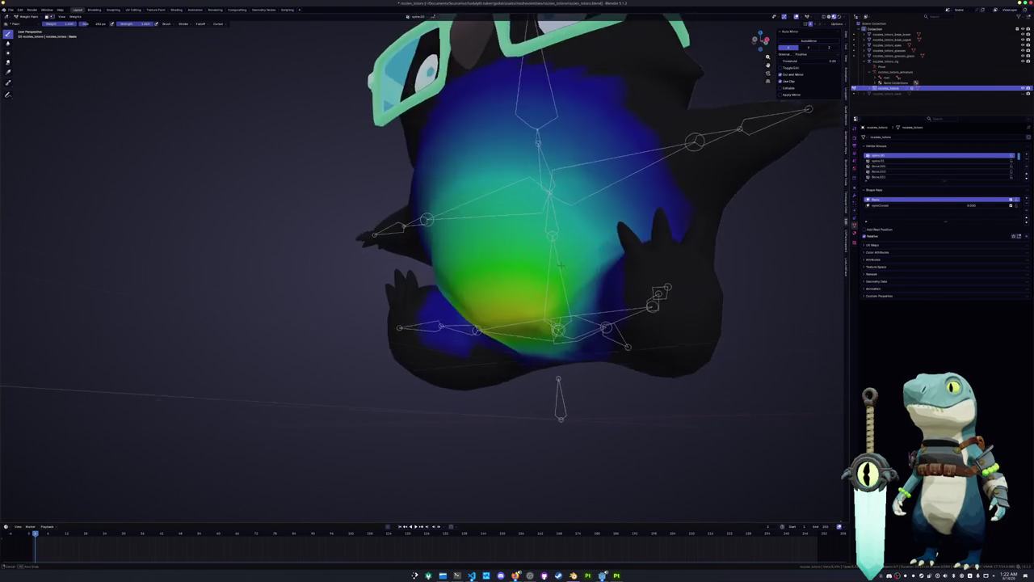
Step: Save the blend file and make a different vertex group active
{"action": "key", "text": "ctrl+s"}
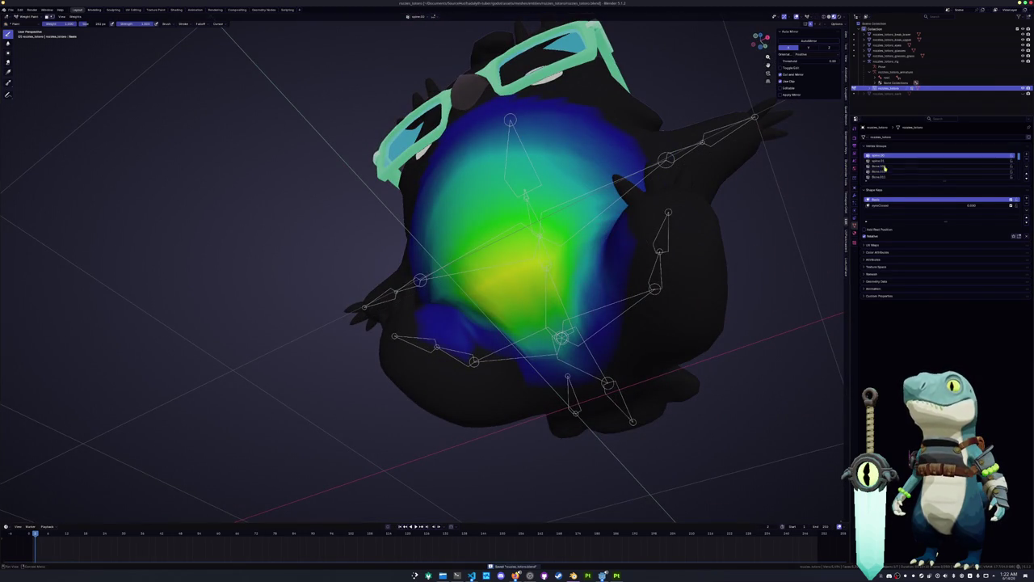
{"action": "left_click", "coordinate": [880, 161]}
{"action": "scroll", "coordinate": [880, 165], "scroll_direction": "down", "scroll_amount": 1, "text": "ctrl"}
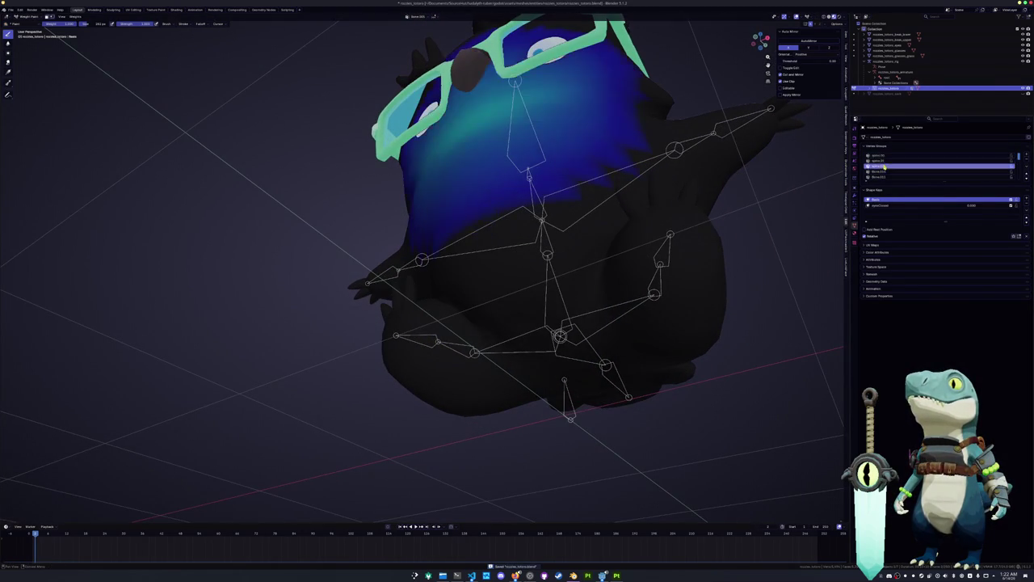
{"action": "left_click", "coordinate": [880, 165]}
Step: Remove weight from the upper, left, right and lower chest
{"action": "mouse_move", "coordinate": [602, 299]}
{"action": "middle_mouse_down"}
{"action": "mouse_move", "coordinate": [549, 279]}
{"action": "mouse_move", "coordinate": [557, 295]}
{"action": "mouse_move", "coordinate": [701, 291]}
{"action": "middle_mouse_up"}
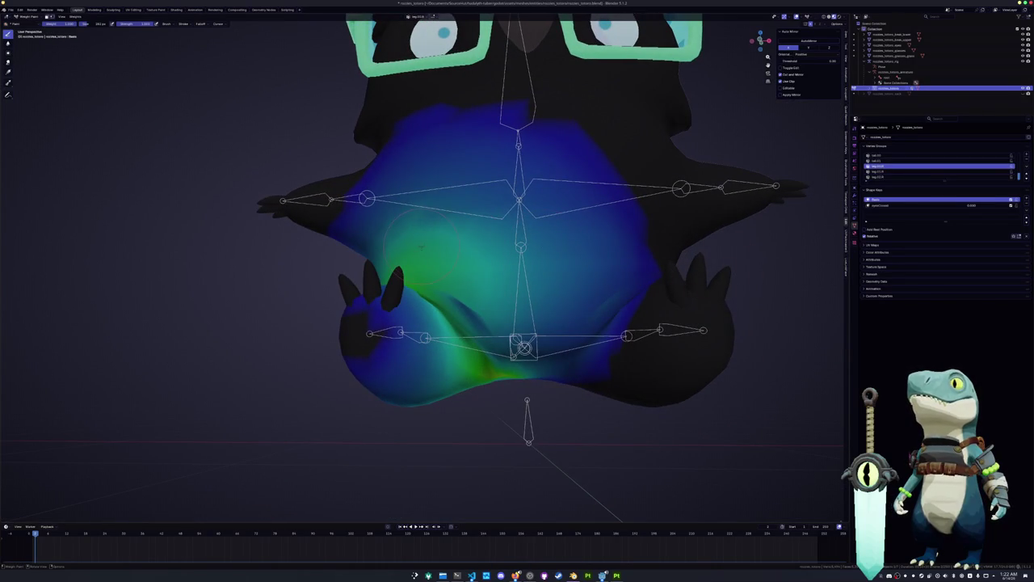
{"action": "left_click_drag", "start_coordinate": [533, 162], "coordinate": [396, 145]}
{"action": "scroll", "coordinate": [501, 202], "scroll_direction": "down", "scroll_amount": 4}
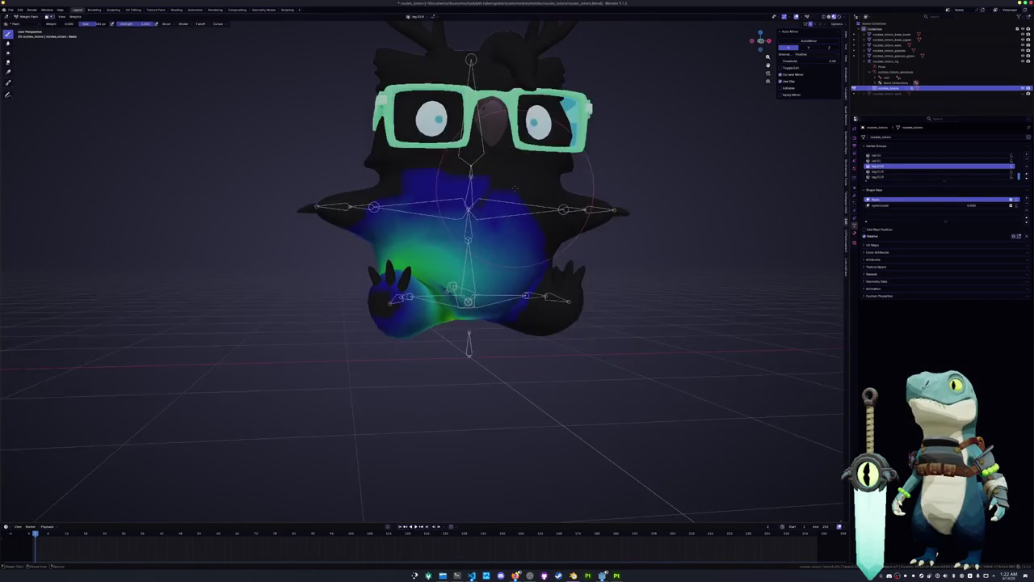
{"action": "mouse_move", "coordinate": [469, 198]}
{"action": "left_mouse_down"}
{"action": "mouse_move", "coordinate": [371, 219]}
{"action": "mouse_move", "coordinate": [476, 229]}
{"action": "mouse_move", "coordinate": [505, 258]}
{"action": "mouse_move", "coordinate": [541, 252]}
{"action": "left_mouse_up"}
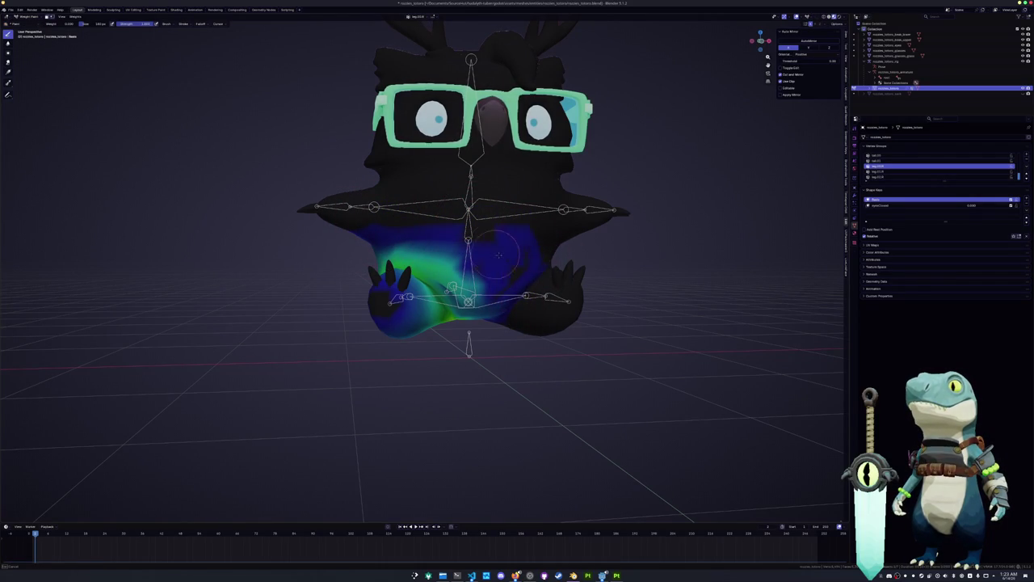
{"action": "left_click_drag", "start_coordinate": [512, 255], "coordinate": [530, 265]}
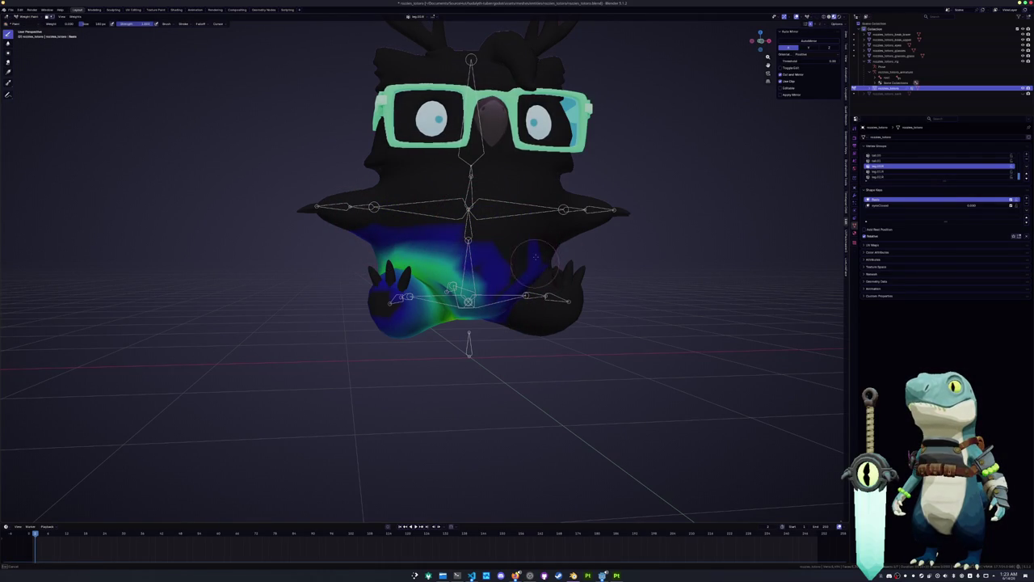
{"action": "middle_click_drag", "start_coordinate": [530, 262], "coordinate": [521, 275]}
{"action": "mouse_move", "coordinate": [533, 266]}
{"action": "left_mouse_down"}
{"action": "mouse_move", "coordinate": [497, 315]}
{"action": "mouse_move", "coordinate": [464, 275]}
{"action": "mouse_move", "coordinate": [477, 283]}
{"action": "left_mouse_up"}
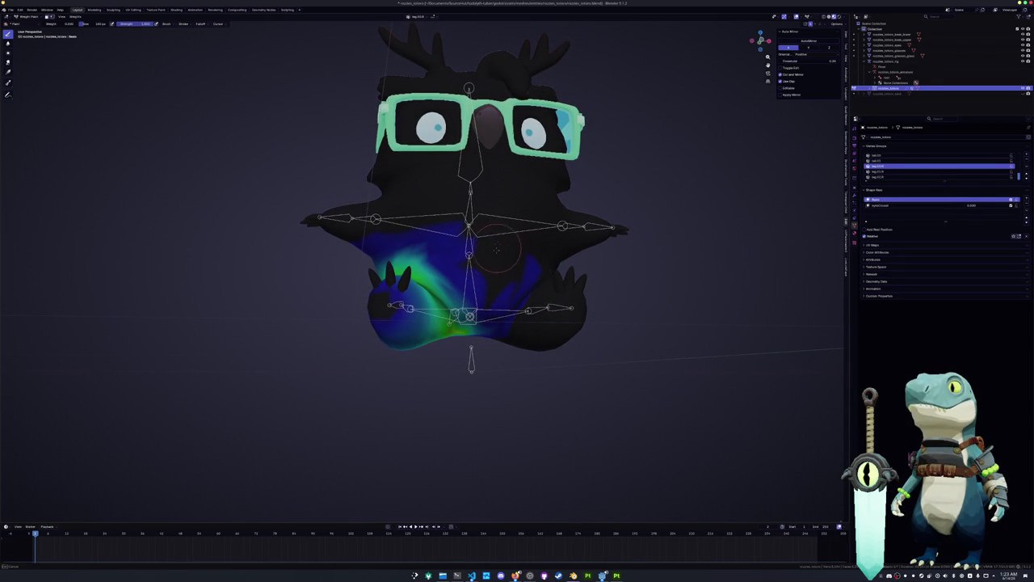
Step: Darken the right chest weights, checking from below and a straight front view
{"action": "middle_click_drag", "start_coordinate": [505, 304], "coordinate": [525, 291]}
{"action": "scroll", "coordinate": [534, 295], "scroll_direction": "up", "scroll_amount": 3}
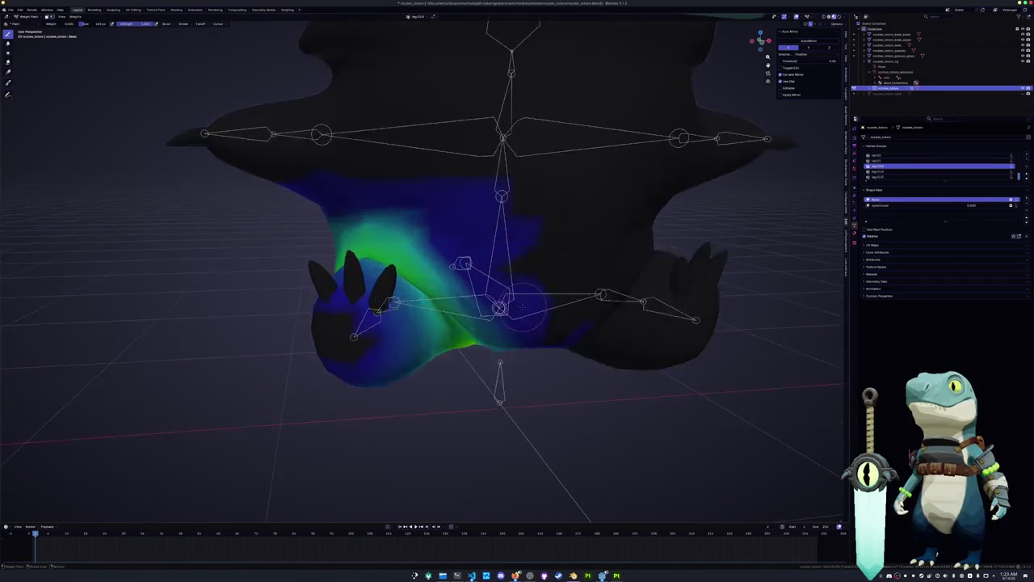
{"action": "scroll", "coordinate": [556, 303], "scroll_direction": "up", "scroll_amount": 1}
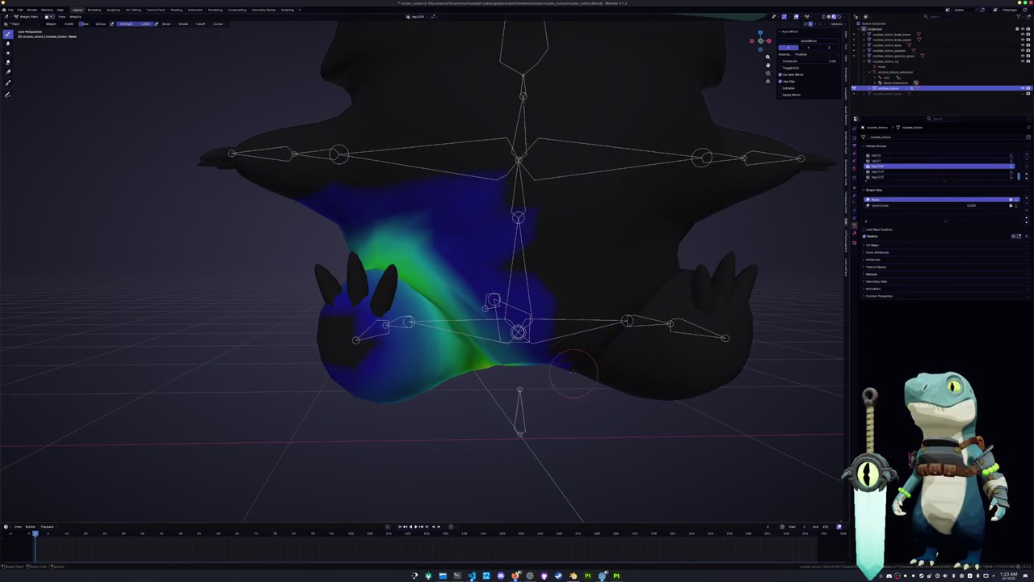
{"action": "middle_click_drag", "start_coordinate": [573, 373], "coordinate": [589, 334]}
{"action": "left_click_drag", "start_coordinate": [623, 353], "coordinate": [614, 413]}
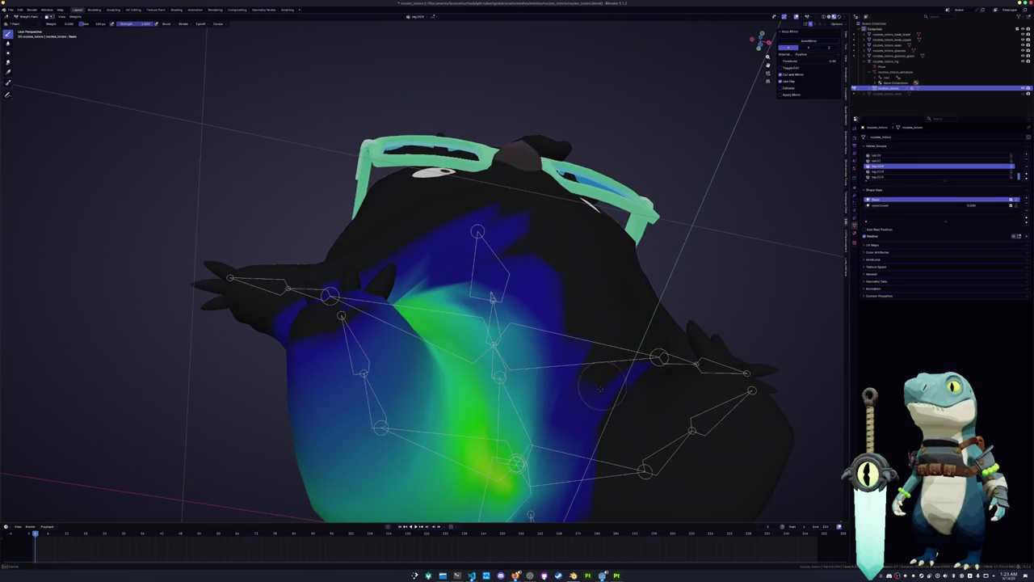
{"action": "middle_click_drag", "start_coordinate": [659, 358], "coordinate": [638, 389]}
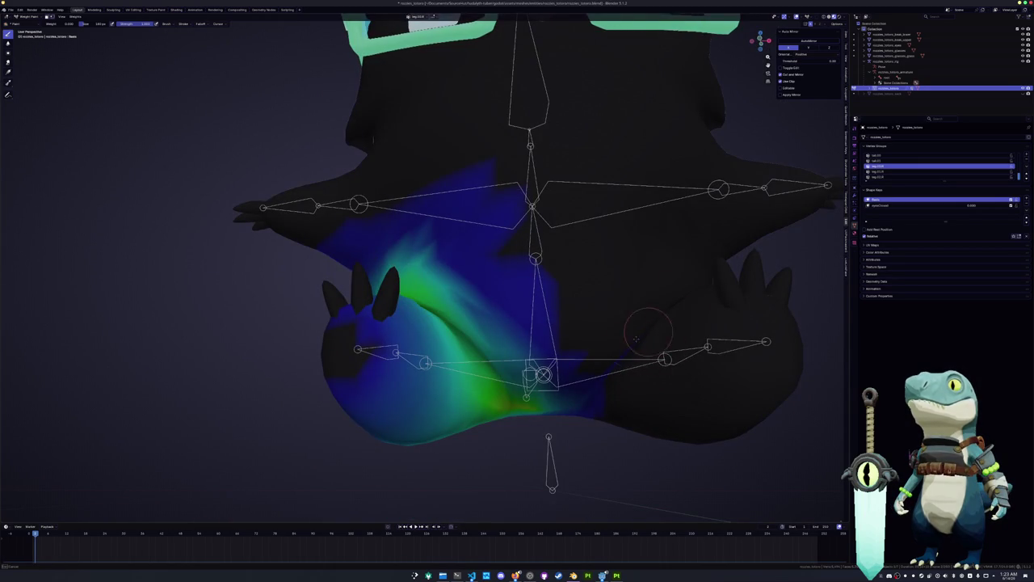
{"action": "key", "text": "KP_1"}
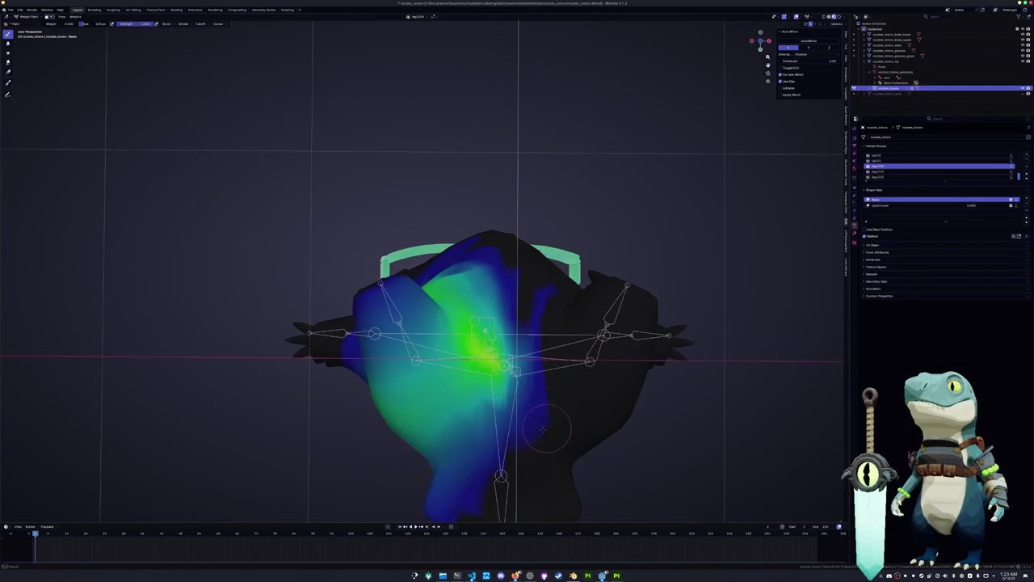
Step: Remove weight along the lower body, the upper-left body and around the hip
{"action": "left_click_drag", "start_coordinate": [529, 402], "coordinate": [437, 497]}
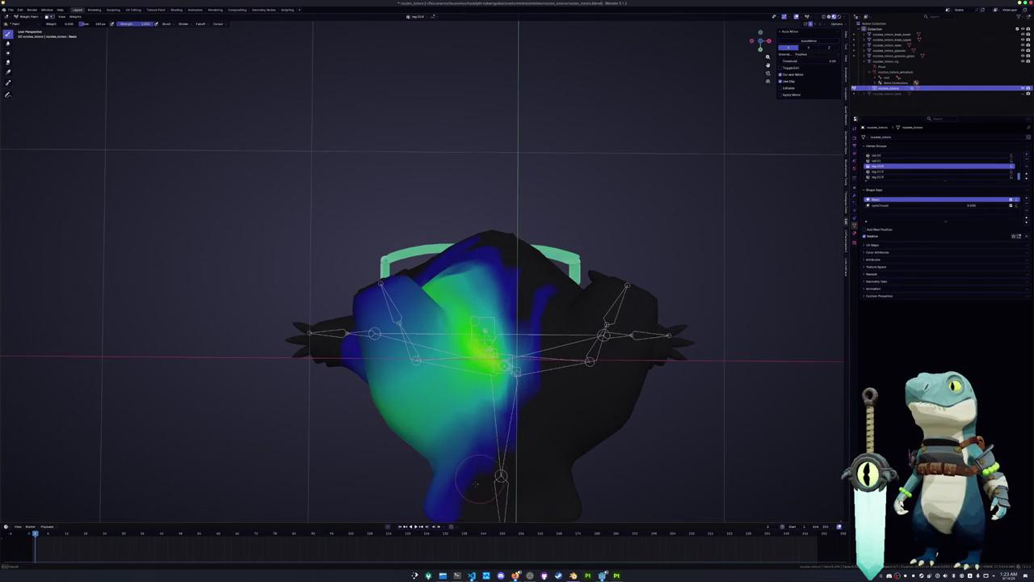
{"action": "mouse_move", "coordinate": [433, 505]}
{"action": "middle_mouse_down"}
{"action": "mouse_move", "coordinate": [565, 277]}
{"action": "mouse_move", "coordinate": [402, 238]}
{"action": "middle_mouse_up"}
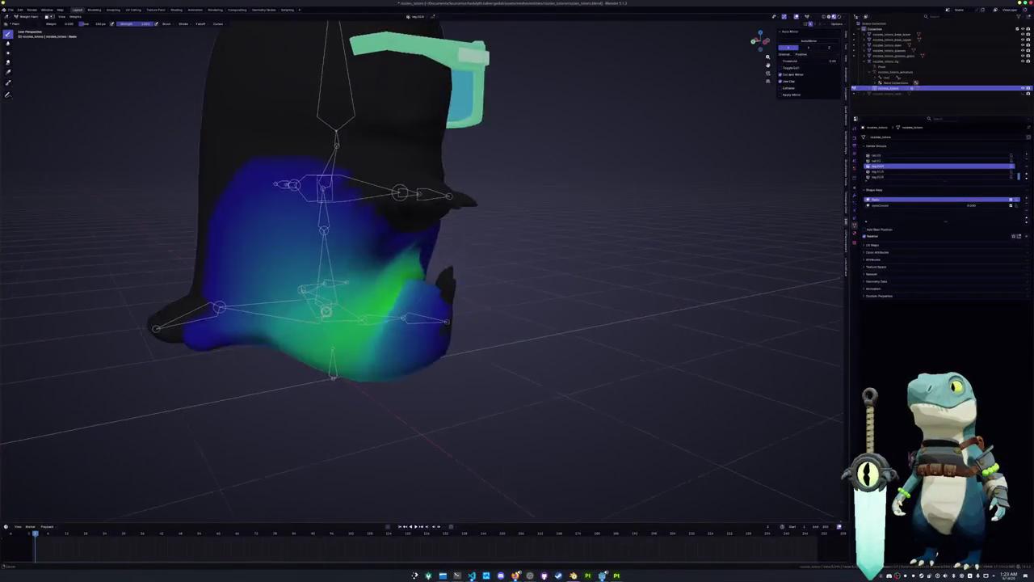
{"action": "left_click_drag", "start_coordinate": [403, 239], "coordinate": [410, 210]}
{"action": "left_click_drag", "start_coordinate": [326, 223], "coordinate": [328, 290]}
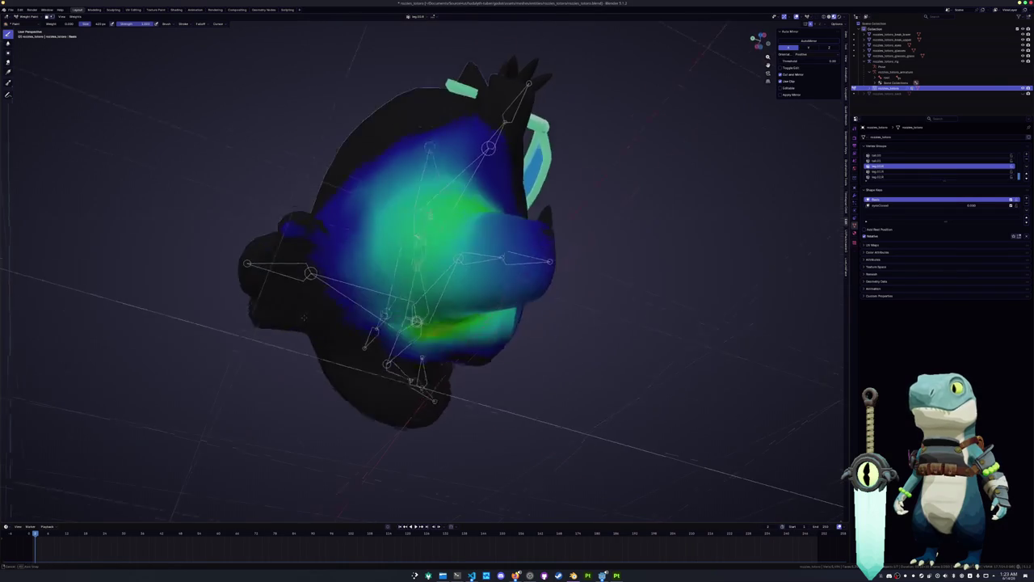
{"action": "middle_click_drag", "start_coordinate": [317, 335], "coordinate": [298, 223]}
{"action": "left_click_drag", "start_coordinate": [298, 223], "coordinate": [346, 194]}
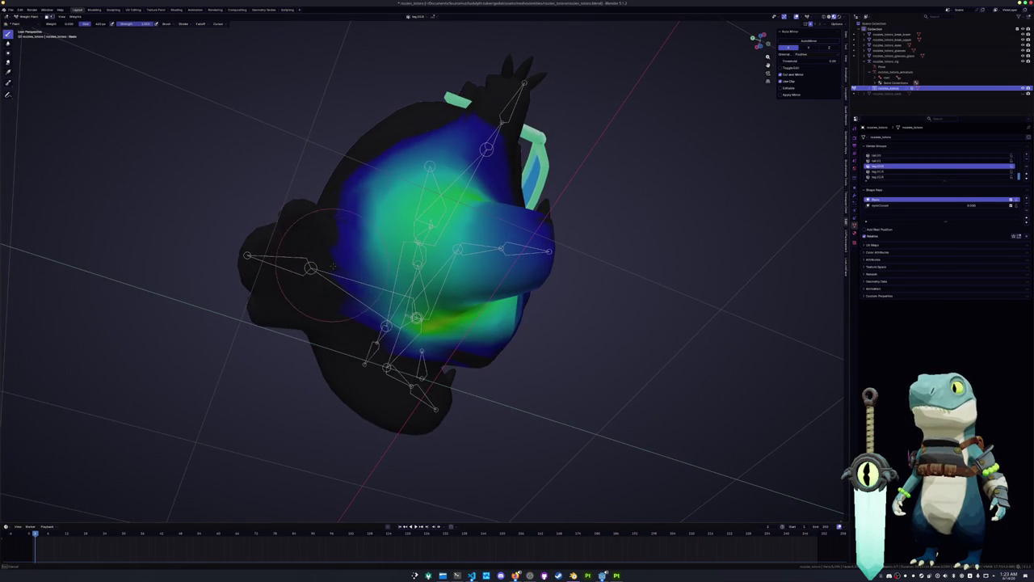
{"action": "middle_click_drag", "start_coordinate": [346, 194], "coordinate": [331, 202]}
{"action": "mouse_move", "coordinate": [331, 202]}
{"action": "left_mouse_down"}
{"action": "mouse_move", "coordinate": [400, 216]}
{"action": "mouse_move", "coordinate": [349, 235]}
{"action": "mouse_move", "coordinate": [379, 253]}
{"action": "left_mouse_up"}
Step: Halve the brush size and lower leg weights along the body's side and centre strip
{"action": "key", "text": "f"}
{"action": "left_click_drag", "start_coordinate": [426, 228], "coordinate": [355, 264]}
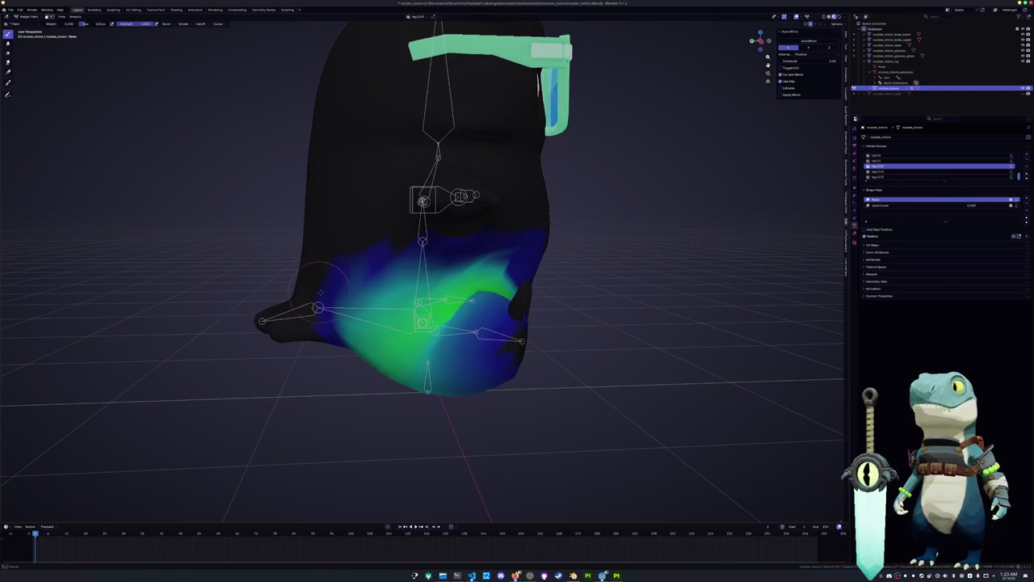
{"action": "middle_click_drag", "start_coordinate": [499, 229], "coordinate": [459, 230]}
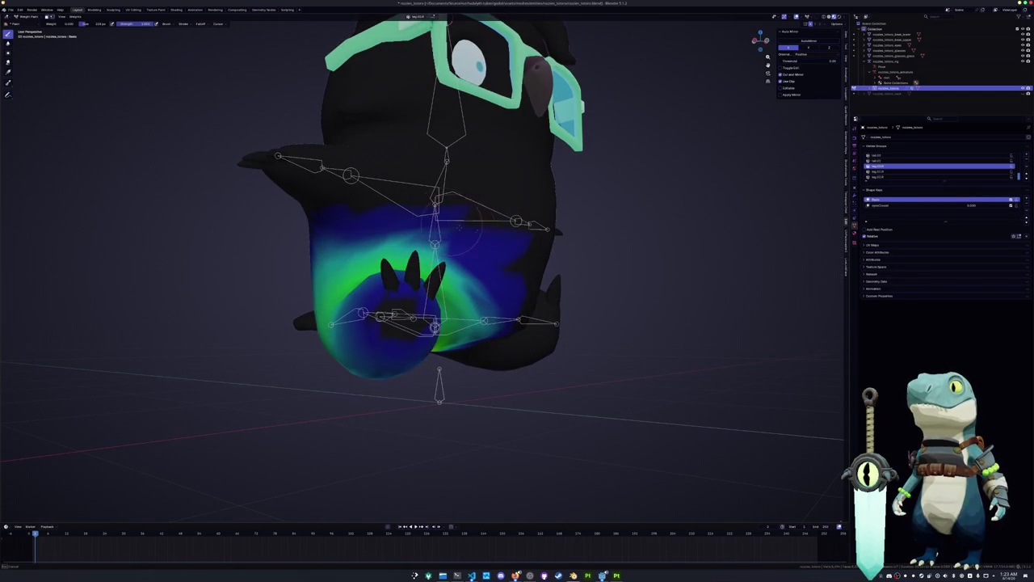
{"action": "left_click_drag", "start_coordinate": [352, 229], "coordinate": [427, 219]}
{"action": "left_click_drag", "start_coordinate": [485, 245], "coordinate": [513, 243]}
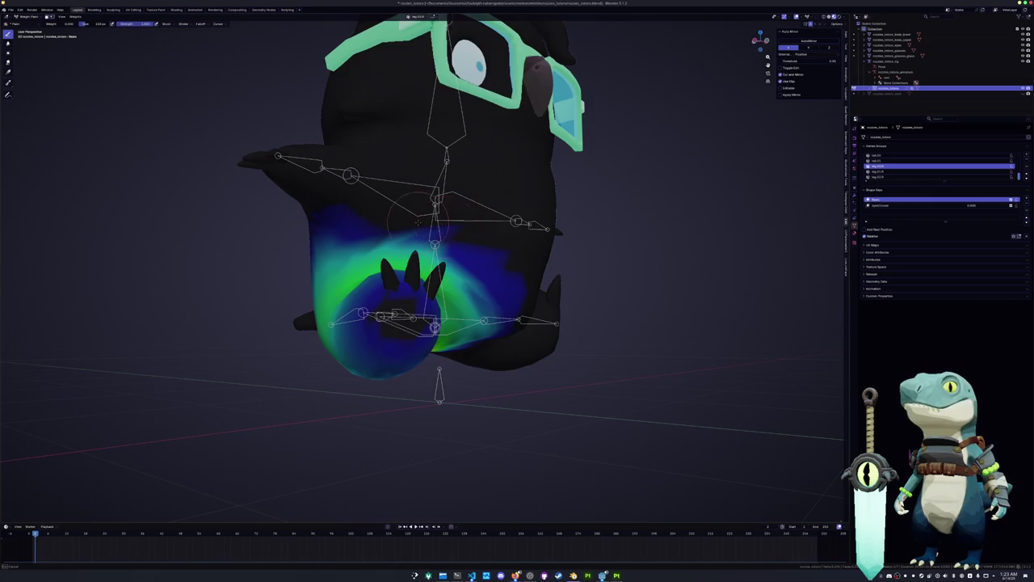
{"action": "middle_click_drag", "start_coordinate": [418, 222], "coordinate": [475, 276]}
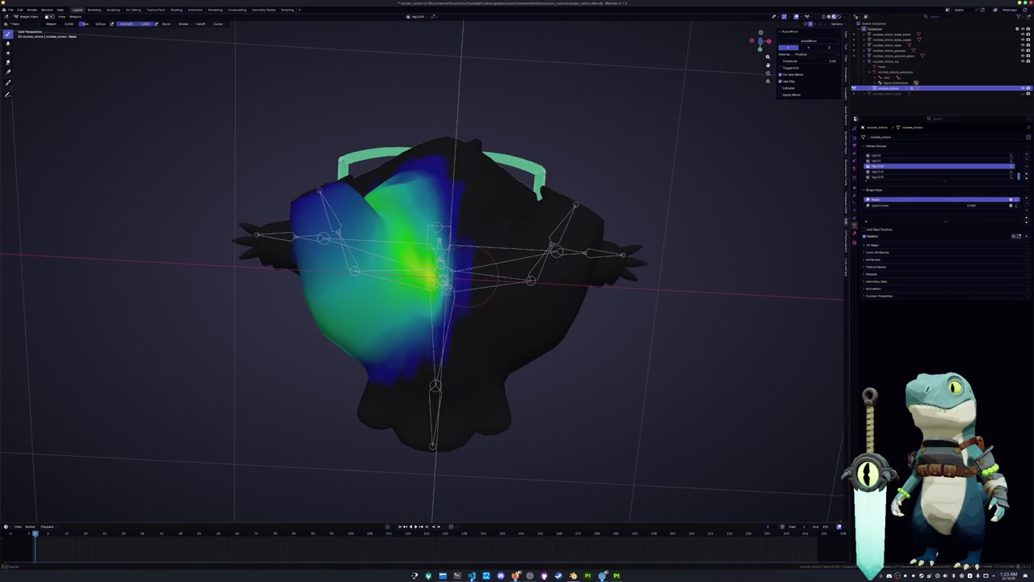
{"action": "mouse_move", "coordinate": [480, 307]}
{"action": "left_mouse_down"}
{"action": "mouse_move", "coordinate": [462, 335]}
{"action": "mouse_move", "coordinate": [398, 370]}
{"action": "left_mouse_up"}
{"action": "left_click_drag", "start_coordinate": [418, 265], "coordinate": [413, 273]}
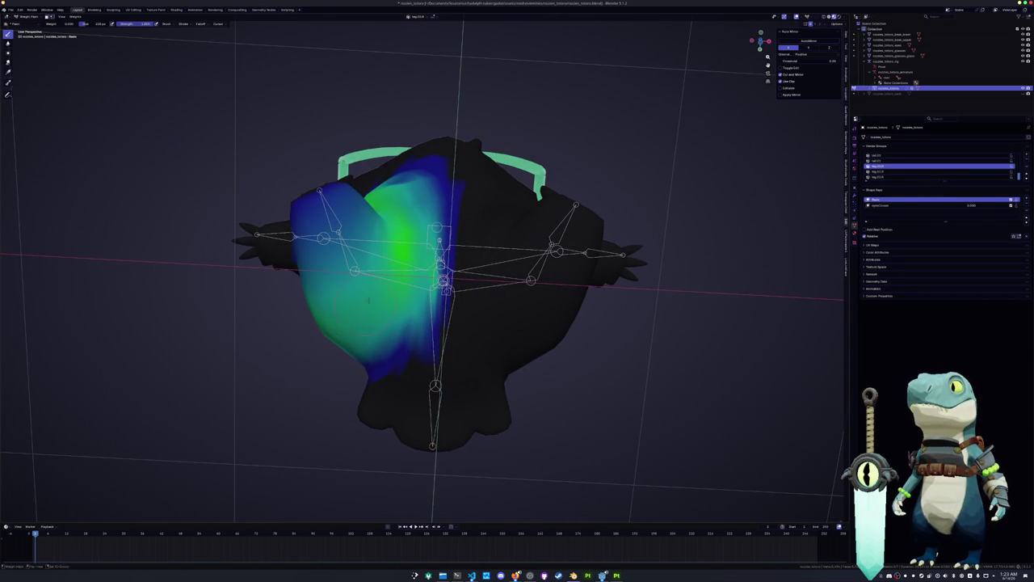
Step: Orbit around the owl to inspect the trimmed leg weights, then show the top spine group
{"action": "mouse_move", "coordinate": [314, 323]}
{"action": "middle_mouse_down"}
{"action": "mouse_move", "coordinate": [266, 372]}
{"action": "mouse_move", "coordinate": [348, 323]}
{"action": "middle_mouse_up"}
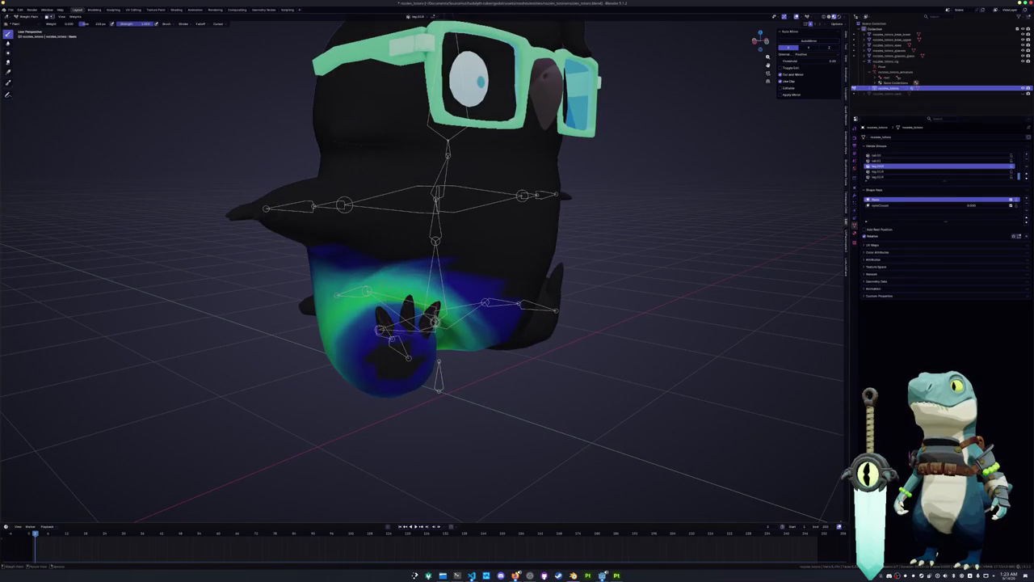
{"action": "mouse_move", "coordinate": [425, 263]}
{"action": "middle_mouse_down"}
{"action": "mouse_move", "coordinate": [461, 307]}
{"action": "mouse_move", "coordinate": [456, 325]}
{"action": "mouse_move", "coordinate": [484, 329]}
{"action": "middle_mouse_up"}
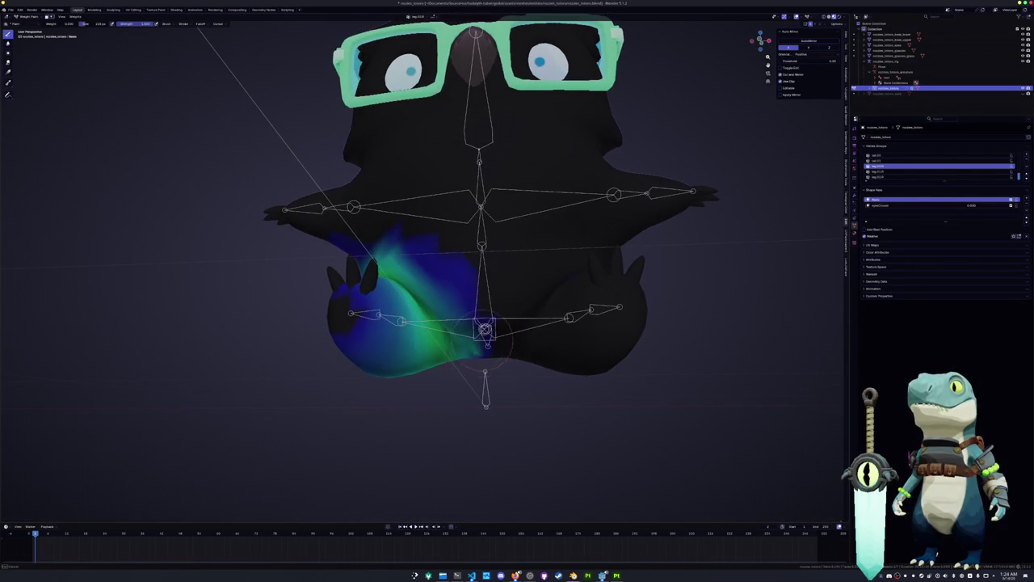
{"action": "middle_click_drag", "start_coordinate": [408, 258], "coordinate": [416, 279]}
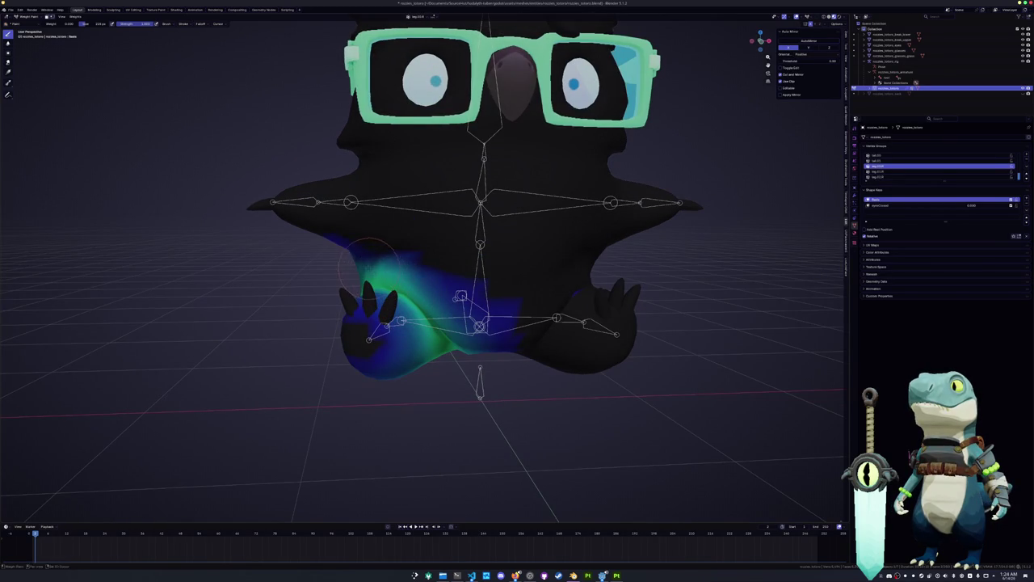
{"action": "middle_click_drag", "start_coordinate": [349, 250], "coordinate": [636, 283]}
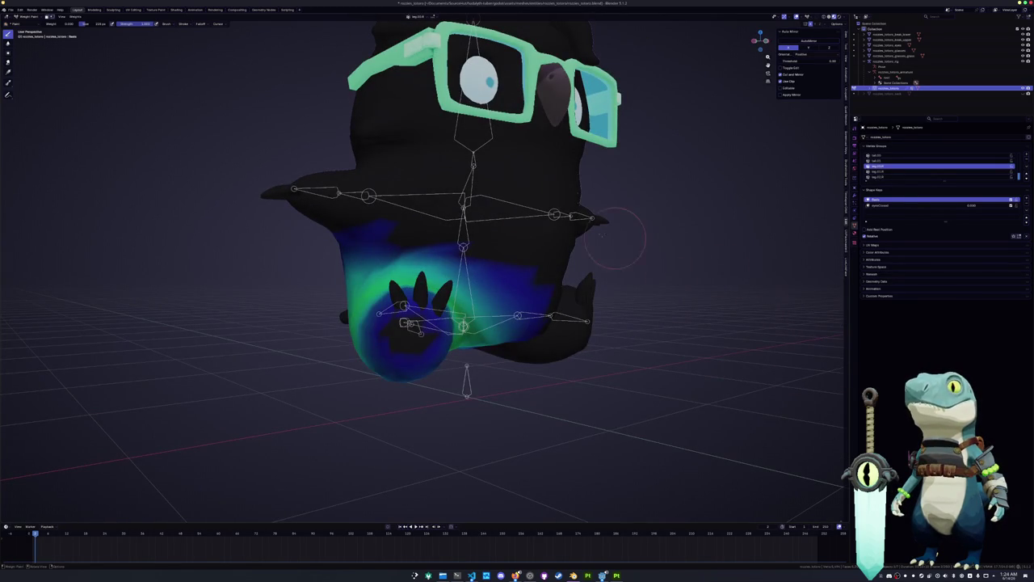
{"action": "middle_click_drag", "start_coordinate": [321, 81], "coordinate": [225, 169]}
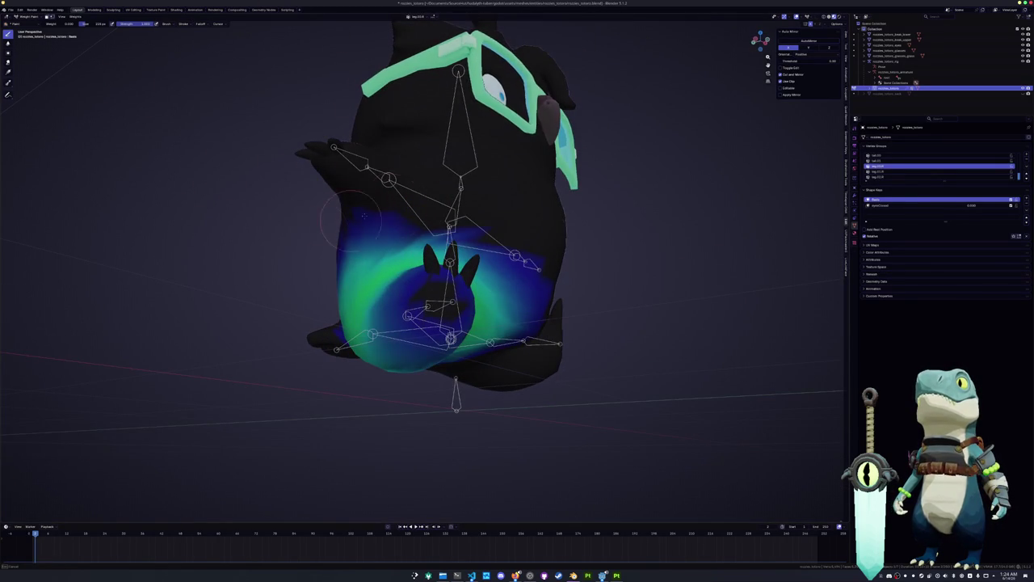
{"action": "middle_click_drag", "start_coordinate": [351, 218], "coordinate": [485, 214]}
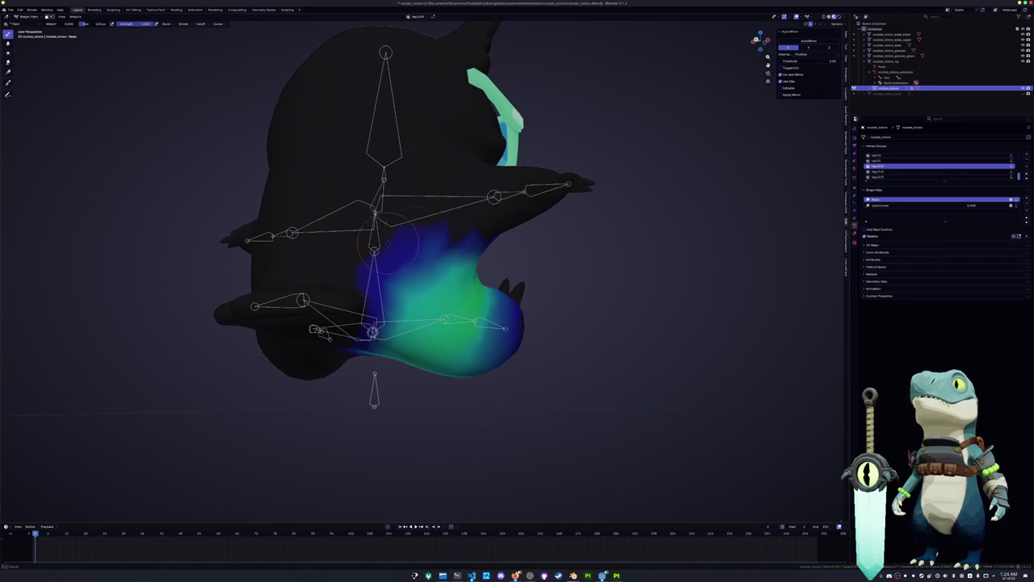
{"action": "middle_click_drag", "start_coordinate": [423, 242], "coordinate": [380, 219]}
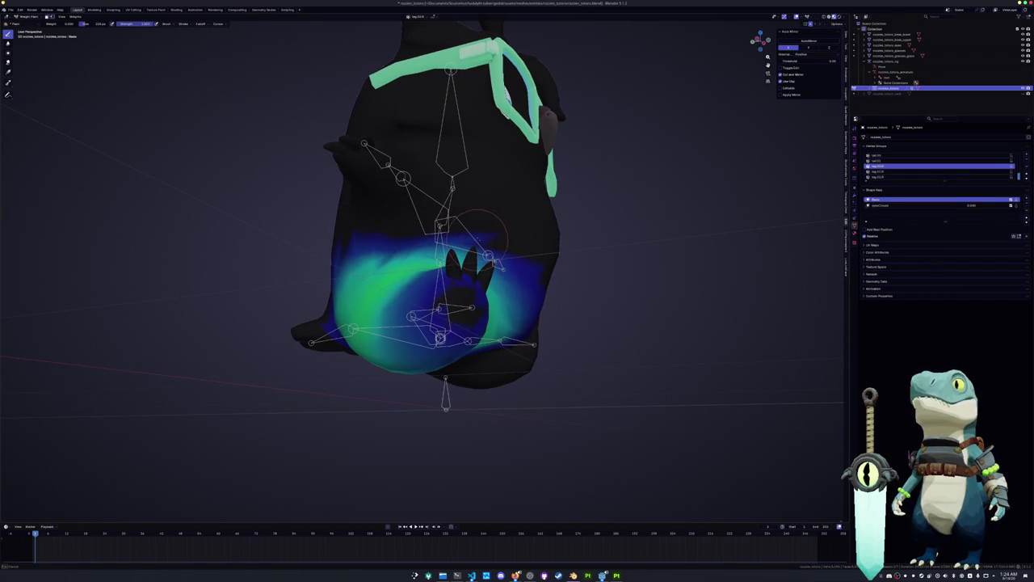
{"action": "middle_click_drag", "start_coordinate": [481, 228], "coordinate": [468, 227]}
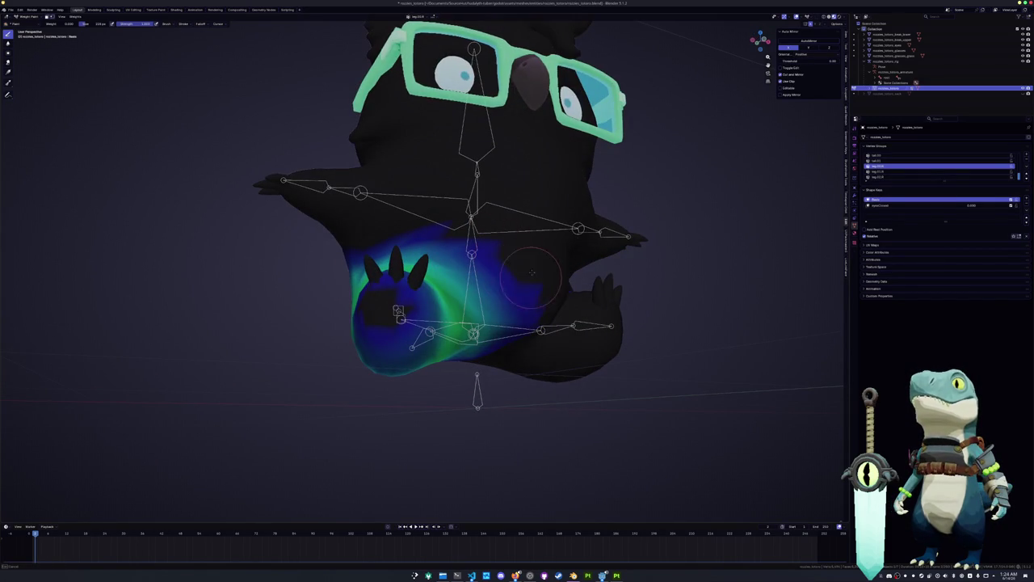
{"action": "middle_click_drag", "start_coordinate": [511, 311], "coordinate": [504, 279]}
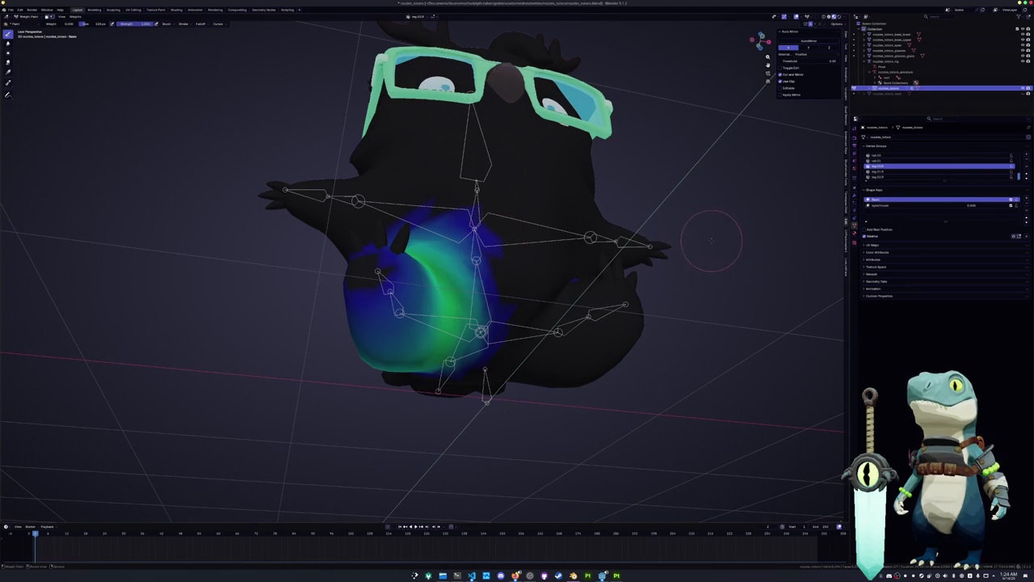
{"action": "scroll", "coordinate": [885, 161], "scroll_direction": "up", "scroll_amount": 4}
{"action": "left_click", "coordinate": [880, 155]}
Step: Paint high weight across the chest centre and soften the red toward orange
{"action": "mouse_move", "coordinate": [452, 243]}
{"action": "middle_mouse_down"}
{"action": "mouse_move", "coordinate": [408, 261]}
{"action": "mouse_move", "coordinate": [173, 53]}
{"action": "middle_mouse_up"}
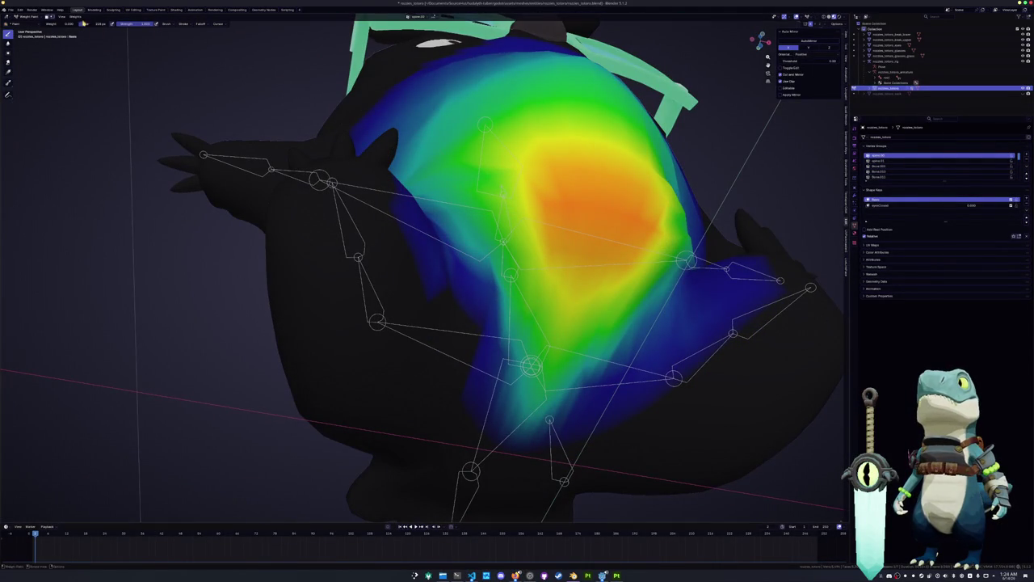
{"action": "mouse_move", "coordinate": [531, 268]}
{"action": "left_mouse_down"}
{"action": "mouse_move", "coordinate": [509, 235]}
{"action": "mouse_move", "coordinate": [501, 279]}
{"action": "left_mouse_up"}
{"action": "mouse_move", "coordinate": [517, 218]}
{"action": "left_mouse_down"}
{"action": "mouse_move", "coordinate": [509, 291]}
{"action": "mouse_move", "coordinate": [546, 328]}
{"action": "mouse_move", "coordinate": [565, 299]}
{"action": "mouse_move", "coordinate": [537, 198]}
{"action": "mouse_move", "coordinate": [485, 230]}
{"action": "left_mouse_up"}
{"action": "left_click_drag", "start_coordinate": [518, 186], "coordinate": [493, 179]}
{"action": "middle_click_drag", "start_coordinate": [493, 180], "coordinate": [517, 242]}
{"action": "mouse_move", "coordinate": [525, 364]}
{"action": "left_mouse_down"}
{"action": "mouse_move", "coordinate": [525, 323]}
{"action": "mouse_move", "coordinate": [557, 275]}
{"action": "left_mouse_up"}
{"action": "left_click_drag", "start_coordinate": [566, 339], "coordinate": [606, 356]}
Step: Reduce the lower right chest weights and blend the chest from red to yellow
{"action": "mouse_move", "coordinate": [566, 396]}
{"action": "left_mouse_down"}
{"action": "mouse_move", "coordinate": [638, 372]}
{"action": "mouse_move", "coordinate": [646, 388]}
{"action": "left_mouse_up"}
{"action": "left_click_drag", "start_coordinate": [614, 356], "coordinate": [663, 380]}
{"action": "left_click_drag", "start_coordinate": [582, 380], "coordinate": [646, 404]}
{"action": "left_click_drag", "start_coordinate": [646, 351], "coordinate": [517, 323]}
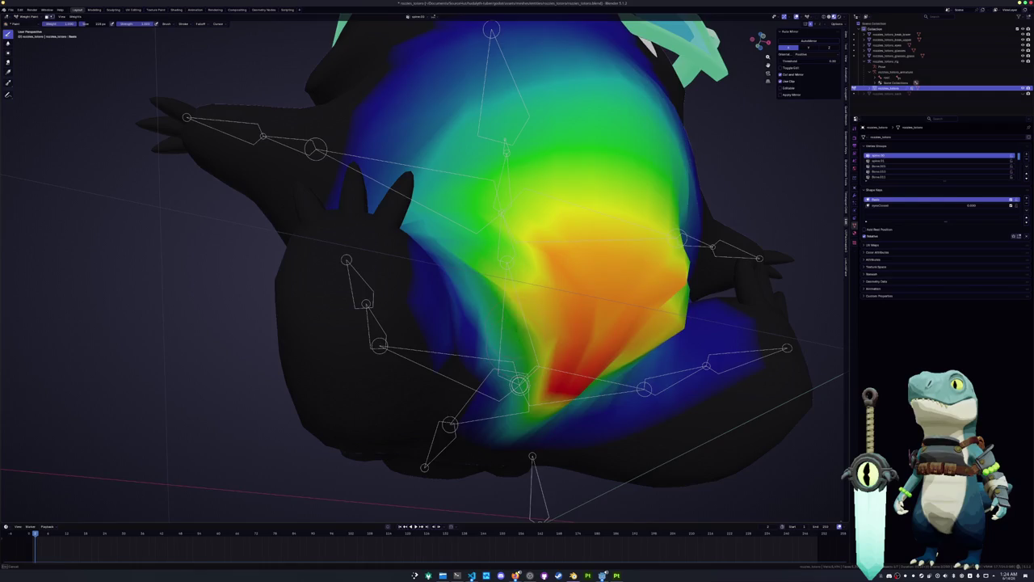
{"action": "middle_click_drag", "start_coordinate": [614, 348], "coordinate": [614, 307]}
{"action": "left_click_drag", "start_coordinate": [566, 371], "coordinate": [589, 307]}
{"action": "mouse_move", "coordinate": [582, 267]}
{"action": "left_mouse_down"}
{"action": "mouse_move", "coordinate": [614, 273]}
{"action": "mouse_move", "coordinate": [565, 275]}
{"action": "mouse_move", "coordinate": [646, 243]}
{"action": "mouse_move", "coordinate": [549, 202]}
{"action": "mouse_move", "coordinate": [594, 208]}
{"action": "left_mouse_up"}
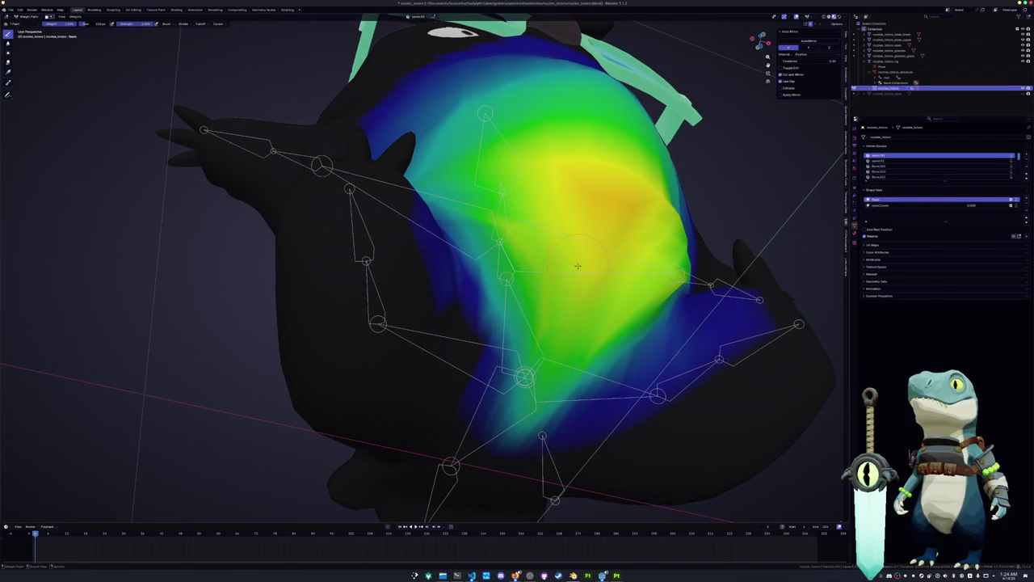
Step: Smooth the chest into yellow-green and raise the lower chest toward orange
{"action": "middle_click_drag", "start_coordinate": [592, 208], "coordinate": [507, 332]}
{"action": "mouse_move", "coordinate": [508, 332]}
{"action": "left_mouse_down"}
{"action": "mouse_move", "coordinate": [485, 315]}
{"action": "mouse_move", "coordinate": [582, 282]}
{"action": "left_mouse_up"}
{"action": "mouse_move", "coordinate": [538, 245]}
{"action": "left_mouse_down"}
{"action": "mouse_move", "coordinate": [522, 291]}
{"action": "mouse_move", "coordinate": [578, 304]}
{"action": "left_mouse_up"}
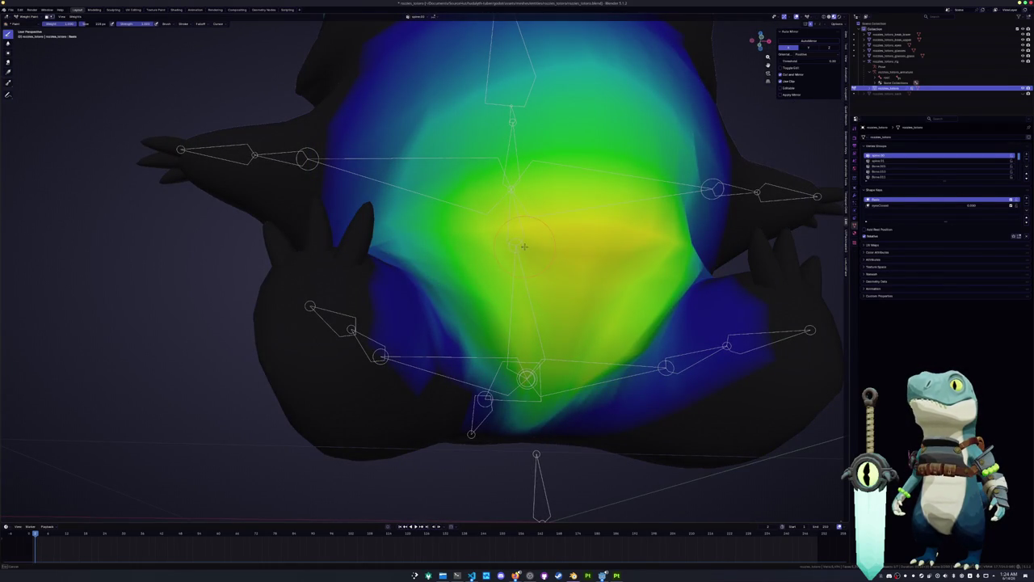
{"action": "left_click_drag", "start_coordinate": [536, 240], "coordinate": [479, 242]}
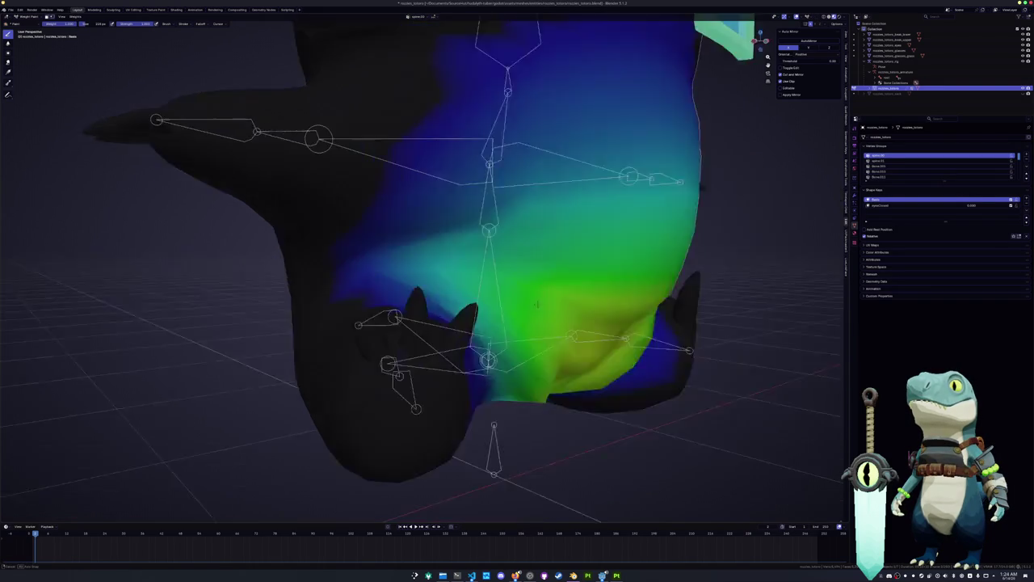
{"action": "middle_click_drag", "start_coordinate": [581, 244], "coordinate": [561, 308]}
{"action": "left_click_drag", "start_coordinate": [561, 308], "coordinate": [556, 329]}
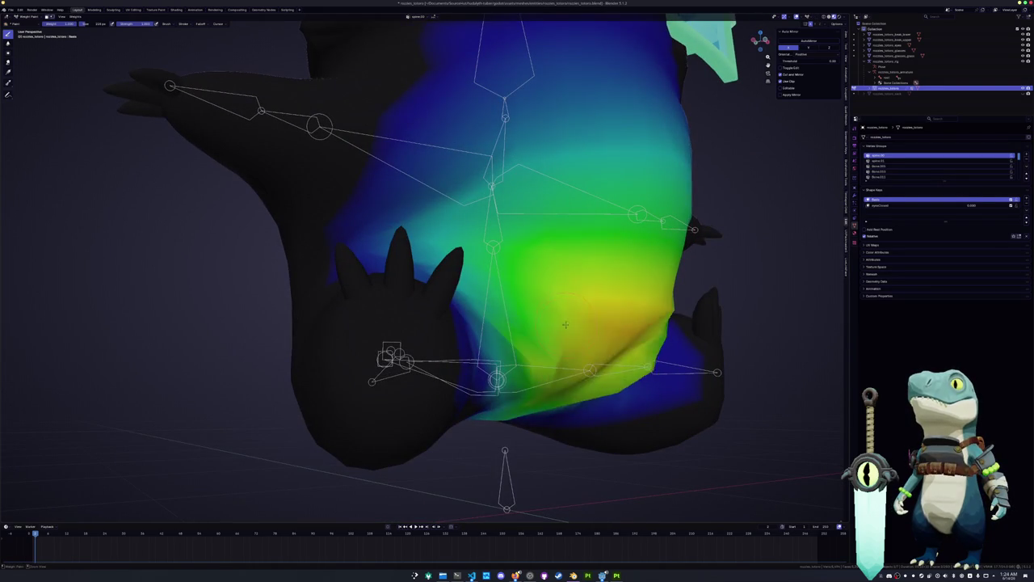
{"action": "middle_click_drag", "start_coordinate": [556, 330], "coordinate": [598, 356]}
{"action": "mouse_move", "coordinate": [598, 355]}
{"action": "left_mouse_down"}
{"action": "mouse_move", "coordinate": [566, 234]}
{"action": "mouse_move", "coordinate": [506, 178]}
{"action": "mouse_move", "coordinate": [572, 317]}
{"action": "mouse_move", "coordinate": [582, 218]}
{"action": "left_mouse_up"}
{"action": "middle_click_drag", "start_coordinate": [582, 218], "coordinate": [566, 146]}
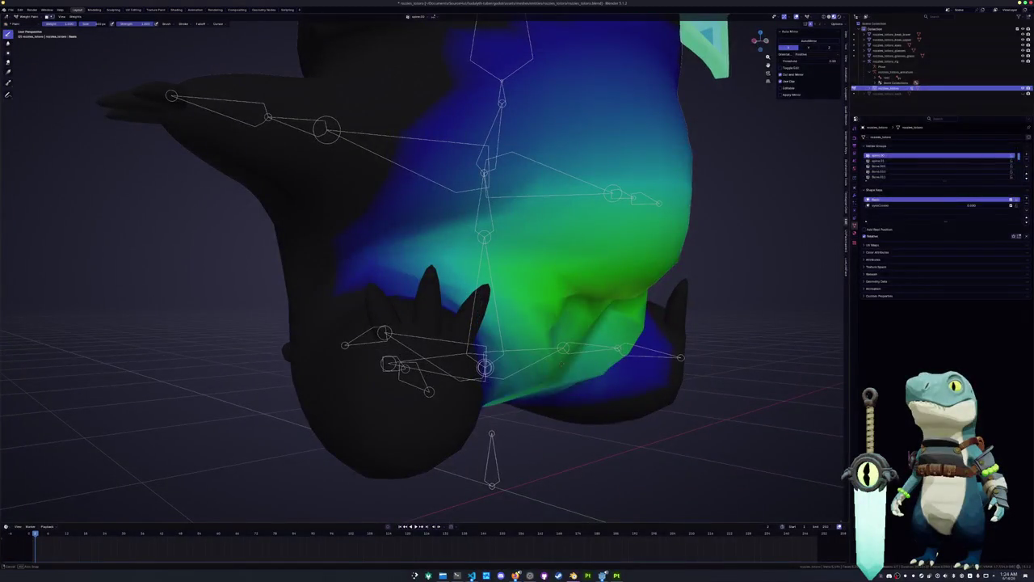
{"action": "key", "text": "ctrl+z"}
{"action": "key", "text": "ctrl+z"}
{"action": "key", "text": "ctrl+z"}
Step: Lower the red and orange chest weights to yellow-green
{"action": "middle_click_drag", "start_coordinate": [566, 242], "coordinate": [574, 315]}
{"action": "mouse_move", "coordinate": [574, 315]}
{"action": "left_mouse_down"}
{"action": "mouse_move", "coordinate": [565, 288]}
{"action": "mouse_move", "coordinate": [566, 388]}
{"action": "left_mouse_up"}
{"action": "middle_click_drag", "start_coordinate": [565, 388], "coordinate": [558, 379]}
{"action": "mouse_move", "coordinate": [557, 380]}
{"action": "left_mouse_down"}
{"action": "mouse_move", "coordinate": [569, 243]}
{"action": "mouse_move", "coordinate": [557, 202]}
{"action": "left_mouse_up"}
{"action": "middle_click_drag", "start_coordinate": [558, 202], "coordinate": [523, 231]}
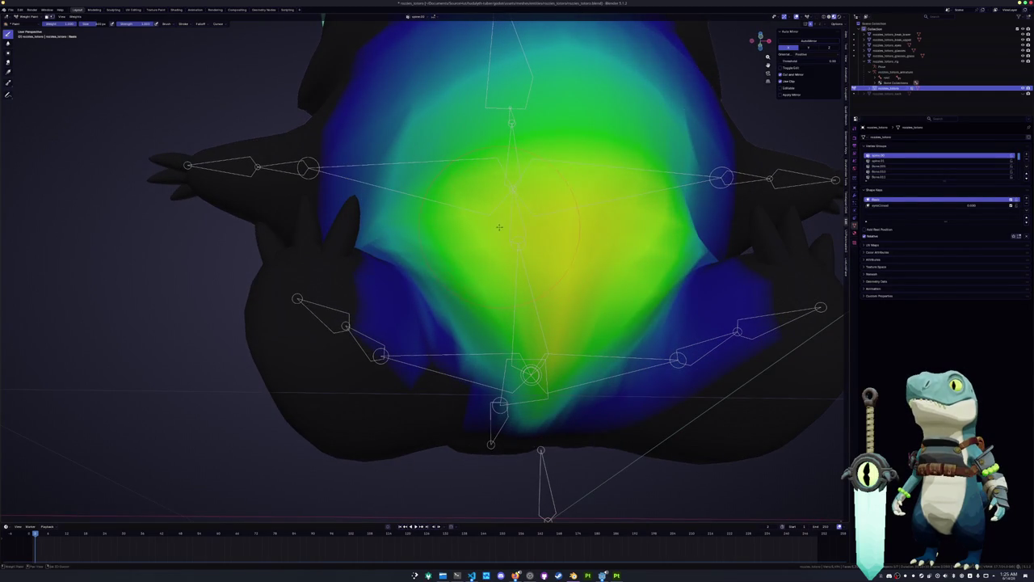
{"action": "left_click_drag", "start_coordinate": [562, 322], "coordinate": [565, 331]}
Step: Raise the lower belly weights and reshape the orange high-weight peak on the belly
{"action": "middle_click_drag", "start_coordinate": [573, 270], "coordinate": [550, 370]}
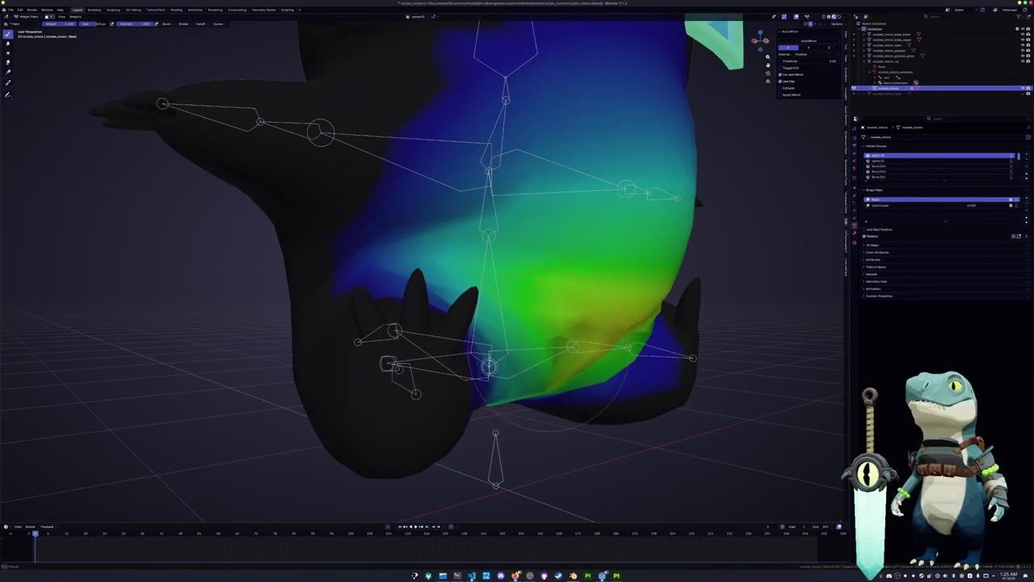
{"action": "middle_click_drag", "start_coordinate": [614, 347], "coordinate": [573, 308]}
{"action": "mouse_move", "coordinate": [573, 308]}
{"action": "left_mouse_down"}
{"action": "mouse_move", "coordinate": [590, 339]}
{"action": "mouse_move", "coordinate": [581, 355]}
{"action": "left_mouse_up"}
{"action": "mouse_move", "coordinate": [581, 356]}
{"action": "middle_mouse_down"}
{"action": "mouse_move", "coordinate": [566, 317]}
{"action": "mouse_move", "coordinate": [531, 295]}
{"action": "middle_mouse_up"}
{"action": "key", "text": "ctrl+z"}
{"action": "key", "text": "ctrl+shift+z"}
{"action": "left_click_drag", "start_coordinate": [532, 295], "coordinate": [448, 311]}
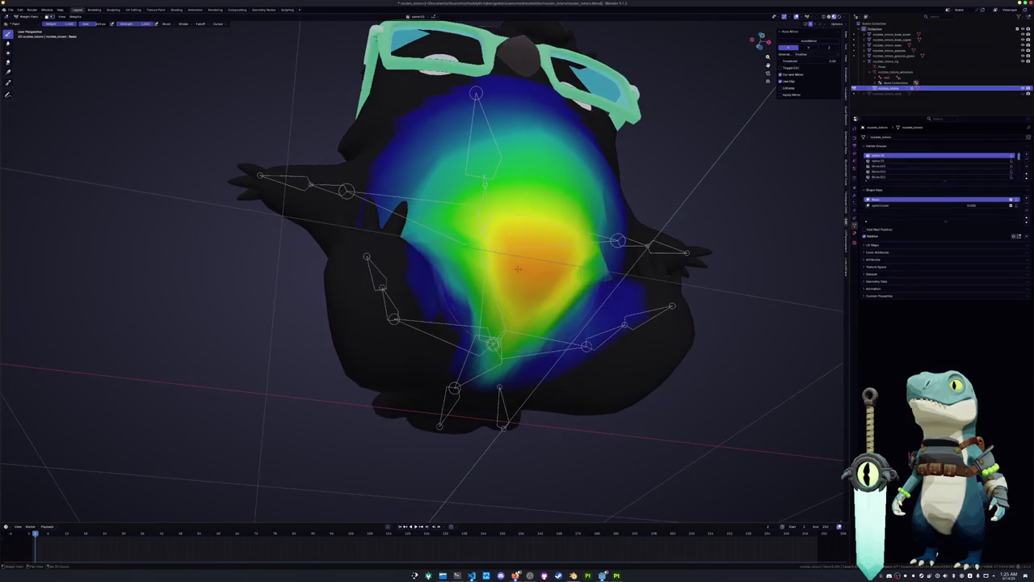
{"action": "mouse_move", "coordinate": [449, 311]}
{"action": "middle_mouse_down"}
{"action": "mouse_move", "coordinate": [482, 309]}
{"action": "mouse_move", "coordinate": [485, 347]}
{"action": "middle_mouse_up"}
{"action": "mouse_move", "coordinate": [487, 346]}
{"action": "left_mouse_down"}
{"action": "mouse_move", "coordinate": [453, 328]}
{"action": "mouse_move", "coordinate": [487, 342]}
{"action": "left_mouse_up"}
{"action": "mouse_move", "coordinate": [487, 342]}
{"action": "middle_mouse_down"}
{"action": "mouse_move", "coordinate": [536, 358]}
{"action": "mouse_move", "coordinate": [229, 143]}
{"action": "middle_mouse_up"}
{"action": "key", "text": "Tab"}
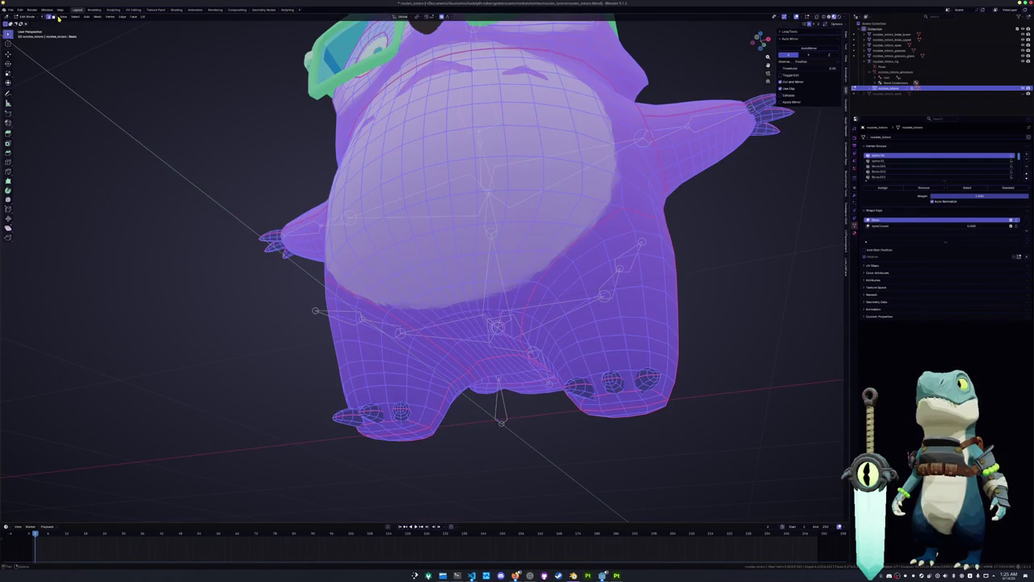
Step: Touch up the belly weight, toggle Edit Mode, and enable the vertex selection mask
{"action": "key", "text": "Tab"}
{"action": "mouse_move", "coordinate": [424, 319]}
{"action": "left_mouse_down"}
{"action": "mouse_move", "coordinate": [489, 263]}
{"action": "mouse_move", "coordinate": [457, 278]}
{"action": "left_mouse_up"}
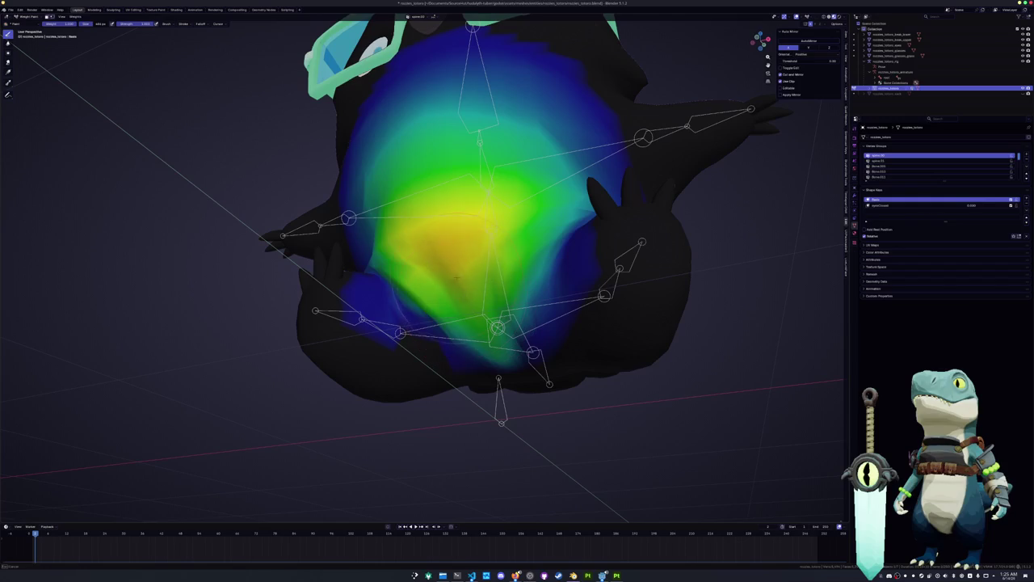
{"action": "key", "text": "Tab"}
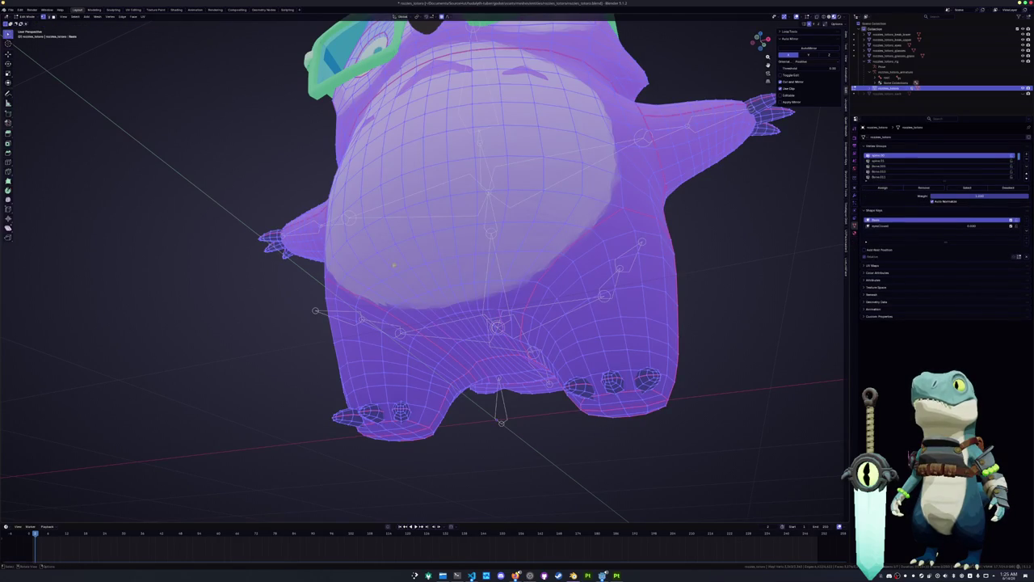
{"action": "key", "text": "Tab"}
{"action": "left_click", "coordinate": [50, 17]}
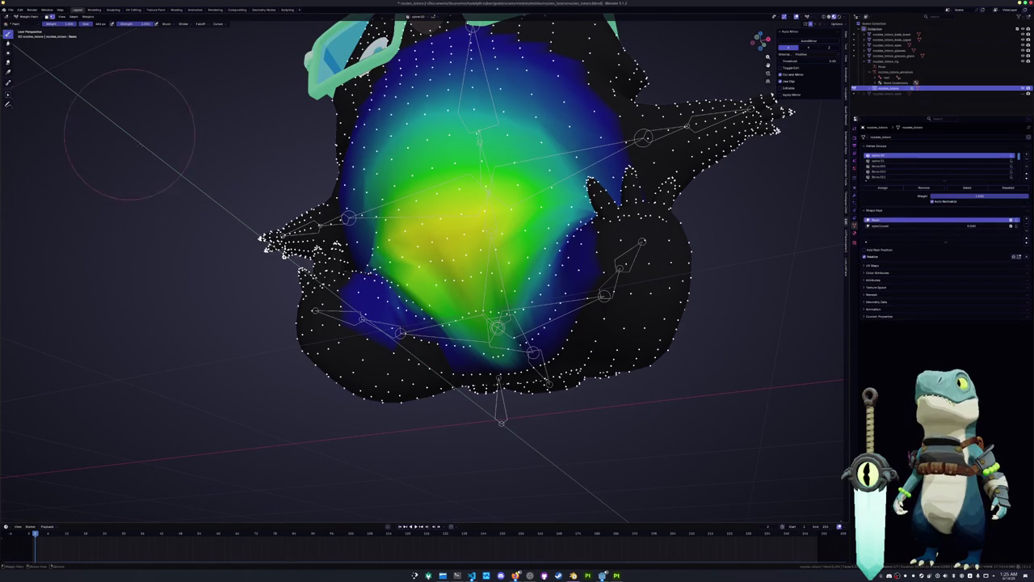
{"action": "middle_click_drag", "start_coordinate": [185, 138], "coordinate": [418, 256]}
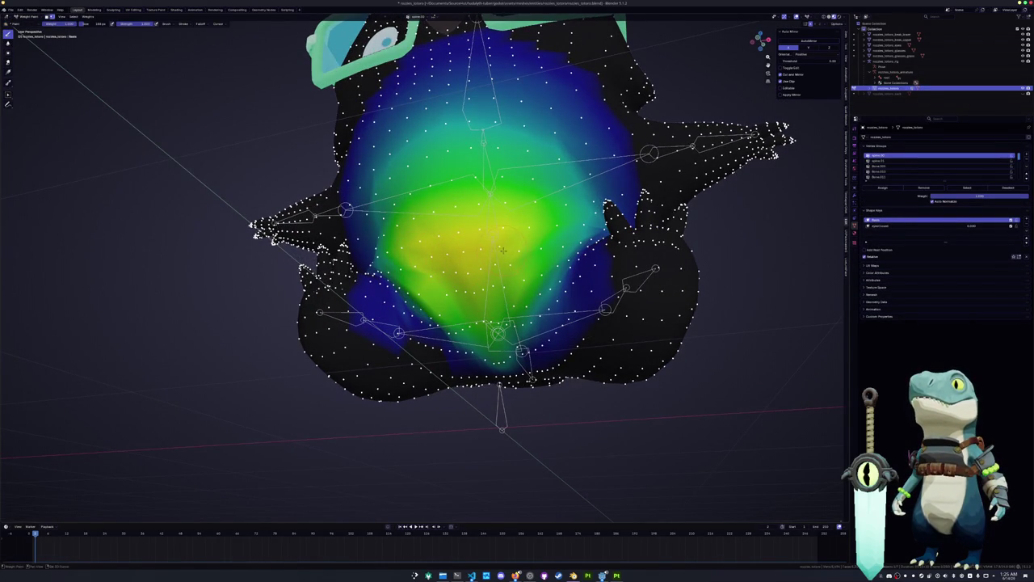
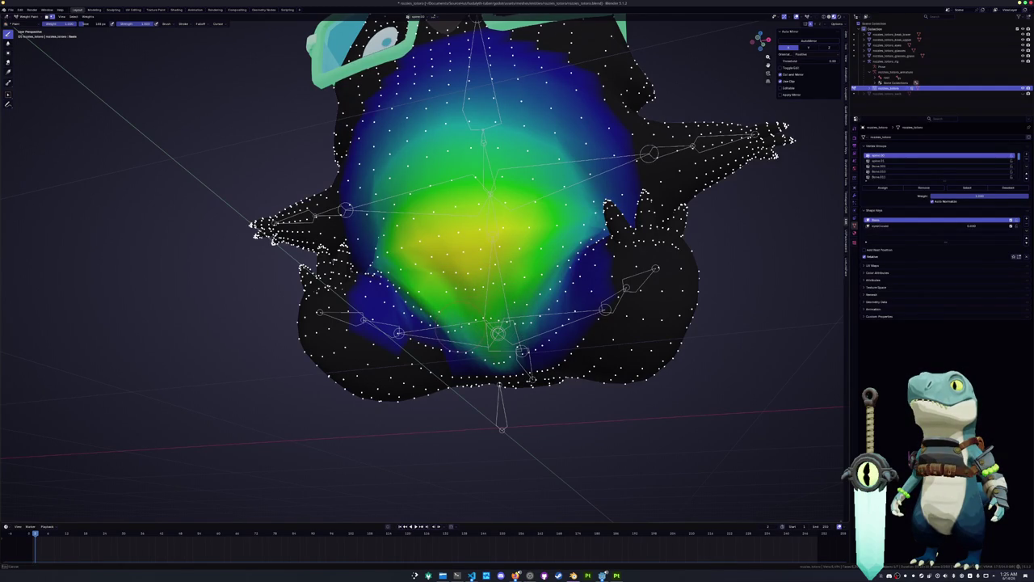
Step: Paint stronger weight onto the owl's lower belly, then blur the spikes smooth
{"action": "middle_click_drag", "start_coordinate": [418, 256], "coordinate": [452, 242]}
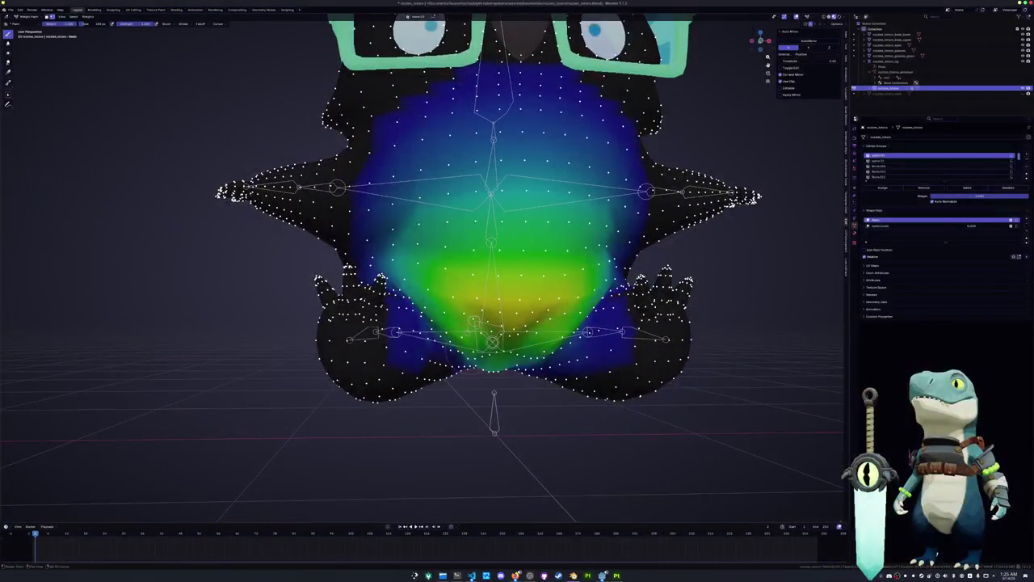
{"action": "middle_click_drag", "start_coordinate": [452, 242], "coordinate": [505, 242]}
{"action": "left_click_drag", "start_coordinate": [493, 347], "coordinate": [565, 340]}
{"action": "middle_click_drag", "start_coordinate": [525, 339], "coordinate": [533, 299]}
{"action": "mouse_move", "coordinate": [505, 319]}
{"action": "left_mouse_down"}
{"action": "mouse_move", "coordinate": [565, 327]}
{"action": "mouse_move", "coordinate": [472, 303]}
{"action": "left_mouse_up"}
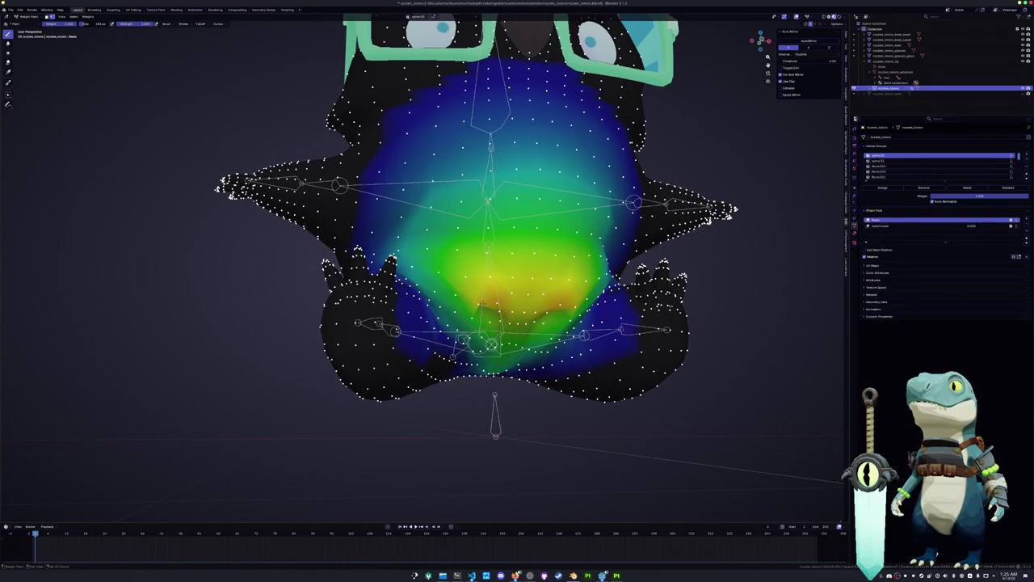
{"action": "left_click_drag", "start_coordinate": [566, 299], "coordinate": [477, 307]}
{"action": "mouse_move", "coordinate": [525, 307]}
{"action": "middle_mouse_down"}
{"action": "mouse_move", "coordinate": [525, 291]}
{"action": "mouse_move", "coordinate": [526, 323]}
{"action": "middle_mouse_up"}
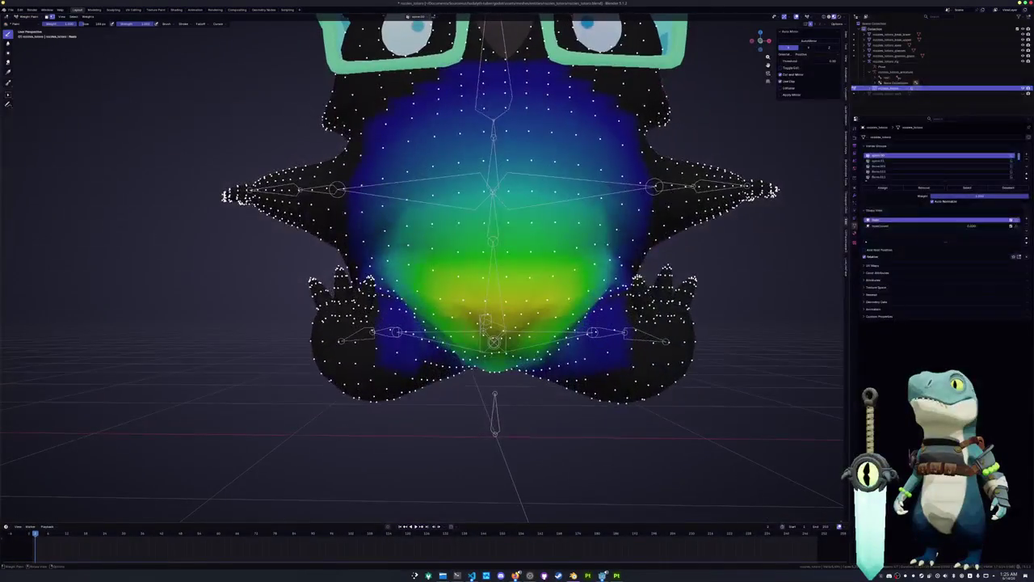
Step: Soften a weight spot on the belly and lower the weight at its centre
{"action": "middle_click_drag", "start_coordinate": [773, 191], "coordinate": [687, 279]}
{"action": "left_click_drag", "start_coordinate": [516, 282], "coordinate": [539, 299]}
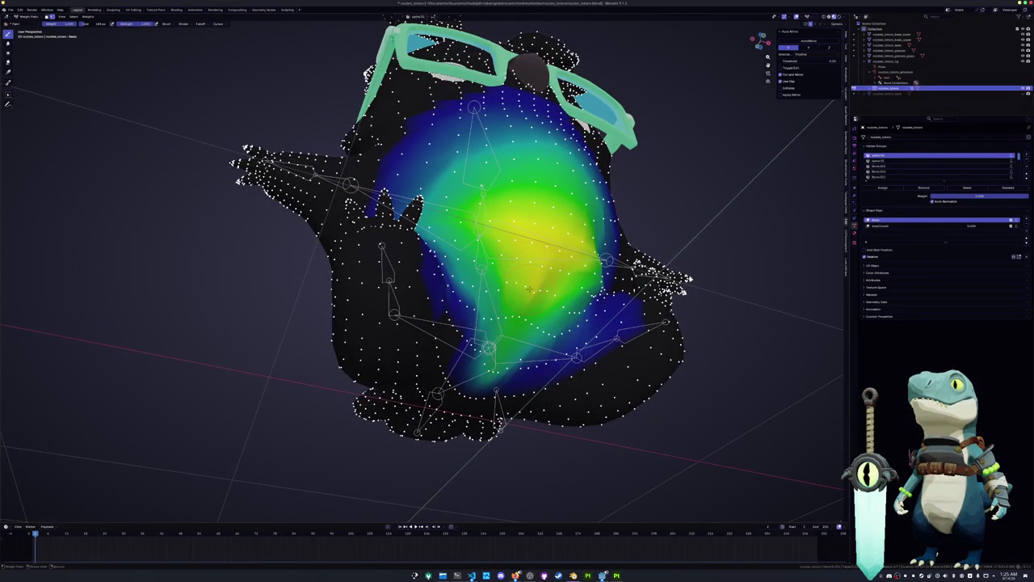
{"action": "mouse_move", "coordinate": [518, 293]}
{"action": "middle_mouse_down"}
{"action": "mouse_move", "coordinate": [493, 340]}
{"action": "mouse_move", "coordinate": [517, 331]}
{"action": "middle_mouse_up"}
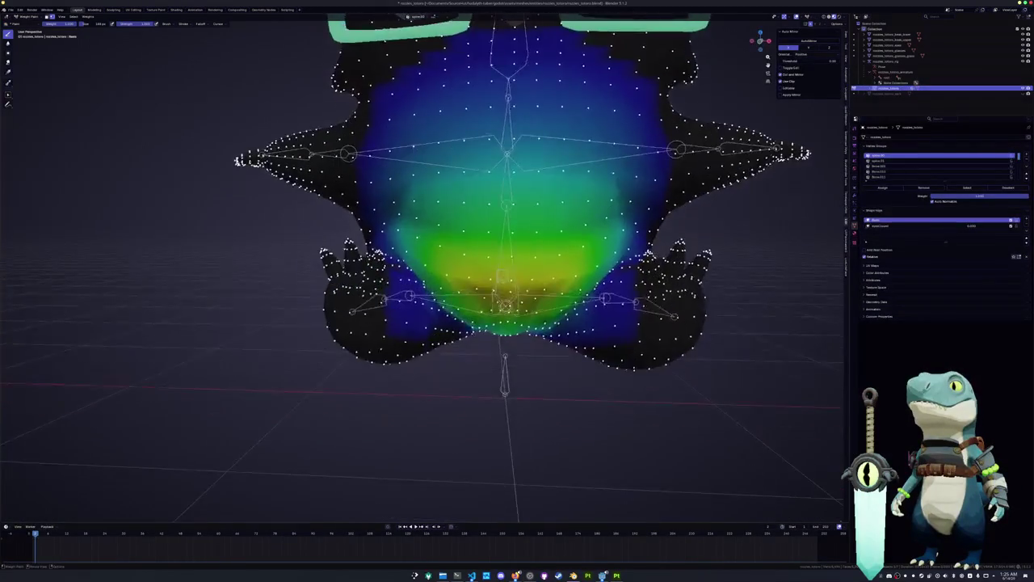
{"action": "scroll", "coordinate": [517, 331], "scroll_direction": "up", "scroll_amount": 3}
{"action": "scroll", "coordinate": [547, 322], "scroll_direction": "up", "scroll_amount": 2}
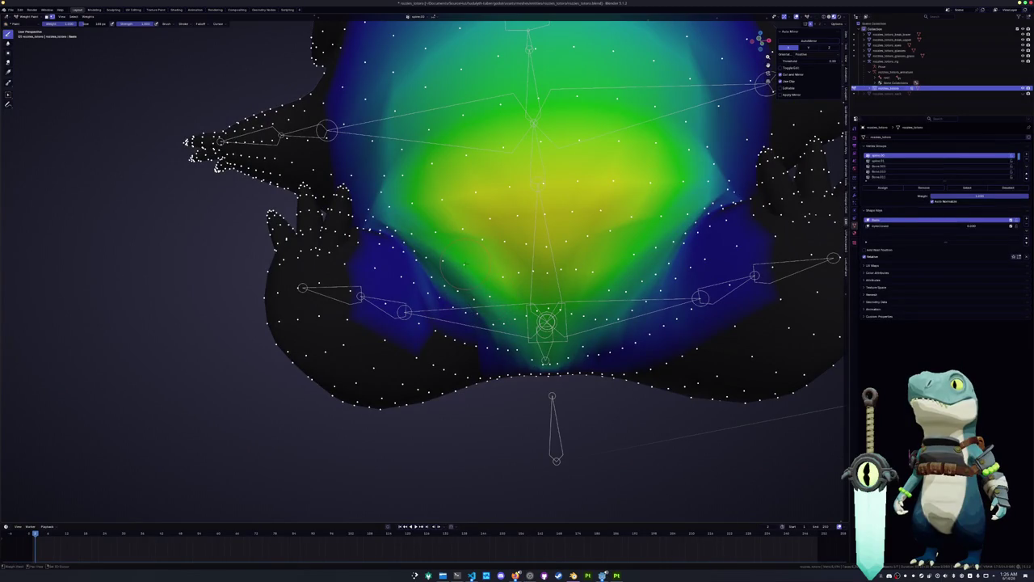
{"action": "left_click_drag", "start_coordinate": [501, 269], "coordinate": [533, 262]}
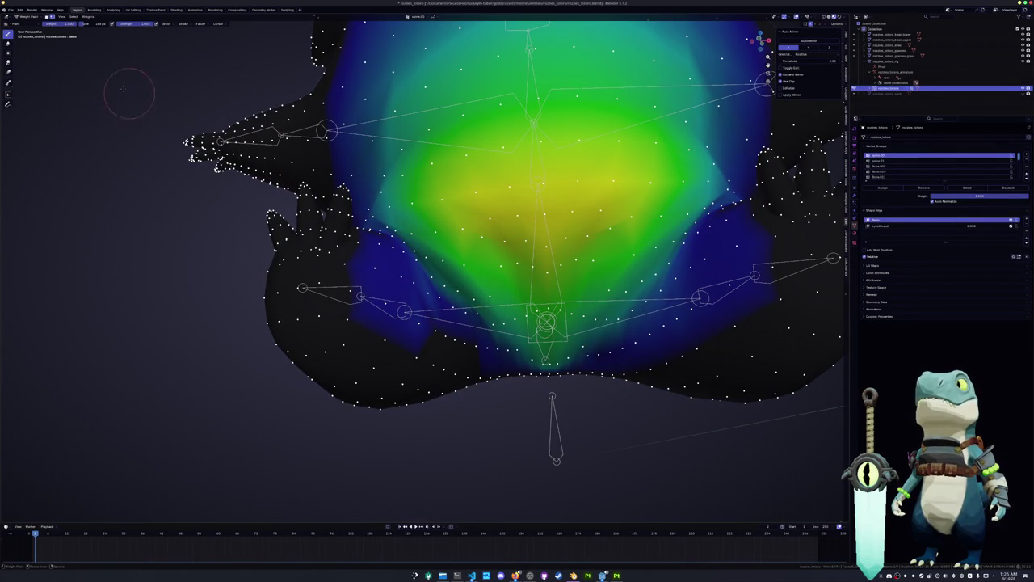
Step: Run Assign Automatic from Bones and Smooth Vertex Weights, then return to Object Mode
{"action": "left_click", "coordinate": [84, 16]}
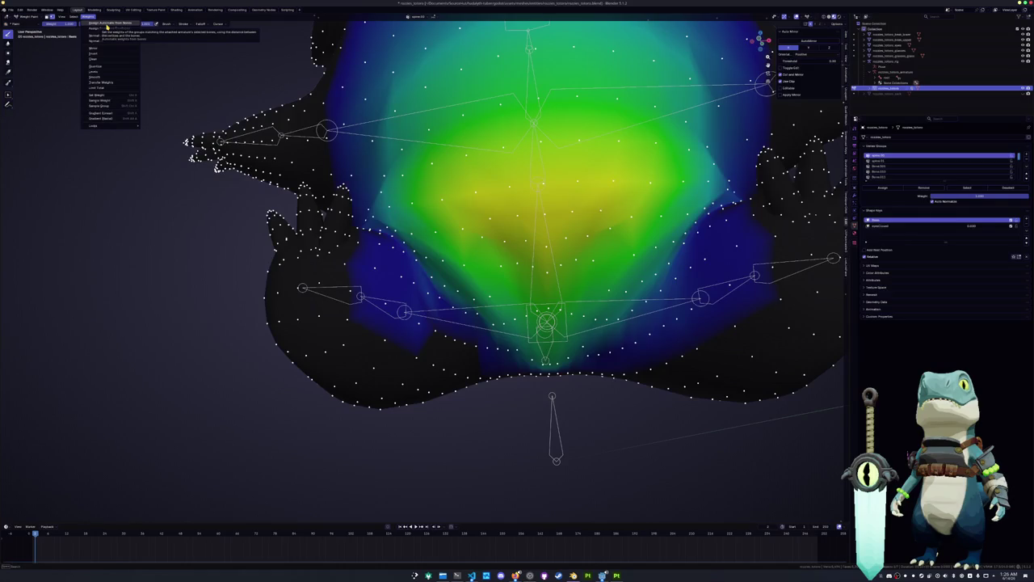
{"action": "left_click", "coordinate": [107, 26]}
{"action": "left_click", "coordinate": [86, 16]}
{"action": "left_click", "coordinate": [98, 75]}
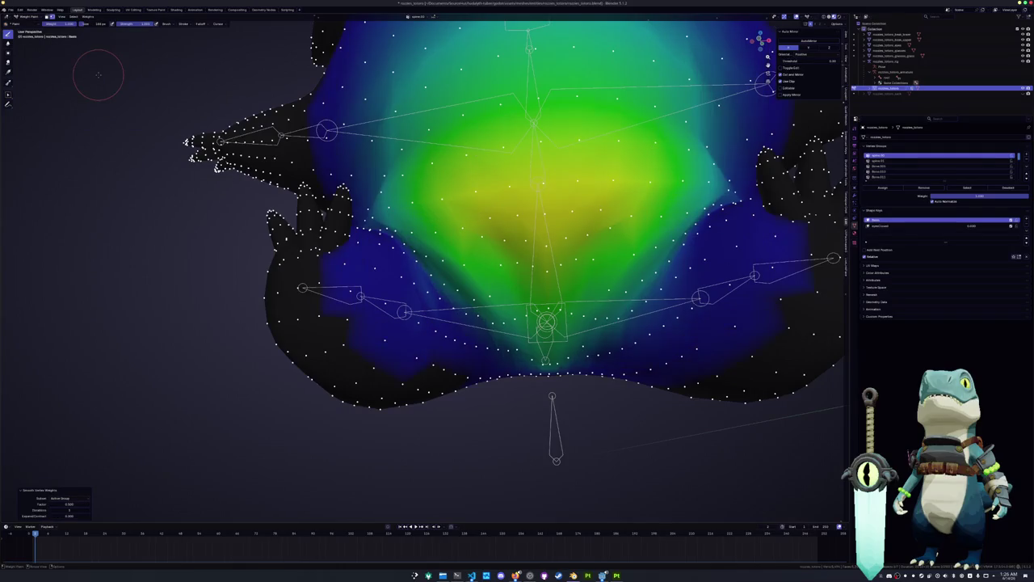
{"action": "scroll", "coordinate": [107, 103], "scroll_direction": "down", "scroll_amount": 5}
{"action": "middle_click_drag", "start_coordinate": [168, 280], "coordinate": [180, 306]}
{"action": "key", "text": "ctrl+Tab"}
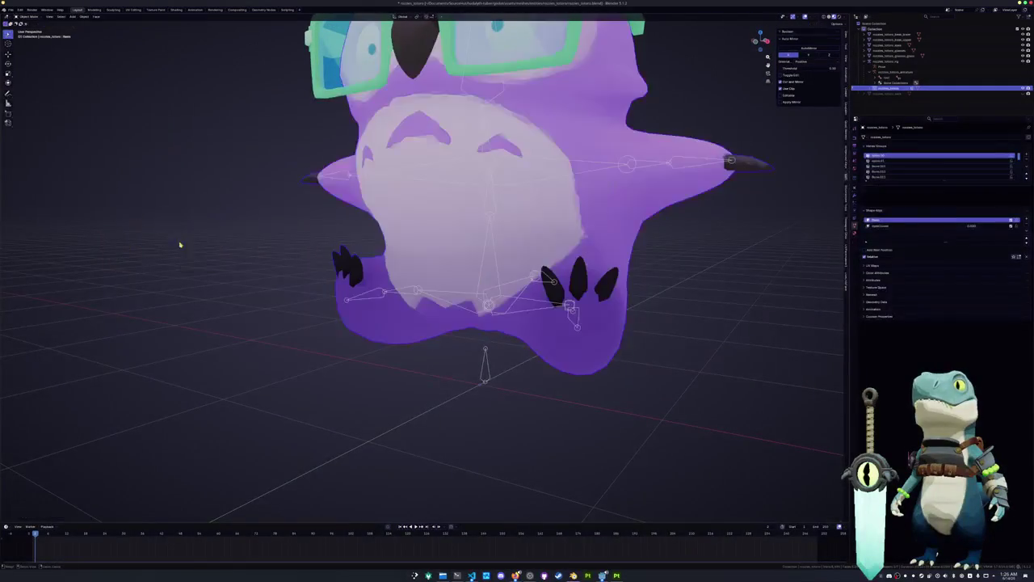
Step: Check the armature in its rest pose, then go back to Object Mode
{"action": "scroll", "coordinate": [181, 305], "scroll_direction": "down", "scroll_amount": 3}
{"action": "left_click", "coordinate": [466, 334]}
{"action": "key", "text": "ctrl+Tab"}
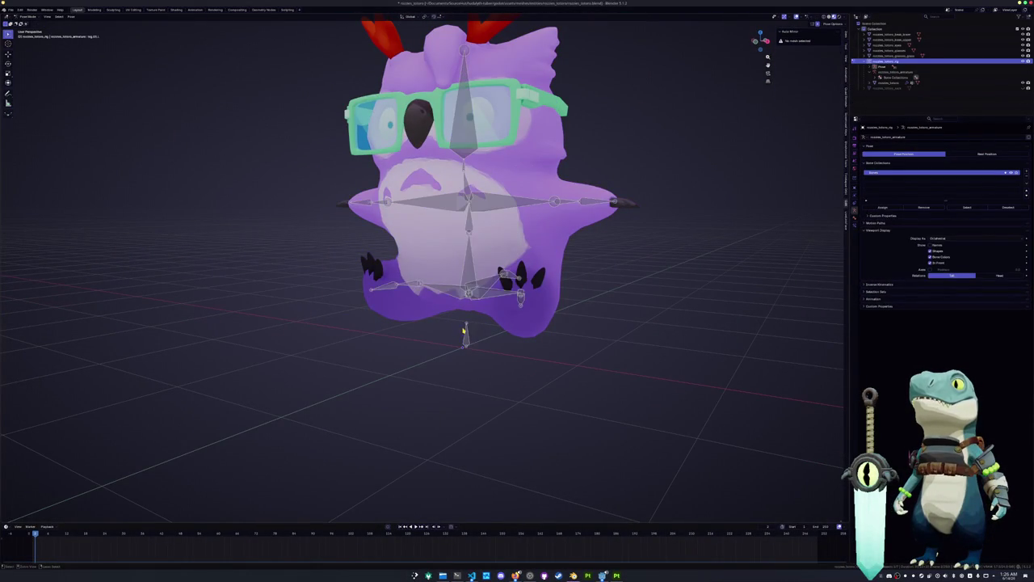
{"action": "key", "text": "alt+r"}
{"action": "key", "text": "ctrl+Tab"}
Step: Parent the owl body to the armature With Envelope Weights
{"action": "left_click", "coordinate": [488, 311]}
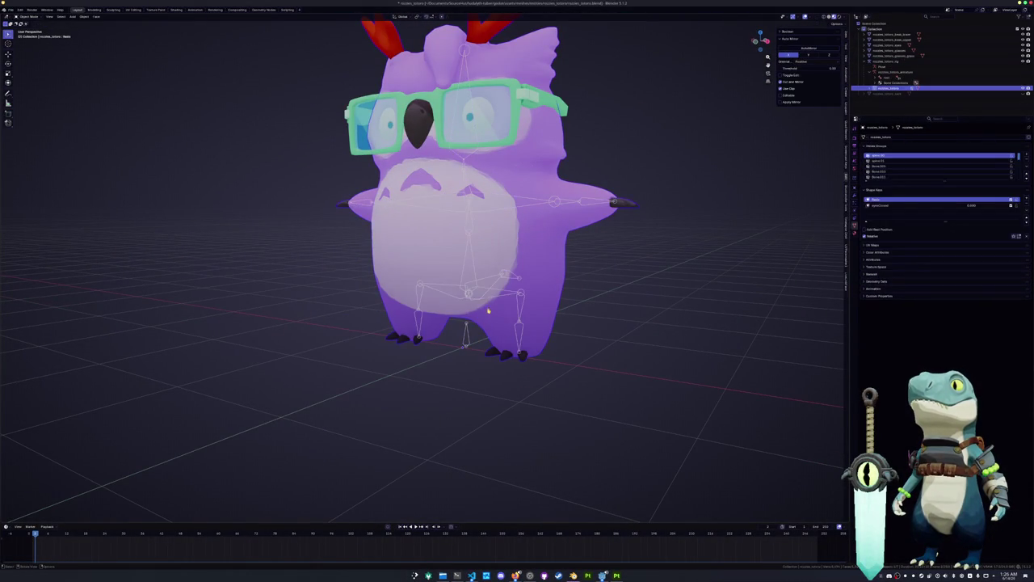
{"action": "left_click", "coordinate": [498, 299]}
{"action": "key", "text": "ctrl+p"}
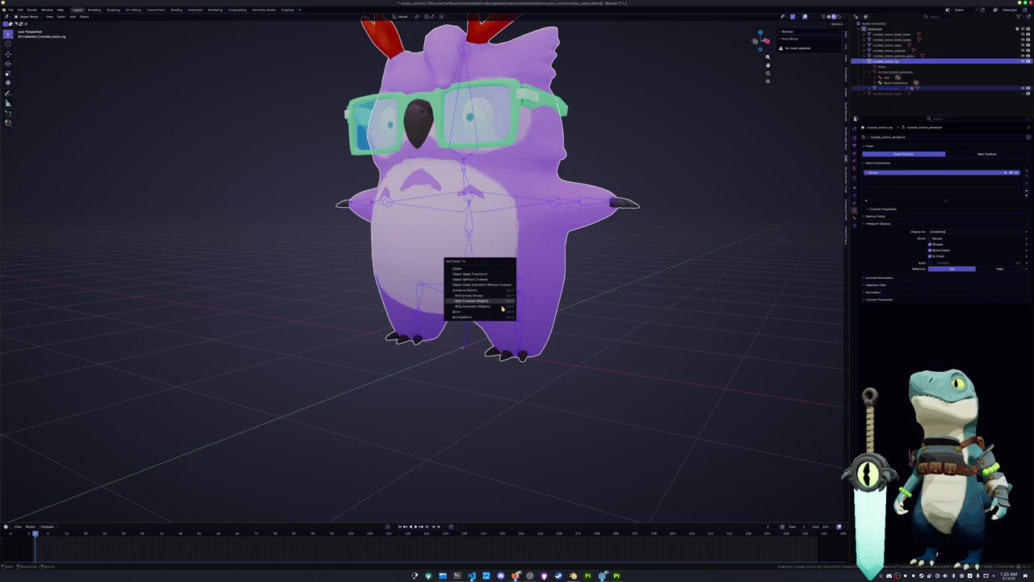
{"action": "left_click", "coordinate": [502, 303]}
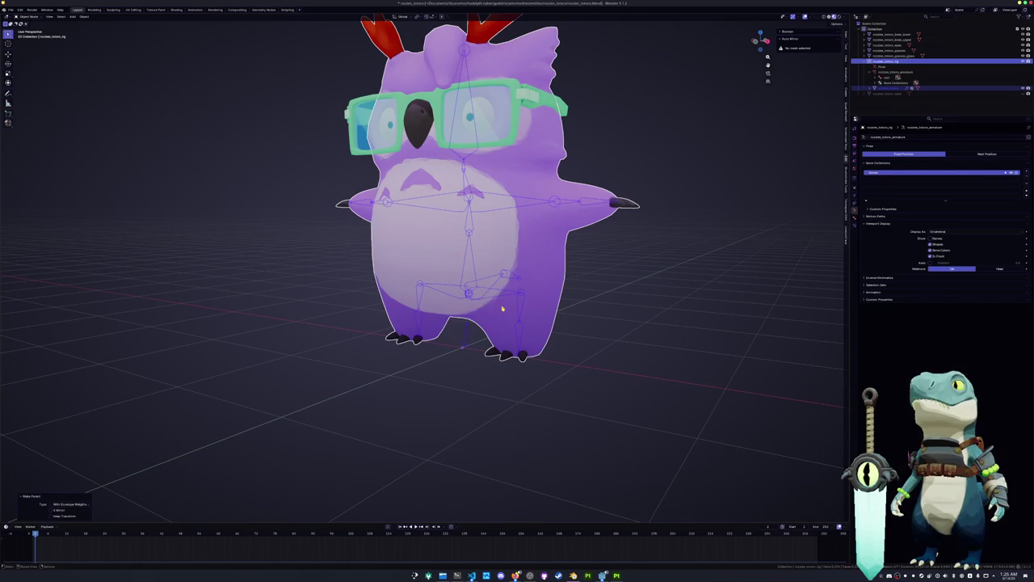
Step: Test an X-axis leg rotation in Pose Mode, then cancel it
{"action": "key", "text": "ctrl+Tab"}
{"action": "key", "text": "r"}
{"action": "key", "text": "x"}
{"action": "key", "text": "Escape"}
{"action": "key", "text": "ctrl+Tab"}
Step: Apply All Transforms to the owl body mesh
{"action": "scroll", "coordinate": [514, 326], "scroll_direction": "down", "scroll_amount": 2}
{"action": "mouse_move", "coordinate": [514, 326]}
{"action": "middle_mouse_down"}
{"action": "mouse_move", "coordinate": [485, 307]}
{"action": "mouse_move", "coordinate": [450, 325]}
{"action": "middle_mouse_up"}
{"action": "left_click", "coordinate": [464, 275]}
{"action": "key", "text": "ctrl+a"}
{"action": "left_click", "coordinate": [505, 302]}
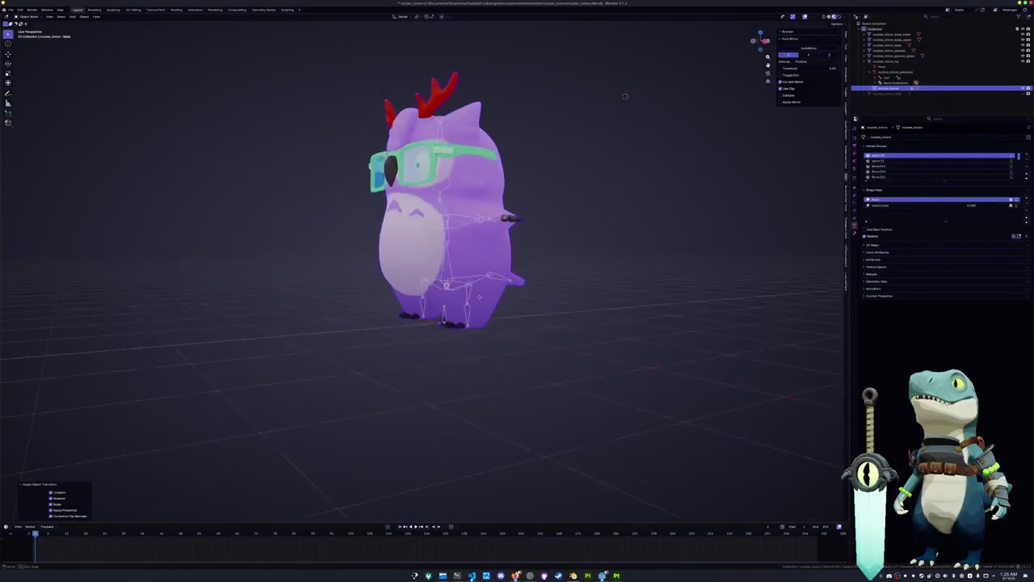
Step: Select the rig and test moving its bones along Y in Pose Mode, then cancel
{"action": "left_click", "coordinate": [450, 325]}
{"action": "scroll", "coordinate": [450, 325], "scroll_direction": "up", "scroll_amount": 3}
{"action": "key", "text": "ctrl+Tab"}
{"action": "key", "text": "g"}
{"action": "key", "text": "y"}
{"action": "key", "text": "Escape"}
{"action": "middle_click_drag", "start_coordinate": [517, 307], "coordinate": [542, 302]}
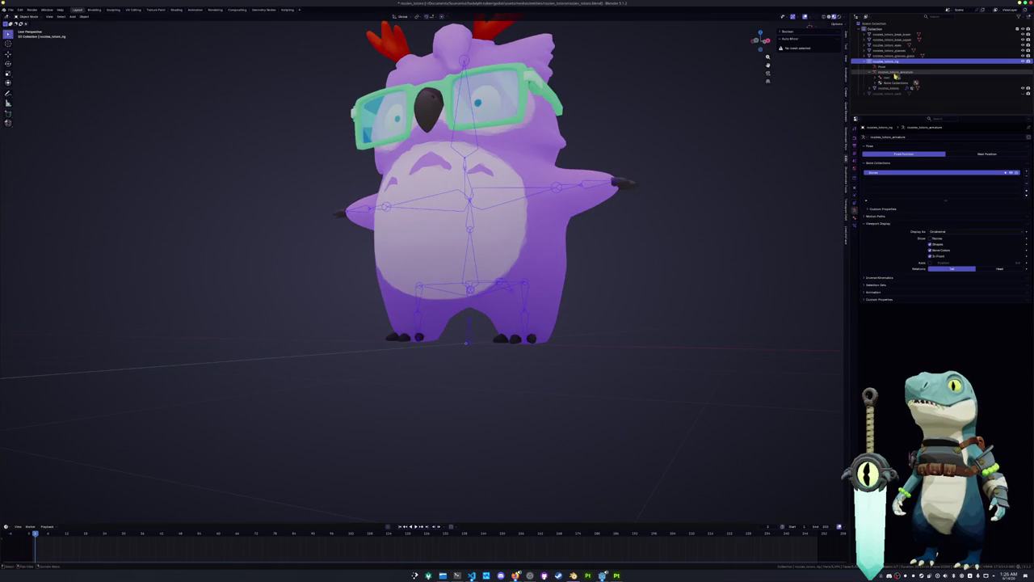
Step: Inspect the rig's object properties and briefly enter and leave Edit Mode
{"action": "left_click", "coordinate": [855, 220]}
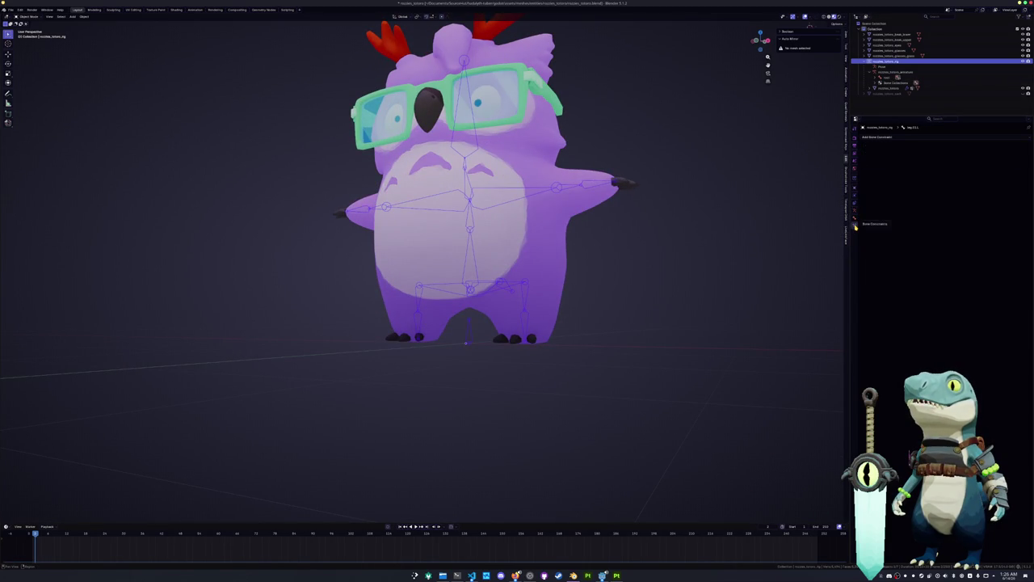
{"action": "key", "text": "Tab"}
{"action": "middle_click_drag", "start_coordinate": [587, 241], "coordinate": [557, 252]}
{"action": "key", "text": "Tab"}
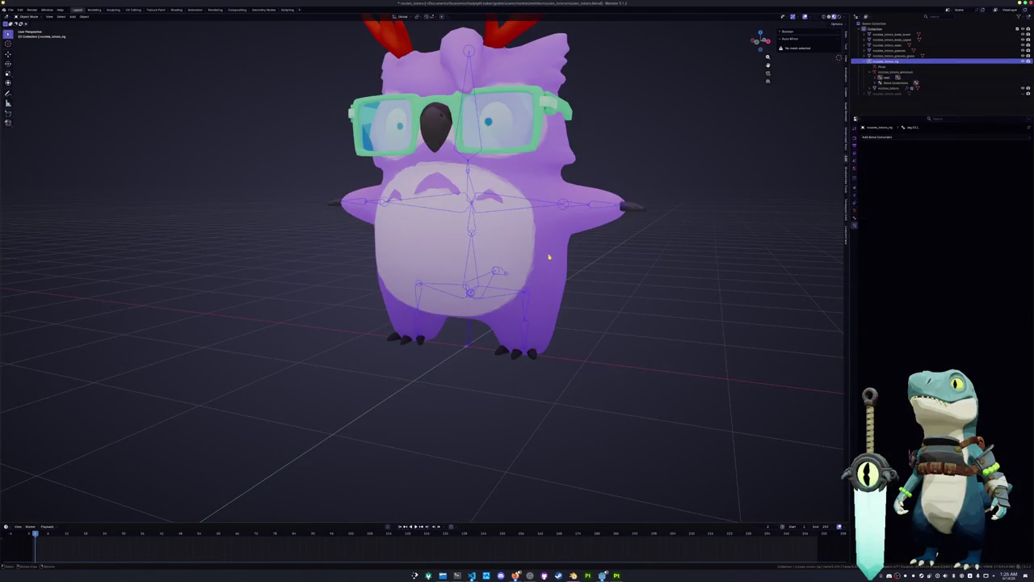
Step: Unparent the owl body with Clear and Keep Transformation
{"action": "left_click", "coordinate": [549, 257]}
{"action": "key", "text": "alt+p"}
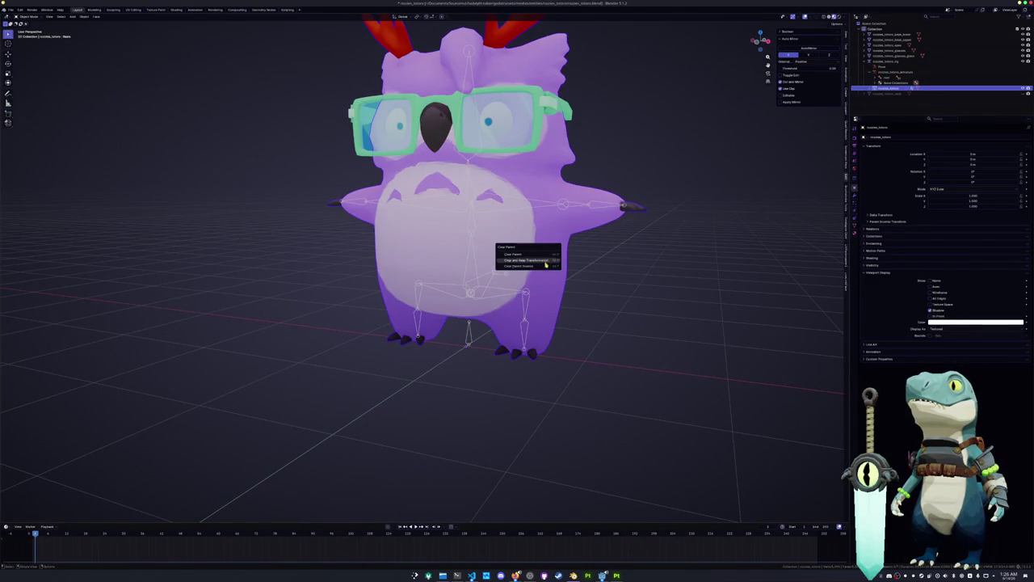
{"action": "left_click", "coordinate": [543, 254]}
Step: Select the armature, switch to Right view, and enter Edit Mode
{"action": "left_click", "coordinate": [468, 335]}
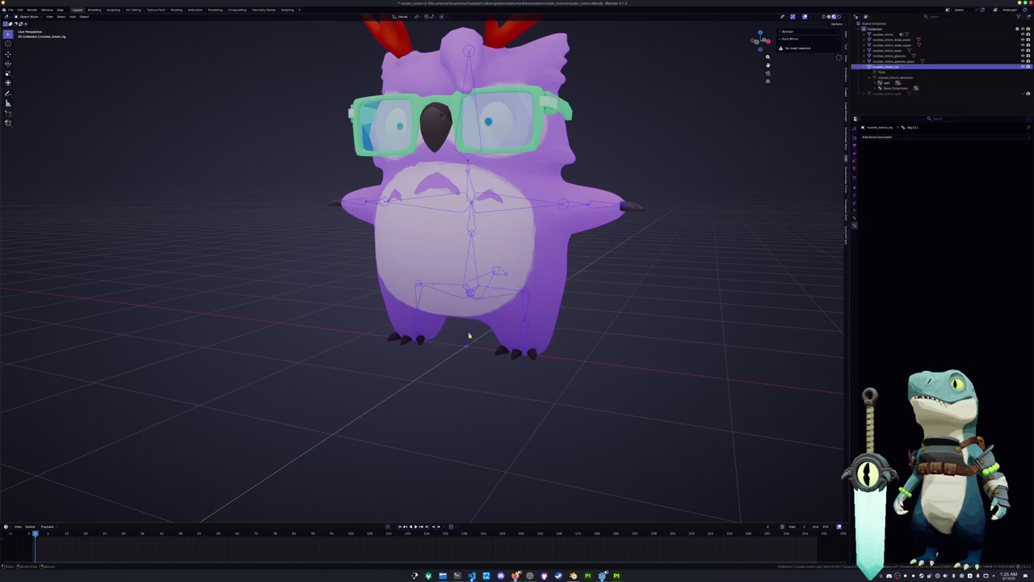
{"action": "key", "text": "KP_3"}
{"action": "key", "text": "Tab"}
{"action": "scroll", "coordinate": [483, 338], "scroll_direction": "up", "scroll_amount": 2}
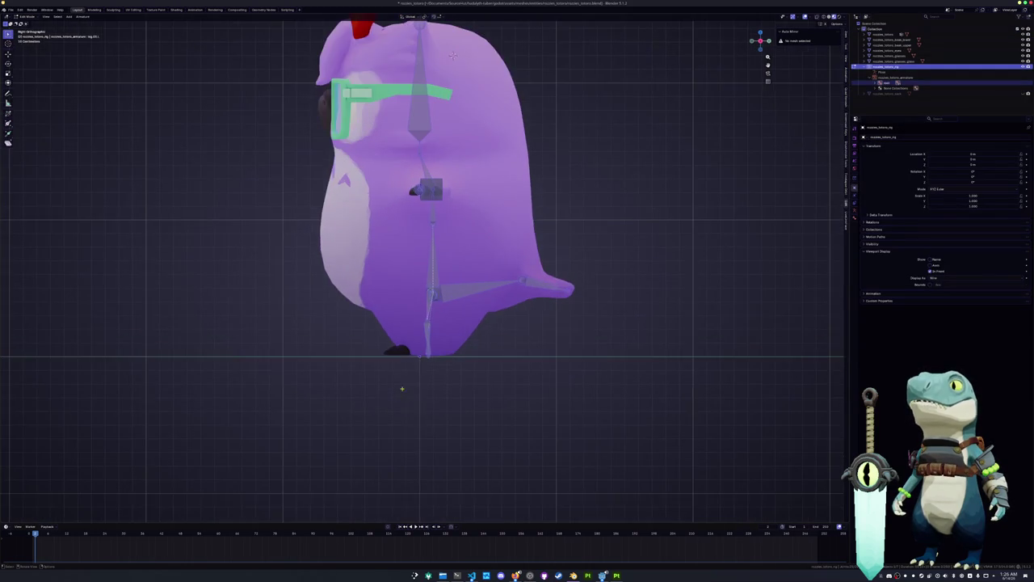
Step: Select all bones and nudge them slightly along the Y axis
{"action": "scroll", "coordinate": [486, 344], "scroll_direction": "up", "scroll_amount": 3}
{"action": "scroll", "coordinate": [486, 343], "scroll_direction": "up", "scroll_amount": 2}
{"action": "key", "text": "a"}
{"action": "key", "text": "g"}
{"action": "key", "text": "y"}
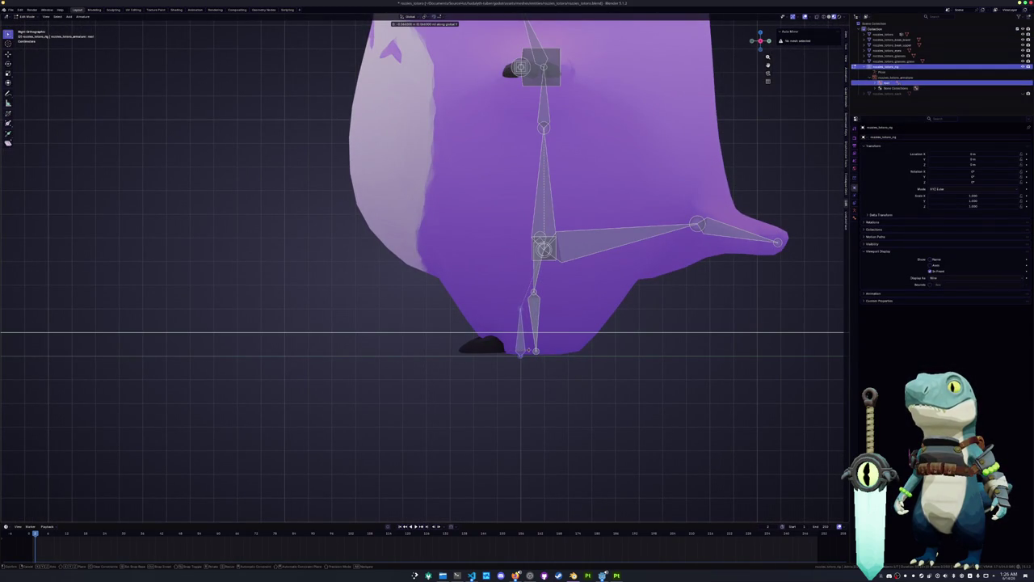
{"action": "left_click", "coordinate": [522, 353]}
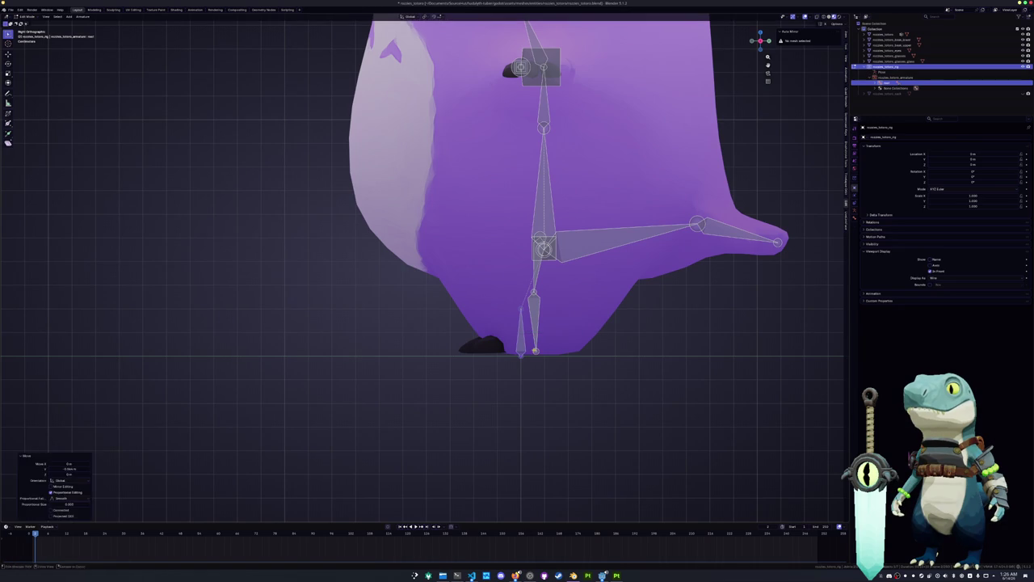
Step: Apply All Transforms to the armature in Object Mode
{"action": "key", "text": "Tab"}
{"action": "key", "text": "ctrl+a"}
{"action": "left_click", "coordinate": [534, 352]}
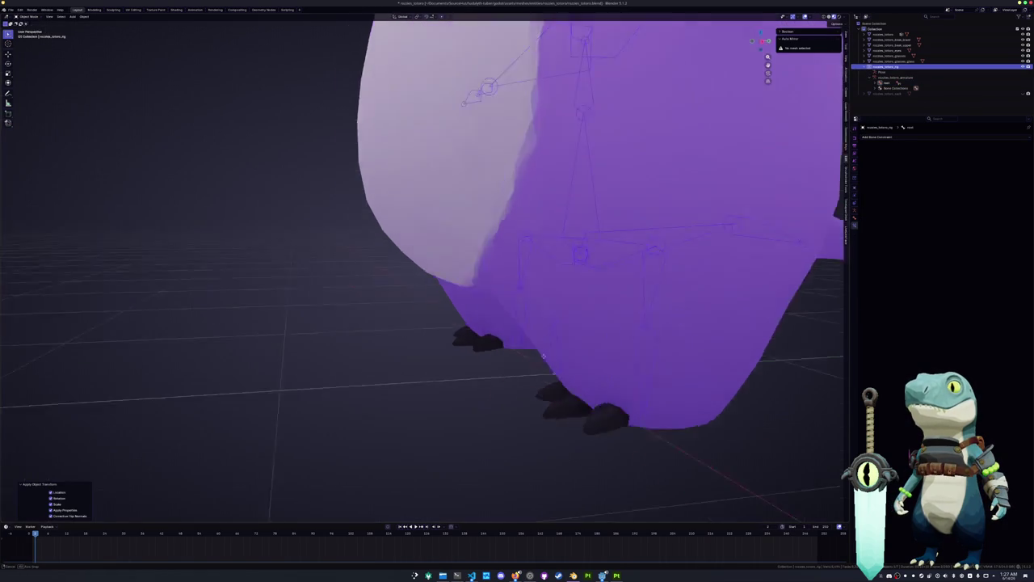
{"action": "middle_click_drag", "start_coordinate": [534, 352], "coordinate": [484, 339]}
Step: Symmetrize the bones and clear their roll in Edit Mode
{"action": "key", "text": "Tab"}
{"action": "scroll", "coordinate": [485, 339], "scroll_direction": "down", "scroll_amount": 3}
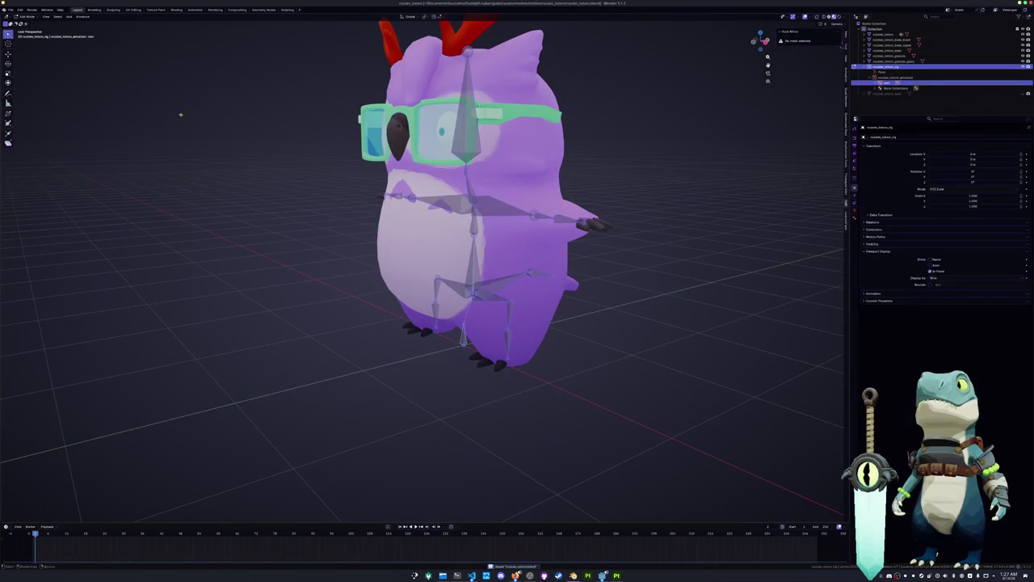
{"action": "left_click", "coordinate": [82, 16]}
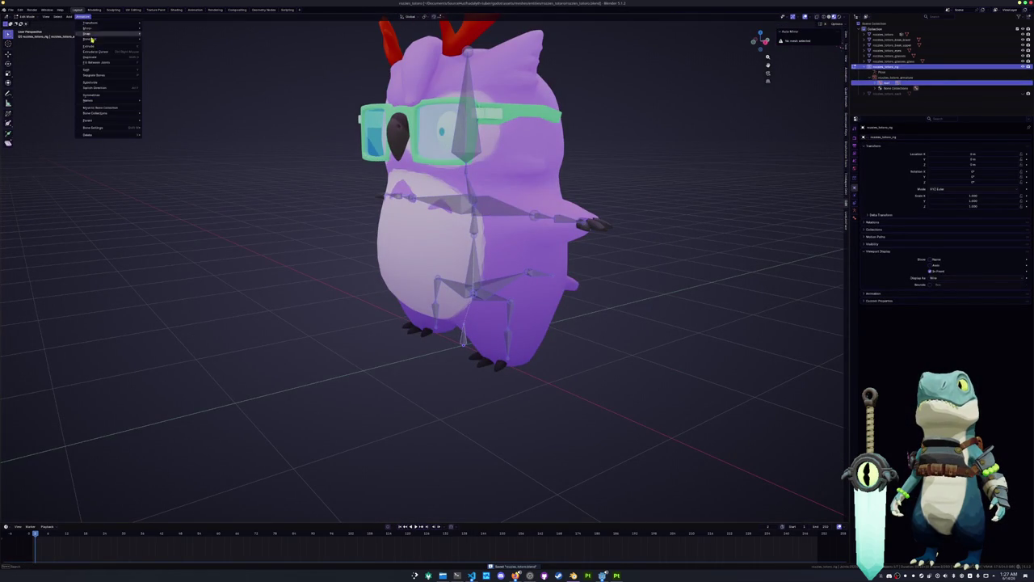
{"action": "left_click", "coordinate": [94, 94]}
{"action": "left_click", "coordinate": [83, 16]}
{"action": "mouse_move", "coordinate": [90, 38]}
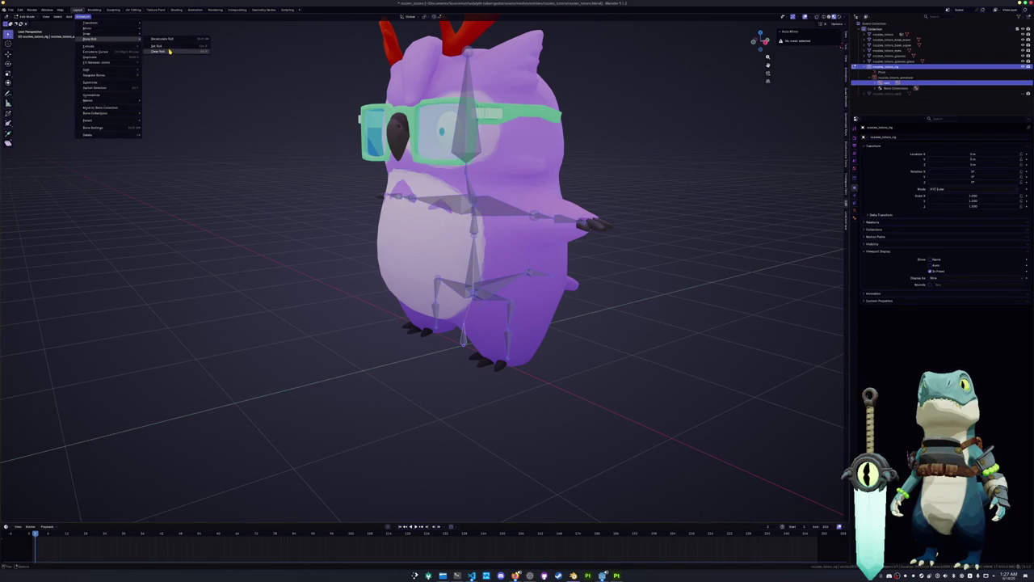
{"action": "left_click", "coordinate": [170, 52]}
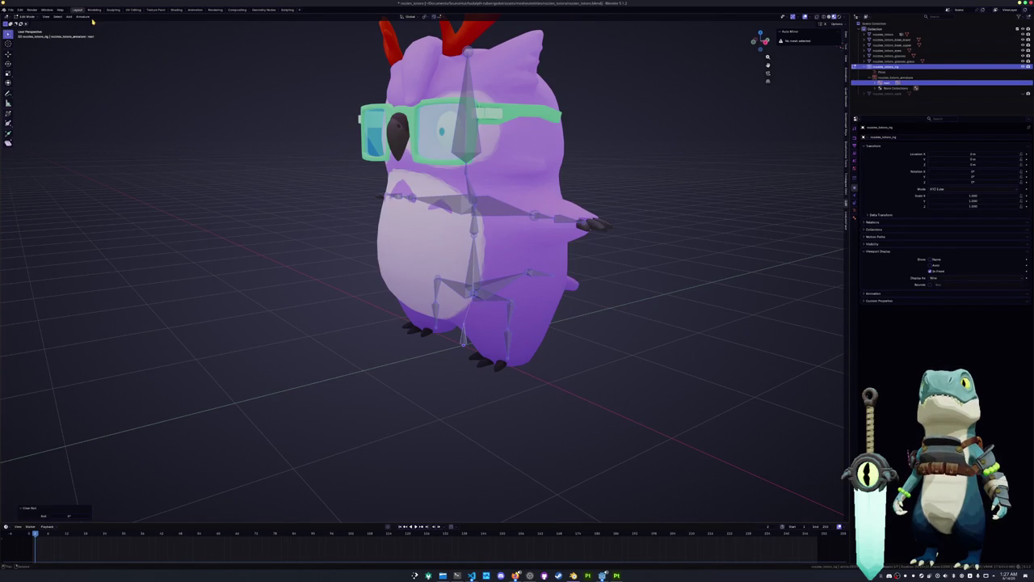
Step: Return to Object Mode and select the owl body mesh
{"action": "key", "text": "Tab"}
{"action": "scroll", "coordinate": [320, 192], "scroll_direction": "down", "scroll_amount": 3}
{"action": "left_click", "coordinate": [480, 260]}
{"action": "scroll", "coordinate": [481, 260], "scroll_direction": "up", "scroll_amount": 2}
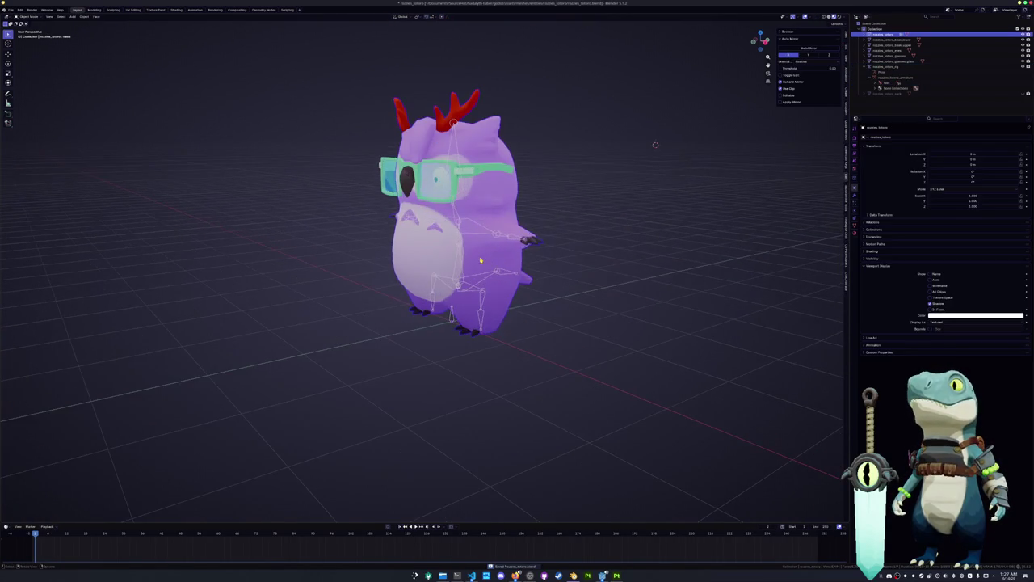
Step: Apply All Transforms to the body mesh, then select the rig and inspect its transform values
{"action": "key", "text": "ctrl+a"}
{"action": "left_click", "coordinate": [523, 258]}
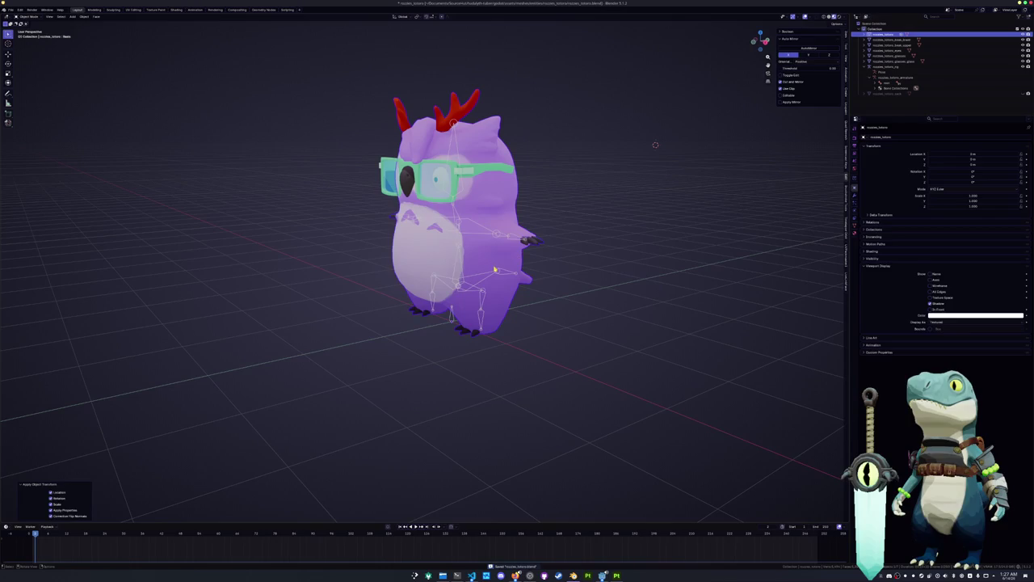
{"action": "left_click", "coordinate": [491, 275]}
{"action": "scroll", "coordinate": [602, 257], "scroll_direction": "down", "scroll_amount": 2}
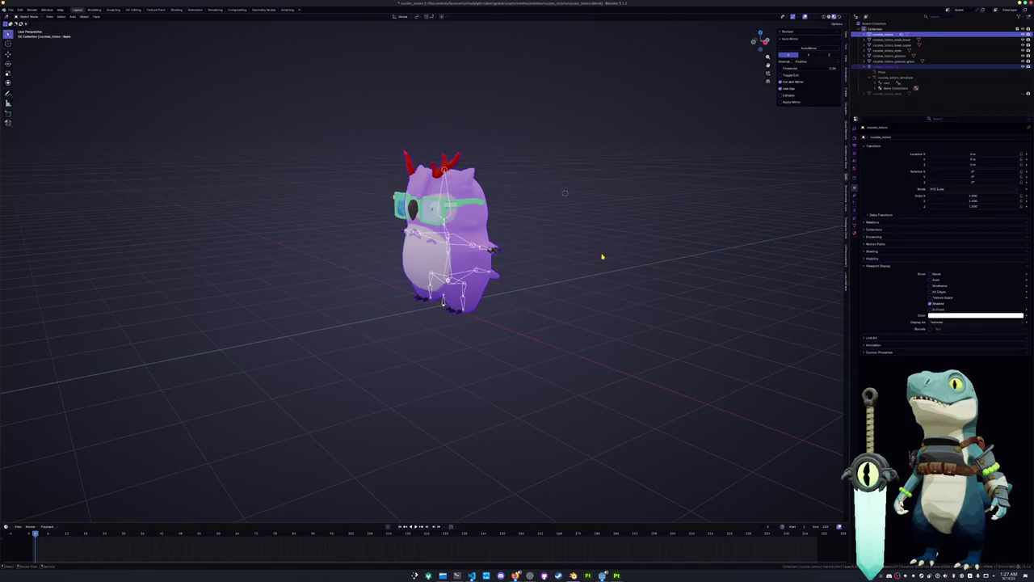
{"action": "left_click", "coordinate": [846, 36]}
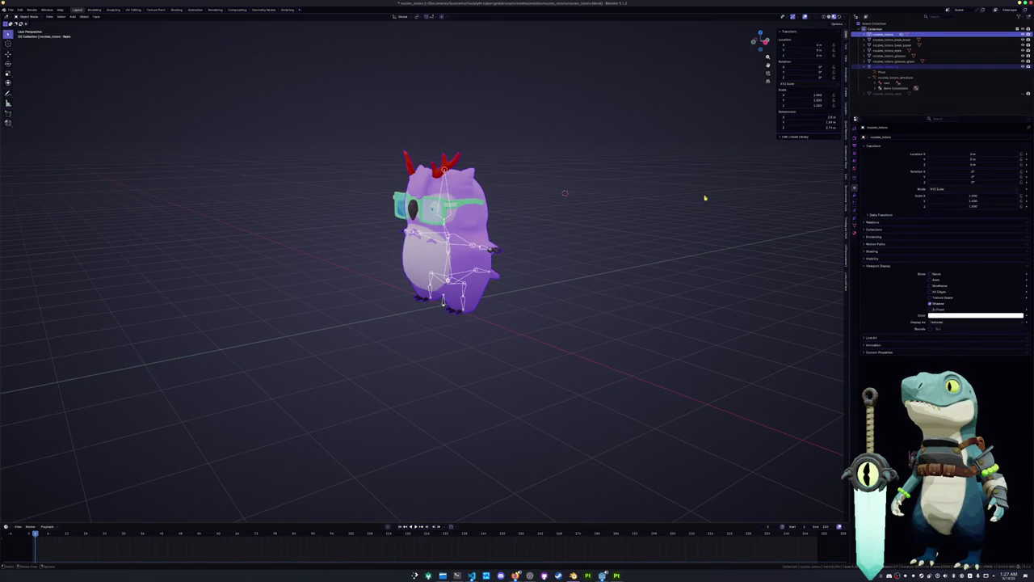
{"action": "middle_click_drag", "start_coordinate": [702, 205], "coordinate": [730, 202]}
Step: Select all the owl's mesh pieces, scale them down to fit the rig, and apply the scale
{"action": "key", "text": "s"}
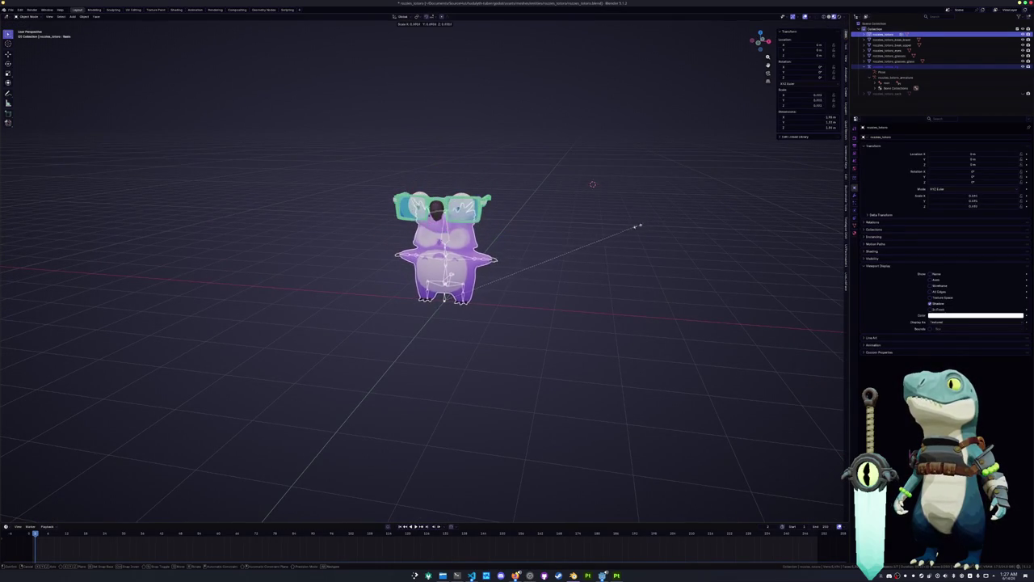
{"action": "right_click", "coordinate": [614, 238]}
{"action": "left_click_drag", "start_coordinate": [437, 334], "coordinate": [538, 192]}
{"action": "key", "text": "s"}
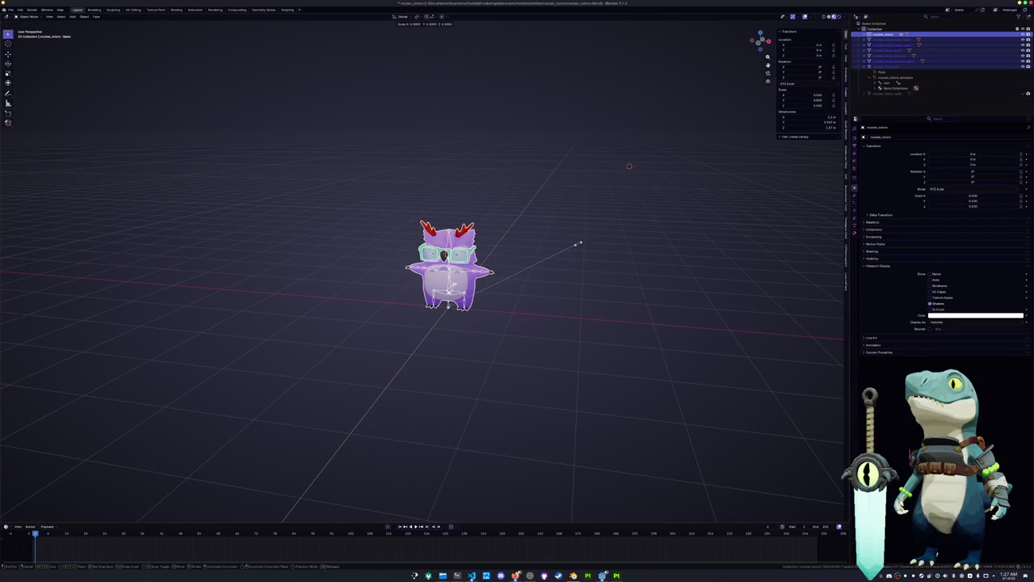
{"action": "left_click", "coordinate": [579, 244]}
{"action": "key", "text": "ctrl+a"}
{"action": "left_click", "coordinate": [582, 247]}
Step: Shrink the model further and apply the scale again so it reads 1.000
{"action": "scroll", "coordinate": [596, 297], "scroll_direction": "up", "scroll_amount": 3}
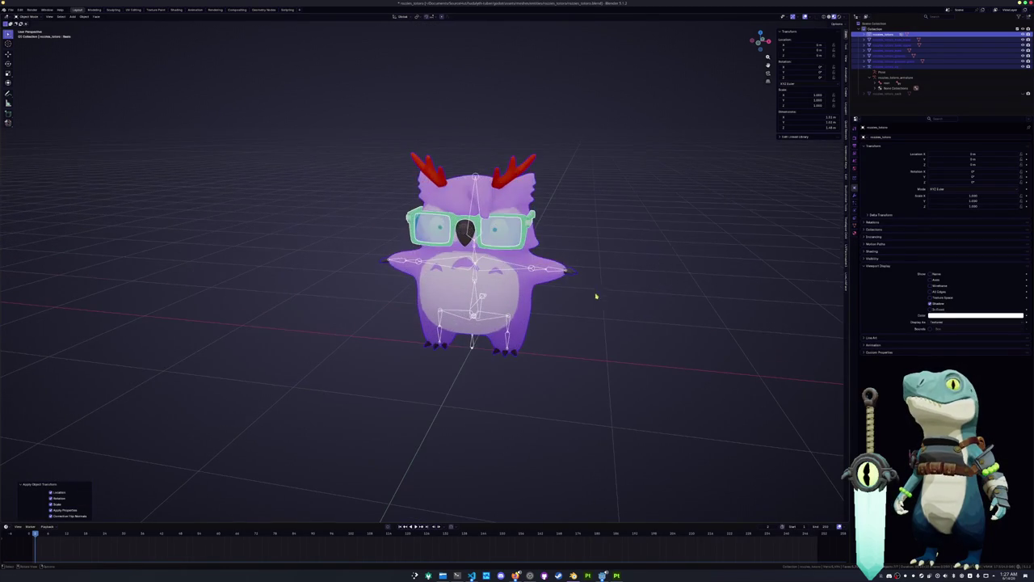
{"action": "key", "text": "ctrl+a"}
{"action": "key", "text": "Escape"}
{"action": "key", "text": "s"}
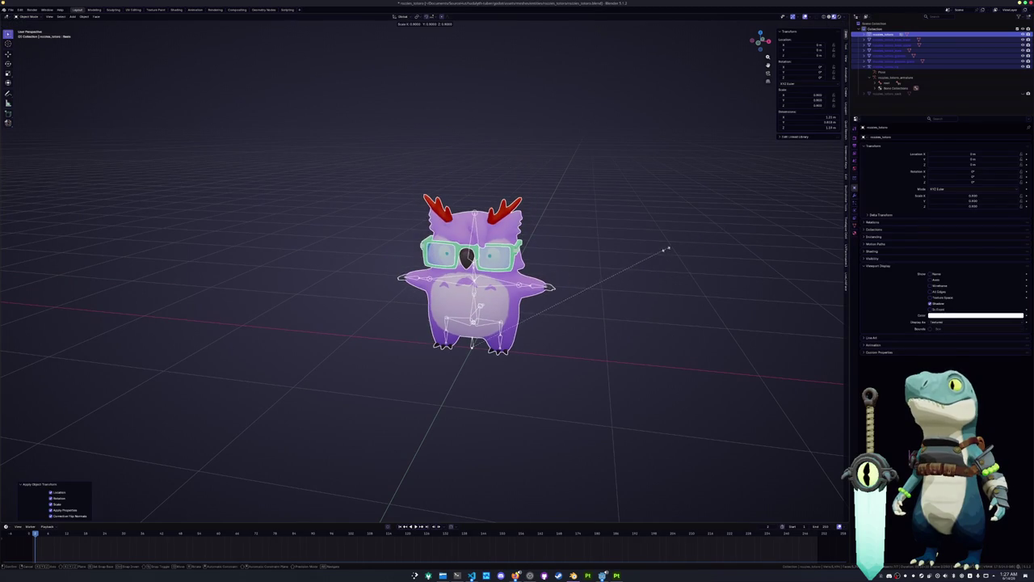
{"action": "left_click", "coordinate": [652, 255]}
{"action": "key", "text": "ctrl+a"}
{"action": "left_click", "coordinate": [640, 261]}
Step: Select an owl object together with the armature rig
{"action": "scroll", "coordinate": [564, 343], "scroll_direction": "up", "scroll_amount": 3}
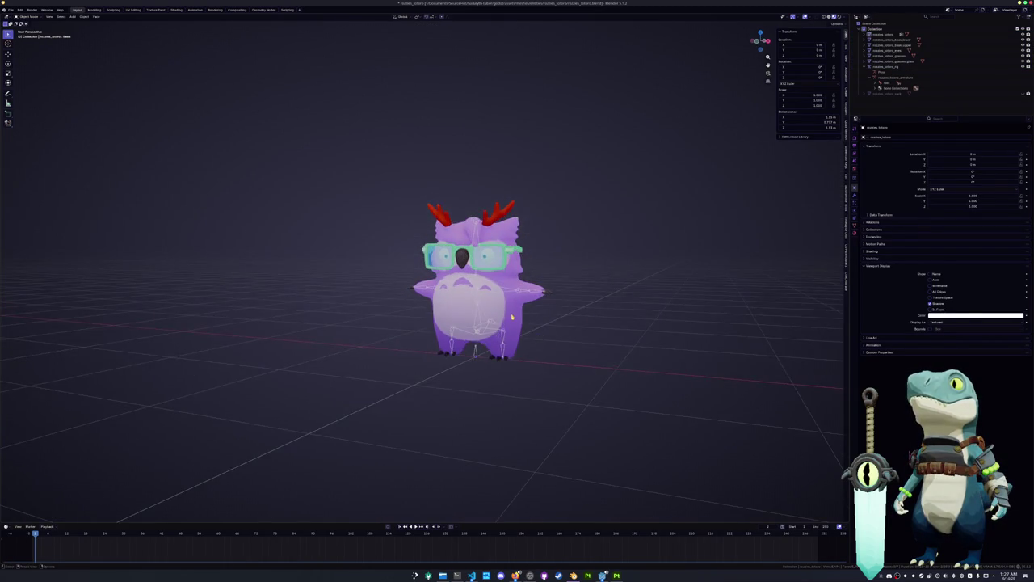
{"action": "left_click", "coordinate": [498, 360]}
{"action": "left_click", "coordinate": [498, 388]}
{"action": "middle_click_drag", "start_coordinate": [499, 388], "coordinate": [409, 366], "text": "shift"}
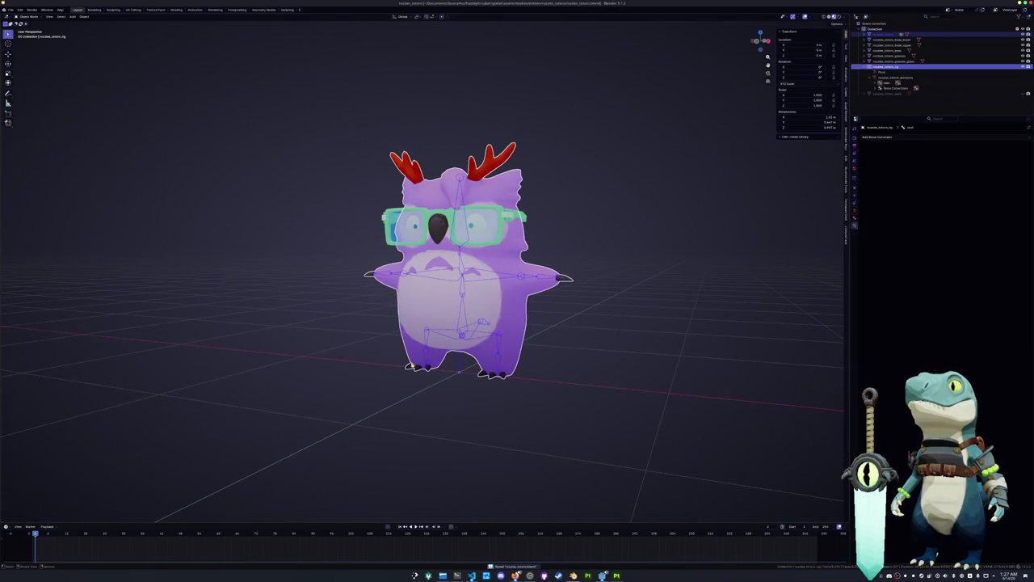
Step: Parent the mesh to the rig With Automatic Weights and test Z and X bone rotations
{"action": "key", "text": "ctrl+p"}
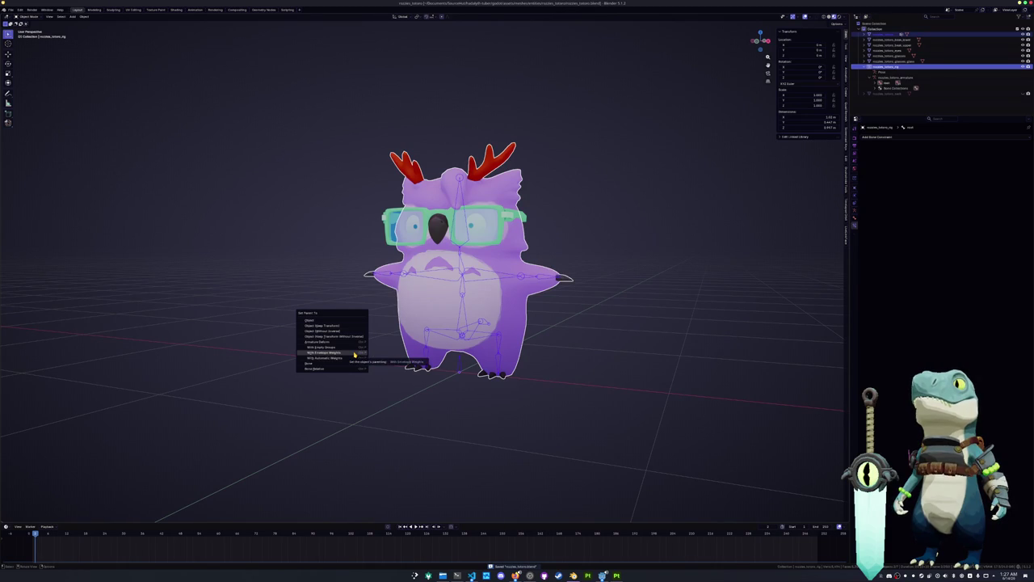
{"action": "left_click", "coordinate": [354, 356]}
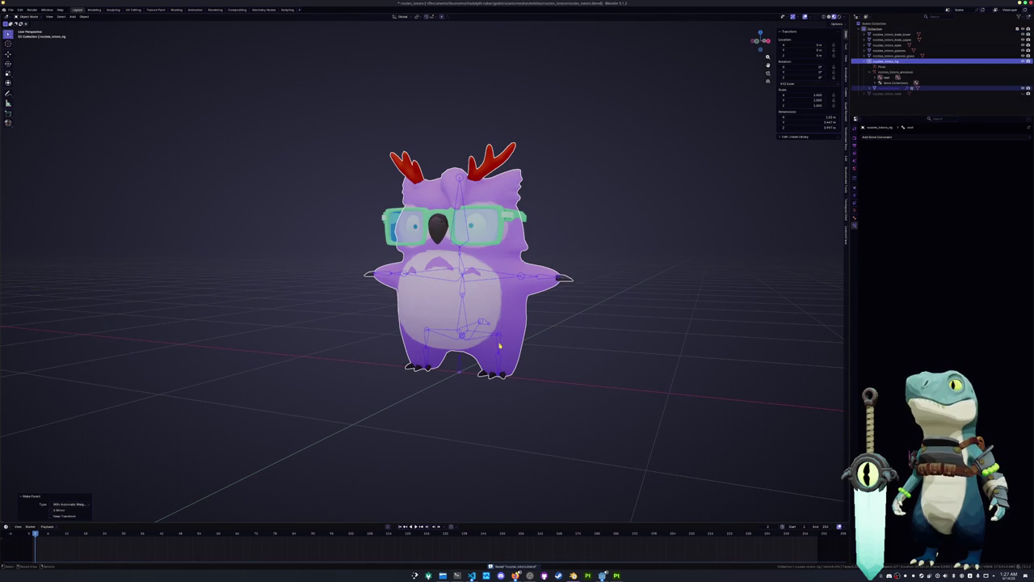
{"action": "key", "text": "ctrl+Tab"}
{"action": "key", "text": "r"}
{"action": "key", "text": "z"}
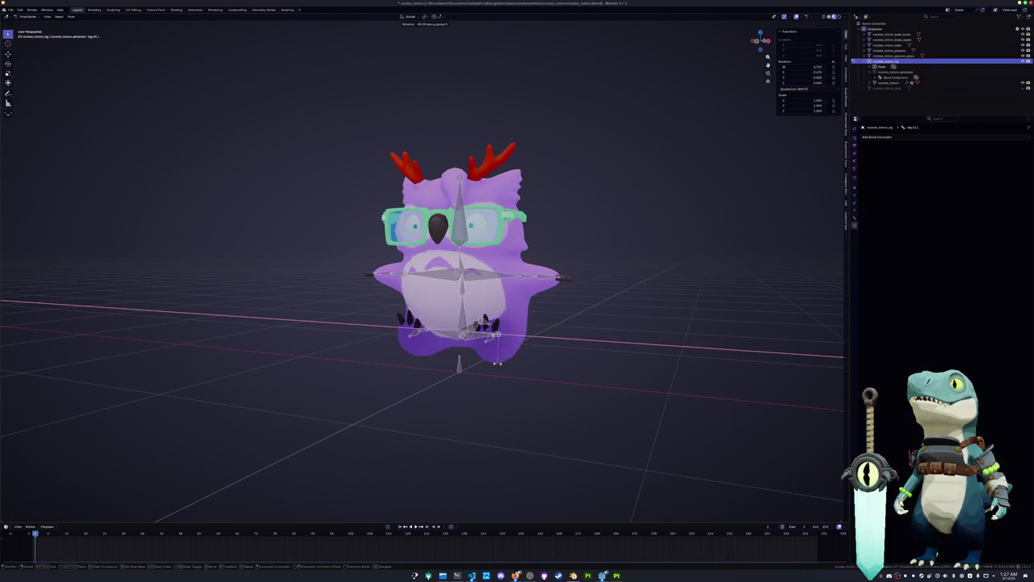
{"action": "key", "text": "Escape"}
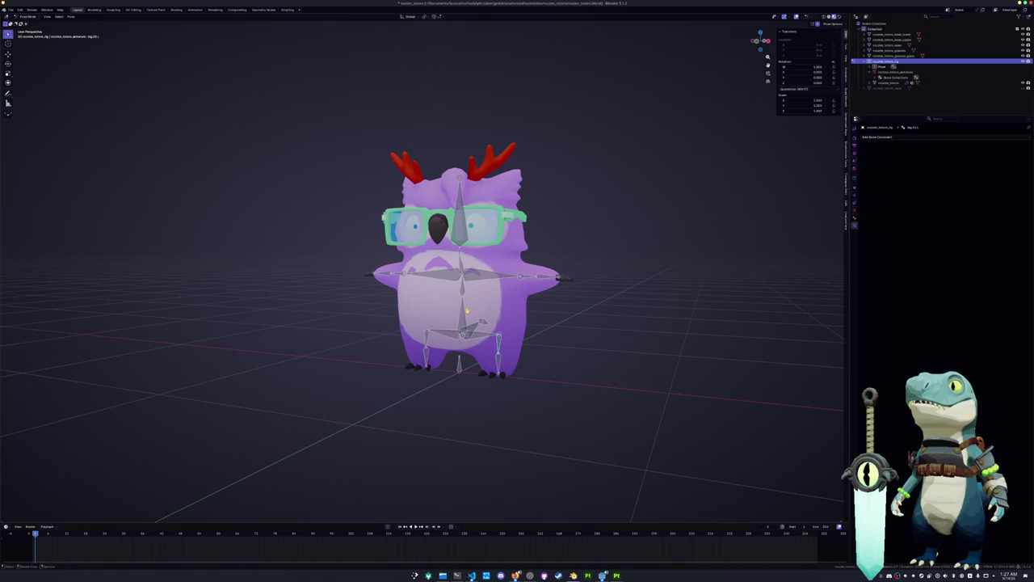
{"action": "key", "text": "r"}
{"action": "key", "text": "x"}
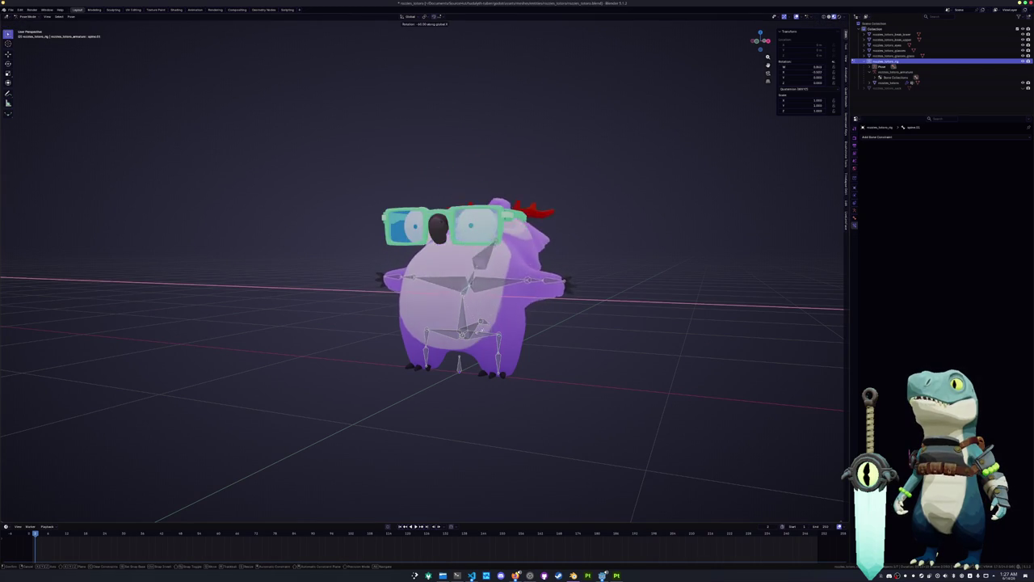
{"action": "key", "text": "Escape"}
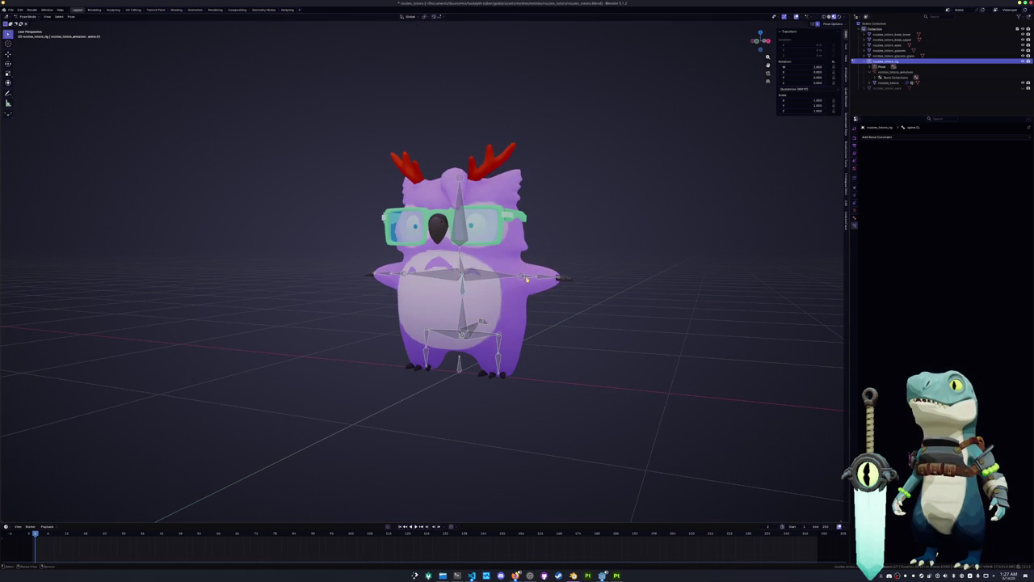
Step: Test an arm bone rotation from the front view, then cancel it
{"action": "key", "text": "KP_1"}
{"action": "scroll", "coordinate": [566, 291], "scroll_direction": "up", "scroll_amount": 3}
{"action": "key", "text": "r"}
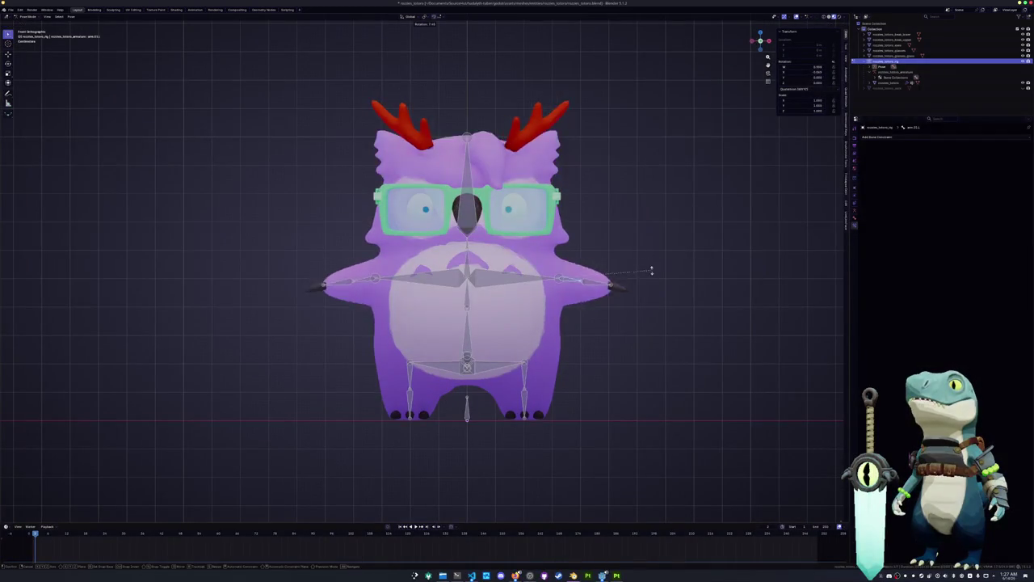
{"action": "key", "text": "Escape"}
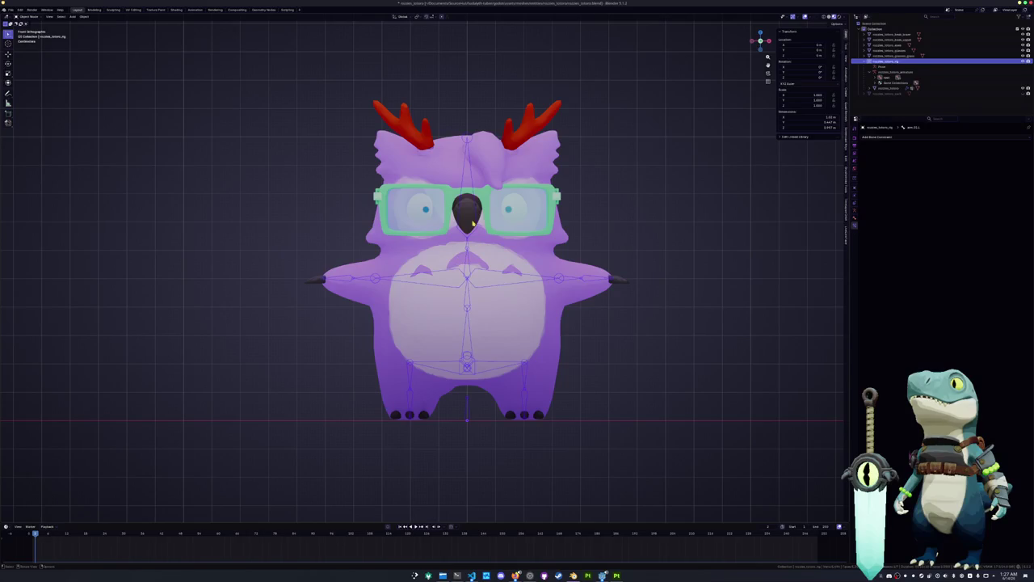
Step: Extrude a new bone upward from the owl's head in Edit Mode
{"action": "key", "text": "Tab"}
{"action": "scroll", "coordinate": [475, 226], "scroll_direction": "up", "scroll_amount": 2}
{"action": "key", "text": "e"}
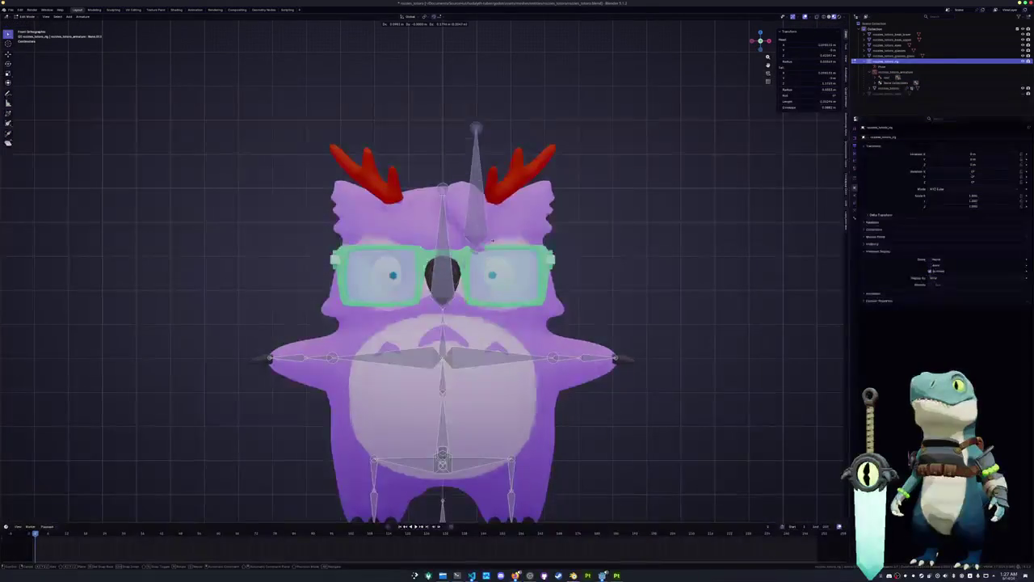
{"action": "left_click", "coordinate": [494, 218]}
{"action": "middle_click_drag", "start_coordinate": [495, 218], "coordinate": [495, 117], "text": "shift"}
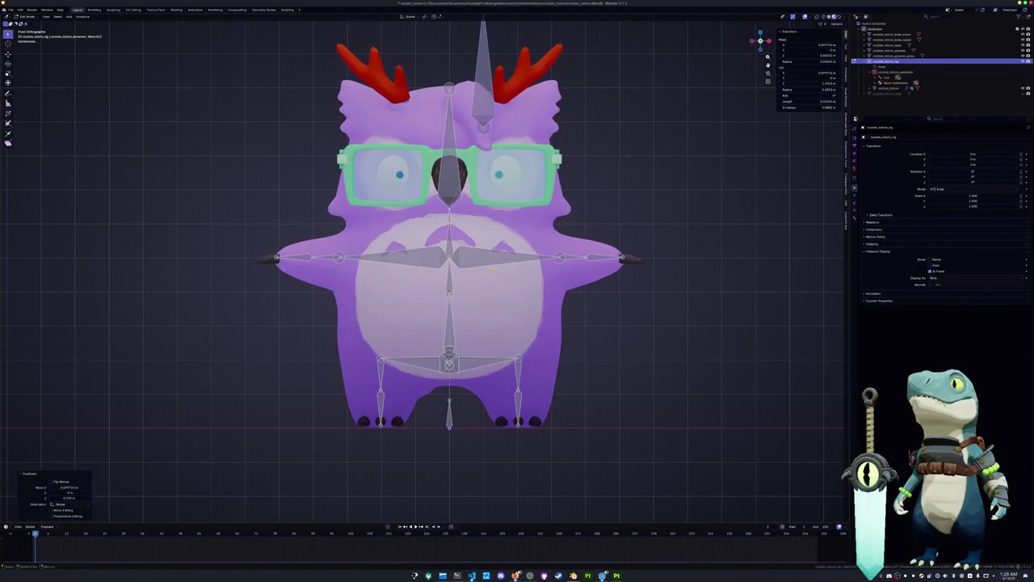
Step: Raise the selected head bone joint straight up along Z
{"action": "middle_click_drag", "start_coordinate": [478, 349], "coordinate": [501, 350], "text": "shift"}
{"action": "left_click", "coordinate": [520, 328]}
{"action": "key", "text": "g"}
{"action": "key", "text": "z"}
{"action": "left_click", "coordinate": [525, 326]}
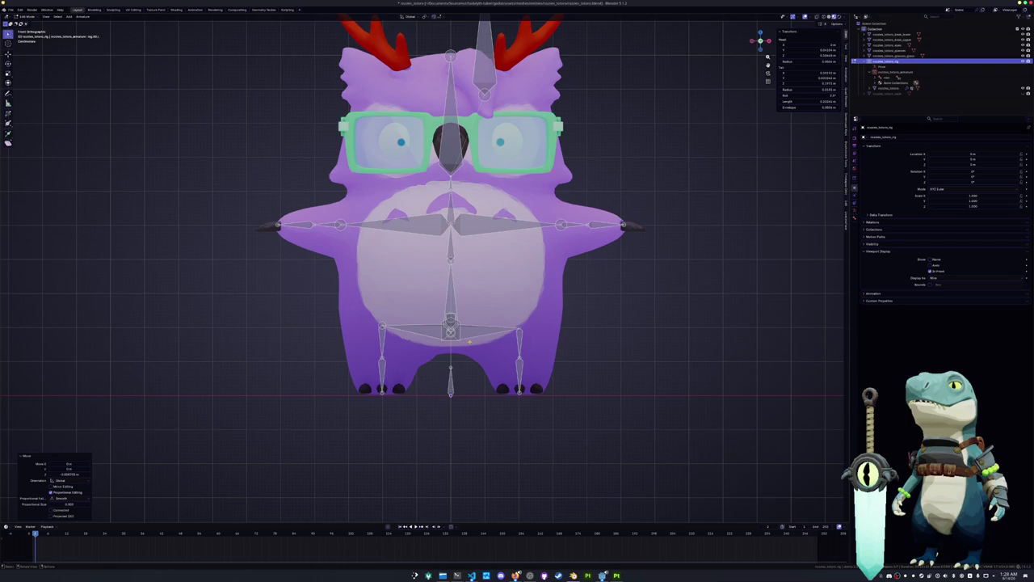
Step: In side view, duplicate the bone chain, move it to the belly front, and extrude a bone upward
{"action": "key", "text": "KP_3"}
{"action": "key", "text": "shift+d"}
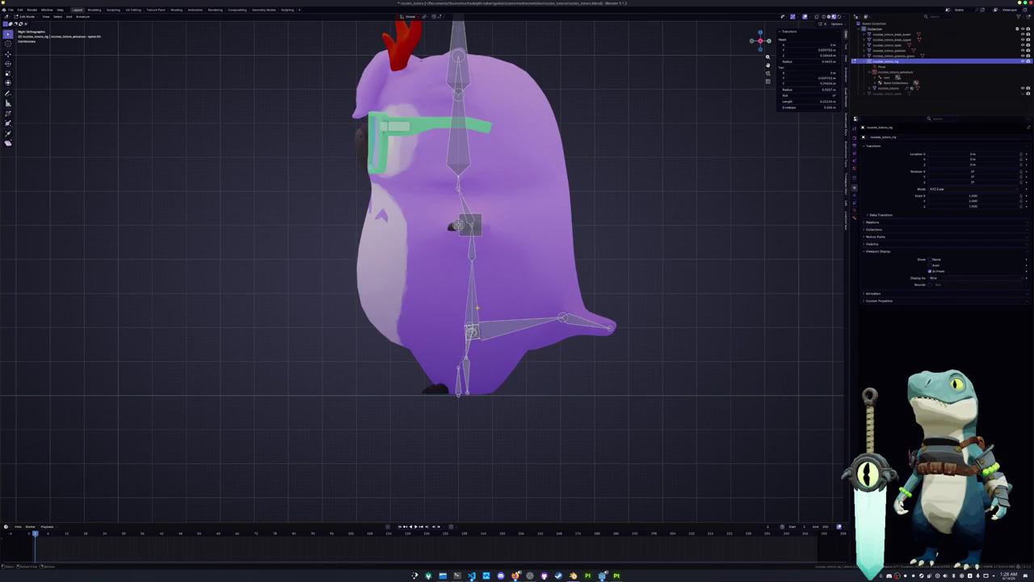
{"action": "left_click", "coordinate": [459, 305]}
{"action": "key", "text": "g"}
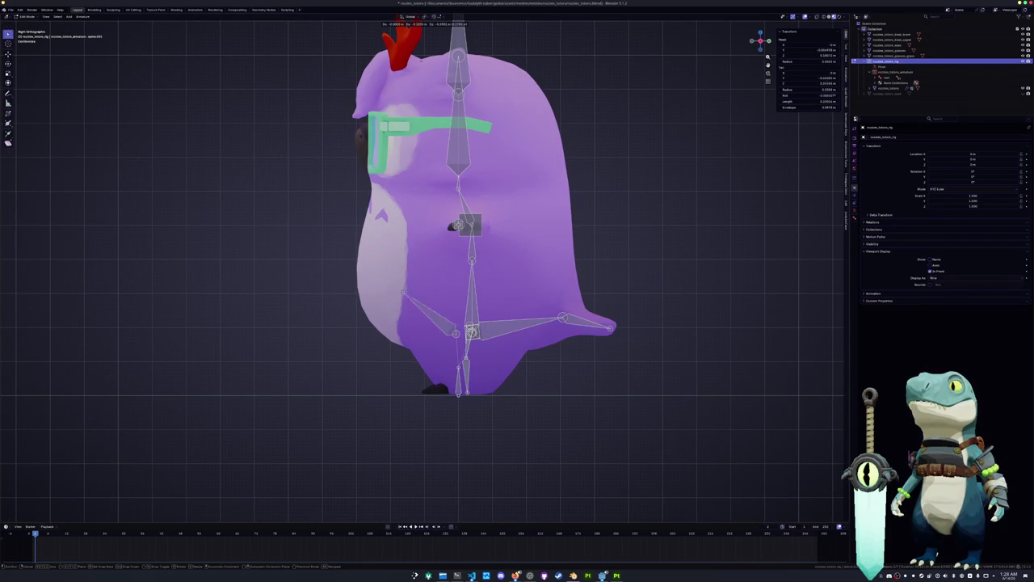
{"action": "left_click", "coordinate": [400, 325]}
{"action": "key", "text": "g"}
{"action": "key", "text": "e"}
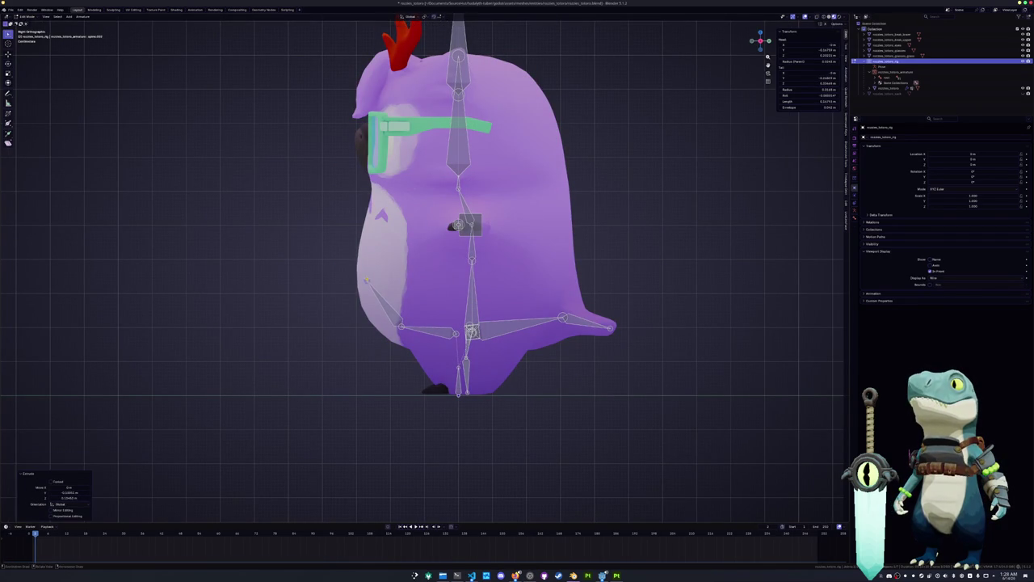
{"action": "left_click", "coordinate": [376, 214]}
Step: Duplicate the belly bones again and shift the copies sideways along X
{"action": "key", "text": "KP_1"}
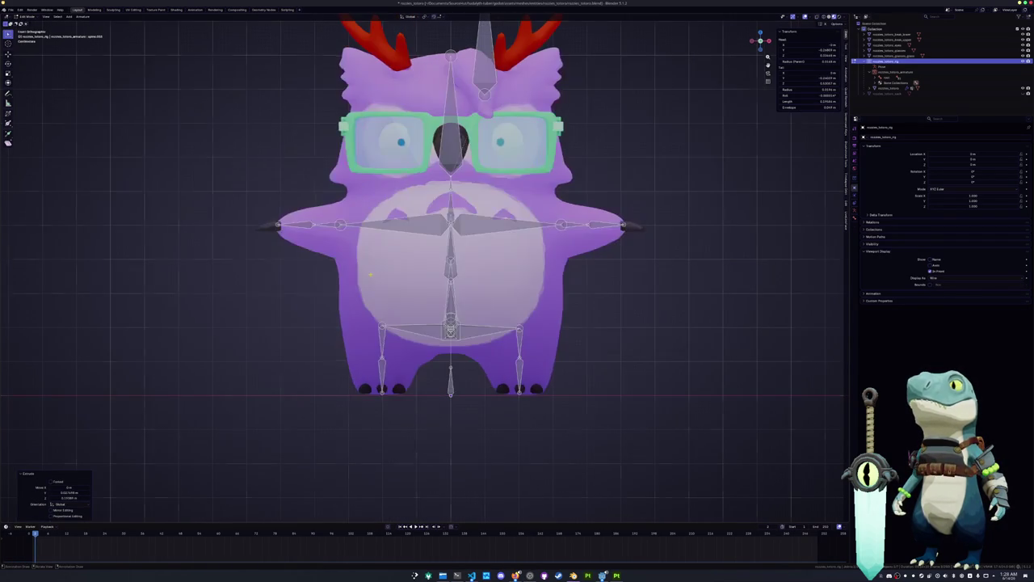
{"action": "middle_click_drag", "start_coordinate": [453, 243], "coordinate": [517, 234]}
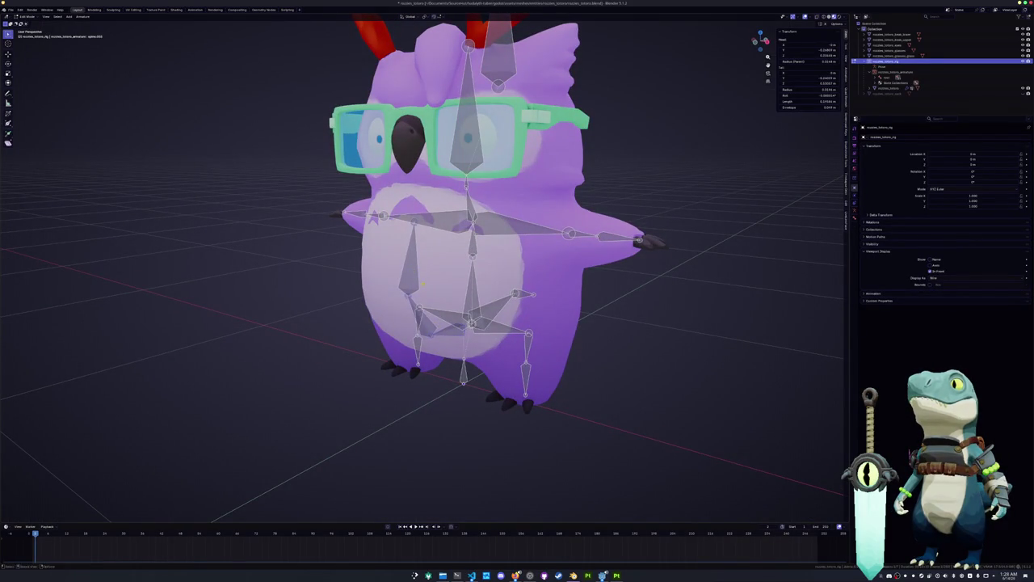
{"action": "middle_click_drag", "start_coordinate": [423, 285], "coordinate": [437, 323]}
{"action": "key", "text": "shift+d"}
{"action": "key", "text": "r"}
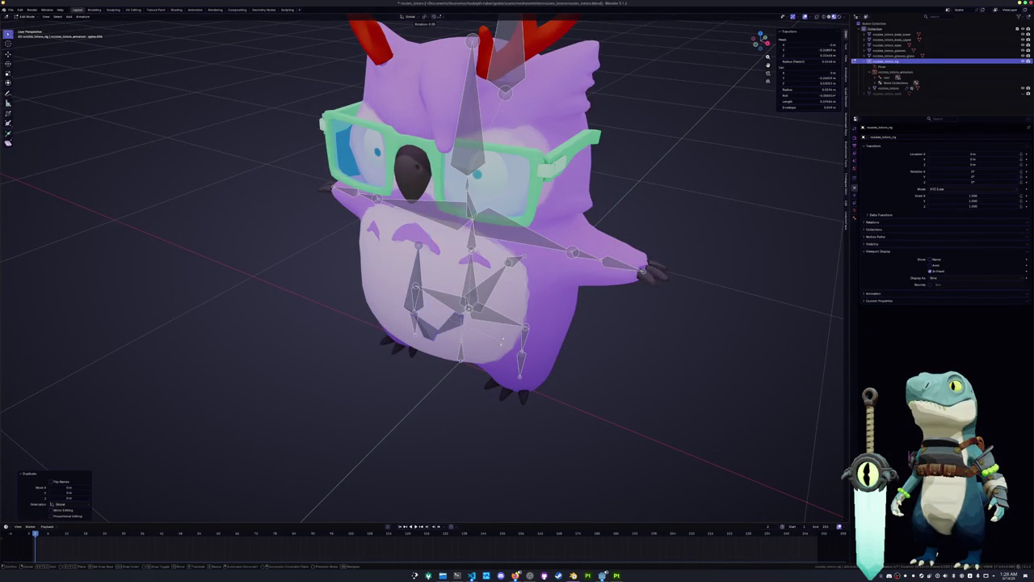
{"action": "key", "text": "Escape"}
{"action": "key", "text": "g"}
{"action": "key", "text": "x"}
{"action": "left_click", "coordinate": [532, 328]}
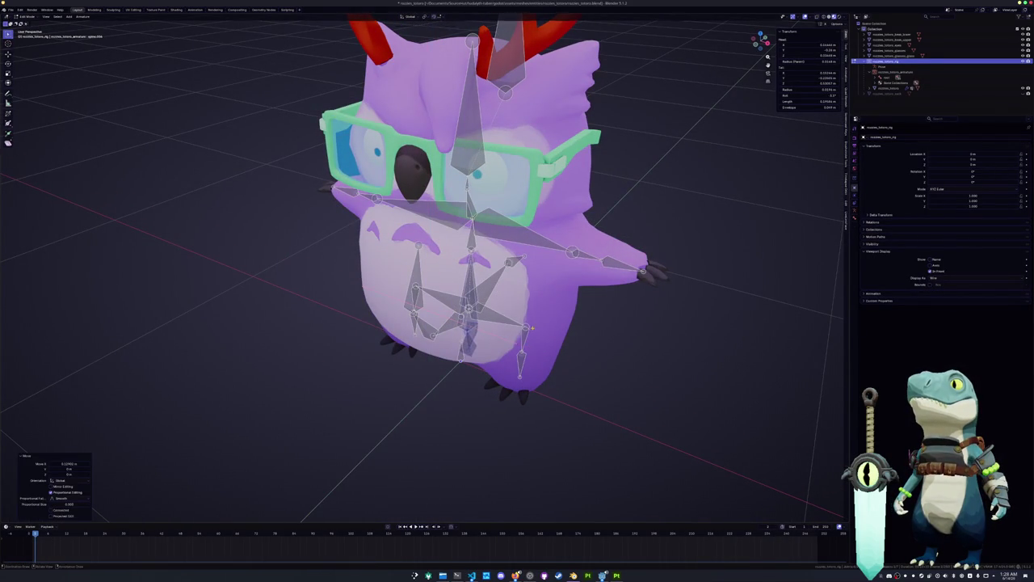
Step: Try rotating the duplicated bones around Z, then return to front view
{"action": "middle_click_drag", "start_coordinate": [532, 327], "coordinate": [527, 311]}
{"action": "key", "text": "r"}
{"action": "key", "text": "z"}
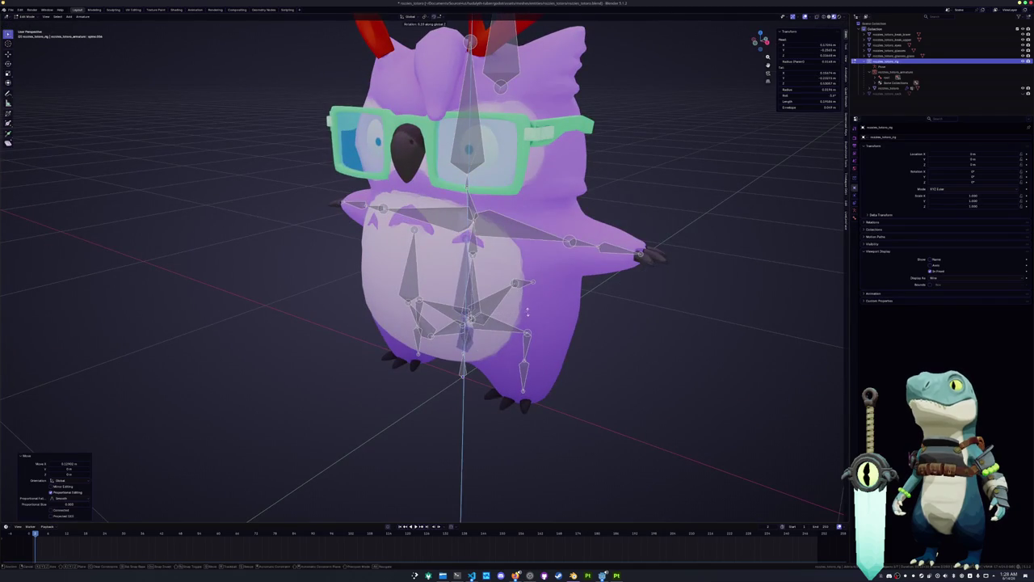
{"action": "key", "text": "Escape"}
{"action": "mouse_move", "coordinate": [527, 311]}
{"action": "middle_mouse_down"}
{"action": "mouse_move", "coordinate": [527, 272]}
{"action": "mouse_move", "coordinate": [482, 302]}
{"action": "middle_mouse_up"}
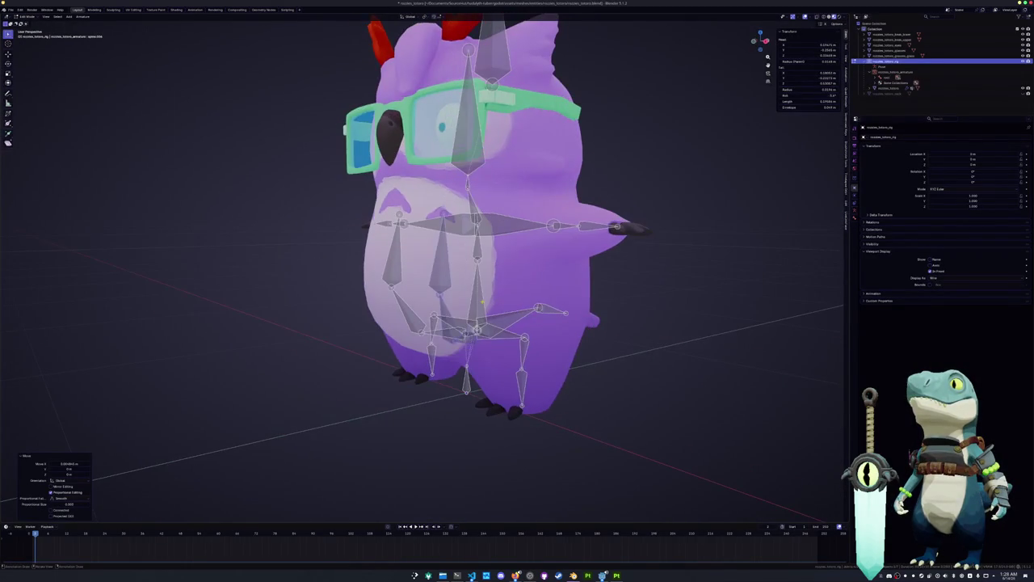
{"action": "key", "text": "KP_1"}
Step: Rotate the right-side belly bone and move it into a new position
{"action": "key", "text": "r"}
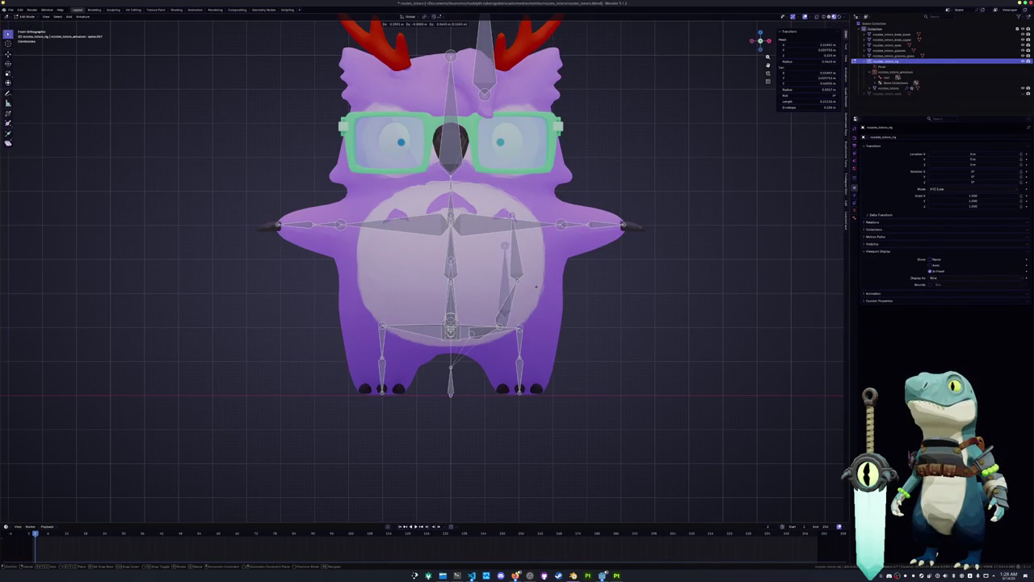
{"action": "left_click", "coordinate": [550, 296]}
{"action": "key", "text": "g"}
{"action": "left_click", "coordinate": [546, 311]}
{"action": "key", "text": "g"}
{"action": "left_click", "coordinate": [561, 257]}
Step: In side view, reposition a belly bone and move its tip upward
{"action": "key", "text": "KP_3"}
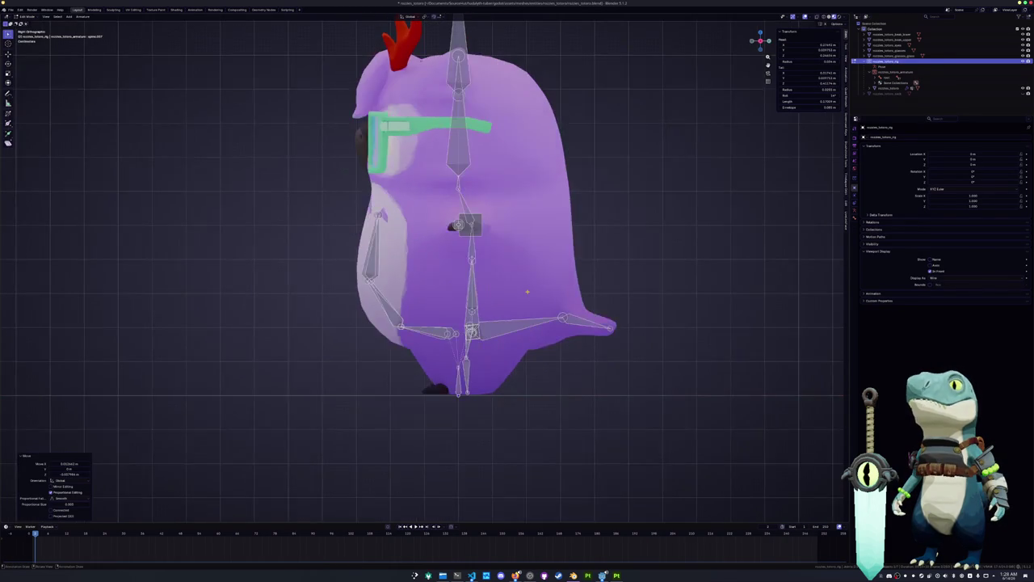
{"action": "middle_click_drag", "start_coordinate": [515, 290], "coordinate": [481, 289], "text": "shift"}
{"action": "key", "text": "g"}
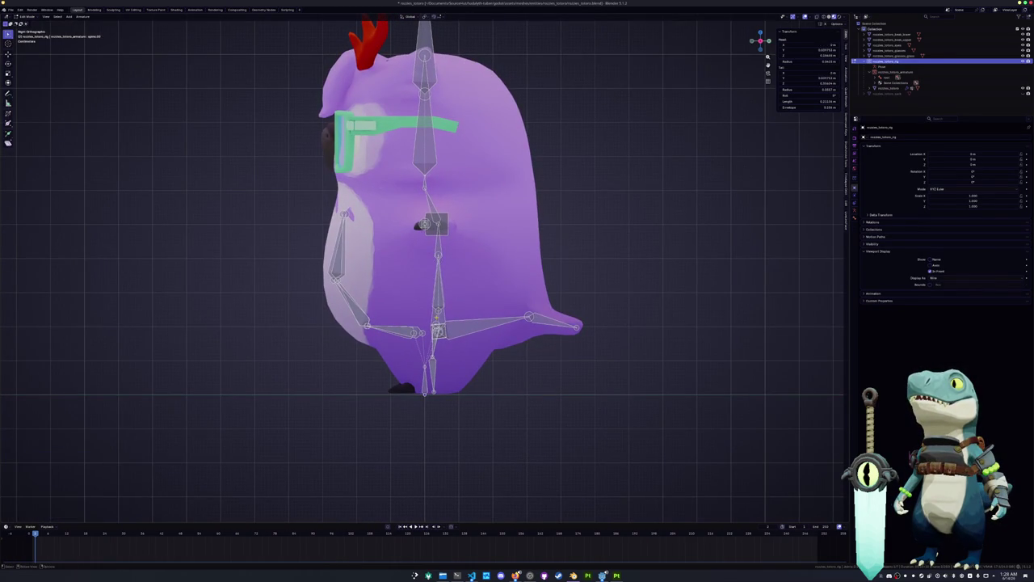
{"action": "left_click", "coordinate": [519, 285]}
{"action": "key", "text": "g"}
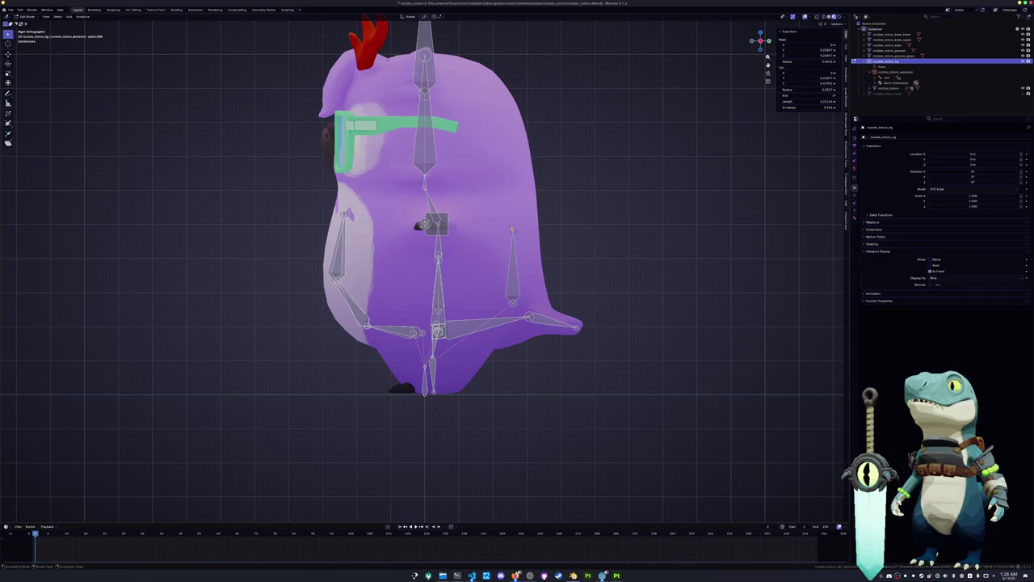
{"action": "left_click", "coordinate": [518, 271]}
{"action": "key", "text": "g"}
{"action": "left_click", "coordinate": [525, 247]}
{"action": "key", "text": "g"}
{"action": "left_click", "coordinate": [526, 203]}
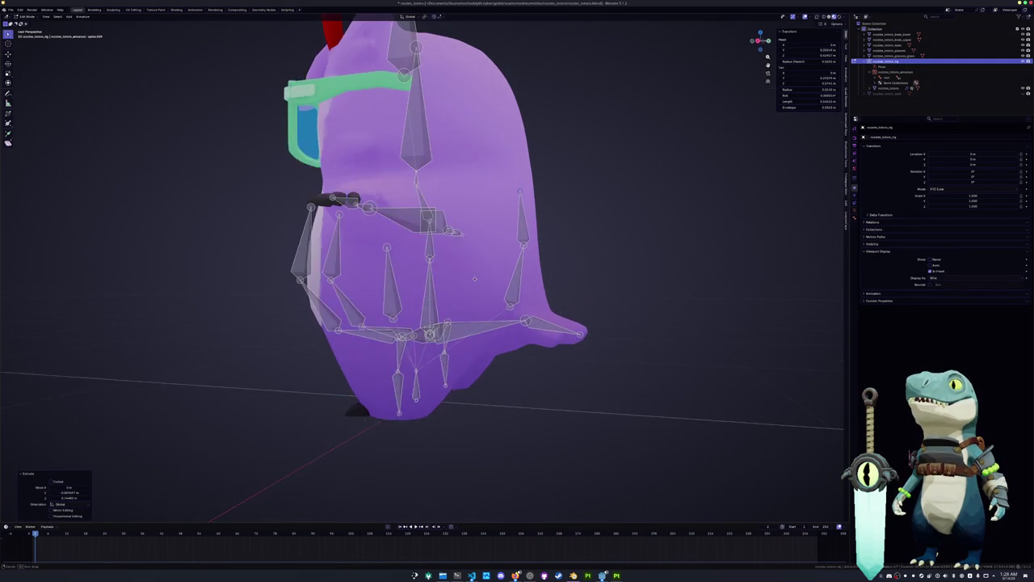
Step: Raise the selected bone vertically along Z
{"action": "middle_click_drag", "start_coordinate": [525, 203], "coordinate": [485, 243]}
{"action": "key", "text": "g"}
{"action": "key", "text": "z"}
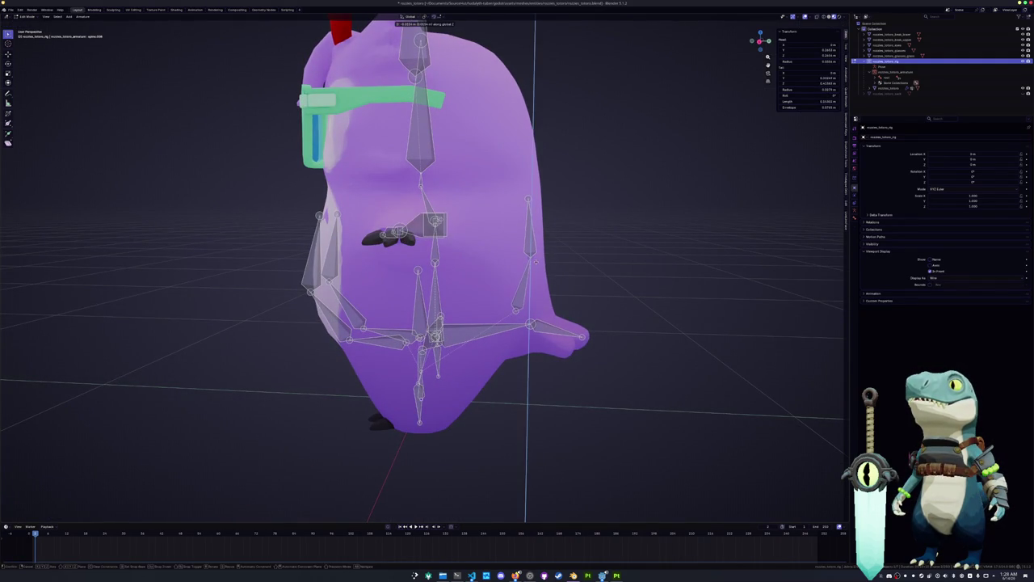
{"action": "left_click", "coordinate": [535, 261]}
{"action": "middle_click_drag", "start_coordinate": [535, 261], "coordinate": [462, 313]}
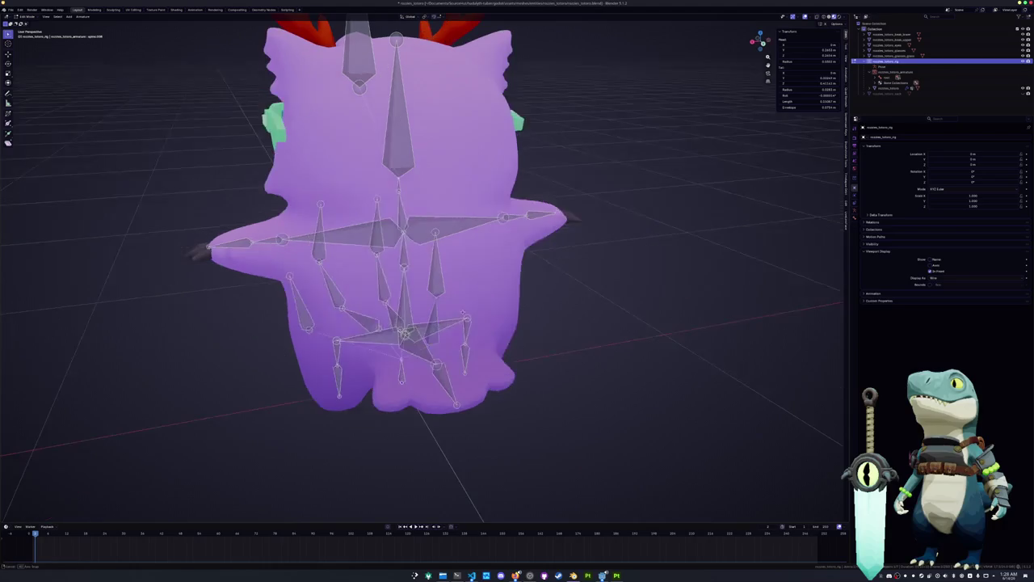
{"action": "key", "text": "KP_3"}
{"action": "key", "text": "KP_1"}
Step: Duplicate the bone along X, then adjust its height (Z) and depth (Y) in Right Ortho view
{"action": "key", "text": "shift+d"}
{"action": "key", "text": "x"}
{"action": "left_click", "coordinate": [506, 314]}
{"action": "key", "text": "KP_3"}
{"action": "key", "text": "g"}
{"action": "key", "text": "z"}
{"action": "key", "text": "Return"}
{"action": "key", "text": "g"}
{"action": "key", "text": "y"}
{"action": "key", "text": "Return"}
Step: Fine-tune a belly bone's position with Shift+Z and Z moves, then duplicate the head bone
{"action": "mouse_move", "coordinate": [420, 291]}
{"action": "middle_mouse_down"}
{"action": "mouse_move", "coordinate": [364, 258]}
{"action": "mouse_move", "coordinate": [387, 267]}
{"action": "middle_mouse_up"}
{"action": "key", "text": "g"}
{"action": "key", "text": "shift+z"}
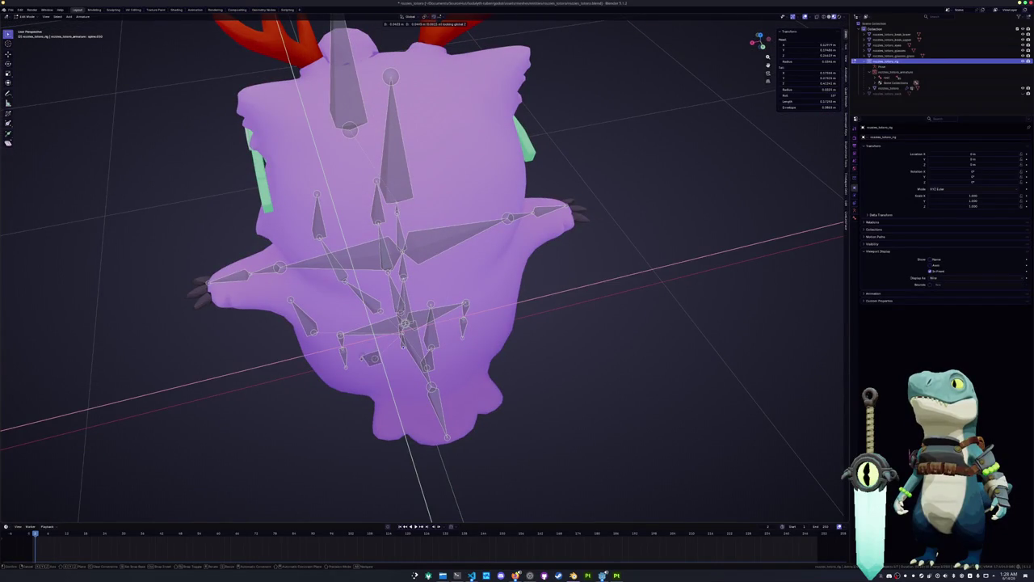
{"action": "key", "text": "Return"}
{"action": "middle_click_drag", "start_coordinate": [404, 324], "coordinate": [485, 307]}
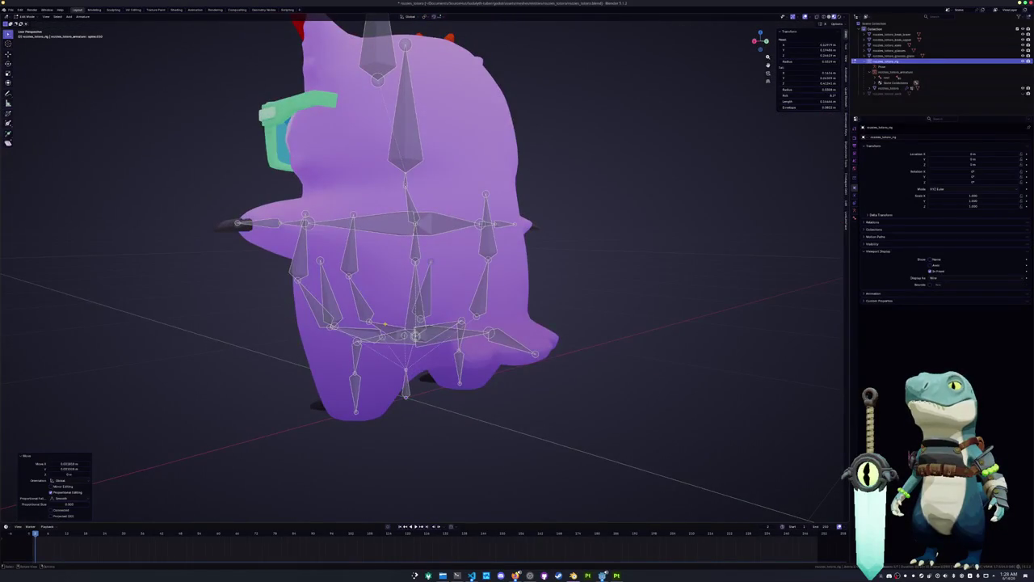
{"action": "key", "text": "KP_3"}
{"action": "key", "text": "g"}
{"action": "key", "text": "z"}
{"action": "key", "text": "Return"}
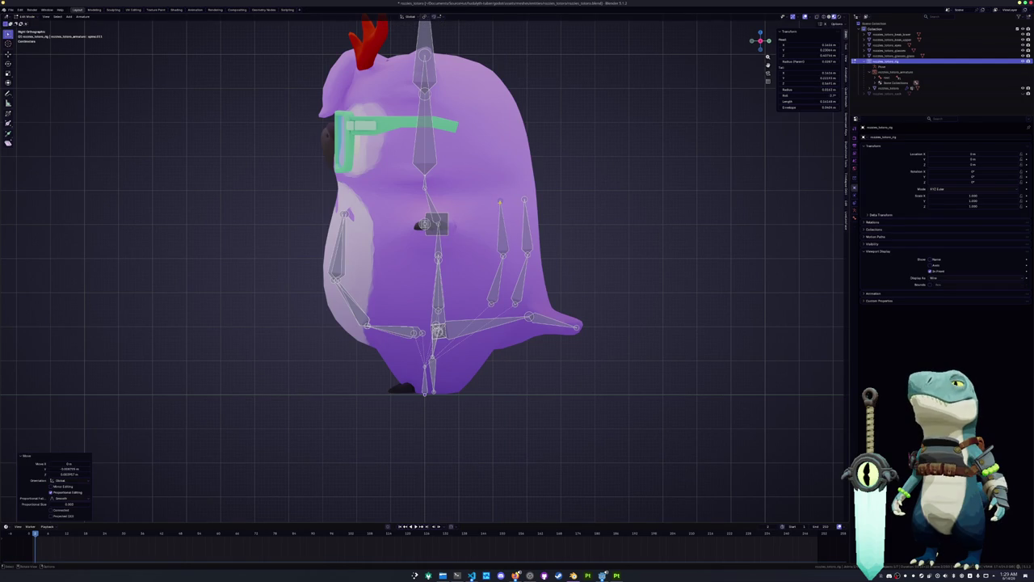
{"action": "middle_click_drag", "start_coordinate": [439, 155], "coordinate": [459, 196], "text": "shift"}
{"action": "key", "text": "shift+d"}
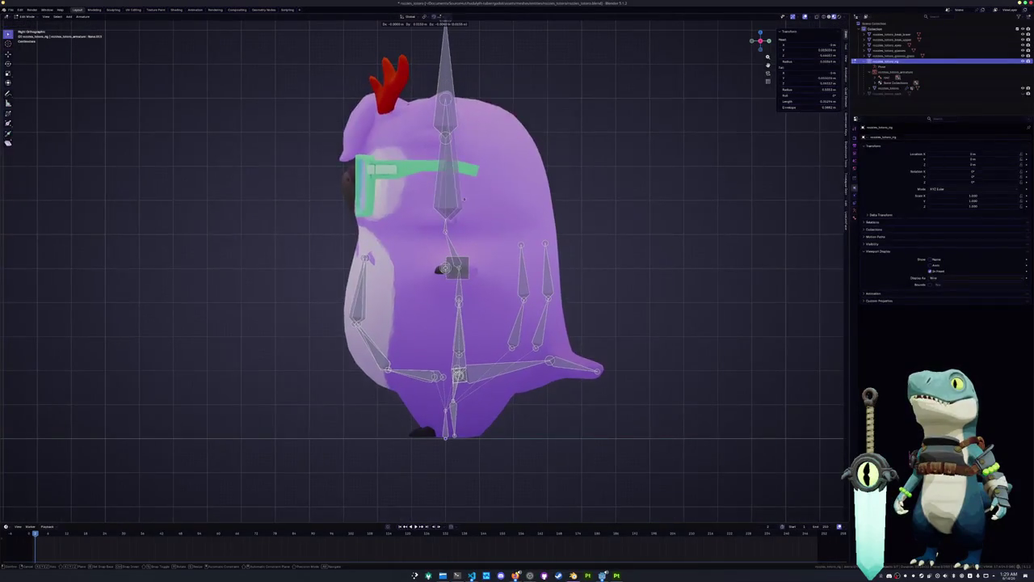
Step: Place the duplicated head bone, tilt it 4.80°, and lower it
{"action": "left_click", "coordinate": [535, 191]}
{"action": "key", "text": "r"}
{"action": "left_click", "coordinate": [546, 179]}
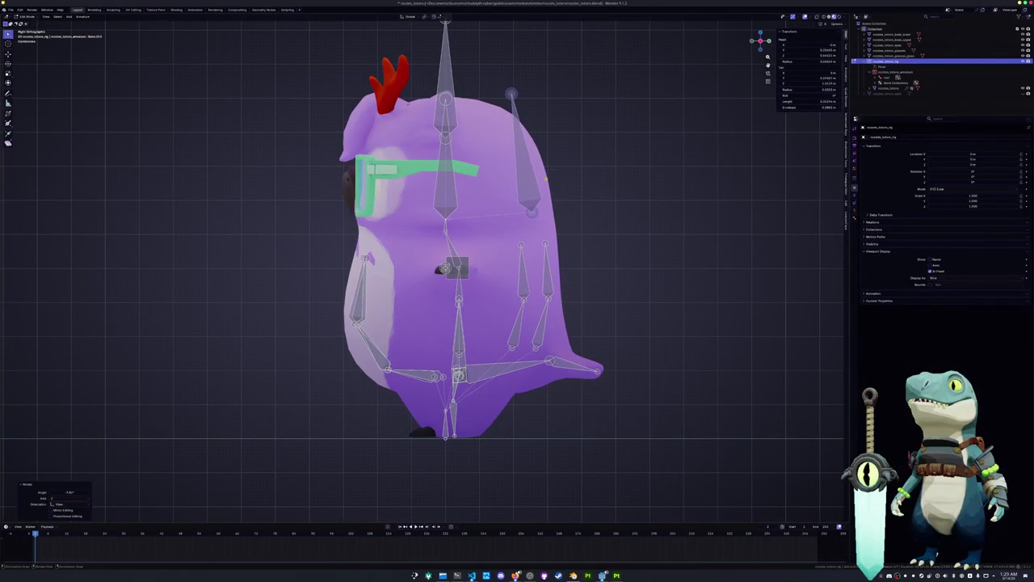
{"action": "key", "text": "g"}
{"action": "left_click", "coordinate": [509, 119]}
Step: In top view, duplicate another head bone and nudge it into place
{"action": "key", "text": "KP_7"}
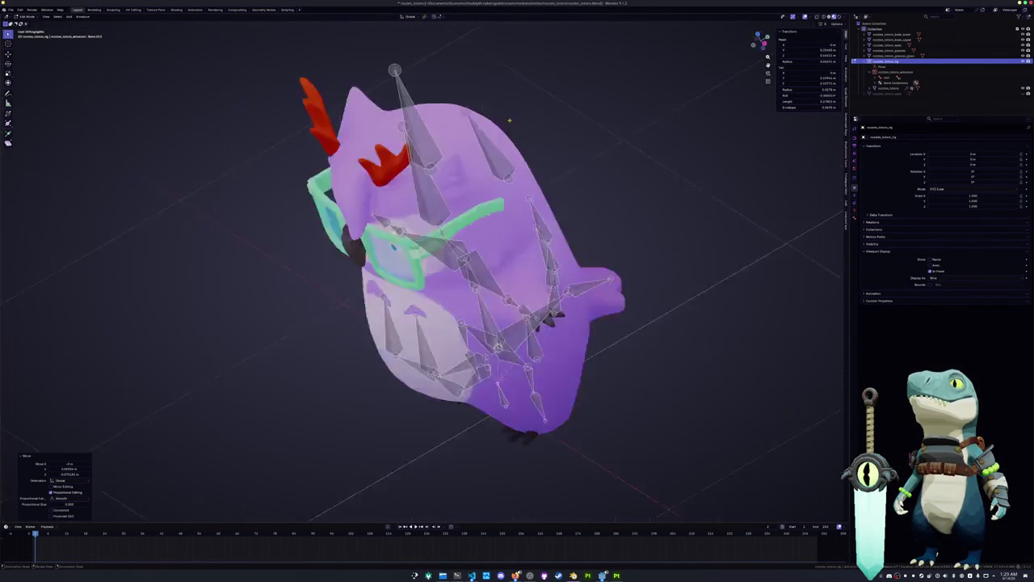
{"action": "middle_click_drag", "start_coordinate": [509, 119], "coordinate": [494, 193]}
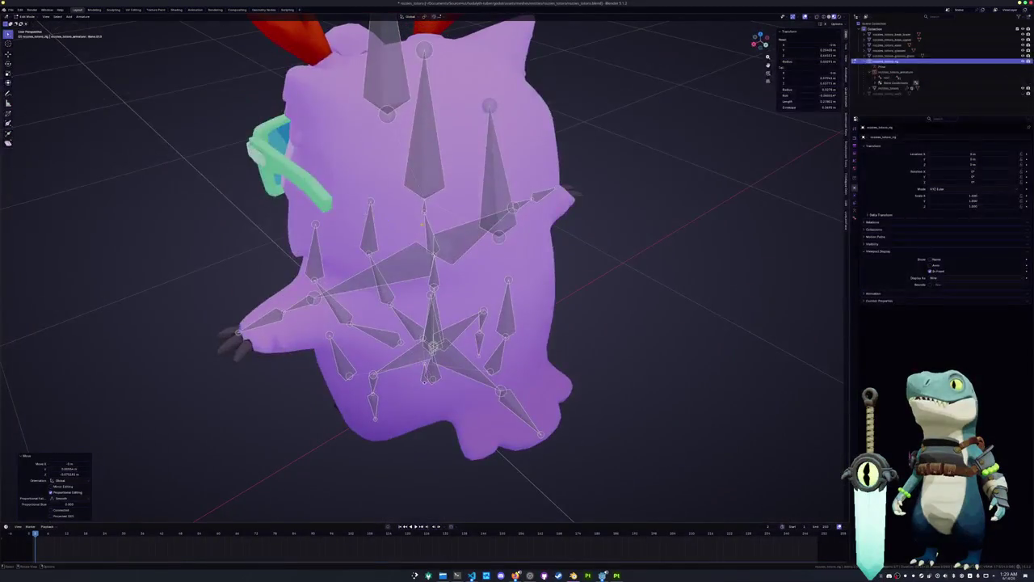
{"action": "key", "text": "KP_7"}
{"action": "key", "text": "shift+d"}
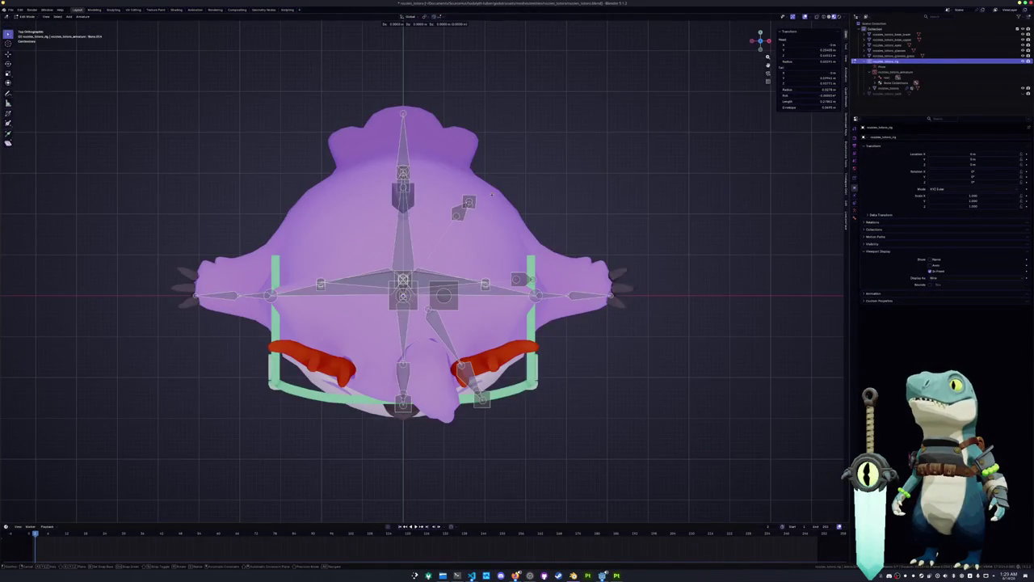
{"action": "left_click", "coordinate": [474, 227]}
{"action": "key", "text": "g"}
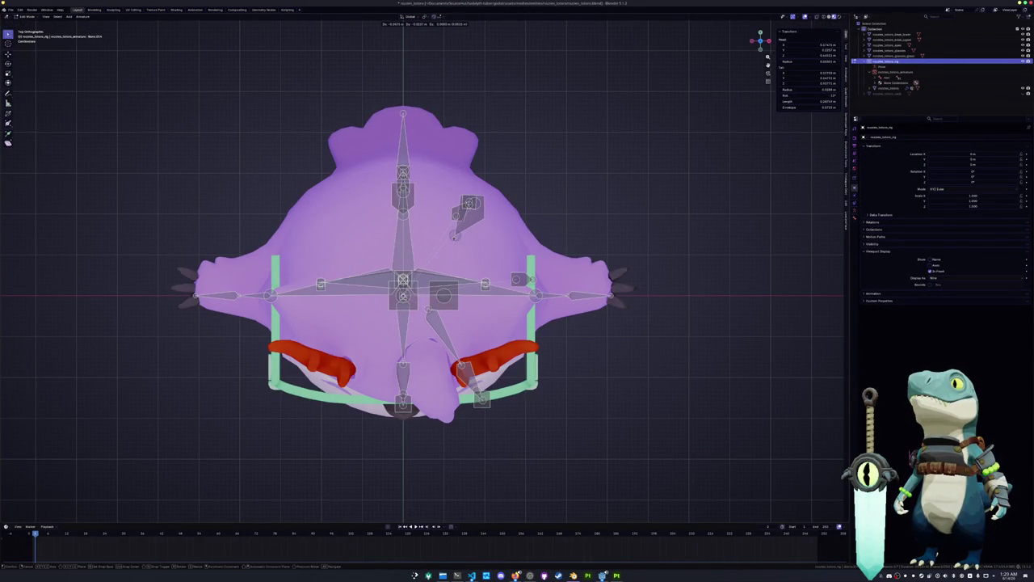
{"action": "left_click", "coordinate": [475, 230]}
Step: In right view, duplicate a bone onto the head and shift its joint toward the back along Y
{"action": "key", "text": "KP_1"}
{"action": "key", "text": "KP_3"}
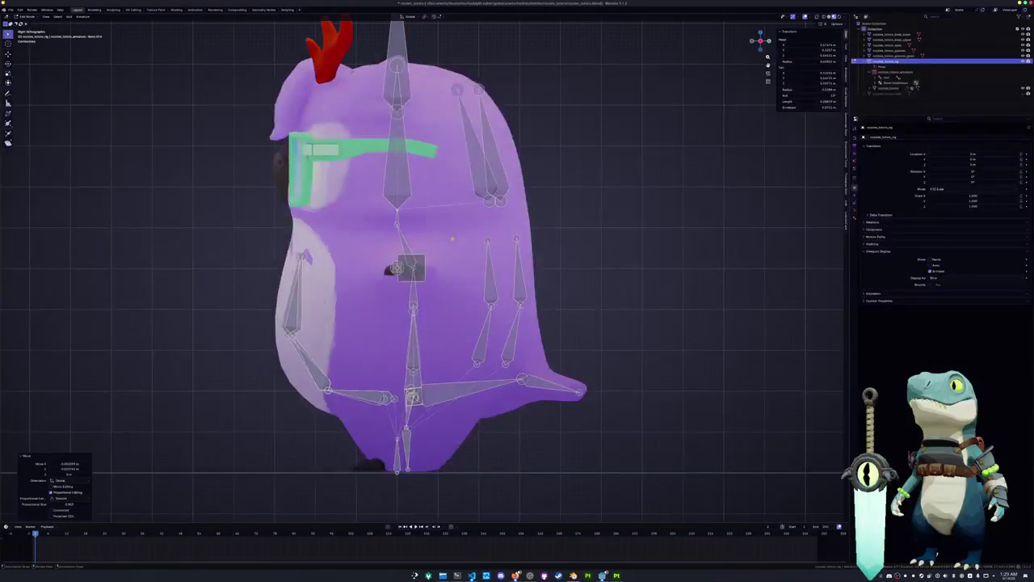
{"action": "key", "text": "shift+d"}
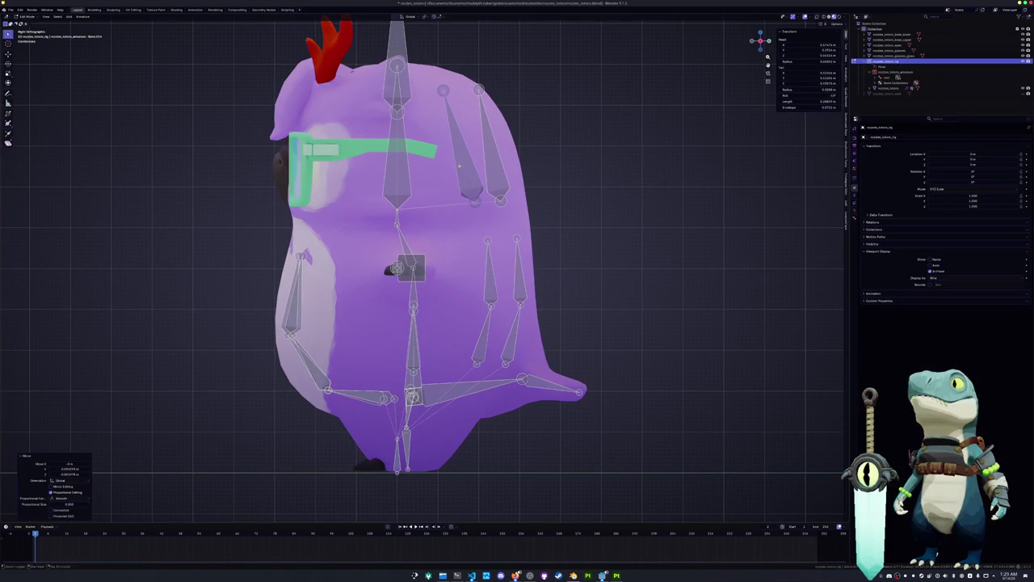
{"action": "left_click", "coordinate": [383, 176]}
{"action": "key", "text": "g"}
{"action": "key", "text": "Return"}
{"action": "key", "text": "g"}
{"action": "key", "text": "y"}
{"action": "key", "text": "Return"}
Step: Nudge the upper head bone joints along the Y axis
{"action": "key", "text": "g"}
{"action": "key", "text": "y"}
{"action": "key", "text": "Return"}
{"action": "key", "text": "g"}
{"action": "key", "text": "y"}
{"action": "key", "text": "Return"}
Step: Fine-tune the head bone joint with small Z and Y moves
{"action": "key", "text": "g"}
{"action": "key", "text": "z"}
{"action": "key", "text": "Return"}
{"action": "key", "text": "g"}
{"action": "key", "text": "z"}
{"action": "key", "text": "Return"}
{"action": "key", "text": "g"}
{"action": "key", "text": "y"}
{"action": "key", "text": "Return"}
Step: Duplicate another head bone toward the antlers and select its joint in front view
{"action": "middle_click_drag", "start_coordinate": [546, 85], "coordinate": [616, 129]}
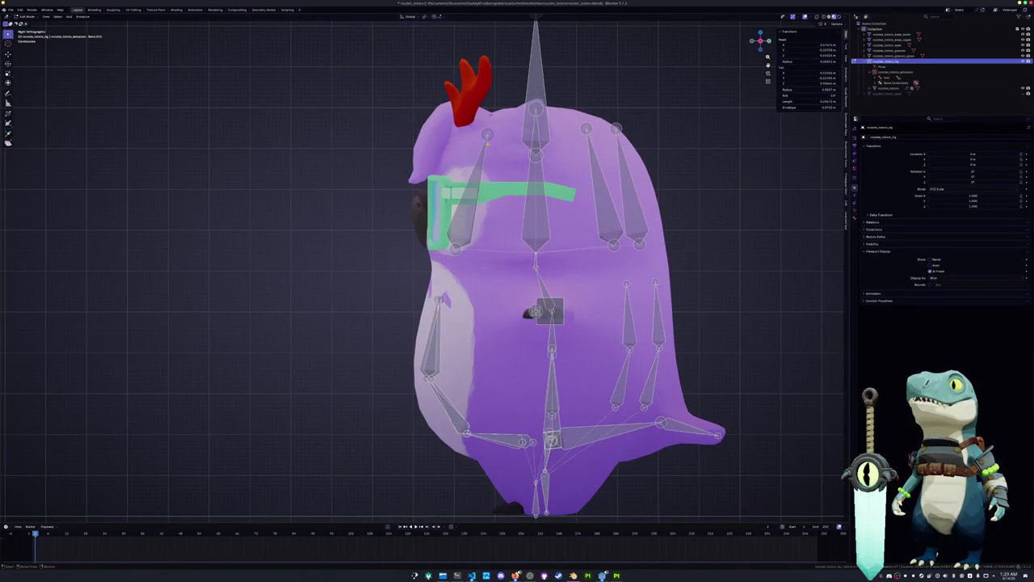
{"action": "key", "text": "shift+d"}
{"action": "key", "text": "Return"}
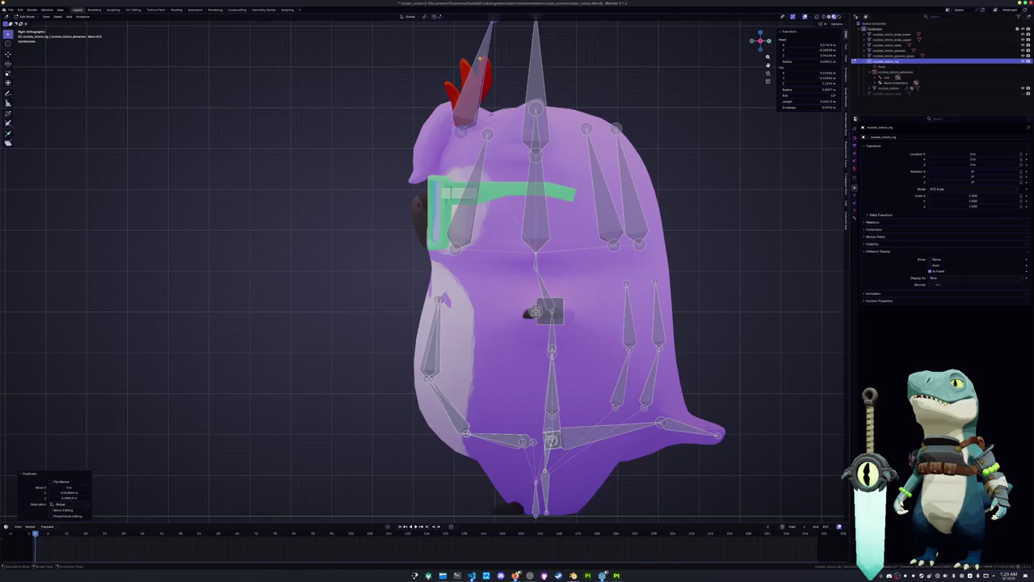
{"action": "key", "text": "KP_1"}
{"action": "middle_click_drag", "start_coordinate": [485, 55], "coordinate": [466, 161], "text": "shift"}
{"action": "left_click", "coordinate": [460, 149]}
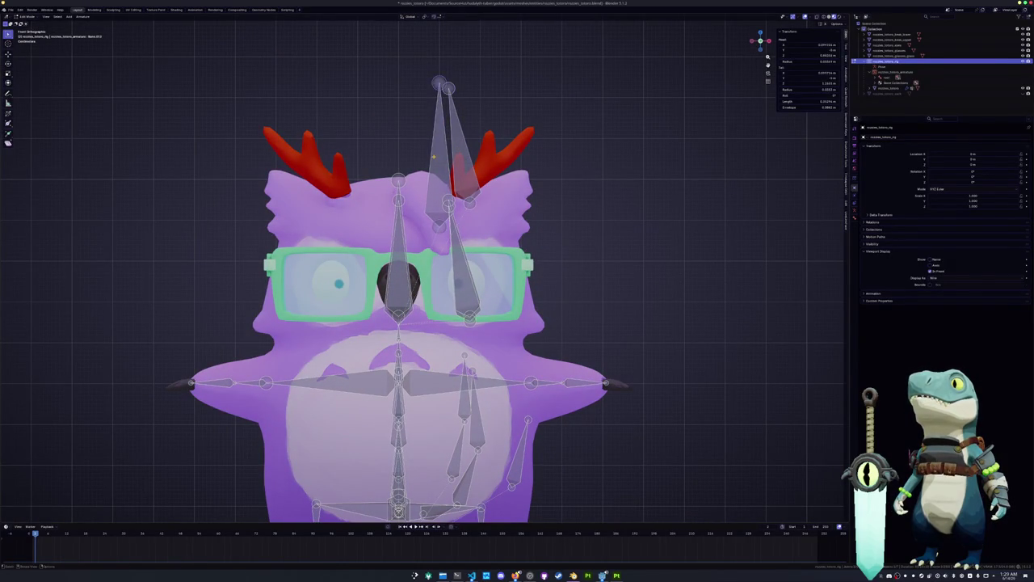
Step: Move the top head bone's tip up toward the owl's antler
{"action": "left_click_drag", "start_coordinate": [434, 156], "coordinate": [440, 139]}
{"action": "key", "text": "x"}
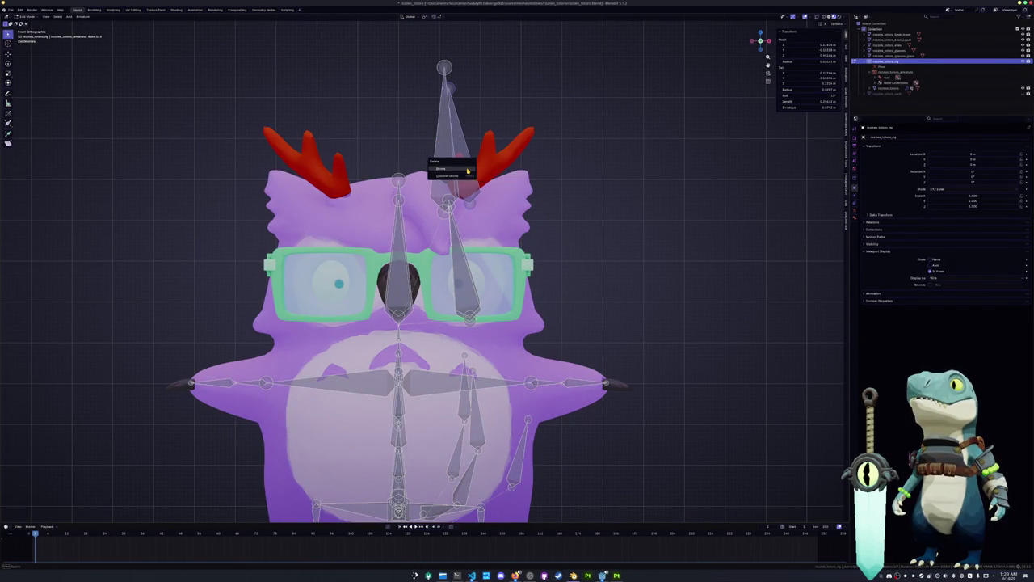
{"action": "key", "text": "Escape"}
{"action": "key", "text": "g"}
{"action": "left_click", "coordinate": [527, 128]}
{"action": "mouse_move", "coordinate": [526, 128]}
{"action": "middle_mouse_down"}
{"action": "mouse_move", "coordinate": [565, 138]}
{"action": "mouse_move", "coordinate": [517, 133]}
{"action": "middle_mouse_up"}
Step: Refine the bone tip along the X axis so it sits inside the right antler
{"action": "key", "text": "g"}
{"action": "key", "text": "x"}
{"action": "left_click", "coordinate": [499, 121]}
{"action": "key", "text": "g"}
{"action": "key", "text": "y"}
{"action": "key", "text": "x"}
{"action": "left_click", "coordinate": [518, 121]}
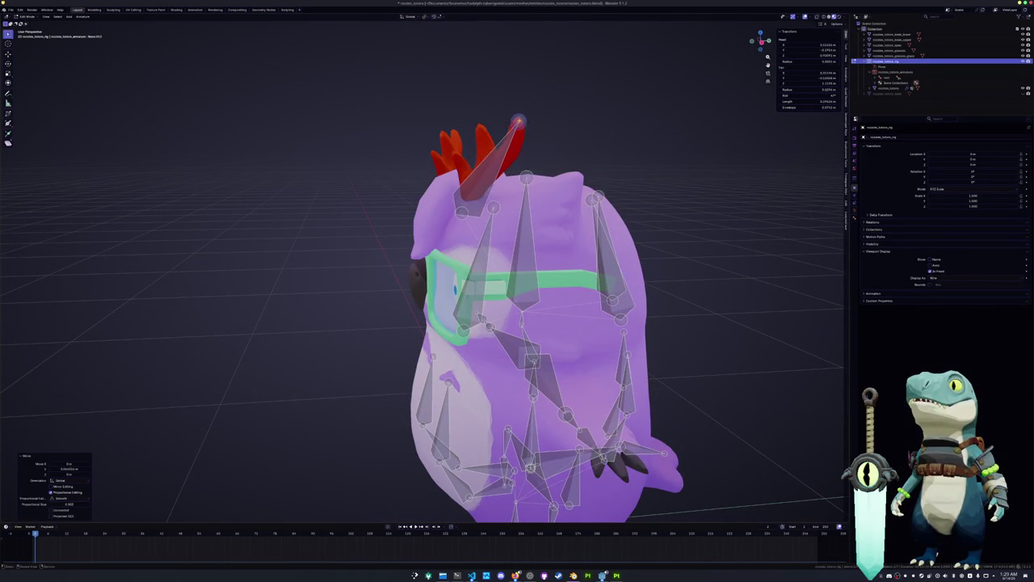
{"action": "middle_click_drag", "start_coordinate": [518, 121], "coordinate": [518, 235]}
Step: Symmetrize the armature from the Armature menu
{"action": "key", "text": "Tab"}
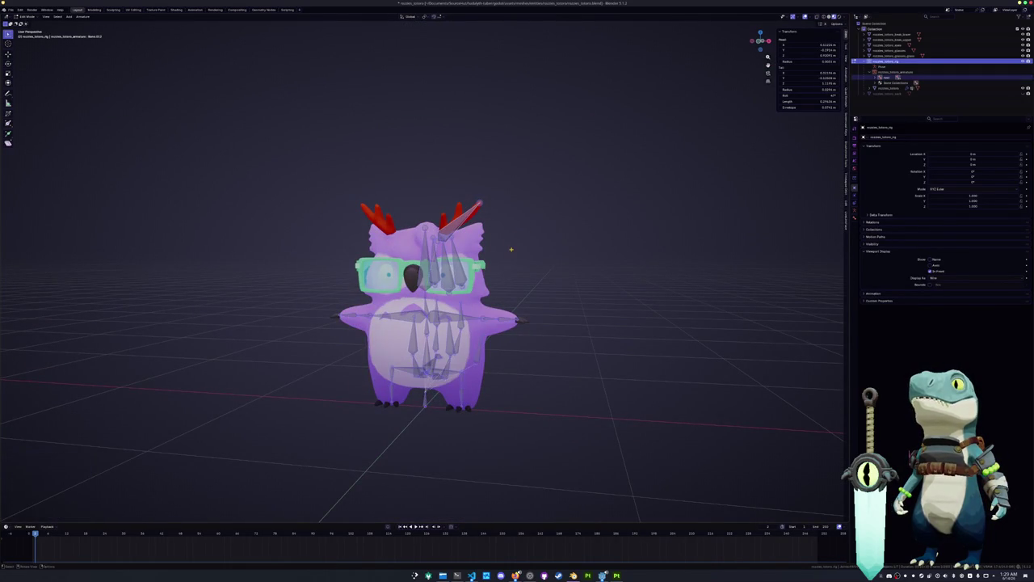
{"action": "left_click", "coordinate": [90, 18]}
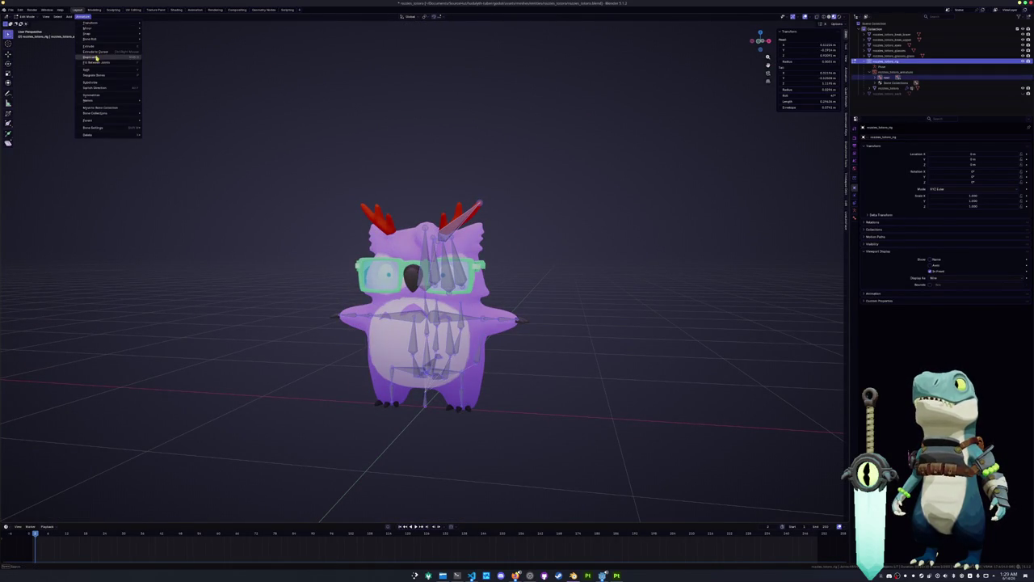
{"action": "left_click", "coordinate": [98, 90]}
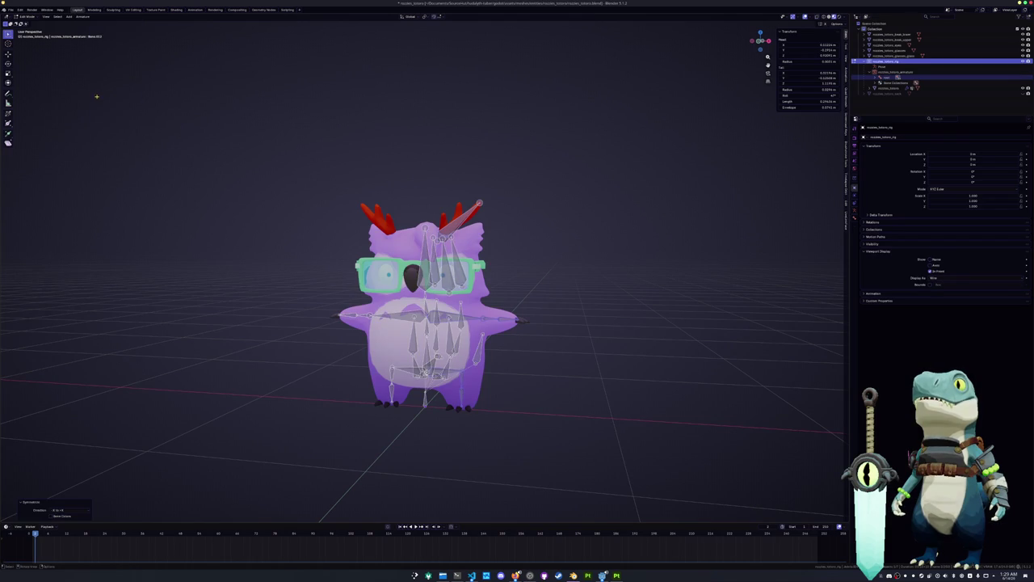
{"action": "scroll", "coordinate": [231, 211], "scroll_direction": "up", "scroll_amount": 2}
Step: Select all bones and check the mirrored rig from front, side and rear views
{"action": "key", "text": "a"}
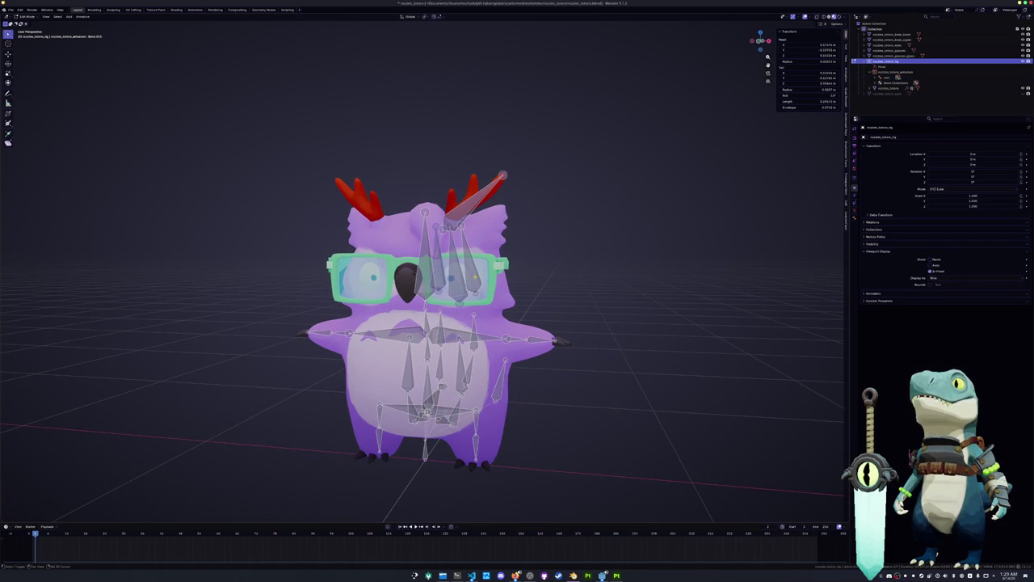
{"action": "mouse_move", "coordinate": [420, 324]}
{"action": "middle_mouse_down"}
{"action": "mouse_move", "coordinate": [440, 324]}
{"action": "mouse_move", "coordinate": [380, 324]}
{"action": "middle_mouse_up"}
{"action": "key", "text": "KP_1"}
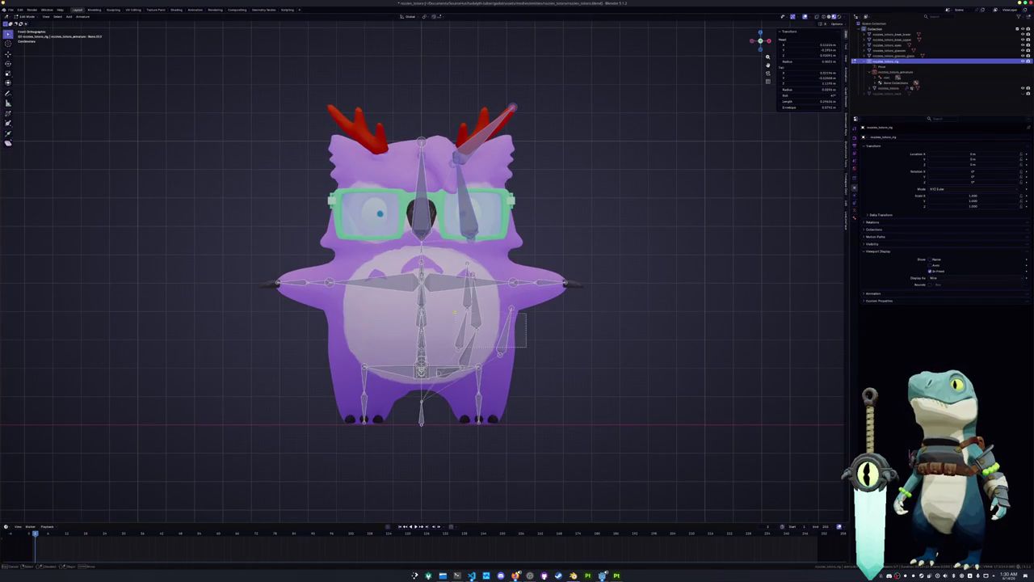
{"action": "middle_click_drag", "start_coordinate": [419, 353], "coordinate": [388, 344]}
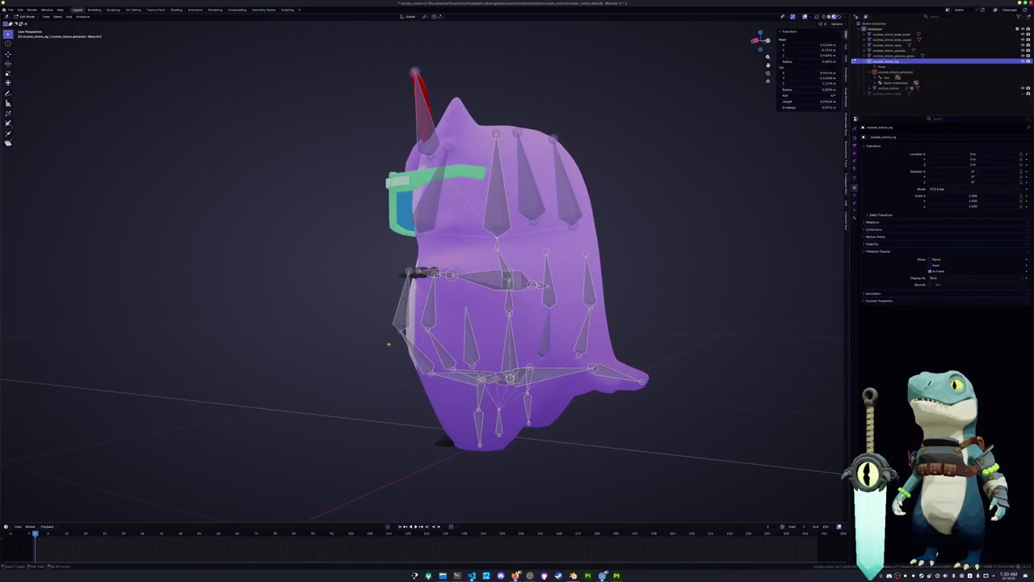
{"action": "middle_click_drag", "start_coordinate": [460, 346], "coordinate": [355, 314]}
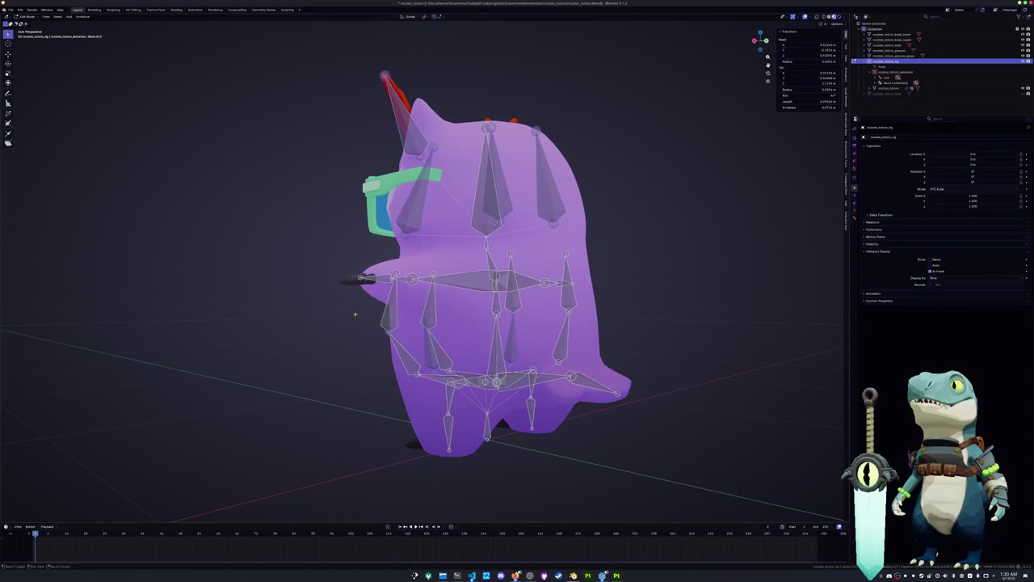
{"action": "left_click", "coordinate": [426, 324]}
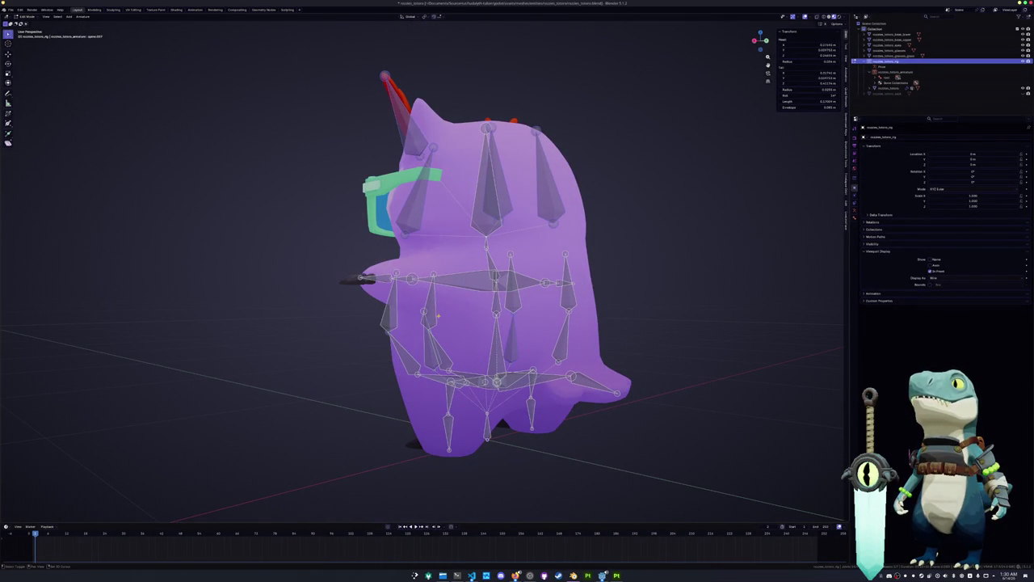
{"action": "left_click", "coordinate": [428, 346]}
{"action": "mouse_move", "coordinate": [391, 321]}
{"action": "middle_mouse_down"}
{"action": "mouse_move", "coordinate": [430, 348]}
{"action": "mouse_move", "coordinate": [315, 333]}
{"action": "middle_mouse_up"}
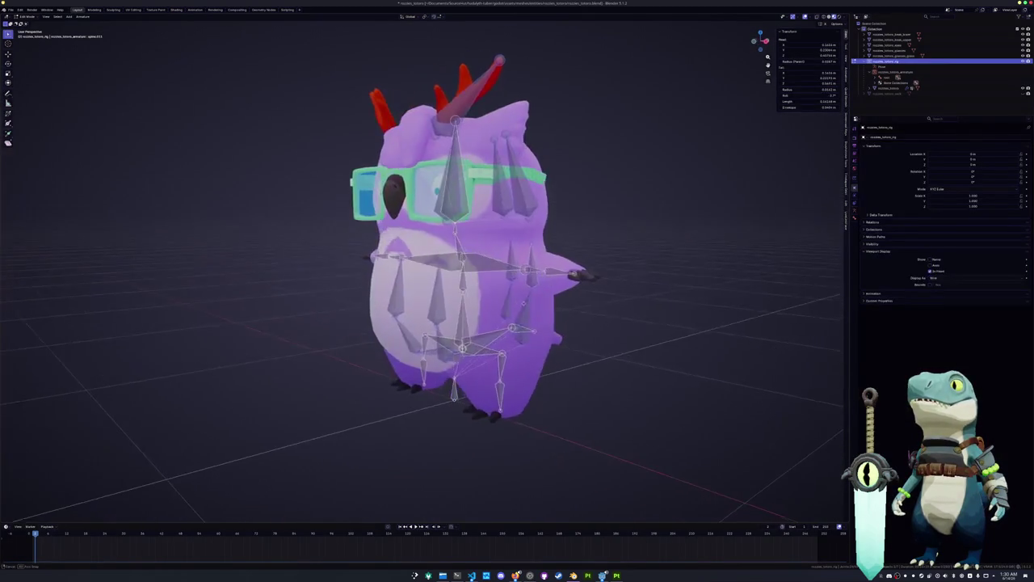
{"action": "middle_click_drag", "start_coordinate": [523, 302], "coordinate": [555, 303]}
{"action": "middle_click_drag", "start_coordinate": [477, 228], "coordinate": [525, 228]}
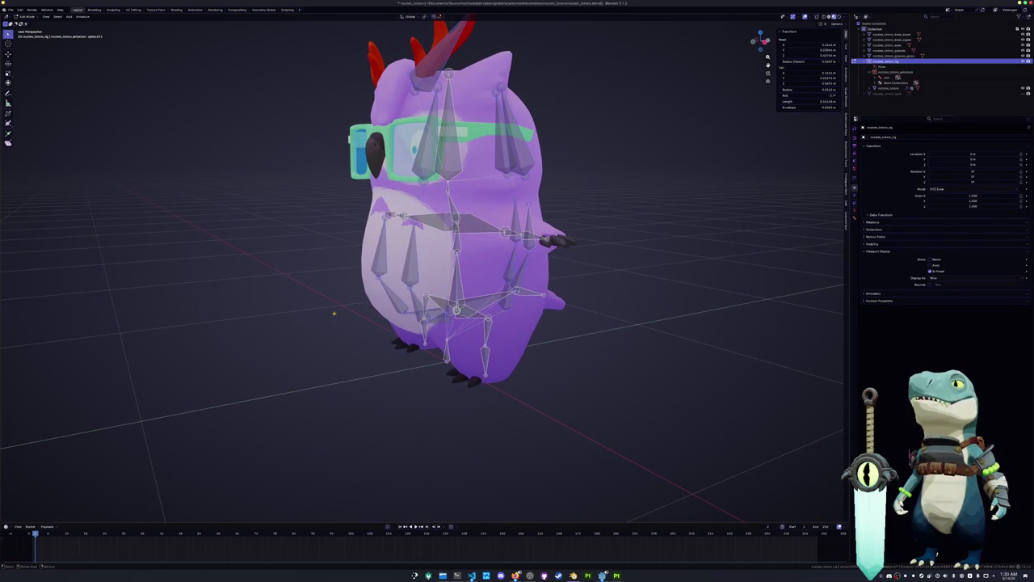
Step: Batch-rename only the selected armature object with a suffix, then deselect the bones
{"action": "key", "text": "F3"}
{"action": "key", "text": "Return"}
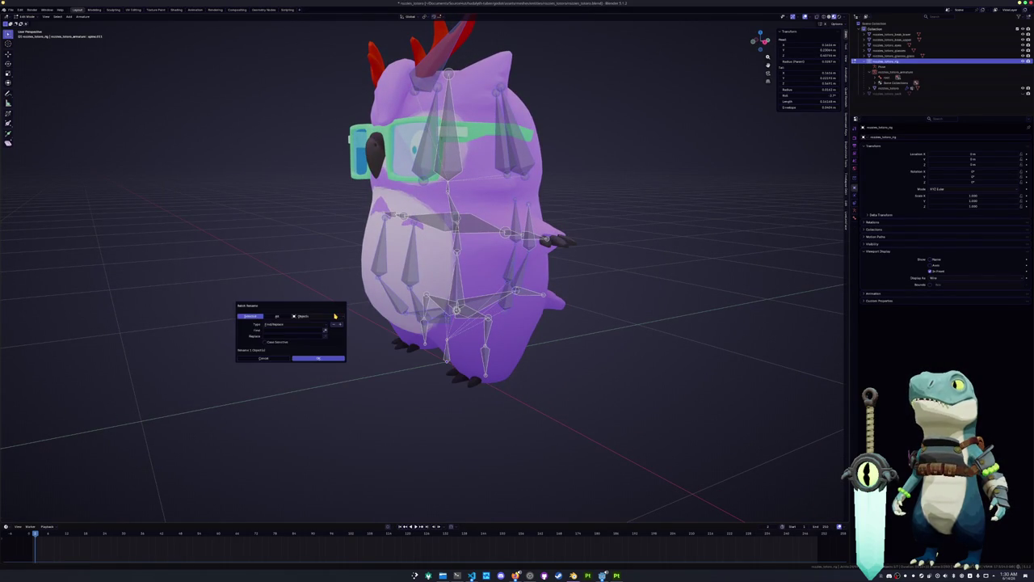
{"action": "left_click", "coordinate": [250, 316]}
{"action": "left_click", "coordinate": [279, 324]}
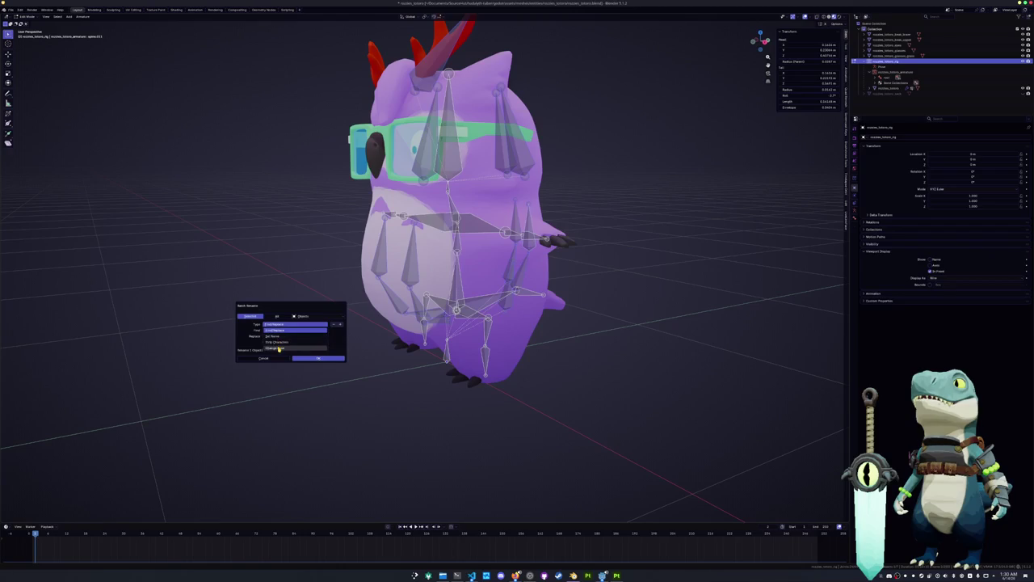
{"action": "left_click", "coordinate": [287, 331]}
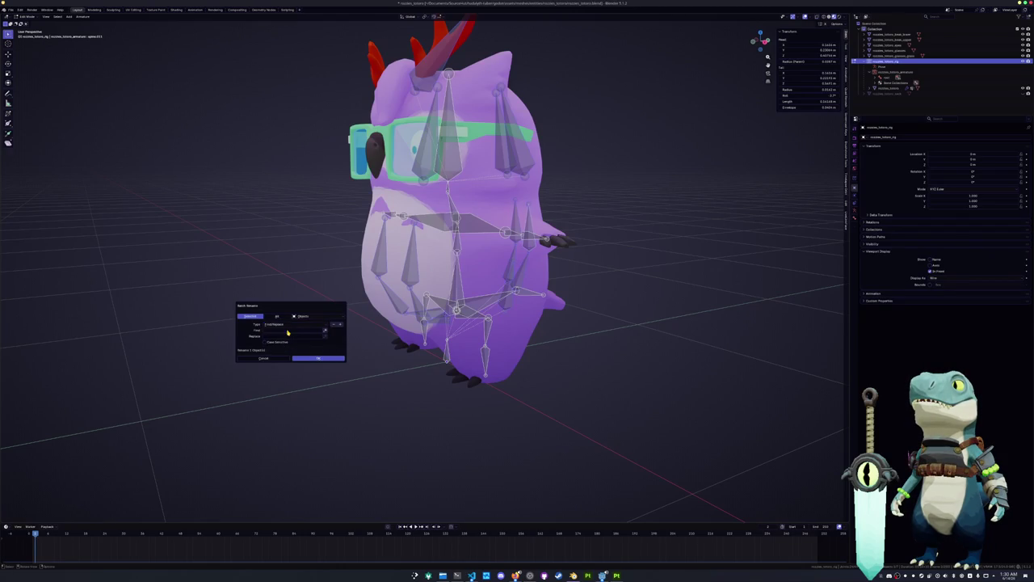
{"action": "left_click", "coordinate": [271, 324]}
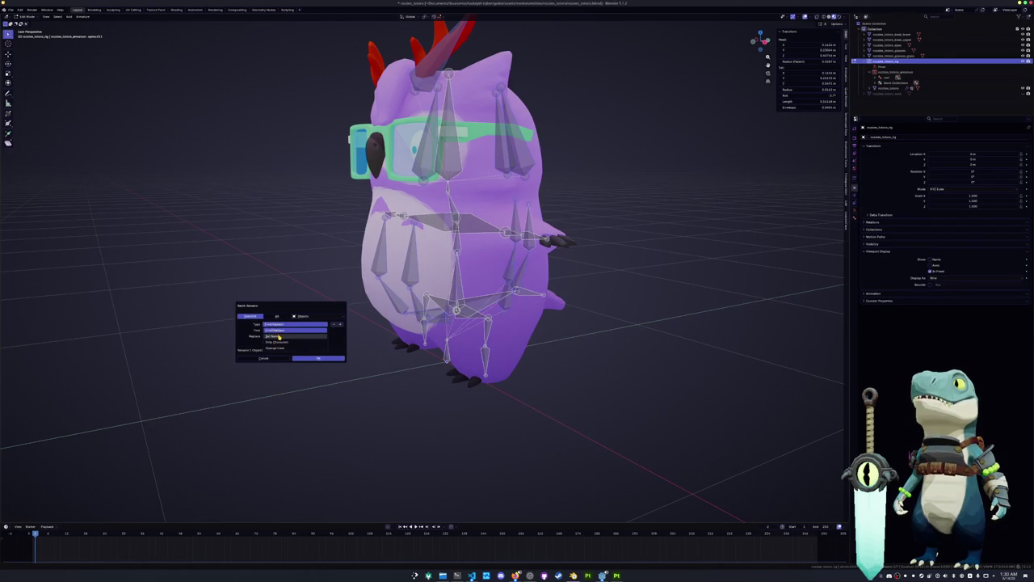
{"action": "left_click", "coordinate": [279, 338]}
{"action": "left_click", "coordinate": [303, 336]}
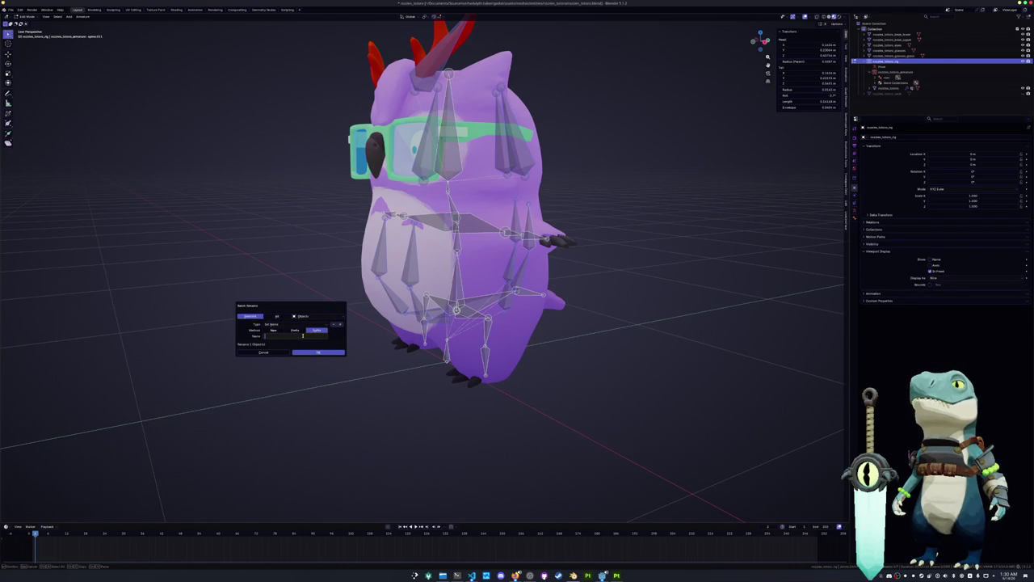
{"action": "key", "text": "Return"}
{"action": "key", "text": "Return"}
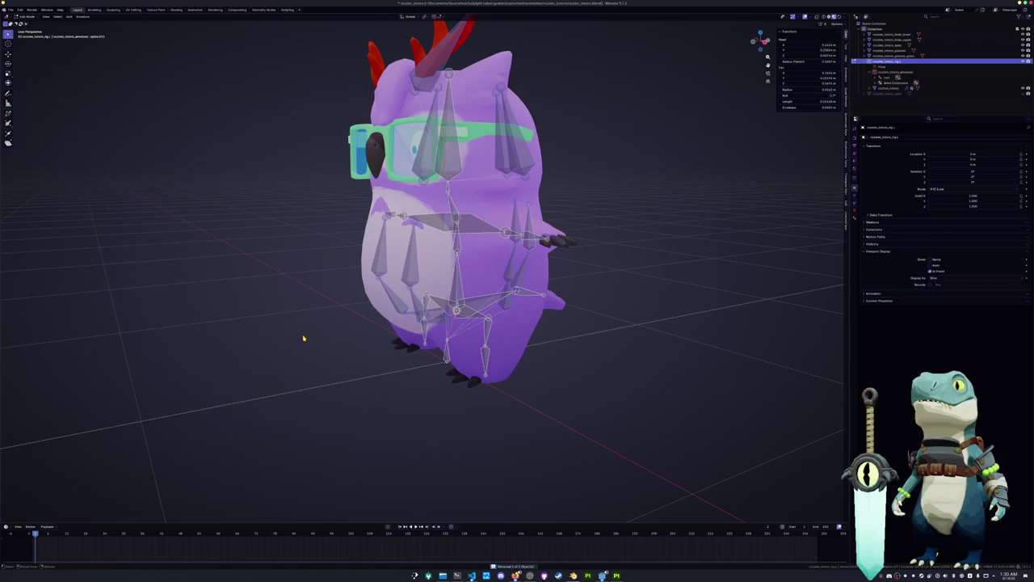
{"action": "left_click", "coordinate": [285, 281]}
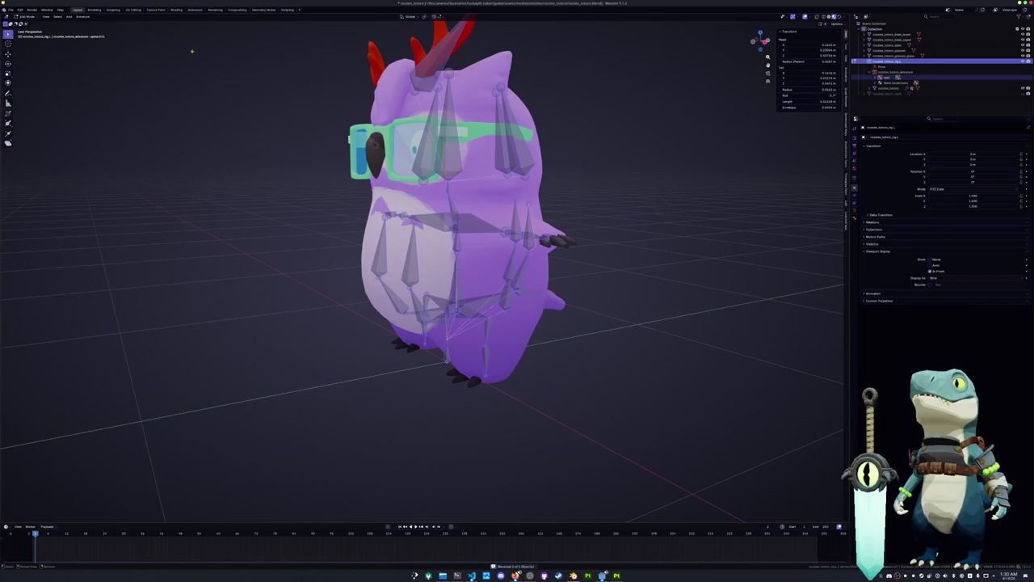
{"action": "left_click", "coordinate": [83, 16]}
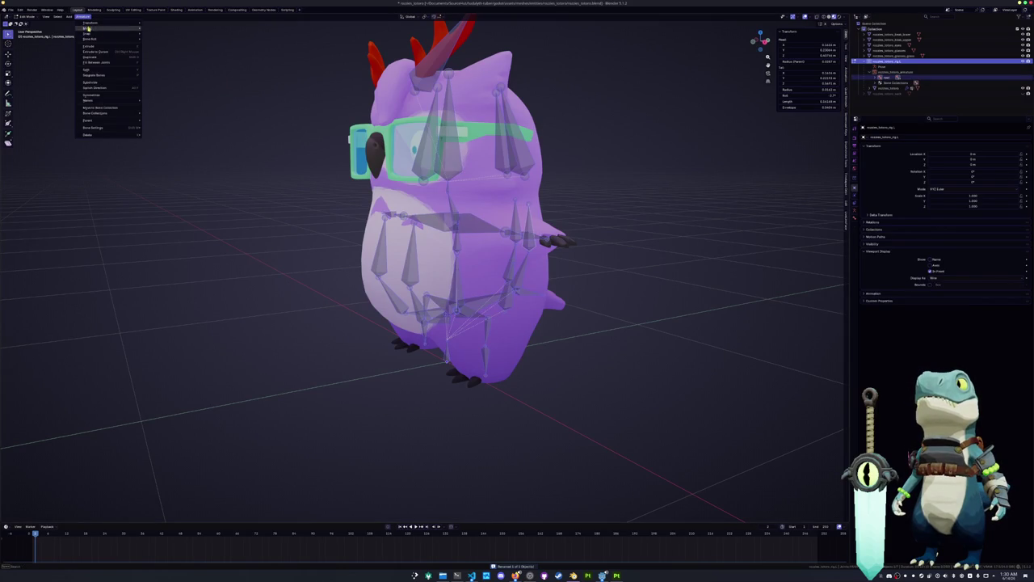
Step: Symmetrize the armature's bones across the owl
{"action": "left_click", "coordinate": [93, 95]}
{"action": "middle_click_drag", "start_coordinate": [162, 153], "coordinate": [220, 167]}
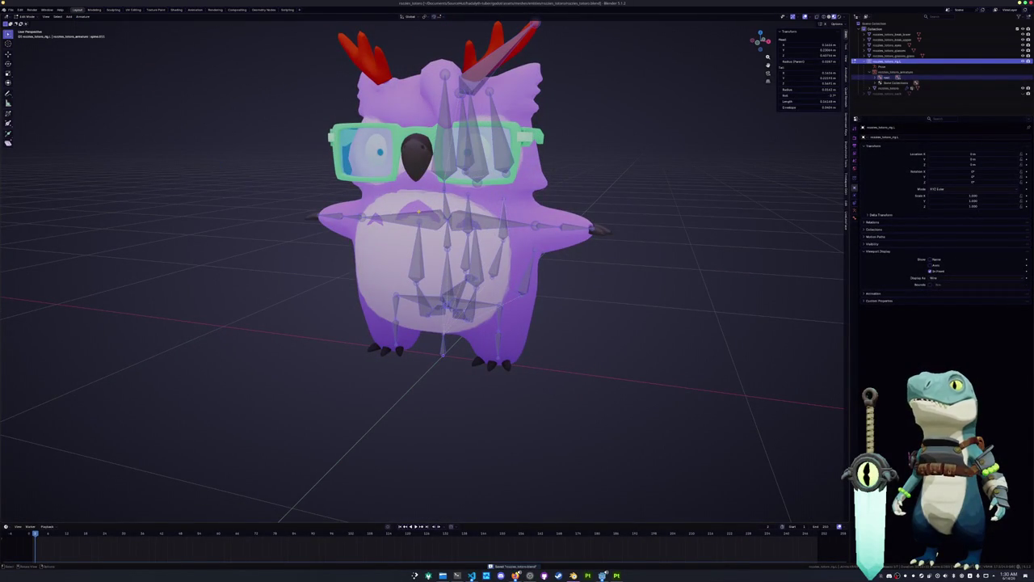
{"action": "key", "text": "F3"}
{"action": "key", "text": "Escape"}
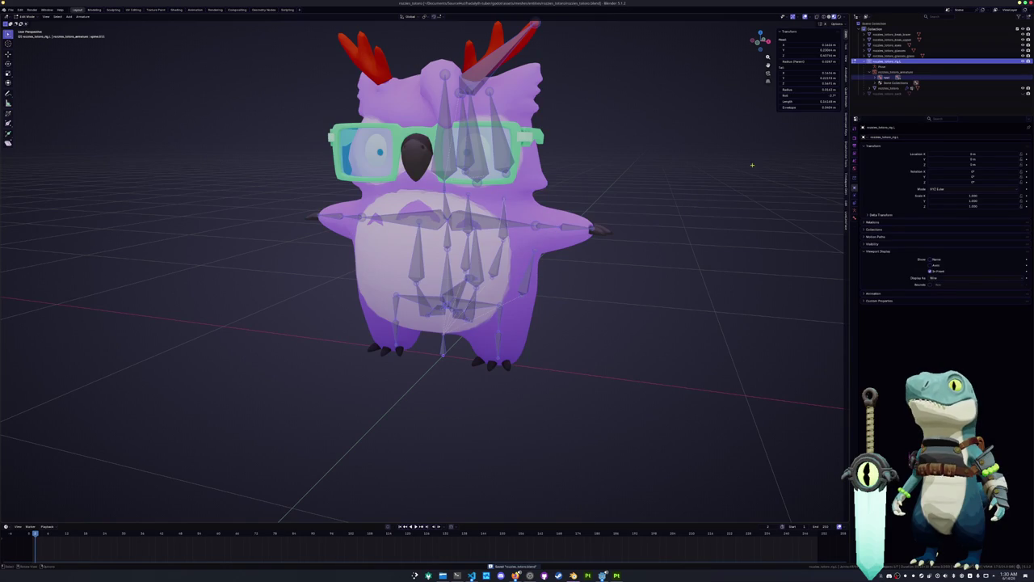
Step: Select the run of bones leading up to the right antler in the Outliner
{"action": "left_click", "coordinate": [873, 77], "text": "shift"}
{"action": "scroll", "coordinate": [884, 94], "scroll_direction": "down", "scroll_amount": 5}
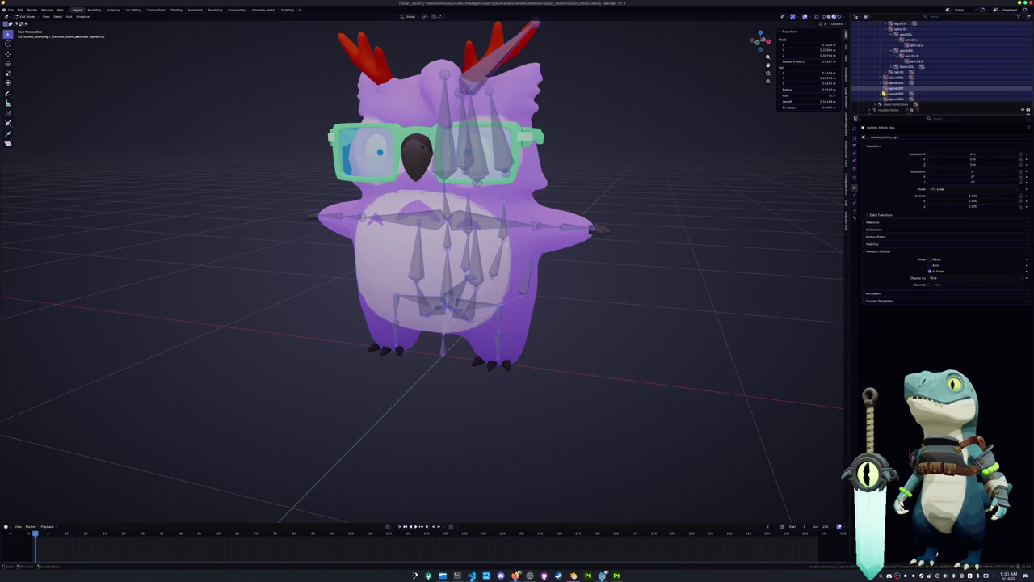
{"action": "left_click", "coordinate": [885, 97]}
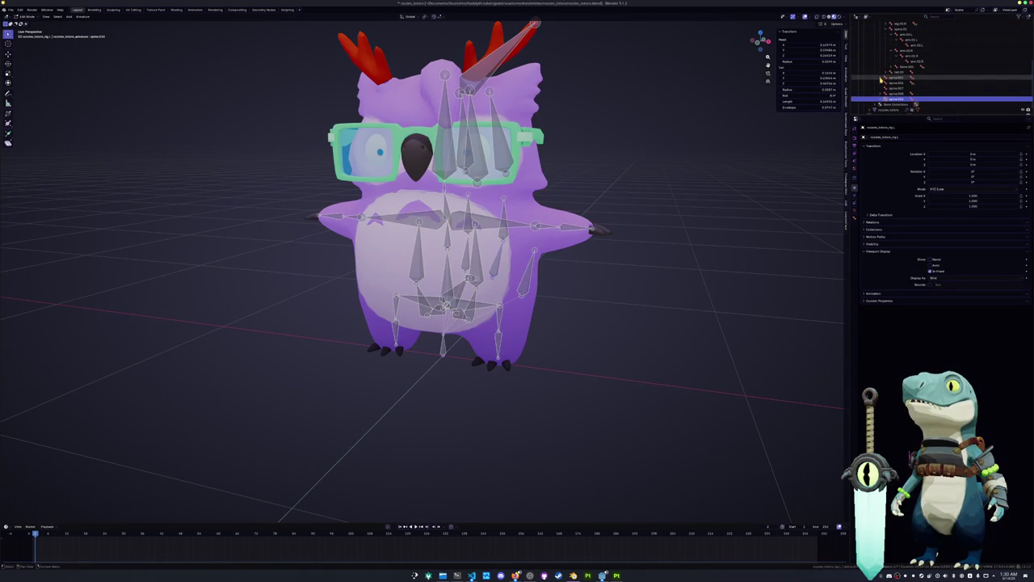
{"action": "left_click", "coordinate": [897, 77], "text": "shift"}
Step: Check the bone placement inside the body from Front view and several angles
{"action": "key", "text": "KP_1"}
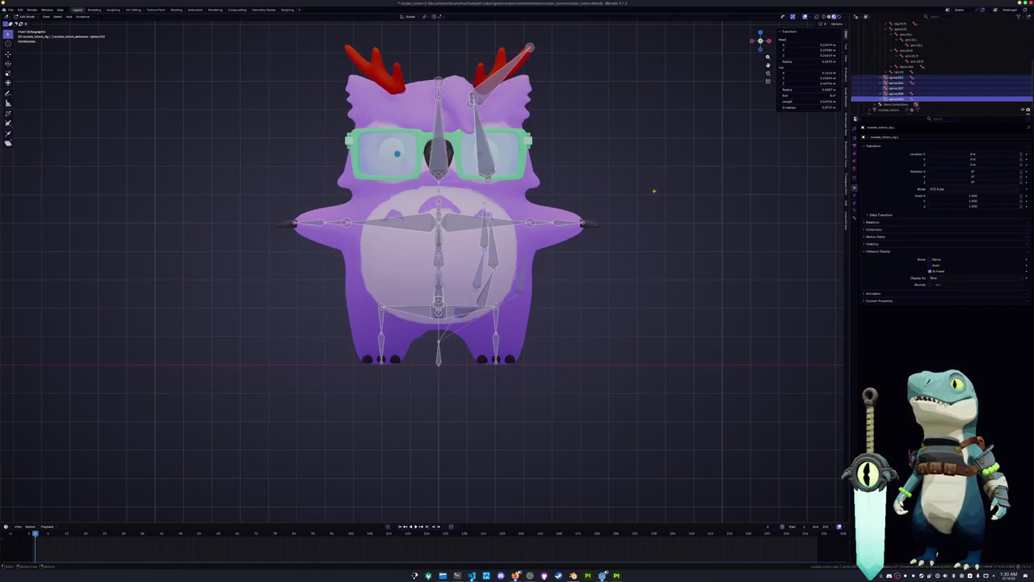
{"action": "scroll", "coordinate": [426, 267], "scroll_direction": "up", "scroll_amount": 3}
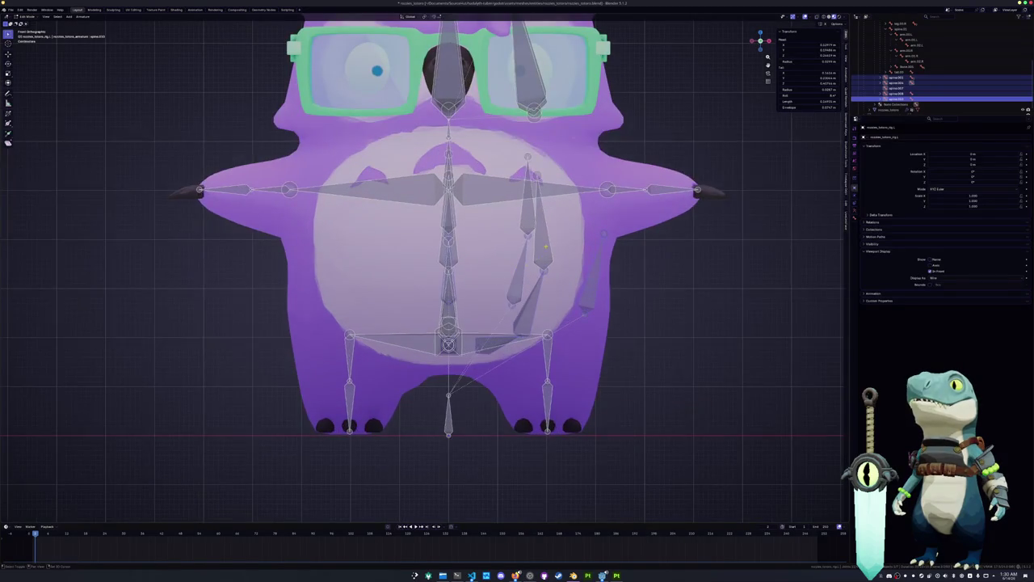
{"action": "middle_click_drag", "start_coordinate": [501, 294], "coordinate": [364, 266]}
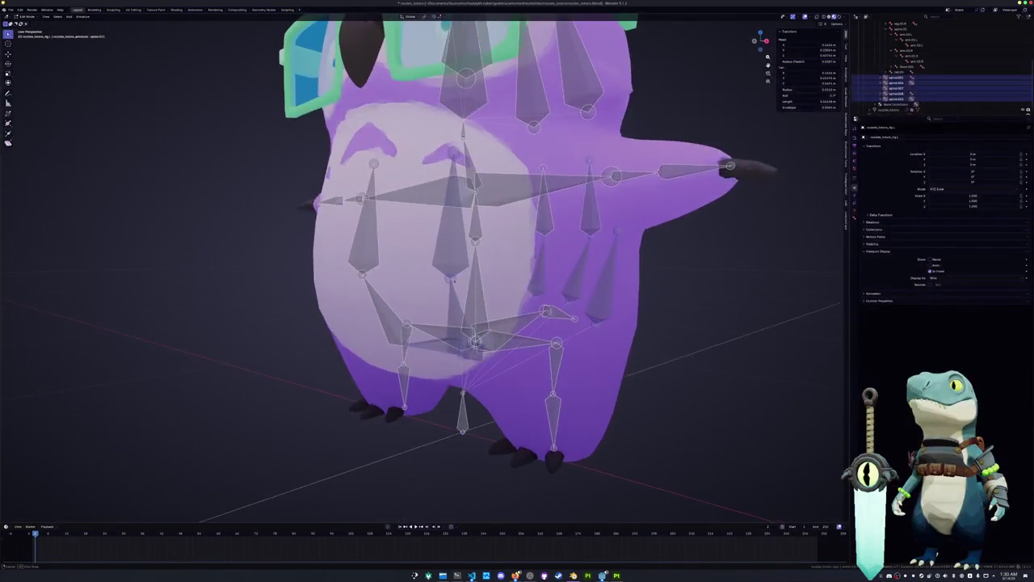
{"action": "middle_click_drag", "start_coordinate": [405, 284], "coordinate": [483, 258]}
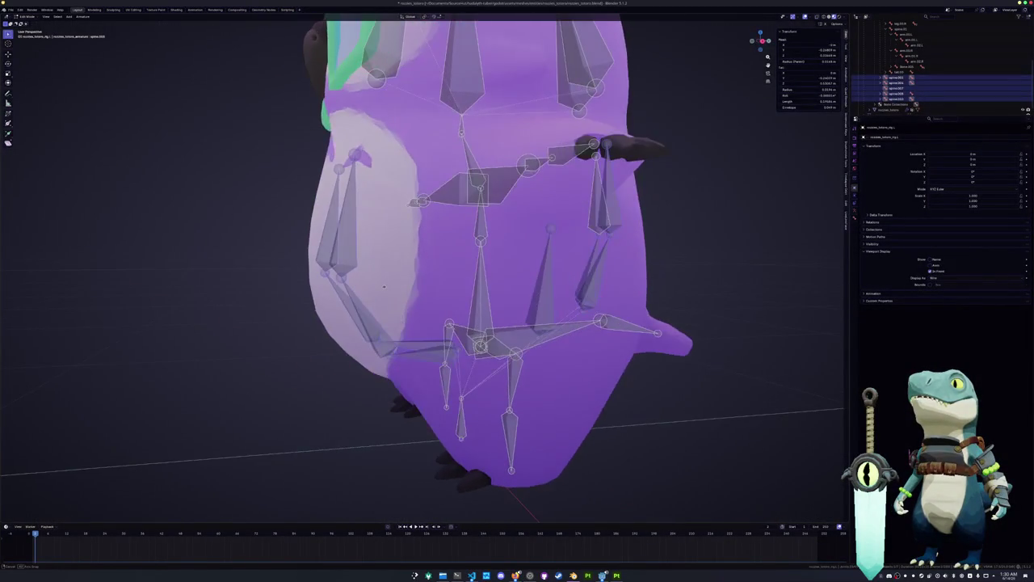
{"action": "mouse_move", "coordinate": [560, 169]}
{"action": "middle_mouse_down"}
{"action": "mouse_move", "coordinate": [543, 171]}
{"action": "mouse_move", "coordinate": [557, 146]}
{"action": "middle_mouse_up"}
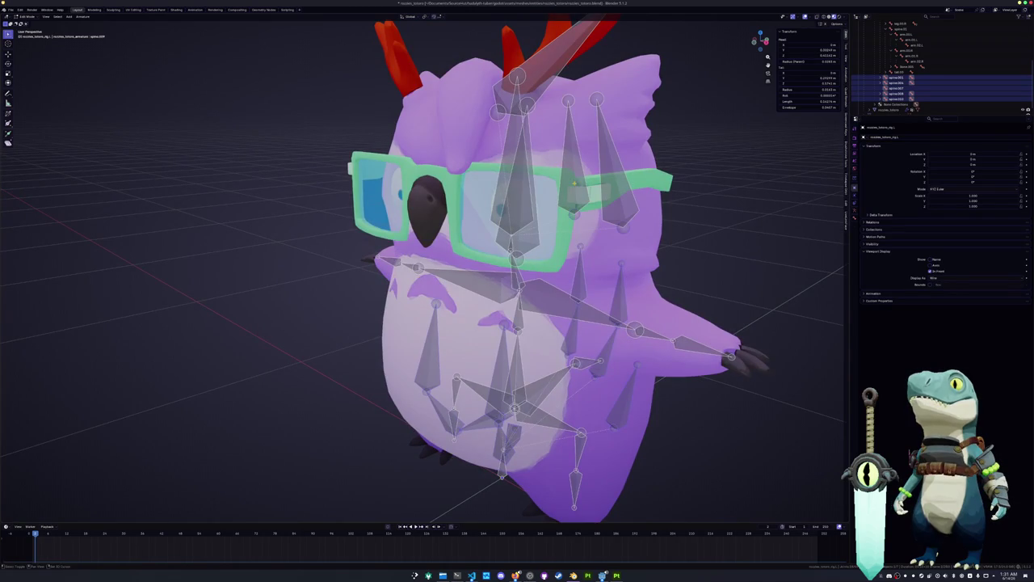
{"action": "mouse_move", "coordinate": [485, 162]}
{"action": "middle_mouse_down"}
{"action": "mouse_move", "coordinate": [362, 180]}
{"action": "mouse_move", "coordinate": [517, 210]}
{"action": "middle_mouse_up"}
{"action": "scroll", "coordinate": [533, 215], "scroll_direction": "down", "scroll_amount": 2}
Step: Batch-rename the selected antler bones with a suffix, targeting Bones instead of Objects, then select all
{"action": "key", "text": "F3"}
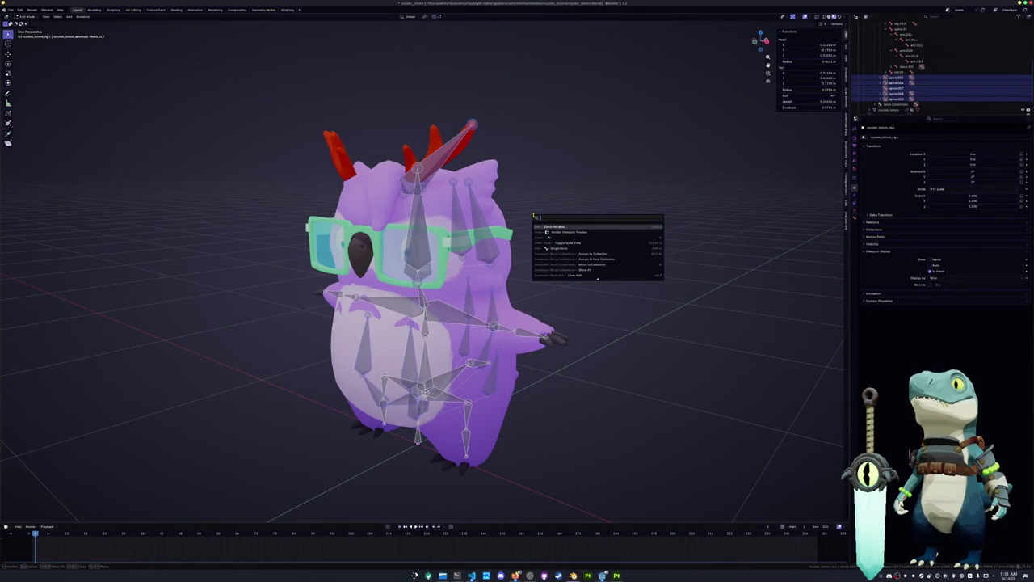
{"action": "key", "text": "Return"}
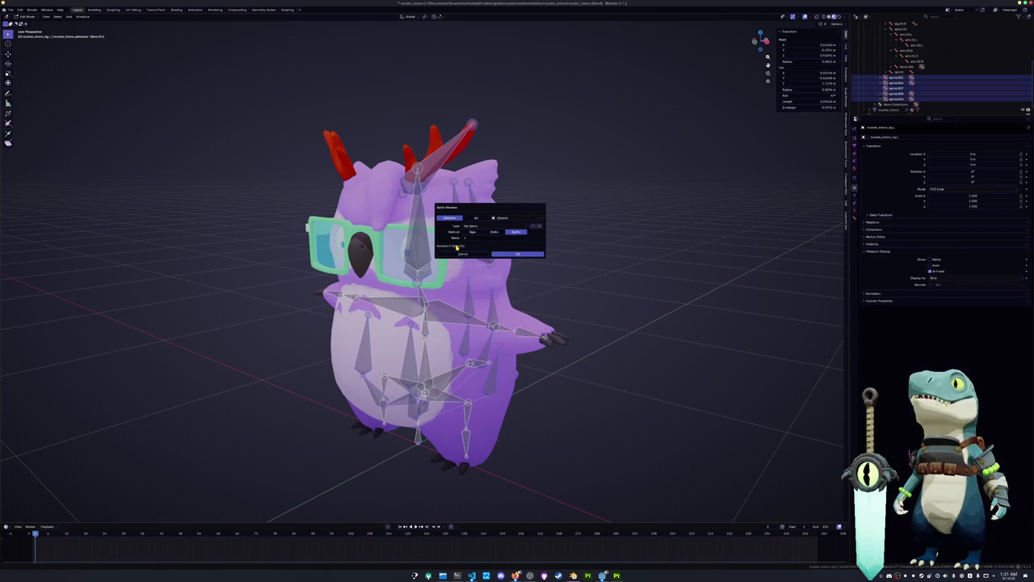
{"action": "left_click", "coordinate": [505, 218]}
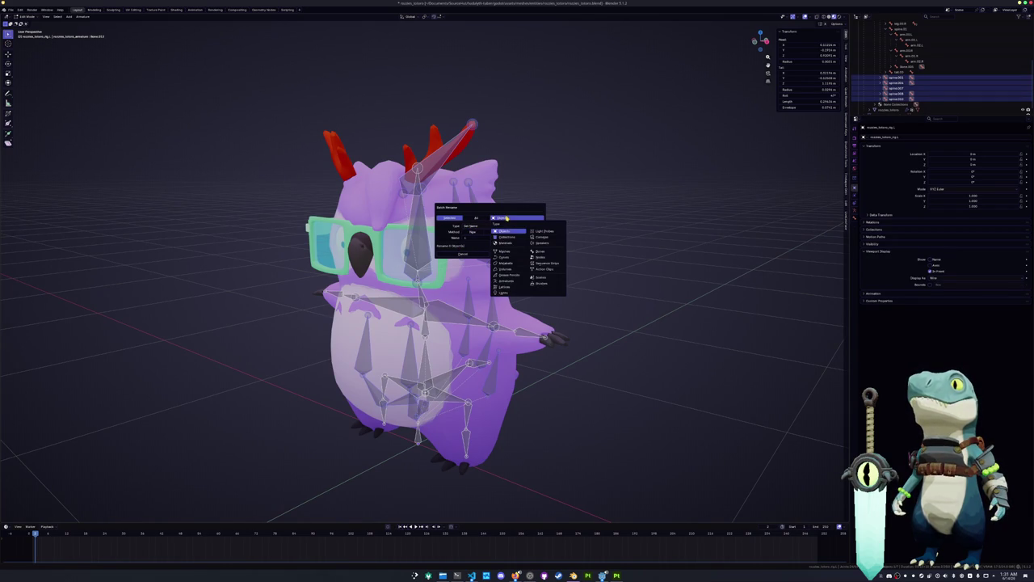
{"action": "left_click", "coordinate": [538, 251]}
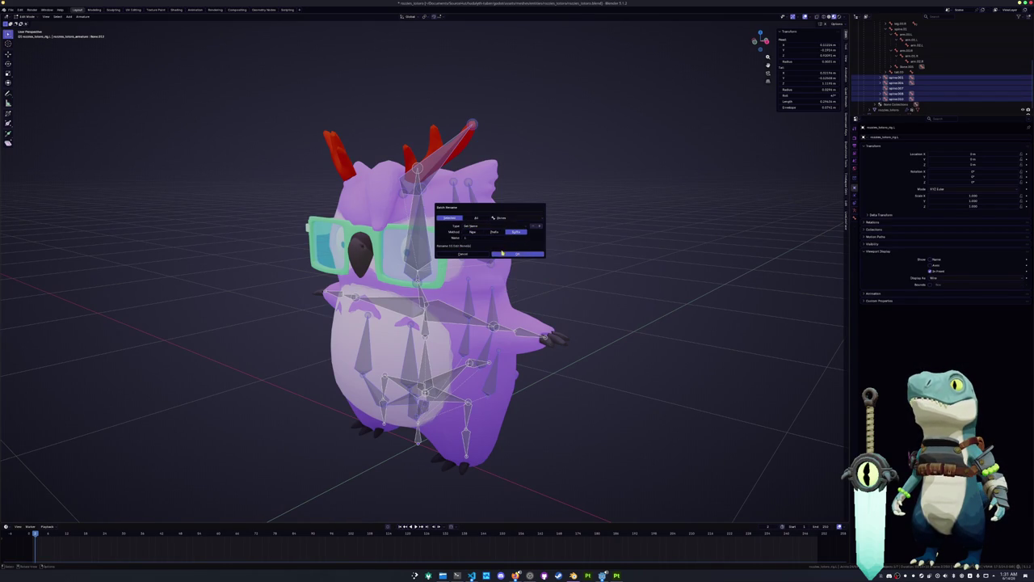
{"action": "left_click", "coordinate": [511, 255]}
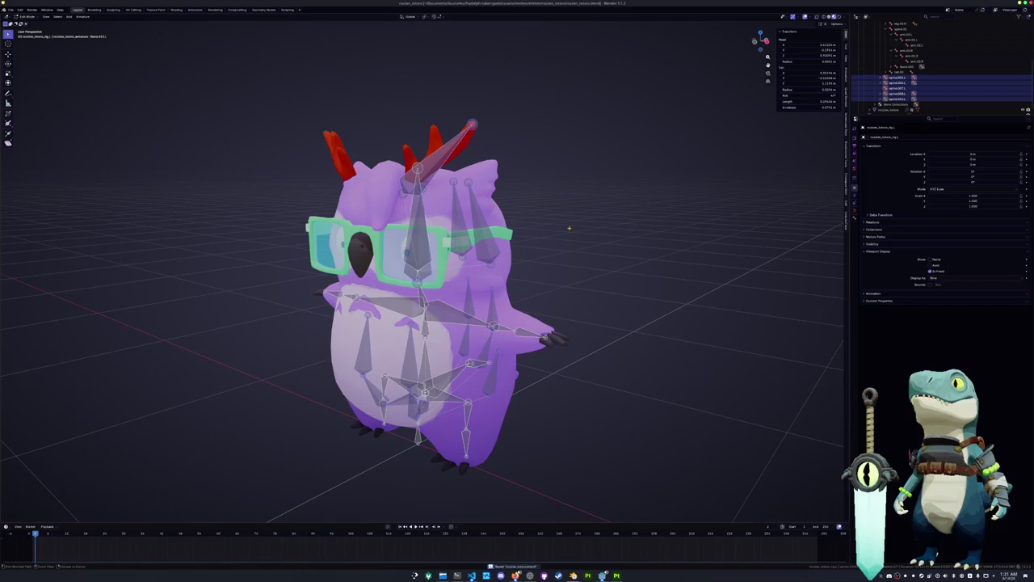
{"action": "key", "text": "a"}
{"action": "left_click", "coordinate": [83, 16]}
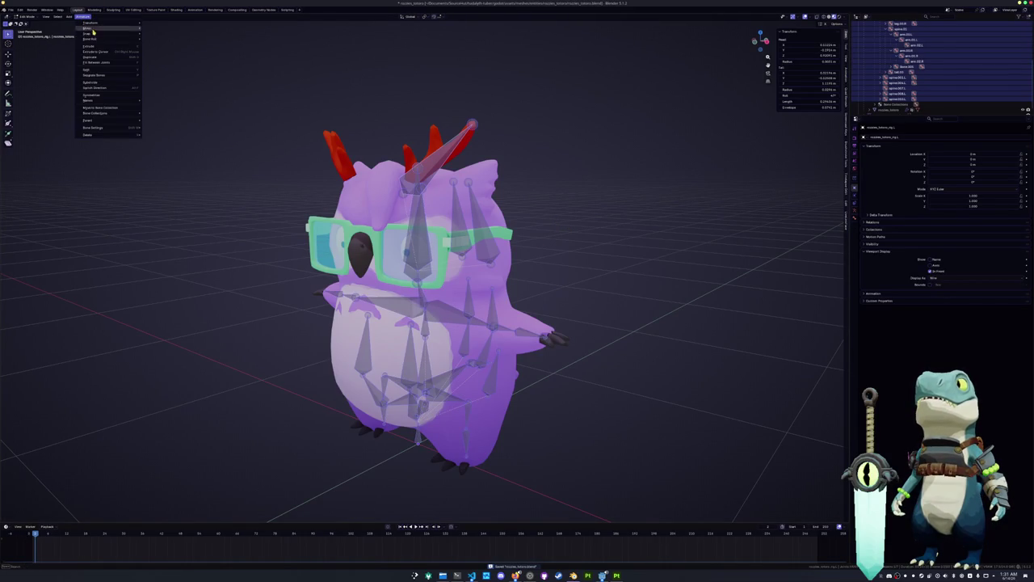
Step: Mirror the suffixed antler bones onto the other antler and return to Object Mode
{"action": "left_click", "coordinate": [100, 95]}
{"action": "key", "text": "Tab"}
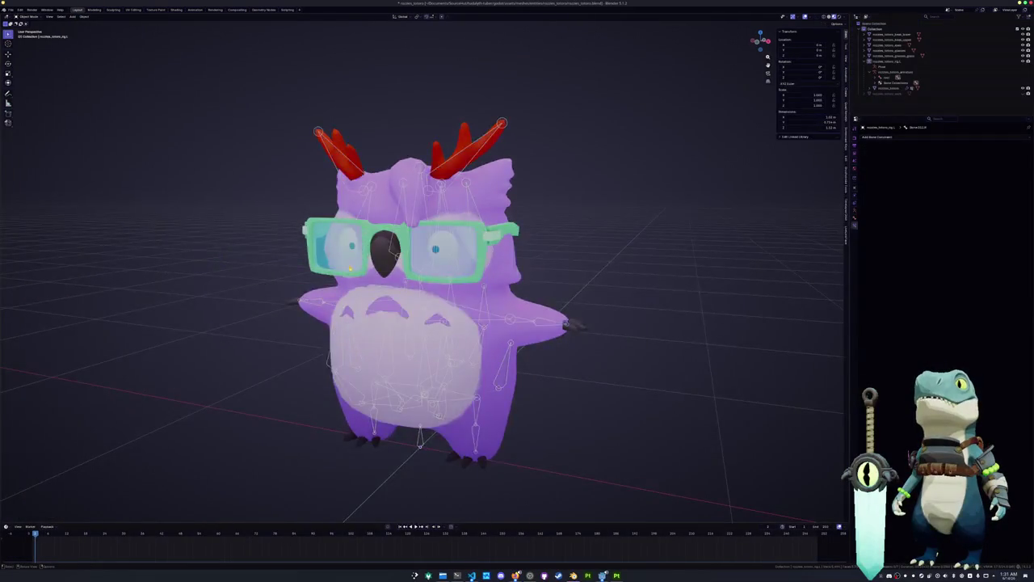
{"action": "scroll", "coordinate": [488, 299], "scroll_direction": "down", "scroll_amount": 3}
Step: Parent the owl mesh rozzies_totoro to the armature With Automatic Weights
{"action": "left_click", "coordinate": [889, 88]}
{"action": "scroll", "coordinate": [416, 291], "scroll_direction": "up", "scroll_amount": 2}
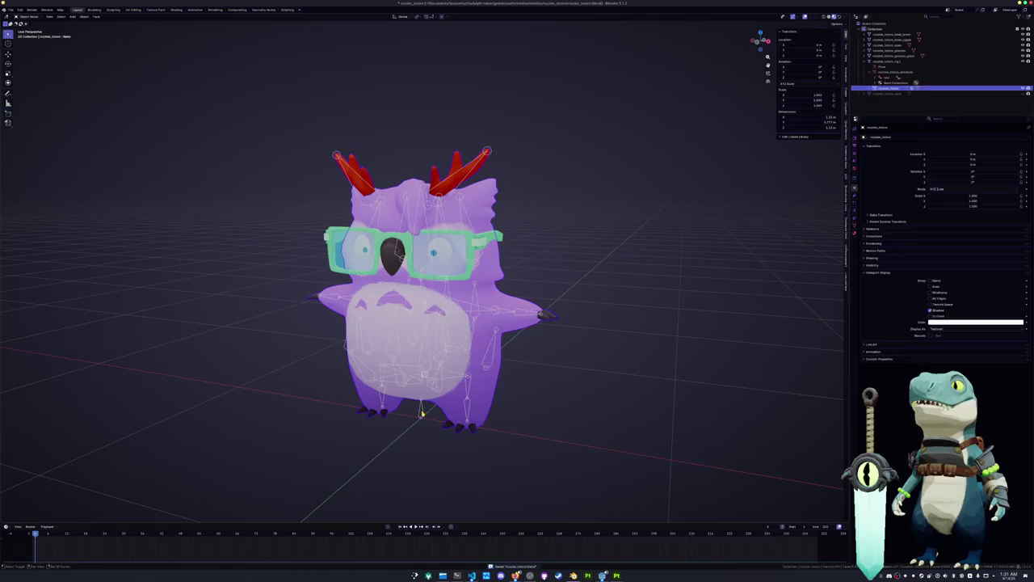
{"action": "left_click", "coordinate": [421, 413], "text": "shift"}
{"action": "key", "text": "ctrl+p"}
{"action": "left_click", "coordinate": [421, 414]}
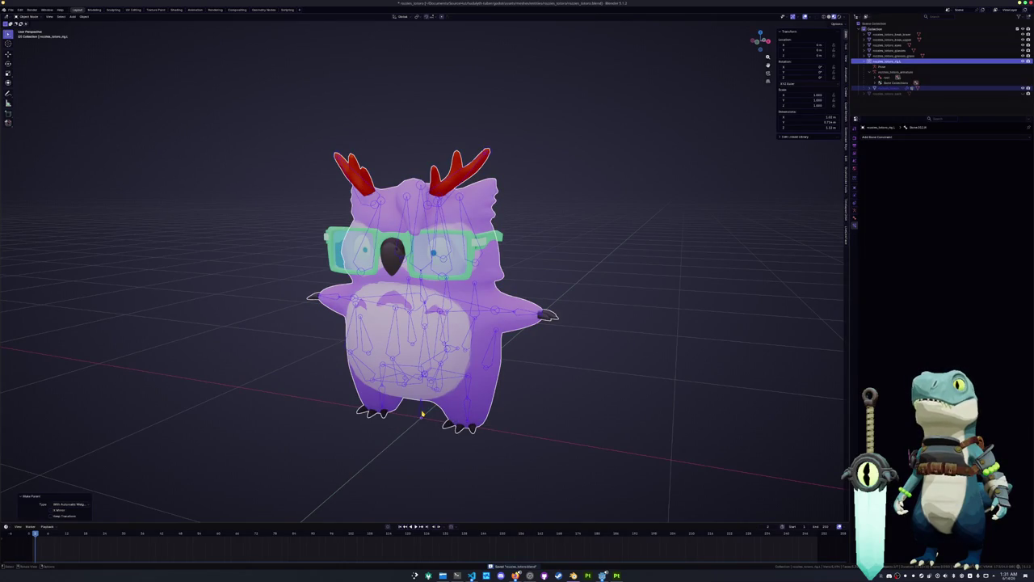
Step: Check the weights in Weight Paint, test a bone in Pose Mode, then return to Edit Mode
{"action": "left_click", "coordinate": [475, 299]}
{"action": "key", "text": "ctrl+Tab"}
{"action": "left_click", "coordinate": [501, 301]}
{"action": "key", "text": "ctrl+Tab"}
{"action": "left_click", "coordinate": [518, 322]}
{"action": "left_click", "coordinate": [518, 322]}
{"action": "key", "text": "ctrl+Tab"}
{"action": "left_click", "coordinate": [491, 327]}
{"action": "middle_click_drag", "start_coordinate": [490, 327], "coordinate": [469, 346]}
{"action": "key", "text": "Tab"}
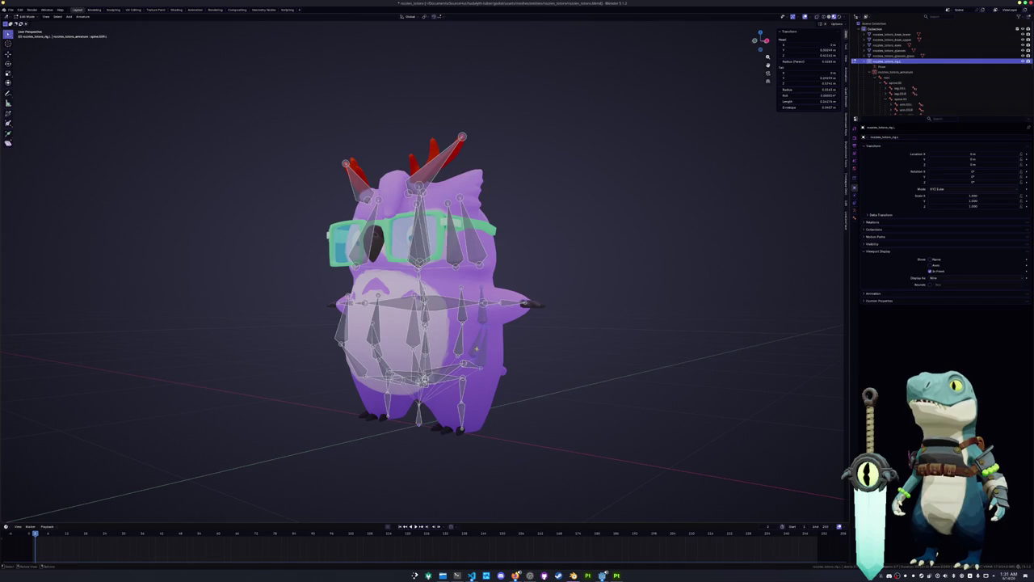
Step: Merge the first groups of selected bones into single bones with Merge Bones
{"action": "middle_click_drag", "start_coordinate": [477, 349], "coordinate": [420, 347]}
{"action": "mouse_move", "coordinate": [475, 315]}
{"action": "middle_mouse_down"}
{"action": "mouse_move", "coordinate": [453, 316]}
{"action": "mouse_move", "coordinate": [495, 319]}
{"action": "middle_mouse_up"}
{"action": "mouse_move", "coordinate": [394, 42]}
{"action": "middle_mouse_down"}
{"action": "mouse_move", "coordinate": [683, 32]}
{"action": "mouse_move", "coordinate": [574, 38]}
{"action": "middle_mouse_up"}
{"action": "left_click", "coordinate": [434, 330]}
{"action": "right_click", "coordinate": [410, 331]}
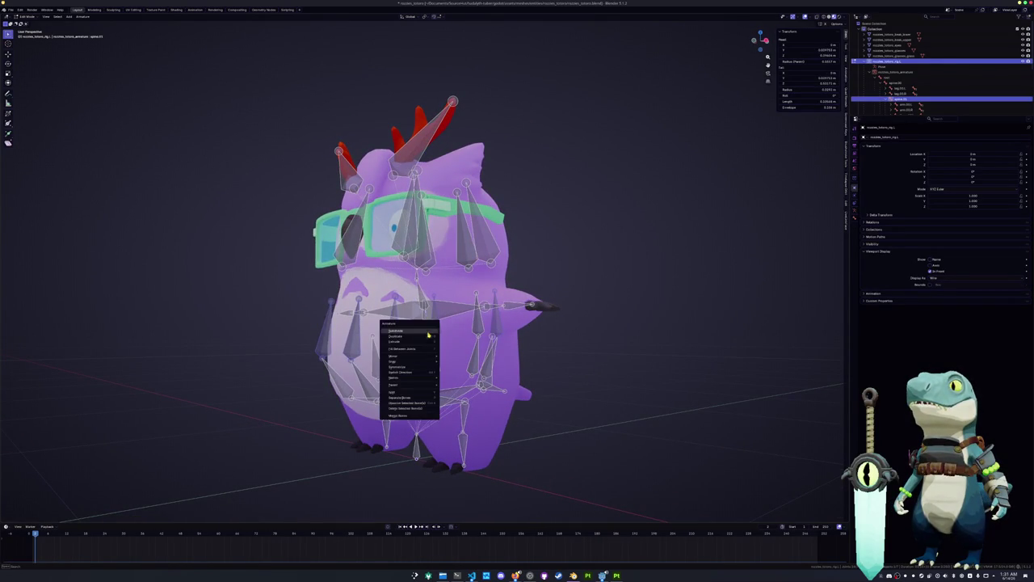
{"action": "left_click", "coordinate": [408, 416]}
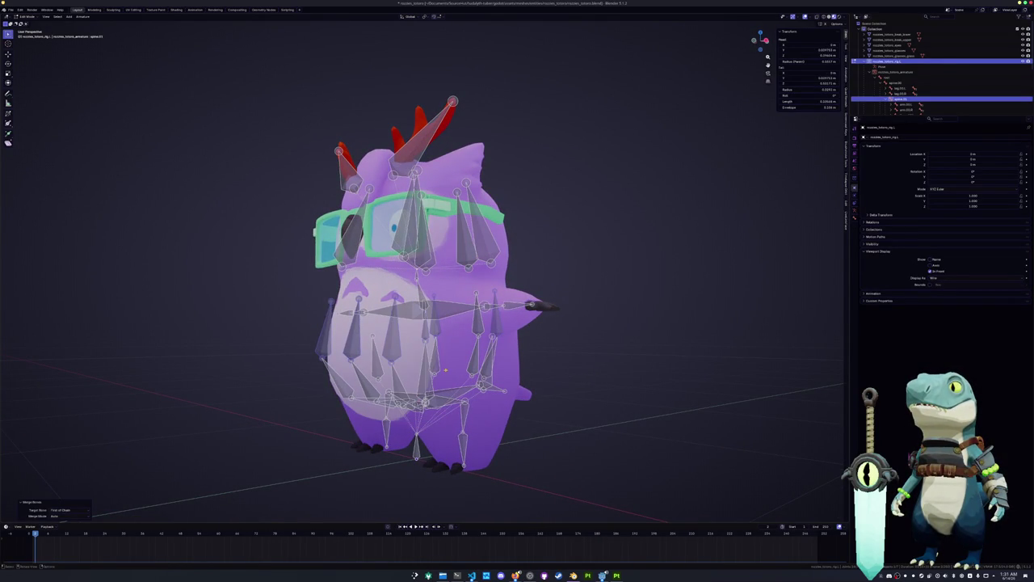
{"action": "right_click", "coordinate": [445, 370]}
{"action": "left_click", "coordinate": [424, 372]}
{"action": "middle_click_drag", "start_coordinate": [424, 372], "coordinate": [441, 360]}
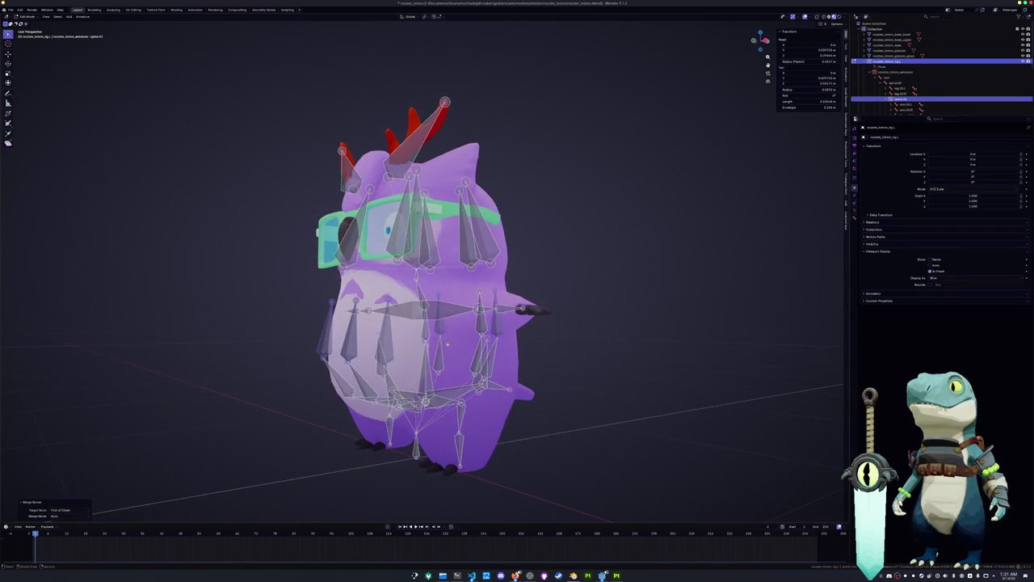
Step: Merge further groups of the rig's bones into single bones
{"action": "scroll", "coordinate": [424, 323], "scroll_direction": "up", "scroll_amount": 3}
{"action": "right_click", "coordinate": [425, 360]}
{"action": "left_click", "coordinate": [427, 358]}
{"action": "right_click", "coordinate": [437, 361]}
{"action": "left_click", "coordinate": [433, 361]}
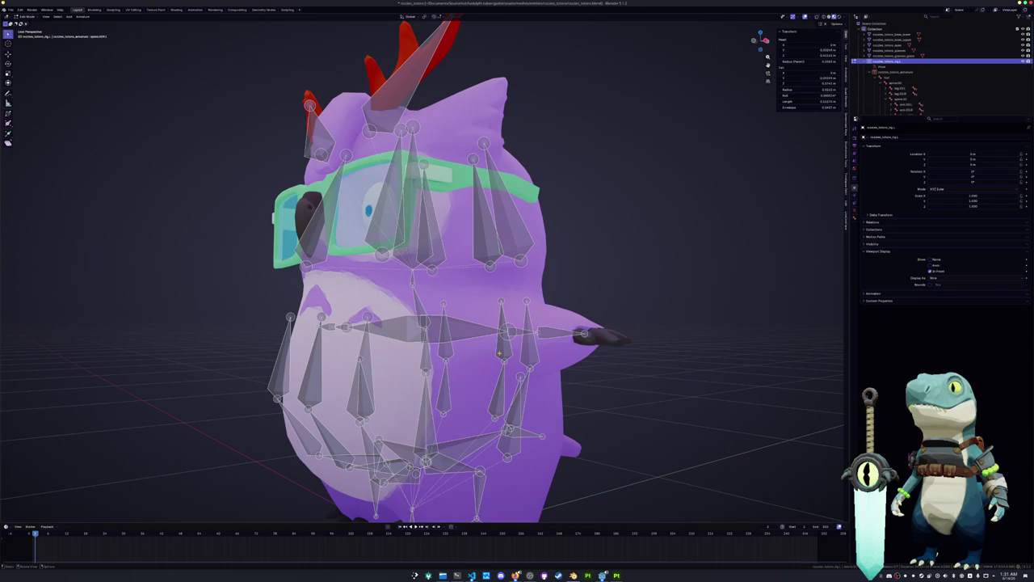
{"action": "mouse_move", "coordinate": [485, 347]}
{"action": "middle_mouse_down"}
{"action": "mouse_move", "coordinate": [493, 367]}
{"action": "mouse_move", "coordinate": [443, 364]}
{"action": "middle_mouse_up"}
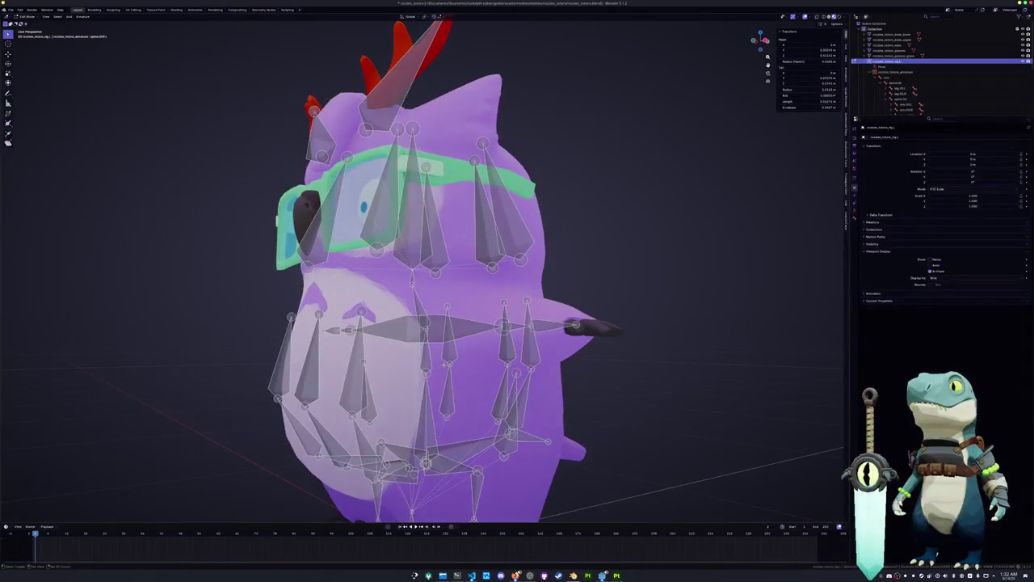
{"action": "left_click", "coordinate": [427, 370]}
{"action": "right_click", "coordinate": [430, 366]}
{"action": "left_click", "coordinate": [431, 364]}
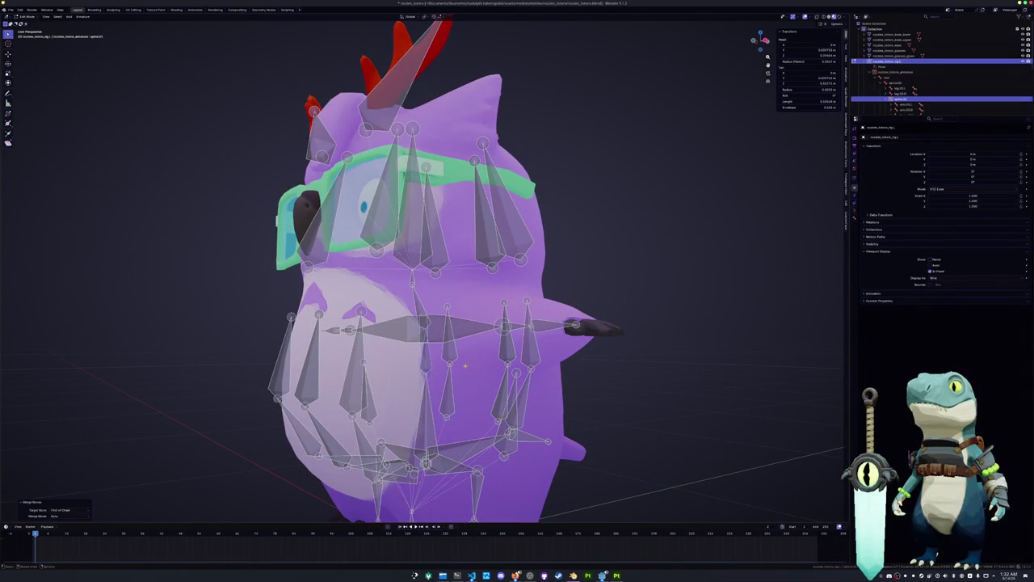
Step: Merge one more bone group, move it slightly left, and switch to Pose Mode
{"action": "right_click", "coordinate": [472, 365]}
{"action": "left_click", "coordinate": [473, 366]}
{"action": "right_click", "coordinate": [473, 367]}
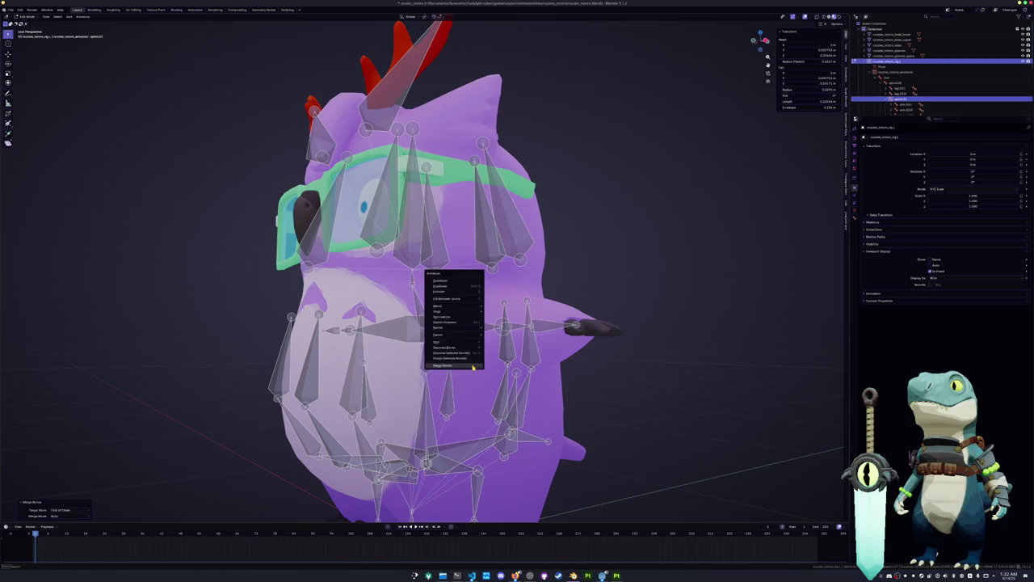
{"action": "left_click", "coordinate": [472, 366]}
{"action": "key", "text": "g"}
{"action": "left_click", "coordinate": [554, 360]}
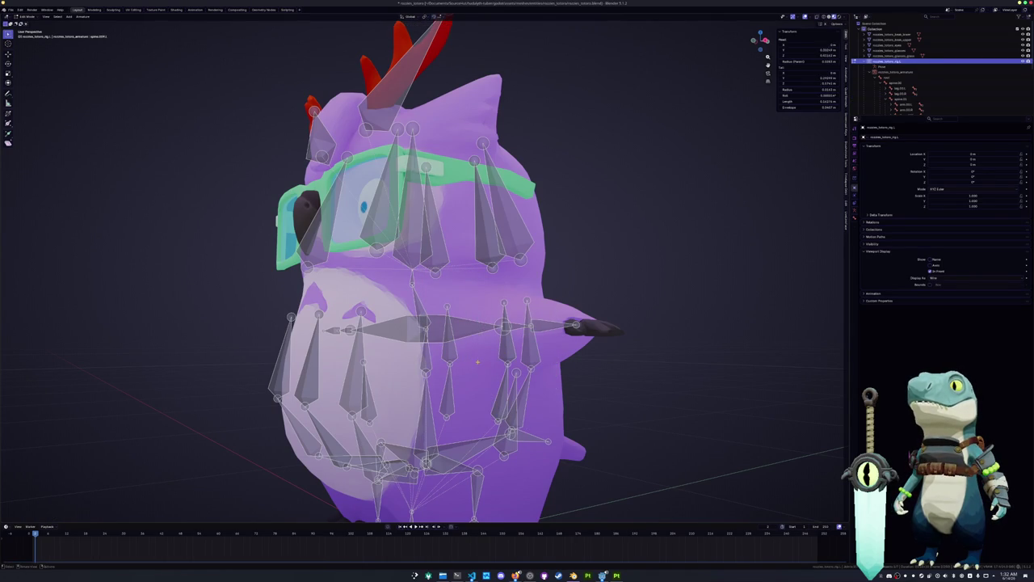
{"action": "key", "text": "ctrl+Tab"}
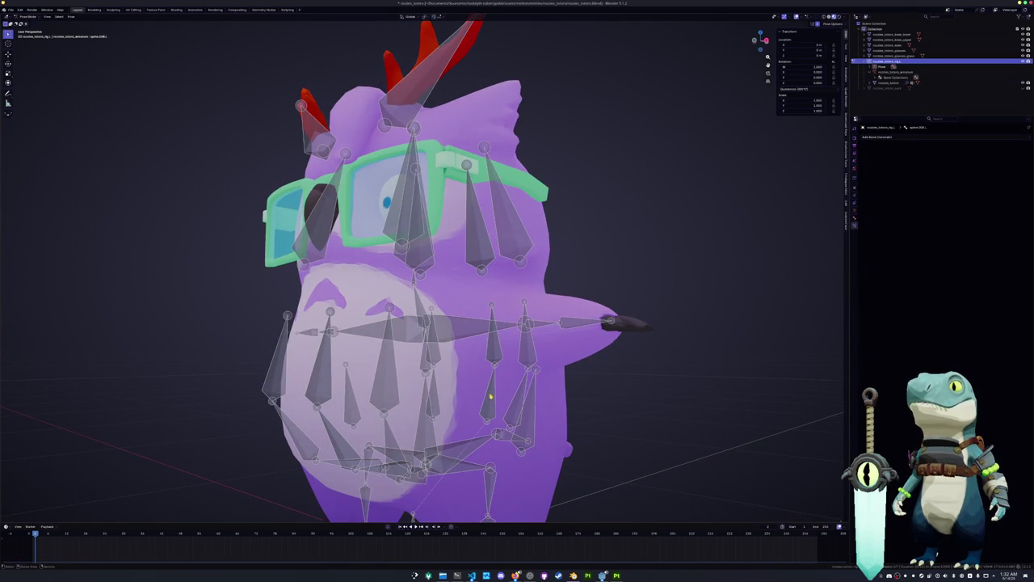
Step: Delete the stray bone tip at the top of the rig in Edit Mode
{"action": "key", "text": "Tab"}
{"action": "key", "text": "alt+a"}
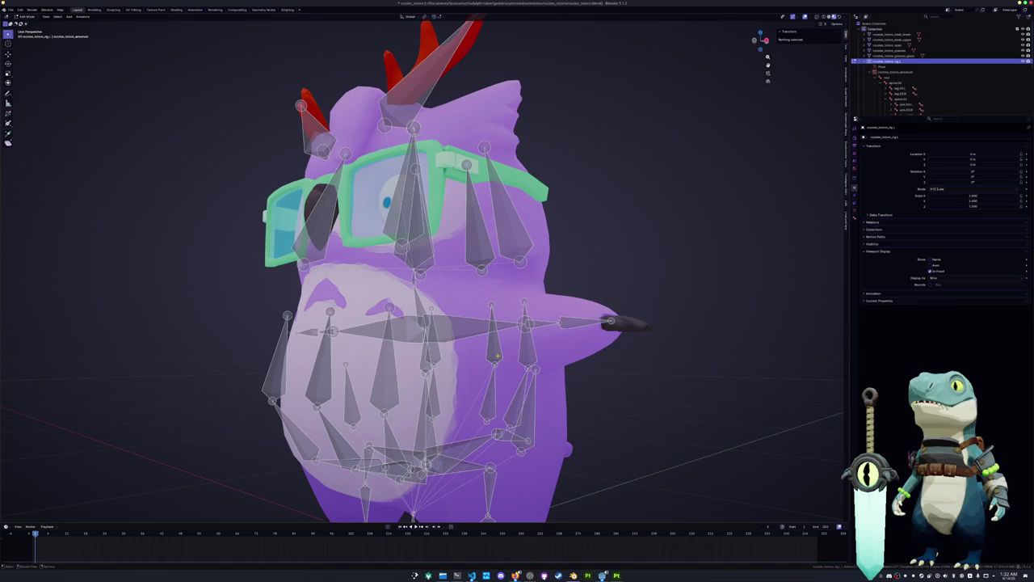
{"action": "middle_click_drag", "start_coordinate": [388, 323], "coordinate": [452, 332]}
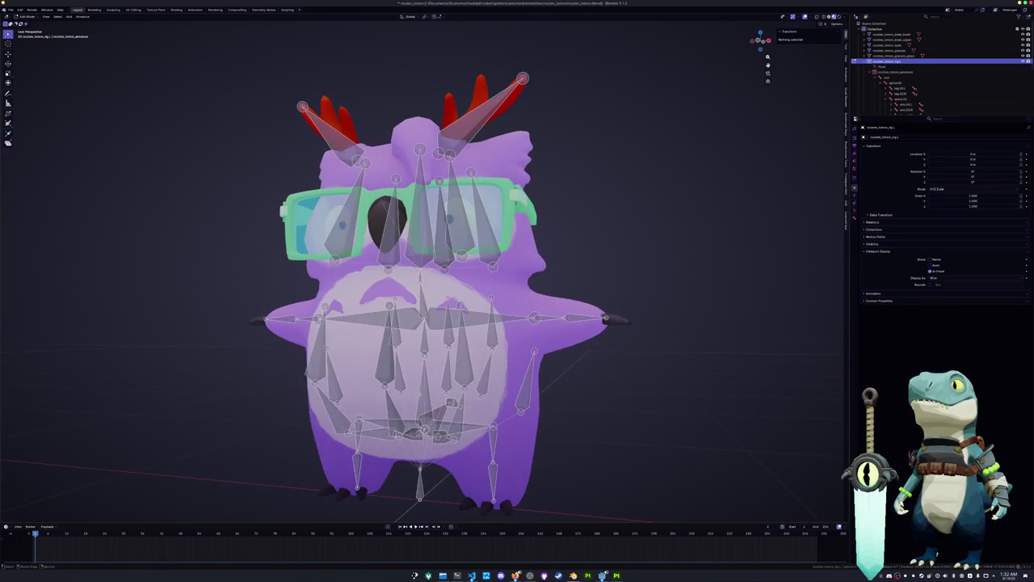
{"action": "left_click", "coordinate": [523, 78]}
{"action": "key", "text": "x"}
{"action": "left_click", "coordinate": [390, 413]}
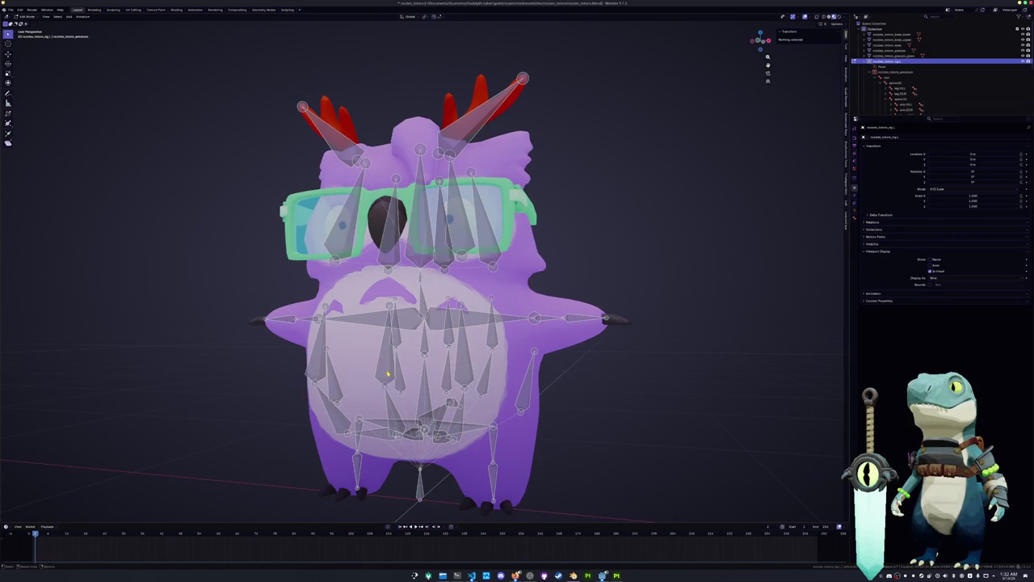
{"action": "middle_click_drag", "start_coordinate": [420, 324], "coordinate": [371, 307]}
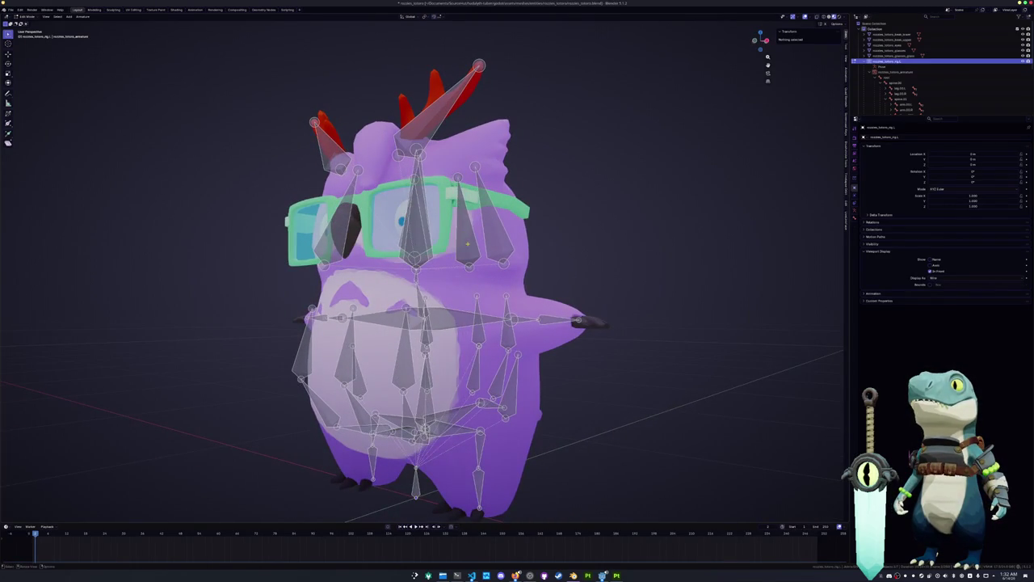
Step: Parent the owl's body mesh to the armature With Automatic Weights
{"action": "key", "text": "ctrl+Tab"}
{"action": "mouse_move", "coordinate": [467, 242]}
{"action": "middle_mouse_down"}
{"action": "mouse_move", "coordinate": [527, 295]}
{"action": "mouse_move", "coordinate": [453, 364]}
{"action": "middle_mouse_up"}
{"action": "left_click", "coordinate": [431, 396]}
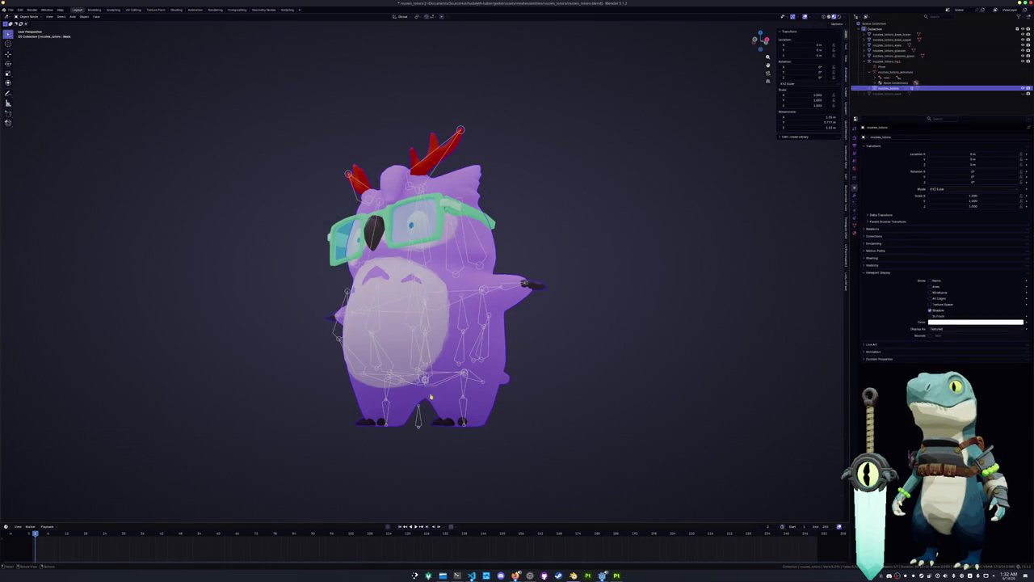
{"action": "left_click", "coordinate": [419, 428]}
{"action": "key", "text": "ctrl+p"}
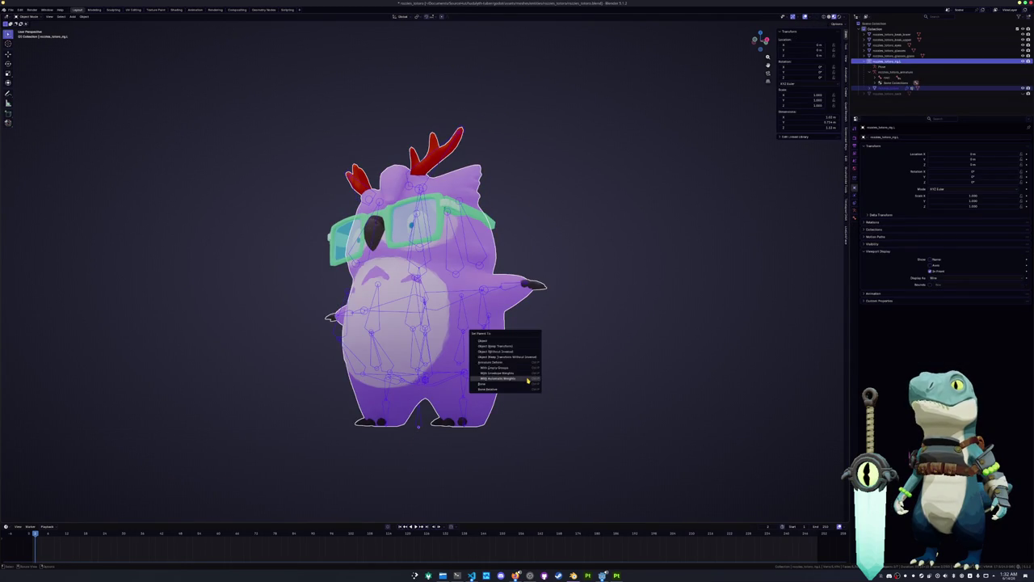
{"action": "left_click", "coordinate": [529, 387]}
Step: Switch the armature to Pose Mode and select a body bone to test the feet
{"action": "scroll", "coordinate": [531, 271], "scroll_direction": "up", "scroll_amount": 3}
{"action": "key", "text": "ctrl+Tab"}
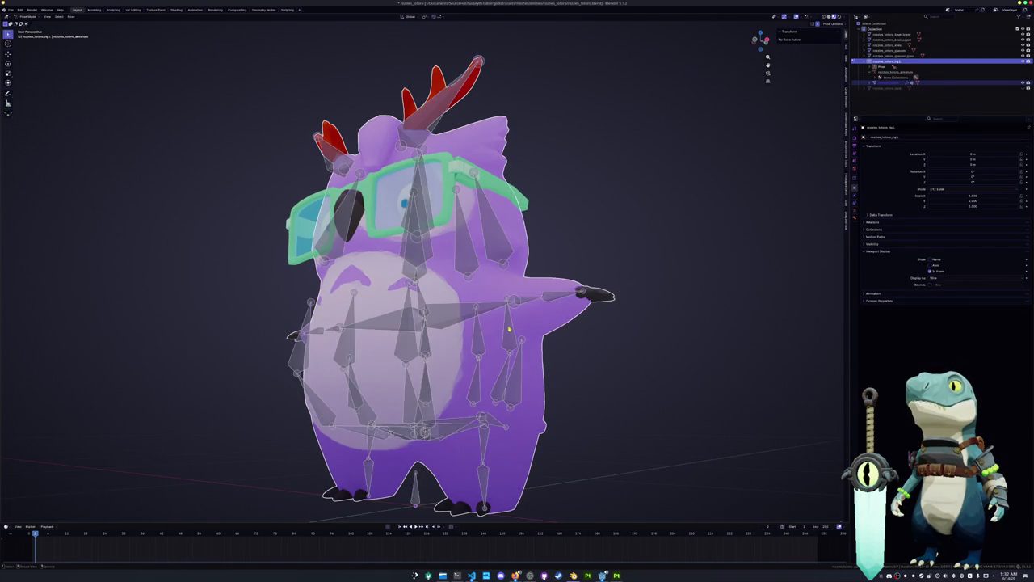
{"action": "scroll", "coordinate": [501, 352], "scroll_direction": "up", "scroll_amount": 2}
{"action": "middle_click_drag", "start_coordinate": [487, 400], "coordinate": [542, 327], "text": "shift"}
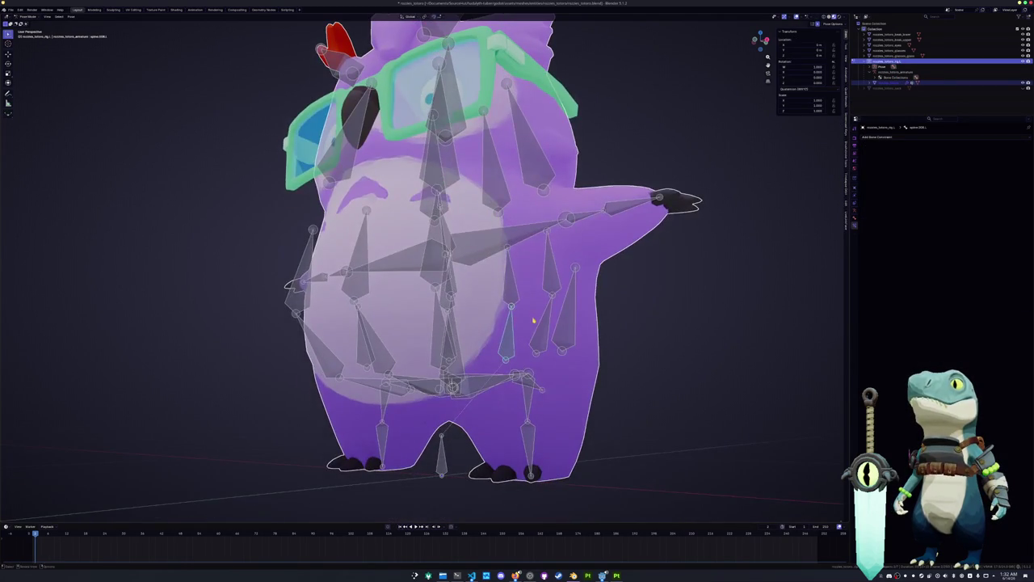
{"action": "left_click", "coordinate": [506, 301]}
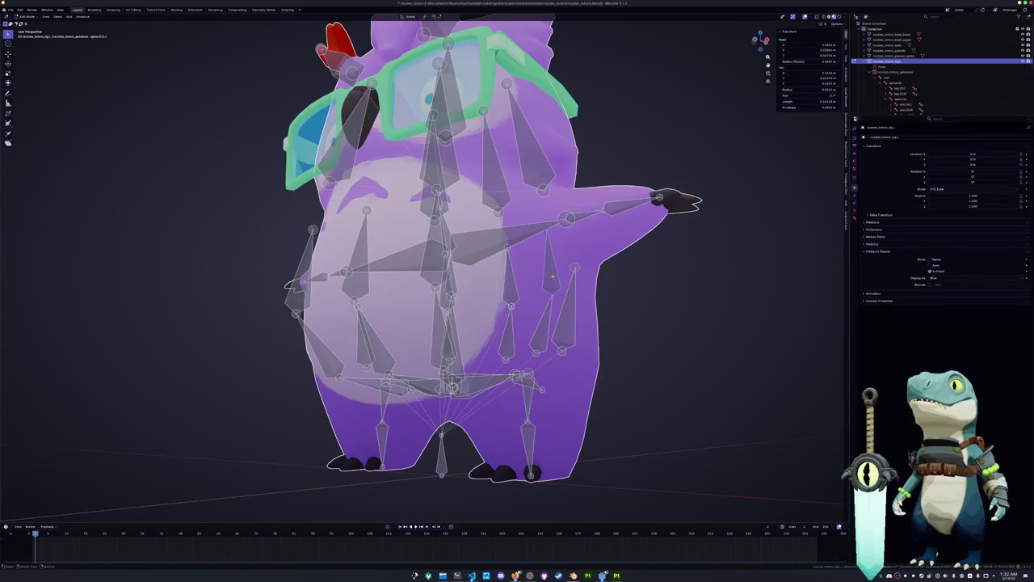
Step: In Edit Mode, clear the selected bone's parent with Alt+P
{"action": "key", "text": "Tab"}
{"action": "key", "text": "alt+p"}
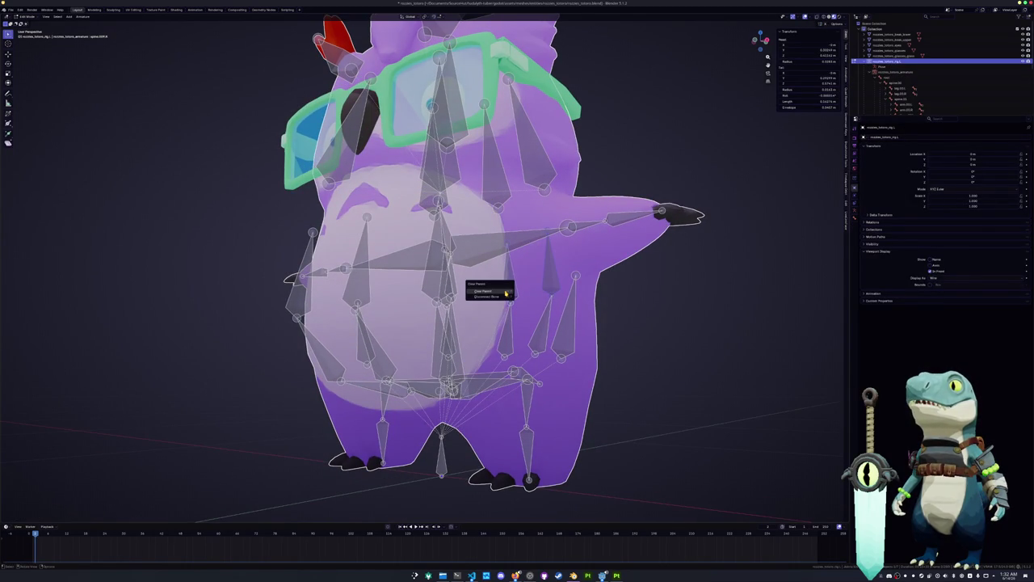
{"action": "left_click", "coordinate": [506, 291]}
{"action": "middle_click_drag", "start_coordinate": [509, 291], "coordinate": [444, 297]}
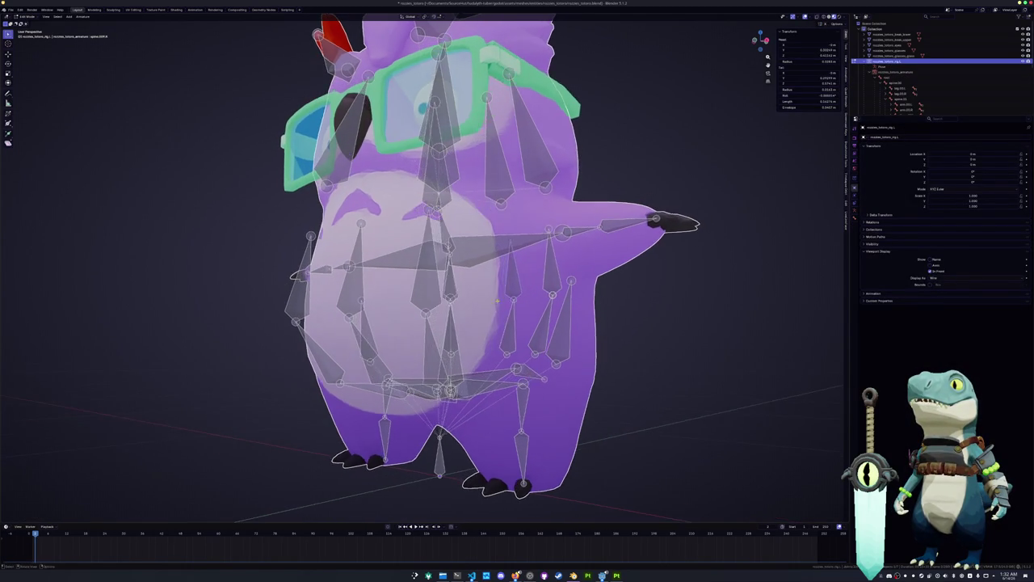
Step: Merge the first pair of selected bones into one
{"action": "left_click", "coordinate": [445, 297]}
{"action": "right_click", "coordinate": [442, 290]}
{"action": "left_click", "coordinate": [443, 287]}
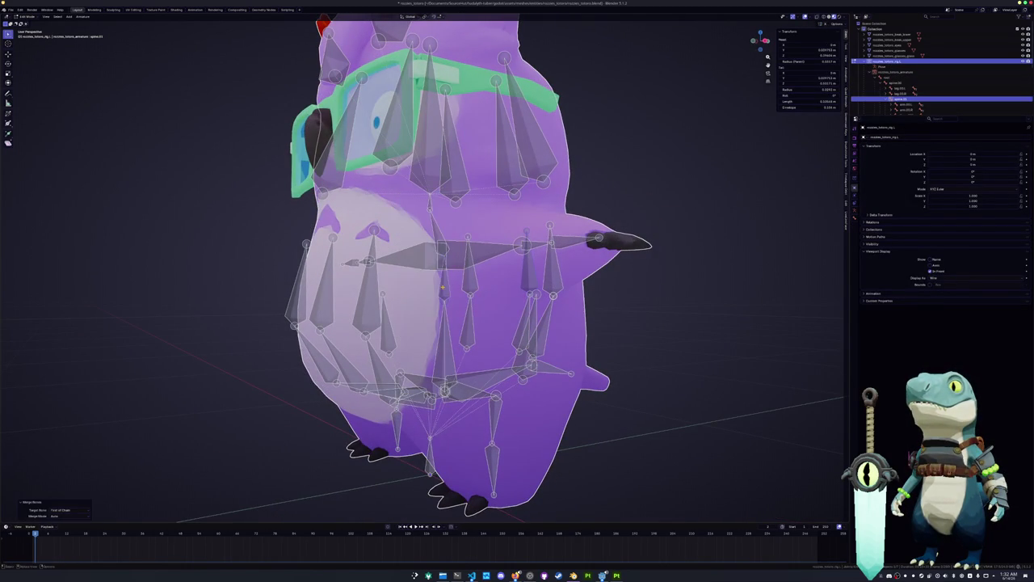
Step: Move a selected bone to a new position
{"action": "middle_click_drag", "start_coordinate": [442, 287], "coordinate": [485, 291]}
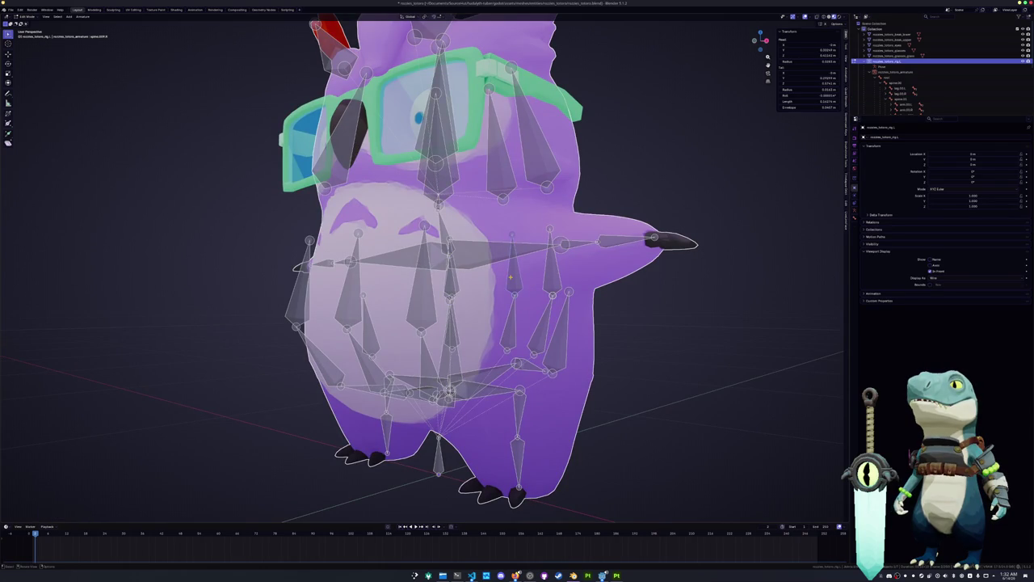
{"action": "key", "text": "alt+p"}
{"action": "right_click", "coordinate": [512, 285]}
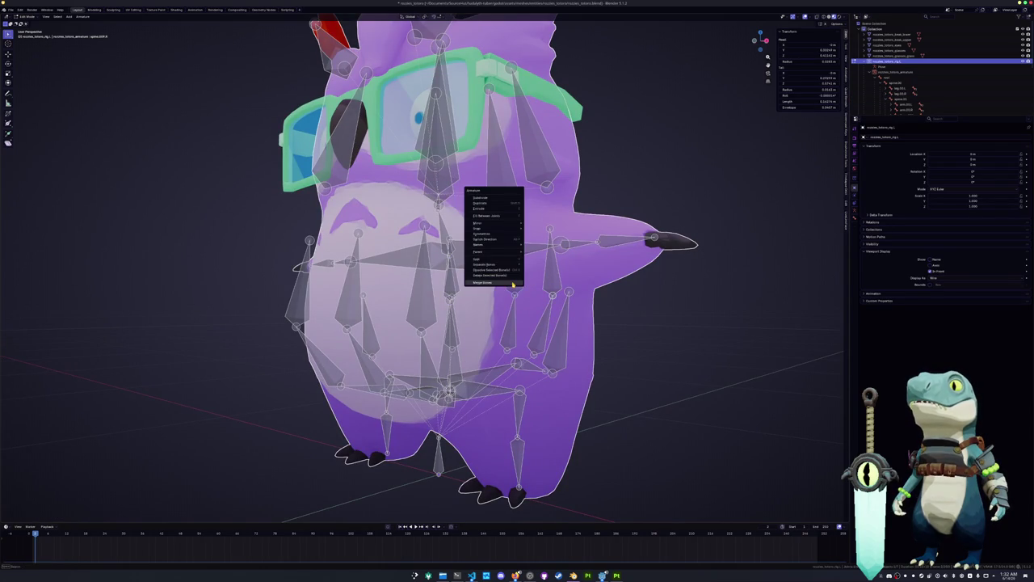
{"action": "key", "text": "Escape"}
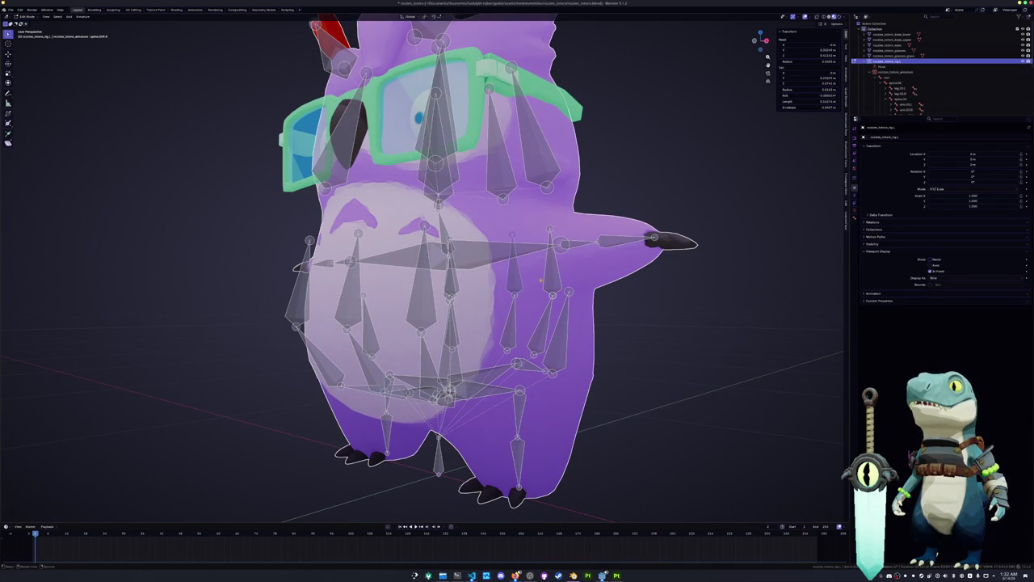
{"action": "key", "text": "g"}
{"action": "left_click", "coordinate": [548, 279]}
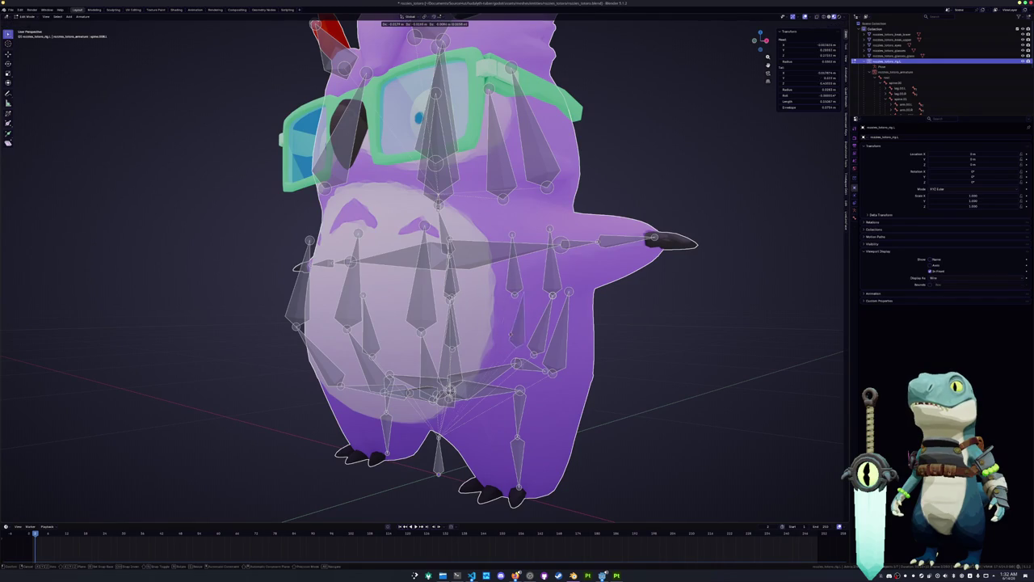
Step: Merge the selected head bones together
{"action": "mouse_move", "coordinate": [501, 338]}
{"action": "middle_mouse_down"}
{"action": "mouse_move", "coordinate": [499, 369]}
{"action": "mouse_move", "coordinate": [549, 380]}
{"action": "mouse_move", "coordinate": [496, 404]}
{"action": "mouse_move", "coordinate": [525, 340]}
{"action": "middle_mouse_up"}
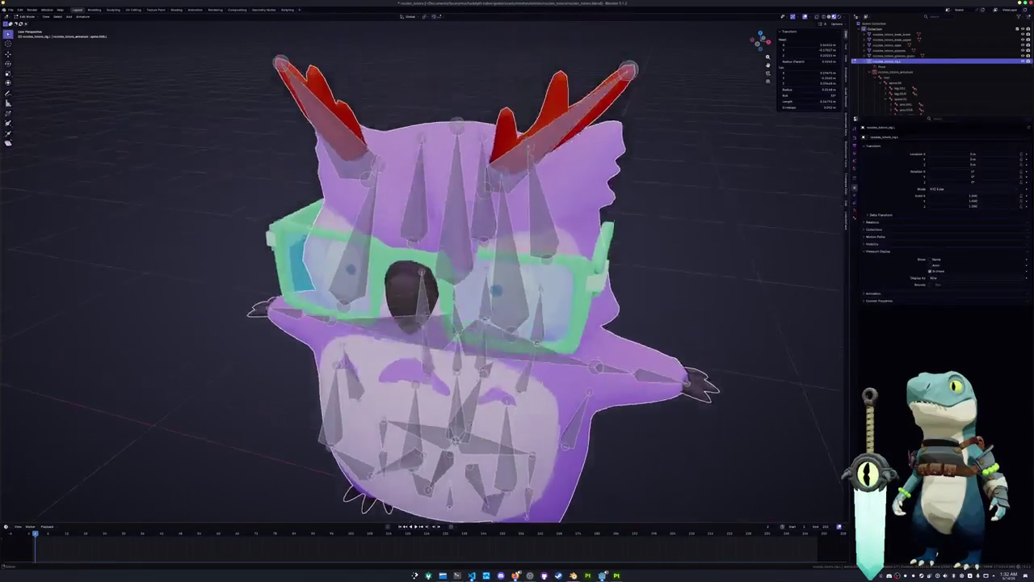
{"action": "scroll", "coordinate": [525, 339], "scroll_direction": "up", "scroll_amount": 2}
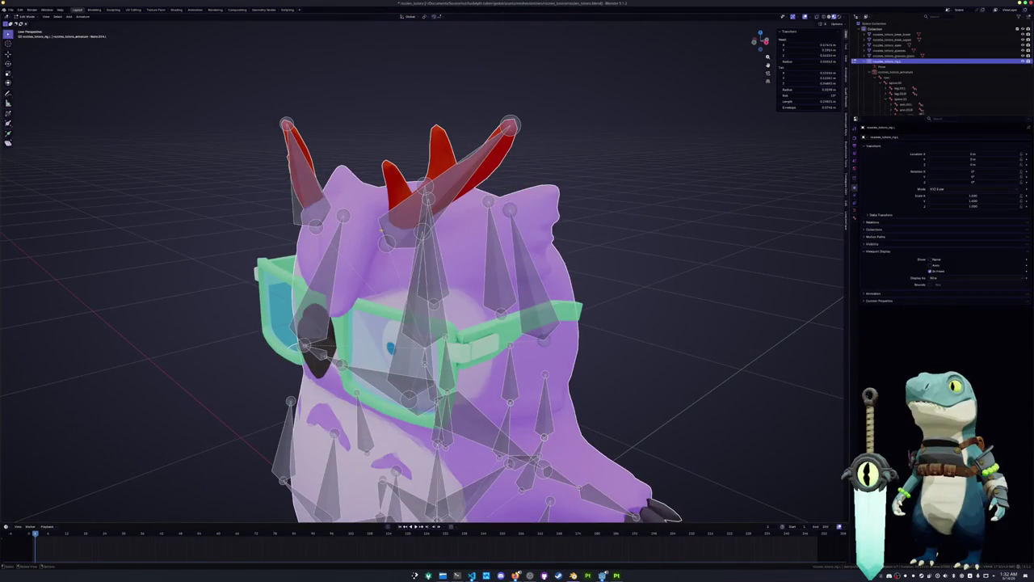
{"action": "middle_click_drag", "start_coordinate": [434, 265], "coordinate": [388, 266]}
{"action": "key", "text": "alt+m"}
{"action": "right_click", "coordinate": [393, 258]}
{"action": "left_click", "coordinate": [394, 257]}
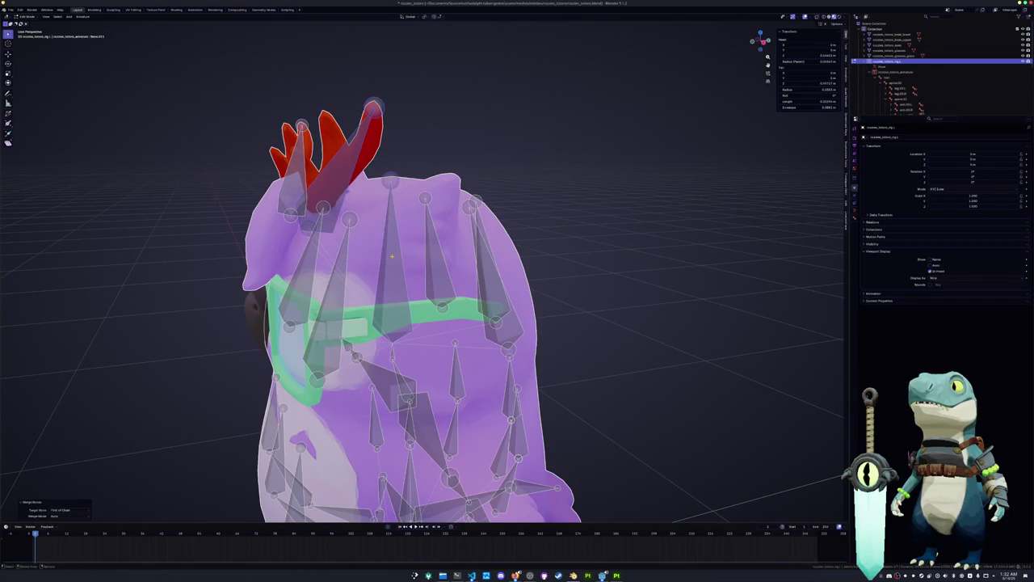
Step: Merge away the extra horn bone using a different merge mode
{"action": "right_click", "coordinate": [389, 257]}
{"action": "key", "text": "Escape"}
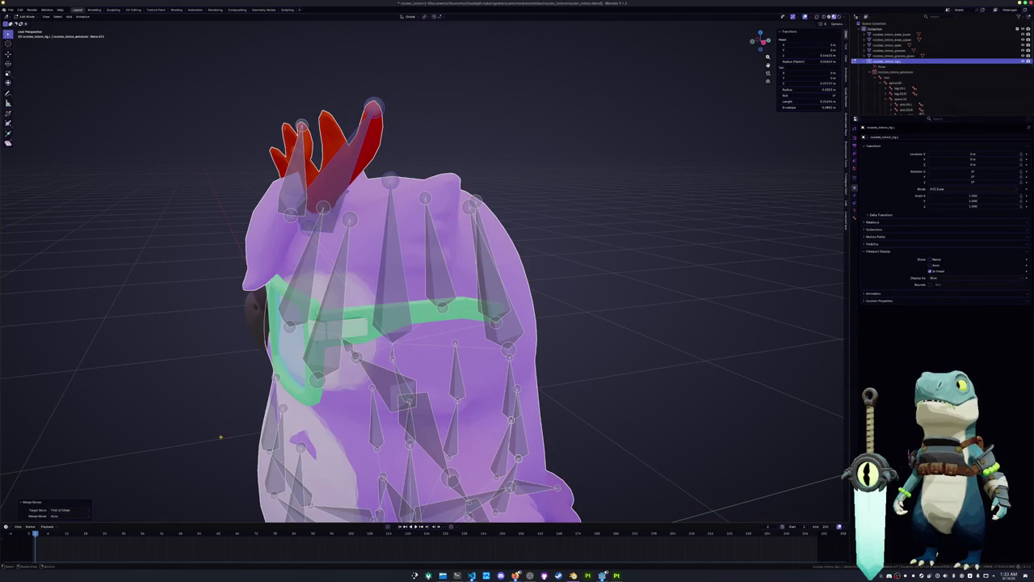
{"action": "left_click", "coordinate": [69, 517]}
{"action": "left_click", "coordinate": [69, 517]}
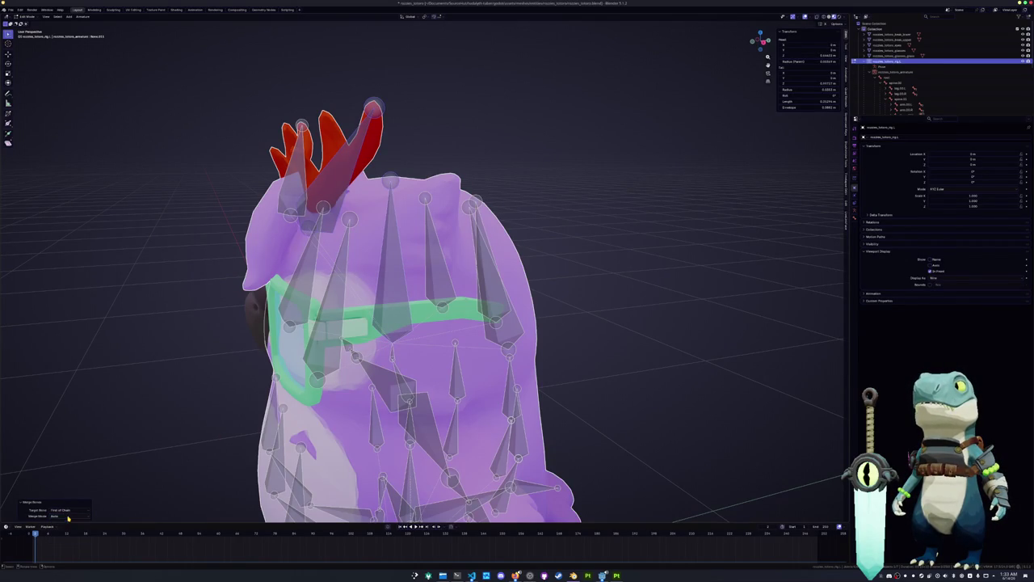
{"action": "left_click", "coordinate": [67, 522]}
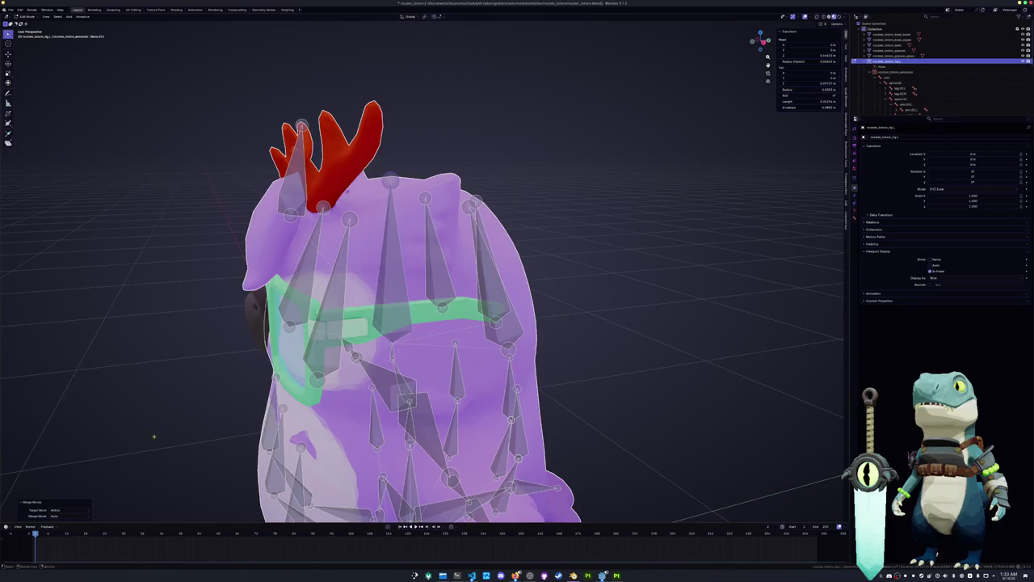
Step: Select the horn-tip bone and merge the horn bones together
{"action": "middle_click_drag", "start_coordinate": [485, 323], "coordinate": [364, 323]}
{"action": "left_click", "coordinate": [285, 128]}
{"action": "middle_click_drag", "start_coordinate": [285, 128], "coordinate": [307, 113]}
{"action": "middle_click_drag", "start_coordinate": [485, 323], "coordinate": [436, 323]}
{"action": "key", "text": "alt+m"}
{"action": "left_click", "coordinate": [428, 242]}
Step: Merge another head bone with the bone tip near the wing
{"action": "middle_click_drag", "start_coordinate": [428, 242], "coordinate": [379, 243]}
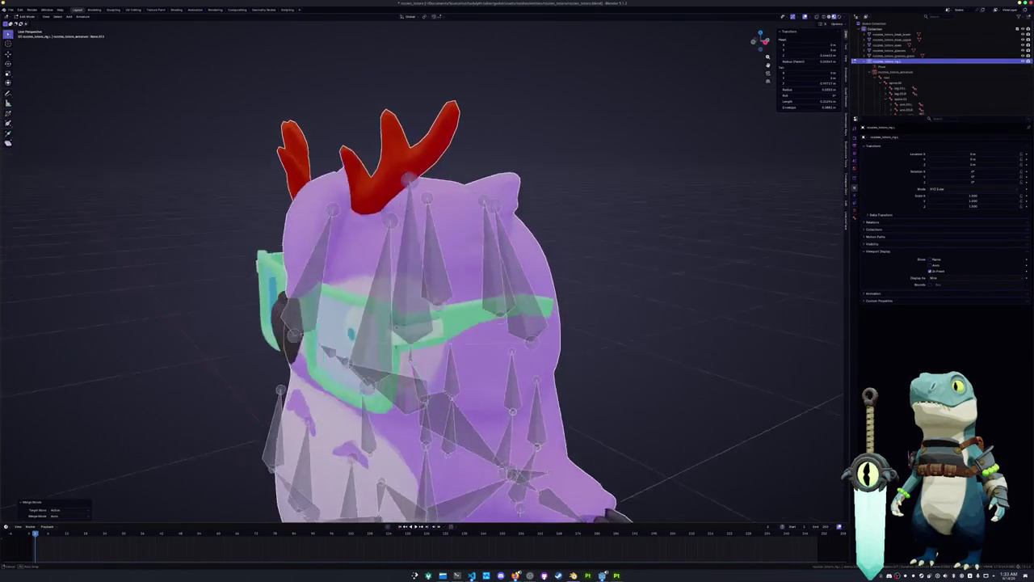
{"action": "middle_click_drag", "start_coordinate": [404, 323], "coordinate": [355, 323]}
{"action": "left_click", "coordinate": [344, 226]}
{"action": "left_click", "coordinate": [495, 306]}
{"action": "key", "text": "alt+m"}
{"action": "left_click", "coordinate": [375, 242]}
Step: Merge bones on the owl's other side
{"action": "middle_click_drag", "start_coordinate": [376, 243], "coordinate": [327, 242]}
{"action": "middle_click_drag", "start_coordinate": [421, 324], "coordinate": [424, 275]}
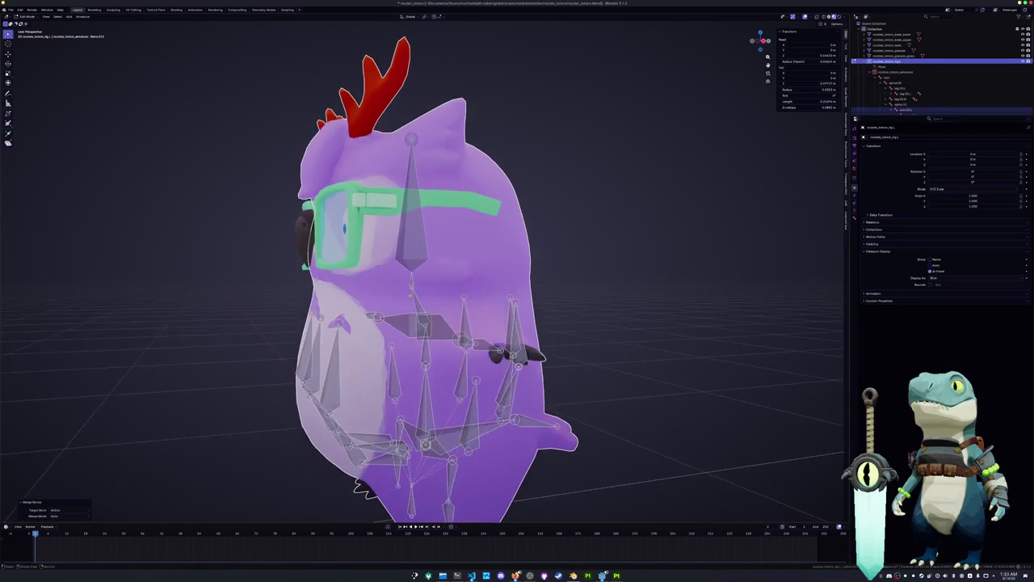
{"action": "left_click", "coordinate": [466, 323]}
{"action": "mouse_move", "coordinate": [466, 323]}
{"action": "middle_mouse_down"}
{"action": "mouse_move", "coordinate": [417, 314]}
{"action": "mouse_move", "coordinate": [431, 338]}
{"action": "middle_mouse_up"}
{"action": "left_click", "coordinate": [380, 348], "text": "shift"}
{"action": "right_click", "coordinate": [381, 348]}
{"action": "left_click", "coordinate": [372, 323]}
Step: Merge the selected bones on the owl's body
{"action": "mouse_move", "coordinate": [372, 323]}
{"action": "middle_mouse_down"}
{"action": "mouse_move", "coordinate": [397, 352]}
{"action": "mouse_move", "coordinate": [344, 366]}
{"action": "middle_mouse_up"}
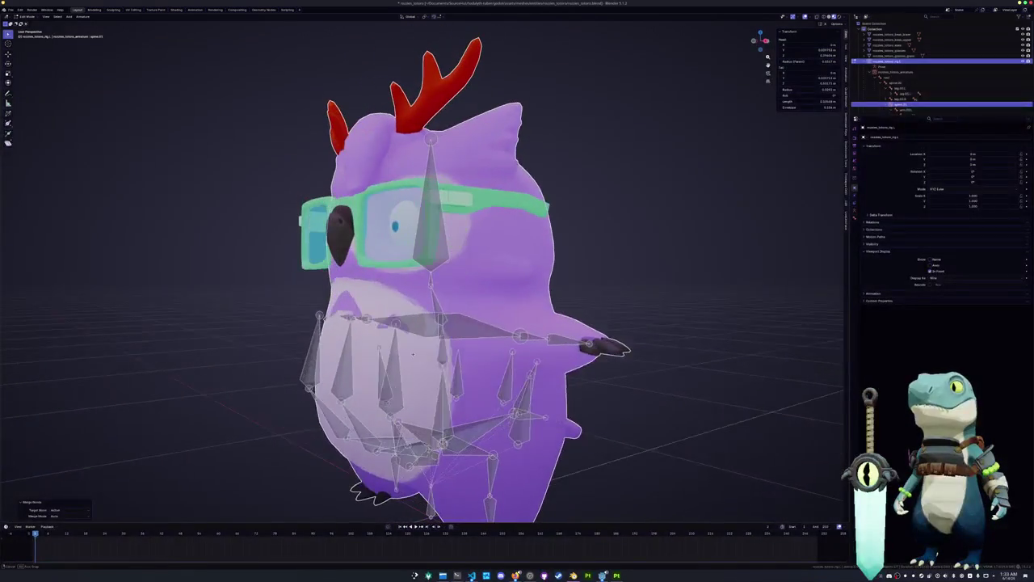
{"action": "left_click", "coordinate": [343, 366]}
{"action": "left_click", "coordinate": [314, 364], "text": "shift"}
{"action": "right_click", "coordinate": [397, 261]}
{"action": "left_click", "coordinate": [412, 340]}
Step: Merge the remaining belly bones in two more groups, then enter Pose Mode
{"action": "middle_click_drag", "start_coordinate": [412, 339], "coordinate": [301, 378]}
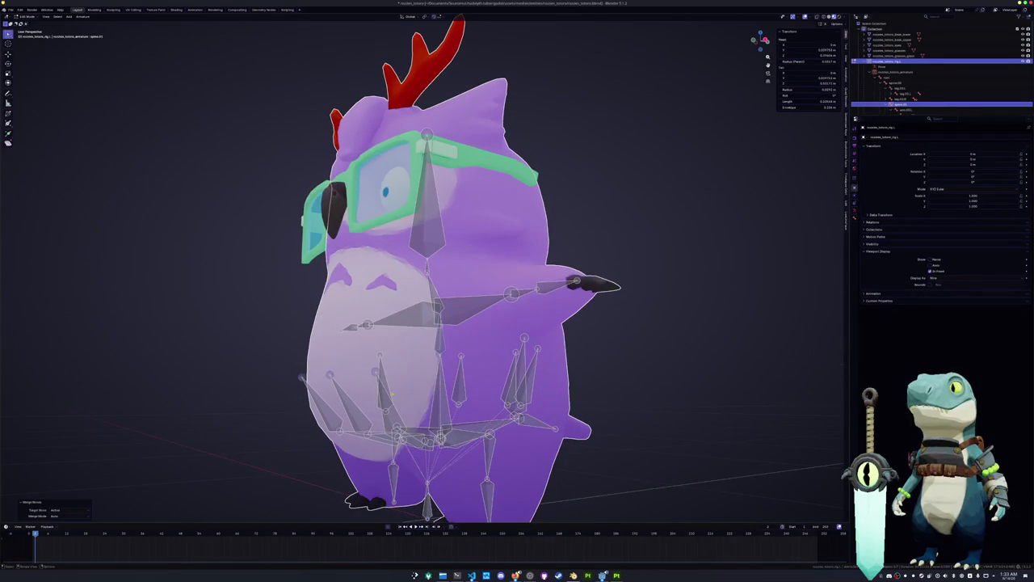
{"action": "left_click", "coordinate": [342, 386]}
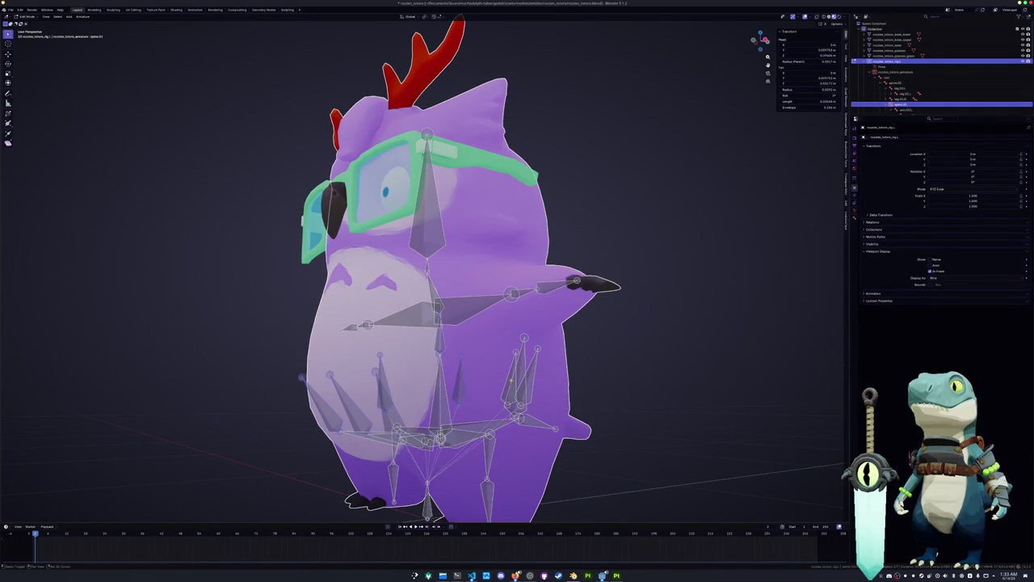
{"action": "mouse_move", "coordinate": [464, 386]}
{"action": "middle_mouse_down"}
{"action": "mouse_move", "coordinate": [467, 352]}
{"action": "mouse_move", "coordinate": [408, 380]}
{"action": "mouse_move", "coordinate": [436, 388]}
{"action": "mouse_move", "coordinate": [417, 397]}
{"action": "middle_mouse_up"}
{"action": "left_click", "coordinate": [465, 279], "text": "shift"}
{"action": "right_click", "coordinate": [464, 279]}
{"action": "left_click", "coordinate": [464, 291]}
{"action": "mouse_move", "coordinate": [465, 291]}
{"action": "middle_mouse_down"}
{"action": "mouse_move", "coordinate": [434, 397]}
{"action": "mouse_move", "coordinate": [475, 400]}
{"action": "middle_mouse_up"}
{"action": "left_click", "coordinate": [475, 400], "text": "shift"}
{"action": "right_click", "coordinate": [483, 368]}
{"action": "left_click", "coordinate": [483, 368]}
{"action": "key", "text": "ctrl+Tab"}
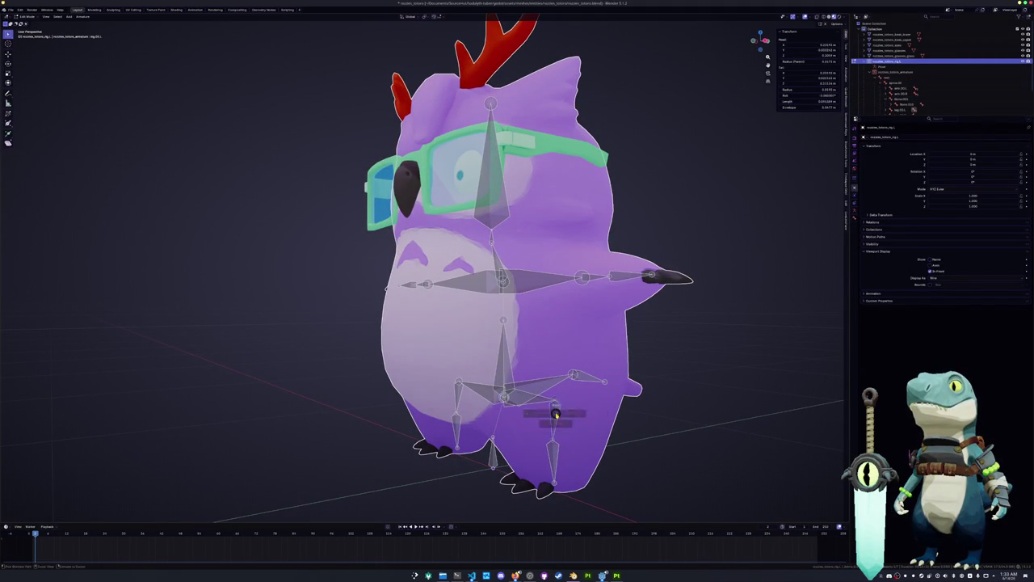
Step: Rotate the leg bones around the X axis
{"action": "key", "text": "r"}
{"action": "key", "text": "x"}
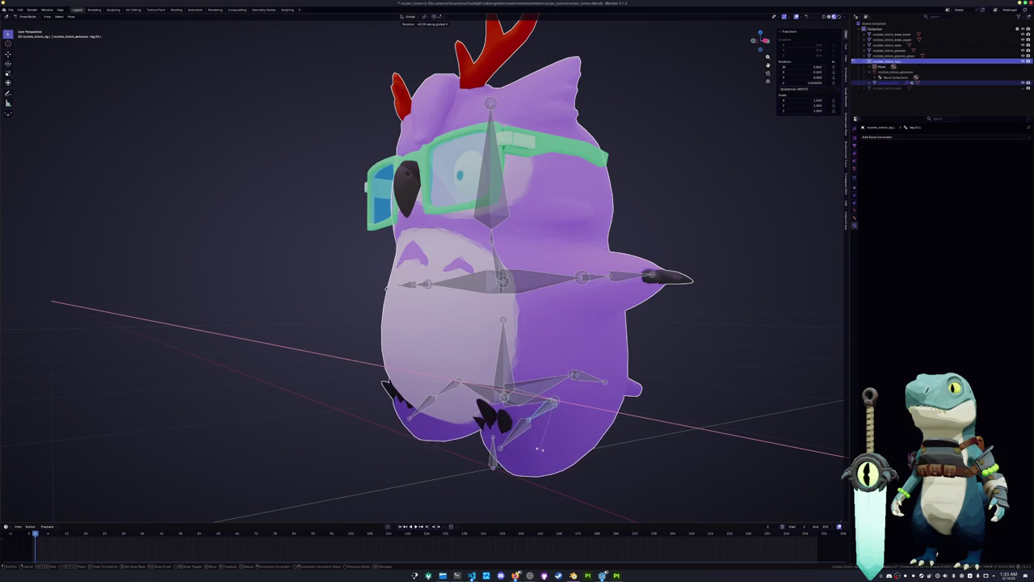
{"action": "left_click", "coordinate": [519, 461]}
{"action": "mouse_move", "coordinate": [520, 460]}
{"action": "middle_mouse_down"}
{"action": "mouse_move", "coordinate": [624, 424]}
{"action": "mouse_move", "coordinate": [533, 329]}
{"action": "middle_mouse_up"}
{"action": "key", "text": "r"}
{"action": "key", "text": "x"}
{"action": "left_click", "coordinate": [624, 423]}
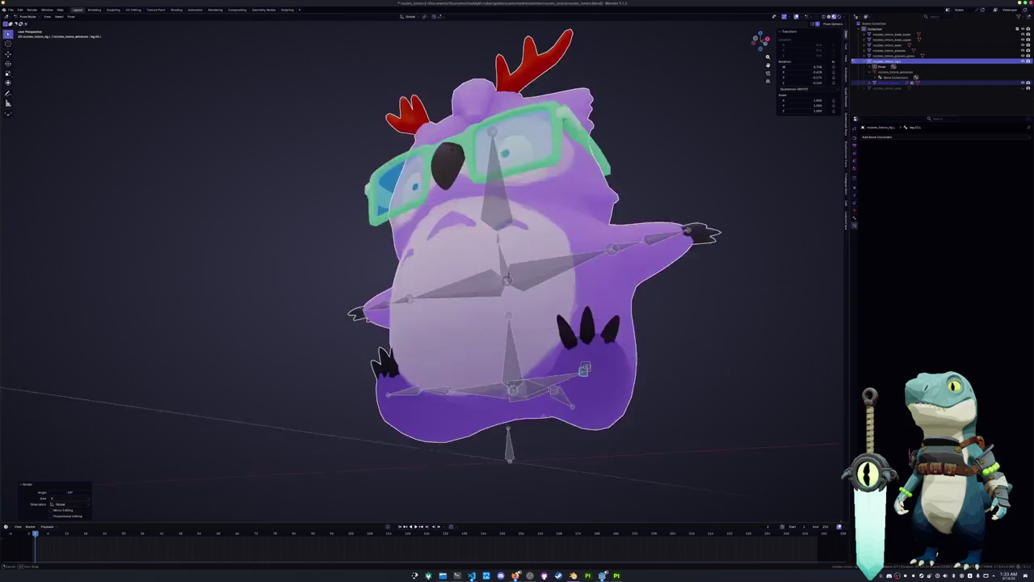
Step: In right side view, rotate the bone near the dark tuft, reset it, and rotate again
{"action": "key", "text": "KP_3"}
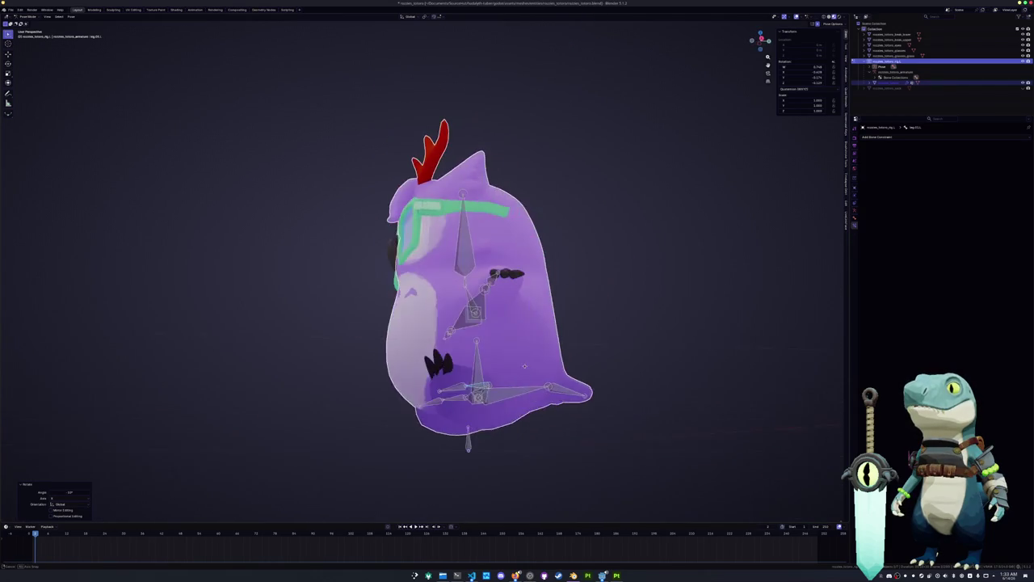
{"action": "key", "text": "KP_1"}
{"action": "key", "text": "KP_3"}
{"action": "key", "text": "r"}
{"action": "left_click", "coordinate": [515, 375]}
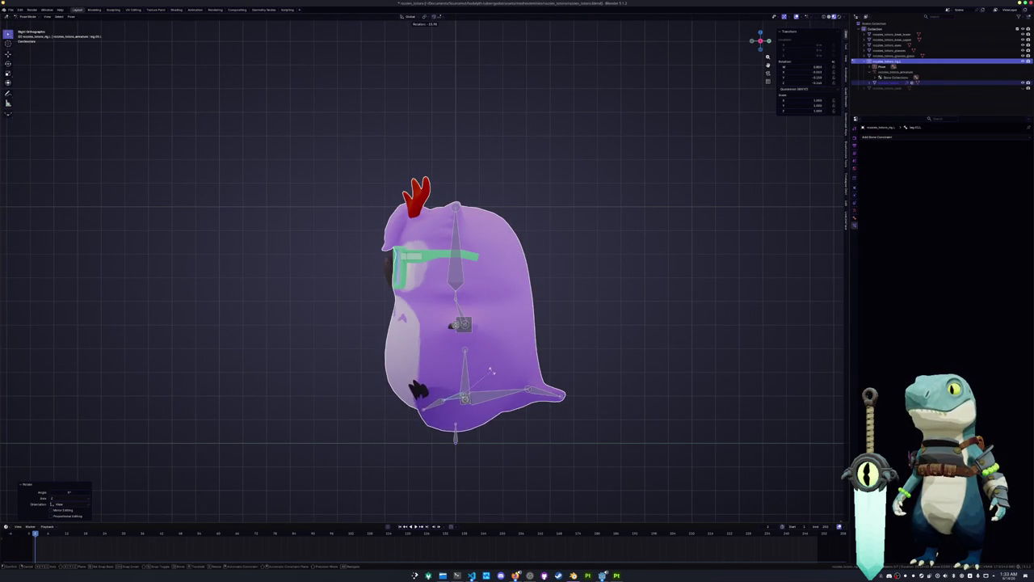
{"action": "key", "text": "alt+r"}
{"action": "mouse_move", "coordinate": [514, 378]}
{"action": "middle_mouse_down", "text": "shift"}
{"action": "mouse_move", "coordinate": [565, 416]}
{"action": "mouse_move", "coordinate": [557, 374]}
{"action": "middle_mouse_up", "text": "shift"}
{"action": "key", "text": "r"}
{"action": "left_click", "coordinate": [573, 370]}
Step: Rotate the feet around Z and tilt the leg bone in side view
{"action": "key", "text": "r"}
{"action": "key", "text": "z"}
{"action": "left_click", "coordinate": [569, 394]}
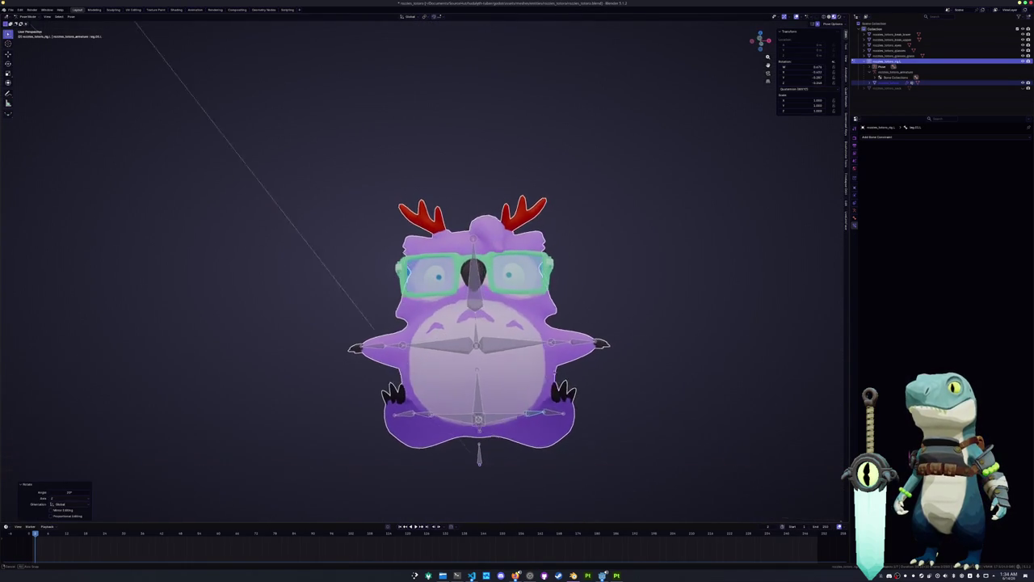
{"action": "key", "text": "KP_3"}
{"action": "key", "text": "r"}
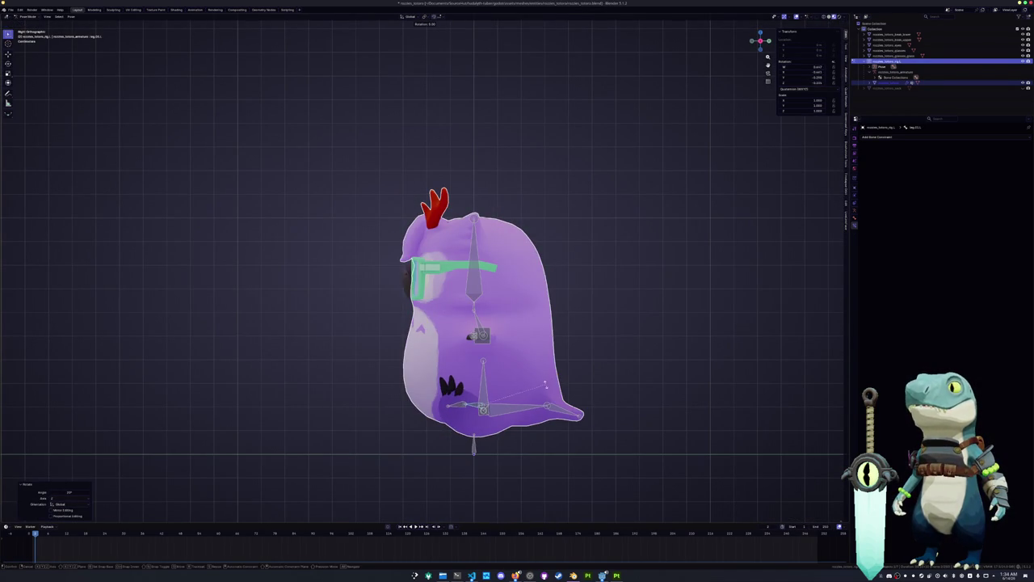
{"action": "left_click", "coordinate": [542, 391]}
{"action": "middle_click_drag", "start_coordinate": [542, 391], "coordinate": [556, 432], "text": "shift"}
Step: Swing both arm bones downward to a new angle in front view
{"action": "left_click", "coordinate": [496, 381]}
{"action": "key", "text": "KP_1"}
{"action": "key", "text": "r"}
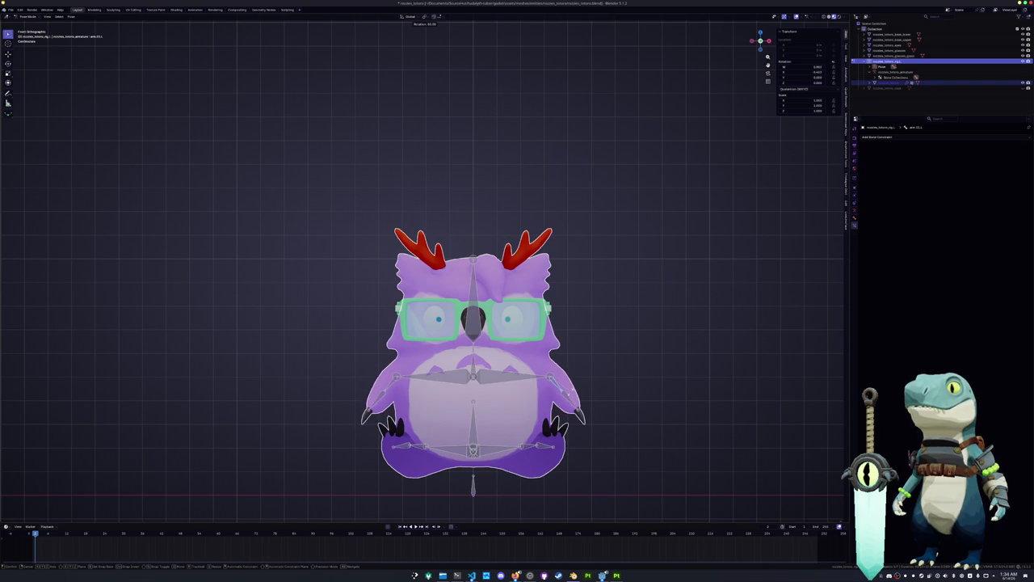
{"action": "left_click", "coordinate": [523, 387]}
Step: Turn the owl's head bone around the Z axis
{"action": "key", "text": "r"}
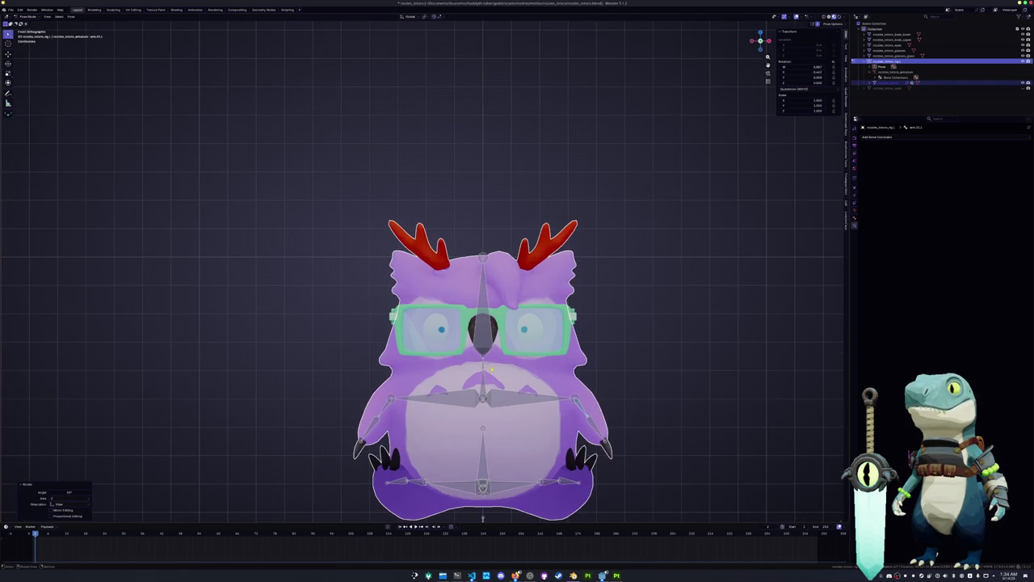
{"action": "key", "text": "z"}
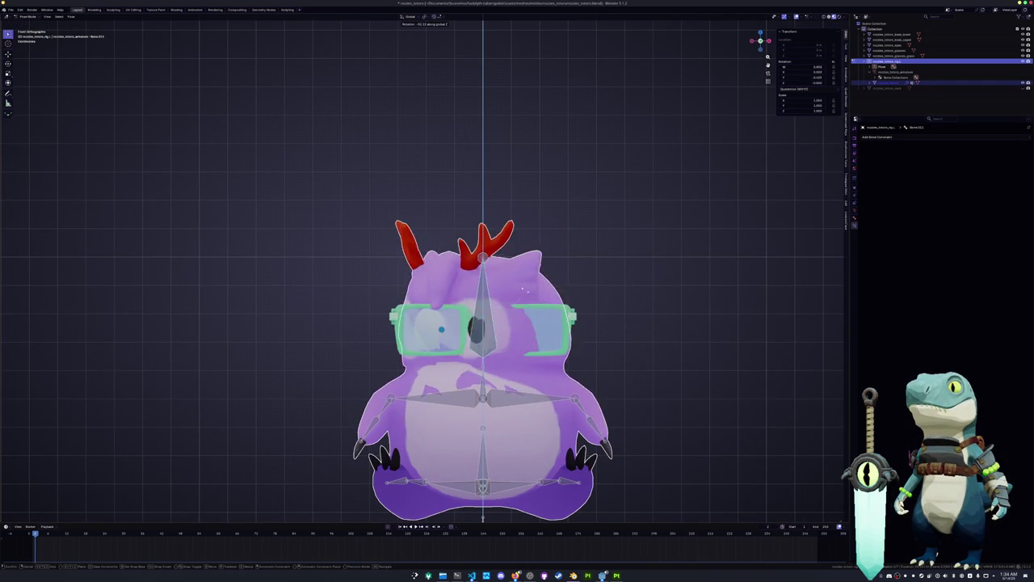
{"action": "key", "text": "Escape"}
{"action": "middle_click_drag", "start_coordinate": [517, 323], "coordinate": [518, 307]}
{"action": "middle_click_drag", "start_coordinate": [562, 385], "coordinate": [578, 379]}
{"action": "key", "text": "r"}
{"action": "key", "text": "z"}
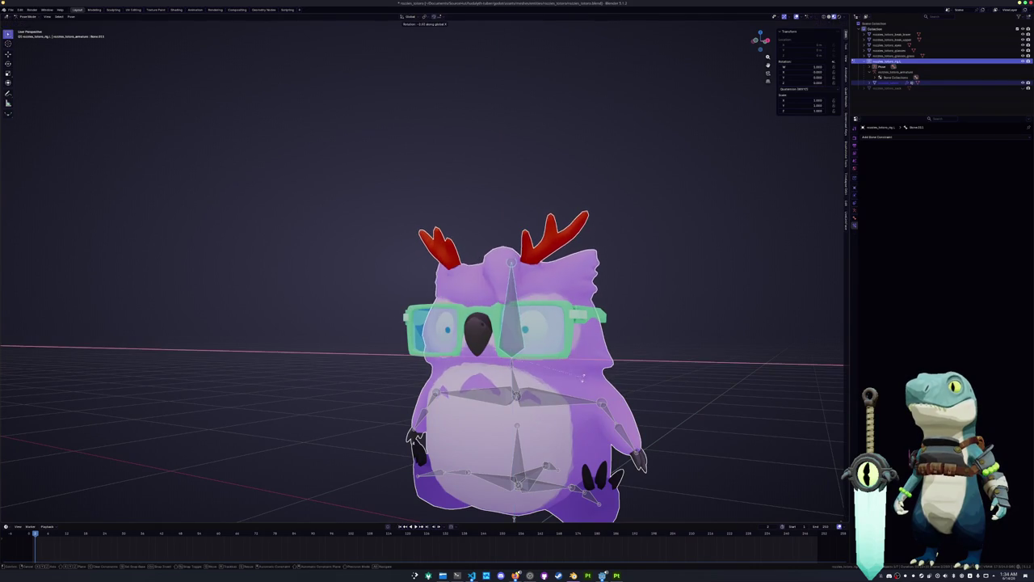
{"action": "left_click", "coordinate": [558, 393]}
{"action": "middle_click_drag", "start_coordinate": [557, 393], "coordinate": [566, 380]}
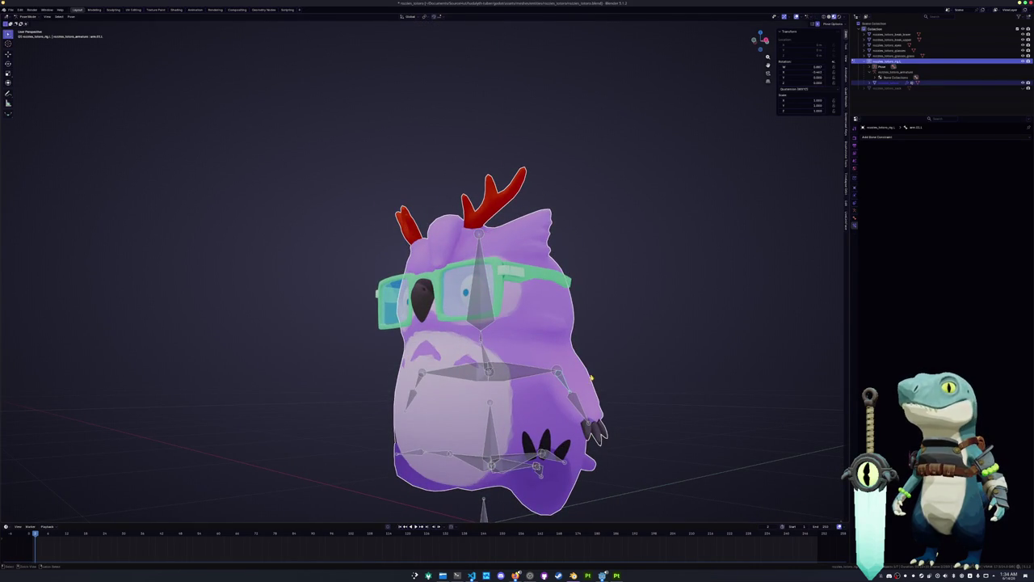
Step: Cancel a trial rotation and undo to return the leg bones to rest pose
{"action": "key", "text": "KP_1"}
{"action": "key", "text": "KP_3"}
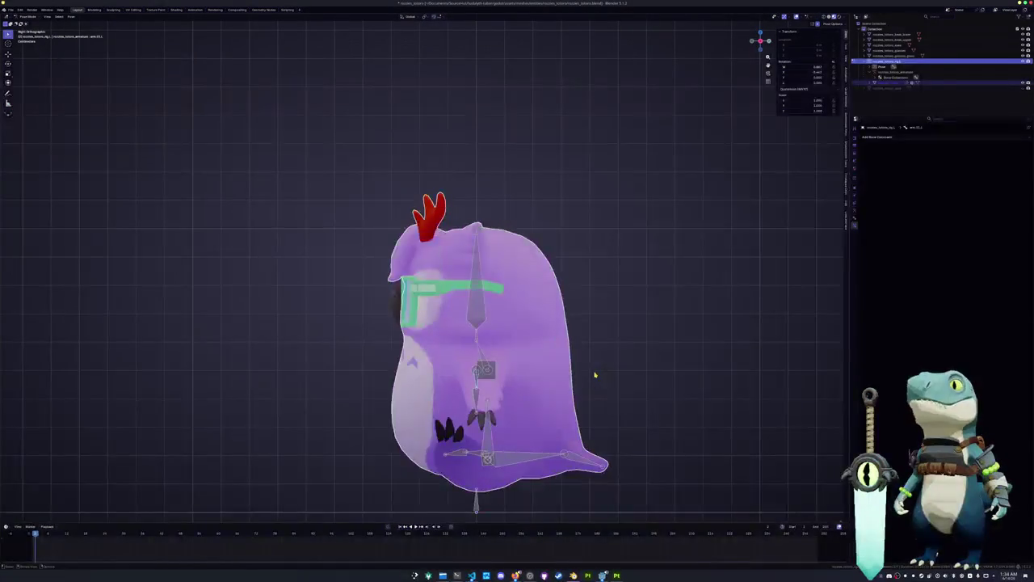
{"action": "mouse_move", "coordinate": [526, 404]}
{"action": "middle_mouse_down", "text": "shift"}
{"action": "mouse_move", "coordinate": [483, 341]}
{"action": "mouse_move", "coordinate": [502, 352]}
{"action": "middle_mouse_up", "text": "shift"}
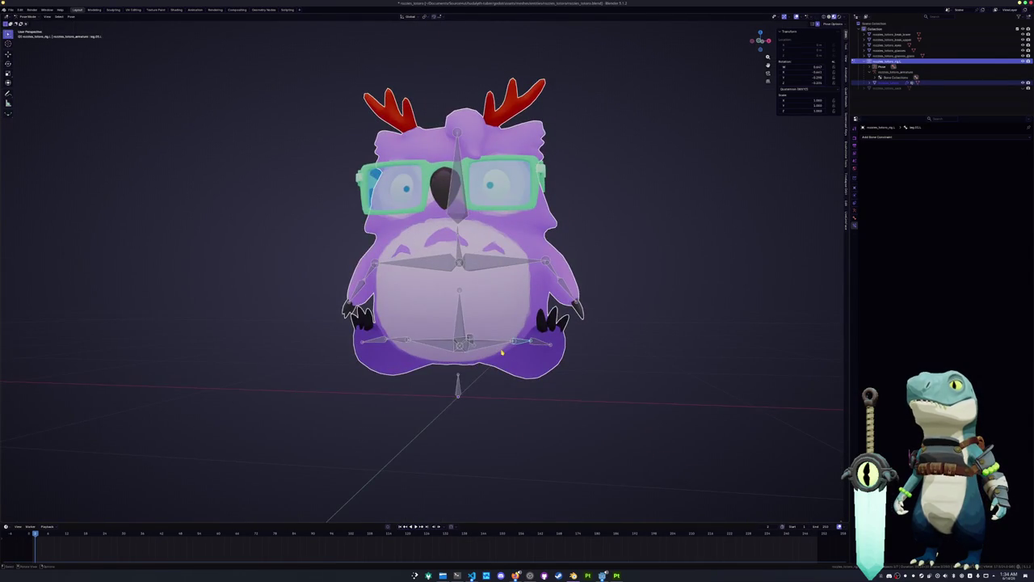
{"action": "key", "text": "KP_1"}
{"action": "key", "text": "r"}
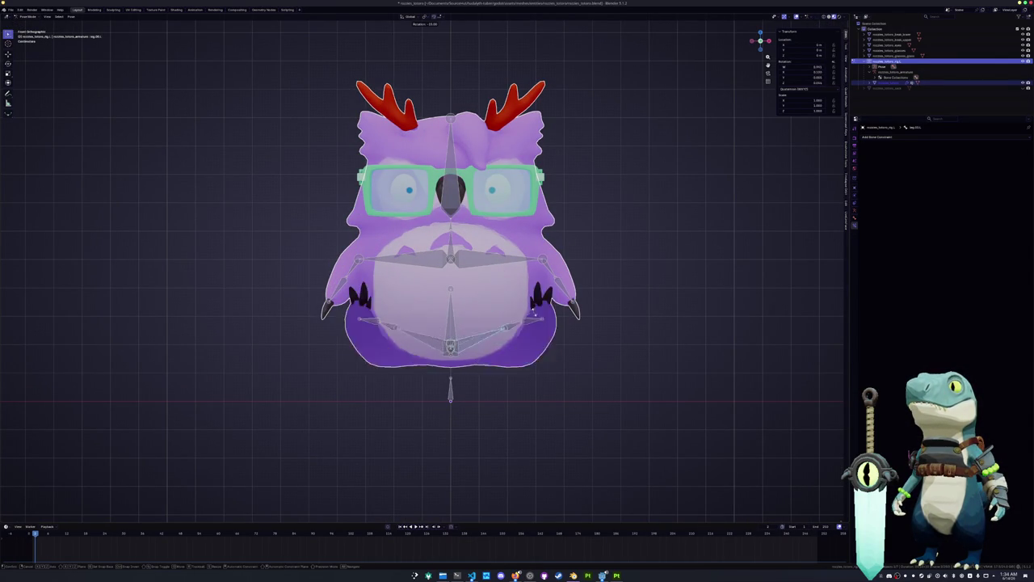
{"action": "key", "text": "Escape"}
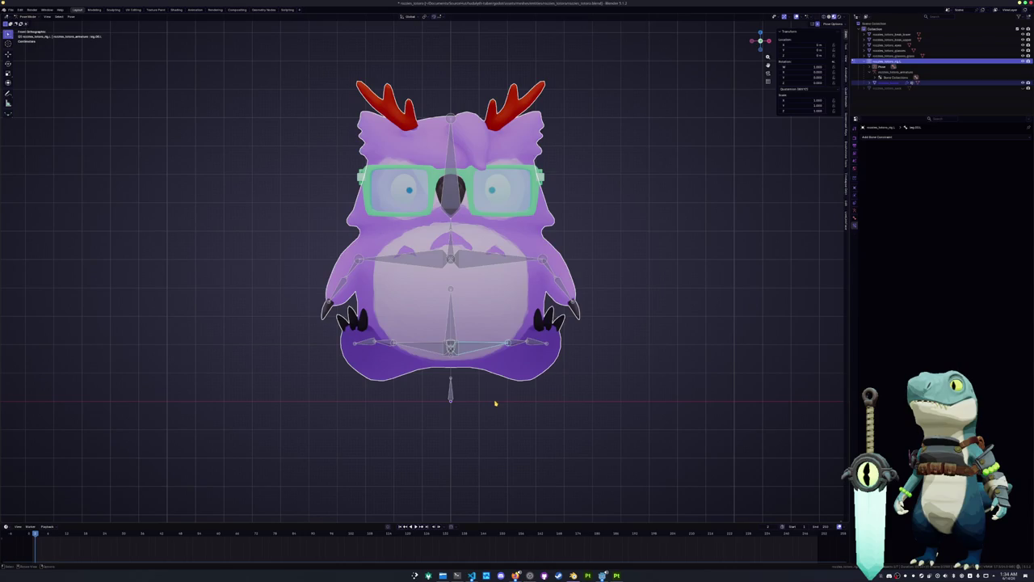
{"action": "key", "text": "ctrl+z"}
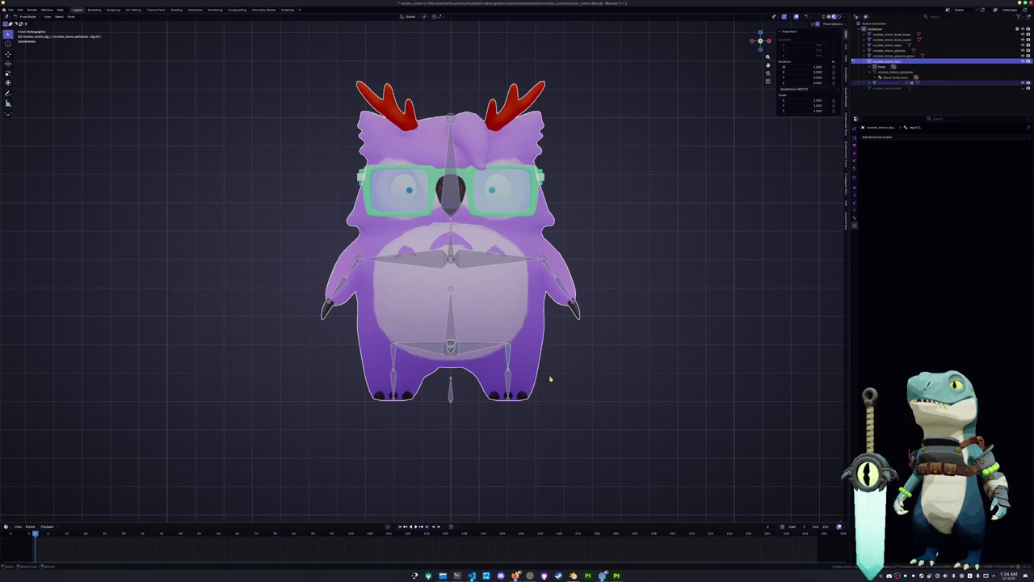
Step: In right side view, swing the leg bones through three rotations
{"action": "key", "text": "KP_3"}
{"action": "key", "text": "r"}
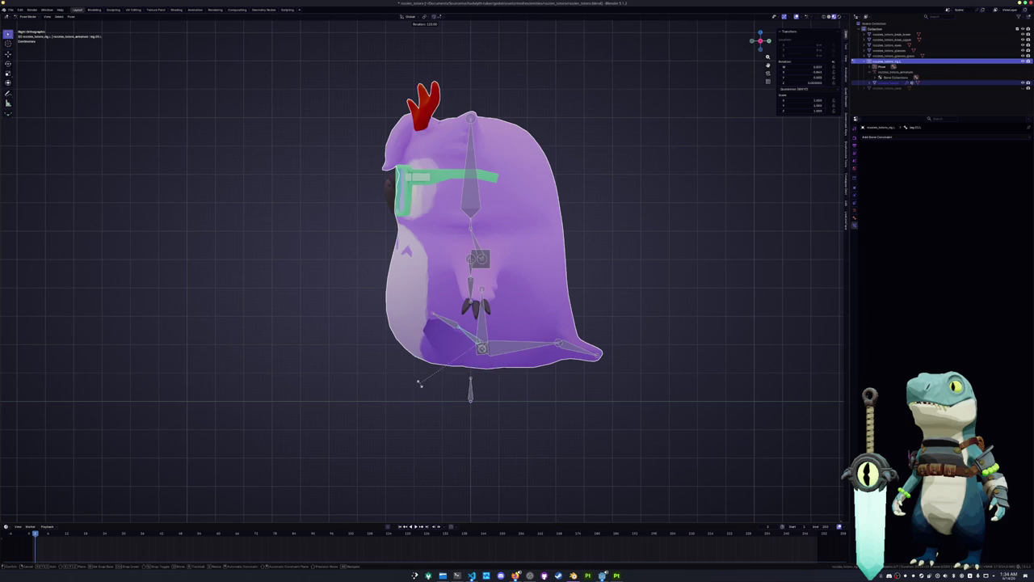
{"action": "left_click", "coordinate": [428, 399]}
{"action": "key", "text": "r"}
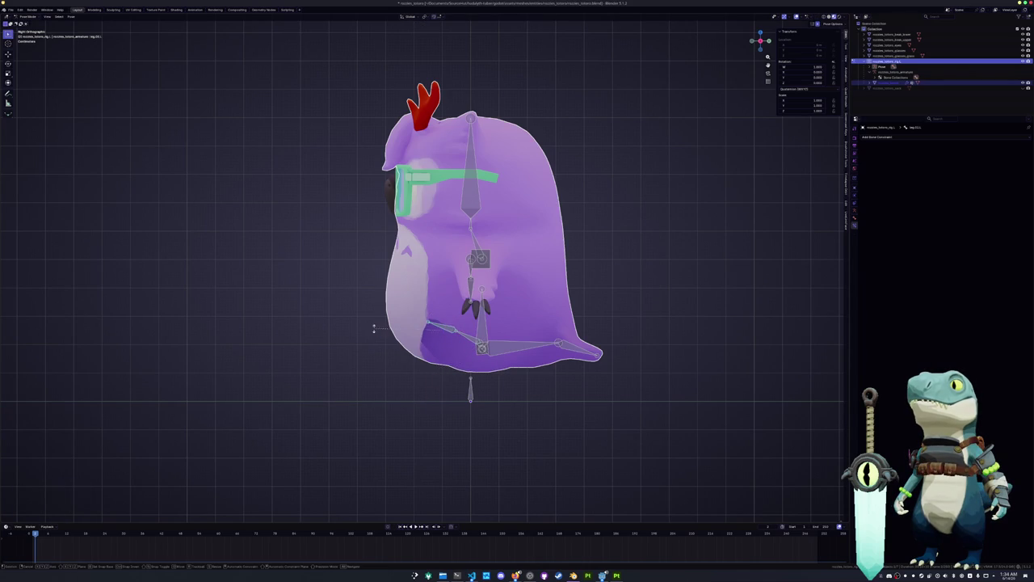
{"action": "left_click", "coordinate": [410, 334]}
{"action": "key", "text": "r"}
{"action": "left_click", "coordinate": [392, 352]}
Step: Rotate a bone about the vertical Z axis
{"action": "middle_click_drag", "start_coordinate": [392, 351], "coordinate": [388, 319]}
{"action": "key", "text": "r"}
{"action": "key", "text": "z"}
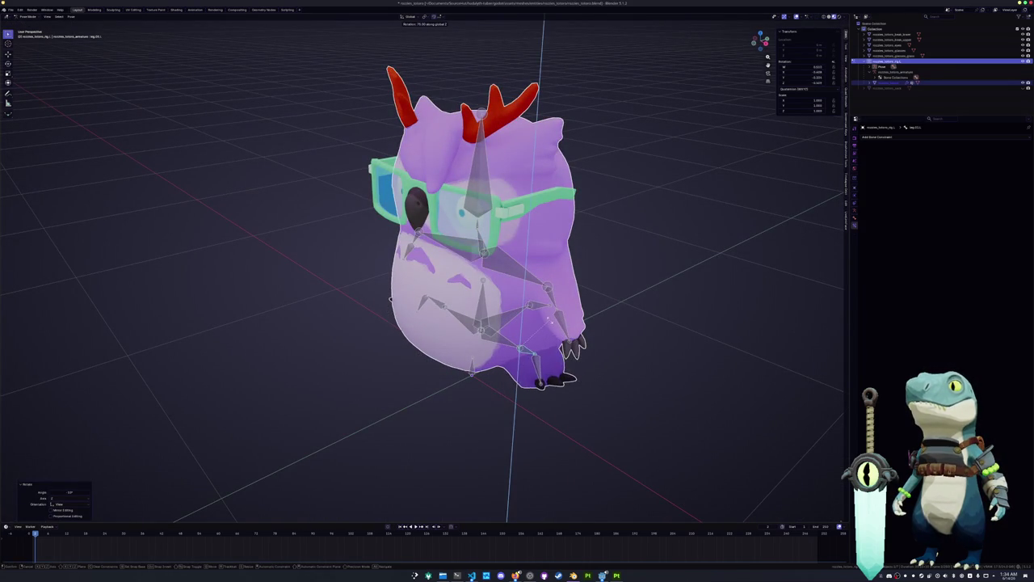
{"action": "left_click", "coordinate": [387, 319]}
{"action": "mouse_move", "coordinate": [388, 319]}
{"action": "middle_mouse_down"}
{"action": "mouse_move", "coordinate": [382, 370]}
{"action": "mouse_move", "coordinate": [387, 340]}
{"action": "mouse_move", "coordinate": [493, 343]}
{"action": "middle_mouse_up"}
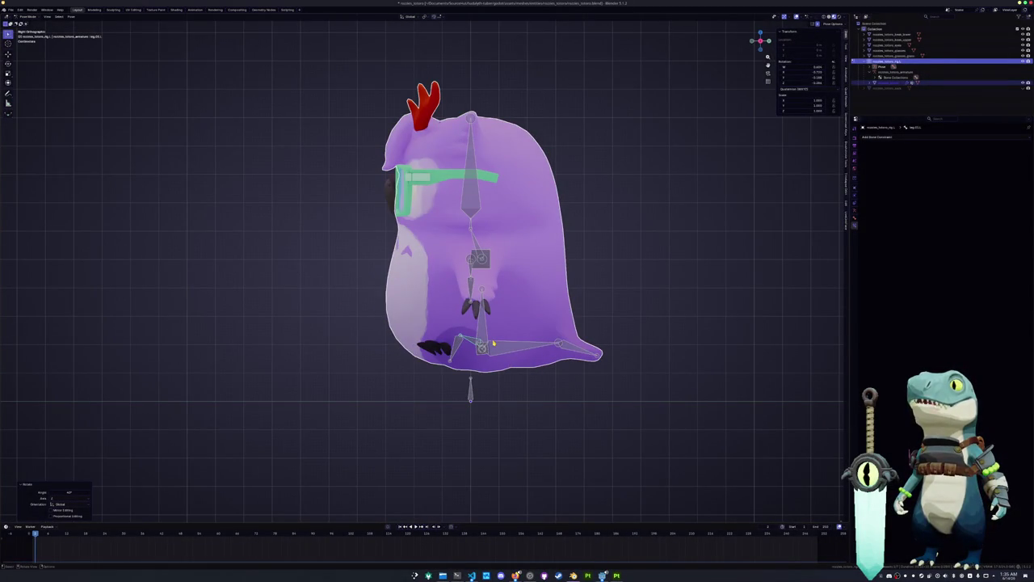
Step: Cancel the foot rotation, return to Object Mode and select the owl body mesh
{"action": "key", "text": "r"}
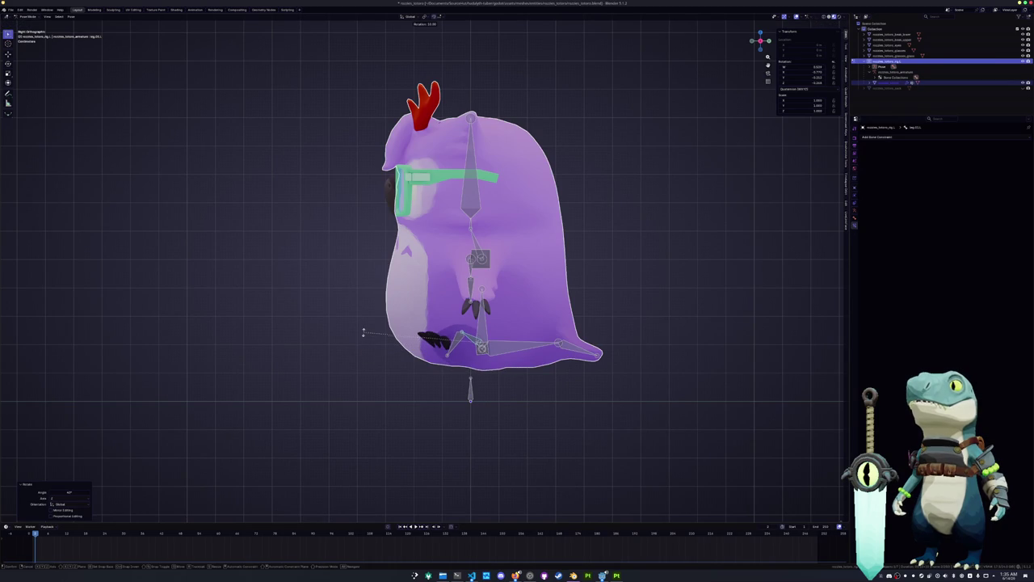
{"action": "right_click", "coordinate": [364, 318]}
{"action": "mouse_move", "coordinate": [364, 318]}
{"action": "middle_mouse_down"}
{"action": "mouse_move", "coordinate": [355, 285]}
{"action": "mouse_move", "coordinate": [533, 311]}
{"action": "middle_mouse_up"}
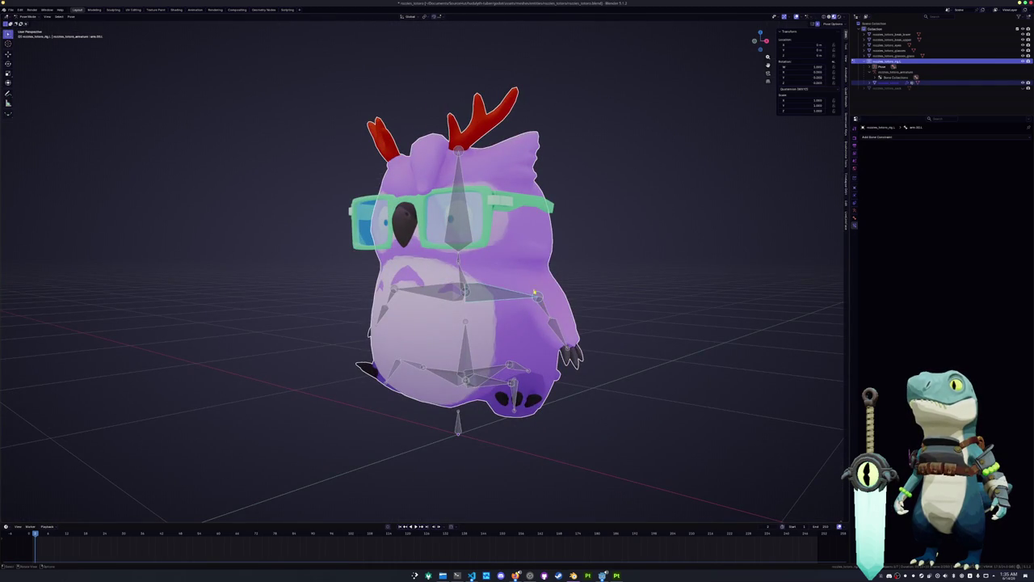
{"action": "key", "text": "ctrl+Tab"}
{"action": "left_click", "coordinate": [525, 269]}
Step: Switch the owl body to Weight Paint and make the head vertex group active
{"action": "key", "text": "ctrl+Tab"}
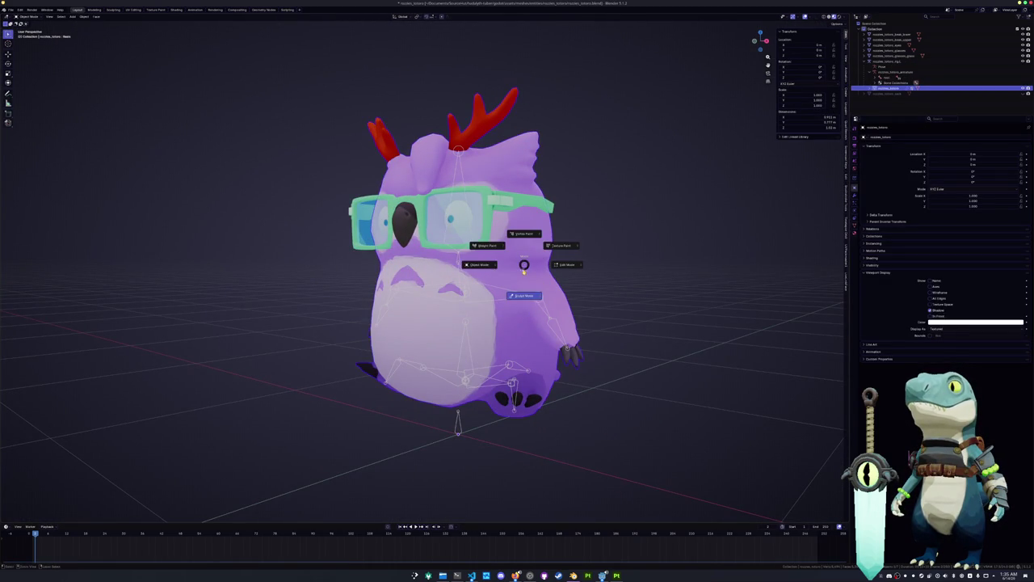
{"action": "left_click", "coordinate": [488, 245]}
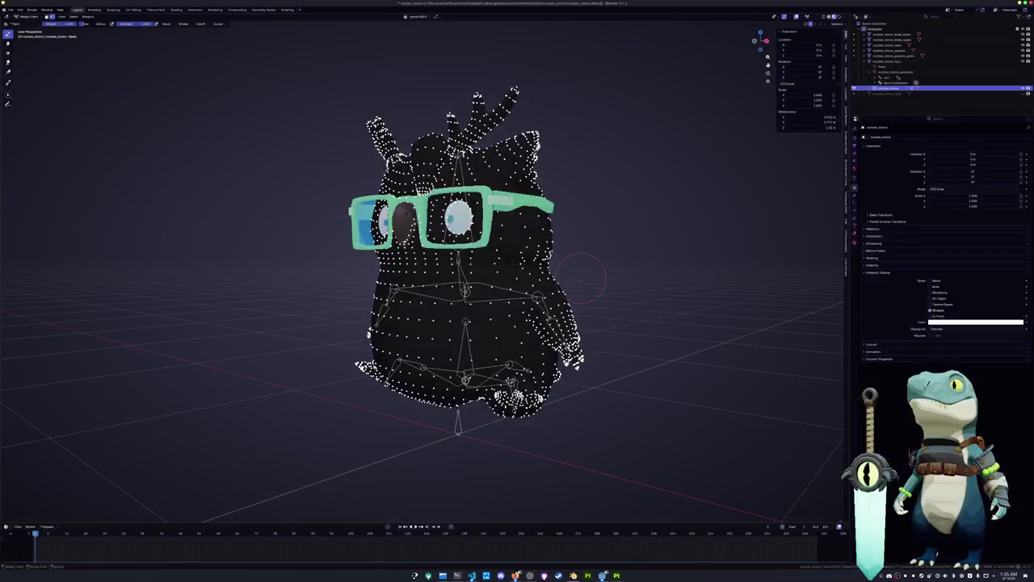
{"action": "left_click", "coordinate": [855, 229]}
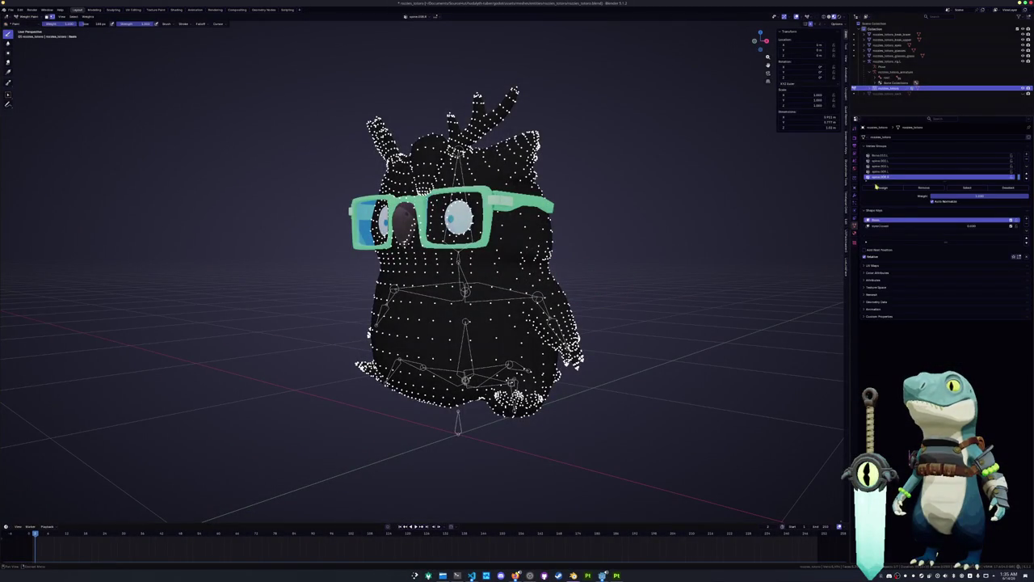
{"action": "left_click_drag", "start_coordinate": [946, 181], "coordinate": [915, 346]}
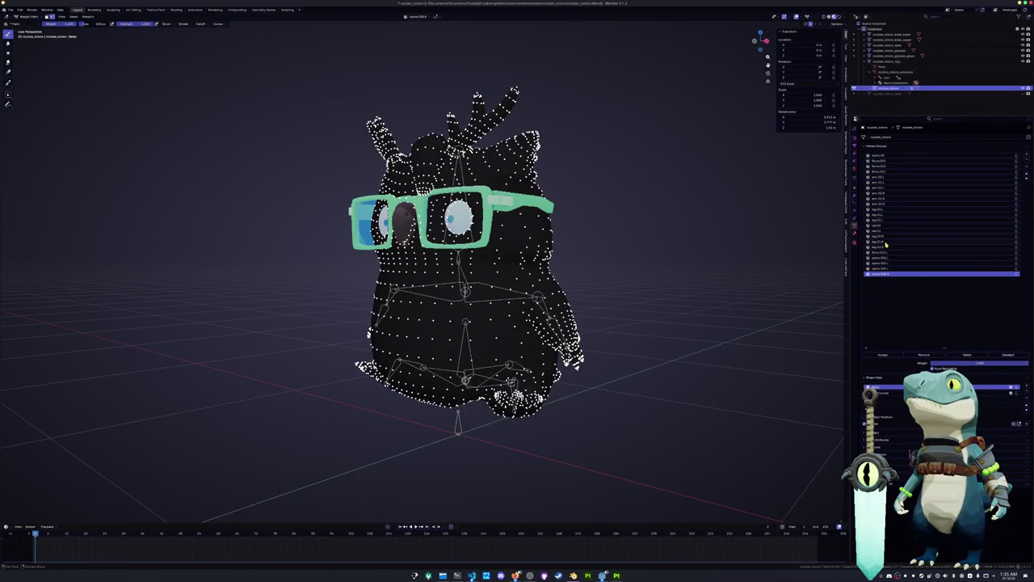
{"action": "left_click", "coordinate": [890, 161]}
{"action": "left_click", "coordinate": [889, 171]}
Step: Paint full head-group weight over the owl's upper body and mid-body band
{"action": "mouse_move", "coordinate": [704, 219]}
{"action": "middle_mouse_down"}
{"action": "mouse_move", "coordinate": [658, 253]}
{"action": "mouse_move", "coordinate": [552, 232]}
{"action": "middle_mouse_up"}
{"action": "scroll", "coordinate": [552, 232], "scroll_direction": "up", "scroll_amount": 2}
{"action": "mouse_move", "coordinate": [481, 235]}
{"action": "left_mouse_down"}
{"action": "mouse_move", "coordinate": [550, 230]}
{"action": "mouse_move", "coordinate": [517, 214]}
{"action": "mouse_move", "coordinate": [525, 194]}
{"action": "mouse_move", "coordinate": [436, 180]}
{"action": "left_mouse_up"}
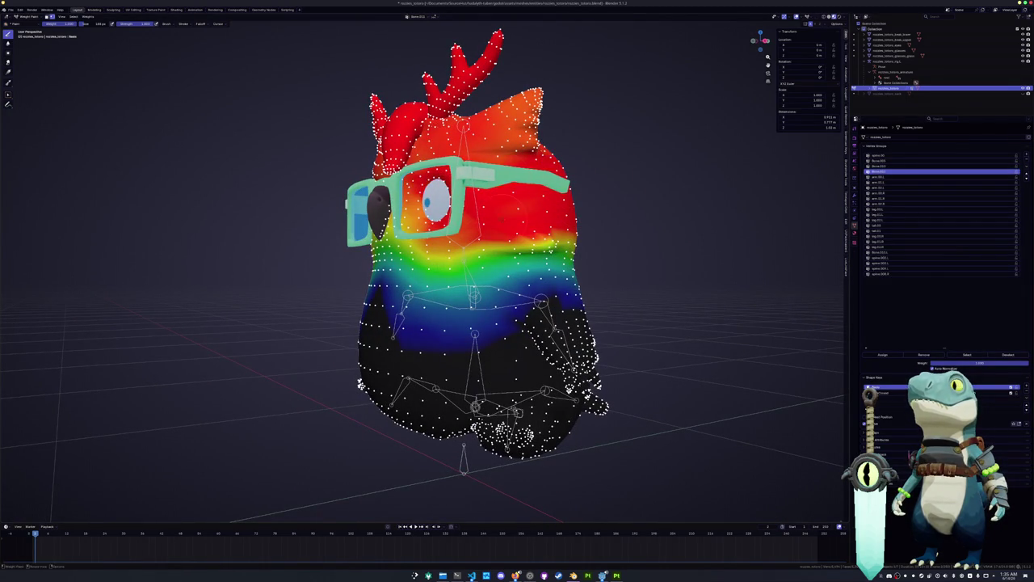
{"action": "middle_click_drag", "start_coordinate": [610, 210], "coordinate": [485, 242]}
{"action": "mouse_move", "coordinate": [453, 244]}
{"action": "left_mouse_down"}
{"action": "mouse_move", "coordinate": [569, 239]}
{"action": "mouse_move", "coordinate": [426, 231]}
{"action": "mouse_move", "coordinate": [570, 247]}
{"action": "left_mouse_up"}
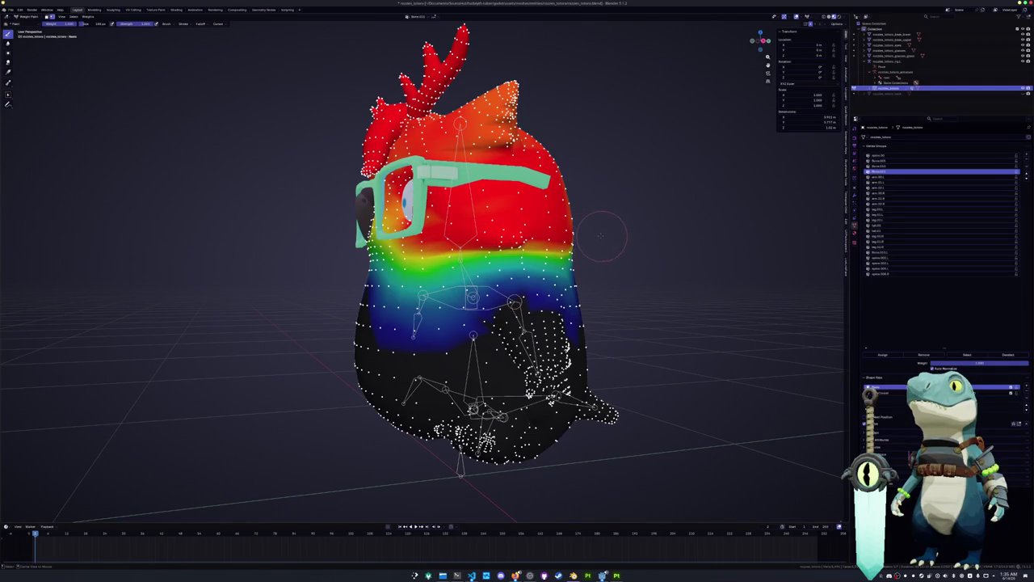
{"action": "middle_click_drag", "start_coordinate": [623, 214], "coordinate": [452, 234]}
{"action": "left_click_drag", "start_coordinate": [404, 239], "coordinate": [534, 230]}
{"action": "left_click_drag", "start_coordinate": [436, 206], "coordinate": [565, 194]}
{"action": "mouse_move", "coordinate": [453, 242]}
{"action": "middle_mouse_down"}
{"action": "mouse_move", "coordinate": [662, 242]}
{"action": "mouse_move", "coordinate": [517, 243]}
{"action": "middle_mouse_up"}
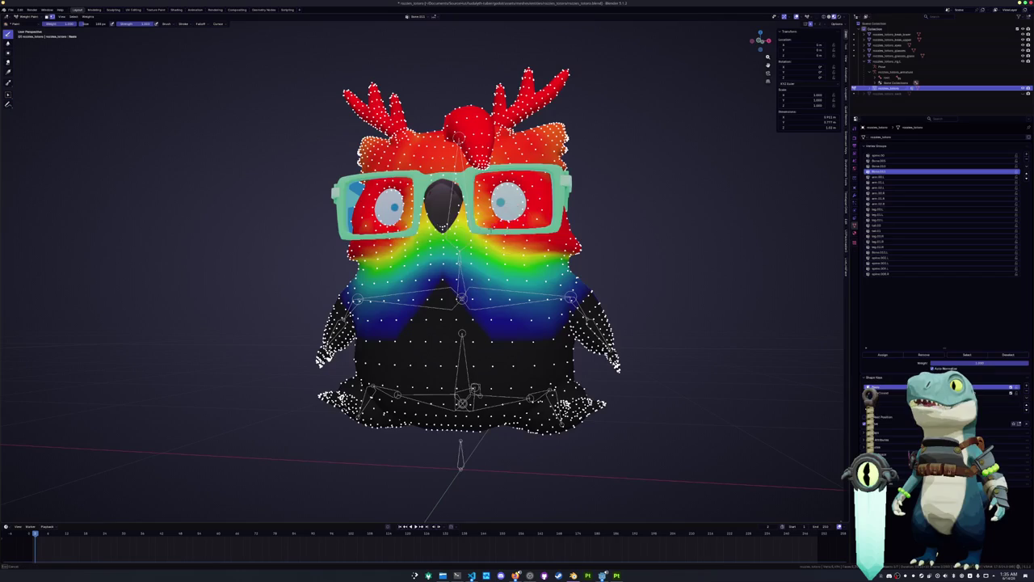
Step: Even out head weight around the eyes, under the nose and between them, with a brush of about 88 px
{"action": "left_click_drag", "start_coordinate": [485, 214], "coordinate": [394, 198]}
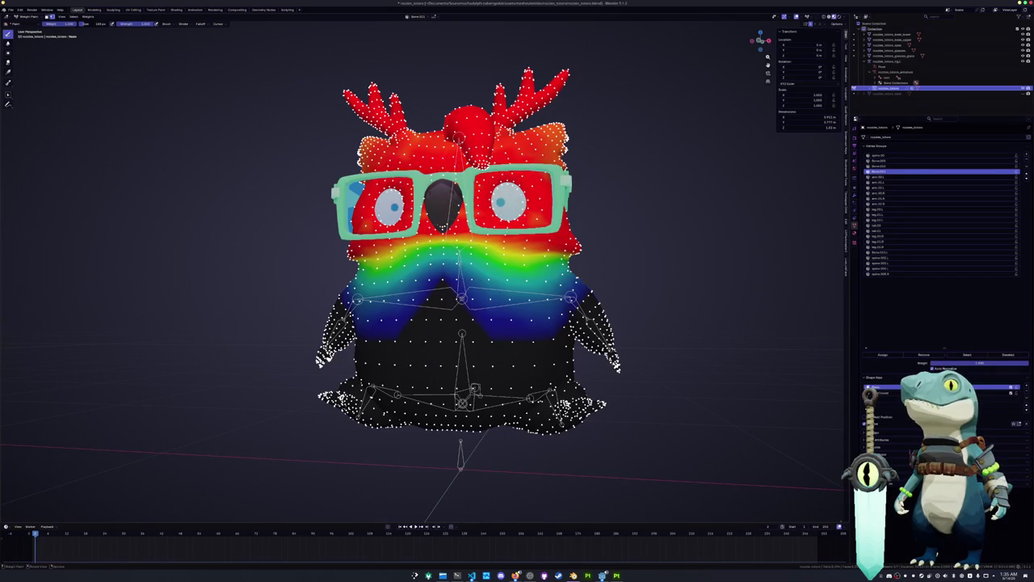
{"action": "scroll", "coordinate": [452, 242], "scroll_direction": "up", "scroll_amount": 2}
{"action": "scroll", "coordinate": [453, 243], "scroll_direction": "up", "scroll_amount": 1}
{"action": "left_click_drag", "start_coordinate": [532, 225], "coordinate": [428, 211]}
{"action": "left_click_drag", "start_coordinate": [501, 211], "coordinate": [437, 215]}
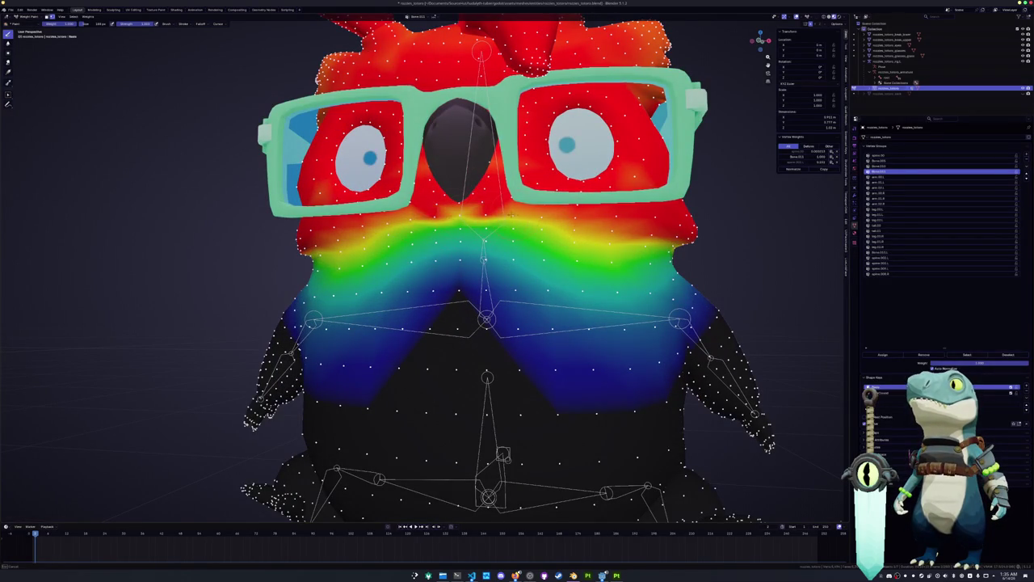
{"action": "middle_click_drag", "start_coordinate": [567, 222], "coordinate": [405, 240]}
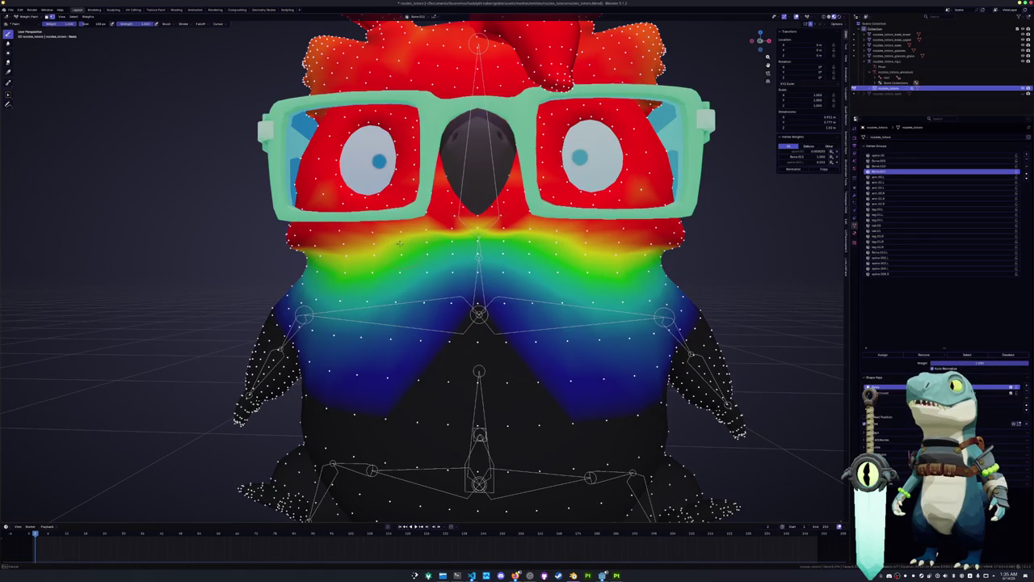
{"action": "middle_click_drag", "start_coordinate": [398, 243], "coordinate": [446, 230]}
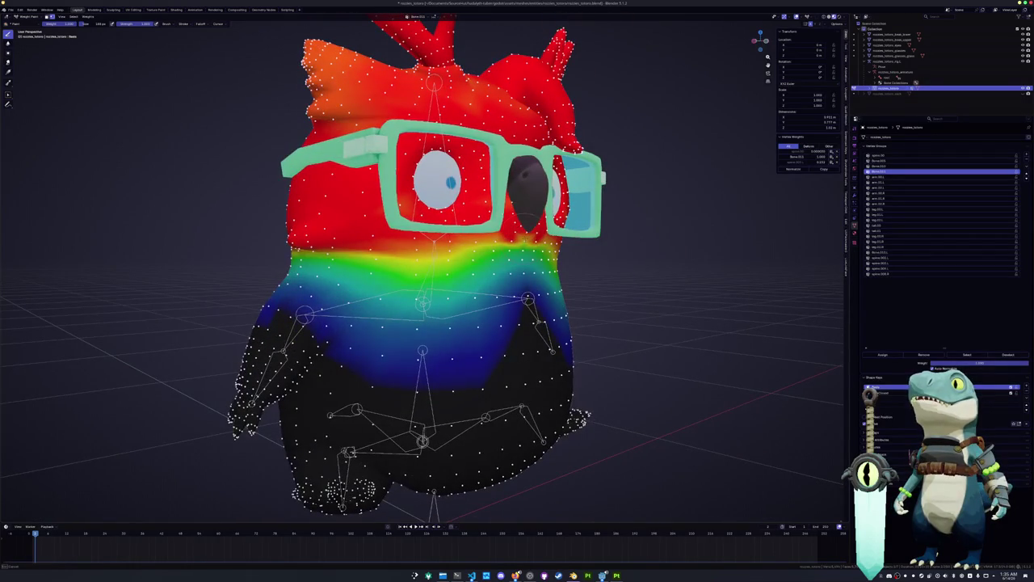
{"action": "middle_click_drag", "start_coordinate": [391, 220], "coordinate": [469, 218]}
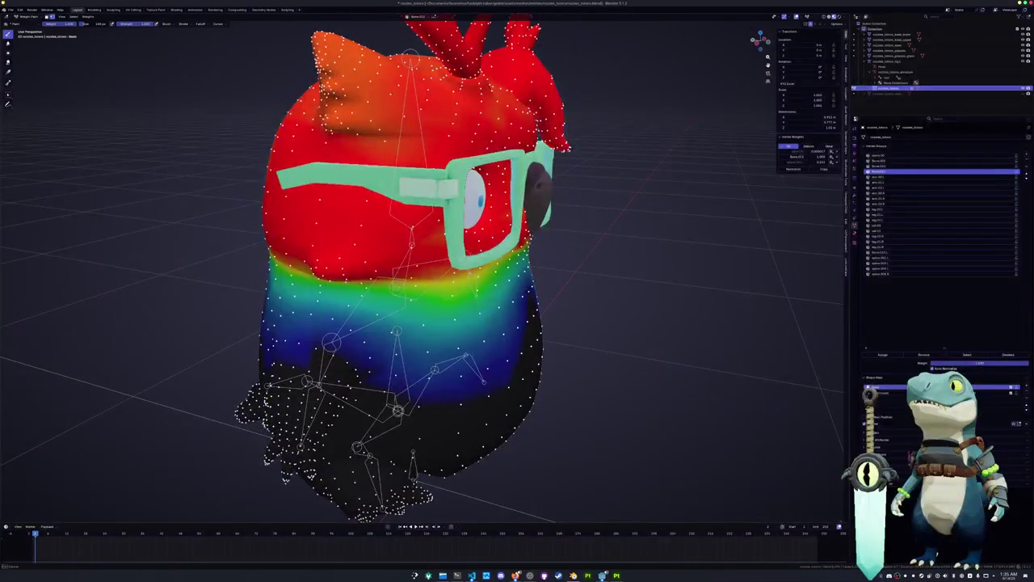
{"action": "scroll", "coordinate": [404, 266], "scroll_direction": "down", "scroll_amount": 4}
{"action": "middle_click_drag", "start_coordinate": [404, 267], "coordinate": [453, 267]}
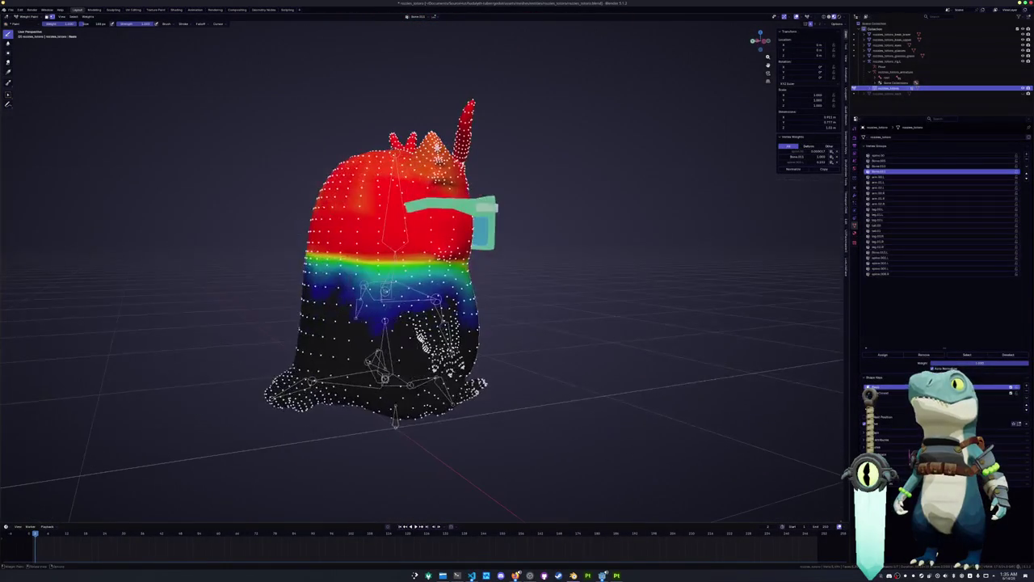
{"action": "key", "text": "bracketleft"}
{"action": "key", "text": "bracketleft"}
{"action": "key", "text": "bracketleft"}
{"action": "mouse_move", "coordinate": [553, 264]}
{"action": "middle_mouse_down"}
{"action": "mouse_move", "coordinate": [554, 277]}
{"action": "mouse_move", "coordinate": [532, 272]}
{"action": "mouse_move", "coordinate": [544, 284]}
{"action": "middle_mouse_up"}
Step: Return to Object Mode, select the armature rig and put it in Pose Mode
{"action": "key", "text": "ctrl+Tab"}
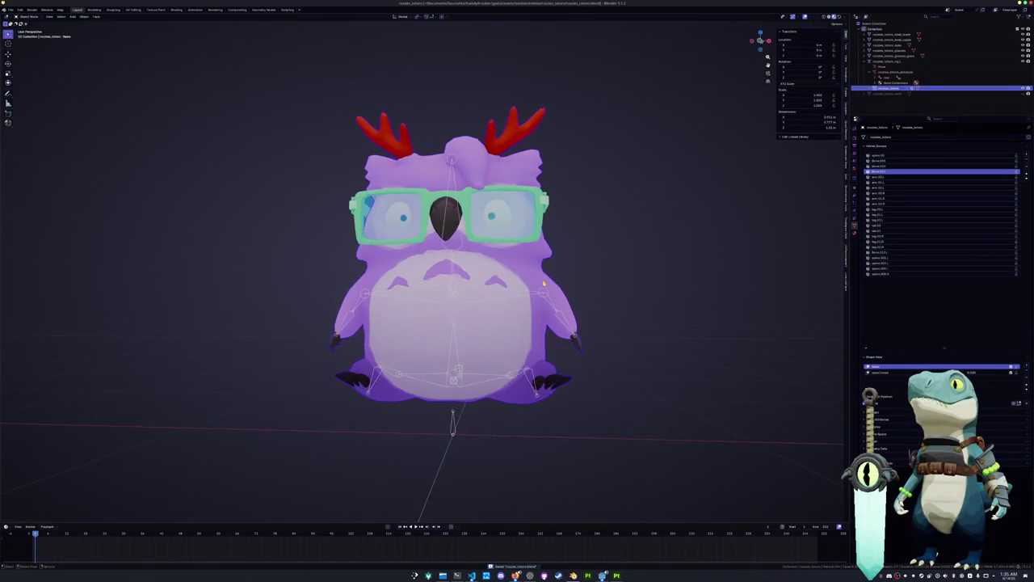
{"action": "left_click", "coordinate": [548, 302]}
{"action": "key", "text": "ctrl+Tab"}
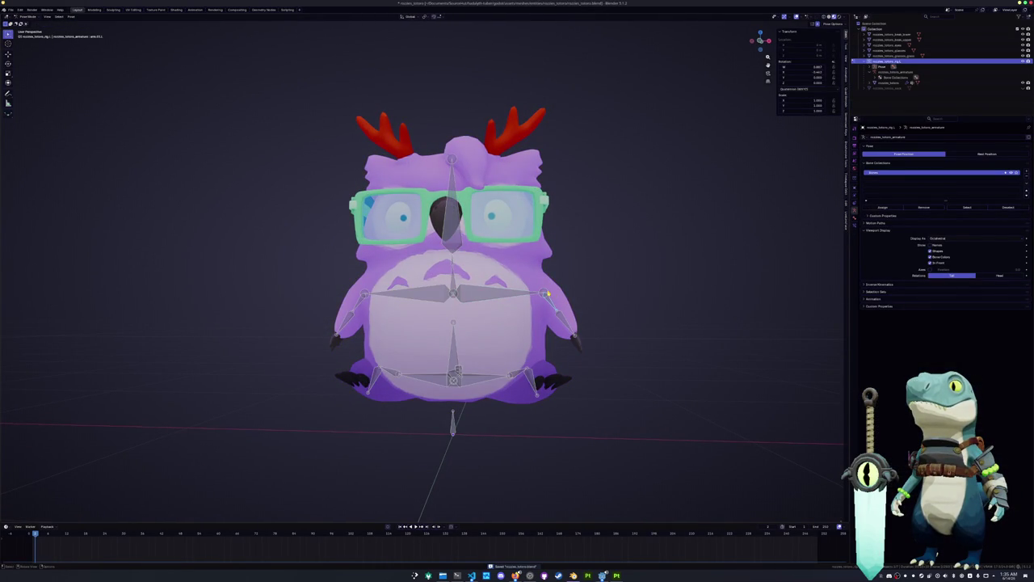
Step: View the rig from the front, try moving the arm bone along X, then cancel
{"action": "key", "text": "KP_1"}
{"action": "key", "text": "Tab"}
{"action": "scroll", "coordinate": [594, 299], "scroll_direction": "up", "scroll_amount": 2}
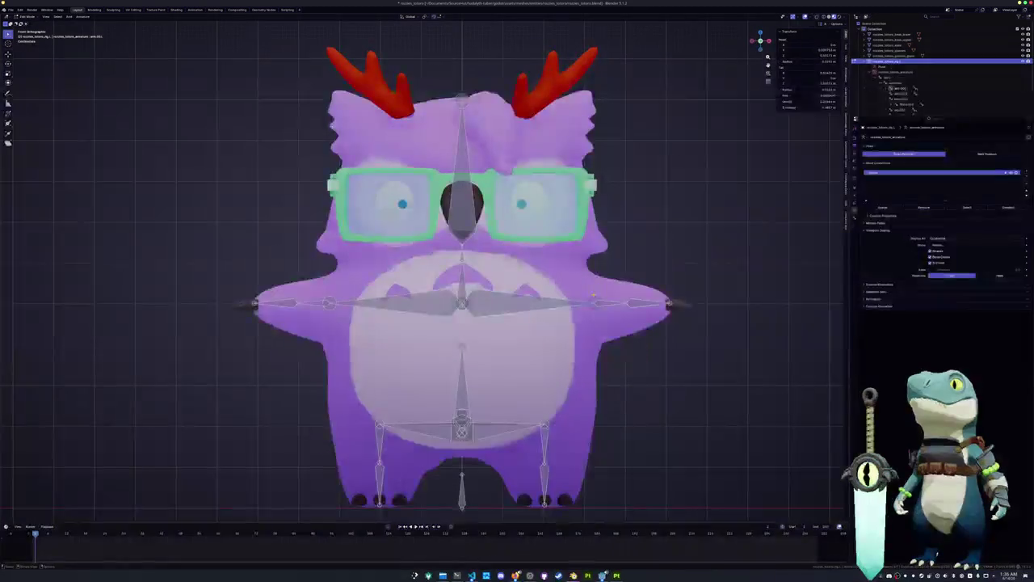
{"action": "key", "text": "g"}
{"action": "key", "text": "x"}
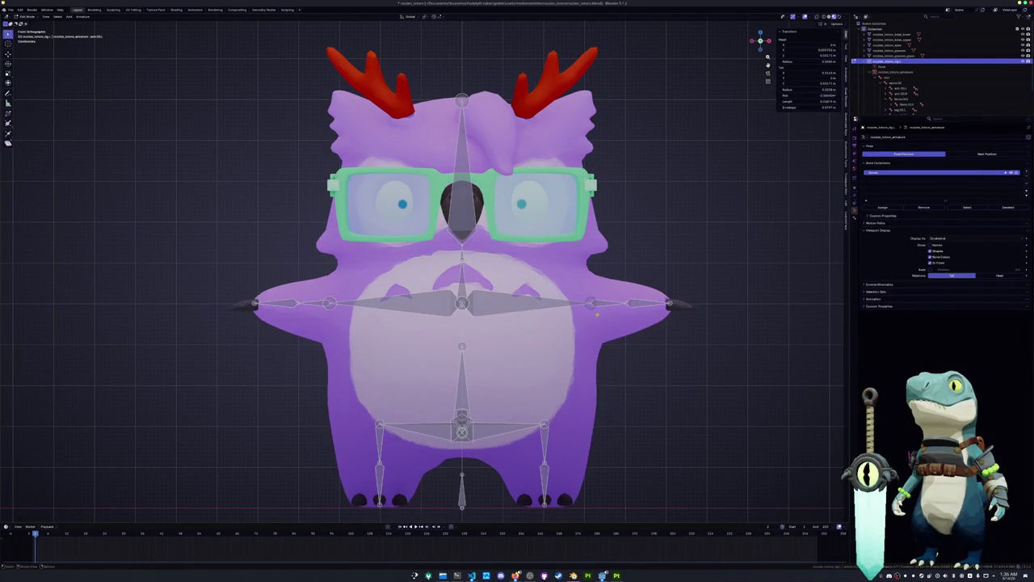
{"action": "key", "text": "Escape"}
{"action": "key", "text": "Tab"}
{"action": "scroll", "coordinate": [602, 307], "scroll_direction": "down", "scroll_amount": 3}
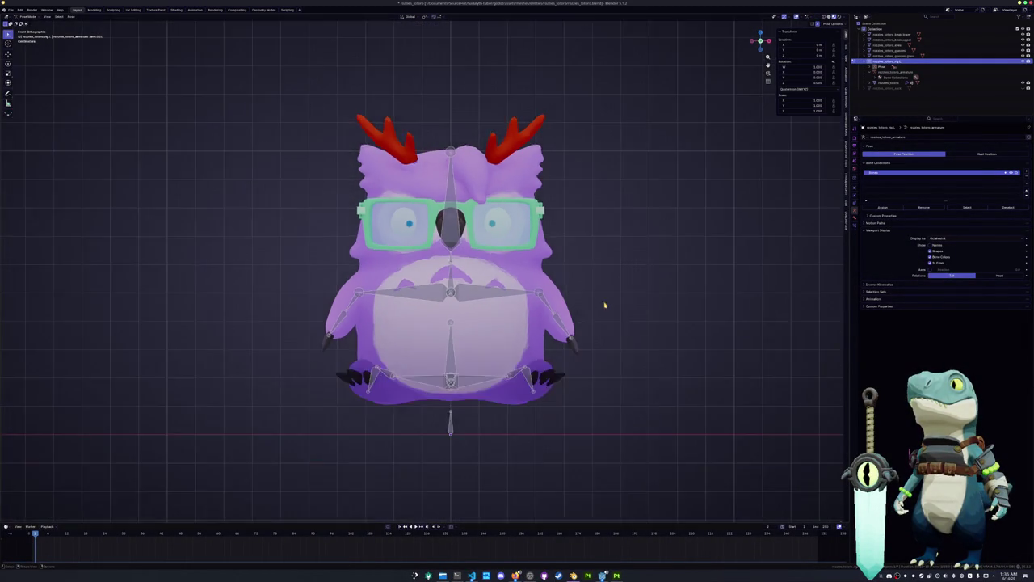
{"action": "middle_click_drag", "start_coordinate": [605, 304], "coordinate": [594, 312]}
{"action": "scroll", "coordinate": [585, 315], "scroll_direction": "down", "scroll_amount": 2}
{"action": "key", "text": "ctrl+Tab"}
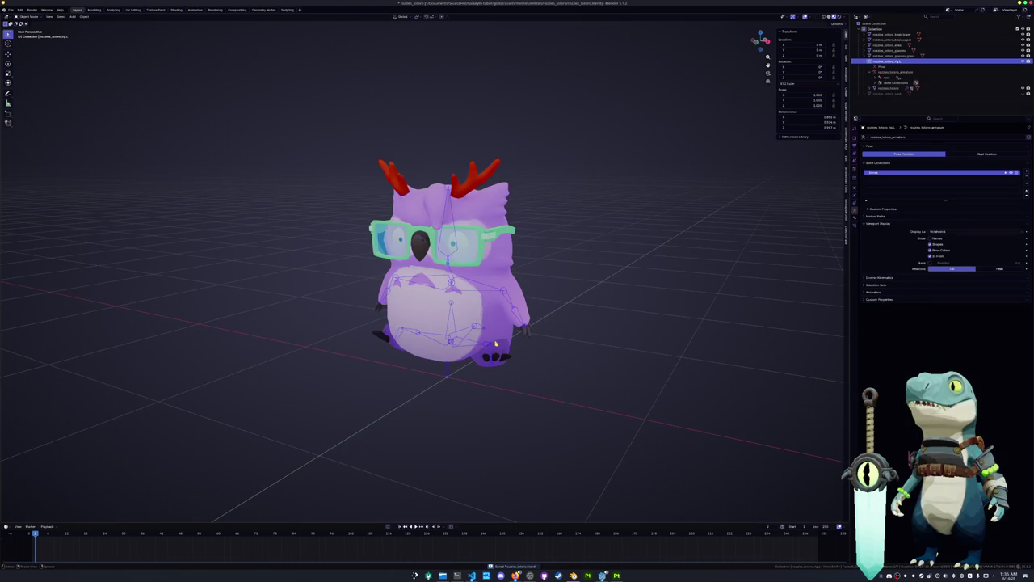
{"action": "key", "text": "ctrl+Tab"}
{"action": "middle_click_drag", "start_coordinate": [453, 266], "coordinate": [436, 267]}
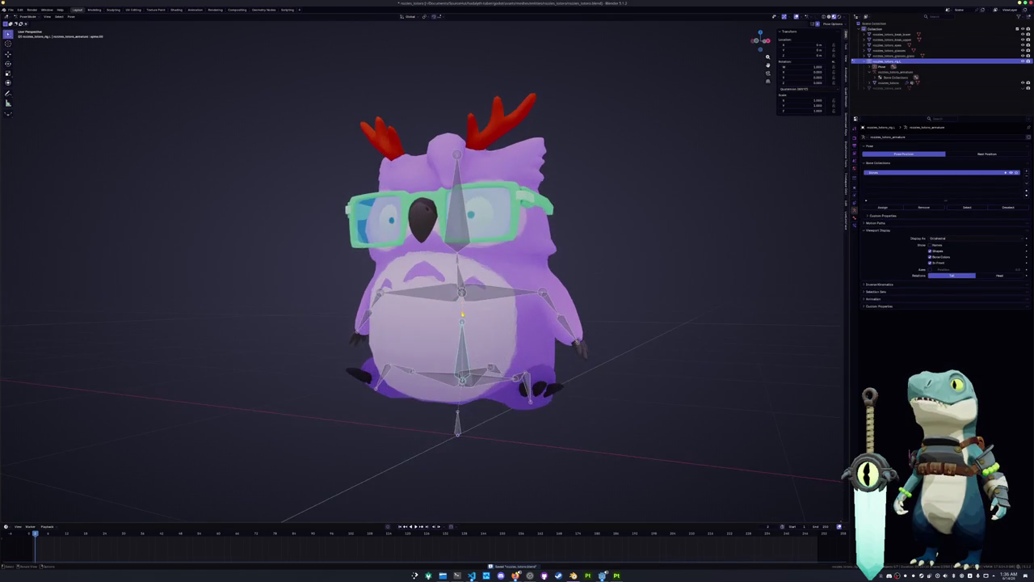
{"action": "scroll", "coordinate": [453, 266], "scroll_direction": "up", "scroll_amount": 4}
{"action": "scroll", "coordinate": [453, 266], "scroll_direction": "up", "scroll_amount": 2}
Step: In Edit Mode, select the lower spine bone and extrude a new bone vertically
{"action": "key", "text": "Tab"}
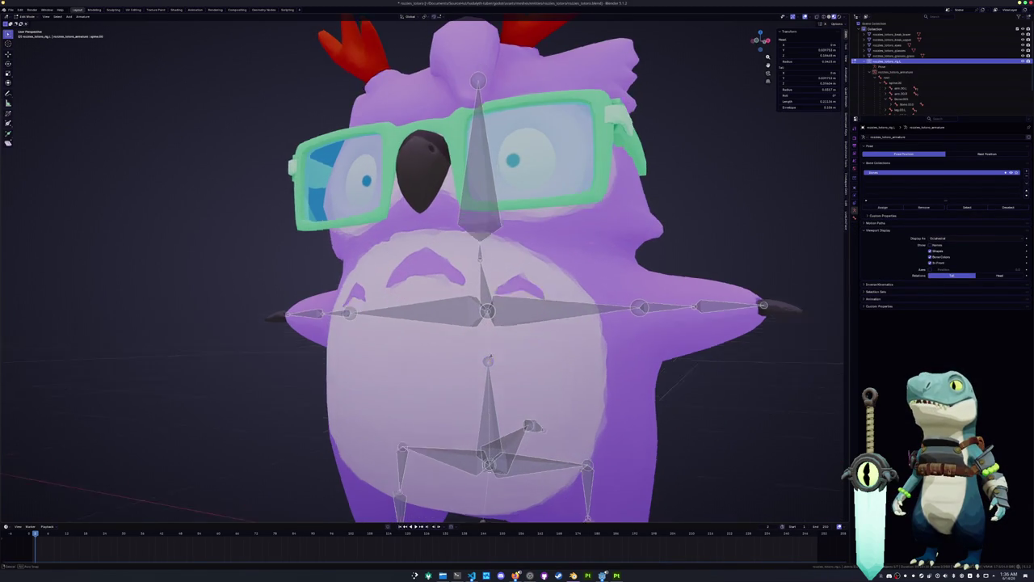
{"action": "middle_click_drag", "start_coordinate": [453, 266], "coordinate": [468, 266]}
{"action": "left_click", "coordinate": [485, 360]}
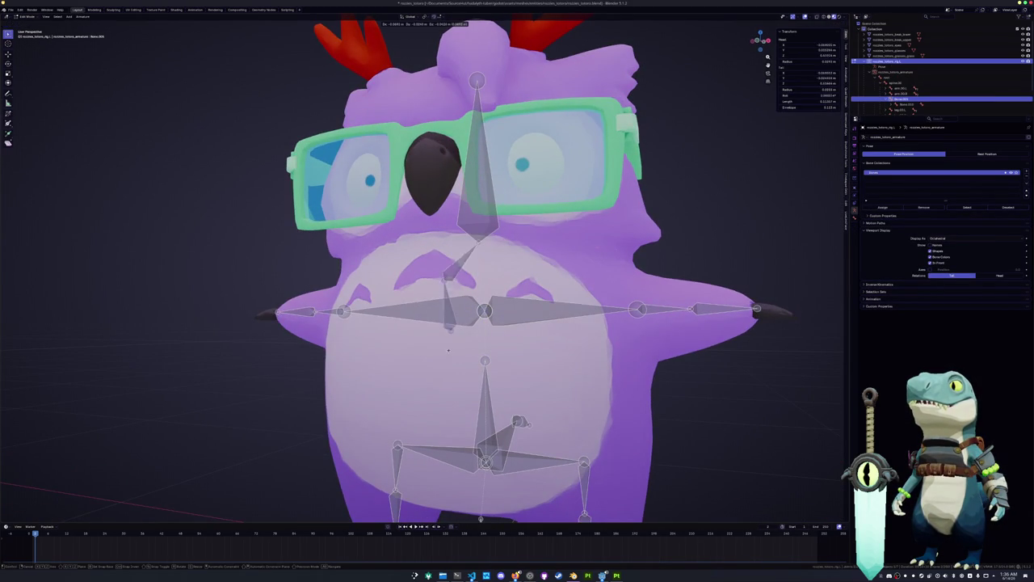
{"action": "key", "text": "g"}
{"action": "key", "text": "z"}
{"action": "key", "text": "Escape"}
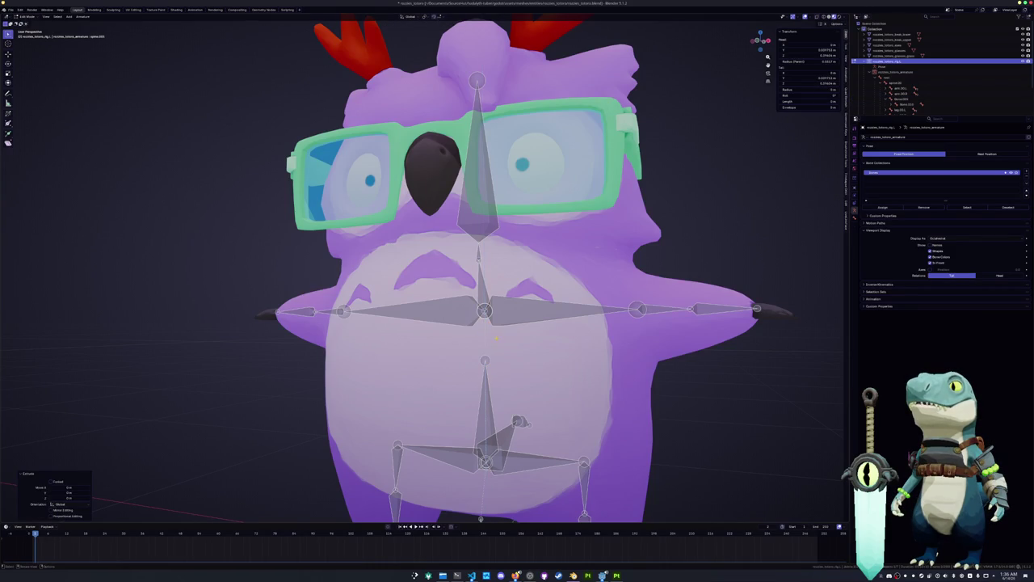
{"action": "scroll", "coordinate": [485, 307], "scroll_direction": "down", "scroll_amount": 3}
Step: Rotate the new bone about the X axis and confirm it
{"action": "key", "text": "Tab"}
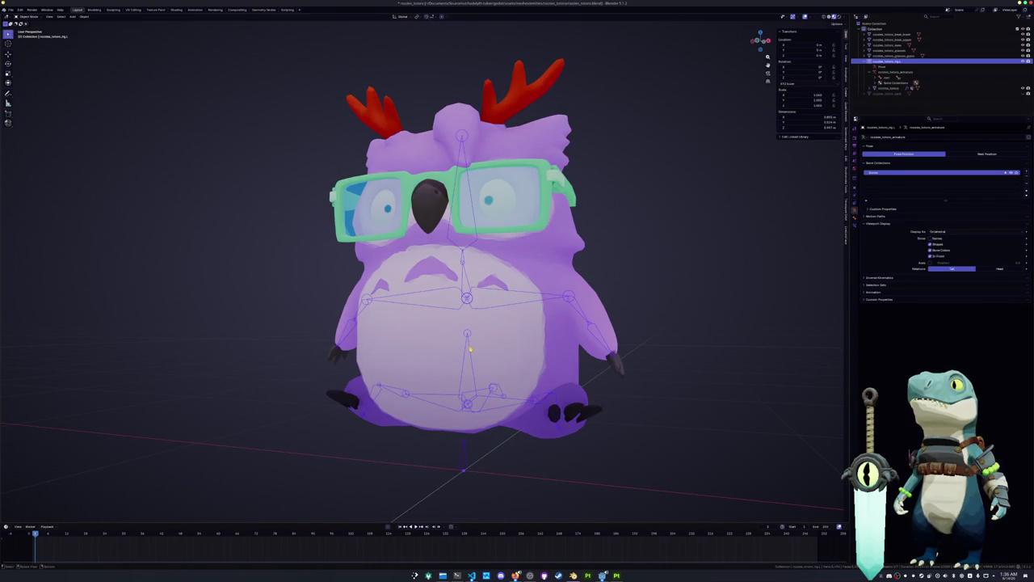
{"action": "key", "text": "Tab"}
{"action": "key", "text": "r"}
{"action": "key", "text": "x"}
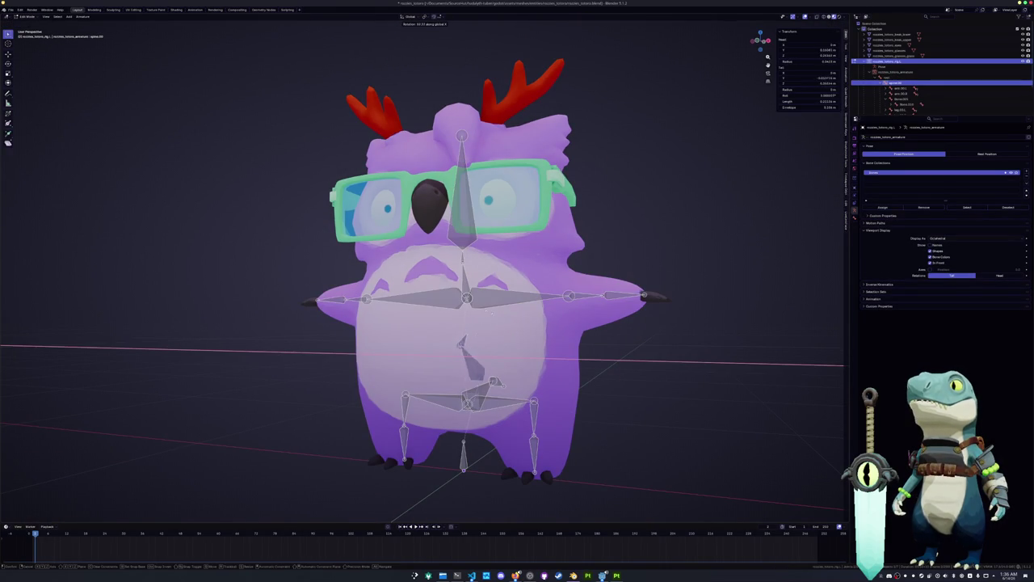
{"action": "left_click", "coordinate": [488, 354]}
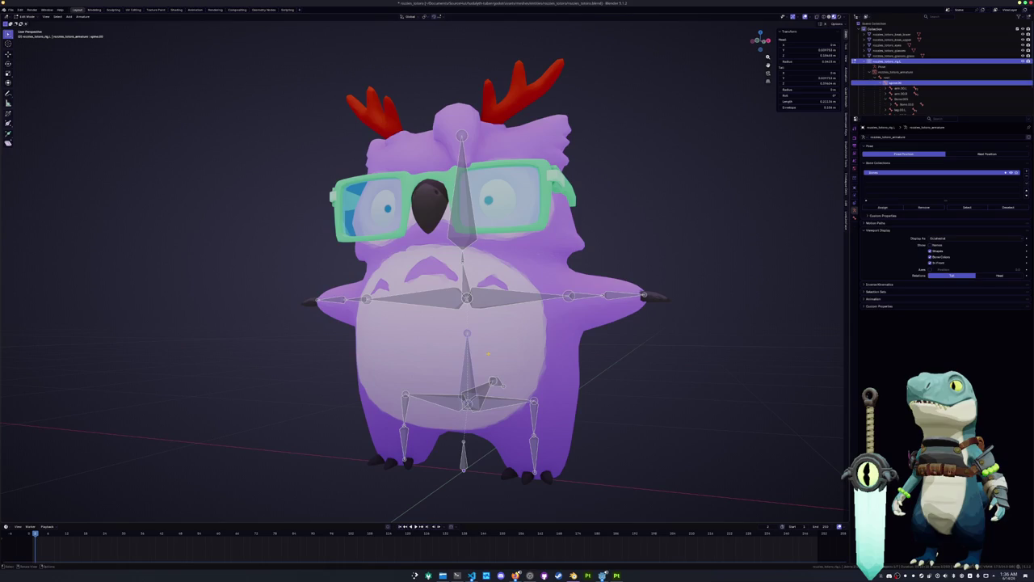
{"action": "scroll", "coordinate": [468, 337], "scroll_direction": "up", "scroll_amount": 2}
Step: Extrude a new bone straight up along Z from the lower spine joint toward the chest
{"action": "scroll", "coordinate": [468, 337], "scroll_direction": "up", "scroll_amount": 4}
{"action": "scroll", "coordinate": [469, 337], "scroll_direction": "up", "scroll_amount": 1}
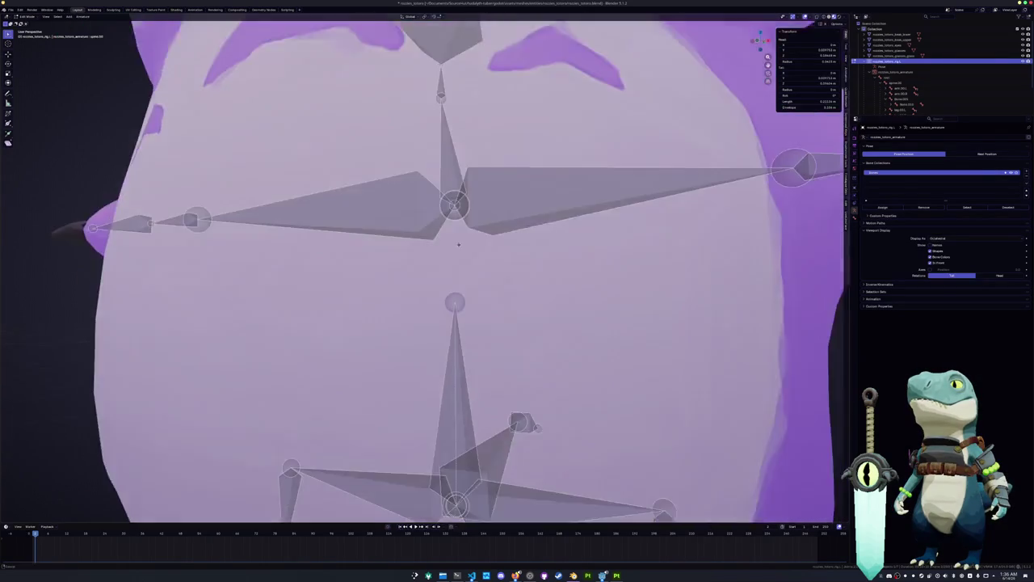
{"action": "scroll", "coordinate": [468, 337], "scroll_direction": "up", "scroll_amount": 3}
{"action": "left_click", "coordinate": [473, 310]}
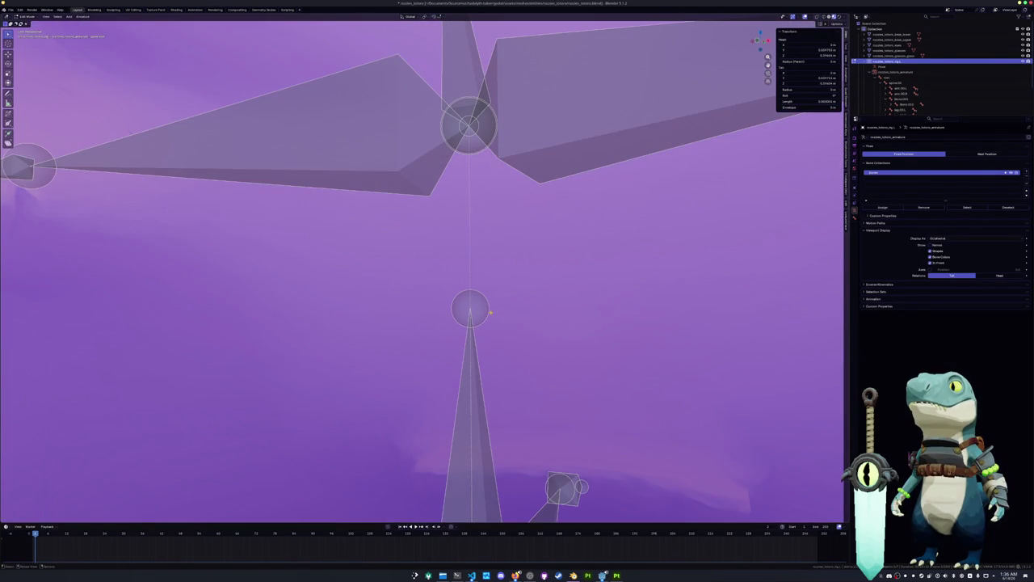
{"action": "key", "text": "s"}
{"action": "key", "text": "Escape"}
{"action": "key", "text": "e"}
{"action": "key", "text": "z"}
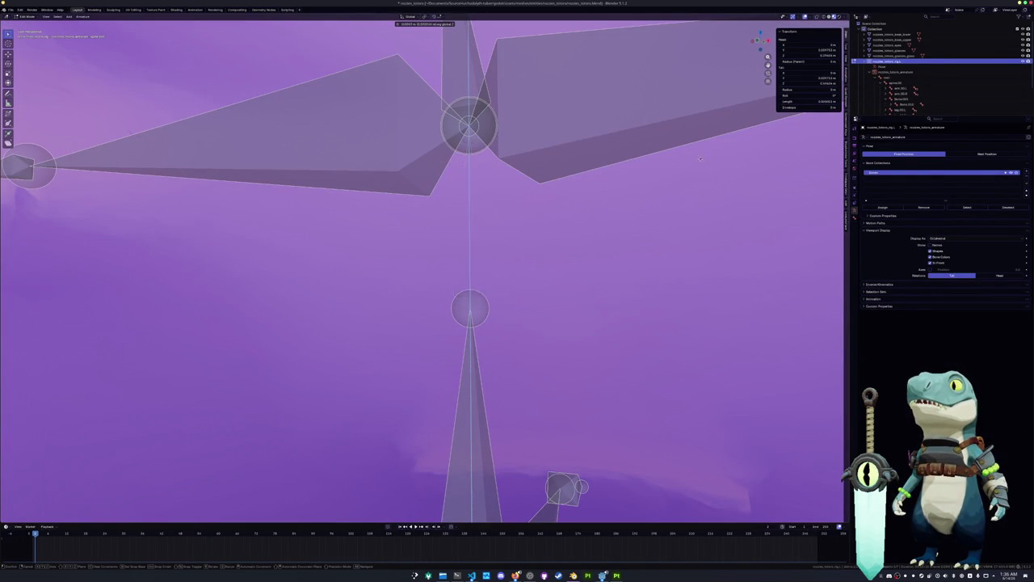
{"action": "left_click", "coordinate": [679, 164]}
Step: Snap the new bone's tip onto the chest joint
{"action": "left_click", "coordinate": [468, 126]}
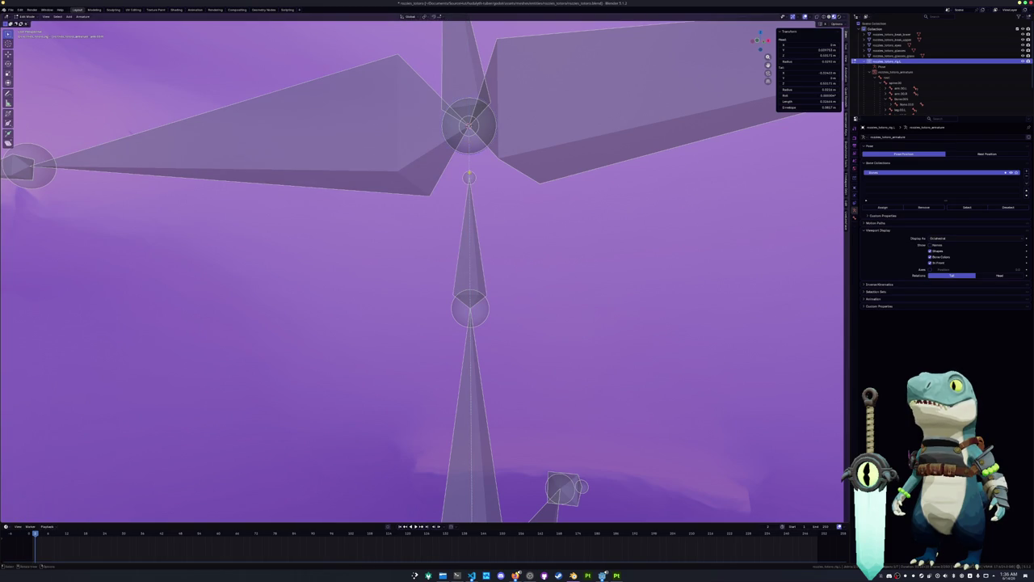
{"action": "key", "text": "shift+s"}
{"action": "key", "text": "8"}
{"action": "scroll", "coordinate": [472, 213], "scroll_direction": "down", "scroll_amount": 4}
Step: In Pose Mode, rotate the small chest bone about X to point straight down
{"action": "key", "text": "Tab"}
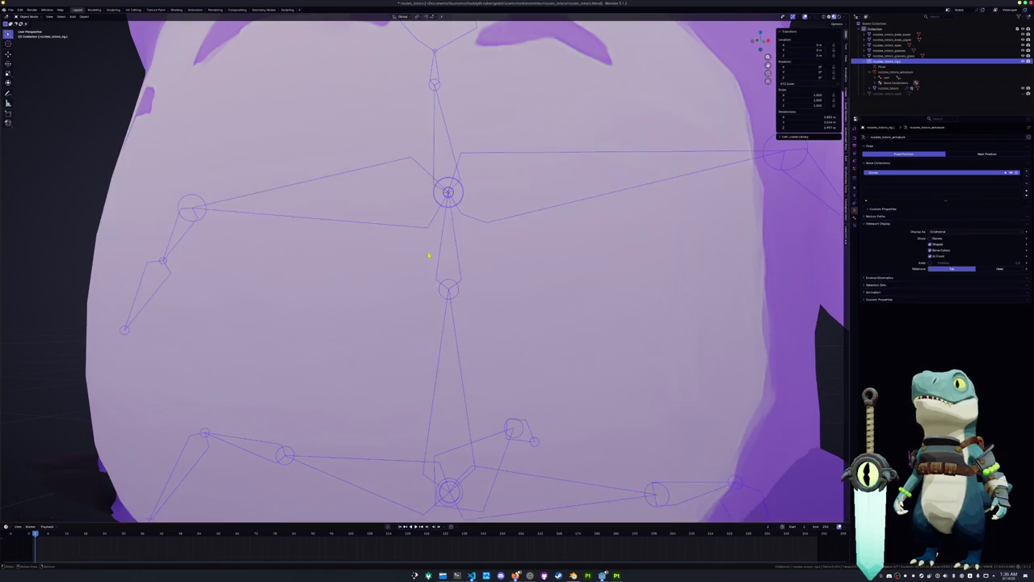
{"action": "key", "text": "ctrl+Tab"}
{"action": "key", "text": "r"}
{"action": "key", "text": "x"}
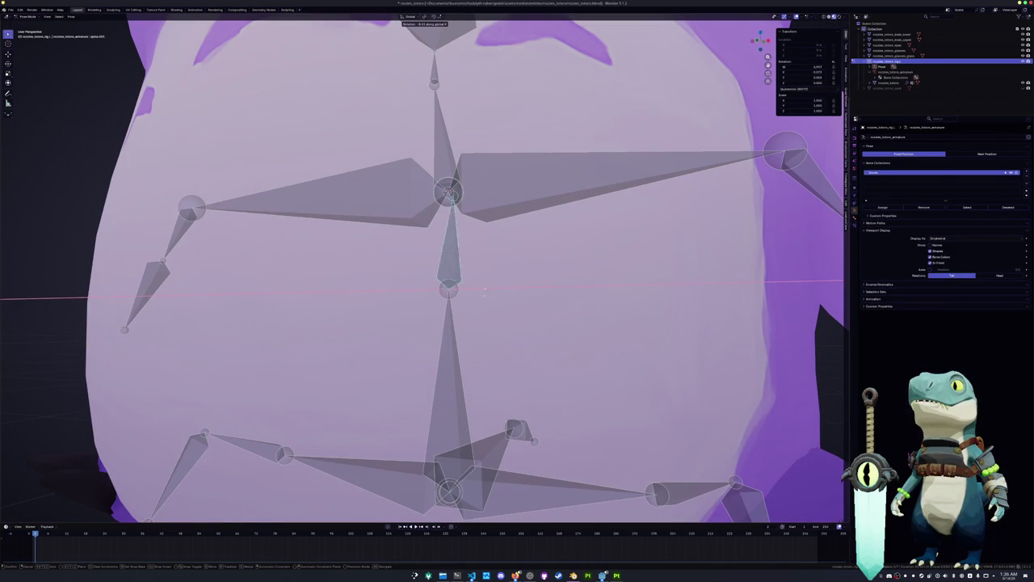
{"action": "left_click", "coordinate": [453, 241]}
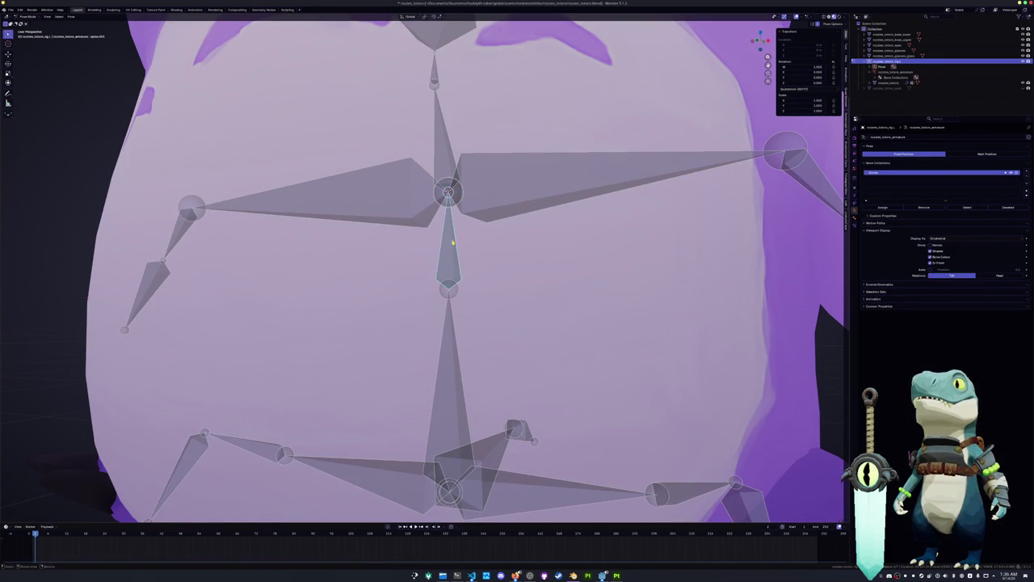
Step: Parent the bone below the chest as a Connected chain in Edit Mode
{"action": "left_click", "coordinate": [445, 240]}
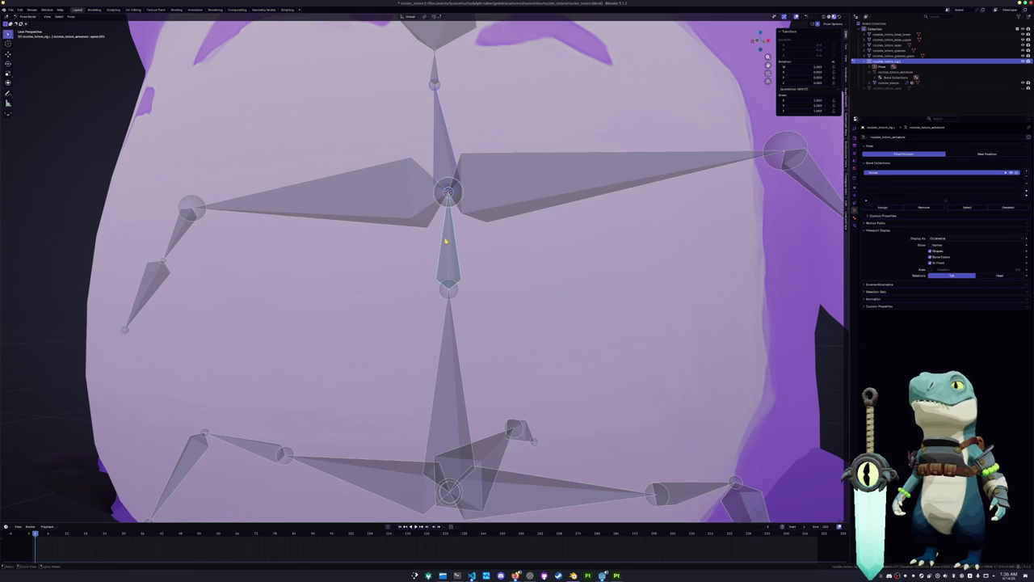
{"action": "key", "text": "ctrl+p"}
{"action": "key", "text": "Escape"}
{"action": "key", "text": "Tab"}
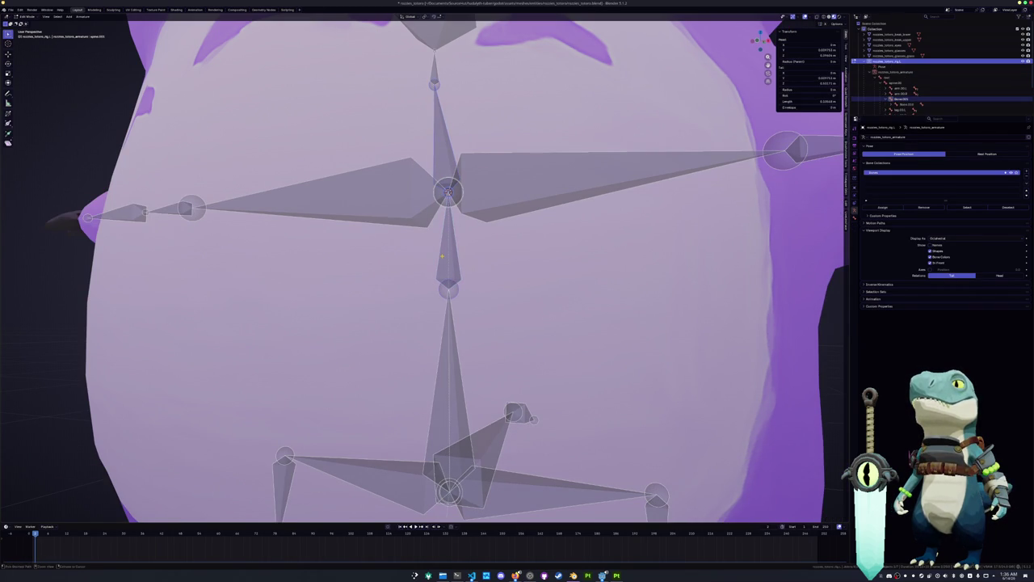
{"action": "key", "text": "ctrl+p"}
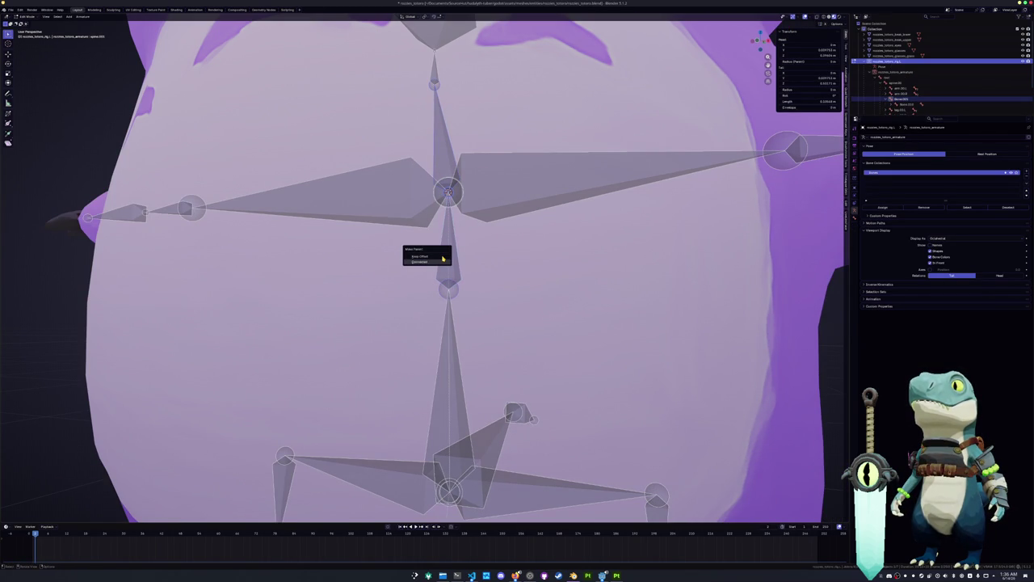
{"action": "left_click", "coordinate": [442, 260]}
{"action": "scroll", "coordinate": [442, 256], "scroll_direction": "down", "scroll_amount": 4}
Step: Parent the arm bone to the upper spine bone with Keep Offset, then return to Pose Mode
{"action": "left_click", "coordinate": [389, 226]}
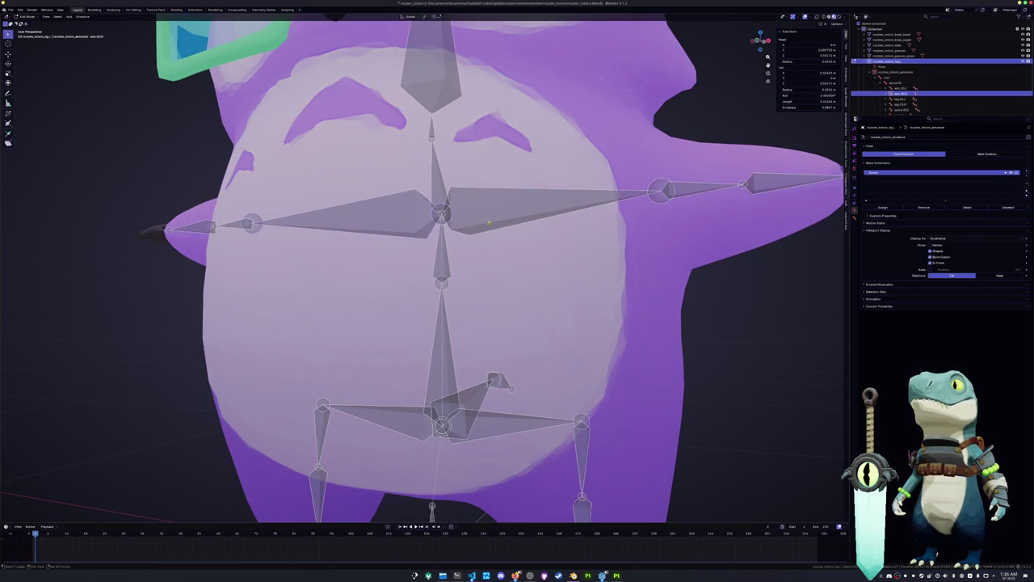
{"action": "left_click", "coordinate": [440, 240], "text": "shift"}
{"action": "key", "text": "ctrl+p"}
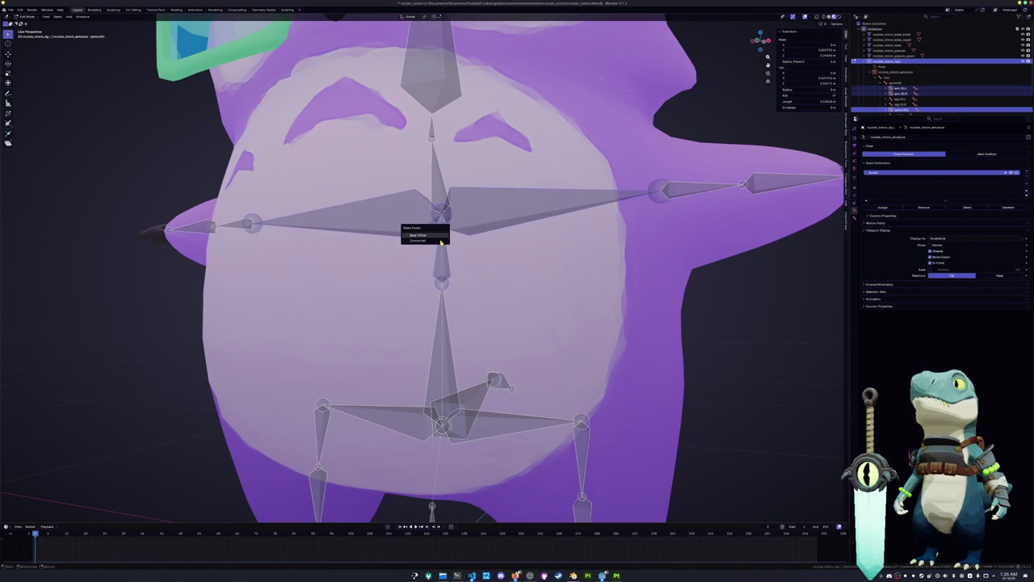
{"action": "left_click", "coordinate": [440, 240]}
{"action": "key", "text": "Tab"}
{"action": "scroll", "coordinate": [440, 240], "scroll_direction": "down", "scroll_amount": 8}
{"action": "mouse_move", "coordinate": [440, 240]}
{"action": "middle_mouse_down"}
{"action": "mouse_move", "coordinate": [466, 300]}
{"action": "mouse_move", "coordinate": [542, 293]}
{"action": "mouse_move", "coordinate": [427, 293]}
{"action": "middle_mouse_up"}
{"action": "key", "text": "ctrl+Tab"}
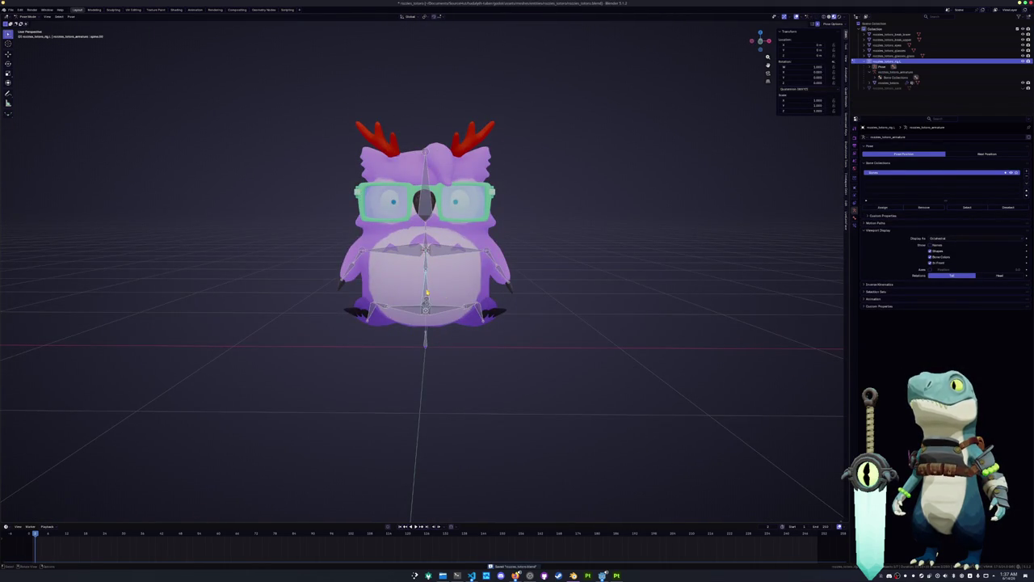
{"action": "key", "text": "KP_1"}
Step: Test-move the rig vertically, cancel it, and return to Object Mode
{"action": "key", "text": "g"}
{"action": "key", "text": "z"}
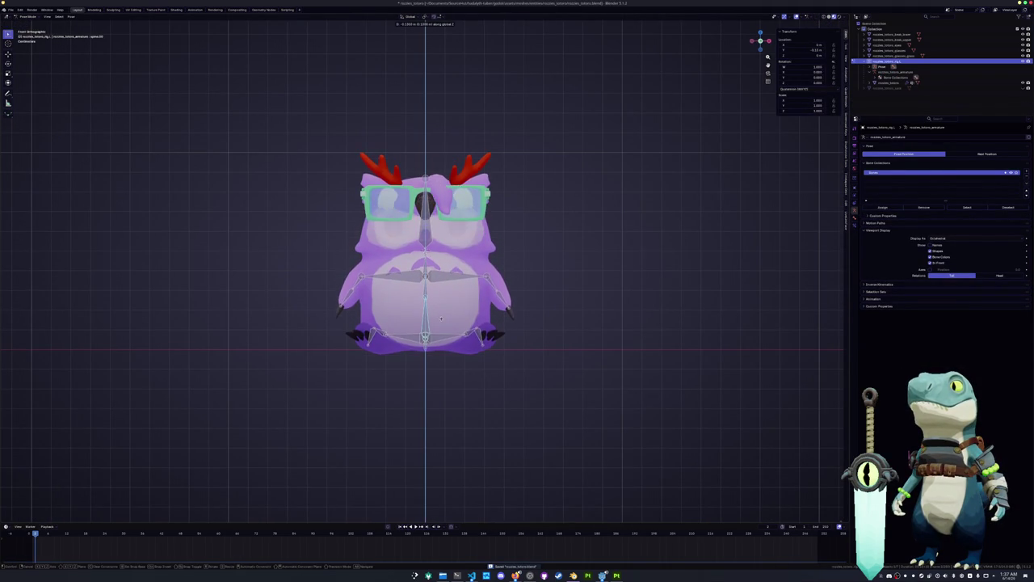
{"action": "key", "text": "Escape"}
{"action": "key", "text": "ctrl+Tab"}
{"action": "middle_click_drag", "start_coordinate": [441, 317], "coordinate": [448, 261]}
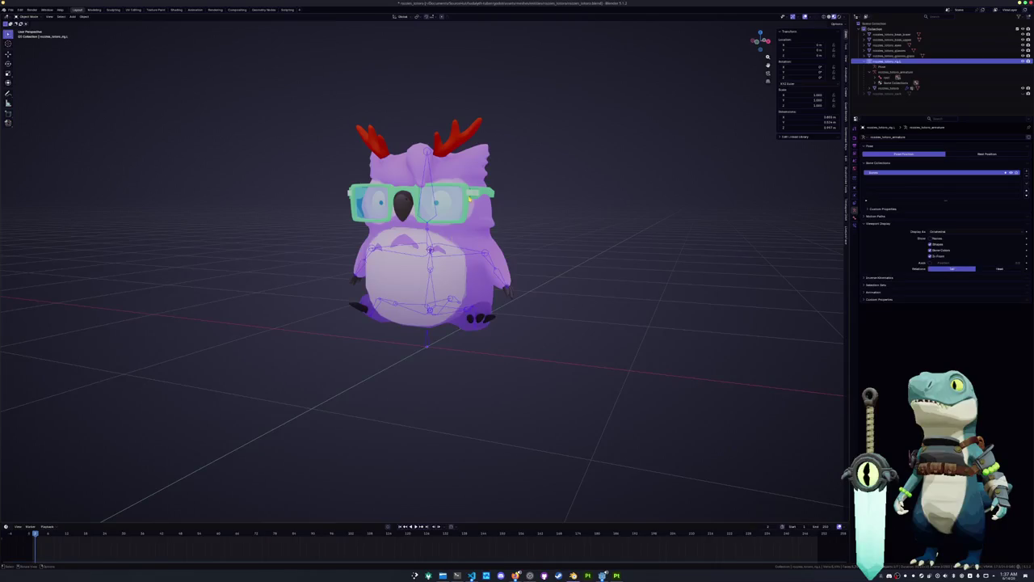
Step: Parent the glasses parts to the armature with Automatic Weights
{"action": "left_click", "coordinate": [468, 198]}
{"action": "scroll", "coordinate": [469, 198], "scroll_direction": "up", "scroll_amount": 3}
{"action": "left_click", "coordinate": [455, 155]}
{"action": "left_click", "coordinate": [455, 155]}
{"action": "left_click", "coordinate": [455, 155]}
{"action": "left_click", "coordinate": [455, 155]}
{"action": "scroll", "coordinate": [455, 155], "scroll_direction": "down", "scroll_amount": 2}
{"action": "scroll", "coordinate": [434, 341], "scroll_direction": "down", "scroll_amount": 2}
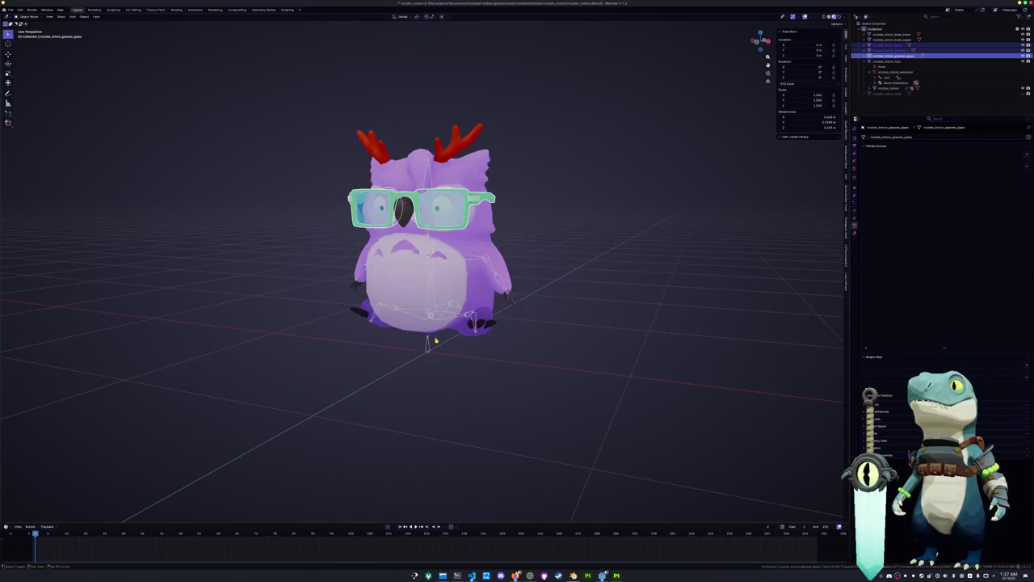
{"action": "left_click", "coordinate": [429, 346], "text": "shift"}
{"action": "key", "text": "ctrl+p"}
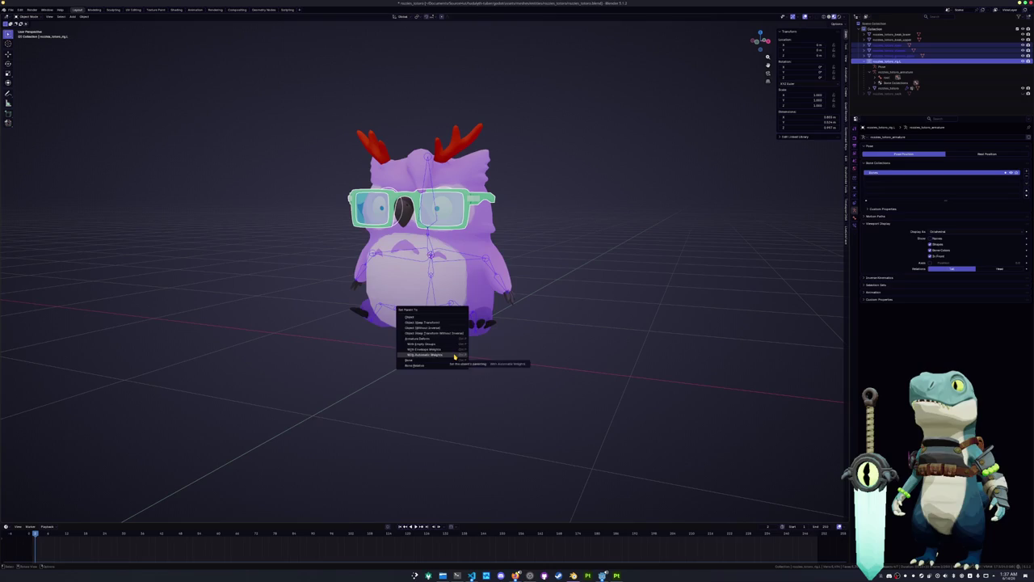
{"action": "left_click", "coordinate": [454, 354]}
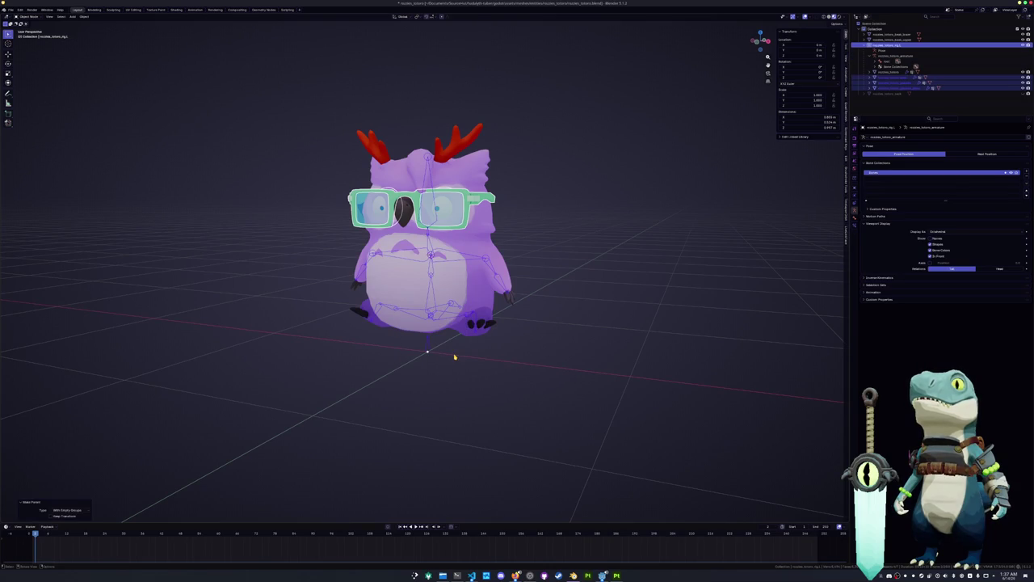
Step: Parent the lower beak to the armature With Empty Groups
{"action": "left_click", "coordinate": [620, 195]}
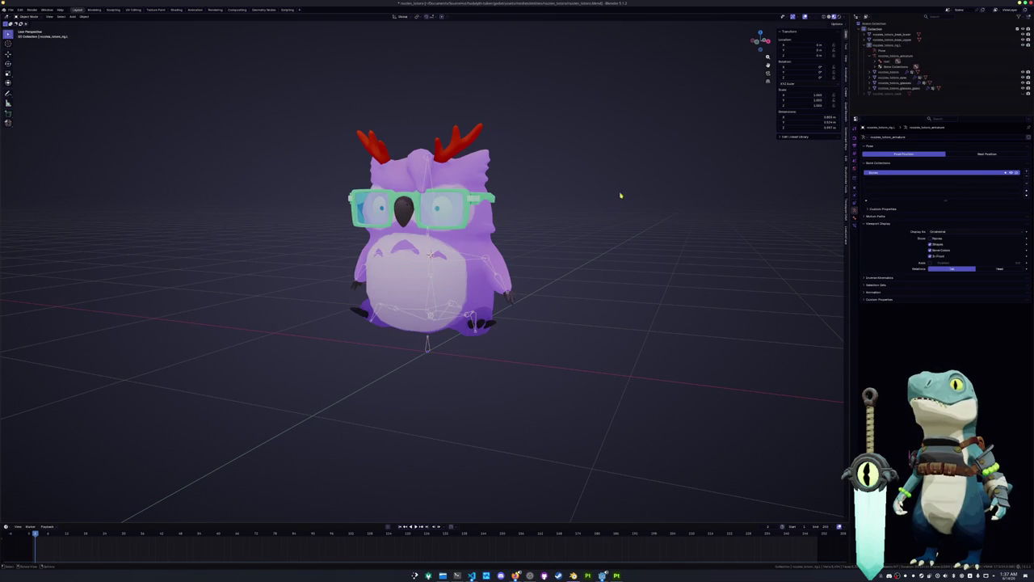
{"action": "left_click", "coordinate": [406, 212]}
{"action": "left_click", "coordinate": [406, 214]}
{"action": "left_click", "coordinate": [408, 220]}
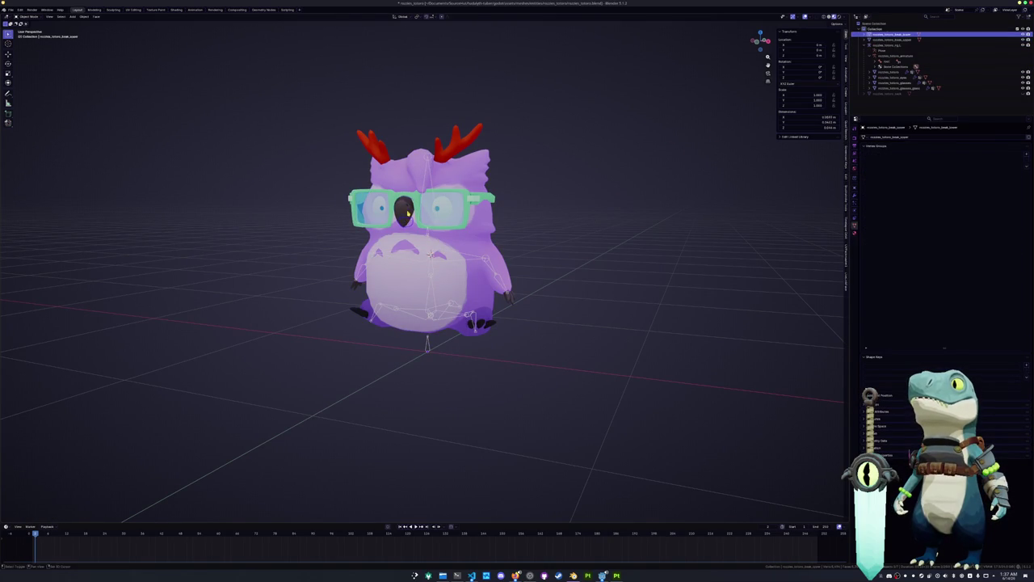
{"action": "left_click", "coordinate": [429, 350]}
{"action": "key", "text": "ctrl+p"}
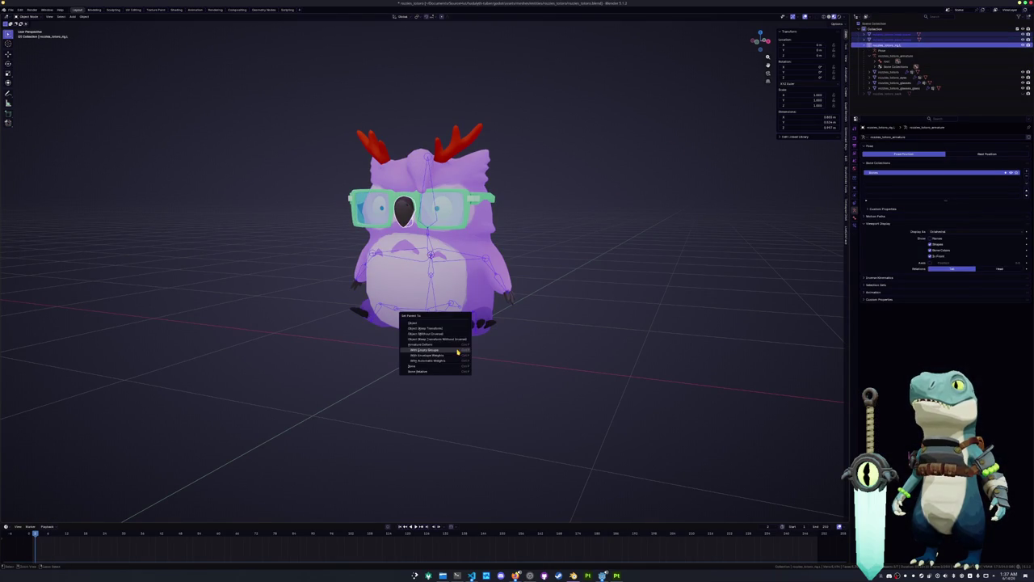
{"action": "left_click", "coordinate": [457, 352]}
Step: Review the glasses' and owl body's vertex groups, entering Edit Mode on the body
{"action": "scroll", "coordinate": [474, 182], "scroll_direction": "up", "scroll_amount": 2}
{"action": "left_click", "coordinate": [474, 182]}
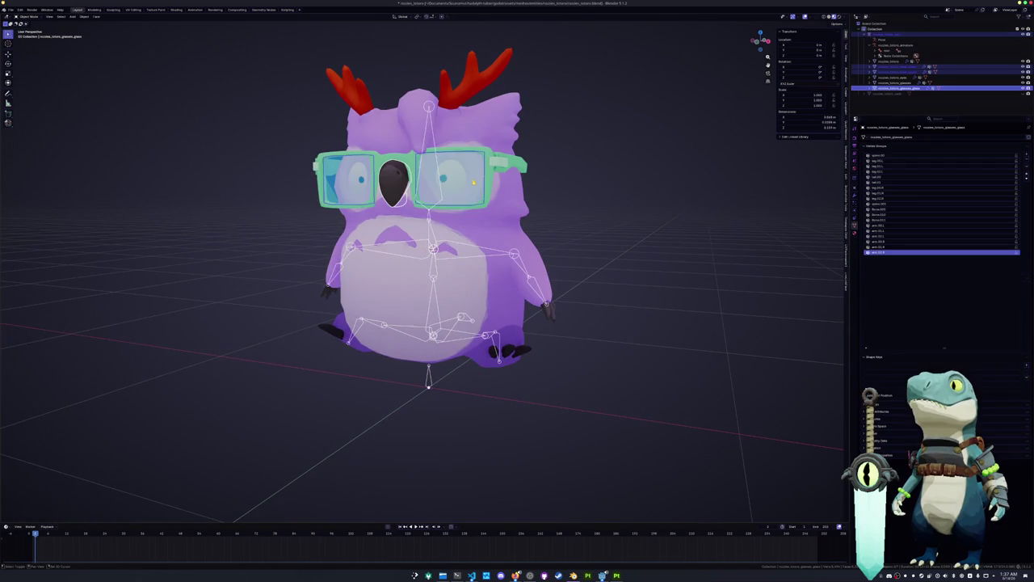
{"action": "left_click", "coordinate": [494, 190]}
{"action": "scroll", "coordinate": [489, 209], "scroll_direction": "down", "scroll_amount": 3}
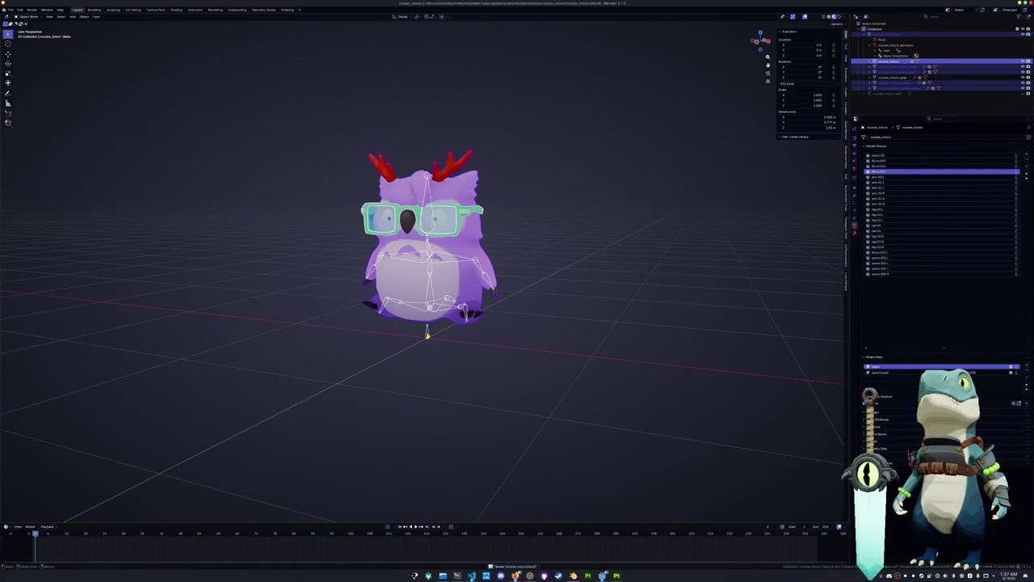
{"action": "key", "text": "Tab"}
{"action": "key", "text": "Tab"}
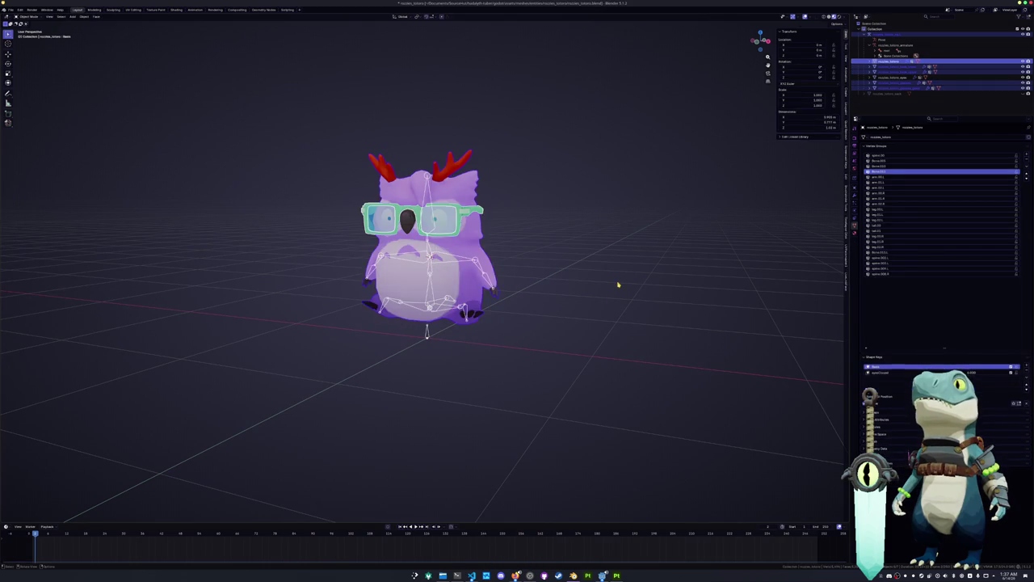
Step: Assign the lens and other face parts' vertices to the top vertex group, then edit the armature
{"action": "left_click", "coordinate": [893, 87]}
{"action": "left_click", "coordinate": [893, 77], "text": "shift"}
{"action": "left_click", "coordinate": [893, 71], "text": "shift"}
{"action": "left_click", "coordinate": [893, 66], "text": "shift"}
{"action": "key", "text": "Tab"}
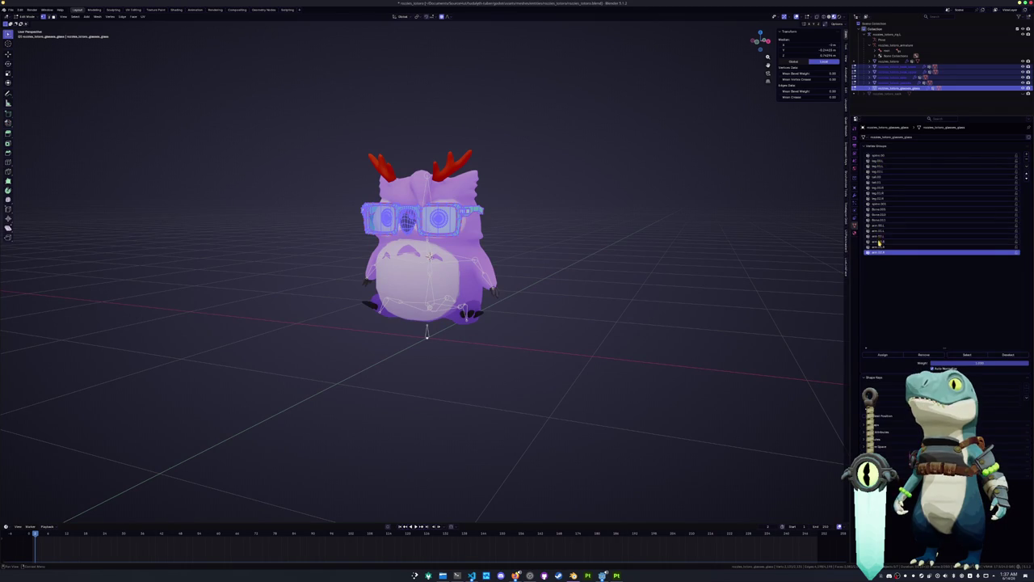
{"action": "left_click", "coordinate": [883, 156]}
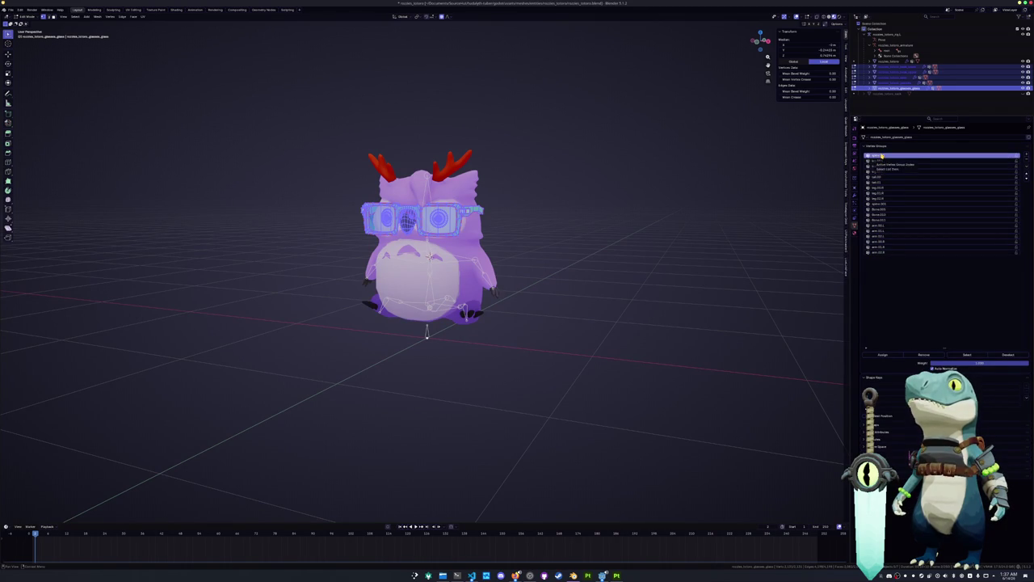
{"action": "left_click", "coordinate": [883, 221]}
{"action": "key", "text": "Tab"}
{"action": "left_click", "coordinate": [432, 193]}
{"action": "key", "text": "Tab"}
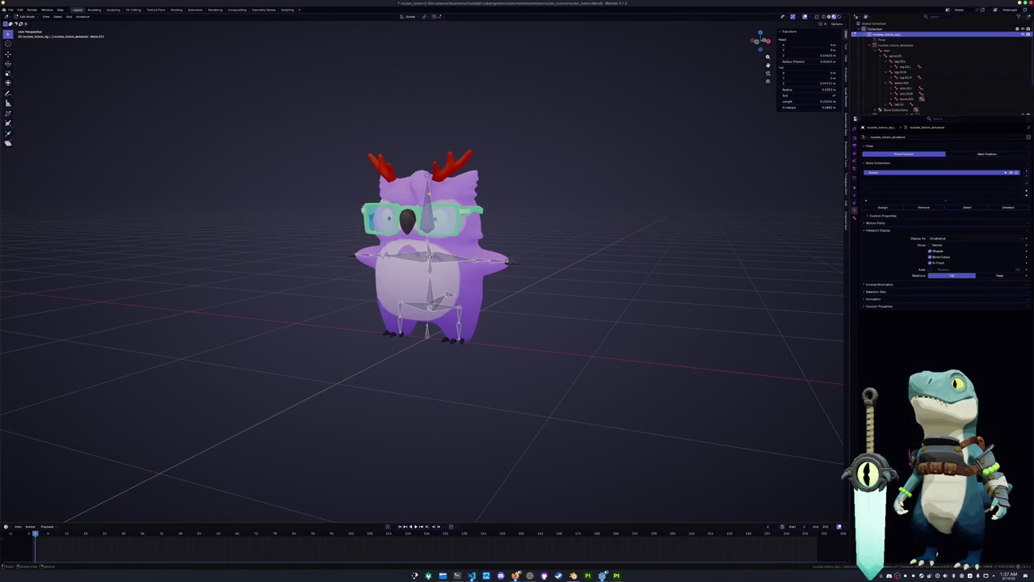
Step: Rename the top bone of the owl's armature to 'head' in the Outliner
{"action": "scroll", "coordinate": [878, 73], "scroll_direction": "down", "scroll_amount": 3}
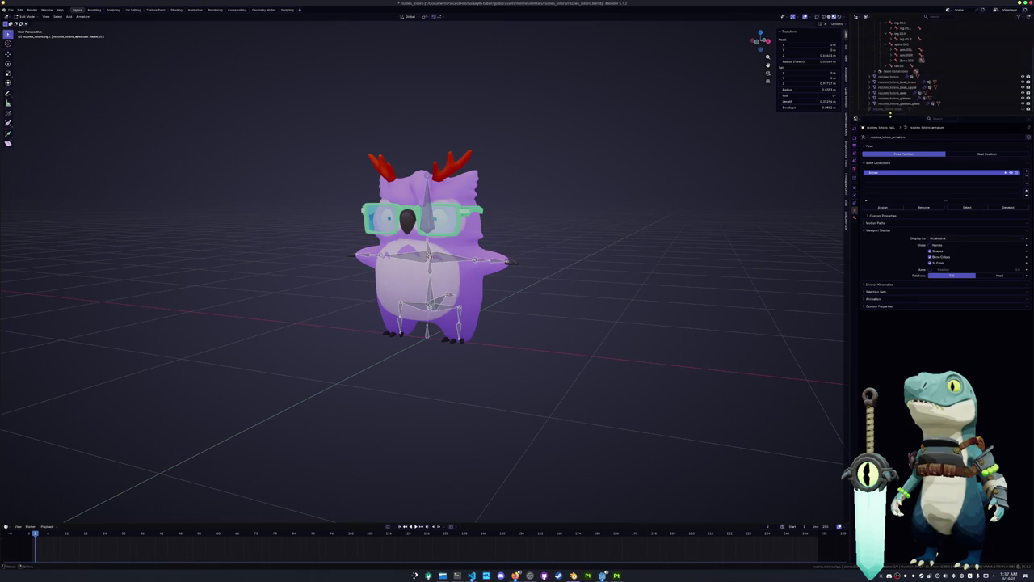
{"action": "left_click", "coordinate": [879, 71]}
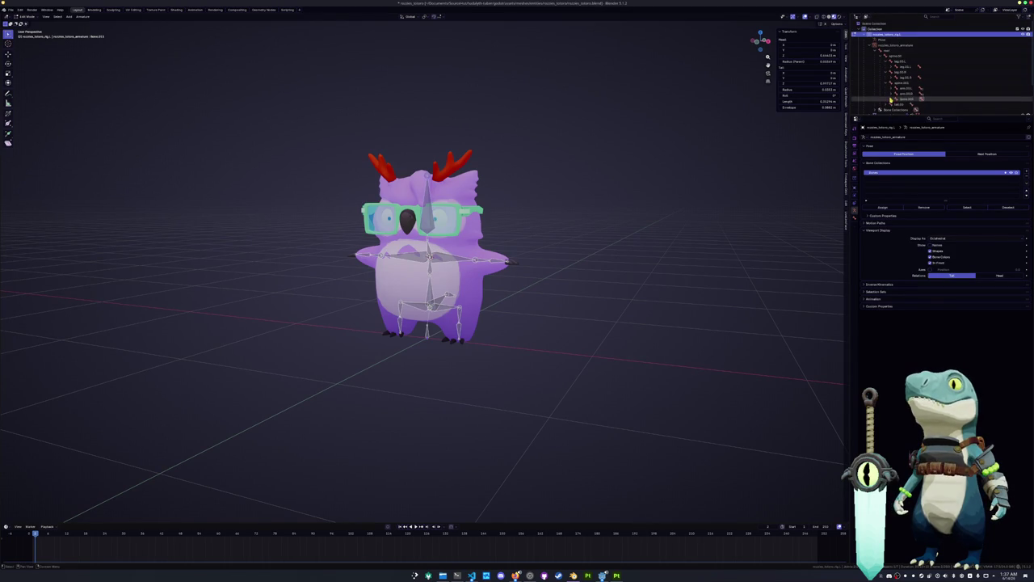
{"action": "left_click", "coordinate": [897, 58]}
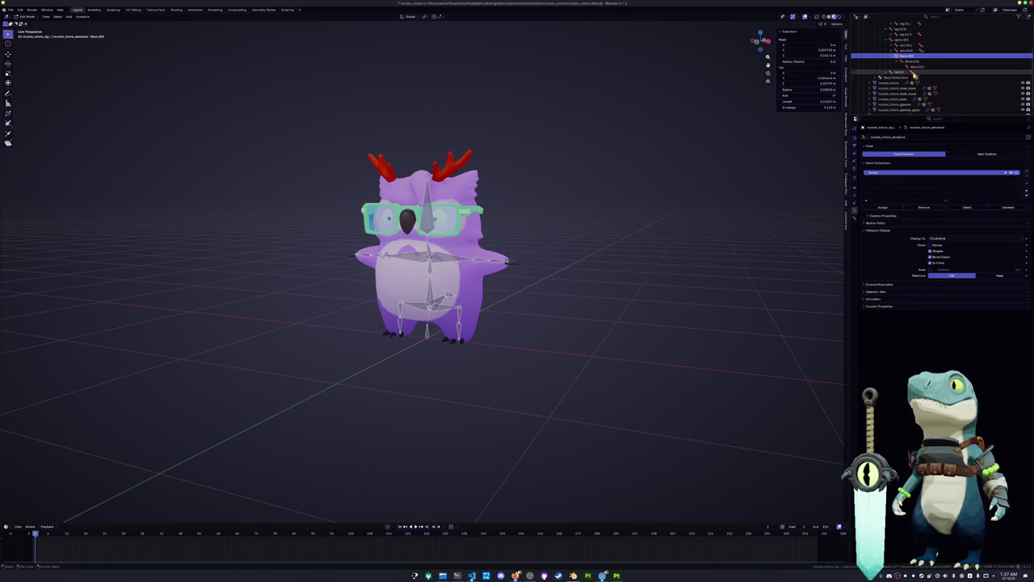
{"action": "scroll", "coordinate": [631, 249], "scroll_direction": "up", "scroll_amount": 5}
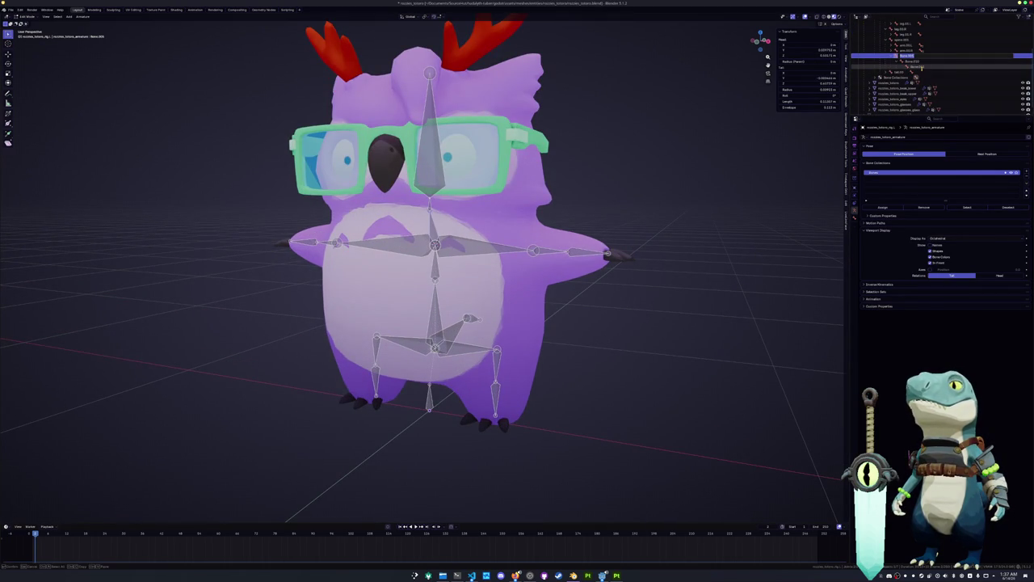
{"action": "key", "text": "Return"}
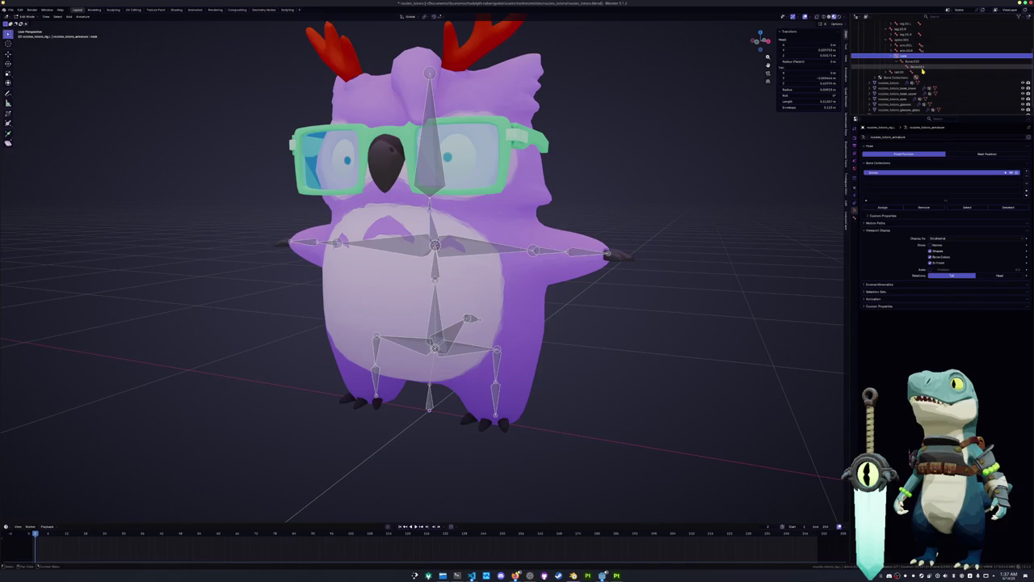
{"action": "double_click", "coordinate": [921, 62]}
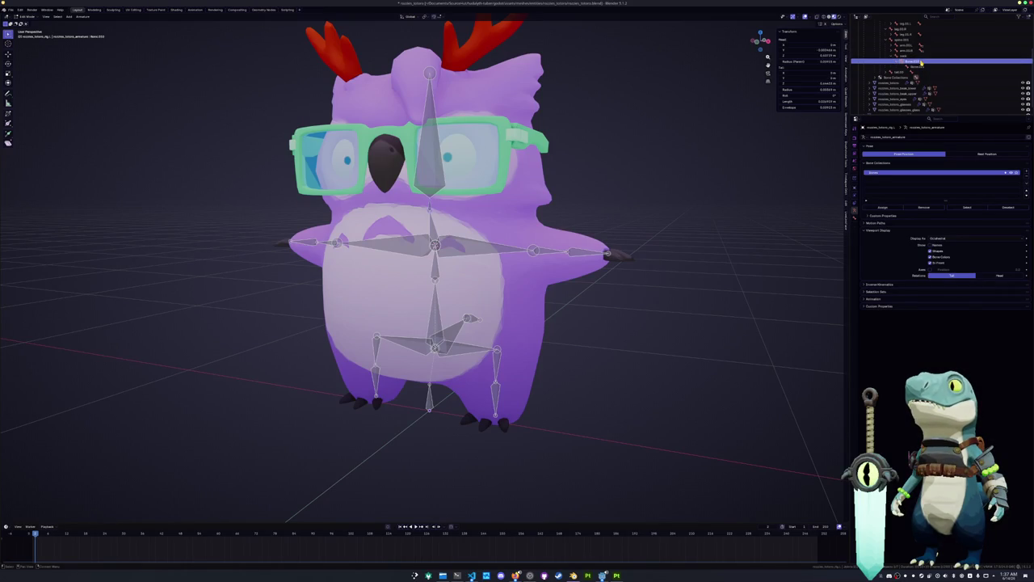
{"action": "double_click", "coordinate": [920, 67]}
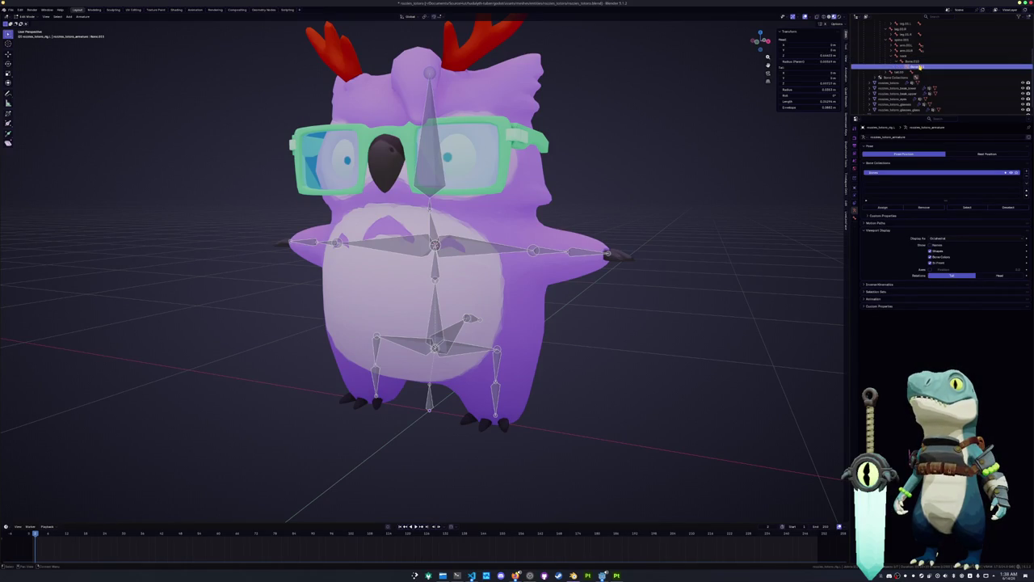
{"action": "type", "text": "bone"}
{"action": "key", "text": "Return"}
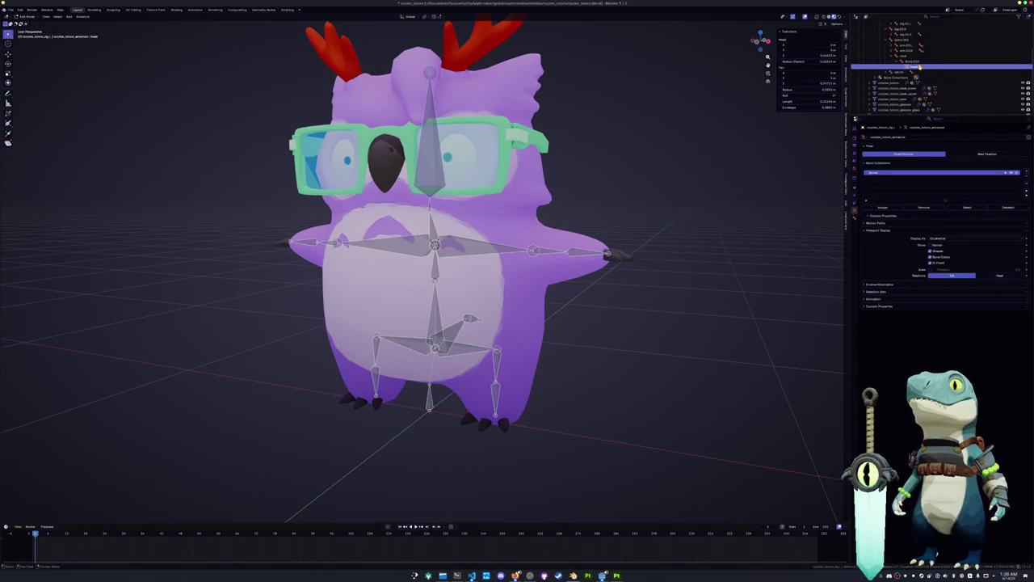
Step: Rename the bones below to neck.001 and spine.003, then rename the next bone down
{"action": "double_click", "coordinate": [913, 60]}
{"action": "type", "text": "ck.001"}
{"action": "key", "text": "Return"}
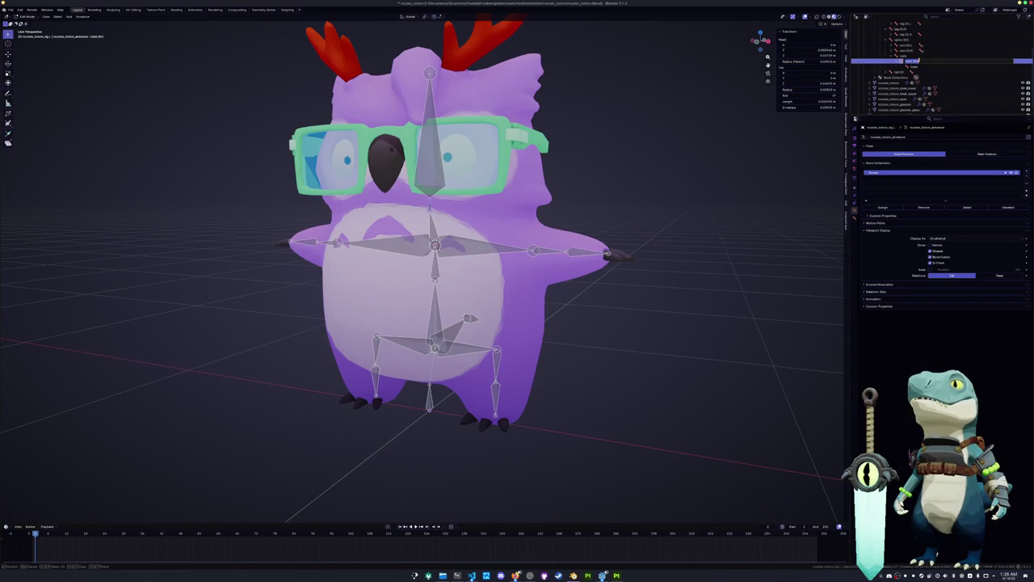
{"action": "double_click", "coordinate": [919, 61]}
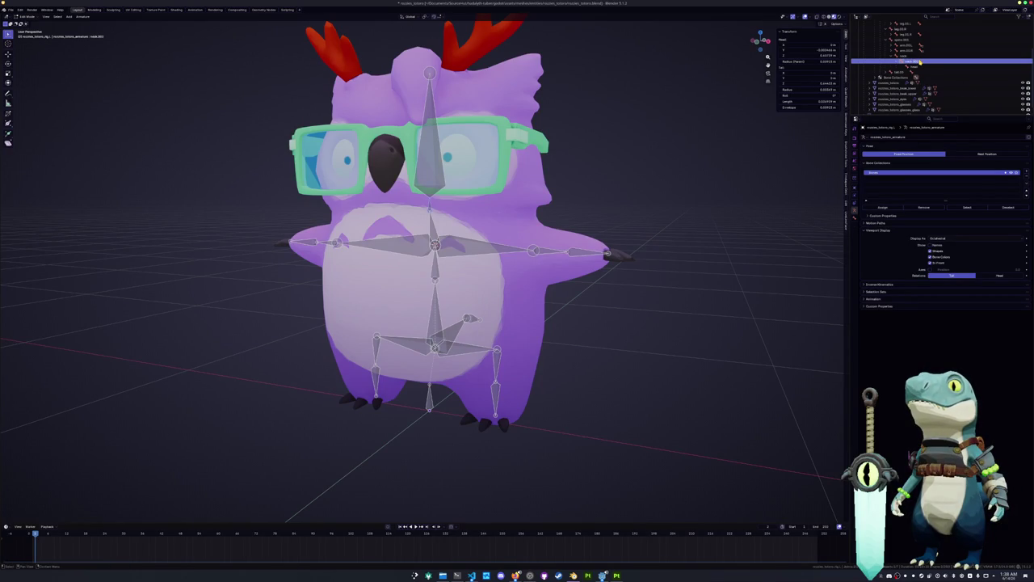
{"action": "left_click", "coordinate": [918, 56]}
{"action": "double_click", "coordinate": [920, 55]}
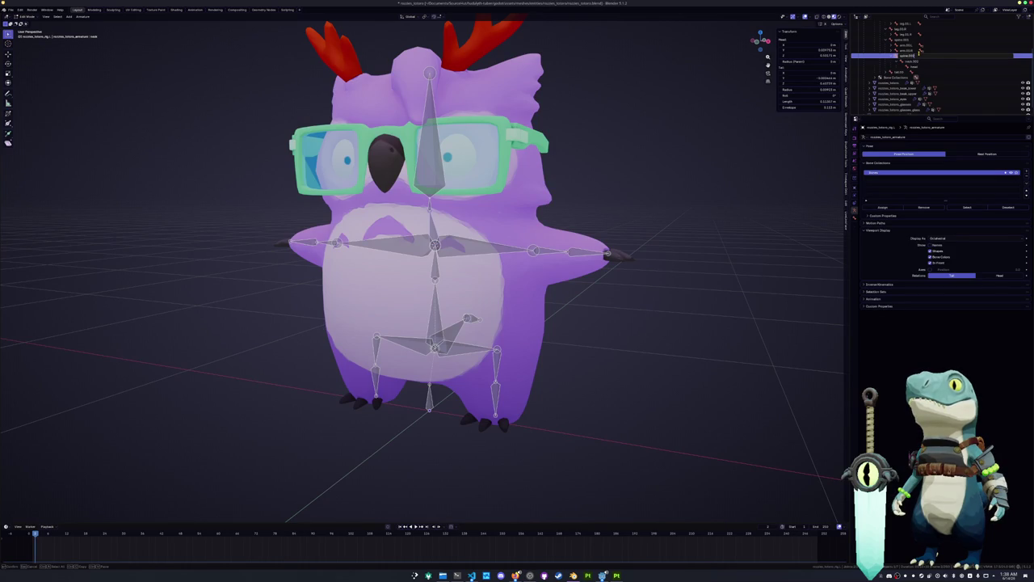
{"action": "key", "text": "Return"}
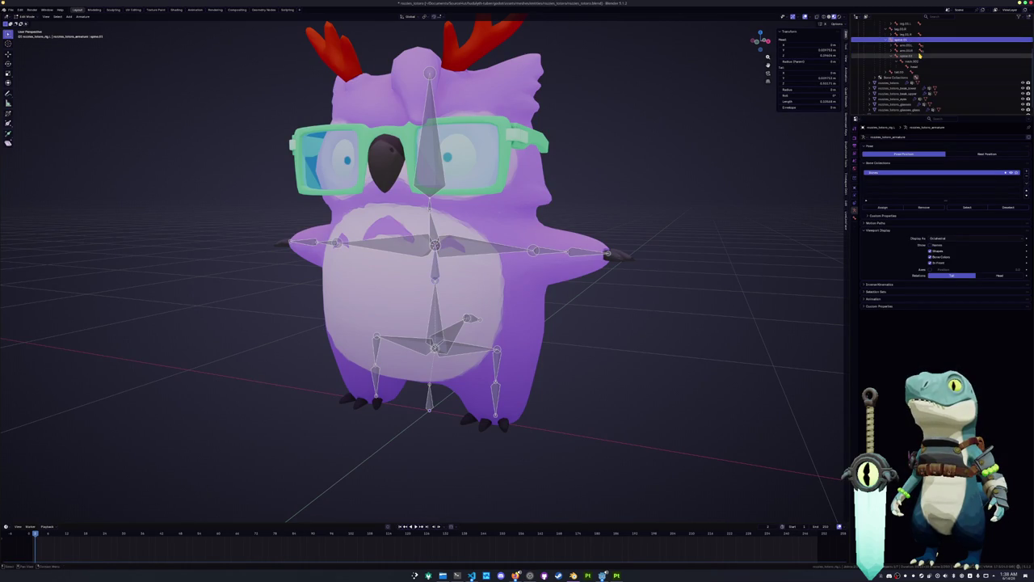
{"action": "double_click", "coordinate": [913, 62]}
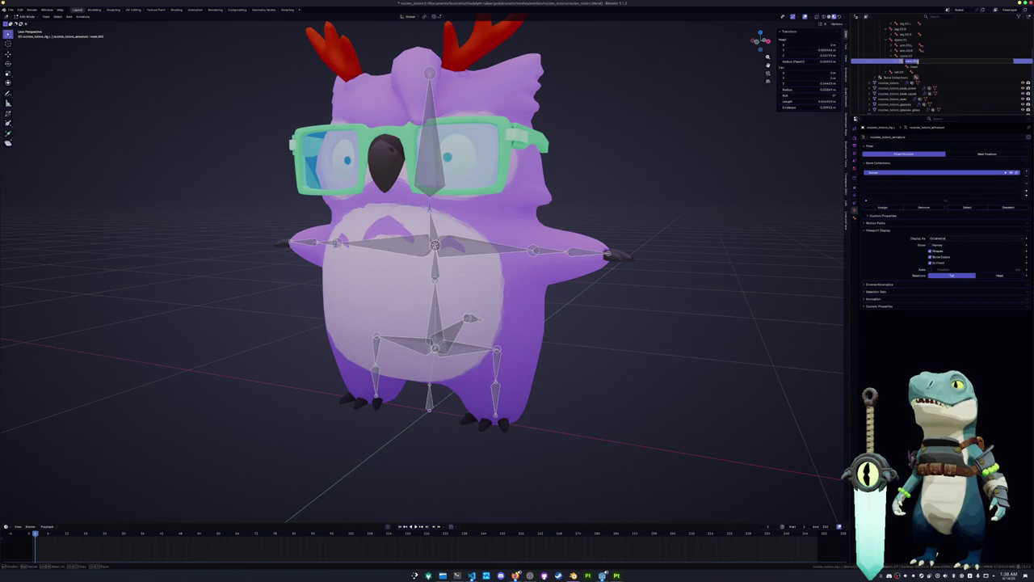
{"action": "key", "text": "Return"}
{"action": "scroll", "coordinate": [453, 205], "scroll_direction": "down", "scroll_amount": 2}
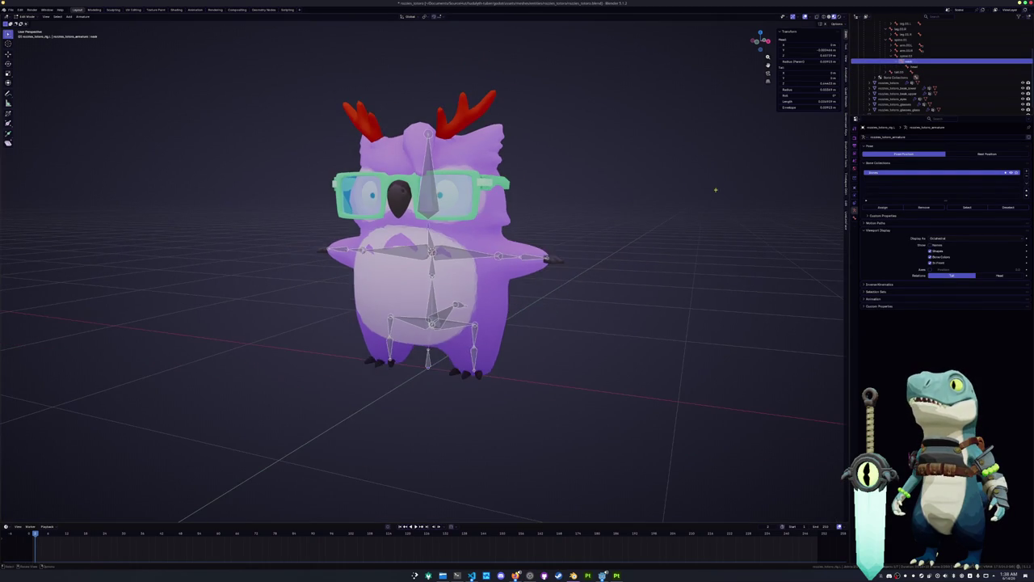
Step: Assign the glasses, eyes and beak vertices to the active vertex group
{"action": "key", "text": "Tab"}
{"action": "scroll", "coordinate": [432, 251], "scroll_direction": "up", "scroll_amount": 2}
{"action": "left_click", "coordinate": [892, 89]}
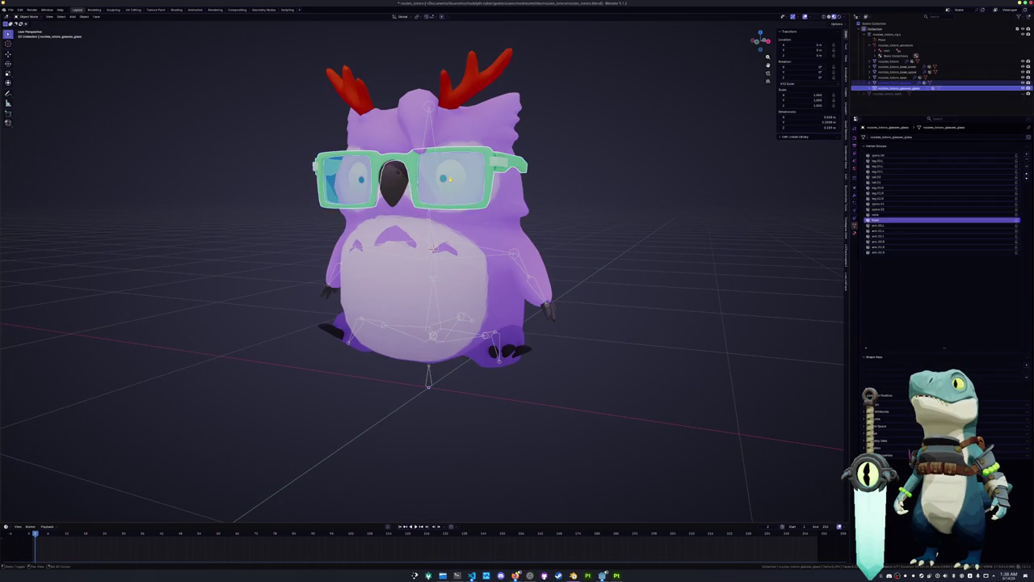
{"action": "left_click", "coordinate": [889, 68], "text": "shift"}
{"action": "key", "text": "Tab"}
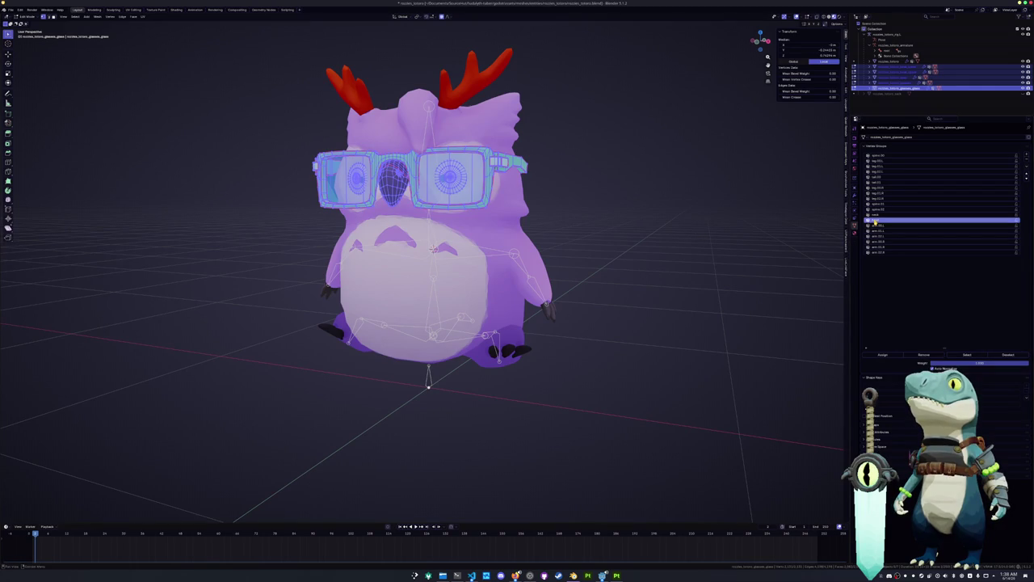
{"action": "left_click", "coordinate": [883, 355]}
{"action": "key", "text": "Tab"}
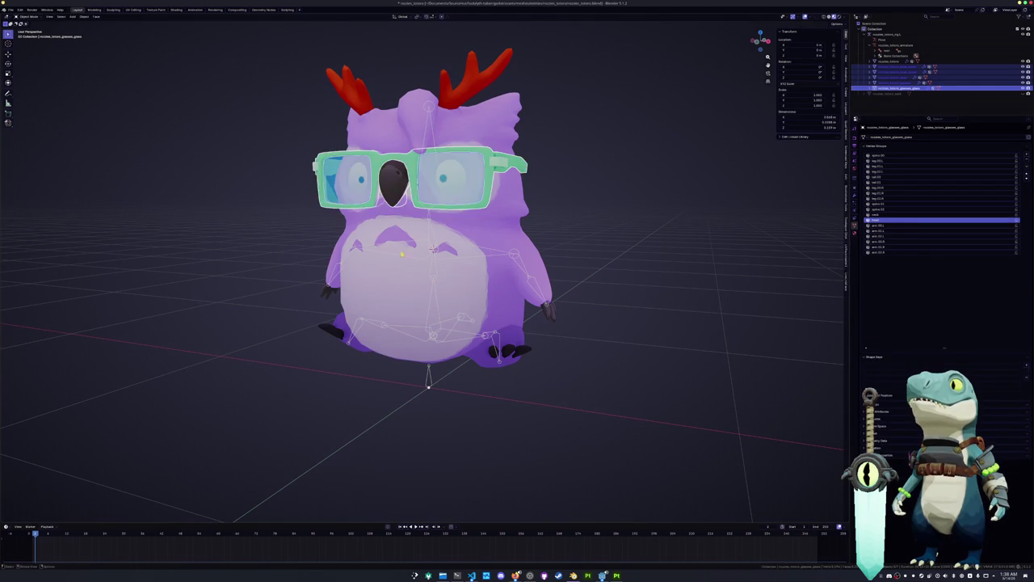
Step: Test-rotate an armature bone around Z in Pose Mode, then cancel and undo
{"action": "left_click", "coordinate": [433, 243]}
{"action": "key", "text": "ctrl+Tab"}
{"action": "key", "text": "r"}
{"action": "key", "text": "z"}
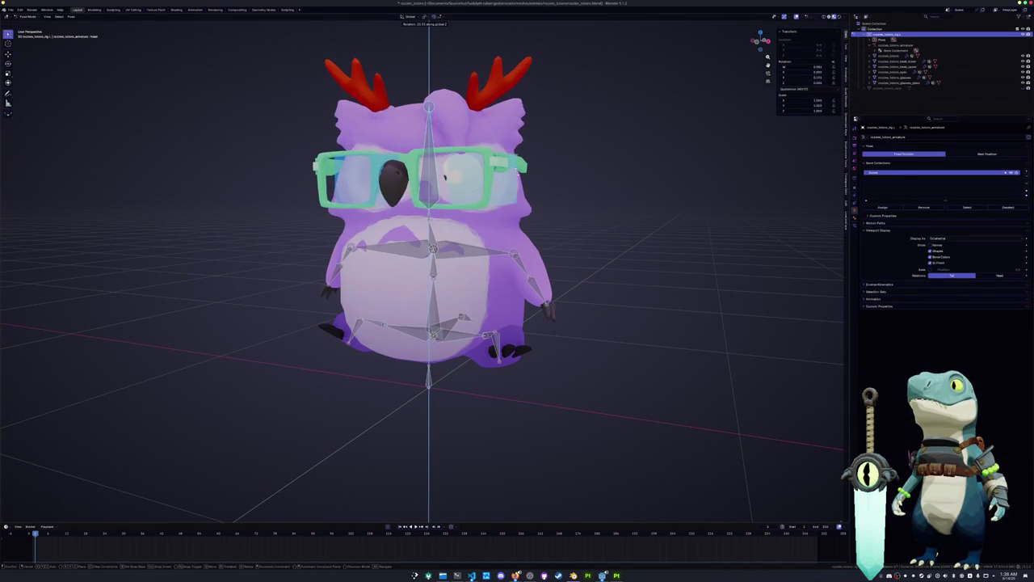
{"action": "key", "text": "Escape"}
{"action": "key", "text": "ctrl+z"}
{"action": "key", "text": "ctrl+z"}
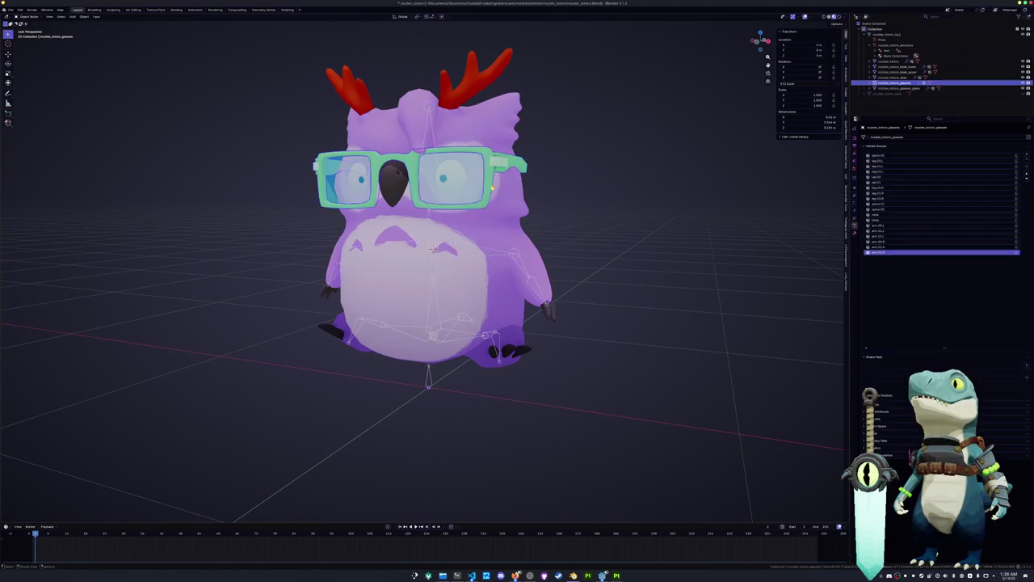
{"action": "key", "text": "ctrl+z"}
Step: Assign the glasses and the eyes to the head vertex group
{"action": "left_click", "coordinate": [880, 220]}
{"action": "left_click", "coordinate": [881, 356]}
{"action": "key", "text": "Tab"}
{"action": "left_click", "coordinate": [893, 77]}
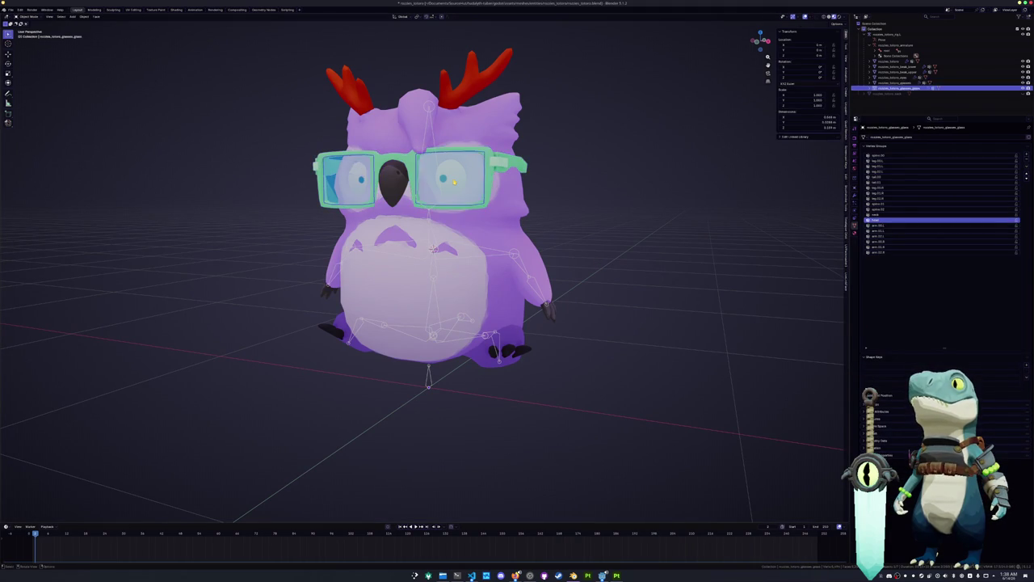
{"action": "key", "text": "Tab"}
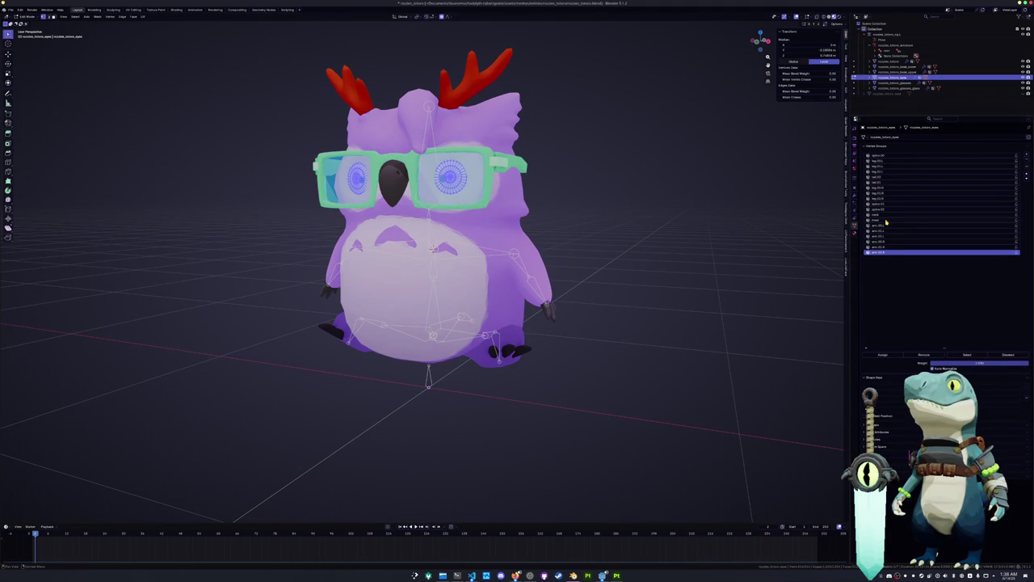
{"action": "left_click", "coordinate": [885, 221]}
{"action": "left_click", "coordinate": [892, 356]}
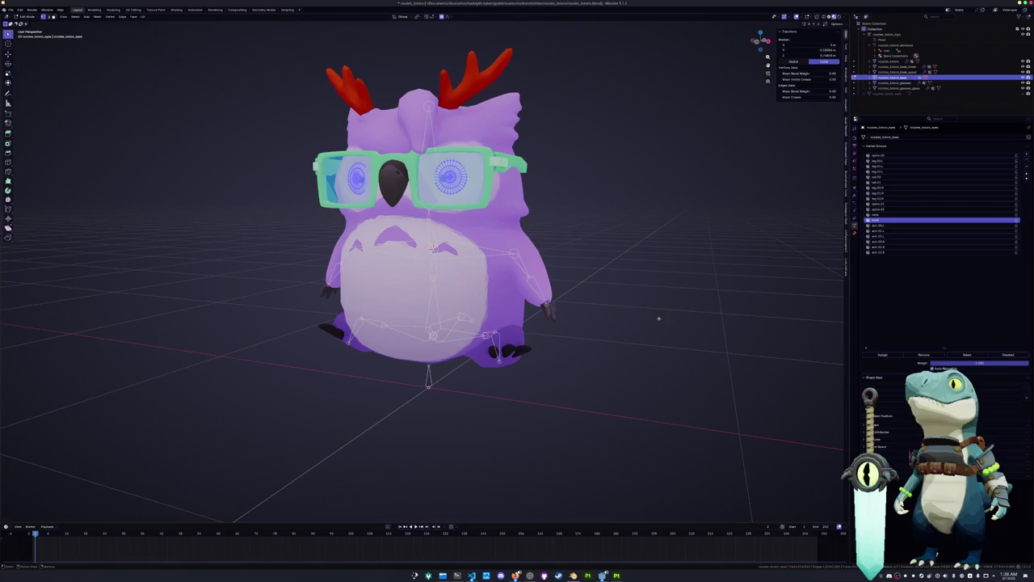
{"action": "key", "text": "Tab"}
Step: Assign the upper and lower beak to the head vertex group, then select the armature
{"action": "left_click", "coordinate": [893, 71]}
{"action": "key", "text": "Tab"}
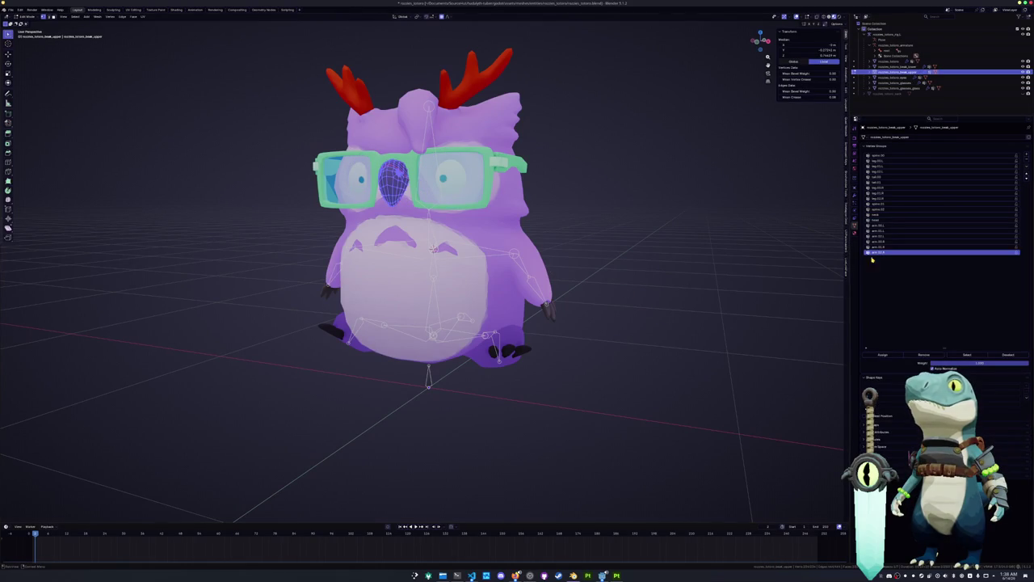
{"action": "left_click", "coordinate": [879, 221]}
{"action": "left_click", "coordinate": [882, 355]}
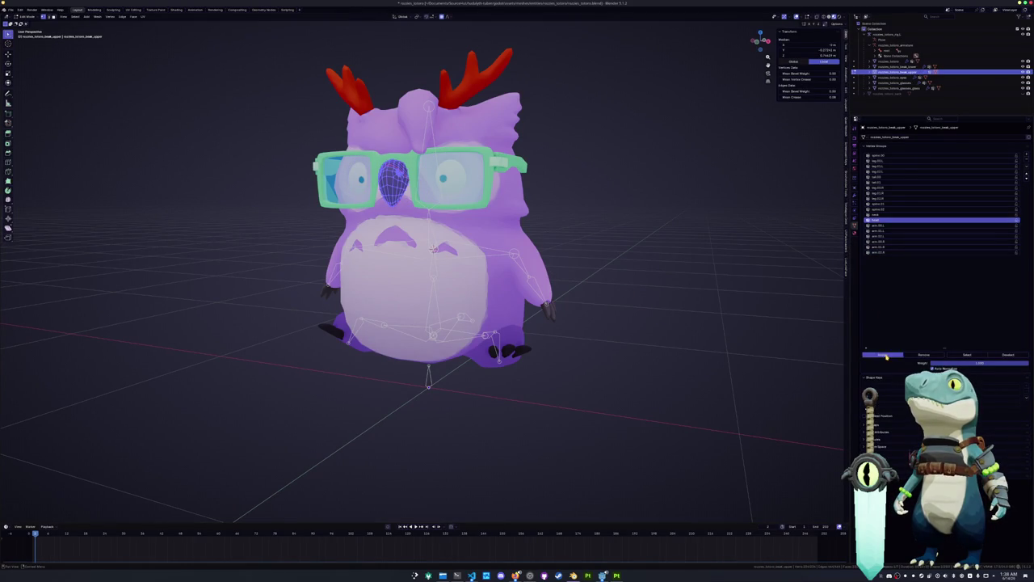
{"action": "key", "text": "Tab"}
{"action": "left_click", "coordinate": [396, 199]}
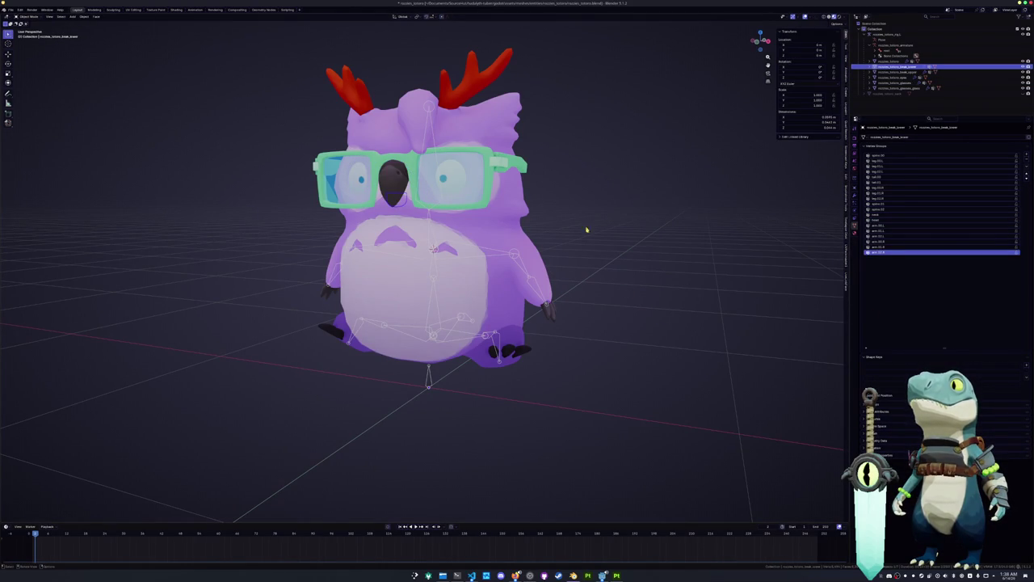
{"action": "key", "text": "Tab"}
{"action": "left_click", "coordinate": [879, 220]}
{"action": "left_click", "coordinate": [883, 355]}
{"action": "key", "text": "Tab"}
{"action": "scroll", "coordinate": [543, 353], "scroll_direction": "down", "scroll_amount": 2}
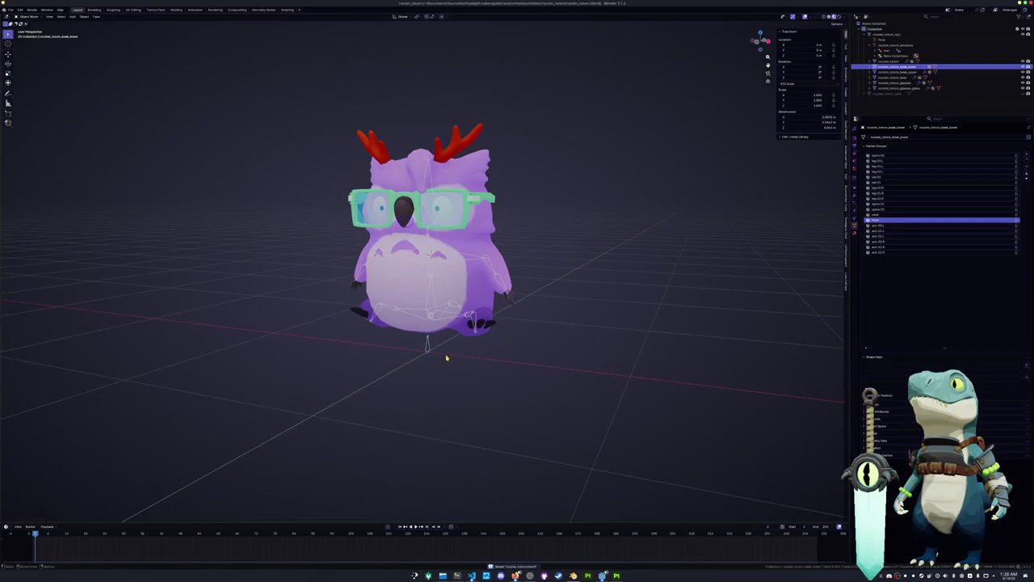
{"action": "left_click", "coordinate": [431, 317]}
Step: Move the armature's bones along Z in Pose Mode, checking the owl from front and side views
{"action": "key", "text": "ctrl+Tab"}
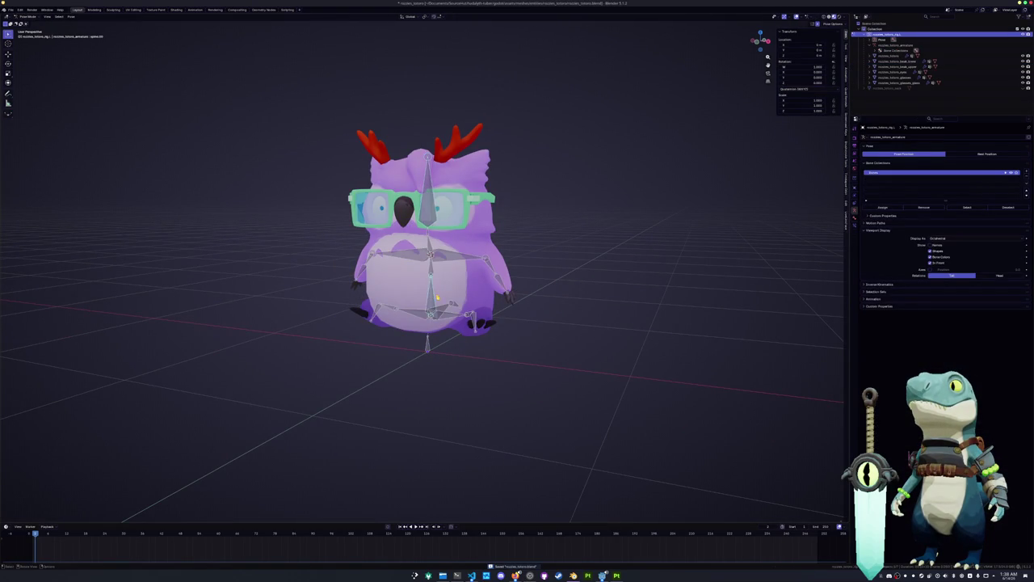
{"action": "key", "text": "g"}
{"action": "key", "text": "z"}
{"action": "key", "text": "Return"}
{"action": "key", "text": "KP_1"}
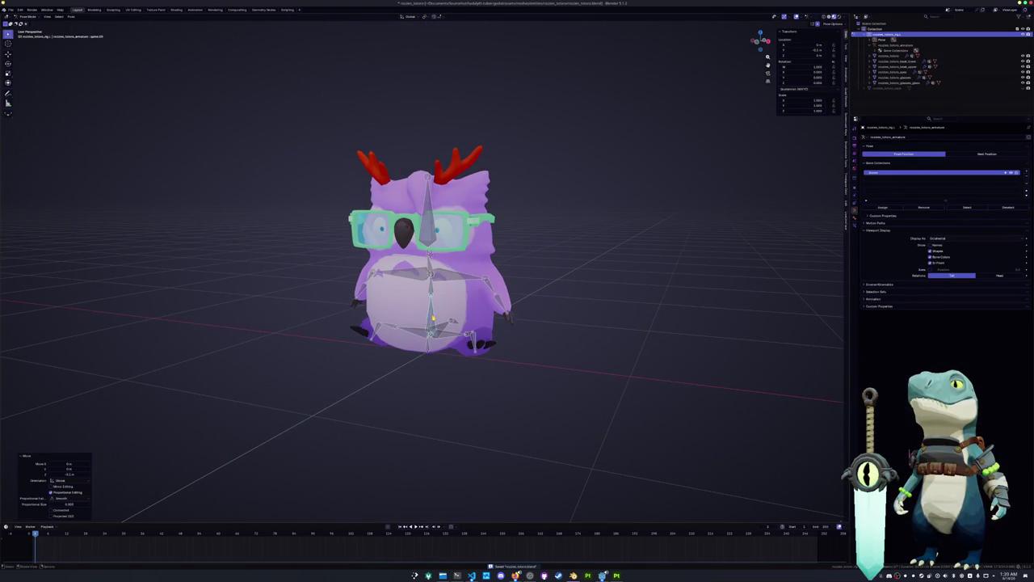
{"action": "key", "text": "g"}
{"action": "key", "text": "z"}
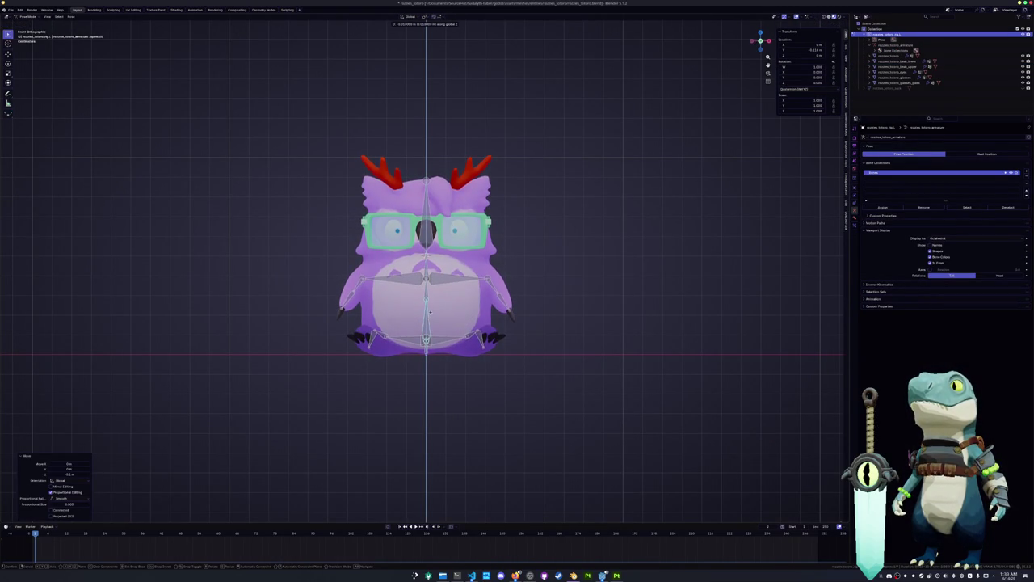
{"action": "left_click", "coordinate": [429, 298]}
{"action": "key", "text": "KP_3"}
{"action": "mouse_move", "coordinate": [462, 356]}
{"action": "middle_mouse_down", "text": "shift"}
{"action": "mouse_move", "coordinate": [472, 259]}
{"action": "mouse_move", "coordinate": [517, 234]}
{"action": "mouse_move", "coordinate": [485, 202]}
{"action": "mouse_move", "coordinate": [496, 193]}
{"action": "mouse_move", "coordinate": [505, 214]}
{"action": "middle_mouse_up", "text": "shift"}
{"action": "scroll", "coordinate": [473, 258], "scroll_direction": "up", "scroll_amount": 4}
Step: Take the armature out of Pose Mode and put the owl body into Weight Paint mode
{"action": "key", "text": "ctrl+Tab"}
{"action": "left_click", "coordinate": [496, 192], "text": "shift"}
{"action": "key", "text": "ctrl+Tab"}
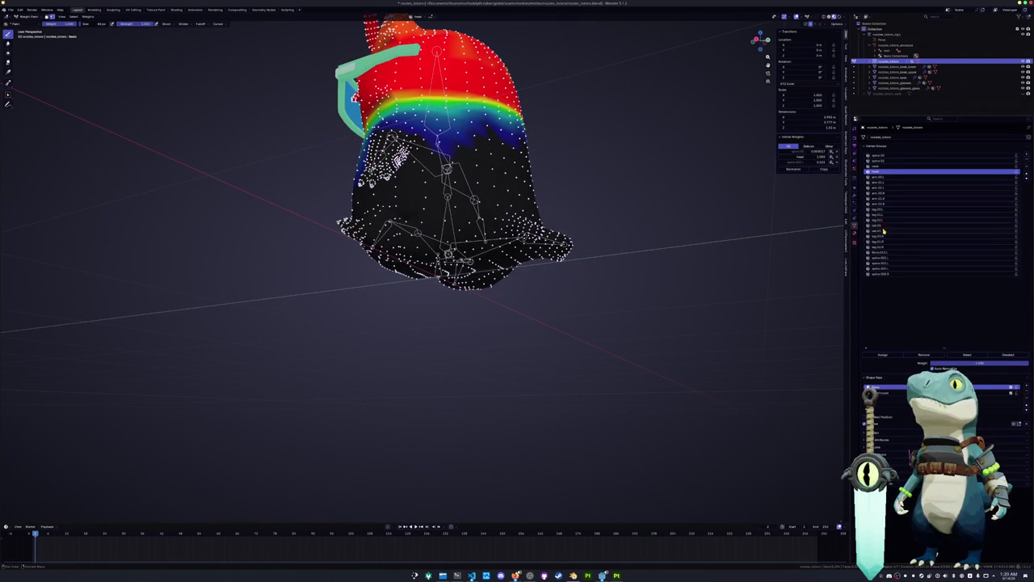
Step: Display the leg vertex group's weights on the owl body and orbit to the leg area
{"action": "left_click", "coordinate": [883, 226]}
{"action": "mouse_move", "coordinate": [452, 202]}
{"action": "middle_mouse_down"}
{"action": "mouse_move", "coordinate": [493, 226]}
{"action": "mouse_move", "coordinate": [501, 210]}
{"action": "middle_mouse_up"}
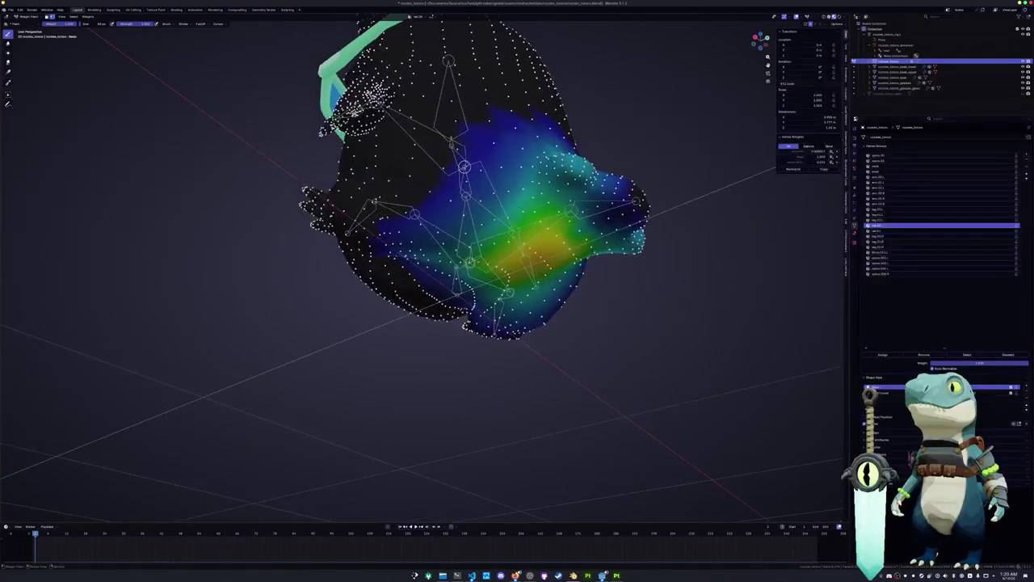
{"action": "left_click", "coordinate": [878, 231]}
{"action": "left_click", "coordinate": [878, 226]}
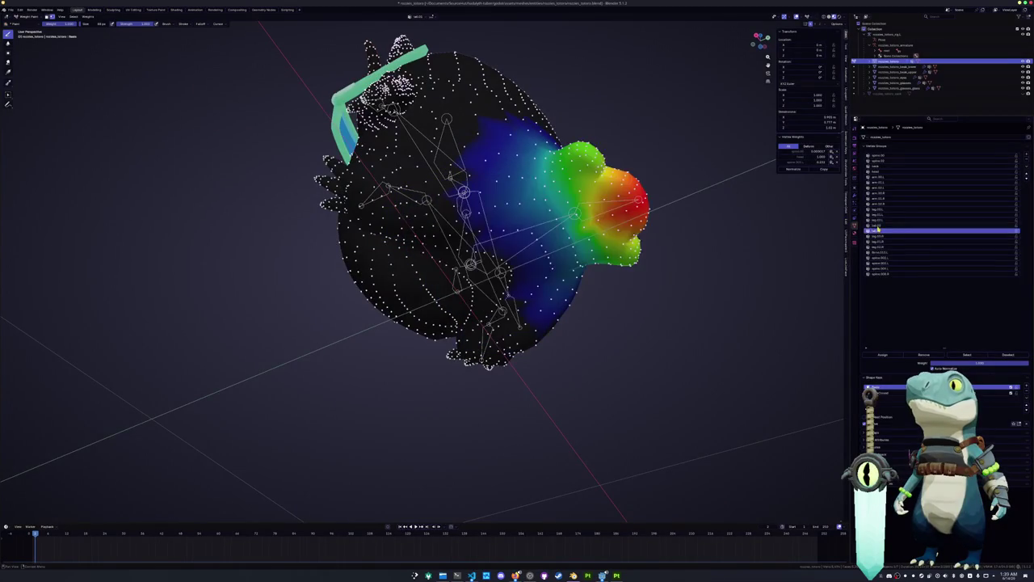
{"action": "mouse_move", "coordinate": [453, 202]}
{"action": "middle_mouse_down"}
{"action": "mouse_move", "coordinate": [485, 218]}
{"action": "mouse_move", "coordinate": [485, 121]}
{"action": "mouse_move", "coordinate": [493, 202]}
{"action": "middle_mouse_up"}
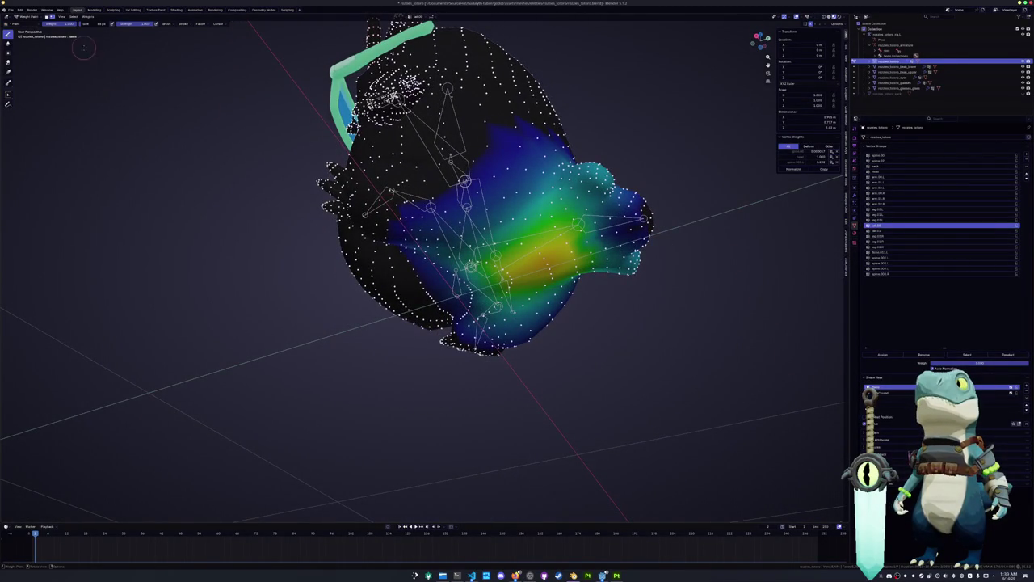
{"action": "key", "text": "Tab"}
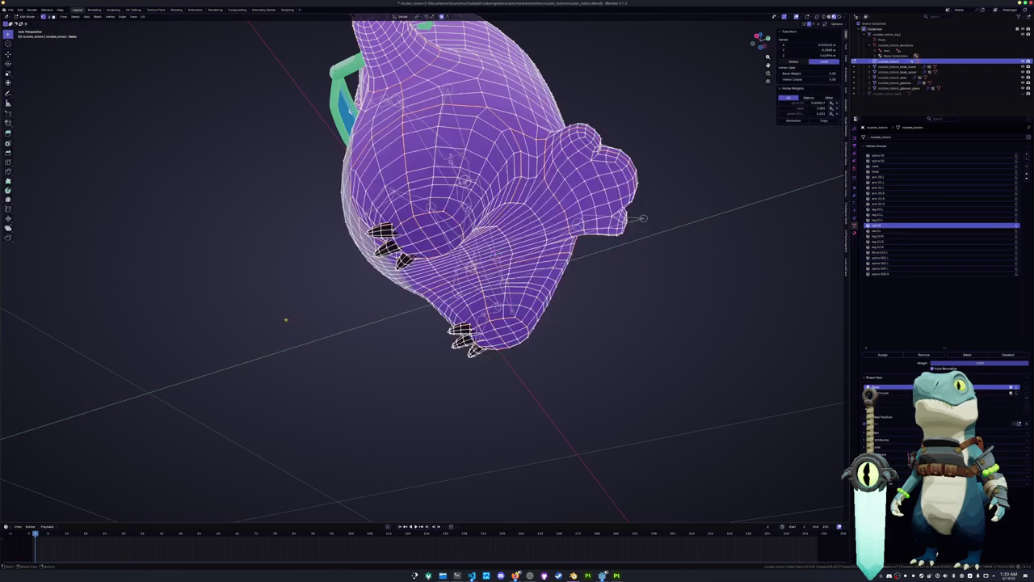
{"action": "key", "text": "ctrl+Tab"}
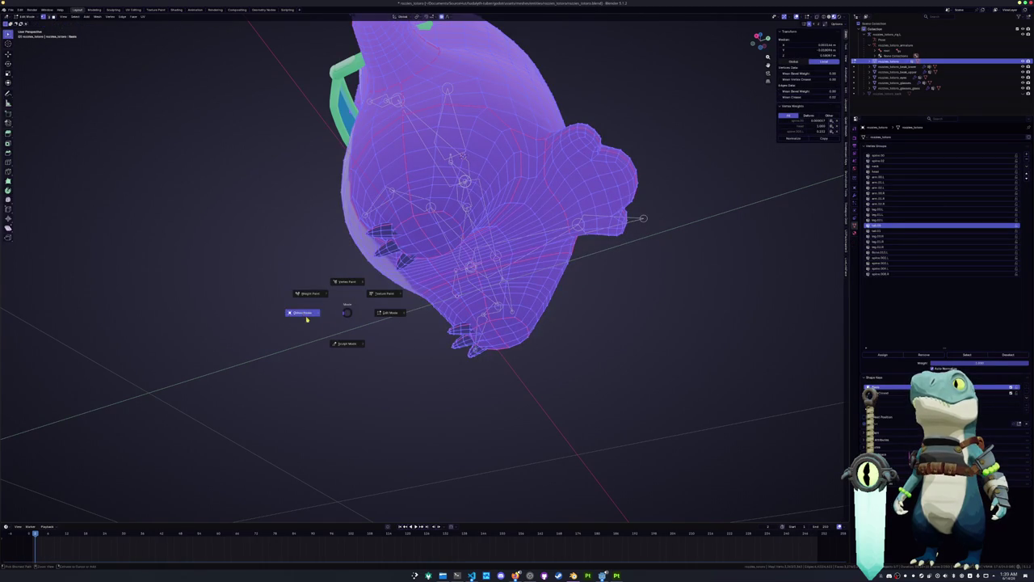
{"action": "left_click", "coordinate": [304, 292]}
{"action": "middle_click_drag", "start_coordinate": [304, 293], "coordinate": [553, 202]}
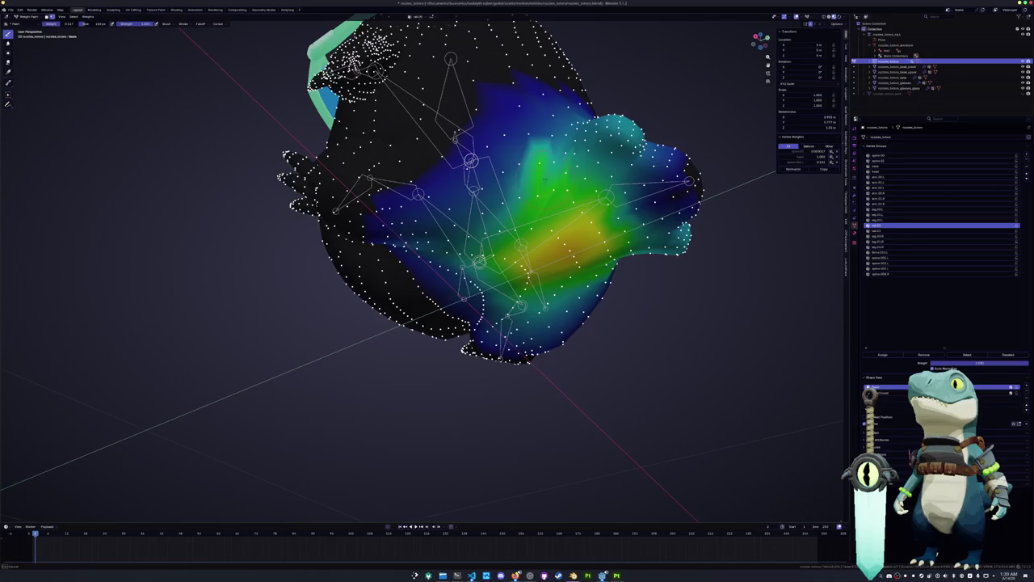
{"action": "middle_click_drag", "start_coordinate": [557, 146], "coordinate": [549, 161]}
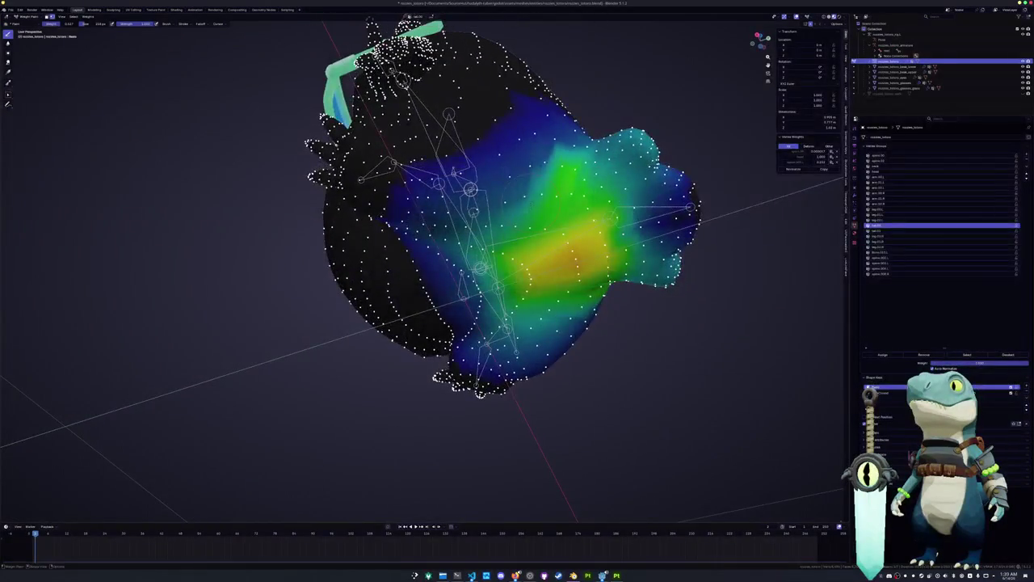
Step: Paint the leg weights, reducing them at the hip and side and adding them toward the foot
{"action": "left_click_drag", "start_coordinate": [554, 174], "coordinate": [517, 171]}
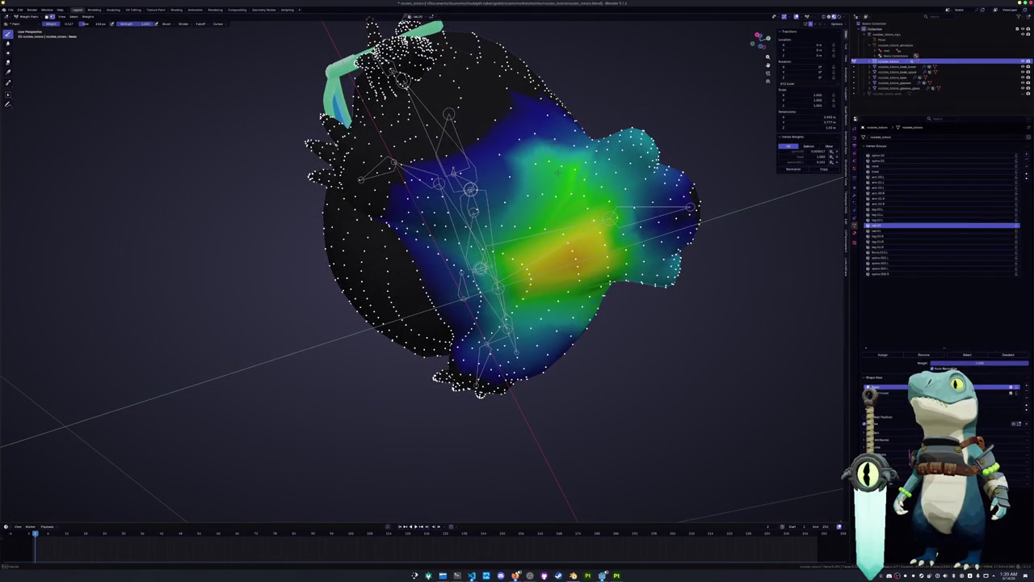
{"action": "mouse_move", "coordinate": [550, 162]}
{"action": "middle_mouse_down"}
{"action": "mouse_move", "coordinate": [550, 182]}
{"action": "mouse_move", "coordinate": [551, 160]}
{"action": "middle_mouse_up"}
{"action": "mouse_move", "coordinate": [505, 190]}
{"action": "left_mouse_down"}
{"action": "mouse_move", "coordinate": [501, 212]}
{"action": "mouse_move", "coordinate": [533, 178]}
{"action": "left_mouse_up"}
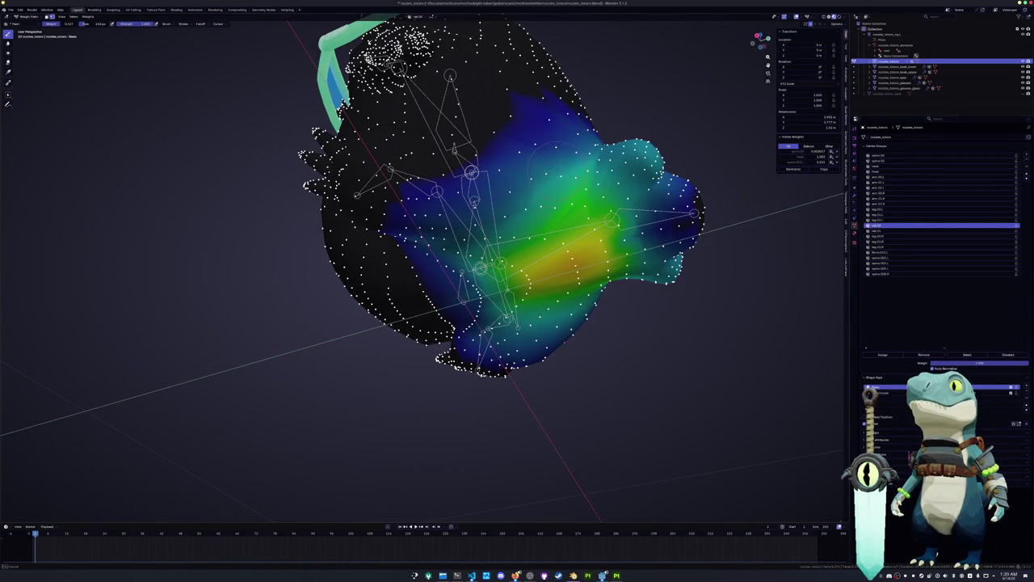
{"action": "mouse_move", "coordinate": [530, 174]}
{"action": "middle_mouse_down"}
{"action": "mouse_move", "coordinate": [485, 141]}
{"action": "mouse_move", "coordinate": [428, 214]}
{"action": "middle_mouse_up"}
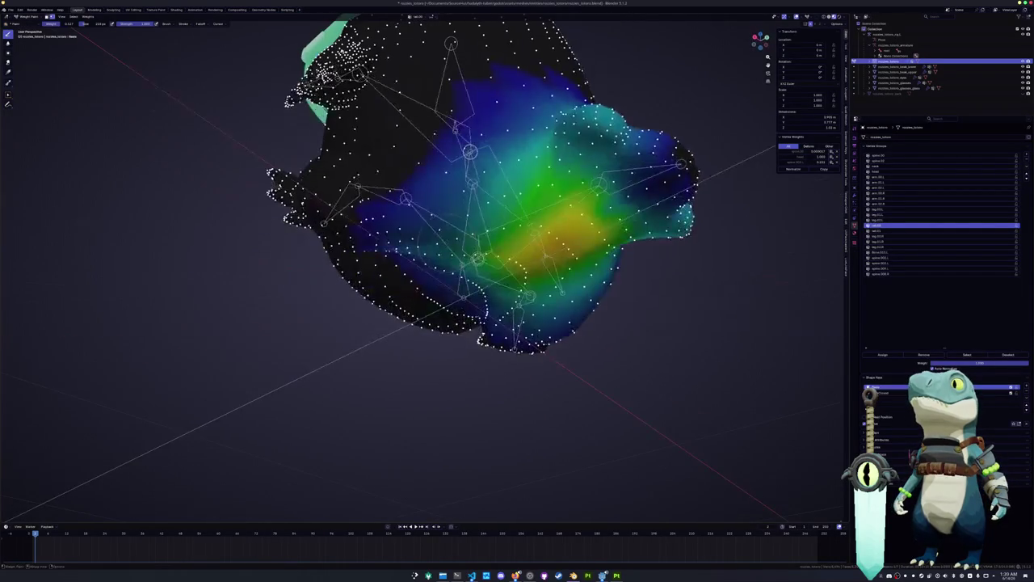
{"action": "mouse_move", "coordinate": [504, 194]}
{"action": "middle_mouse_down"}
{"action": "mouse_move", "coordinate": [484, 141]}
{"action": "mouse_move", "coordinate": [476, 275]}
{"action": "middle_mouse_up"}
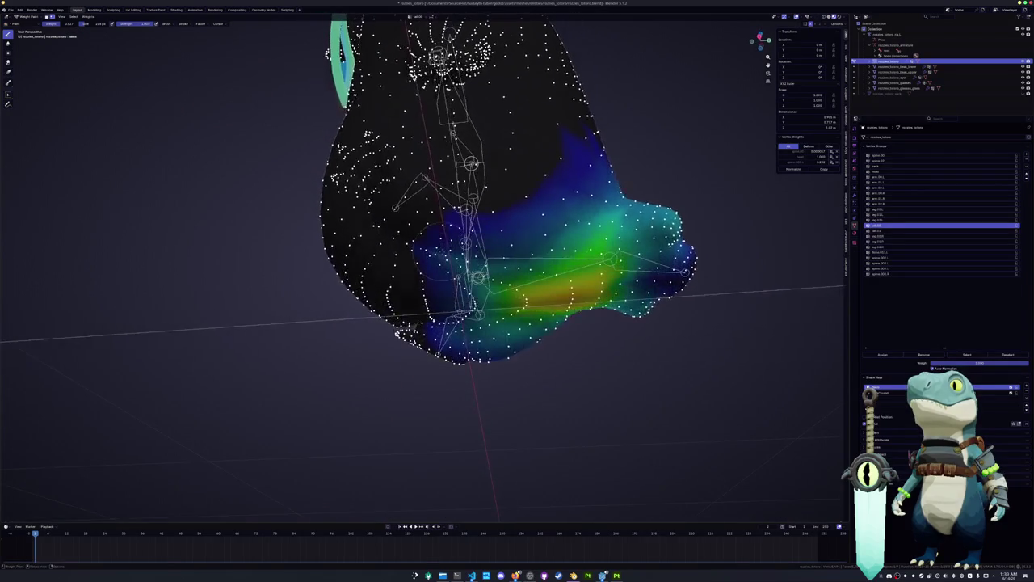
{"action": "mouse_move", "coordinate": [544, 235]}
{"action": "left_mouse_down"}
{"action": "mouse_move", "coordinate": [550, 242]}
{"action": "mouse_move", "coordinate": [589, 215]}
{"action": "left_mouse_up"}
{"action": "middle_click_drag", "start_coordinate": [594, 230], "coordinate": [679, 265]}
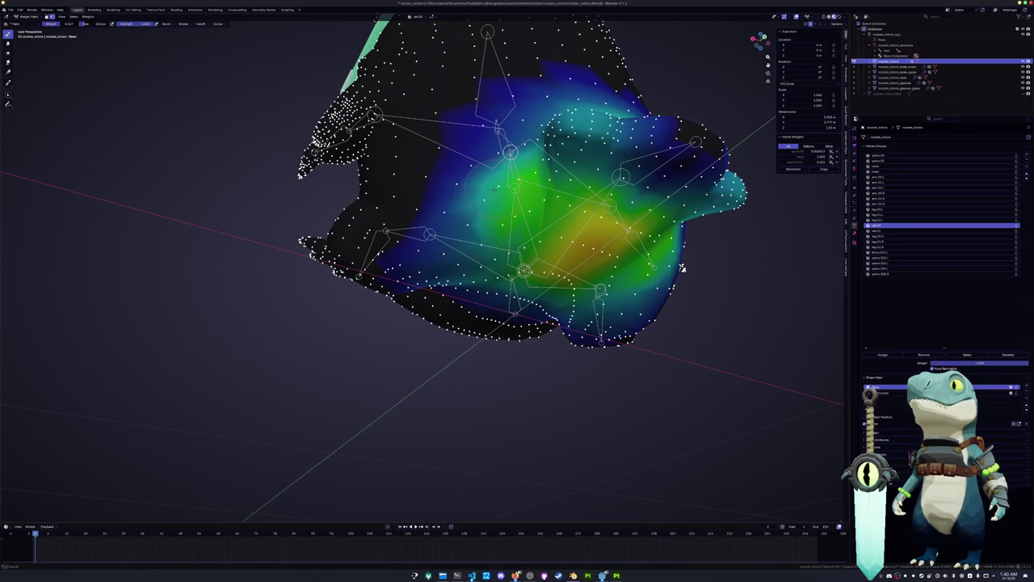
{"action": "middle_click_drag", "start_coordinate": [682, 268], "coordinate": [514, 239]}
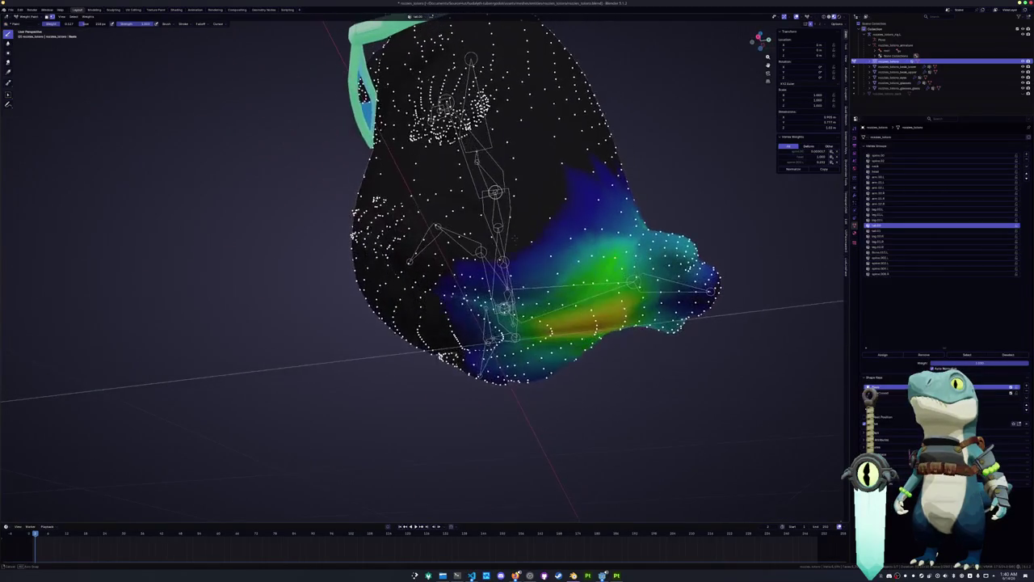
{"action": "left_click_drag", "start_coordinate": [598, 242], "coordinate": [570, 260]}
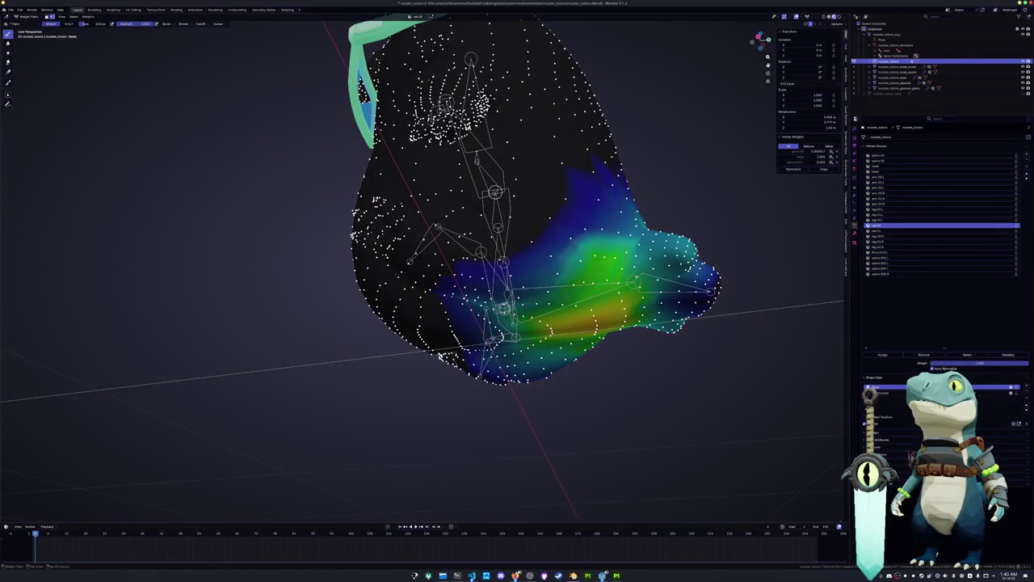
{"action": "mouse_move", "coordinate": [578, 233]}
{"action": "middle_mouse_down"}
{"action": "mouse_move", "coordinate": [585, 245]}
{"action": "mouse_move", "coordinate": [559, 243]}
{"action": "middle_mouse_up"}
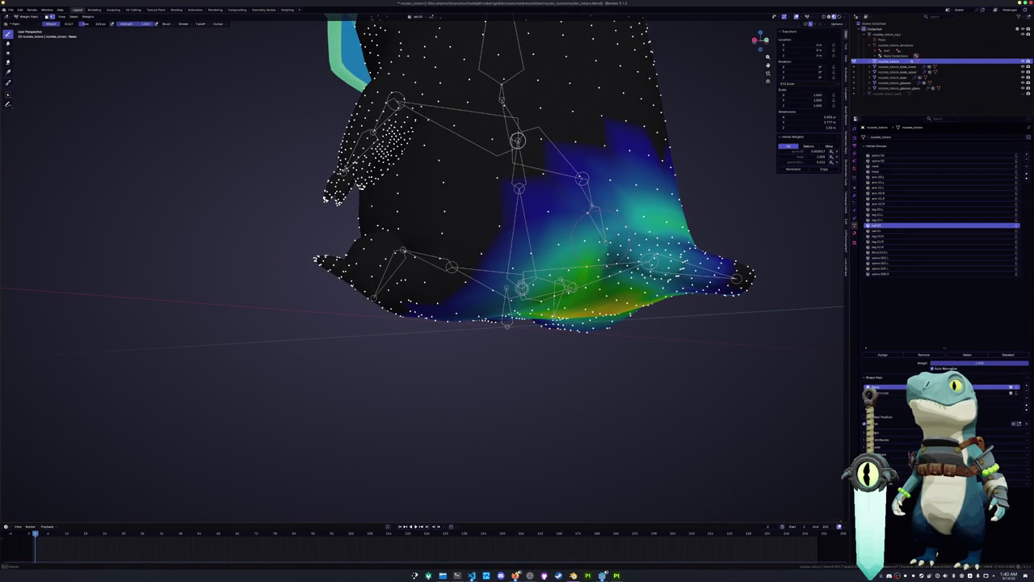
{"action": "middle_click_drag", "start_coordinate": [598, 222], "coordinate": [646, 274]}
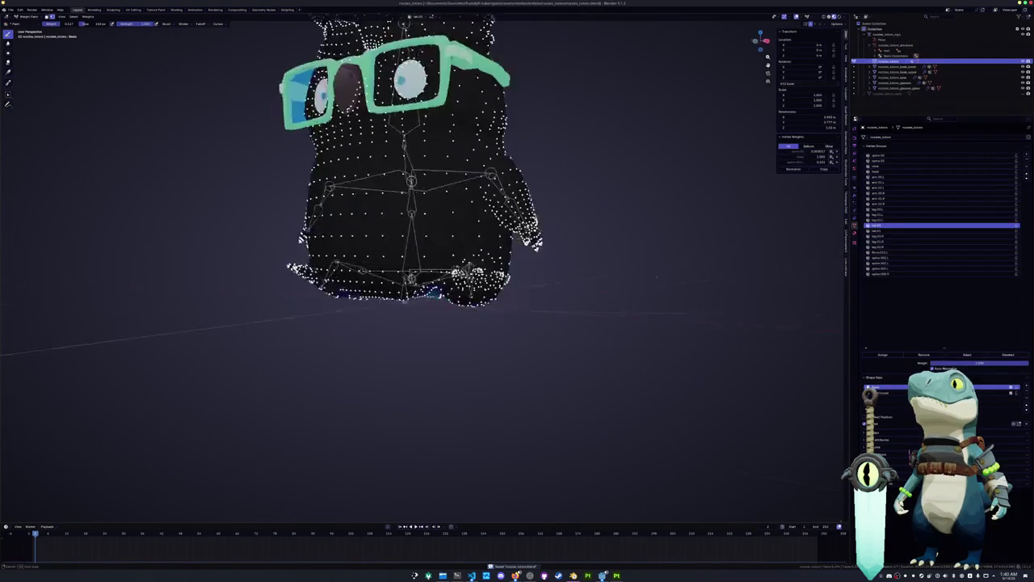
Step: Toggle the body to Object Mode and back into Weight Paint, facing the owl's front
{"action": "key", "text": "ctrl+Tab"}
{"action": "left_click", "coordinate": [515, 282]}
{"action": "middle_click_drag", "start_coordinate": [504, 287], "coordinate": [502, 259]}
{"action": "key", "text": "ctrl+Tab"}
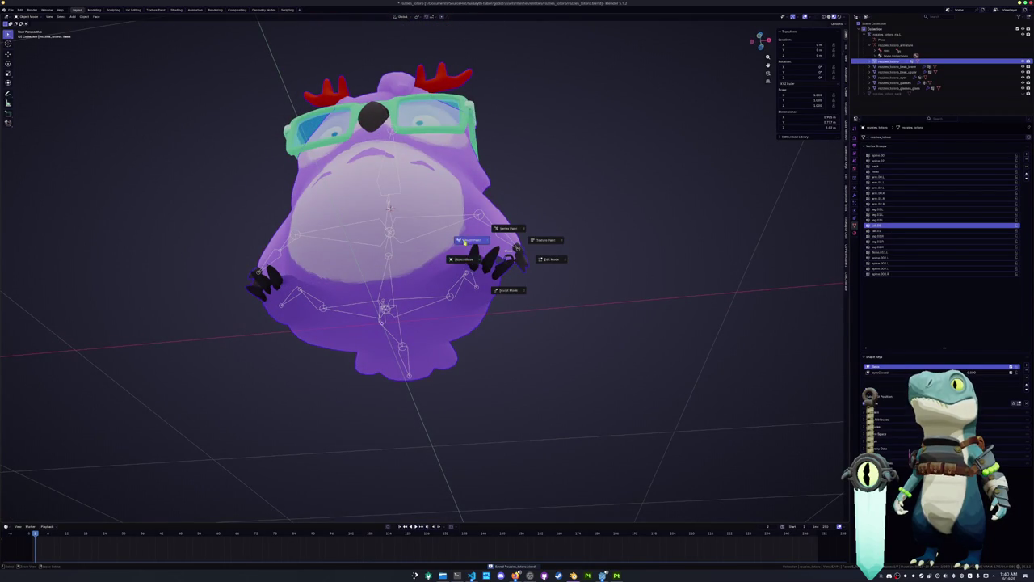
{"action": "left_click", "coordinate": [472, 240]}
{"action": "scroll", "coordinate": [501, 243], "scroll_direction": "up", "scroll_amount": 3}
{"action": "middle_click_drag", "start_coordinate": [501, 242], "coordinate": [518, 242]}
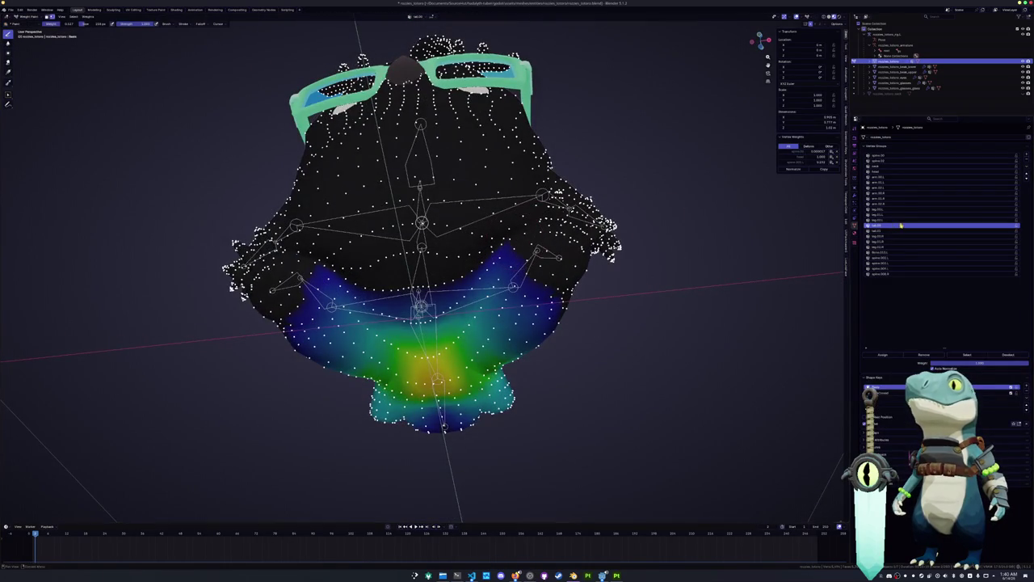
Step: Step through the lower vertex groups, comparing the arm and chest group weights
{"action": "left_click", "coordinate": [878, 173]}
{"action": "left_click", "coordinate": [880, 235]}
{"action": "left_click", "coordinate": [882, 244]}
{"action": "left_click", "coordinate": [885, 253]}
{"action": "left_click", "coordinate": [884, 248]}
{"action": "left_click", "coordinate": [886, 253]}
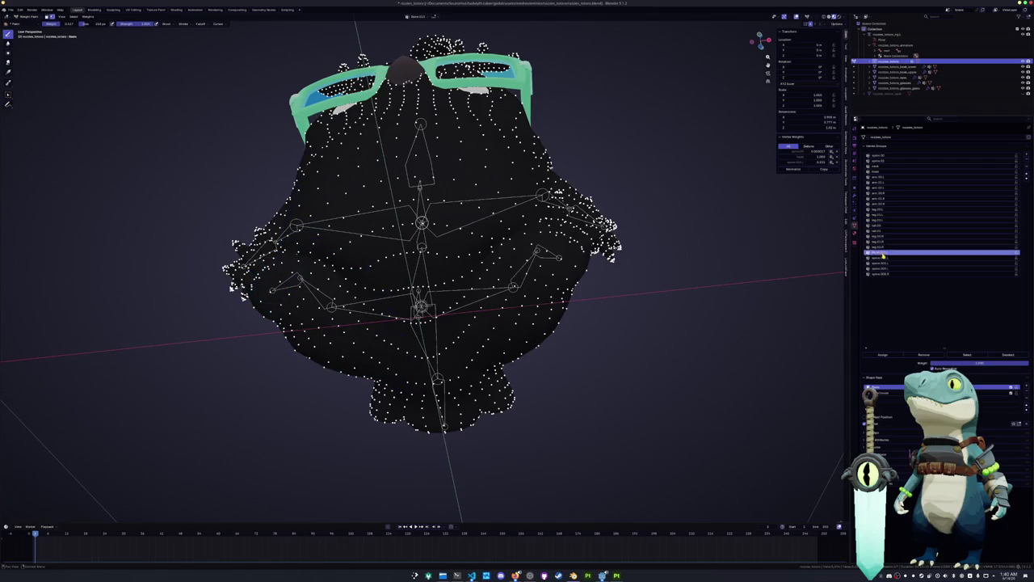
{"action": "left_click", "coordinate": [890, 259]}
{"action": "left_click", "coordinate": [889, 264]}
{"action": "left_click", "coordinate": [889, 269]}
{"action": "left_click", "coordinate": [889, 264]}
{"action": "left_click", "coordinate": [889, 258]}
Step: Move up to the top vertex group and soften its belly weights on the lower right
{"action": "left_click", "coordinate": [889, 252]}
{"action": "left_click", "coordinate": [887, 215]}
{"action": "left_click", "coordinate": [887, 183]}
{"action": "left_click", "coordinate": [885, 172]}
{"action": "left_click", "coordinate": [885, 160]}
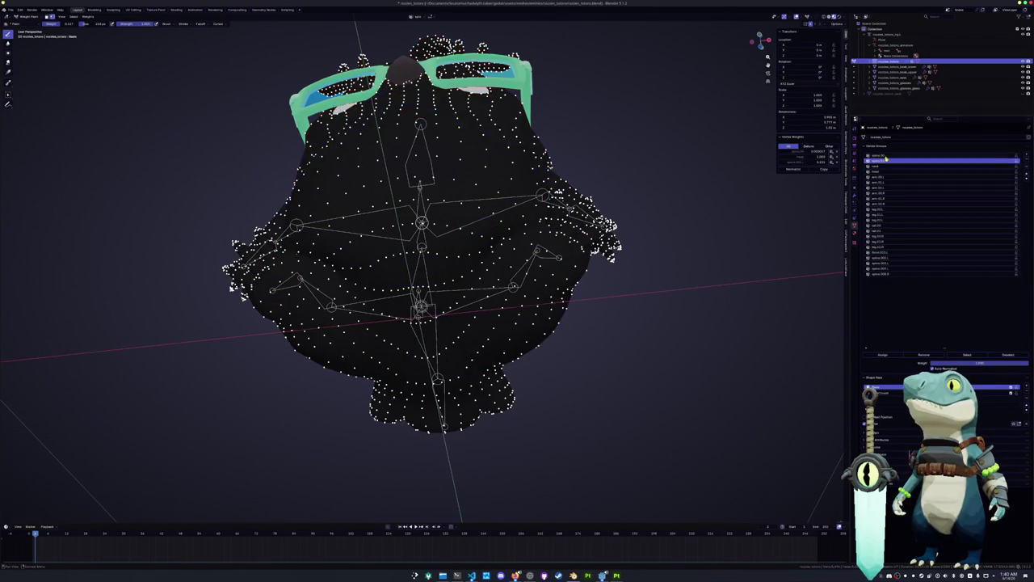
{"action": "left_click", "coordinate": [886, 155]}
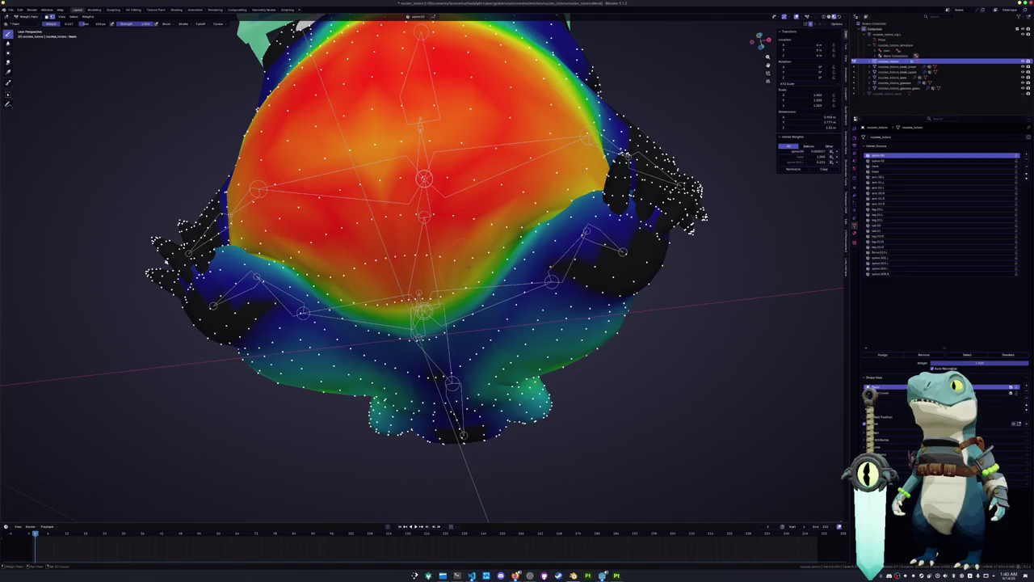
{"action": "left_click_drag", "start_coordinate": [311, 265], "coordinate": [490, 255]}
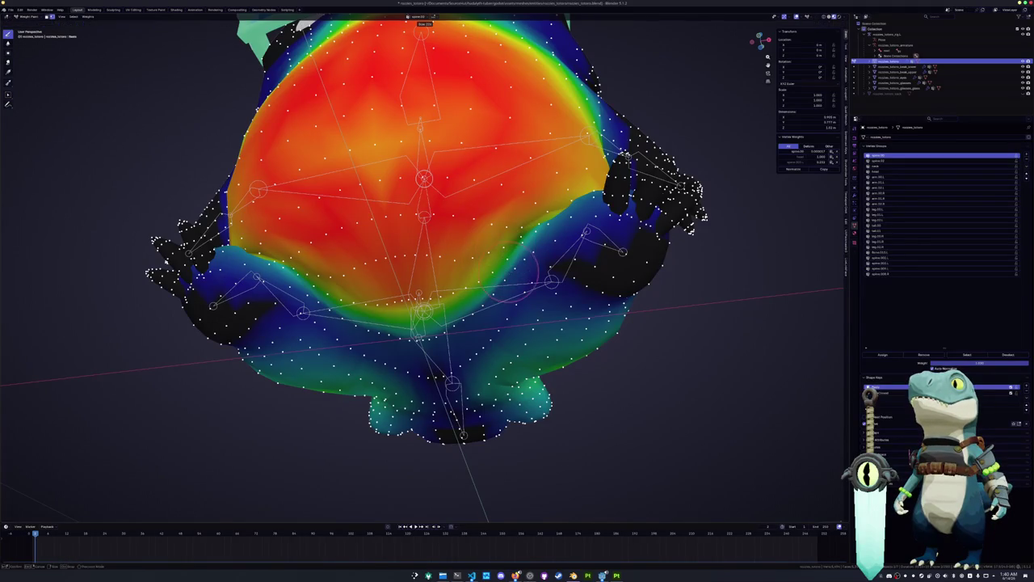
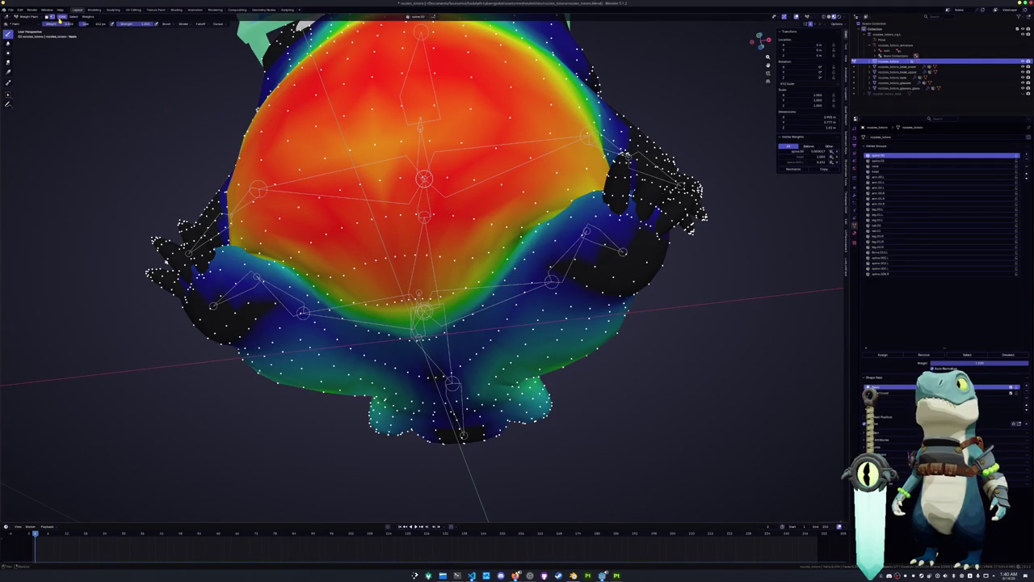
Step: Paint stronger weight across both sides of the lower belly, checking it from front and head views
{"action": "middle_click_drag", "start_coordinate": [428, 242], "coordinate": [469, 234]}
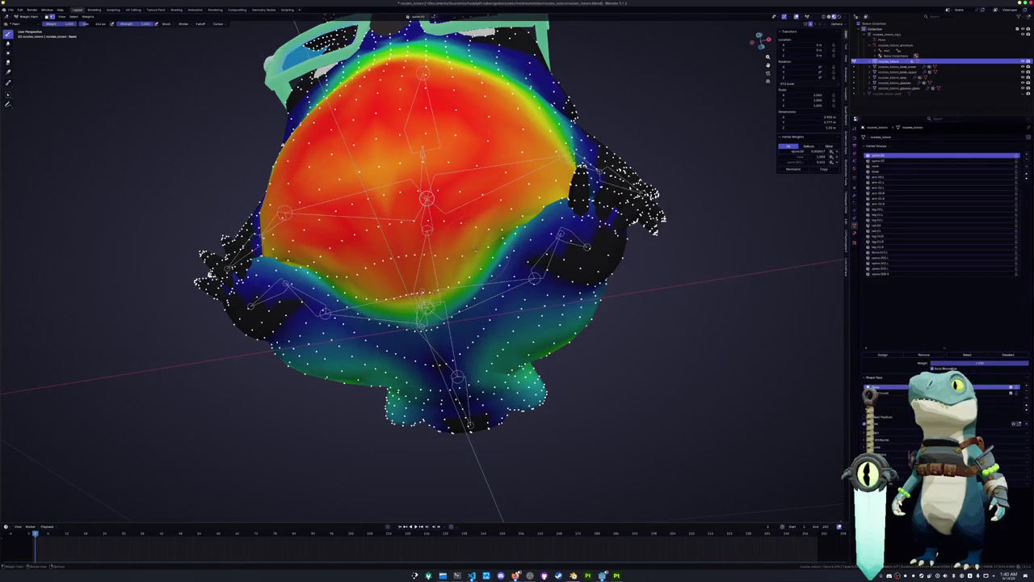
{"action": "left_click_drag", "start_coordinate": [339, 283], "coordinate": [485, 259]}
{"action": "left_click_drag", "start_coordinate": [348, 275], "coordinate": [469, 255]}
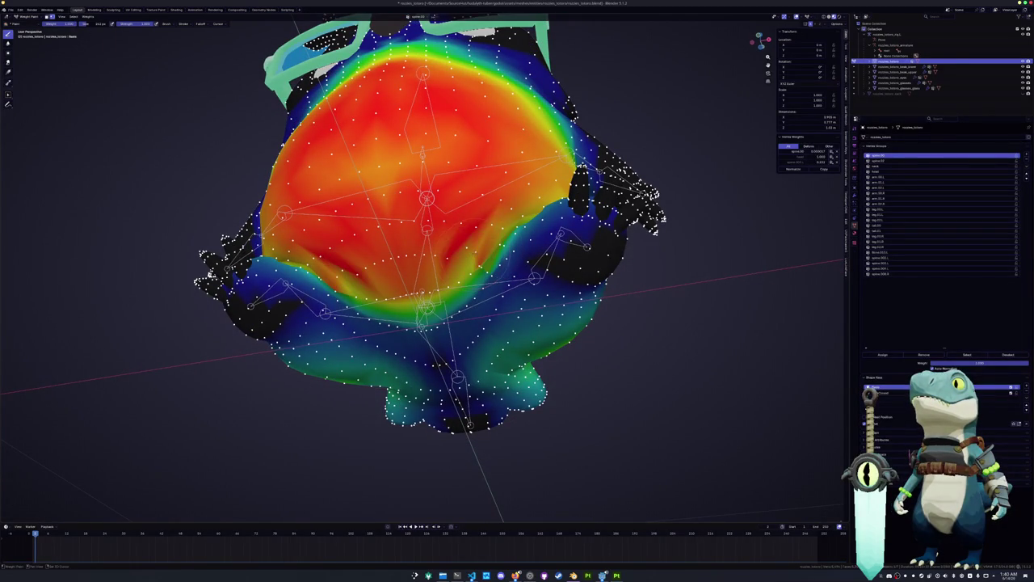
{"action": "left_click_drag", "start_coordinate": [497, 207], "coordinate": [465, 225]}
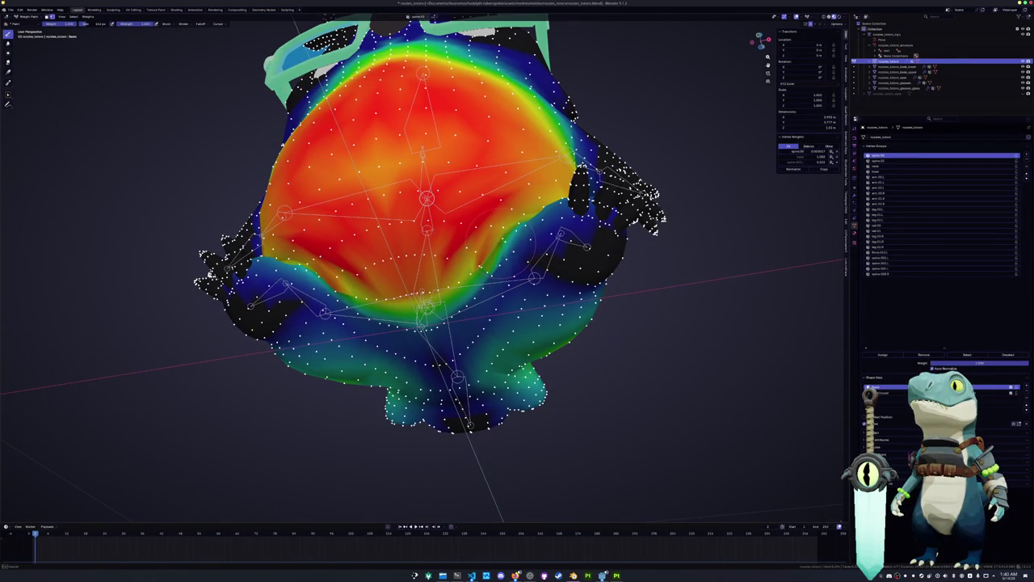
{"action": "mouse_move", "coordinate": [501, 242]}
{"action": "middle_mouse_down"}
{"action": "mouse_move", "coordinate": [541, 30]}
{"action": "mouse_move", "coordinate": [525, 56]}
{"action": "middle_mouse_up"}
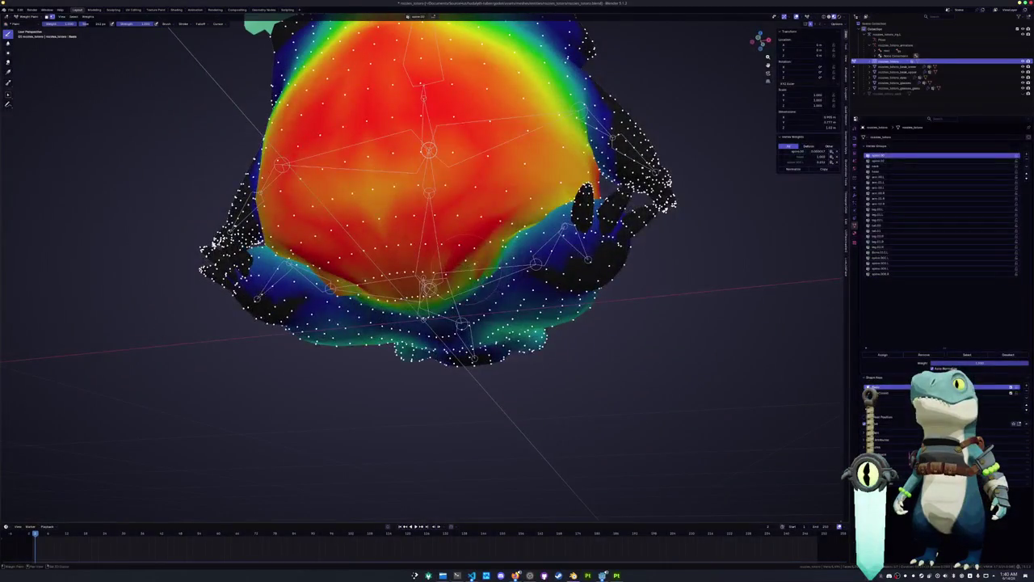
{"action": "middle_click_drag", "start_coordinate": [484, 274], "coordinate": [501, 154]}
{"action": "middle_click_drag", "start_coordinate": [491, 258], "coordinate": [497, 339]}
{"action": "scroll", "coordinate": [490, 306], "scroll_direction": "down", "scroll_amount": 5}
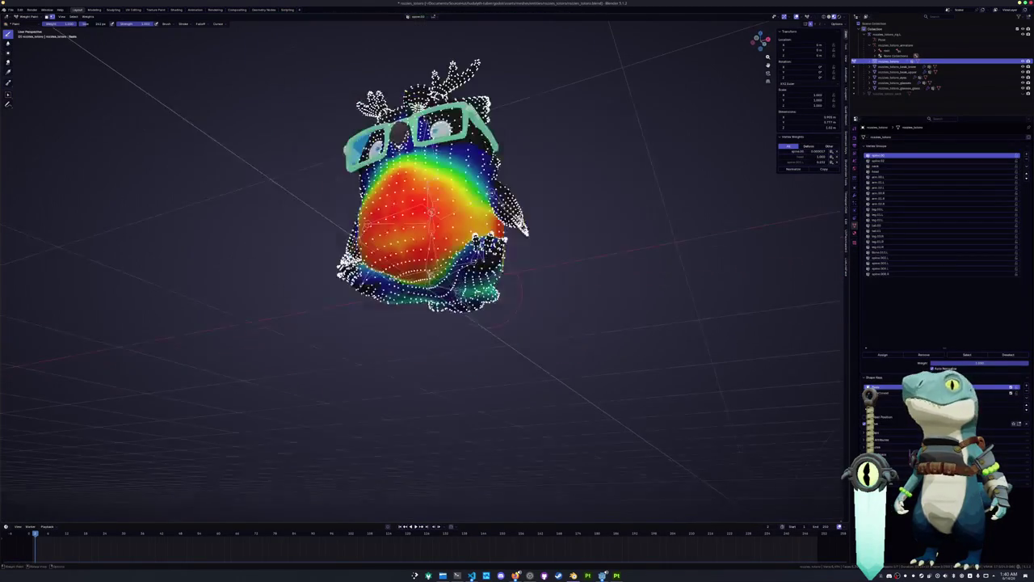
{"action": "scroll", "coordinate": [491, 306], "scroll_direction": "down", "scroll_amount": 3}
{"action": "key", "text": "ctrl+Tab"}
Step: Return the owl to Object Mode and save the blend file
{"action": "left_click", "coordinate": [490, 306]}
{"action": "key", "text": "ctrl+s"}
{"action": "middle_click_drag", "start_coordinate": [491, 306], "coordinate": [499, 299]}
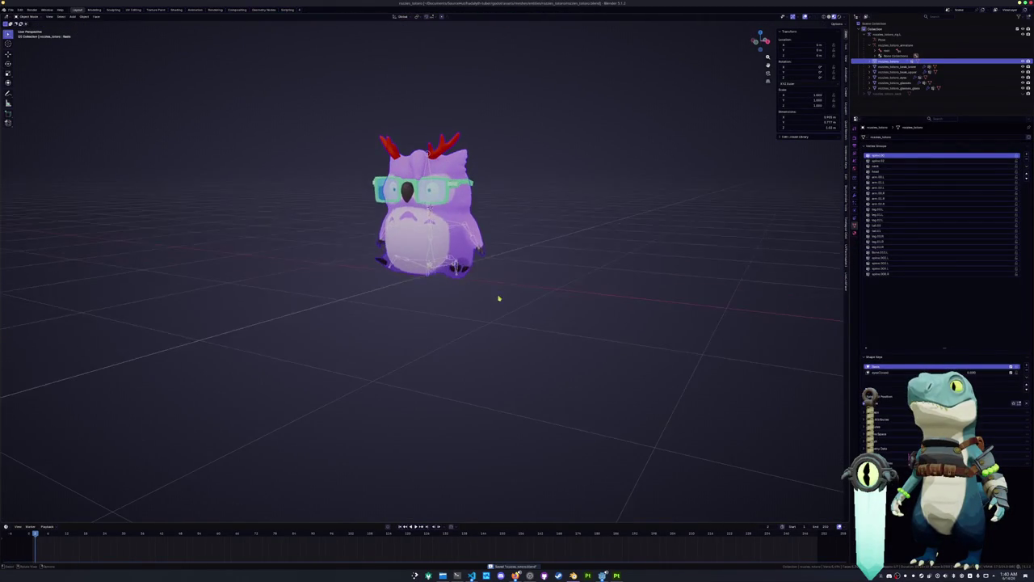
{"action": "key", "text": "KP_1"}
{"action": "scroll", "coordinate": [526, 245], "scroll_direction": "up", "scroll_amount": 1}
{"action": "scroll", "coordinate": [534, 230], "scroll_direction": "up", "scroll_amount": 3}
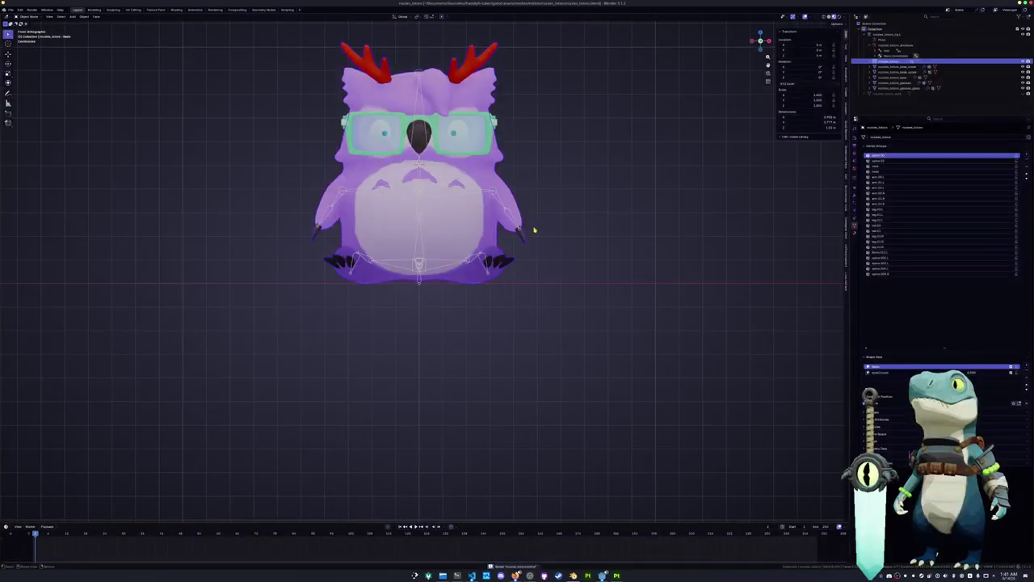
{"action": "scroll", "coordinate": [482, 261], "scroll_direction": "up", "scroll_amount": 2}
Step: Switch the armature into Pose Mode
{"action": "key", "text": "ctrl+Tab"}
{"action": "key", "text": "Escape"}
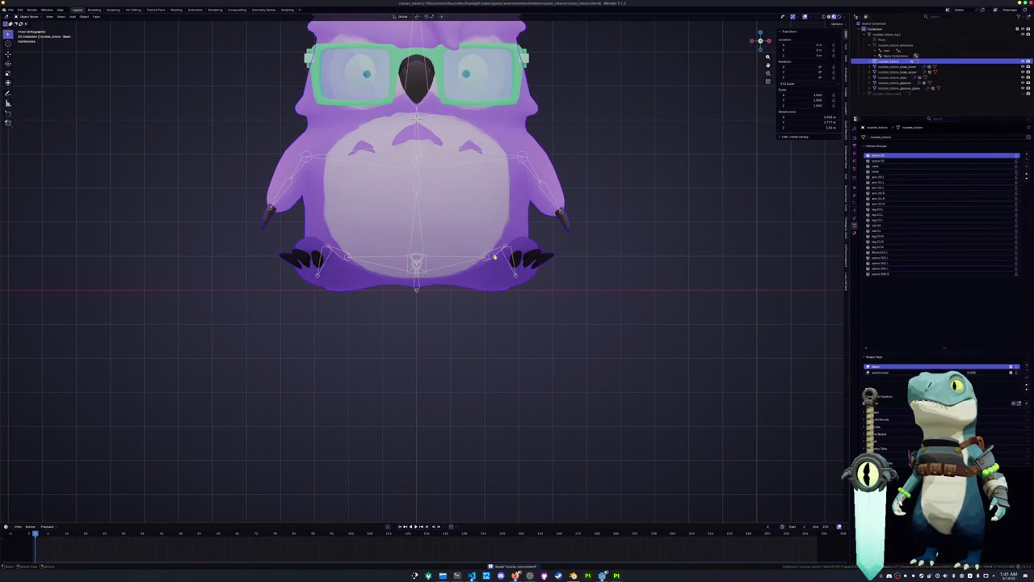
{"action": "left_click", "coordinate": [498, 258]}
{"action": "key", "text": "ctrl+Tab"}
Step: Test-rotate the wing bone in side view, cancelling the extra rotation
{"action": "key", "text": "KP_3"}
{"action": "key", "text": "r"}
{"action": "right_click", "coordinate": [525, 277]}
{"action": "key", "text": "r"}
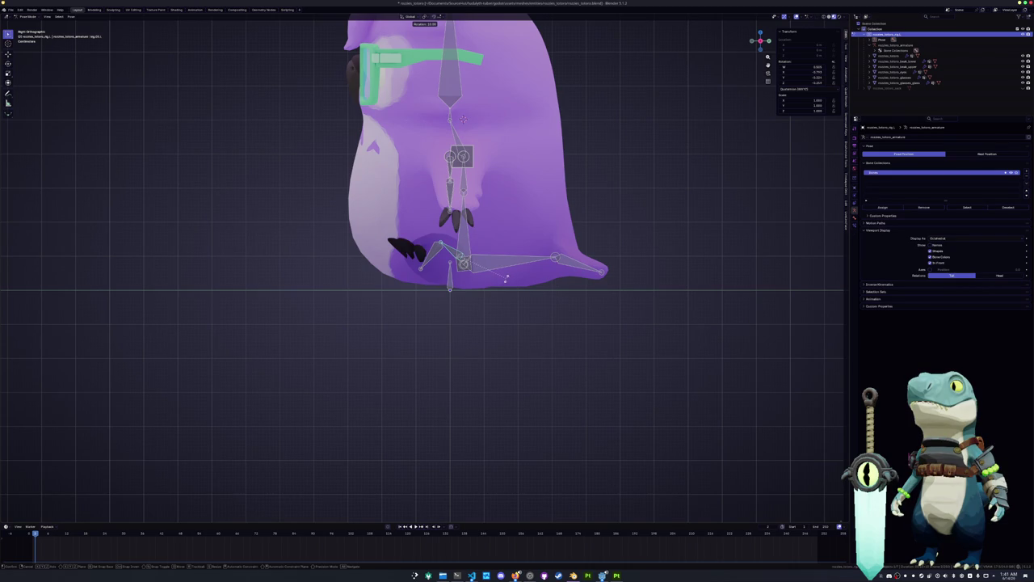
{"action": "left_click", "coordinate": [509, 279]}
{"action": "key", "text": "r"}
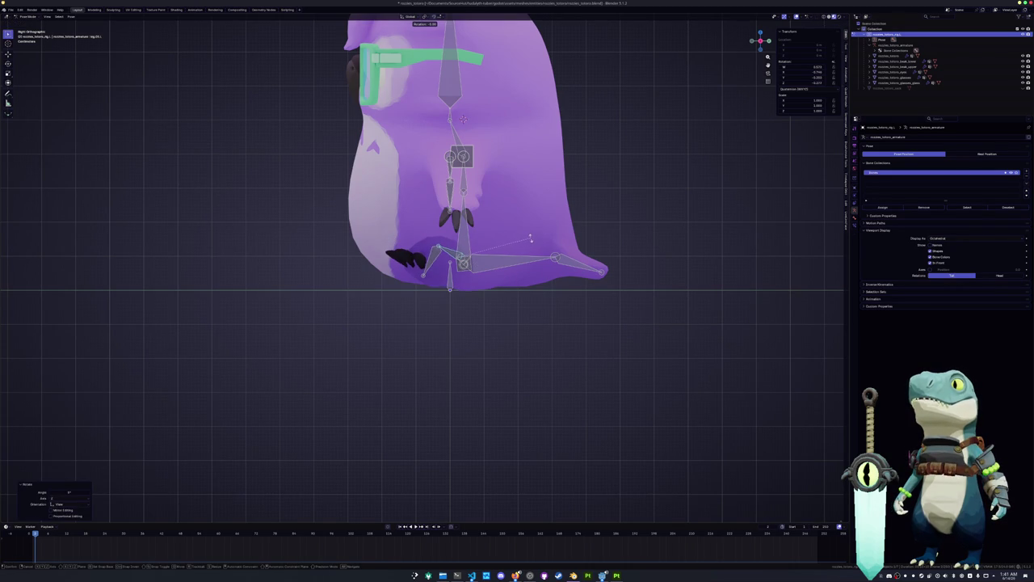
{"action": "key", "text": "Escape"}
{"action": "key", "text": "KP_1"}
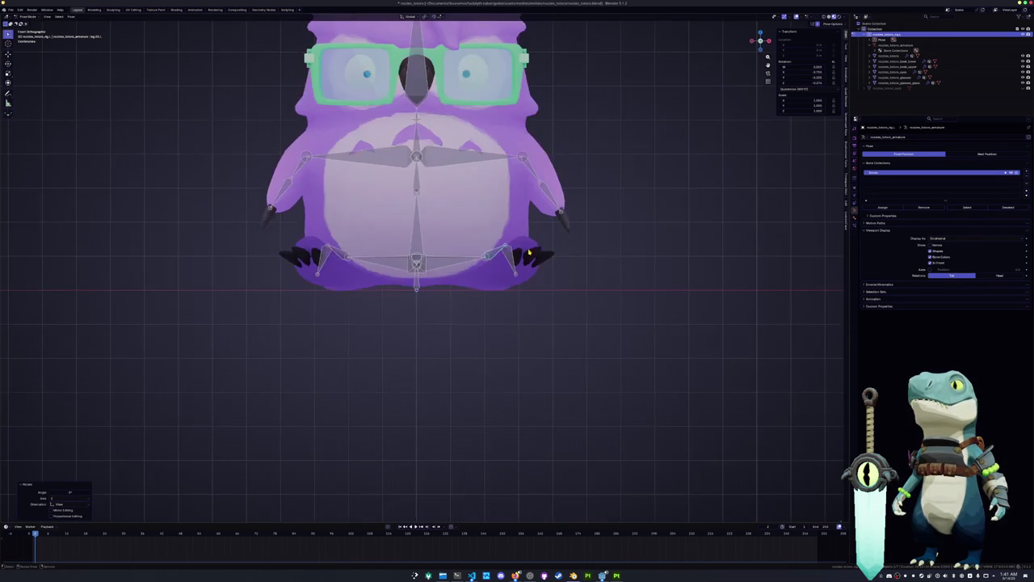
Step: Select the foot bone and test-rotate it, then cancel the rotation
{"action": "left_click", "coordinate": [495, 256]}
{"action": "key", "text": "r"}
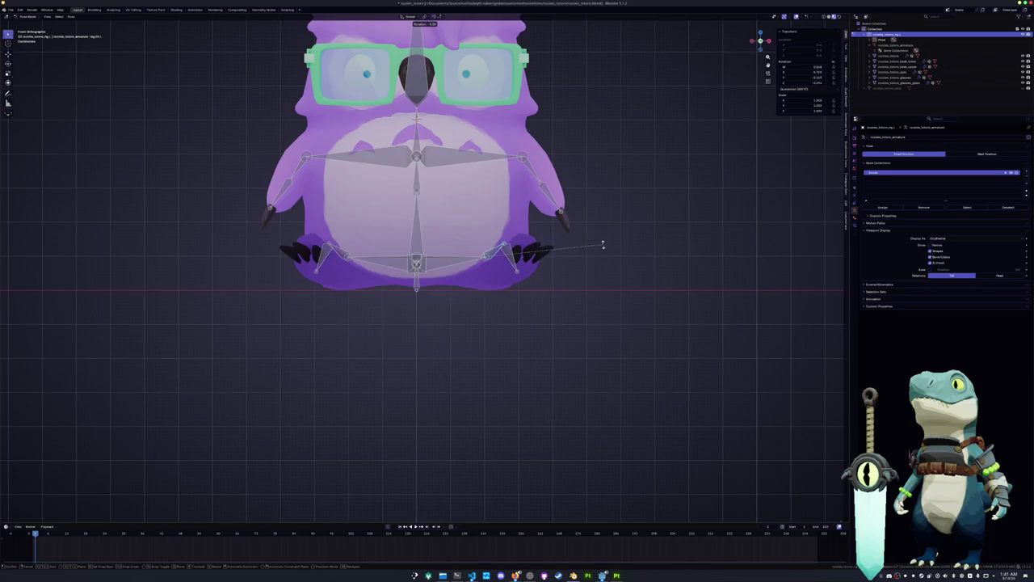
{"action": "key", "text": "Escape"}
{"action": "mouse_move", "coordinate": [585, 273]}
{"action": "middle_mouse_down"}
{"action": "mouse_move", "coordinate": [467, 288]}
{"action": "mouse_move", "coordinate": [574, 286]}
{"action": "mouse_move", "coordinate": [495, 271]}
{"action": "middle_mouse_up"}
{"action": "scroll", "coordinate": [470, 279], "scroll_direction": "down", "scroll_amount": 4}
{"action": "scroll", "coordinate": [483, 234], "scroll_direction": "up", "scroll_amount": 1}
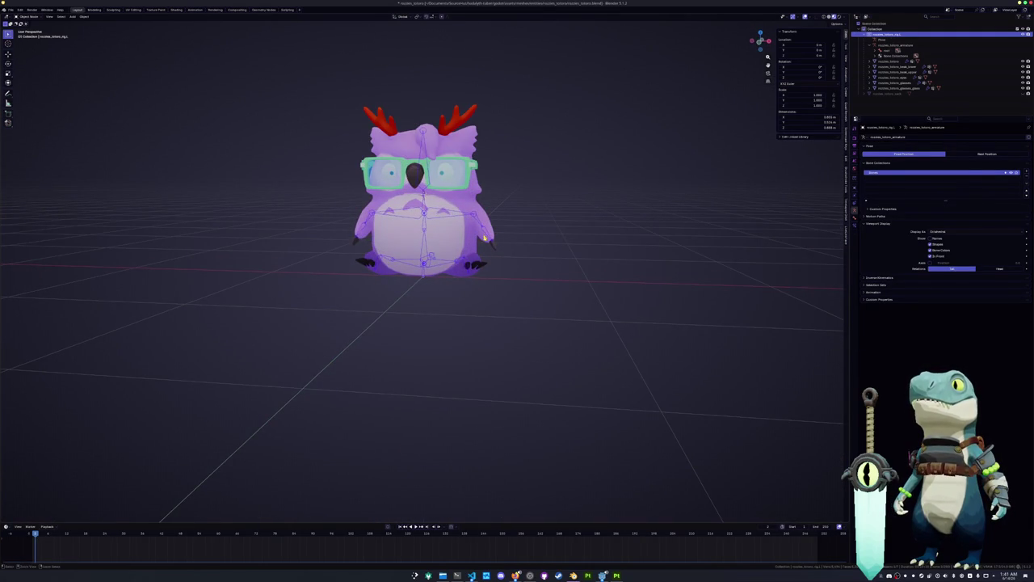
Step: Rotate the selected bone around the global X axis
{"action": "key", "text": "ctrl+Tab"}
{"action": "key", "text": "r"}
{"action": "key", "text": "x"}
{"action": "left_click", "coordinate": [490, 219]}
Step: In side view, tilt the neck and head bones, then undo the head rotation
{"action": "key", "text": "KP_3"}
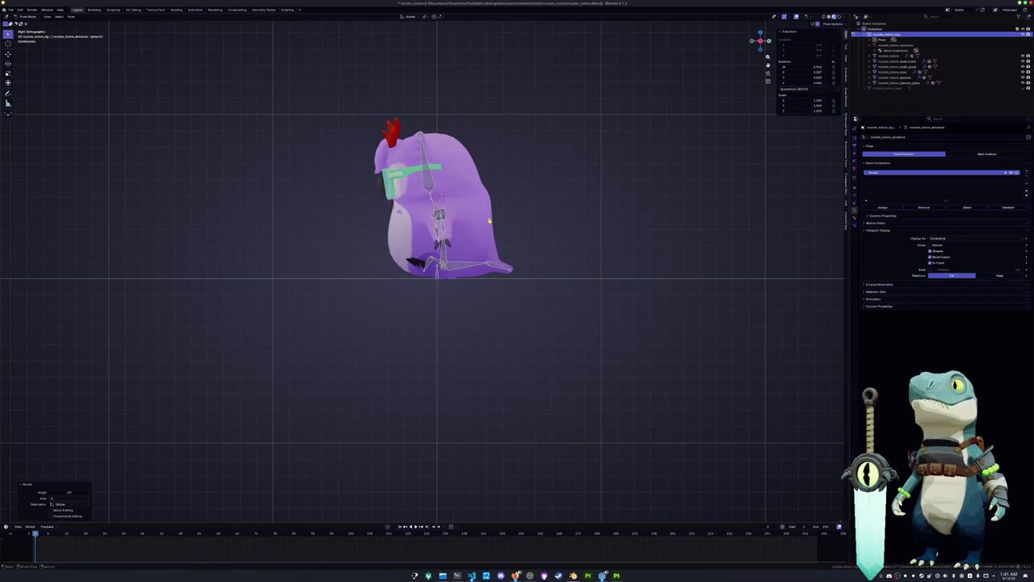
{"action": "scroll", "coordinate": [462, 210], "scroll_direction": "up", "scroll_amount": 2}
{"action": "left_click", "coordinate": [492, 169]}
{"action": "key", "text": "r"}
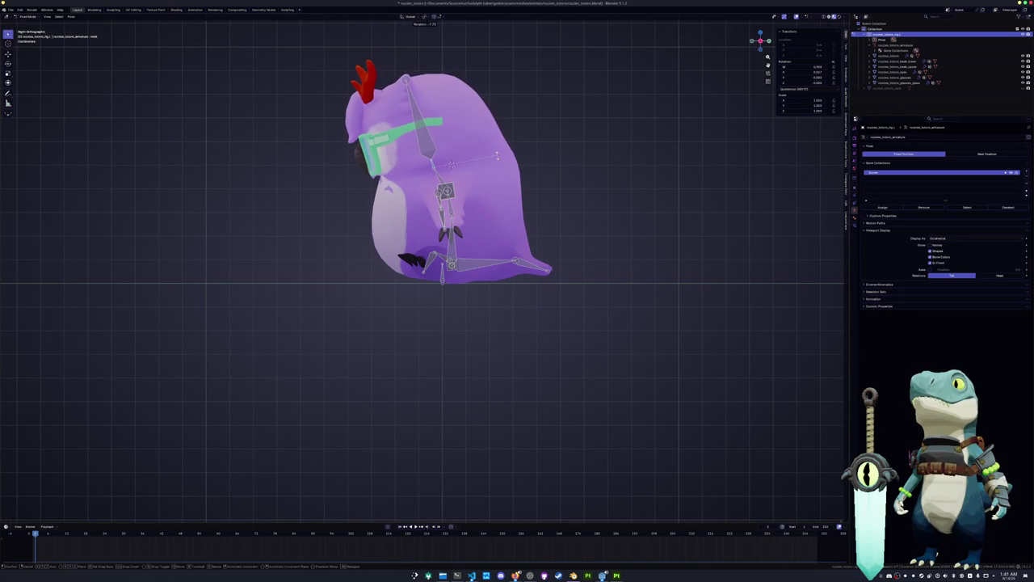
{"action": "left_click", "coordinate": [477, 145]}
{"action": "key", "text": "r"}
{"action": "left_click", "coordinate": [474, 145]}
{"action": "mouse_move", "coordinate": [474, 145]}
{"action": "middle_mouse_down"}
{"action": "mouse_move", "coordinate": [483, 159]}
{"action": "mouse_move", "coordinate": [432, 172]}
{"action": "middle_mouse_up"}
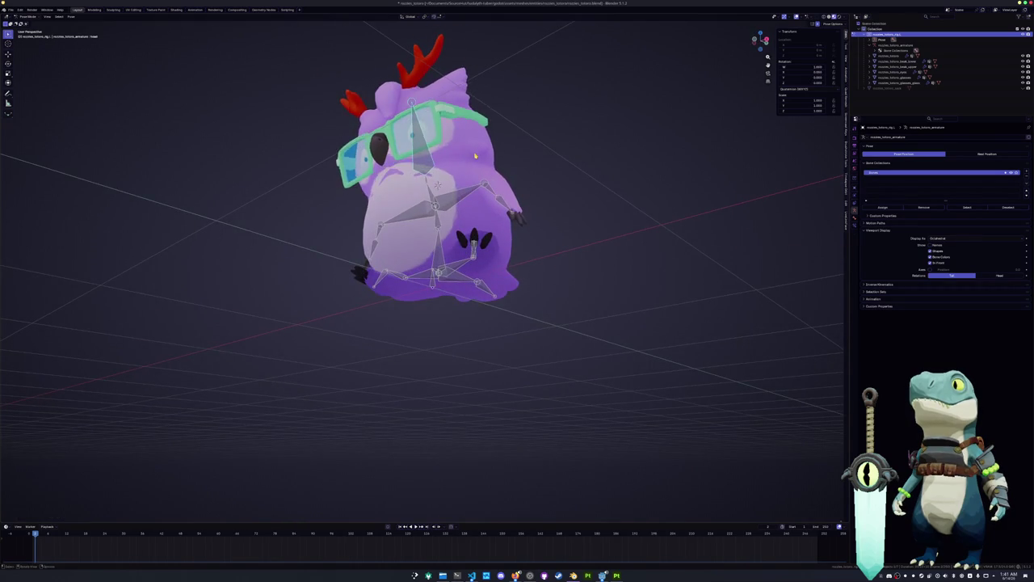
{"action": "key", "text": "ctrl+z"}
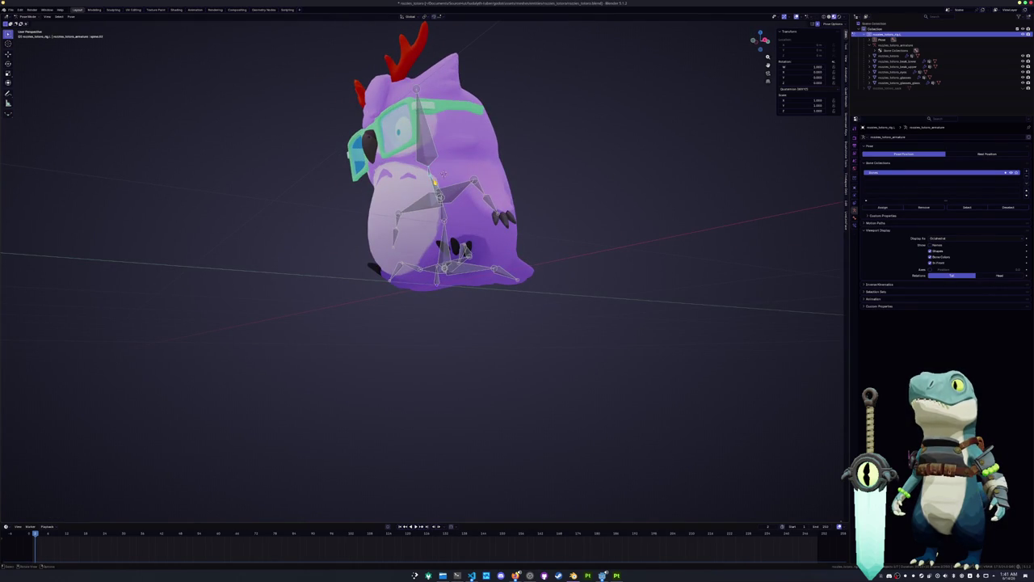
Step: Tilt the head bone again in side view, then undo it back to upright
{"action": "key", "text": "KP_3"}
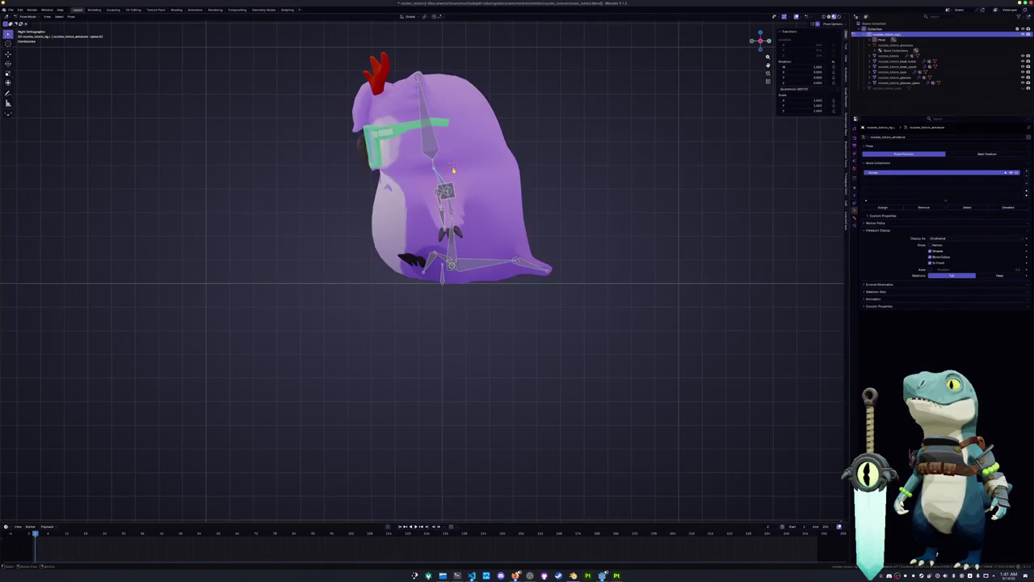
{"action": "scroll", "coordinate": [451, 180], "scroll_direction": "up", "scroll_amount": 3}
{"action": "key", "text": "r"}
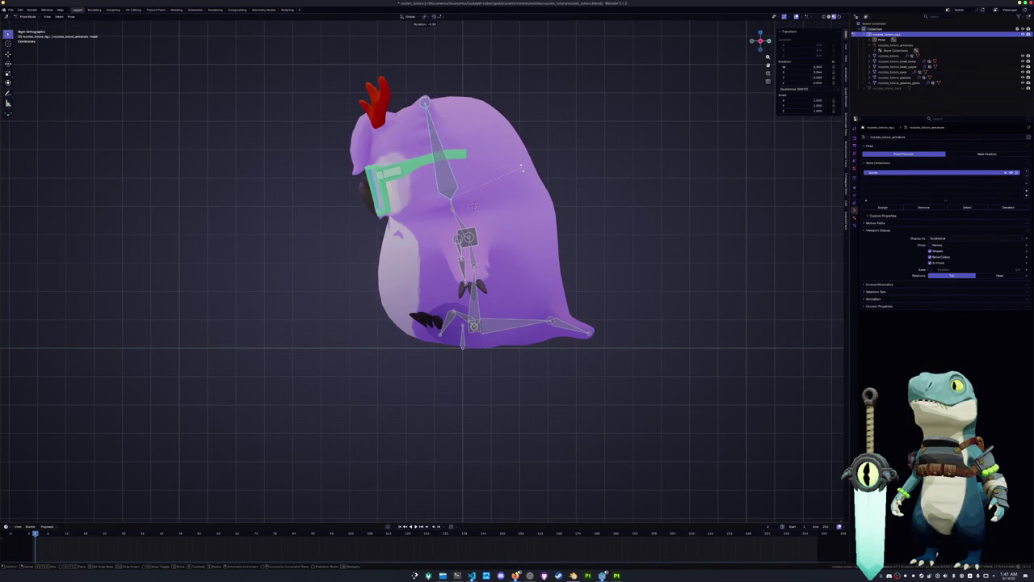
{"action": "left_click", "coordinate": [521, 167]}
{"action": "mouse_move", "coordinate": [522, 167]}
{"action": "middle_mouse_down"}
{"action": "mouse_move", "coordinate": [485, 210]}
{"action": "mouse_move", "coordinate": [453, 215]}
{"action": "middle_mouse_up"}
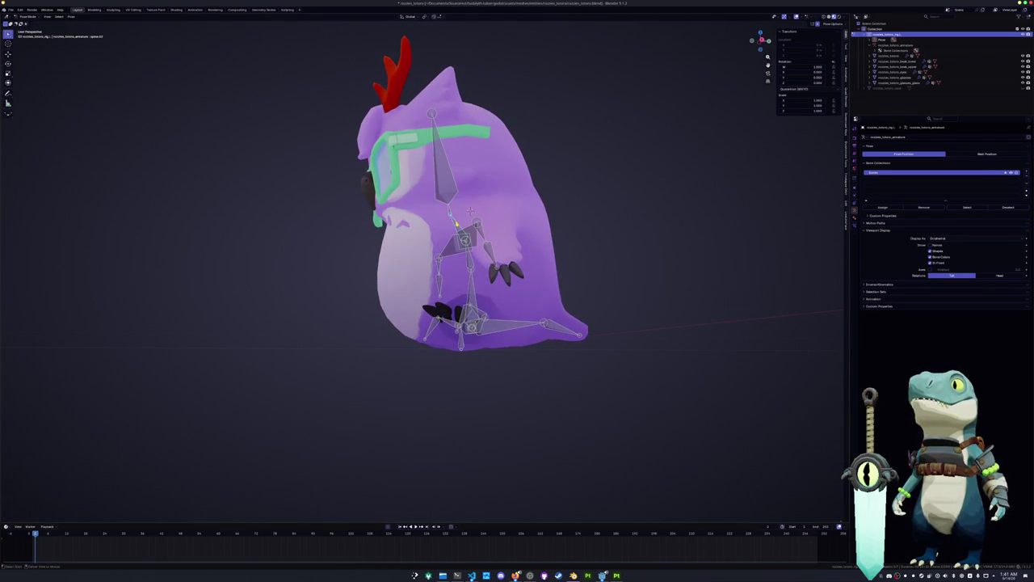
{"action": "key", "text": "ctrl+z"}
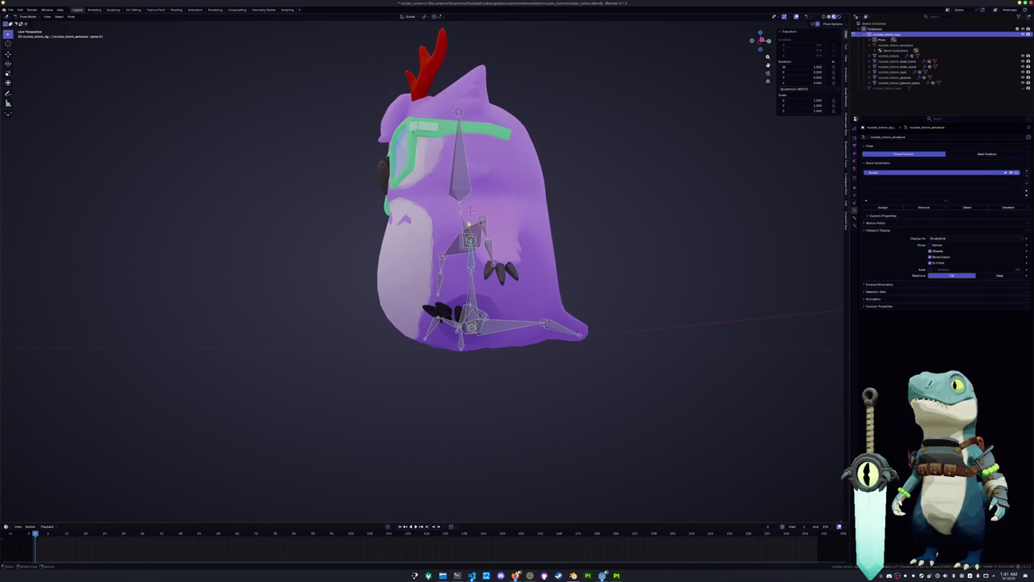
Step: Tilt the head bone around the X axis, check it from the front, and leave Pose Mode
{"action": "key", "text": "r"}
{"action": "key", "text": "x"}
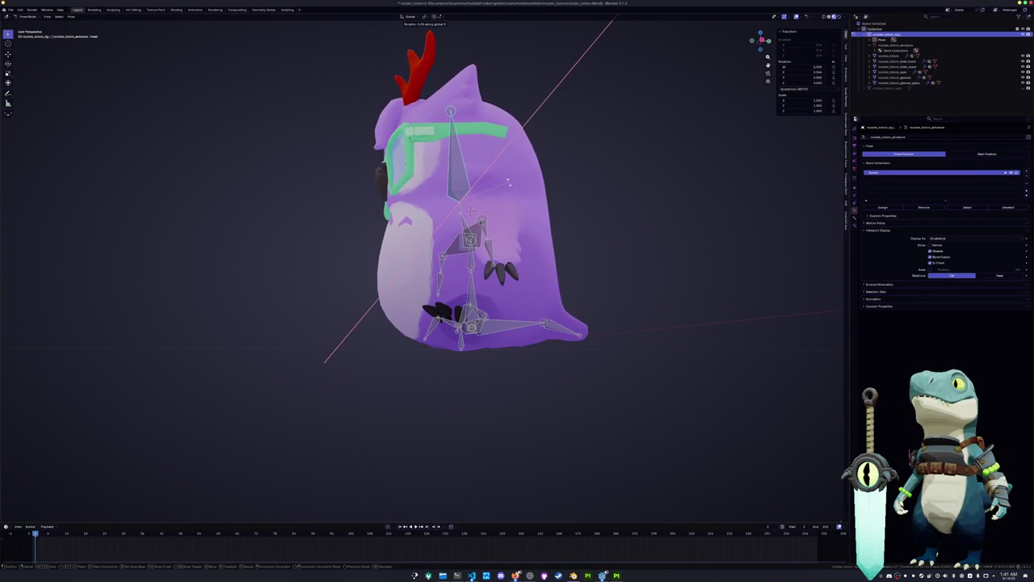
{"action": "left_click", "coordinate": [509, 182]}
{"action": "middle_click_drag", "start_coordinate": [509, 183], "coordinate": [484, 229]}
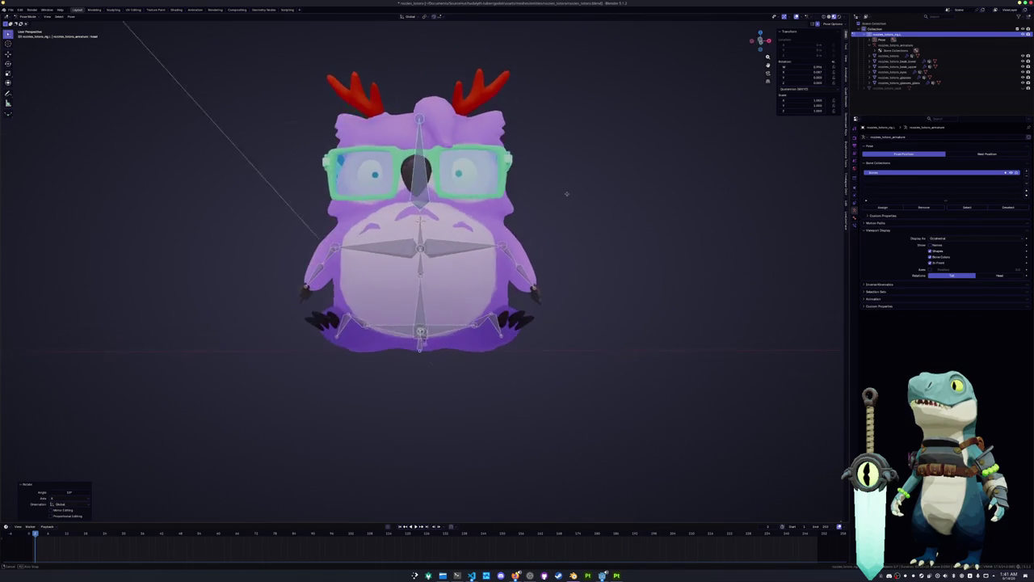
{"action": "key", "text": "ctrl+Tab"}
Step: Put the owl body into Weight Paint mode and paint stronger weight across the belly
{"action": "left_click", "coordinate": [484, 229]}
{"action": "key", "text": "ctrl+Tab"}
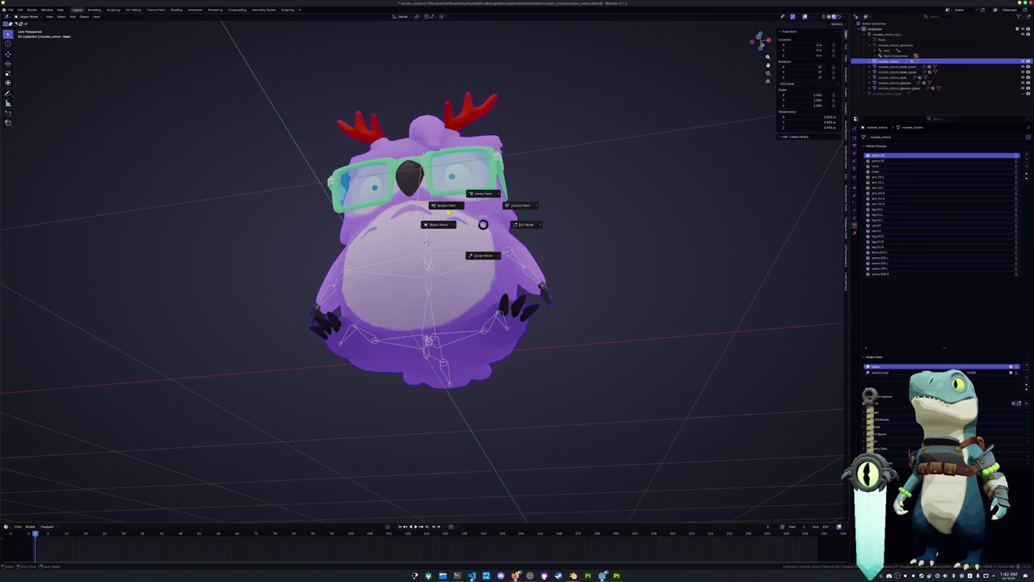
{"action": "left_click", "coordinate": [447, 204]}
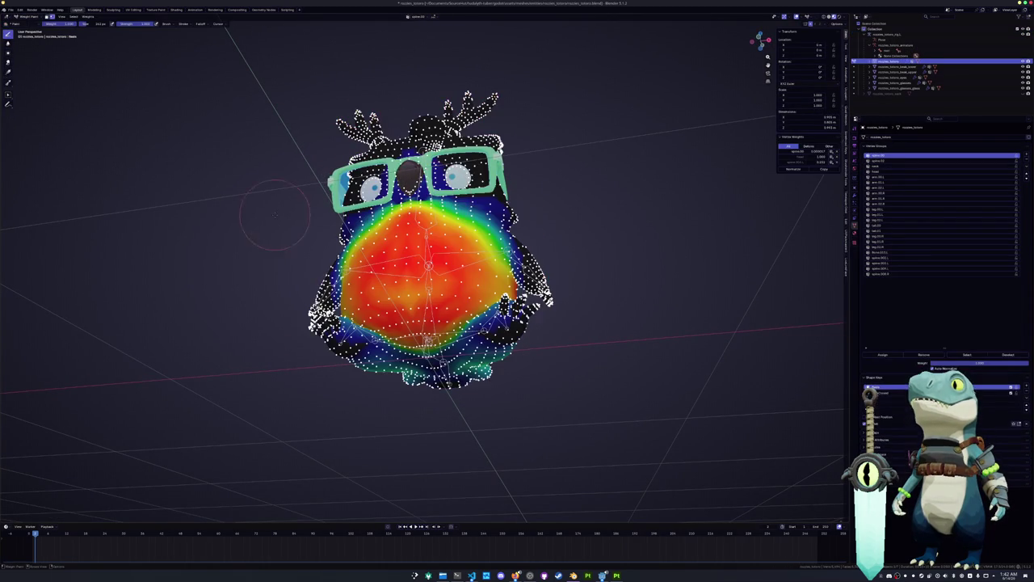
{"action": "scroll", "coordinate": [248, 239], "scroll_direction": "up", "scroll_amount": 2}
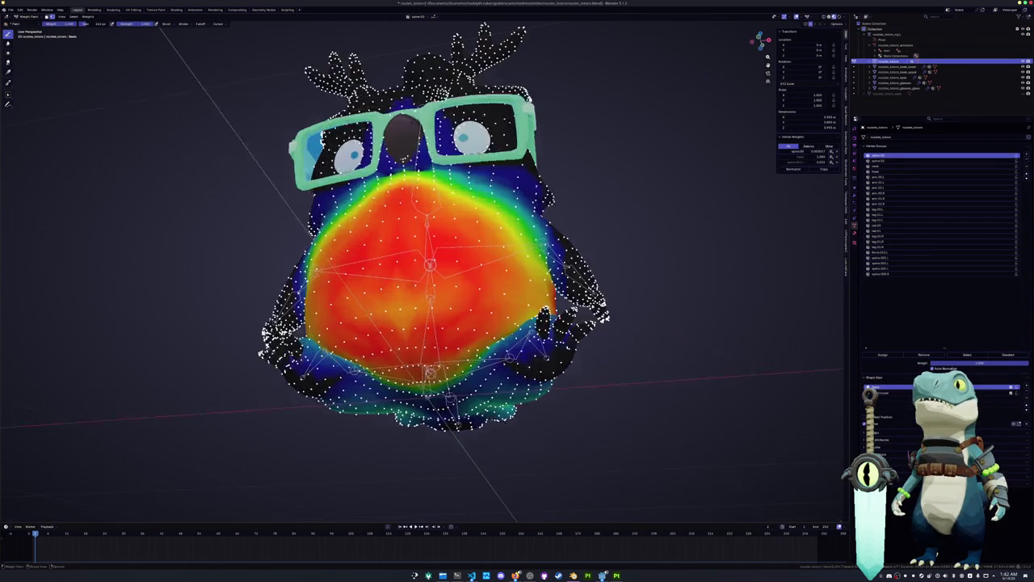
{"action": "left_click_drag", "start_coordinate": [398, 303], "coordinate": [400, 240]}
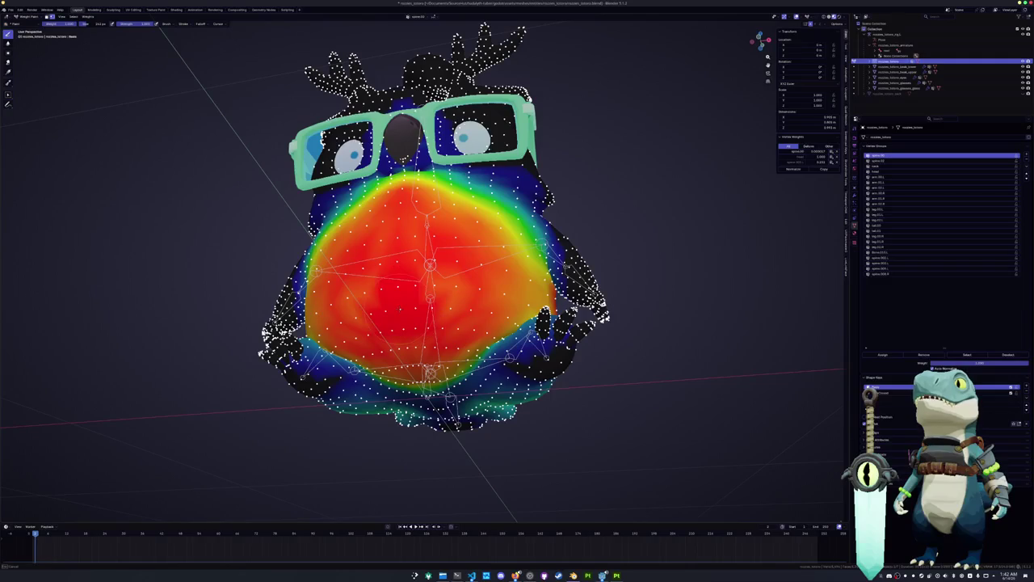
Step: Apply Weights > Smooth to the painted weights and return to Object Mode
{"action": "middle_click_drag", "start_coordinate": [267, 243], "coordinate": [270, 279]}
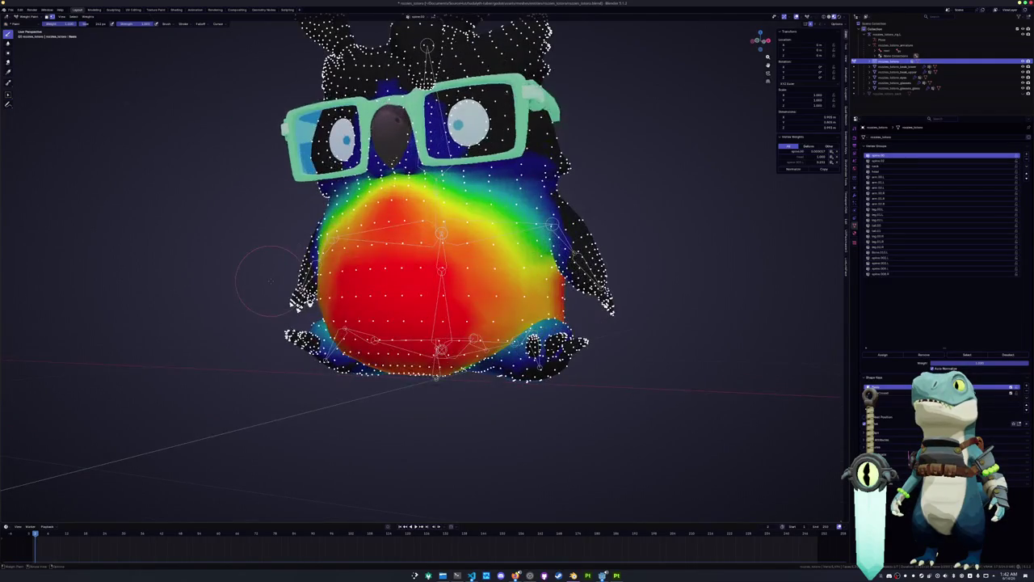
{"action": "left_click", "coordinate": [87, 16]}
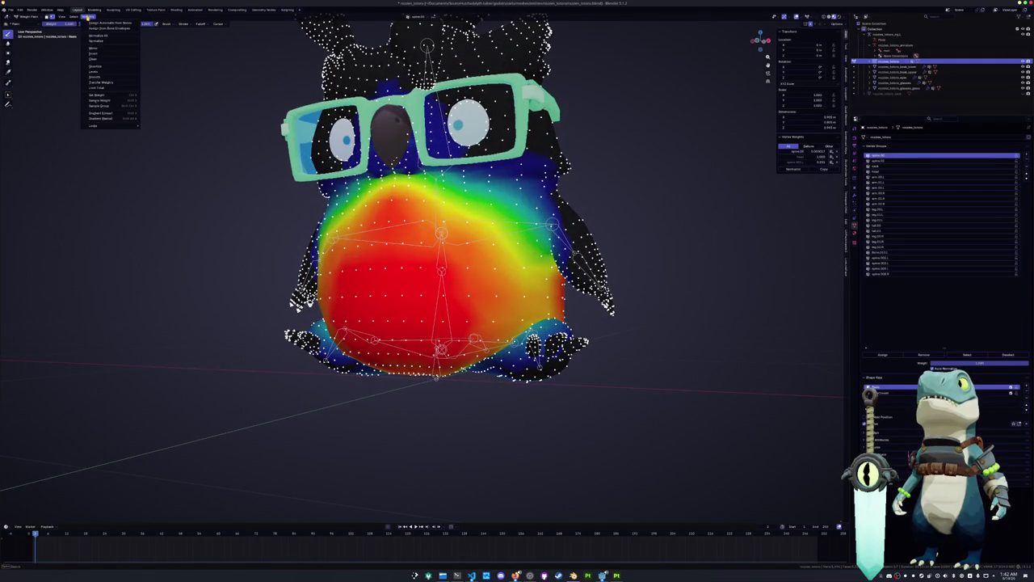
{"action": "left_click", "coordinate": [95, 77]}
{"action": "mouse_move", "coordinate": [156, 238]}
{"action": "middle_mouse_down"}
{"action": "mouse_move", "coordinate": [161, 246]}
{"action": "mouse_move", "coordinate": [231, 245]}
{"action": "middle_mouse_up"}
{"action": "key", "text": "ctrl+Tab"}
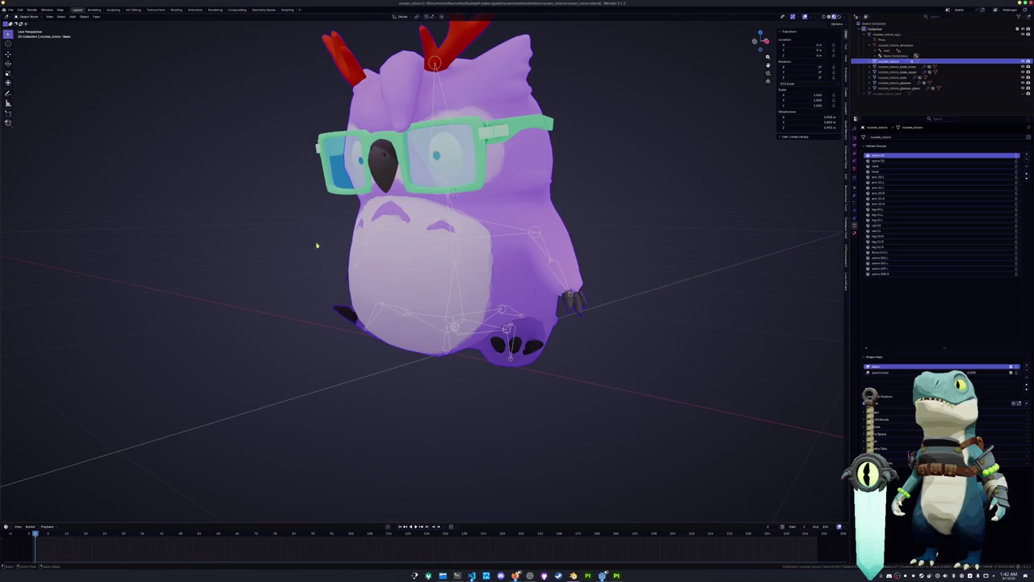
{"action": "left_click", "coordinate": [455, 213]}
{"action": "key", "text": "ctrl+Tab"}
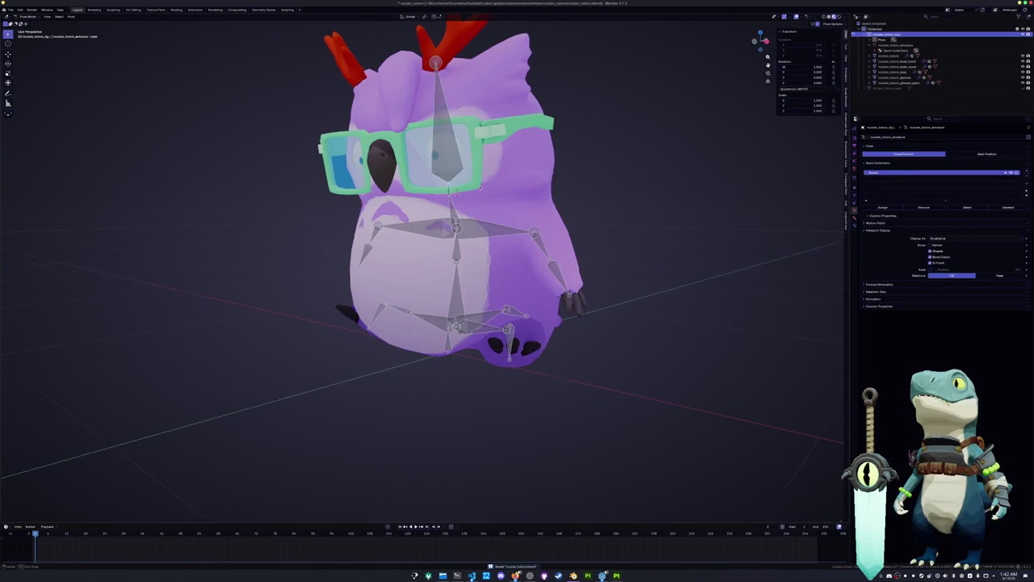
{"action": "middle_click_drag", "start_coordinate": [455, 192], "coordinate": [455, 192]}
{"action": "key", "text": "KP_3"}
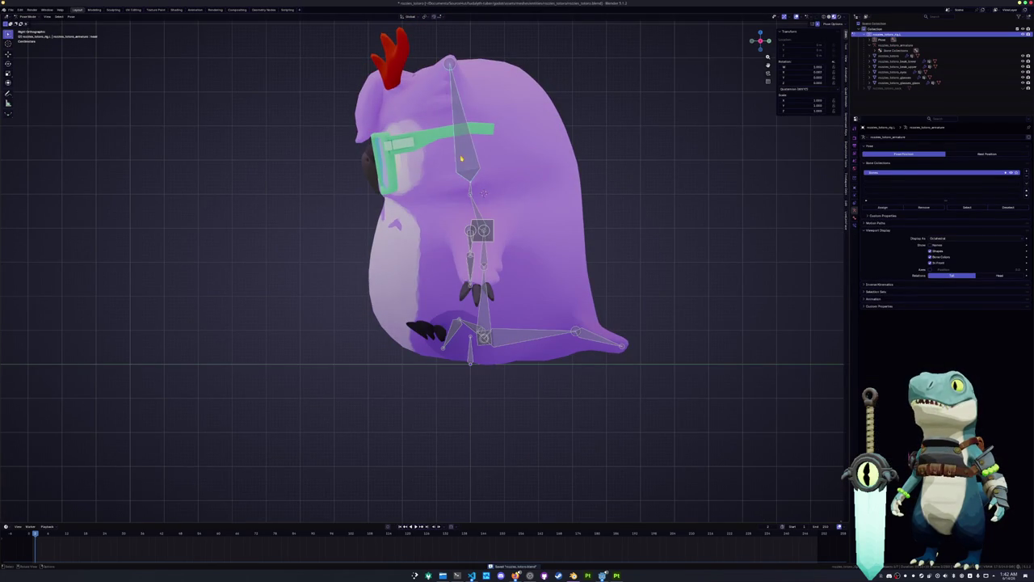
{"action": "key", "text": "r"}
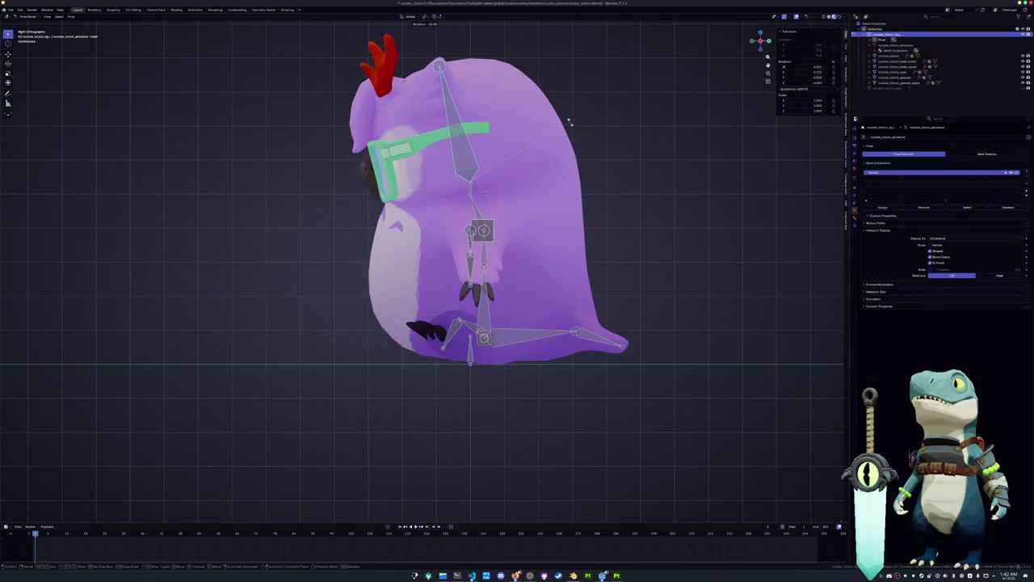
{"action": "key", "text": "Return"}
{"action": "key", "text": "r"}
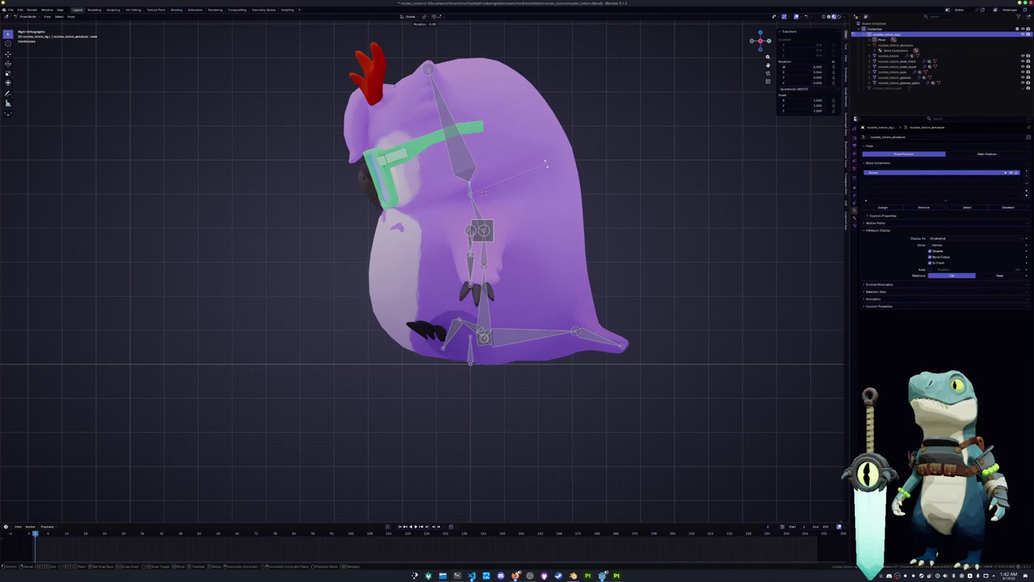
{"action": "key", "text": "Escape"}
{"action": "key", "text": "Escape"}
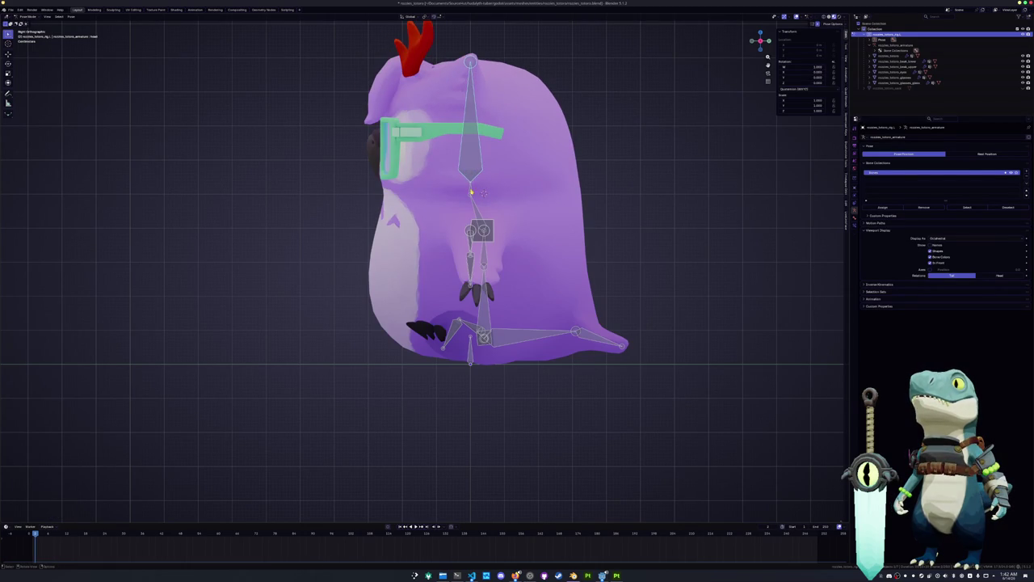
{"action": "key", "text": "r"}
{"action": "left_click", "coordinate": [521, 144]}
{"action": "key", "text": "ctrl+z"}
{"action": "mouse_move", "coordinate": [471, 191]}
{"action": "middle_mouse_down"}
{"action": "mouse_move", "coordinate": [380, 202]}
{"action": "mouse_move", "coordinate": [373, 247]}
{"action": "middle_mouse_up"}
{"action": "scroll", "coordinate": [380, 202], "scroll_direction": "down", "scroll_amount": 3}
{"action": "scroll", "coordinate": [374, 247], "scroll_direction": "up", "scroll_amount": 2}
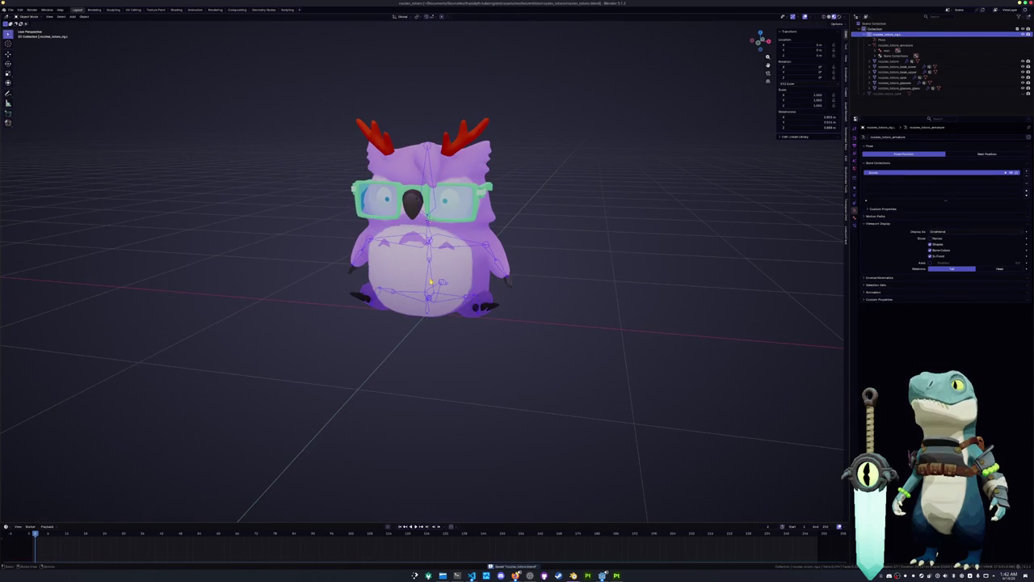
Step: Undo and redo to restore the owl's arms-down rest pose
{"action": "scroll", "coordinate": [428, 226], "scroll_direction": "down", "scroll_amount": 2}
{"action": "key", "text": "ctrl+z"}
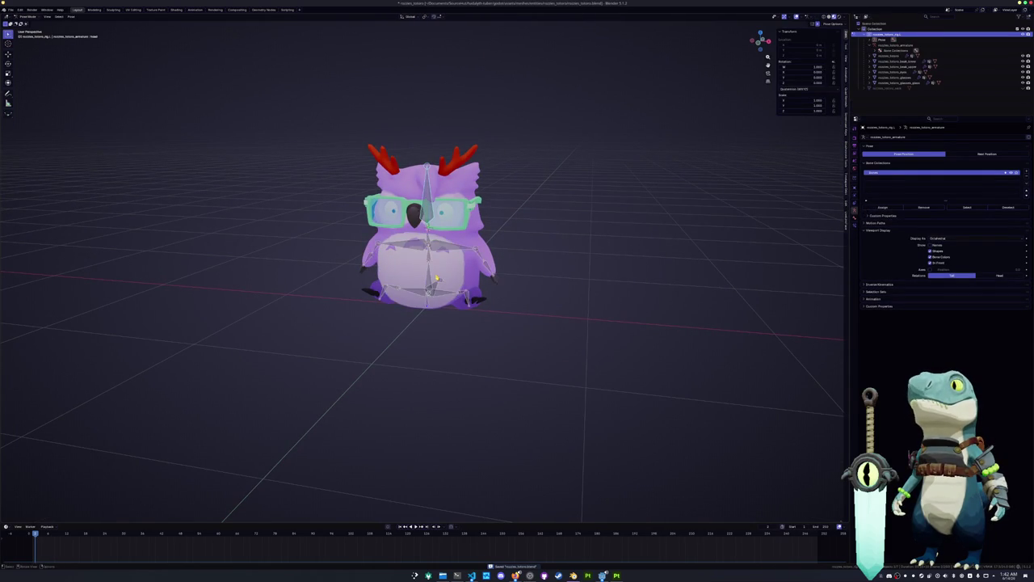
{"action": "key", "text": "ctrl+z"}
{"action": "key", "text": "ctrl+shift+z"}
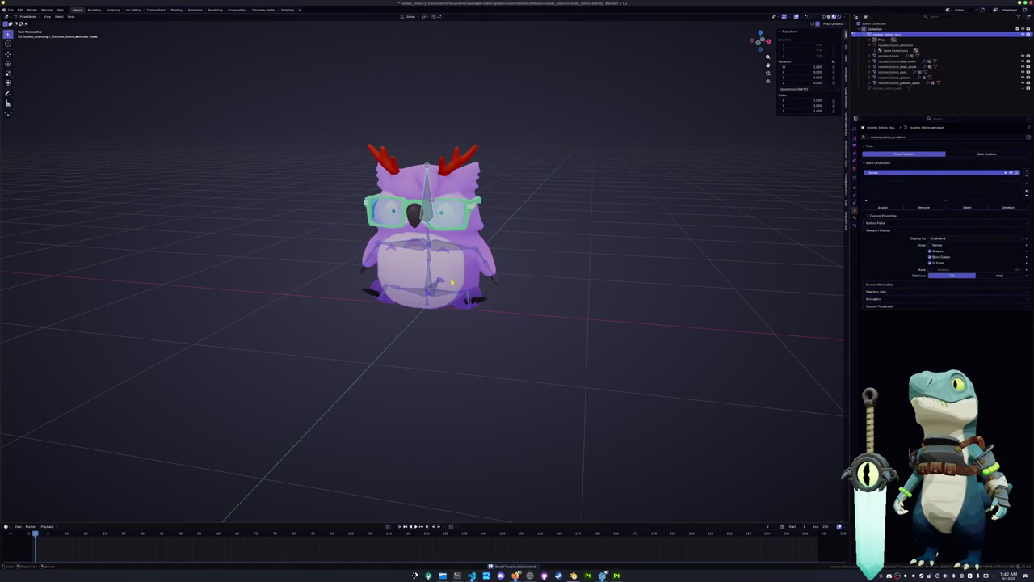
{"action": "middle_click_drag", "start_coordinate": [458, 283], "coordinate": [398, 280]}
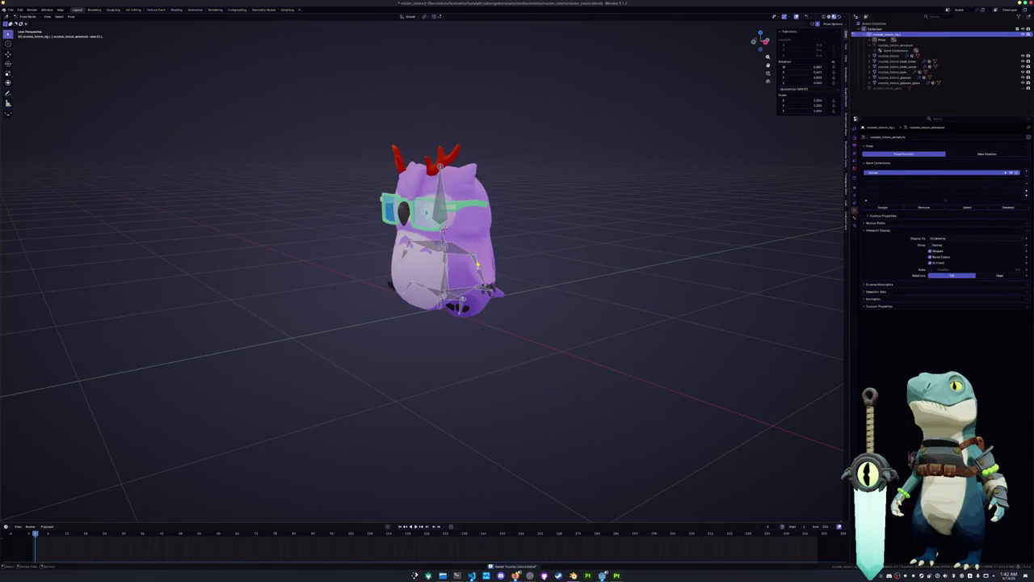
Step: Rotate the lower body bones twice in the right-side view
{"action": "key", "text": "KP_3"}
{"action": "scroll", "coordinate": [504, 274], "scroll_direction": "up", "scroll_amount": 2}
{"action": "key", "text": "r"}
{"action": "left_click", "coordinate": [512, 268]}
{"action": "key", "text": "r"}
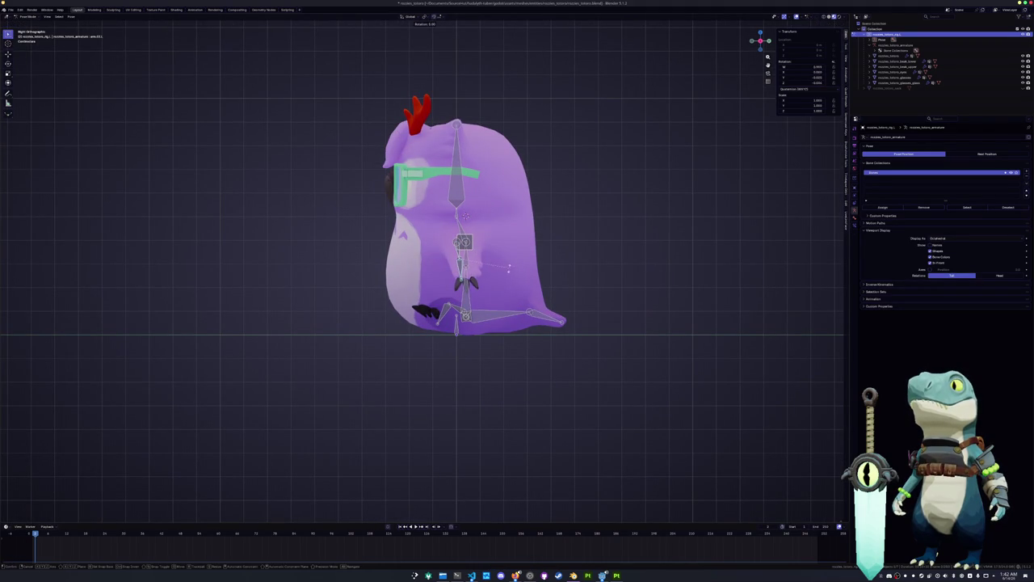
{"action": "left_click", "coordinate": [494, 278]}
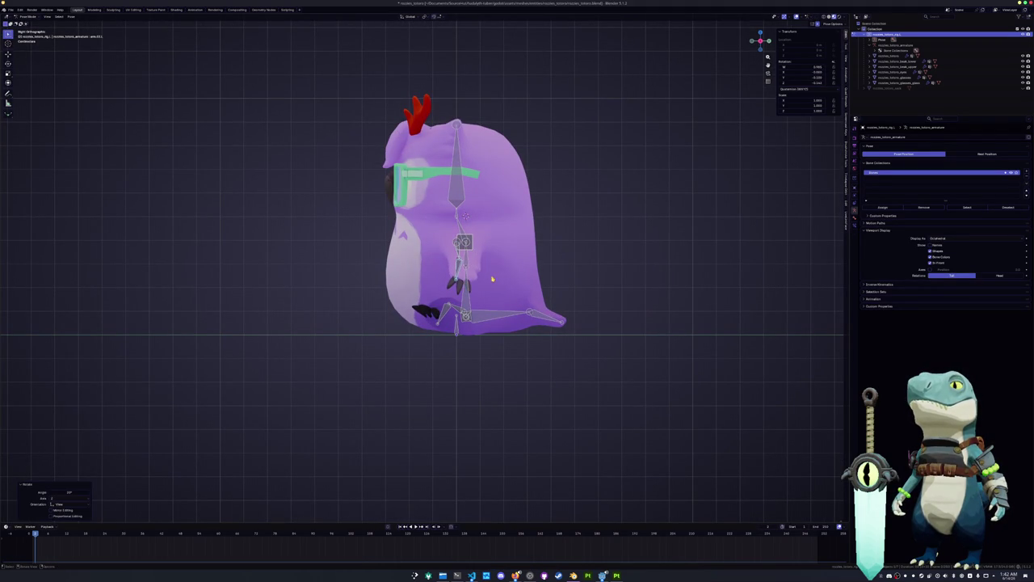
Step: Shift the chest and arm bones sideways along X twice
{"action": "key", "text": "KP_1"}
{"action": "scroll", "coordinate": [526, 300], "scroll_direction": "up", "scroll_amount": 2}
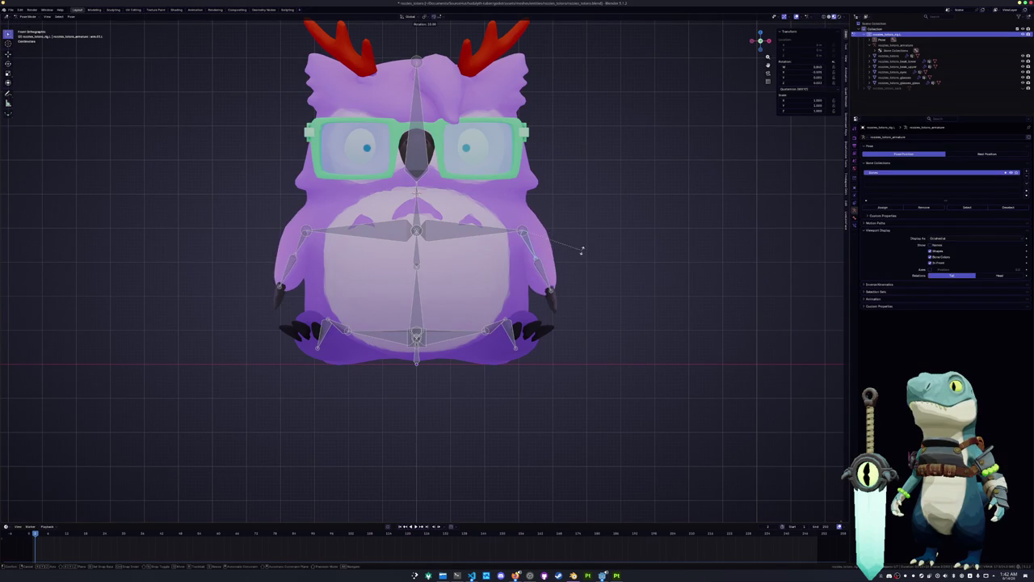
{"action": "mouse_move", "coordinate": [584, 250]}
{"action": "middle_mouse_down"}
{"action": "mouse_move", "coordinate": [581, 265]}
{"action": "mouse_move", "coordinate": [441, 191]}
{"action": "middle_mouse_up"}
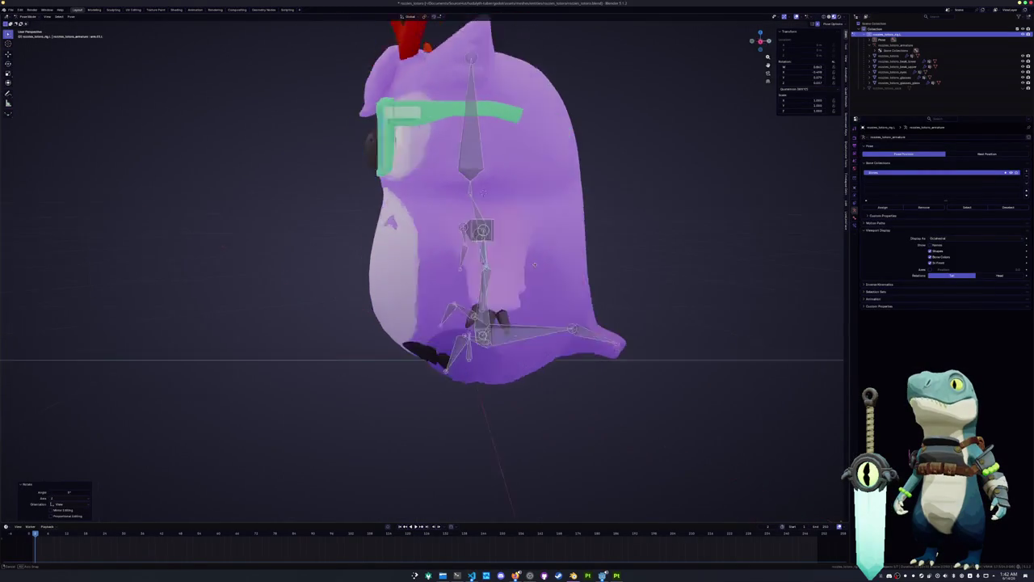
{"action": "key", "text": "g"}
{"action": "key", "text": "x"}
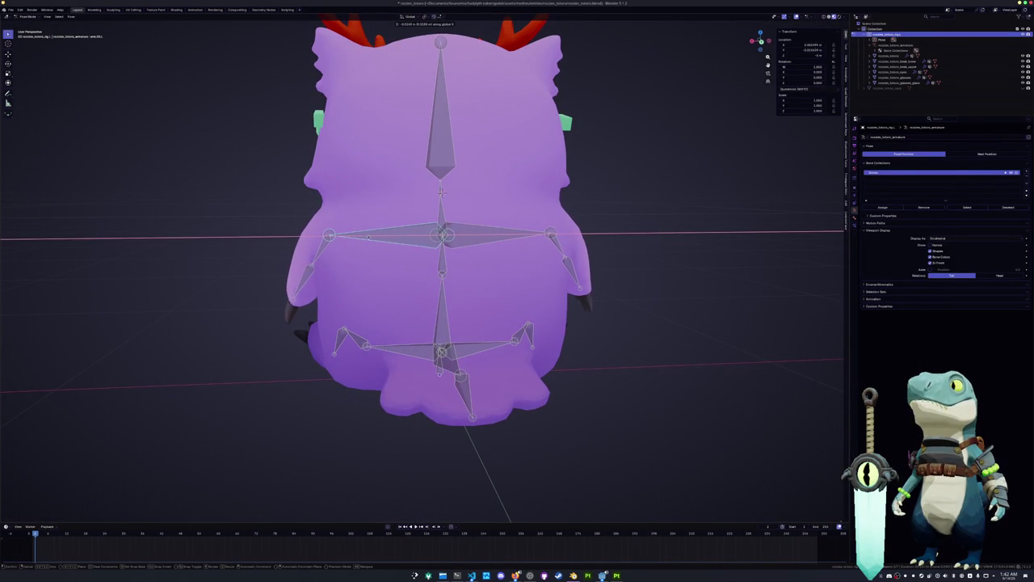
{"action": "left_click", "coordinate": [441, 192]}
{"action": "mouse_move", "coordinate": [441, 191]}
{"action": "middle_mouse_down"}
{"action": "mouse_move", "coordinate": [484, 191]}
{"action": "mouse_move", "coordinate": [461, 253]}
{"action": "middle_mouse_up"}
{"action": "key", "text": "g"}
{"action": "key", "text": "x"}
{"action": "left_click", "coordinate": [462, 253]}
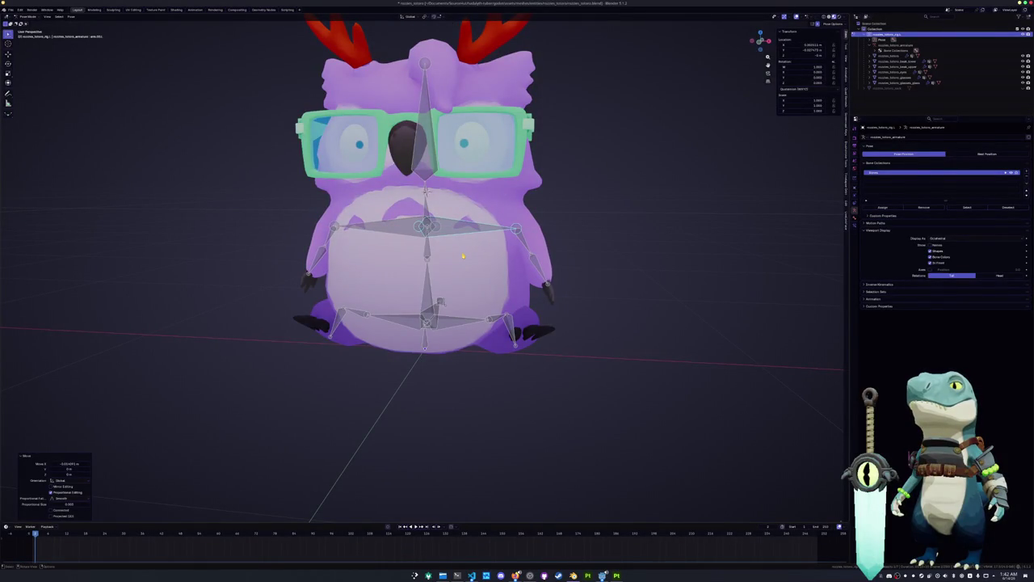
Step: Try an X-axis shift of the wing bones from the front, then cancel it
{"action": "key", "text": "KP_1"}
{"action": "key", "text": "g"}
{"action": "key", "text": "x"}
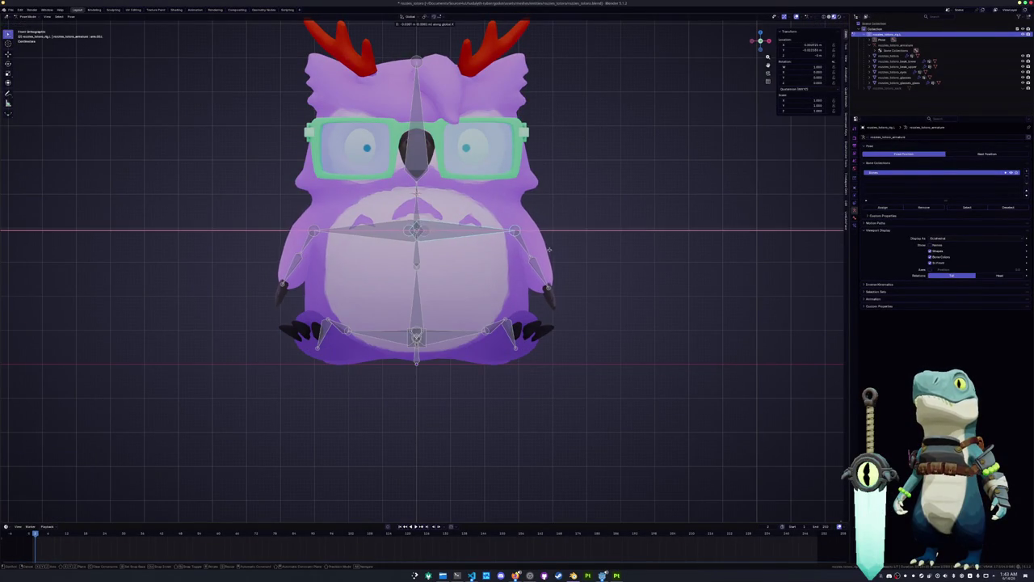
{"action": "key", "text": "Escape"}
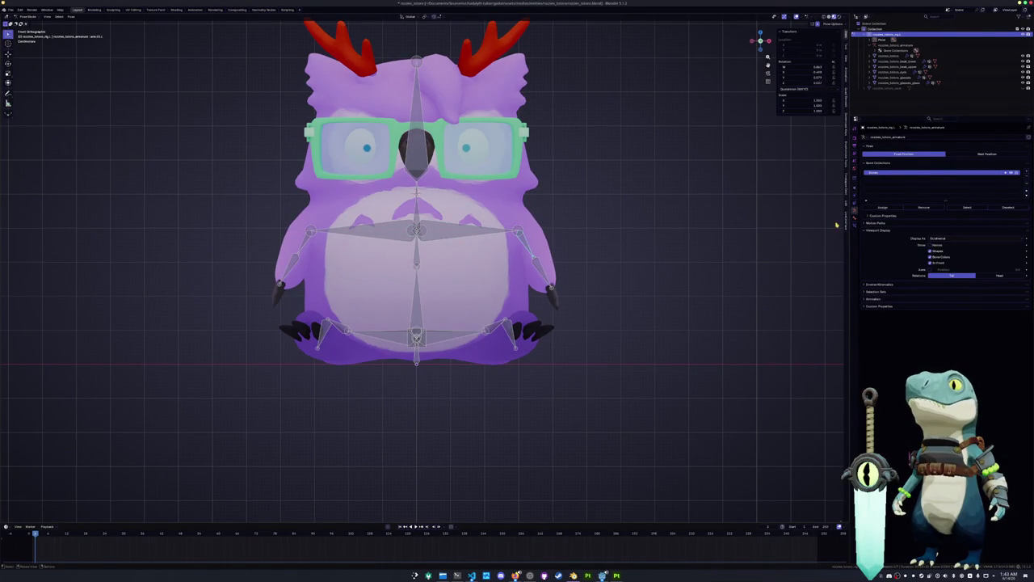
Step: Leave Pose Mode and put the owl body into Weight Paint mode
{"action": "key", "text": "ctrl+Tab"}
{"action": "left_click", "coordinate": [543, 233]}
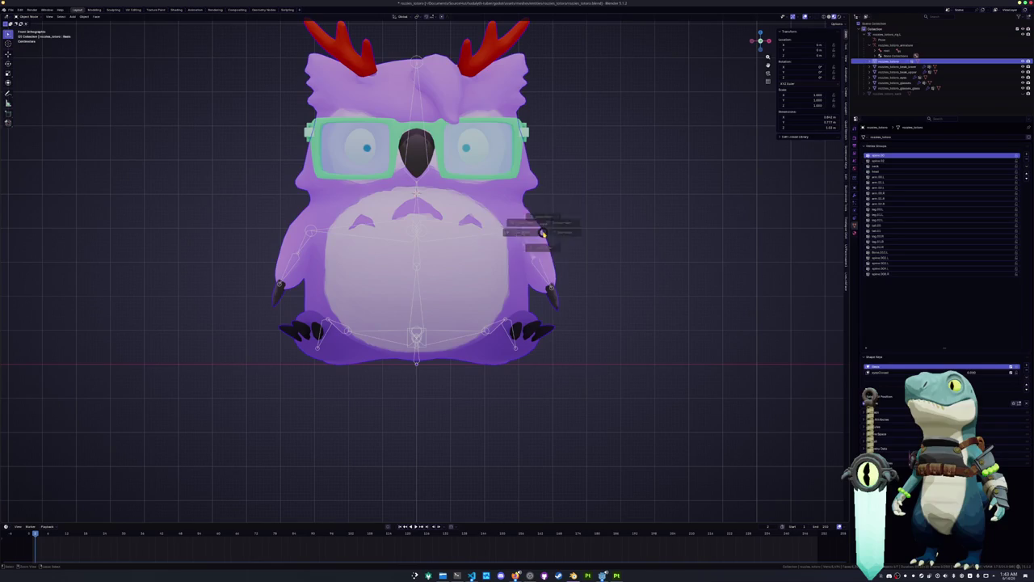
{"action": "key", "text": "ctrl+Tab"}
{"action": "left_click", "coordinate": [505, 212]}
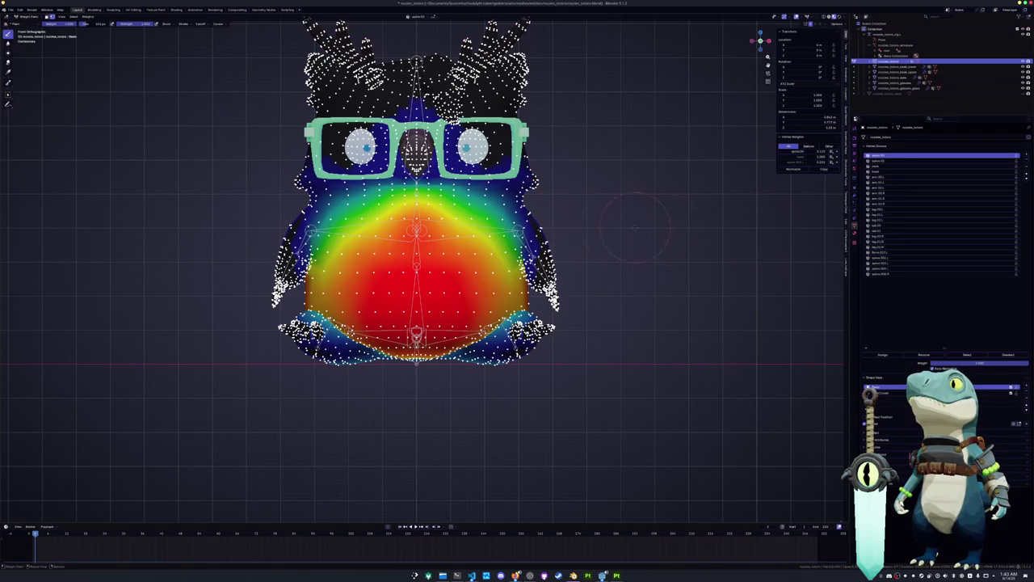
Step: Review the left and right arm vertex group weights around the chest
{"action": "left_click", "coordinate": [880, 195]}
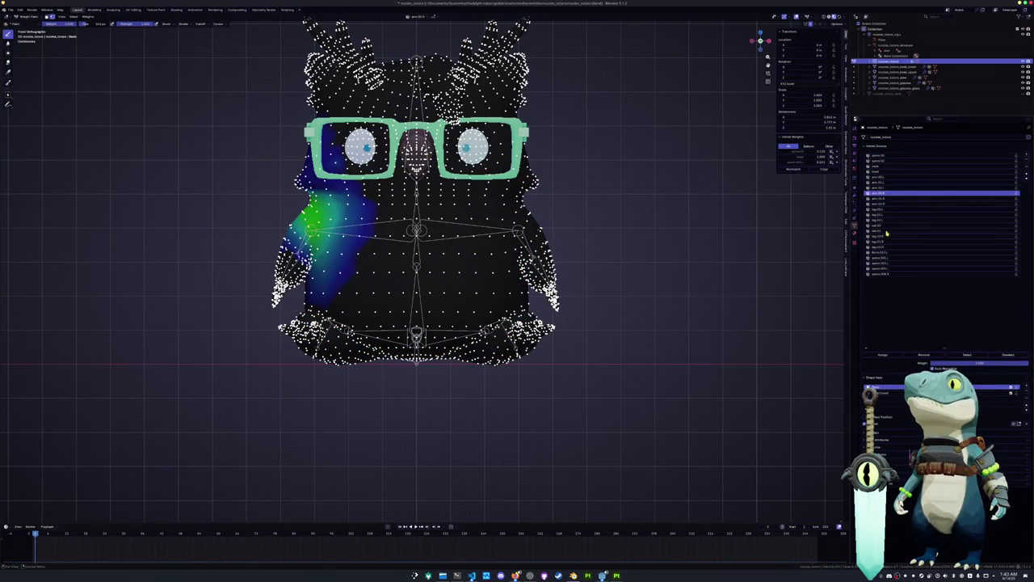
{"action": "left_click", "coordinate": [887, 177]}
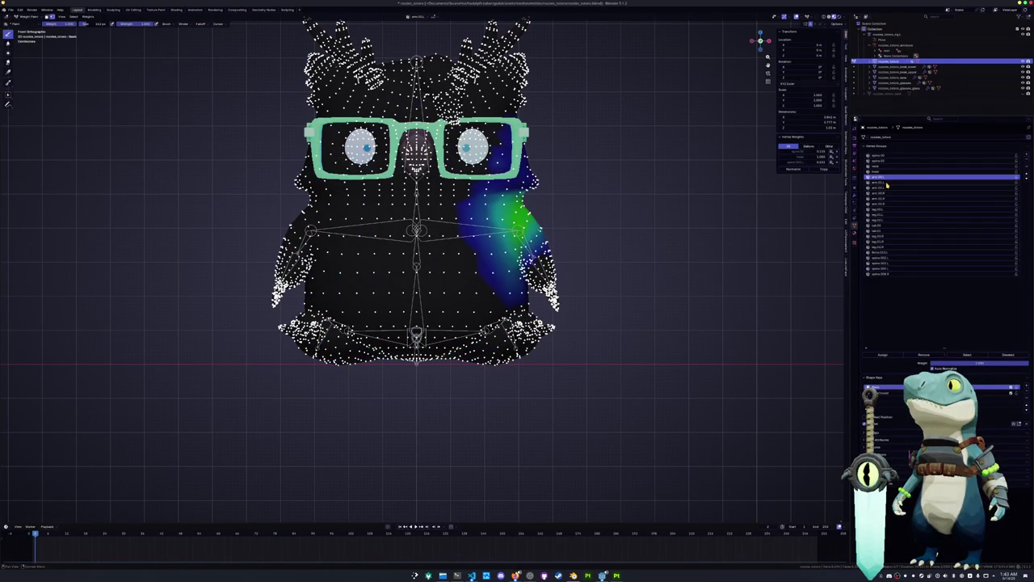
{"action": "left_click", "coordinate": [887, 183]}
{"action": "mouse_move", "coordinate": [718, 224]}
{"action": "middle_mouse_down"}
{"action": "mouse_move", "coordinate": [606, 257]}
{"action": "mouse_move", "coordinate": [657, 223]}
{"action": "middle_mouse_up"}
{"action": "left_click", "coordinate": [881, 177]}
Step: Paint weight onto the chest, then undo the strokes
{"action": "left_click", "coordinate": [547, 201]}
{"action": "left_click_drag", "start_coordinate": [552, 197], "coordinate": [593, 193]}
{"action": "mouse_move", "coordinate": [593, 192]}
{"action": "middle_mouse_down"}
{"action": "mouse_move", "coordinate": [656, 190]}
{"action": "mouse_move", "coordinate": [633, 188]}
{"action": "middle_mouse_up"}
{"action": "key", "text": "ctrl+z"}
{"action": "key", "text": "ctrl+z"}
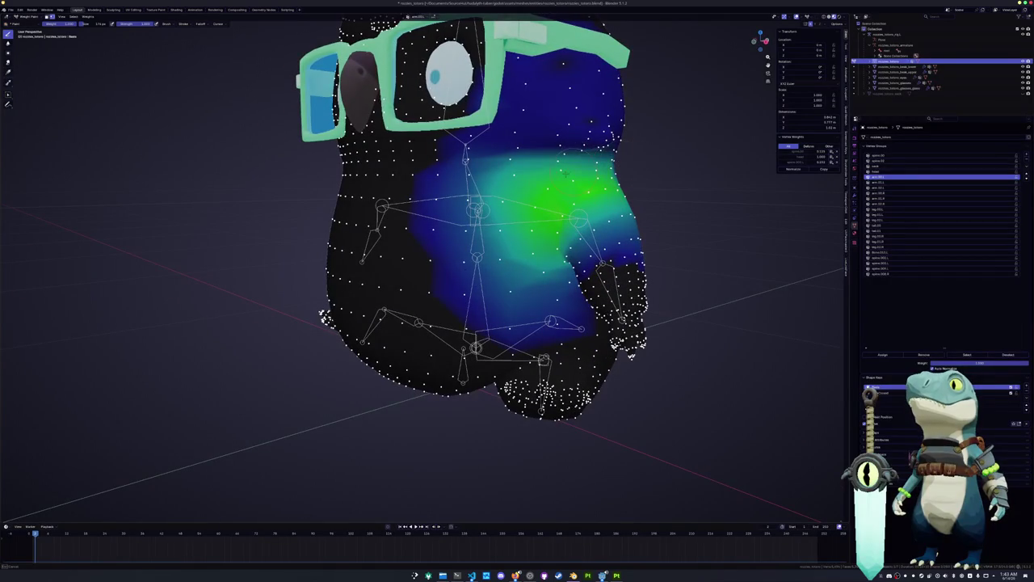
Step: Make the next arm vertex group active and add weight on the upper right chest
{"action": "left_click", "coordinate": [877, 182]}
{"action": "left_click", "coordinate": [877, 176]}
{"action": "left_click", "coordinate": [877, 183]}
{"action": "middle_click_drag", "start_coordinate": [634, 203], "coordinate": [643, 207]}
{"action": "left_click_drag", "start_coordinate": [602, 184], "coordinate": [627, 180]}
{"action": "middle_click_drag", "start_coordinate": [636, 188], "coordinate": [640, 215]}
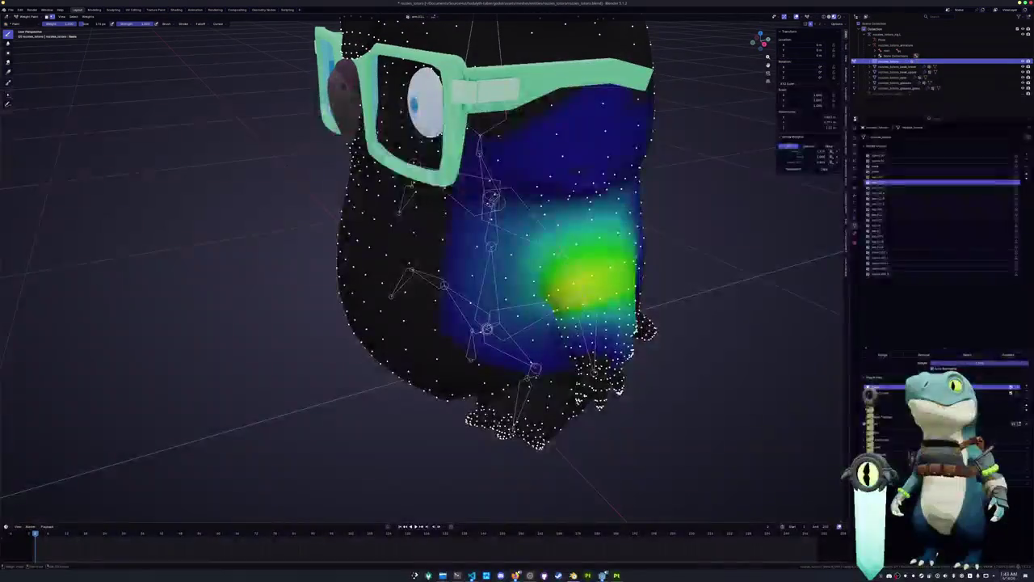
{"action": "mouse_move", "coordinate": [639, 210]}
{"action": "middle_mouse_down"}
{"action": "mouse_move", "coordinate": [590, 211]}
{"action": "mouse_move", "coordinate": [635, 212]}
{"action": "middle_mouse_up"}
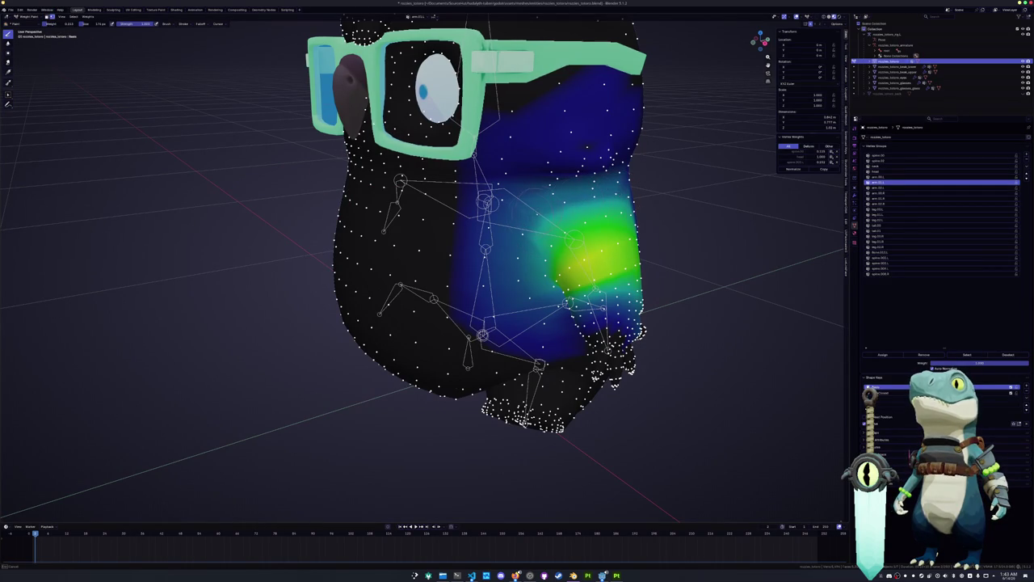
Step: Paint weight along the top edge of the green area
{"action": "middle_click_drag", "start_coordinate": [485, 242], "coordinate": [517, 250]}
{"action": "left_click_drag", "start_coordinate": [517, 202], "coordinate": [622, 193]}
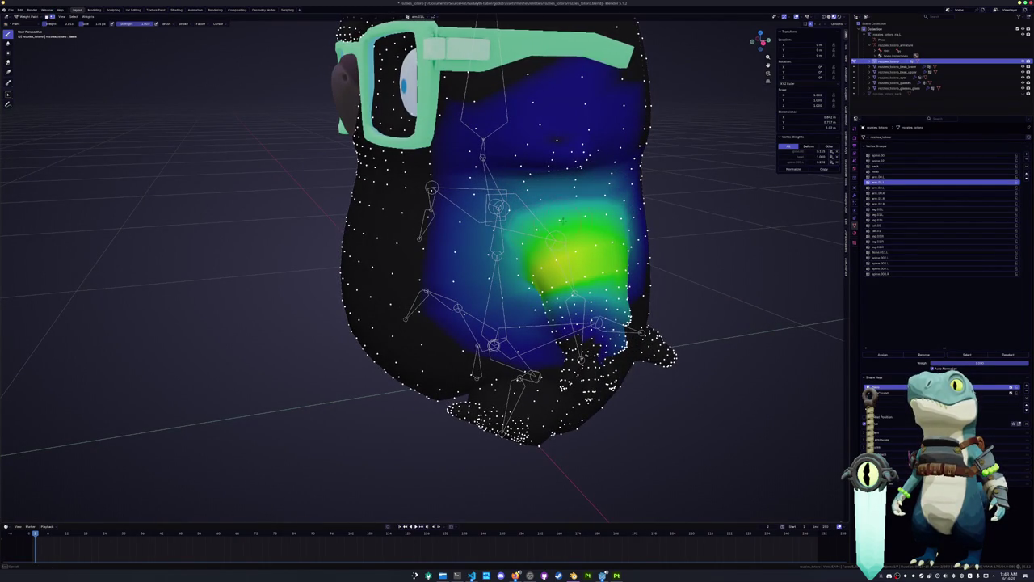
{"action": "middle_click_drag", "start_coordinate": [555, 225], "coordinate": [557, 227]}
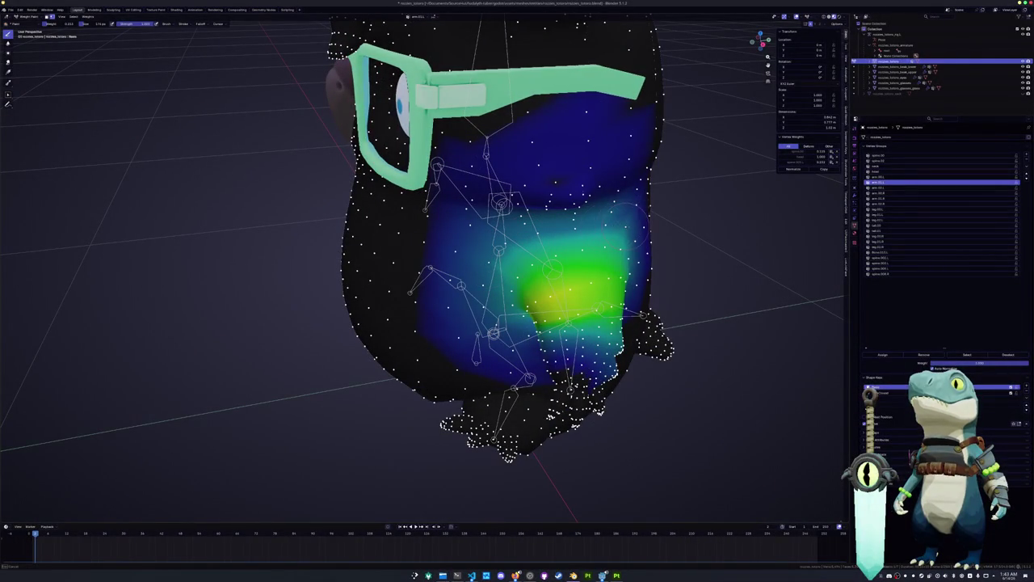
{"action": "middle_click_drag", "start_coordinate": [517, 307], "coordinate": [518, 202]}
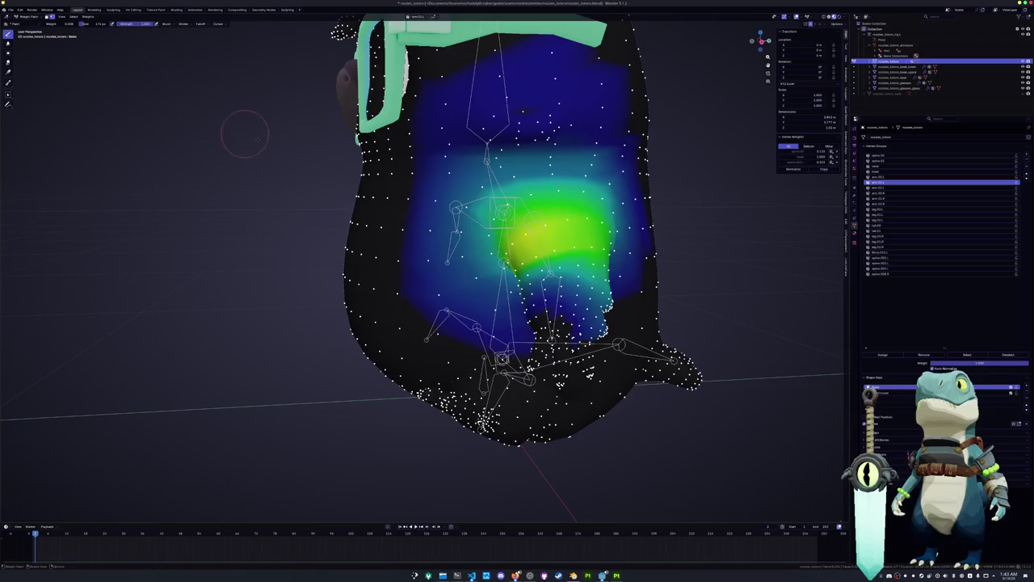
{"action": "middle_click_drag", "start_coordinate": [245, 133], "coordinate": [476, 218]}
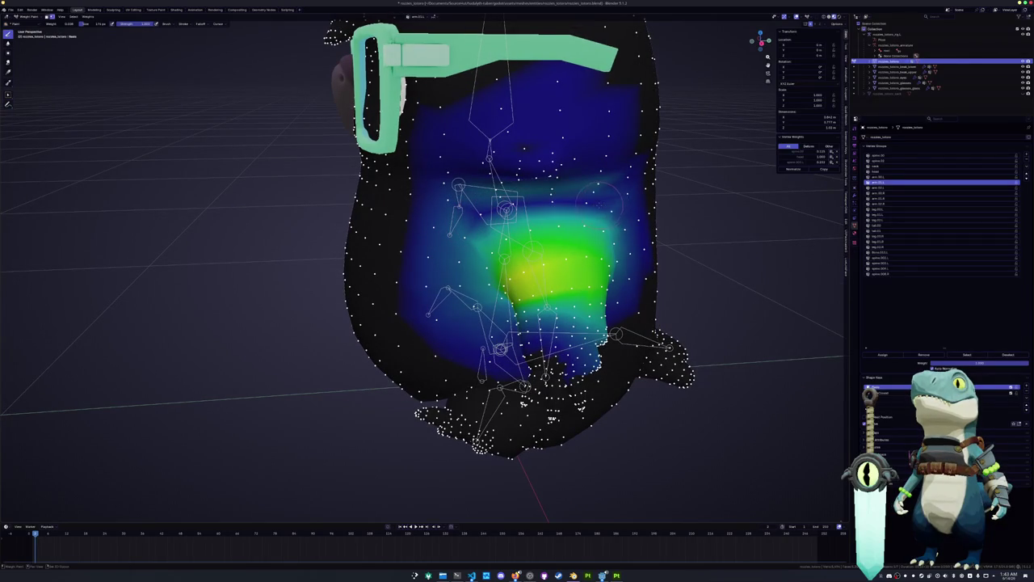
Step: Reduce the arm group's weight across the upper torso band, then return to Object Mode
{"action": "left_click_drag", "start_coordinate": [610, 206], "coordinate": [525, 196]}
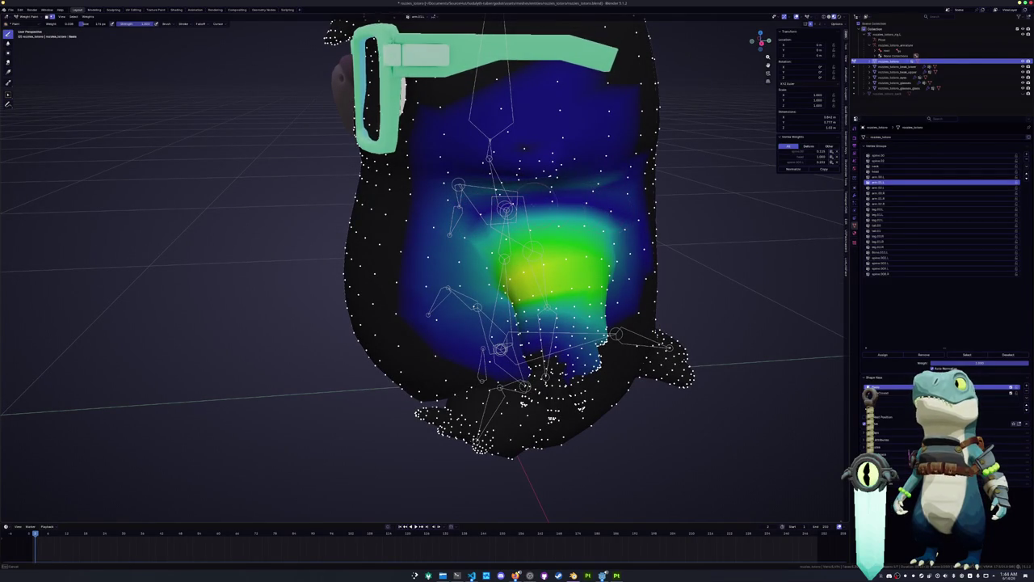
{"action": "middle_click_drag", "start_coordinate": [505, 208], "coordinate": [503, 214]}
{"action": "left_click_drag", "start_coordinate": [463, 149], "coordinate": [613, 139]}
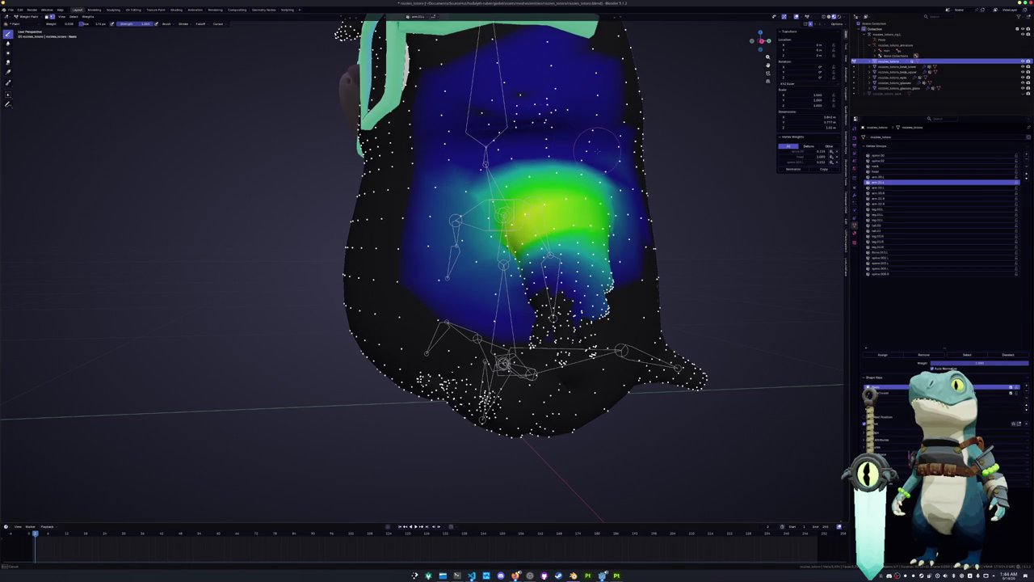
{"action": "middle_click_drag", "start_coordinate": [596, 151], "coordinate": [569, 164]}
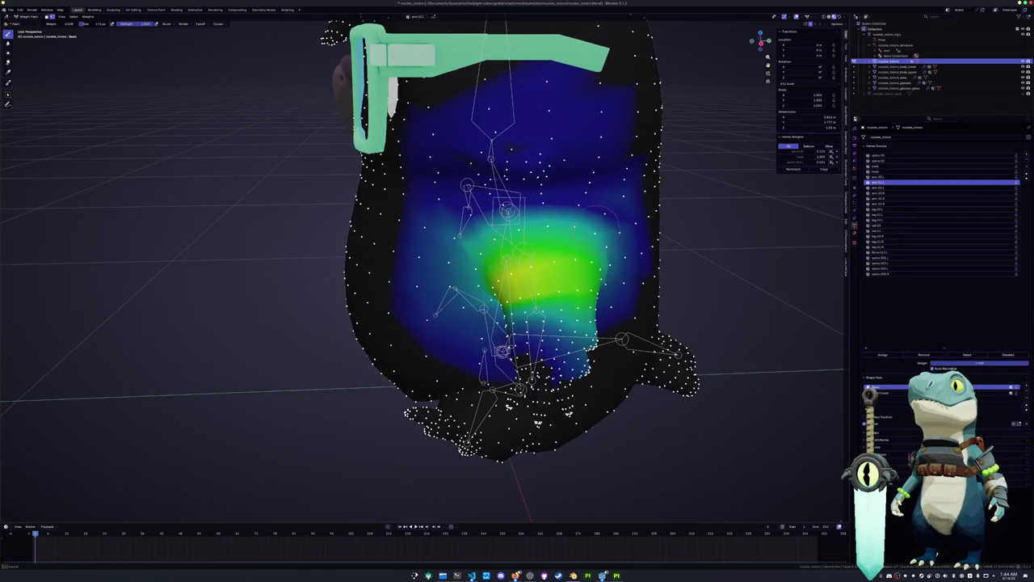
{"action": "mouse_move", "coordinate": [593, 226]}
{"action": "middle_mouse_down"}
{"action": "mouse_move", "coordinate": [533, 228]}
{"action": "mouse_move", "coordinate": [679, 222]}
{"action": "mouse_move", "coordinate": [485, 227]}
{"action": "mouse_move", "coordinate": [450, 199]}
{"action": "middle_mouse_up"}
{"action": "key", "text": "ctrl+Tab"}
Step: Paste the bag prop into the scene and shrink it to about 0.4 scale
{"action": "scroll", "coordinate": [565, 227], "scroll_direction": "down", "scroll_amount": 5}
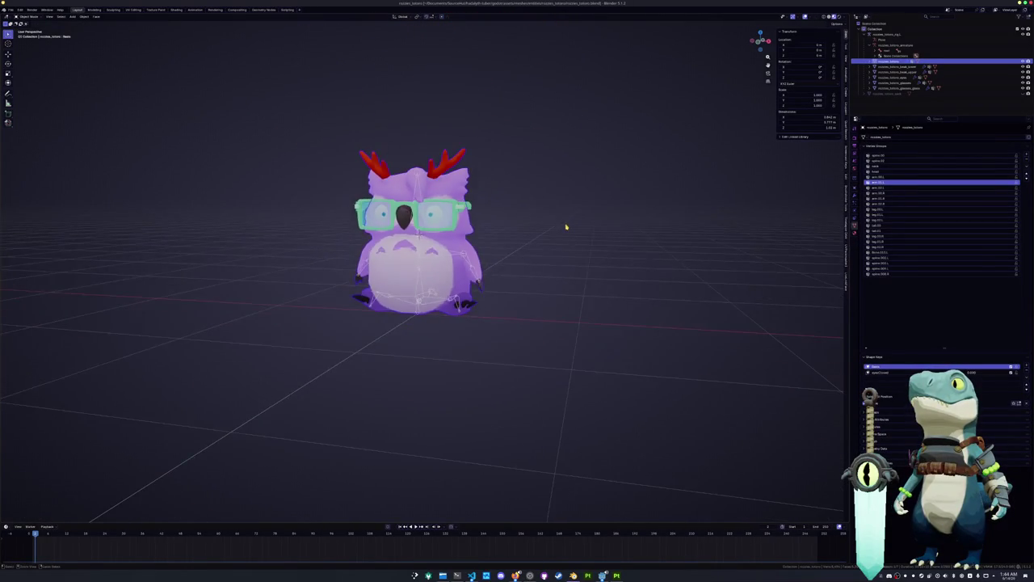
{"action": "scroll", "coordinate": [535, 233], "scroll_direction": "down", "scroll_amount": 3}
{"action": "left_click", "coordinate": [602, 217]}
{"action": "key", "text": "ctrl+v"}
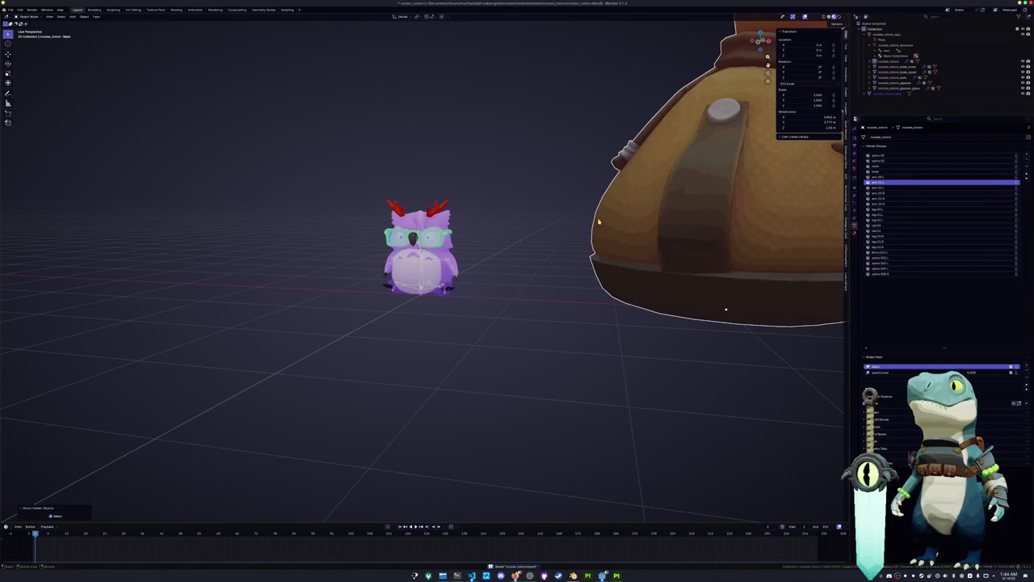
{"action": "scroll", "coordinate": [630, 230], "scroll_direction": "down", "scroll_amount": 3}
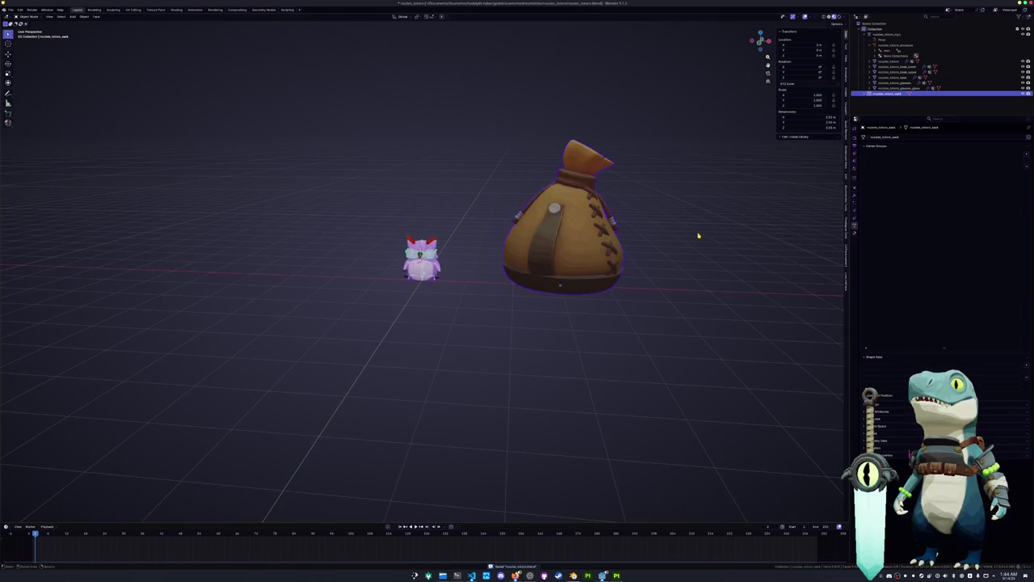
{"action": "key", "text": "s"}
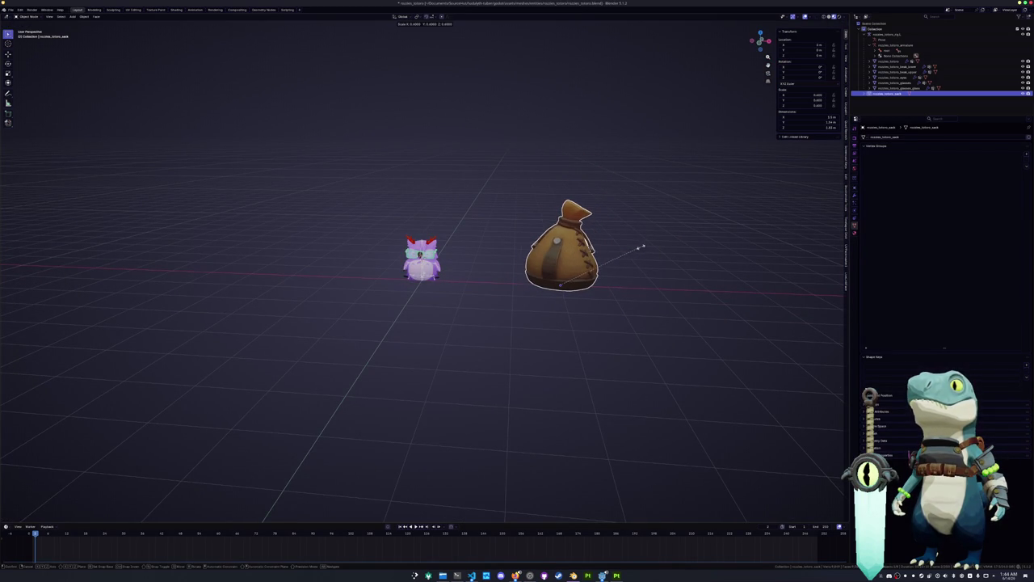
{"action": "left_click", "coordinate": [616, 260]}
Step: Apply the bag's scale from the front view
{"action": "key", "text": "KP_1"}
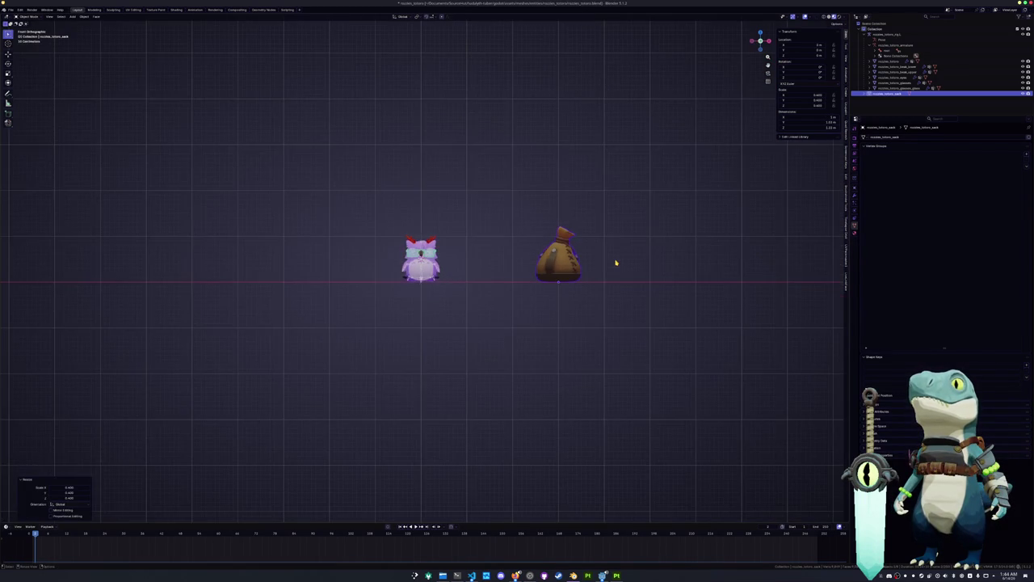
{"action": "scroll", "coordinate": [615, 263], "scroll_direction": "up", "scroll_amount": 3}
{"action": "key", "text": "ctrl+a"}
{"action": "left_click", "coordinate": [612, 267]}
Step: Move the bag along X beside the owl and apply all its transforms
{"action": "key", "text": "g"}
{"action": "key", "text": "x"}
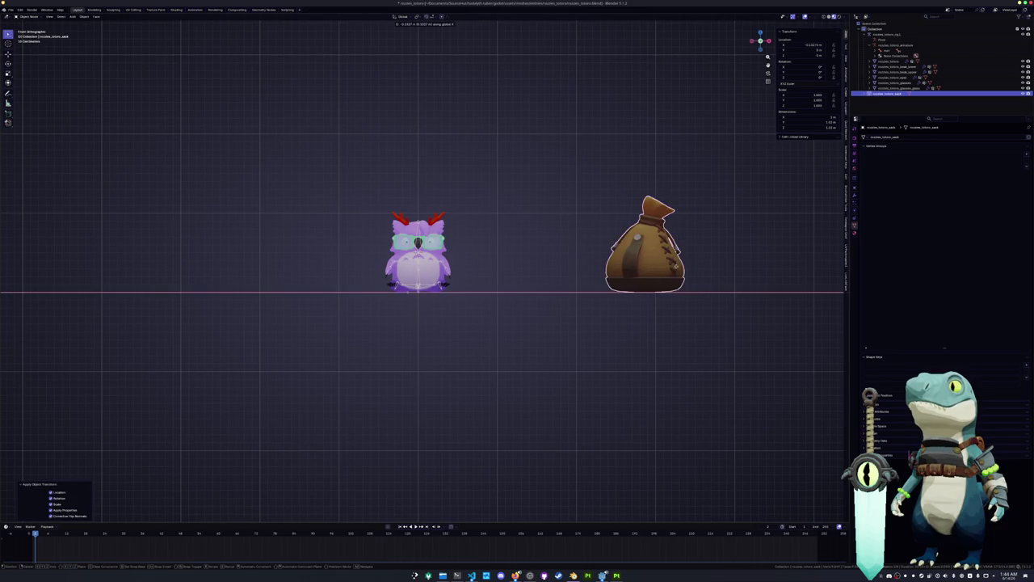
{"action": "left_click", "coordinate": [541, 273]}
{"action": "middle_click_drag", "start_coordinate": [541, 272], "coordinate": [577, 289]}
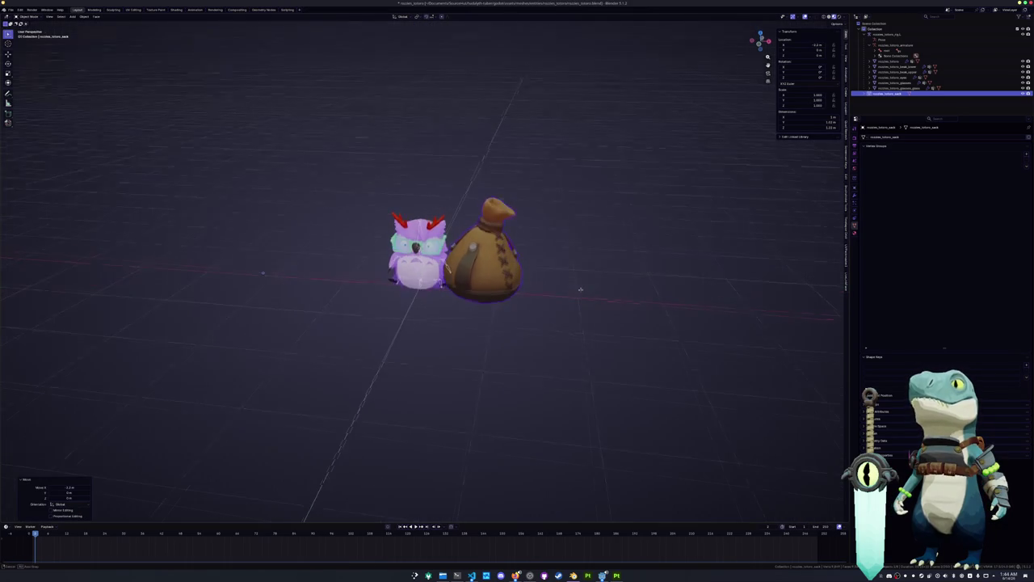
{"action": "key", "text": "ctrl+z"}
{"action": "key", "text": "ctrl+shift+z"}
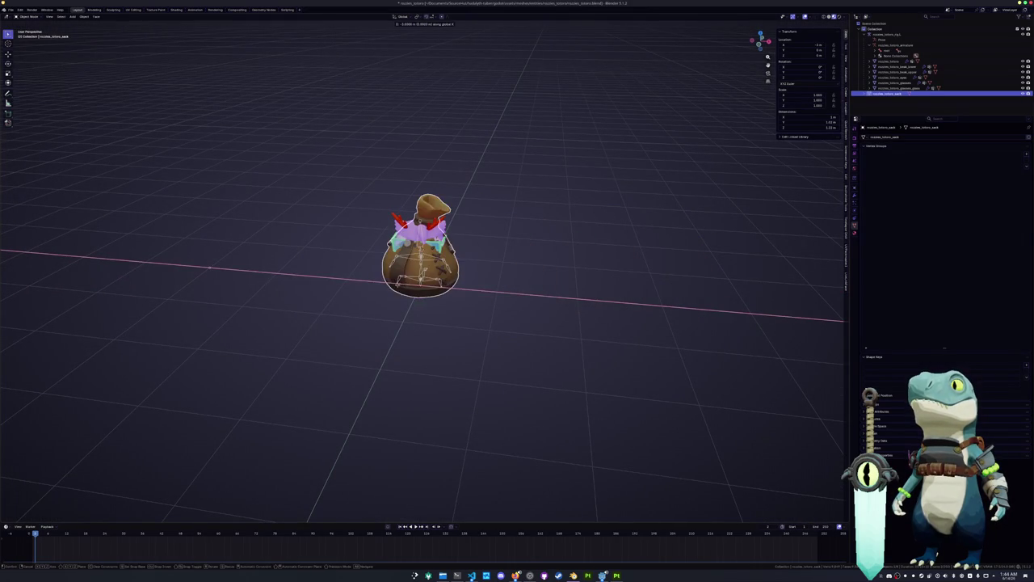
{"action": "key", "text": "ctrl+a"}
{"action": "left_click", "coordinate": [505, 287]}
Step: Move the bag along Z so it sits just right of the owl
{"action": "scroll", "coordinate": [513, 285], "scroll_direction": "up", "scroll_amount": 2}
{"action": "key", "text": "g"}
{"action": "key", "text": "z"}
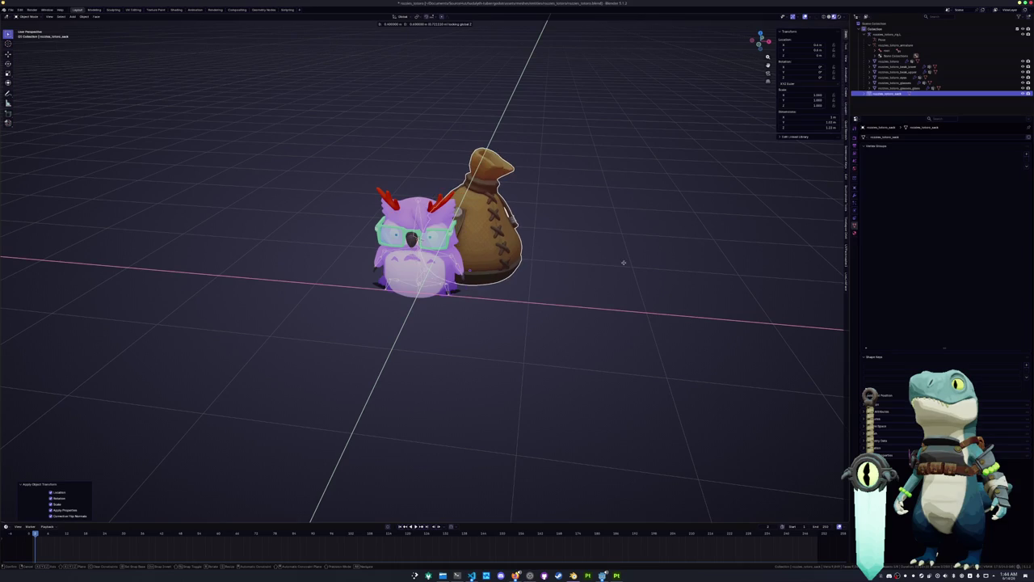
{"action": "left_click", "coordinate": [669, 262]}
{"action": "middle_click_drag", "start_coordinate": [669, 262], "coordinate": [584, 305]}
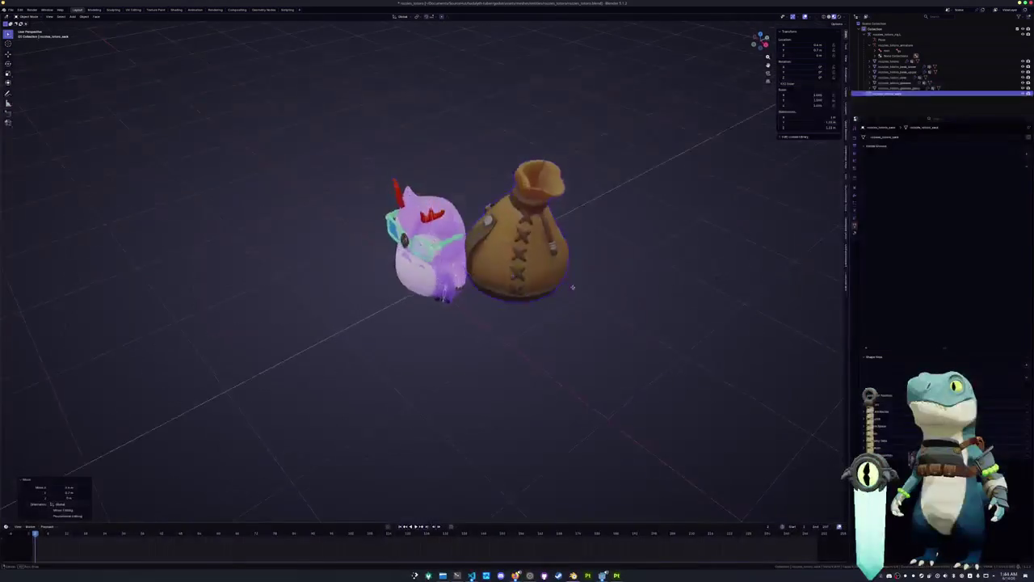
Step: Adjust the bag's height again and view the owl from the right side
{"action": "key", "text": "g"}
{"action": "key", "text": "z"}
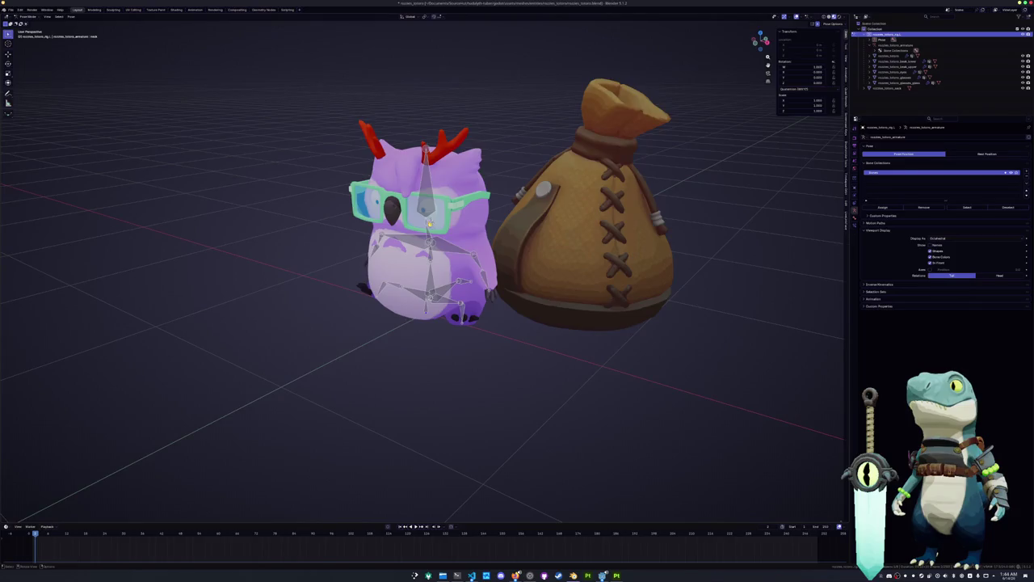
{"action": "scroll", "coordinate": [489, 230], "scroll_direction": "up", "scroll_amount": 2}
{"action": "key", "text": "KP_3"}
{"action": "scroll", "coordinate": [513, 255], "scroll_direction": "up", "scroll_amount": 3}
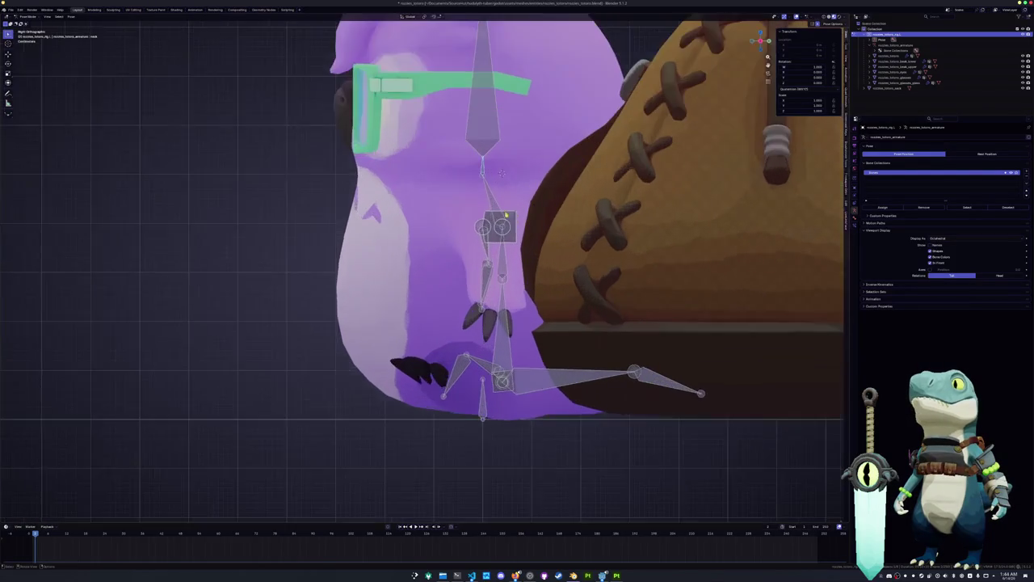
{"action": "scroll", "coordinate": [513, 256], "scroll_direction": "up", "scroll_amount": 2}
{"action": "scroll", "coordinate": [511, 233], "scroll_direction": "down", "scroll_amount": 2}
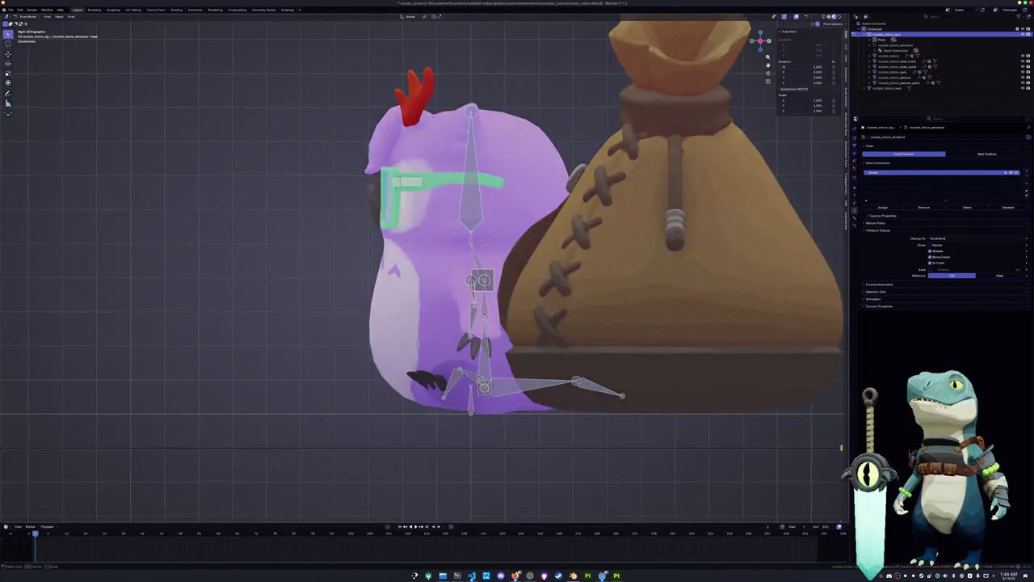
Step: Split the viewport and make the enlarged lower area a Dope Sheet Action Editor
{"action": "left_click", "coordinate": [270, 433]}
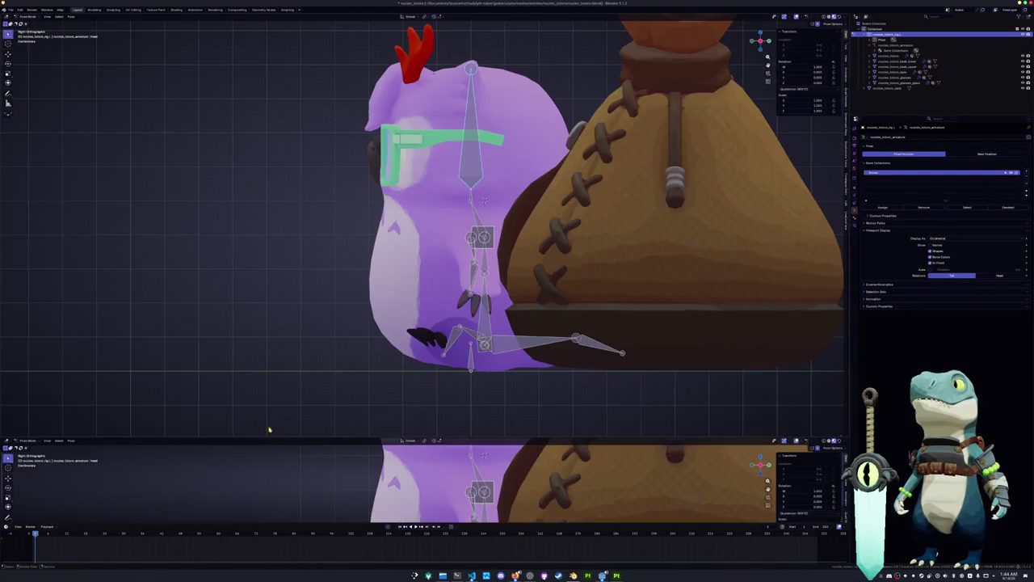
{"action": "left_click", "coordinate": [7, 442]}
{"action": "left_click", "coordinate": [17, 442]}
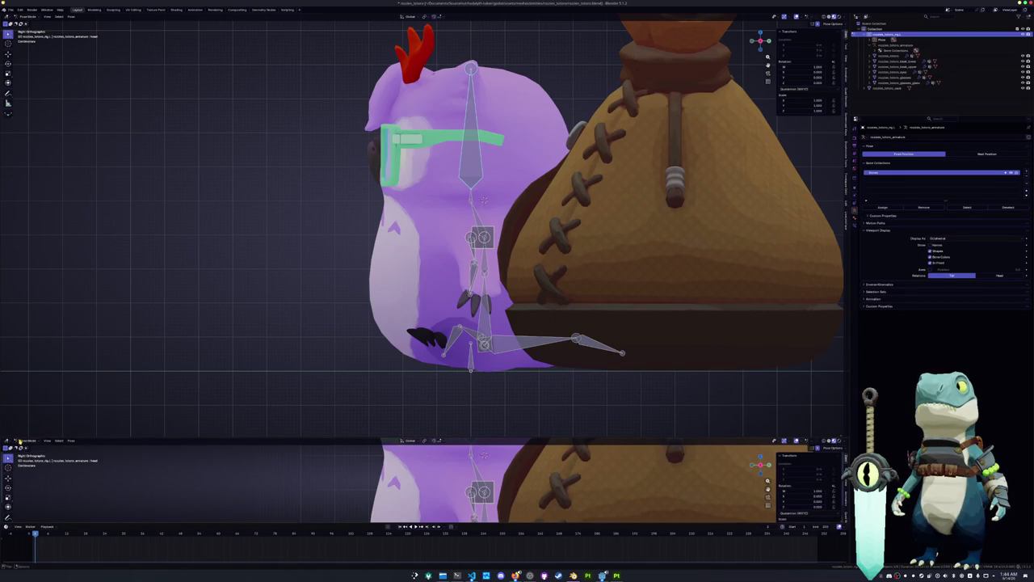
{"action": "left_click", "coordinate": [7, 442]}
{"action": "left_click", "coordinate": [85, 456]}
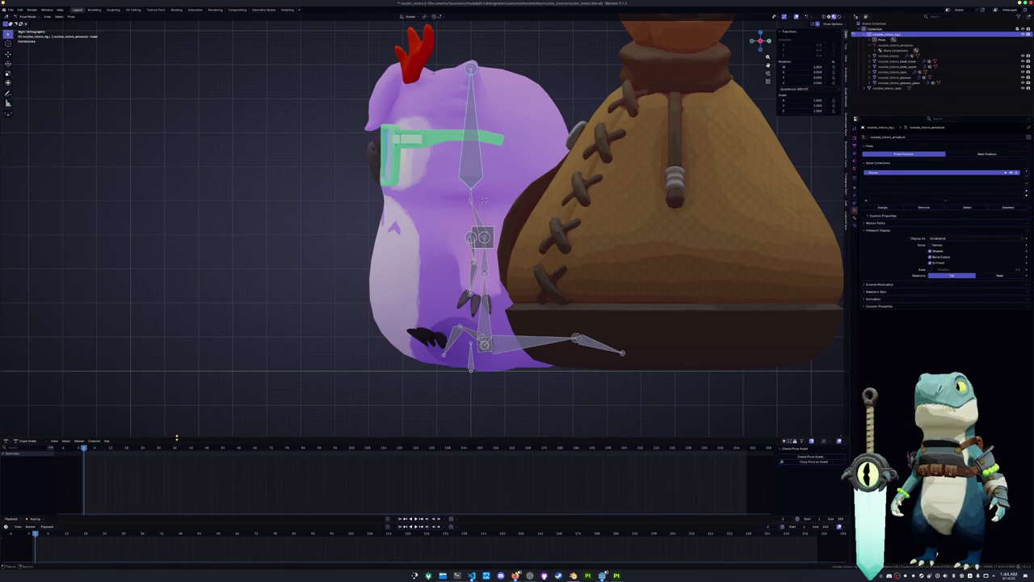
{"action": "left_click_drag", "start_coordinate": [176, 437], "coordinate": [176, 368]}
{"action": "left_click", "coordinate": [27, 371]}
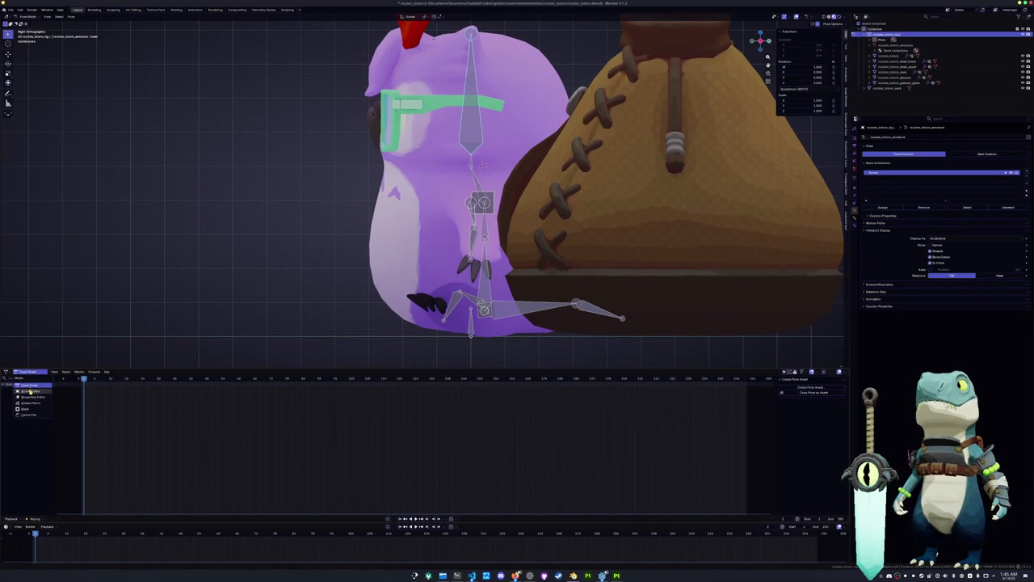
{"action": "left_click", "coordinate": [30, 391]}
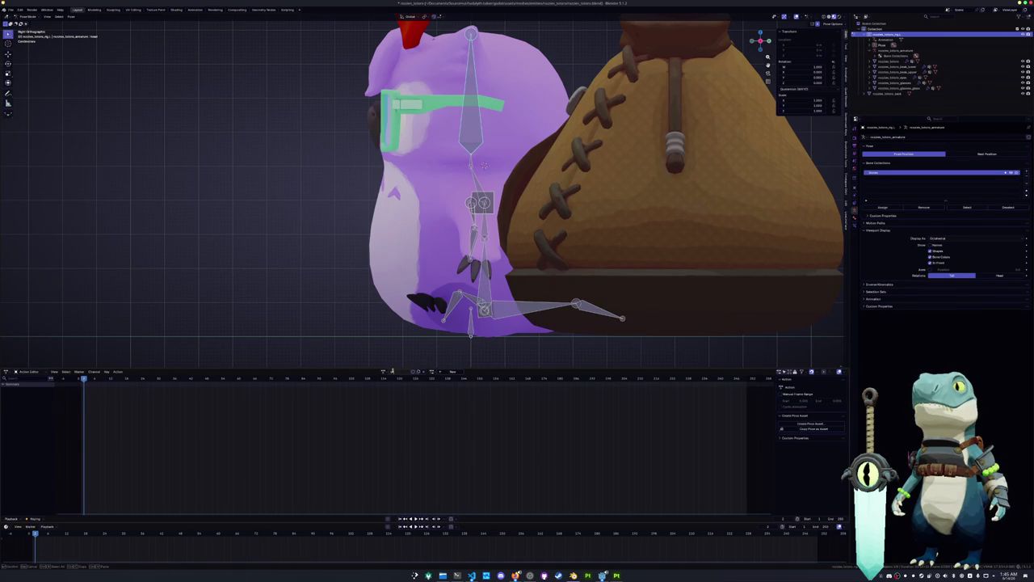
Step: Select all the owl's bones, copy the pose, then reset their location and rotation
{"action": "key", "text": "a"}
{"action": "key", "text": "ctrl+c"}
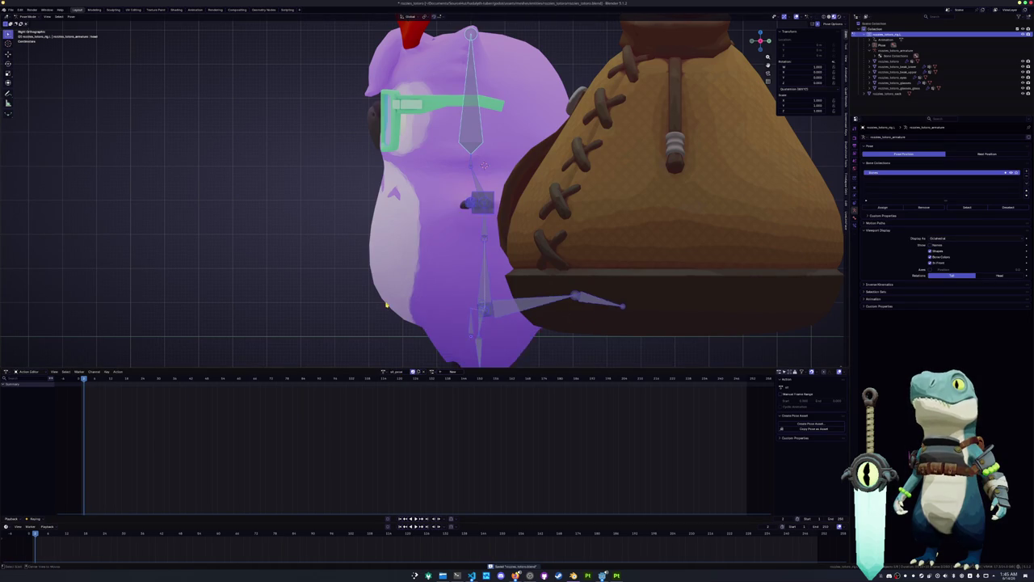
{"action": "key", "text": "alt+g"}
{"action": "key", "text": "alt+r"}
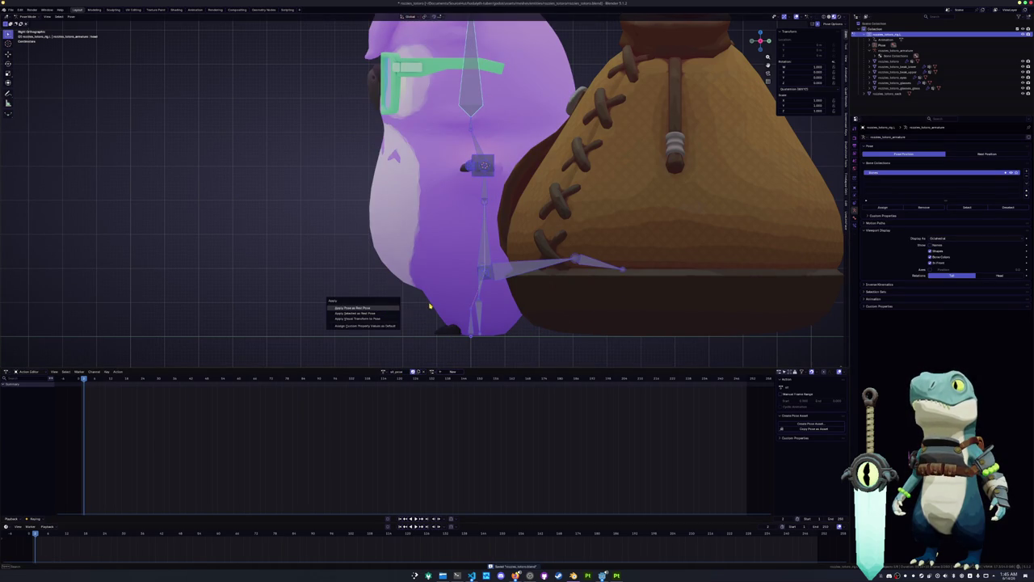
Step: Key the pose into a new action and name a separate copy 'pose'
{"action": "key", "text": "i"}
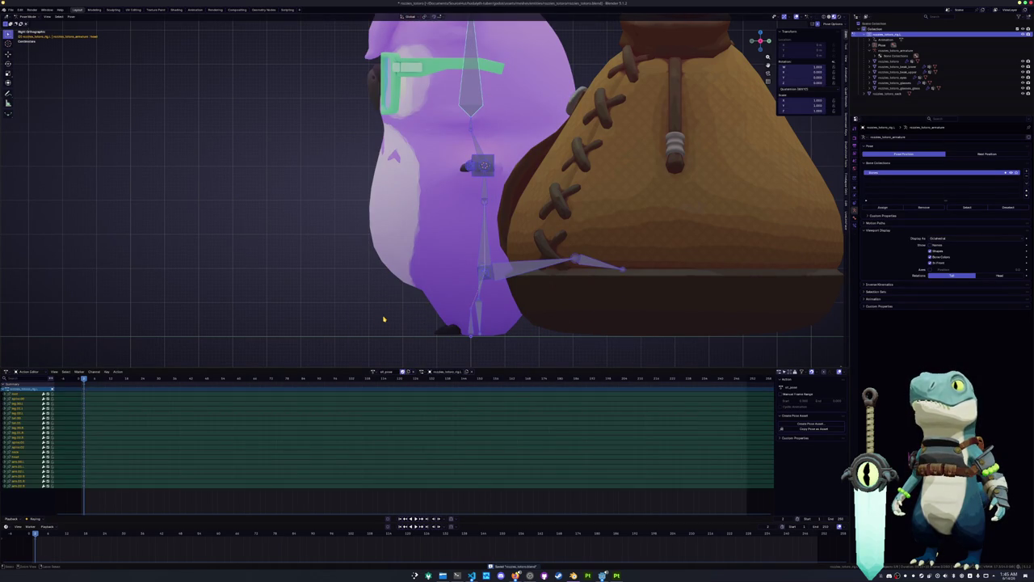
{"action": "key", "text": "ctrl+z"}
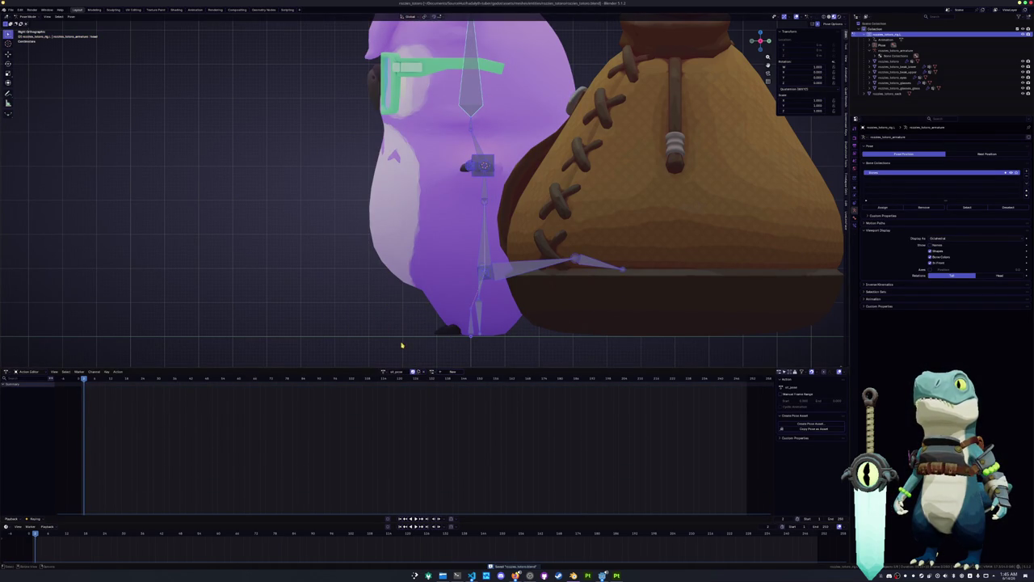
{"action": "key", "text": "ctrl+z"}
{"action": "key", "text": "ctrl+z"}
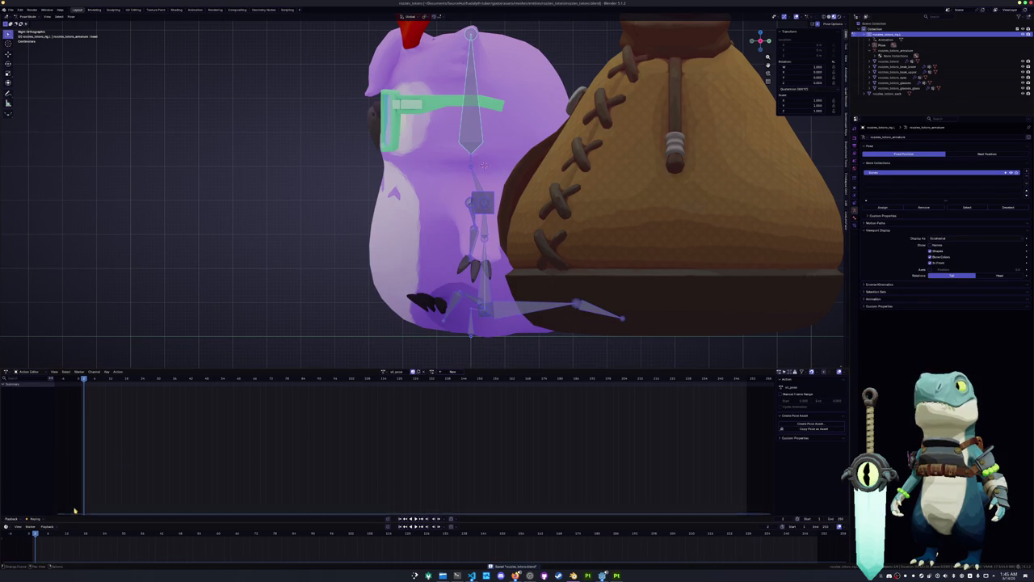
{"action": "key", "text": "ctrl+z"}
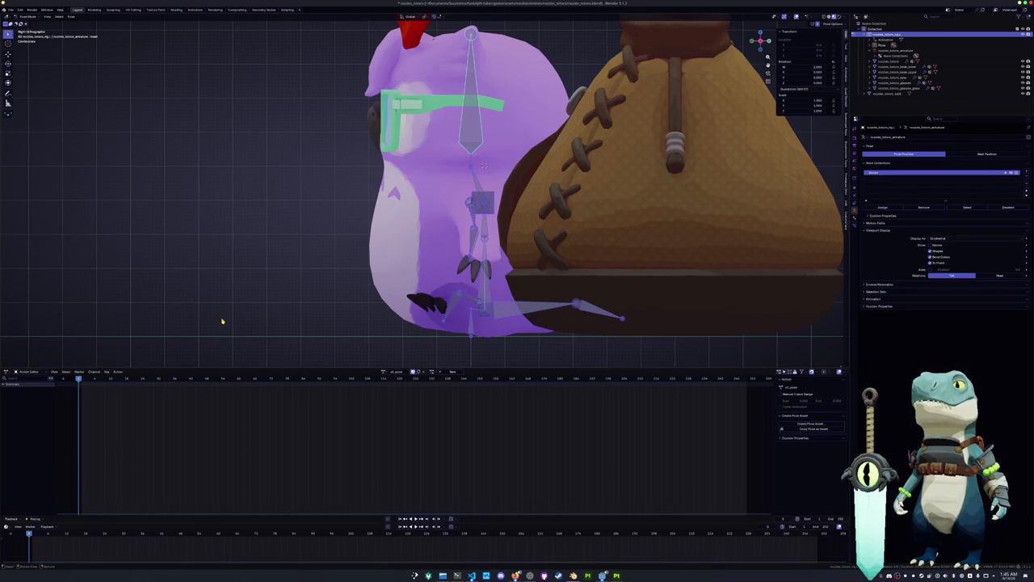
{"action": "key", "text": "ctrl+shift+z"}
{"action": "left_click", "coordinate": [408, 371]}
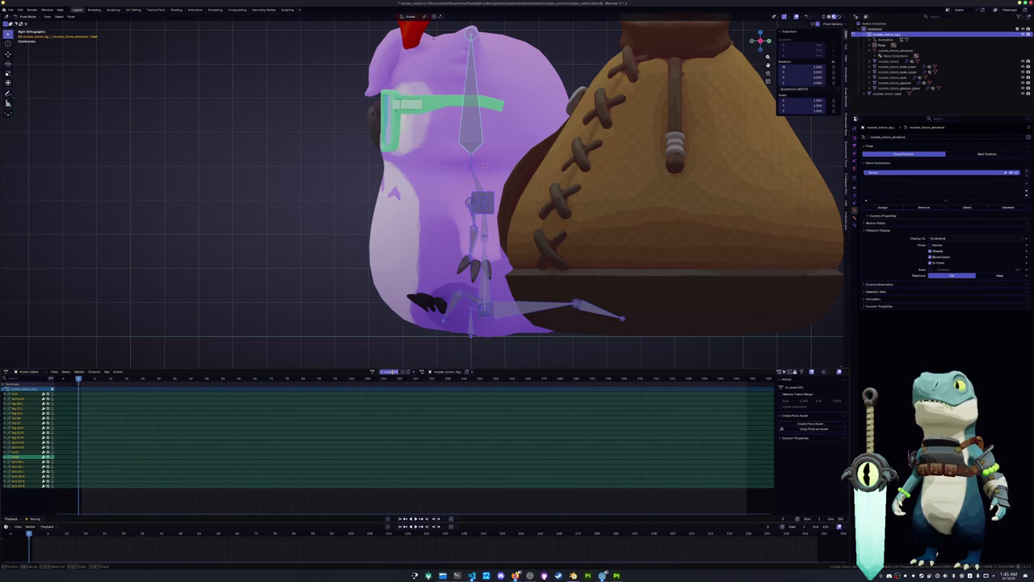
{"action": "type", "text": "pose"}
{"action": "key", "text": "Return"}
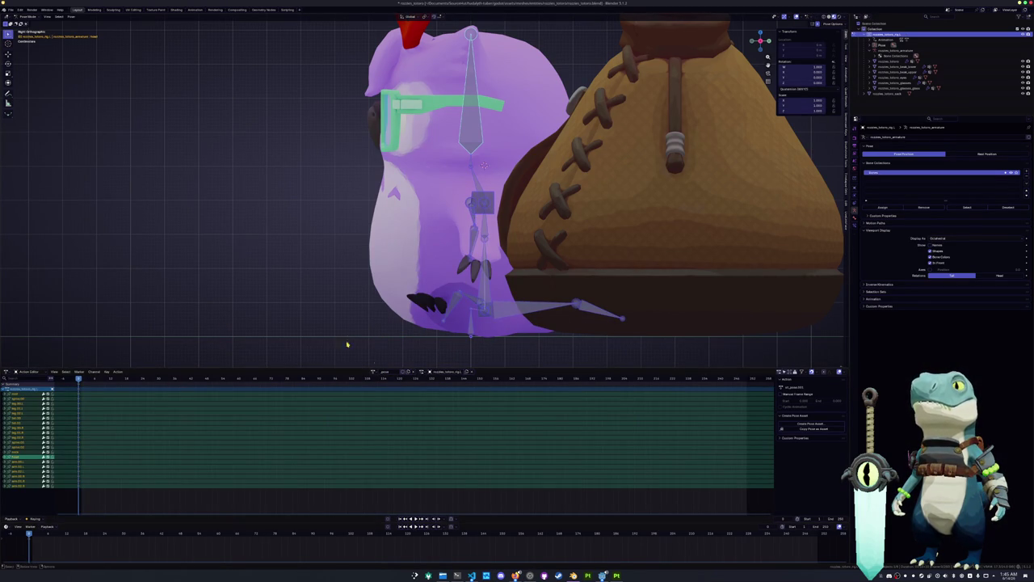
Step: Reset the bones' rotation and location and give the action a fake user
{"action": "key", "text": "alt+r"}
{"action": "key", "text": "alt+g"}
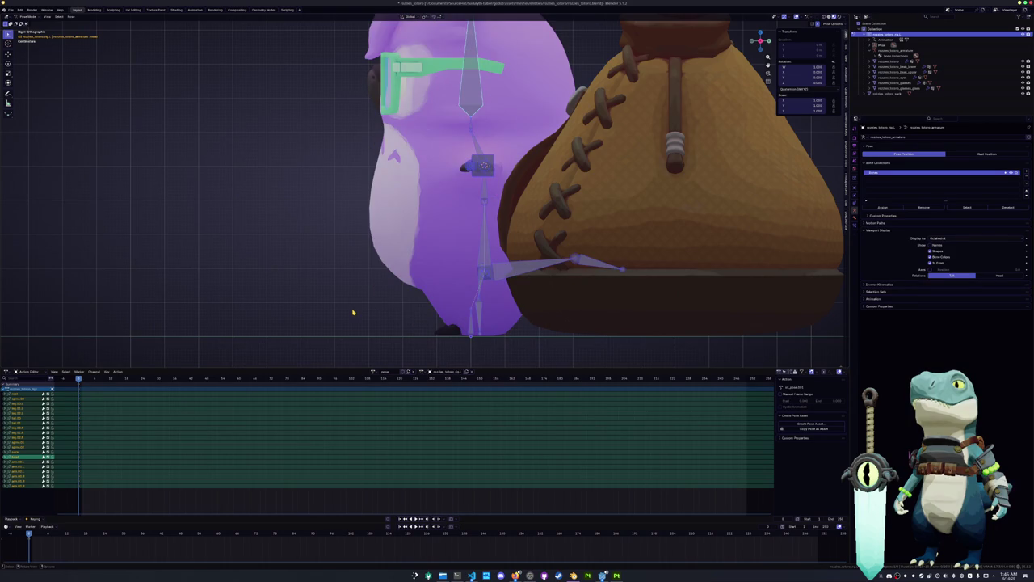
{"action": "left_click", "coordinate": [402, 372]}
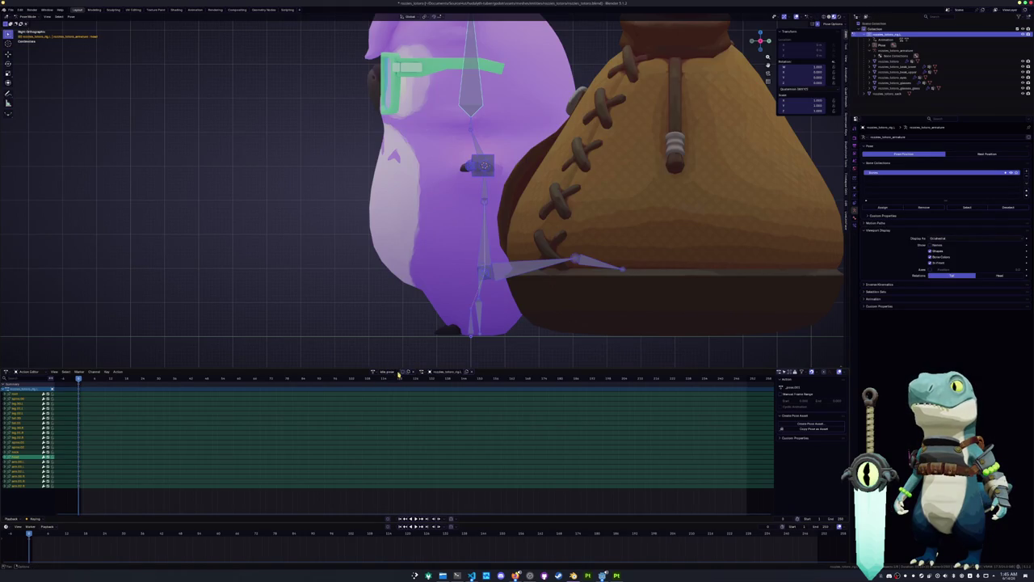
{"action": "key", "text": "alt+a"}
{"action": "key", "text": "KP_1"}
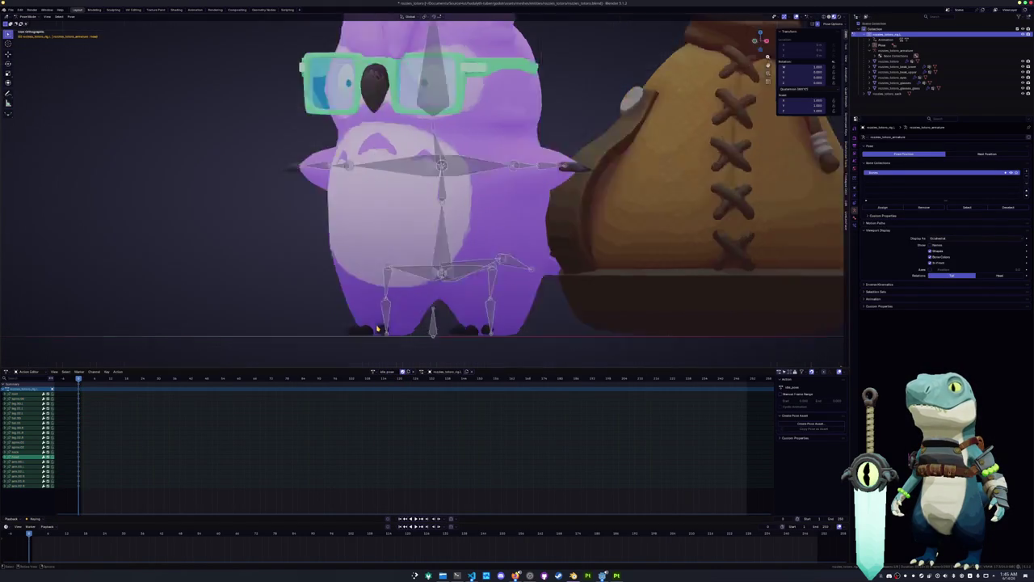
Step: Rotate the arm bone down to the side and twist one hand on its Y axis
{"action": "left_click", "coordinate": [507, 168]}
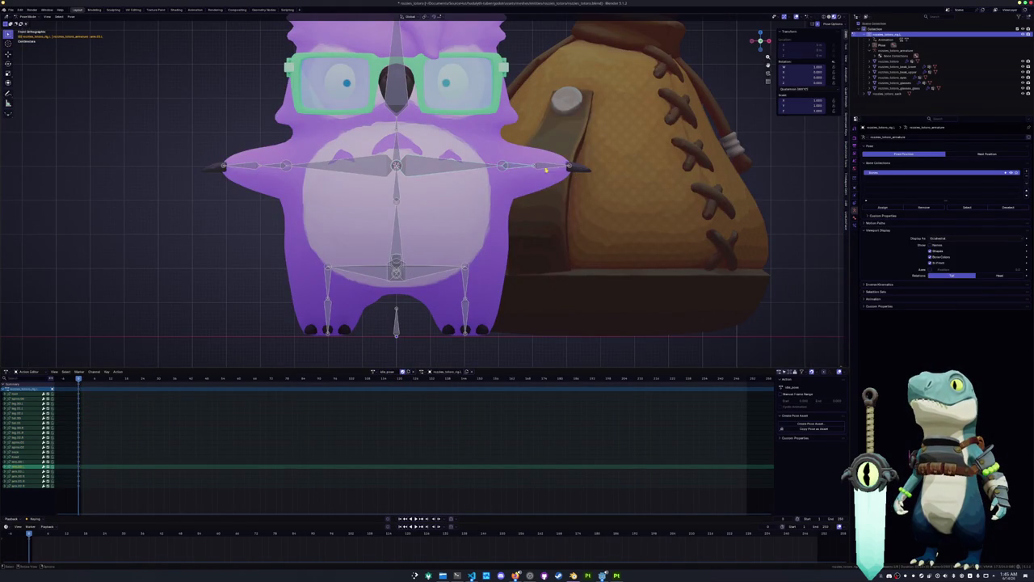
{"action": "key", "text": "r"}
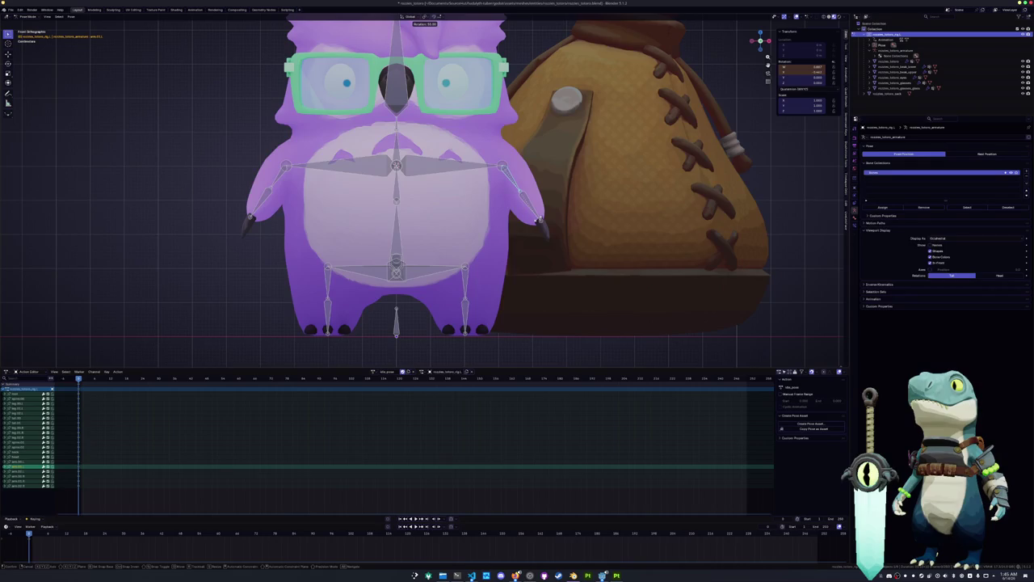
{"action": "left_click", "coordinate": [534, 225]}
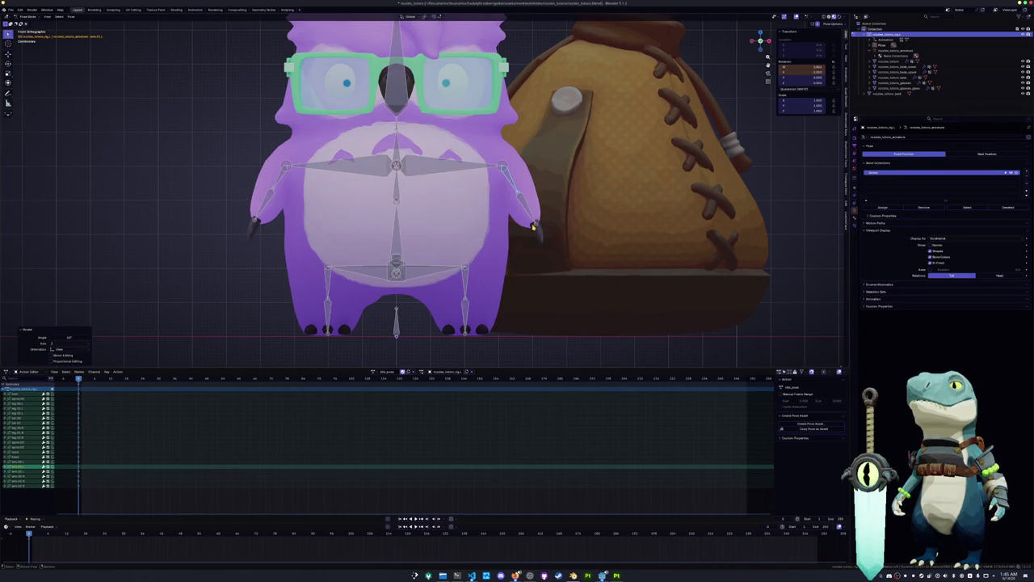
{"action": "key", "text": "KP_3"}
{"action": "key", "text": "r"}
{"action": "key", "text": "y"}
{"action": "key", "text": "y"}
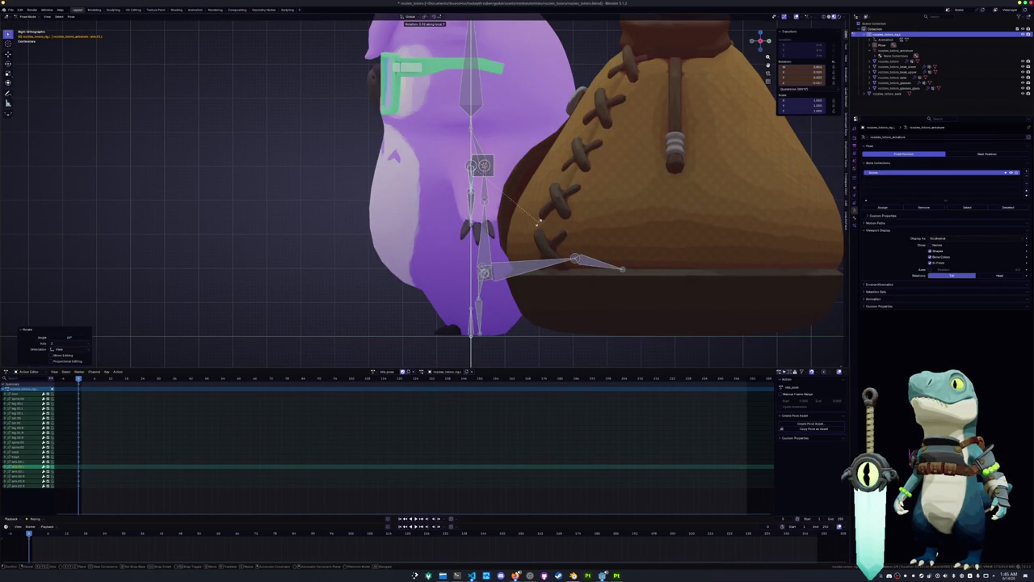
{"action": "key", "text": "Return"}
Step: Rotate the other hand bone, then select all bones in a perspective view
{"action": "left_click", "coordinate": [477, 208]}
{"action": "key", "text": "r"}
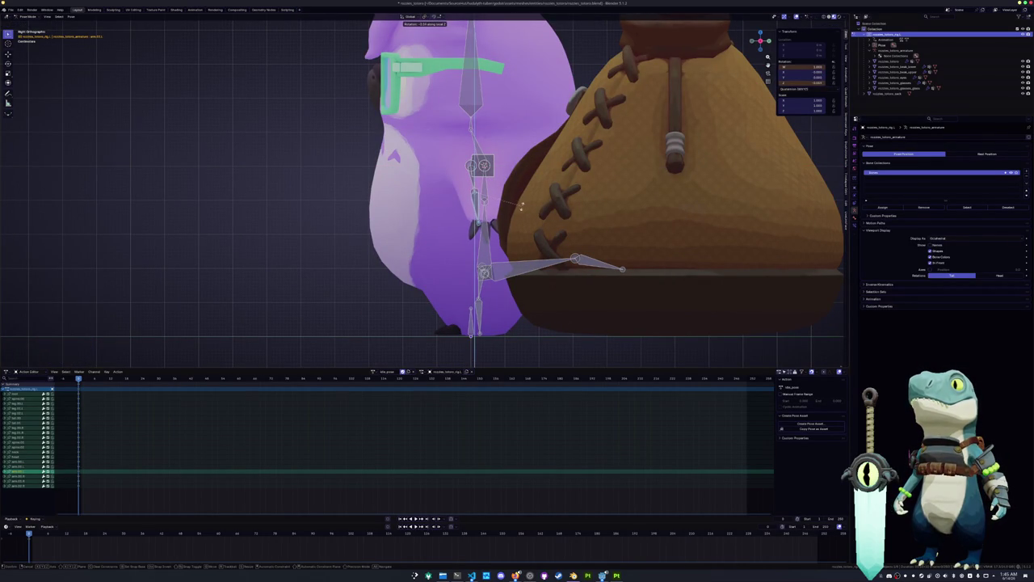
{"action": "key", "text": "Return"}
{"action": "left_click", "coordinate": [481, 310]}
{"action": "middle_click_drag", "start_coordinate": [481, 309], "coordinate": [518, 318]}
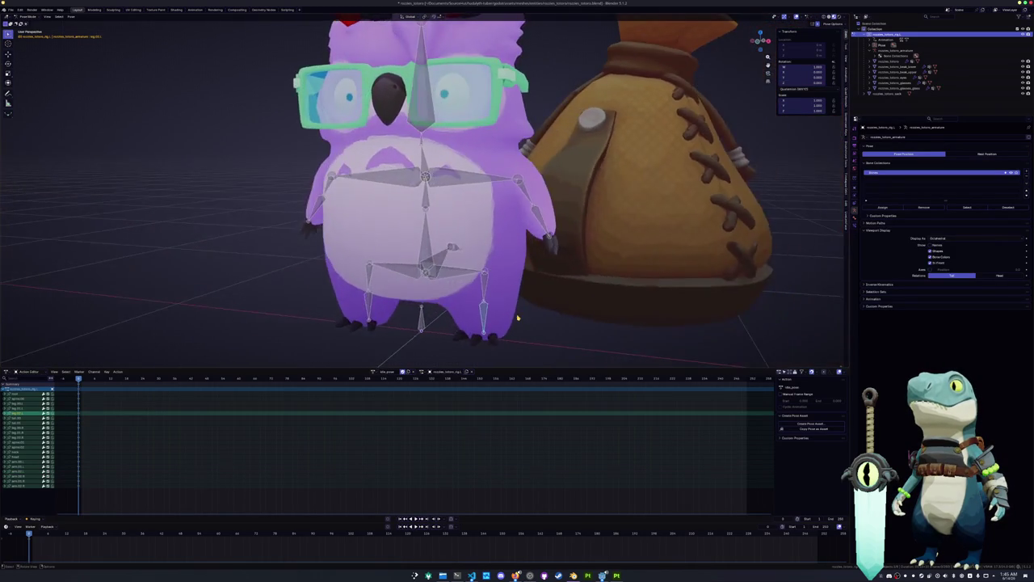
{"action": "scroll", "coordinate": [518, 317], "scroll_direction": "down", "scroll_amount": 3}
{"action": "key", "text": "a"}
{"action": "scroll", "coordinate": [487, 303], "scroll_direction": "up", "scroll_amount": 1}
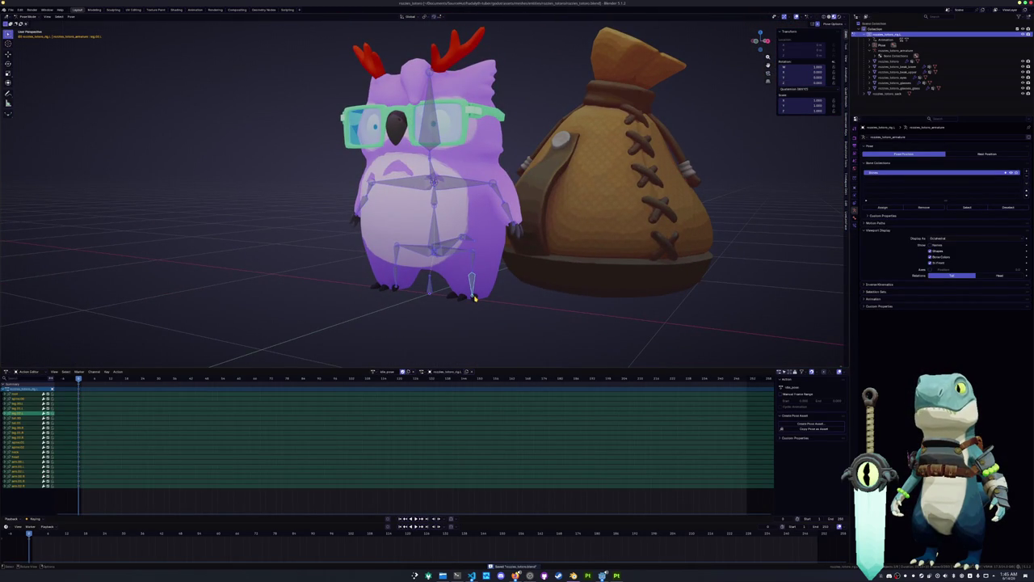
{"action": "left_click", "coordinate": [389, 372]}
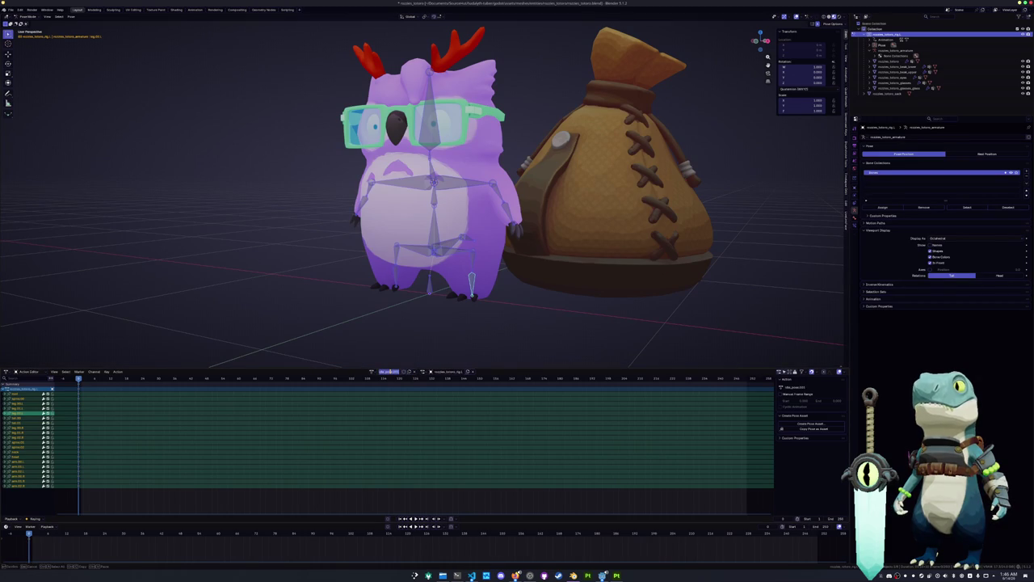
Step: Rename the action to idle_cycle and return to the right side view
{"action": "key", "text": "BackSpace"}
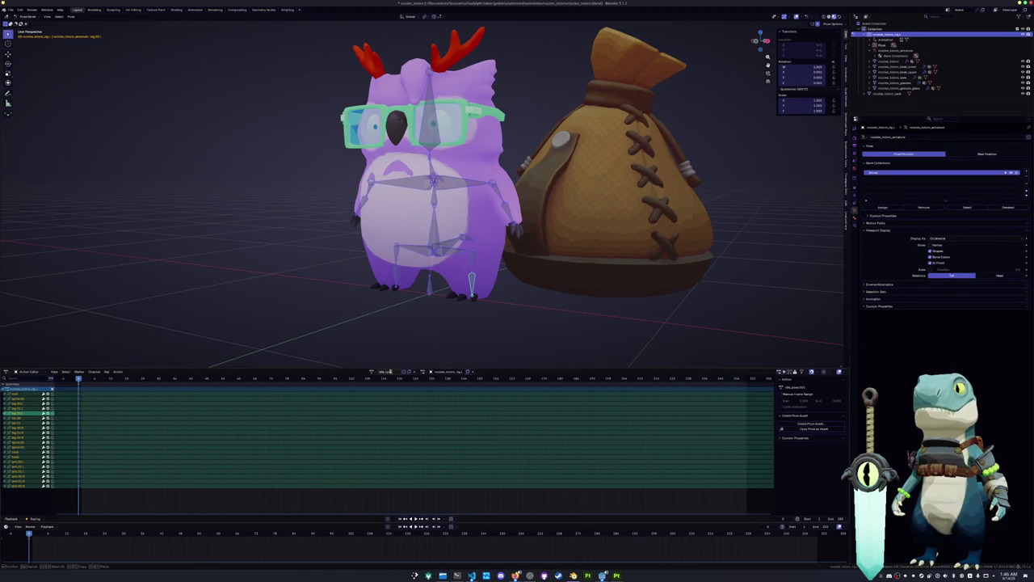
{"action": "key", "text": "Return"}
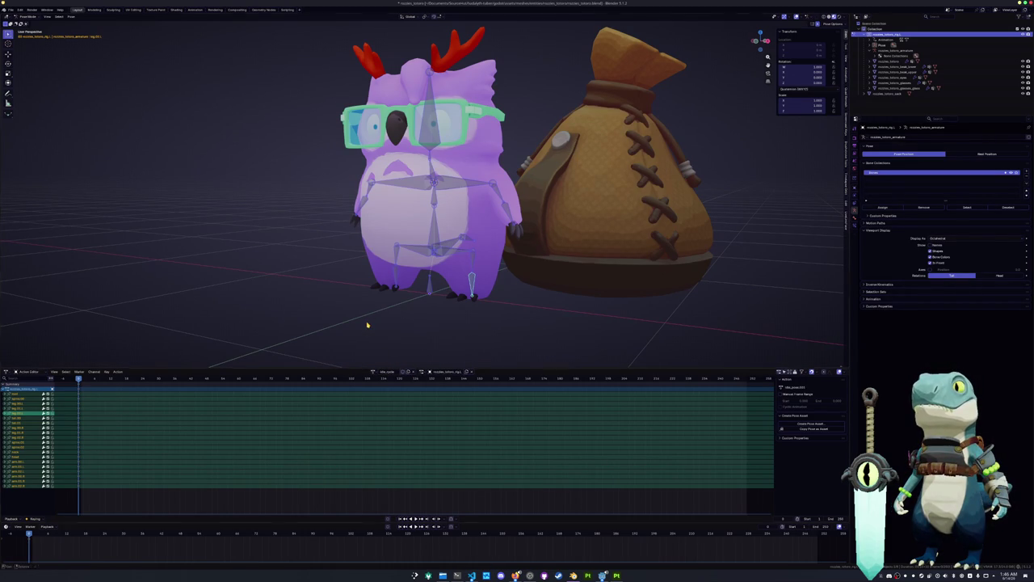
{"action": "left_click", "coordinate": [435, 235]}
{"action": "key", "text": "KP_3"}
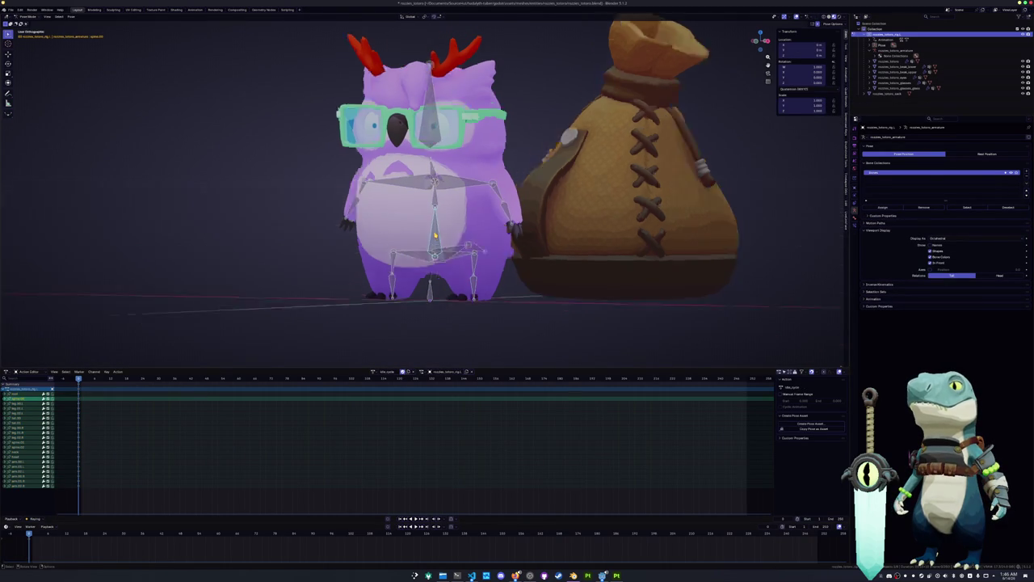
{"action": "scroll", "coordinate": [489, 237], "scroll_direction": "up", "scroll_amount": 1}
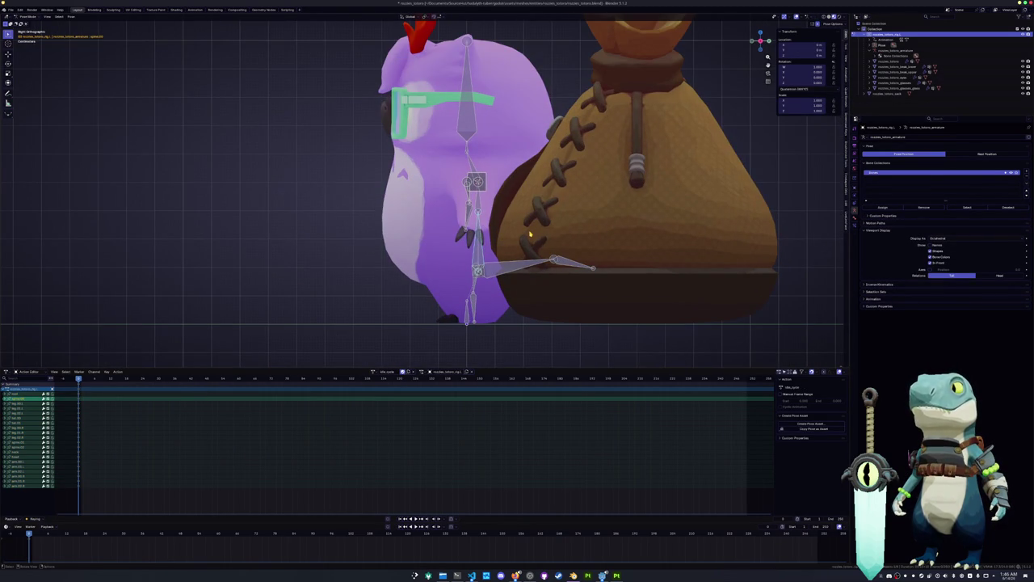
Step: Copy the full-body pose and key all bones at frames 60 and 120
{"action": "key", "text": "a"}
{"action": "key", "text": "ctrl+c"}
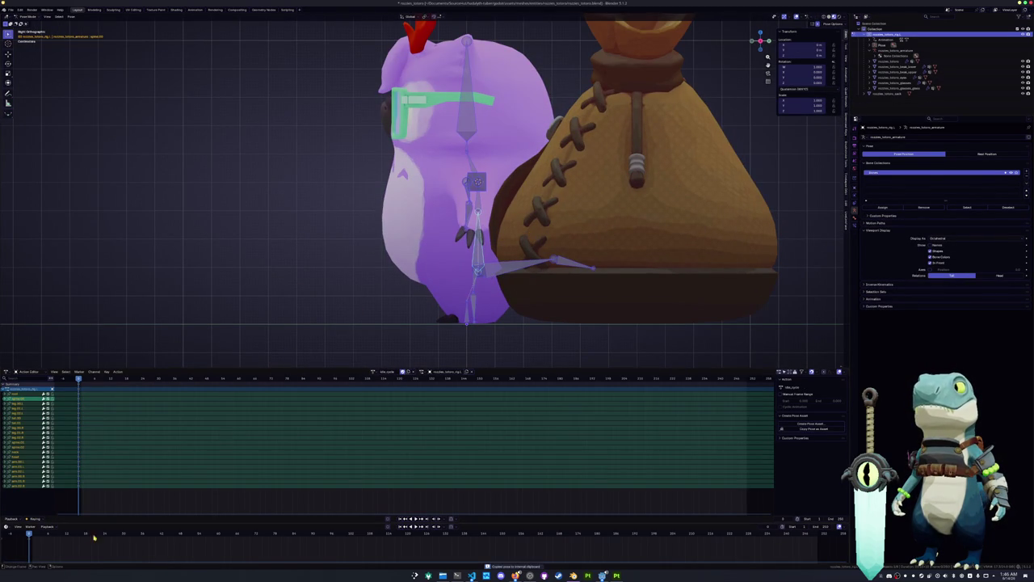
{"action": "left_click_drag", "start_coordinate": [19, 539], "coordinate": [20, 539]}
{"action": "left_click_drag", "start_coordinate": [274, 534], "coordinate": [218, 535]}
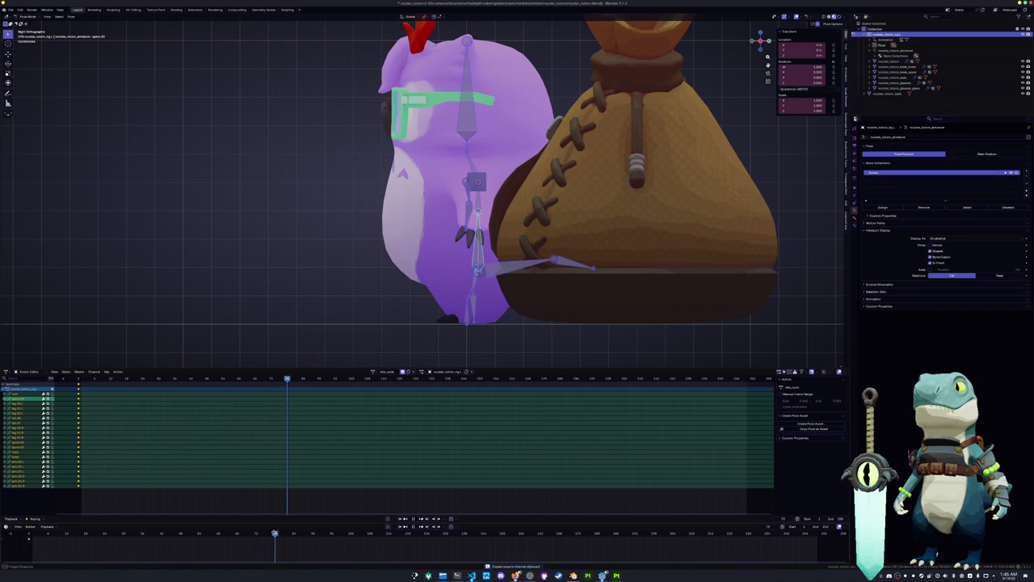
{"action": "key", "text": "i"}
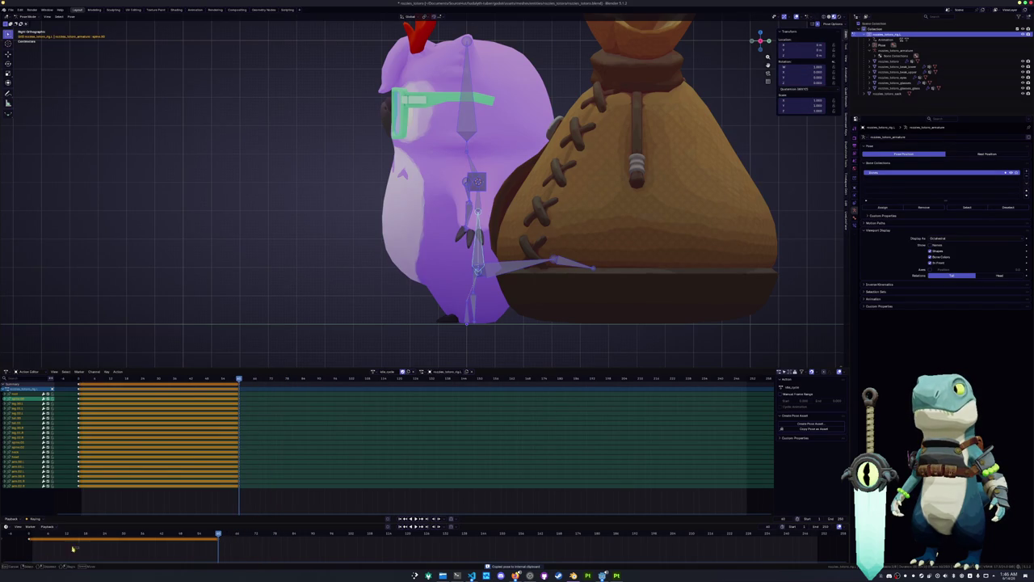
{"action": "left_click", "coordinate": [360, 535]}
{"action": "left_click_drag", "start_coordinate": [359, 535], "coordinate": [409, 535]}
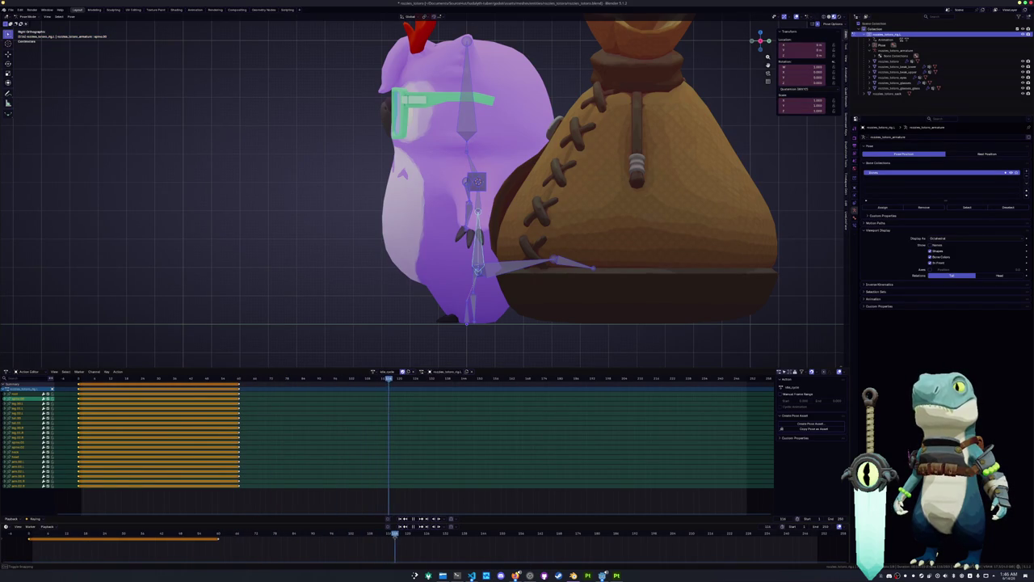
{"action": "key", "text": "i"}
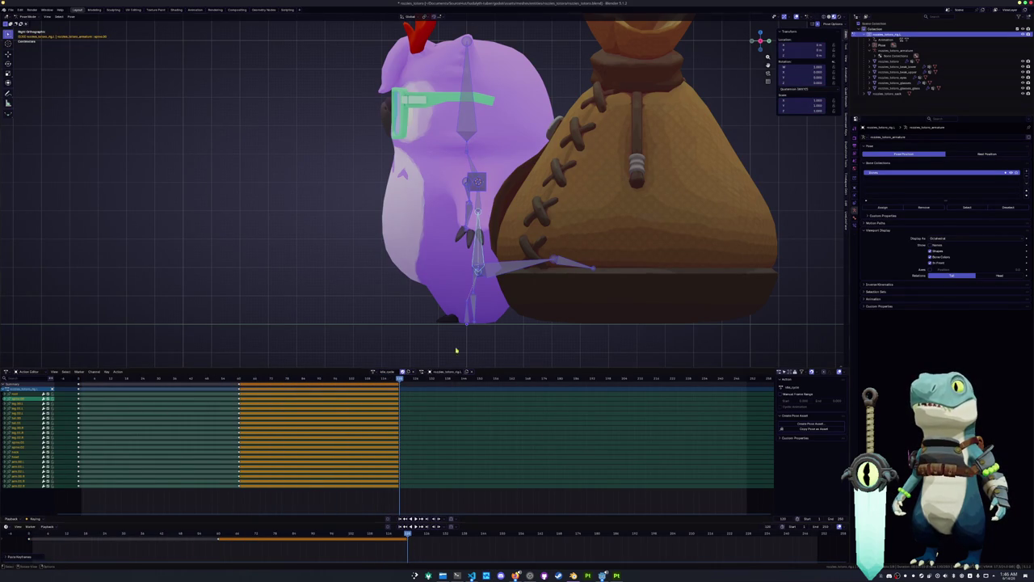
{"action": "left_click", "coordinate": [483, 199]}
Step: Rotate two lower bones into a new position at frame 120
{"action": "key", "text": "r"}
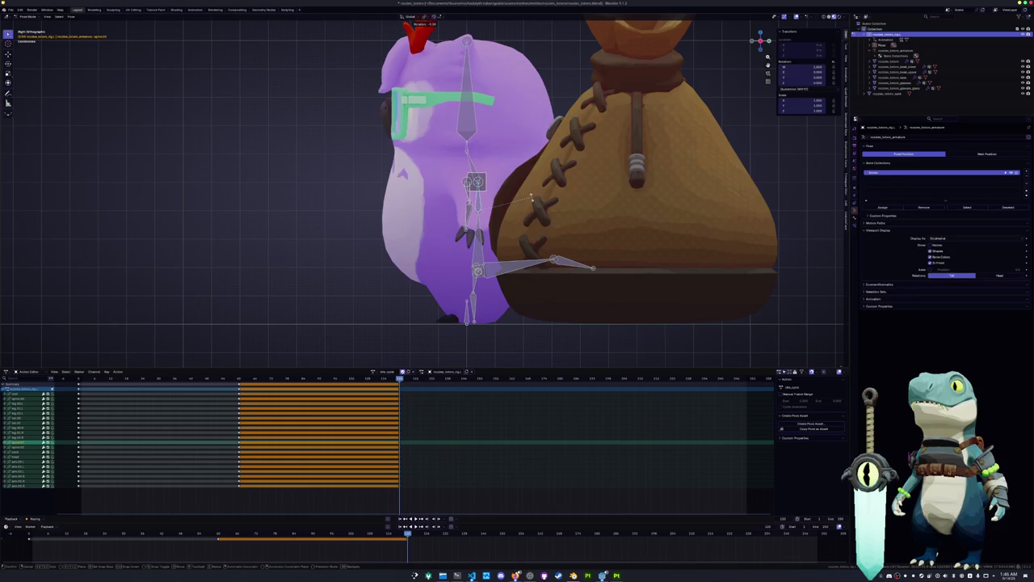
{"action": "right_click", "coordinate": [531, 196]}
{"action": "left_click", "coordinate": [474, 236]}
{"action": "key", "text": "r"}
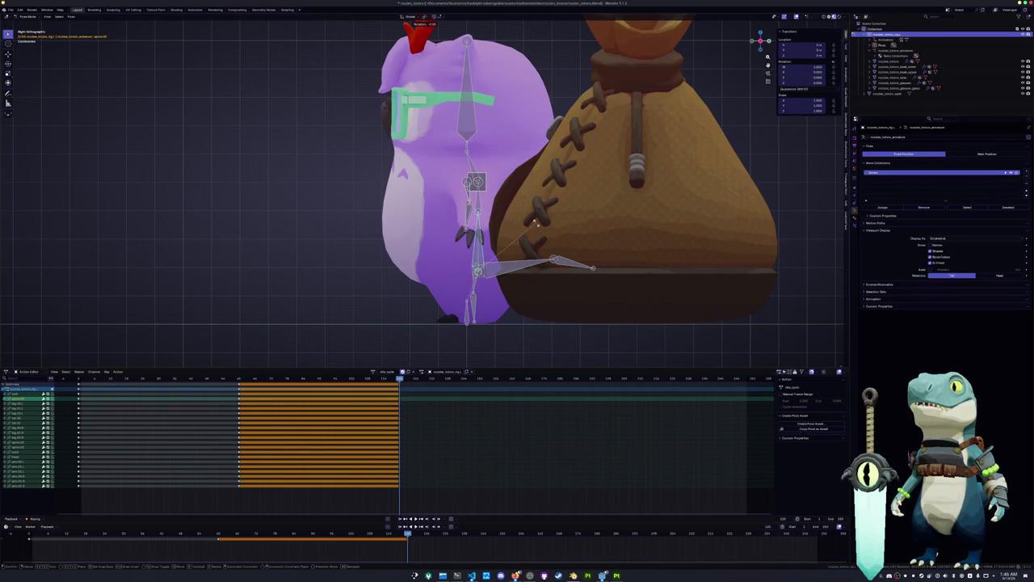
{"action": "left_click", "coordinate": [495, 239]}
{"action": "left_click", "coordinate": [519, 283]}
{"action": "key", "text": "r"}
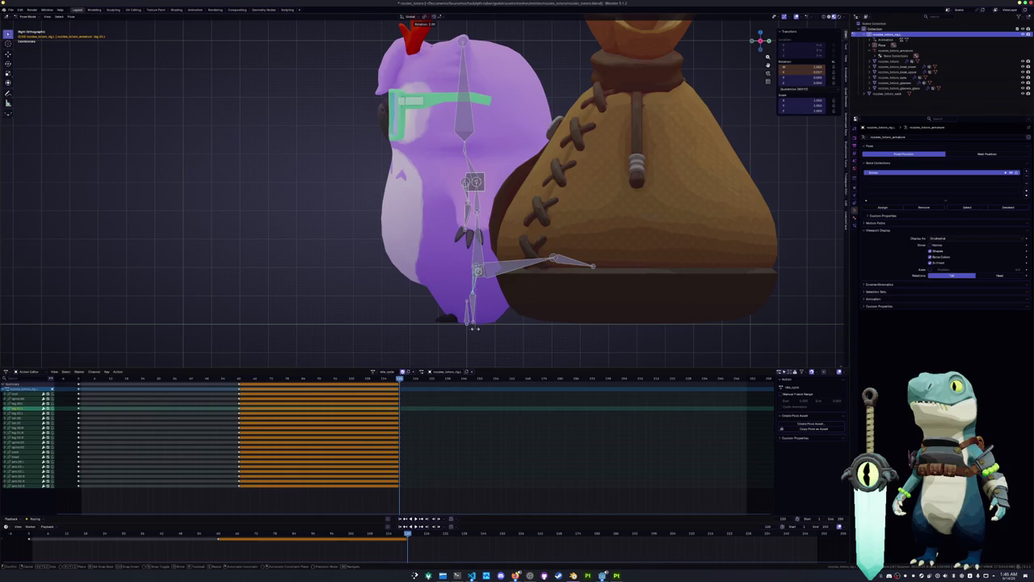
{"action": "left_click", "coordinate": [463, 333]}
Step: Tilt the owl's head bone to a new angle
{"action": "left_click", "coordinate": [465, 151]}
{"action": "key", "text": "r"}
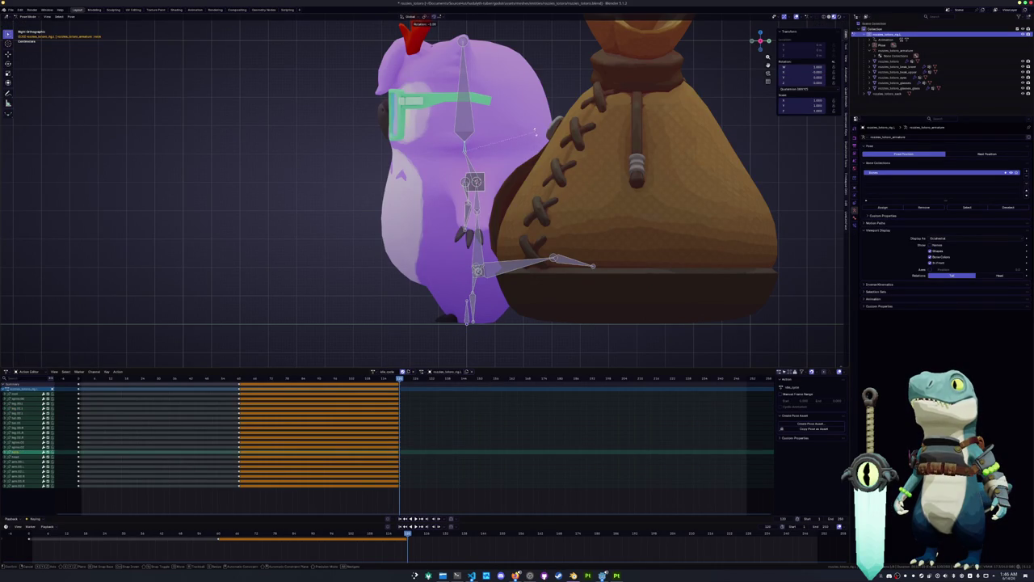
{"action": "left_click", "coordinate": [515, 133]}
{"action": "key", "text": "r"}
{"action": "left_click", "coordinate": [506, 91]}
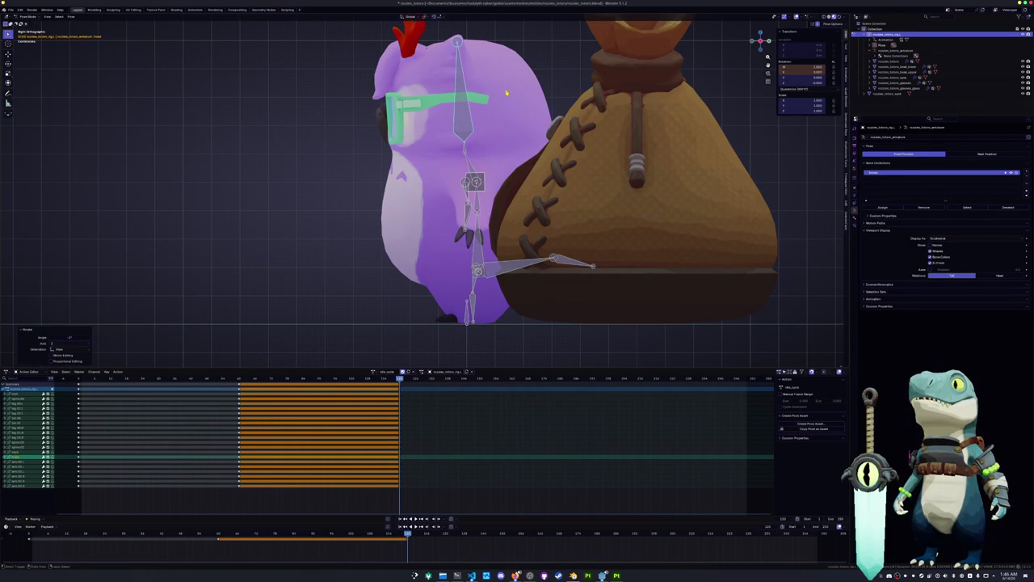
Step: Rotate two more bones, then select all the owl's bones
{"action": "left_click", "coordinate": [469, 196]}
{"action": "key", "text": "r"}
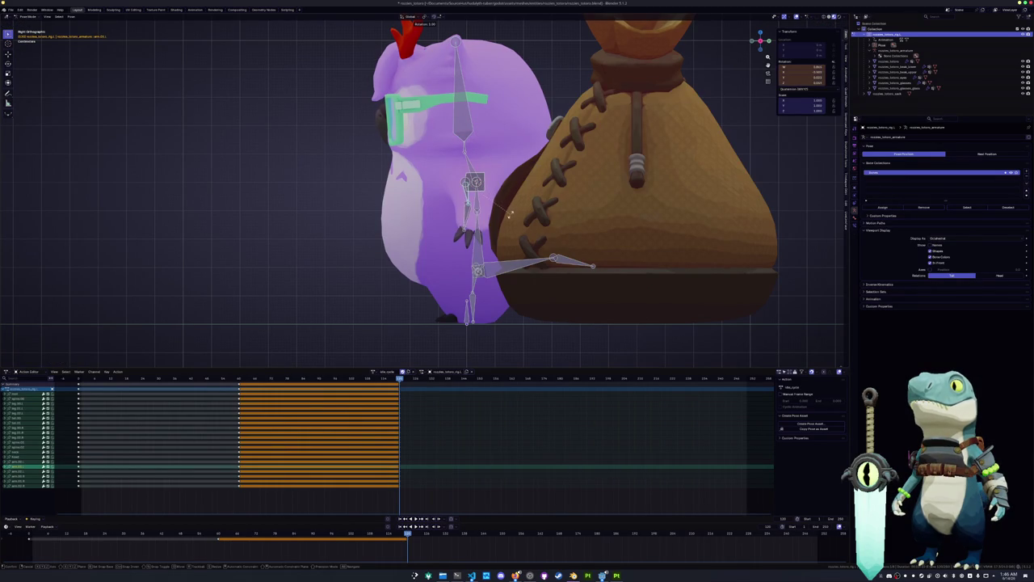
{"action": "left_click", "coordinate": [510, 216]}
{"action": "left_click", "coordinate": [521, 216]}
{"action": "key", "text": "r"}
{"action": "left_click", "coordinate": [517, 235]}
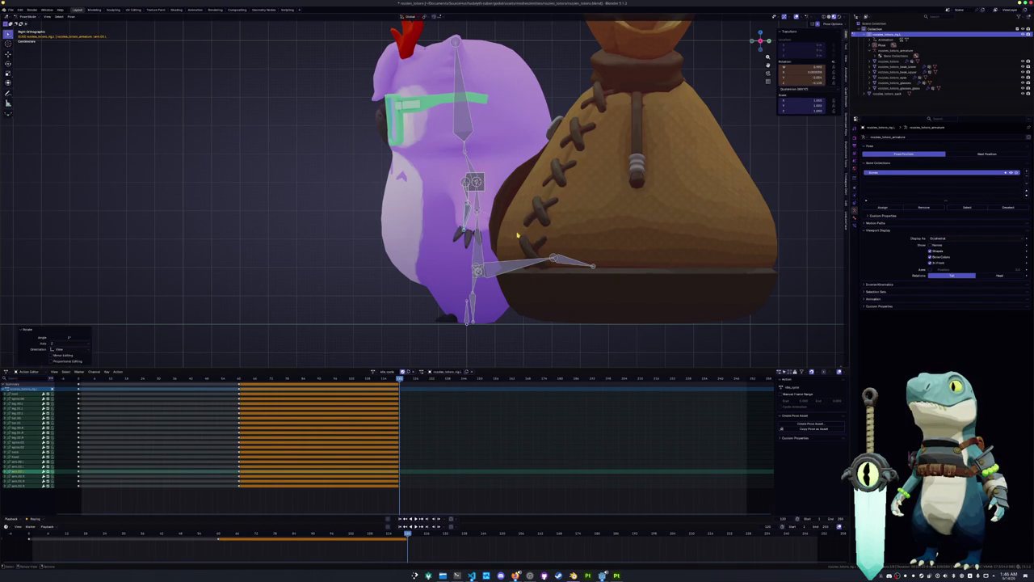
{"action": "key", "text": "a"}
{"action": "mouse_move", "coordinate": [517, 234]}
{"action": "middle_mouse_down"}
{"action": "mouse_move", "coordinate": [452, 252]}
{"action": "mouse_move", "coordinate": [539, 233]}
{"action": "middle_mouse_up"}
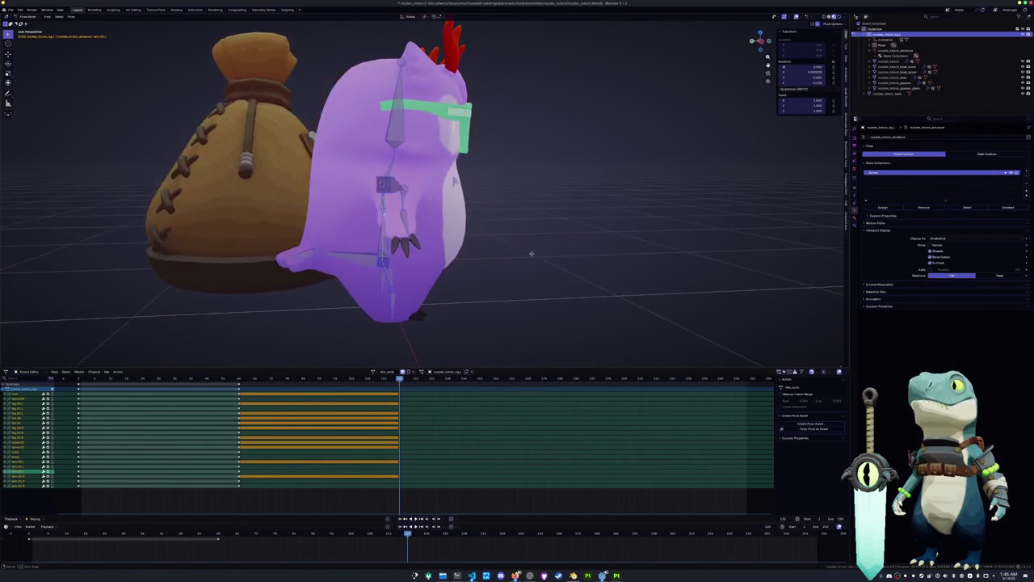
Step: Rescale the keyframes after frame 40 in time and play back the animation
{"action": "middle_click_drag", "start_coordinate": [558, 171], "coordinate": [474, 288]}
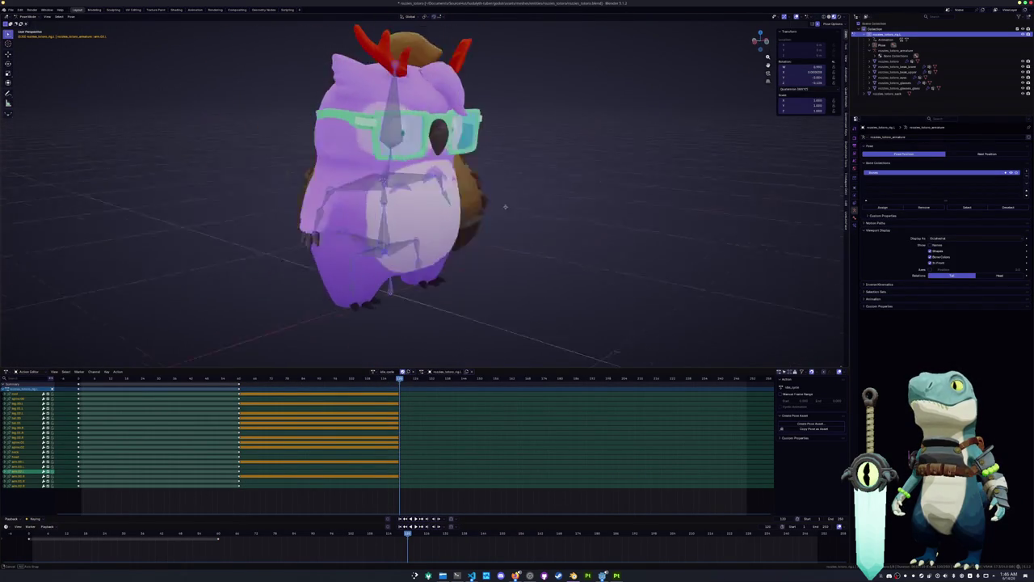
{"action": "middle_click_drag", "start_coordinate": [379, 339], "coordinate": [334, 340]}
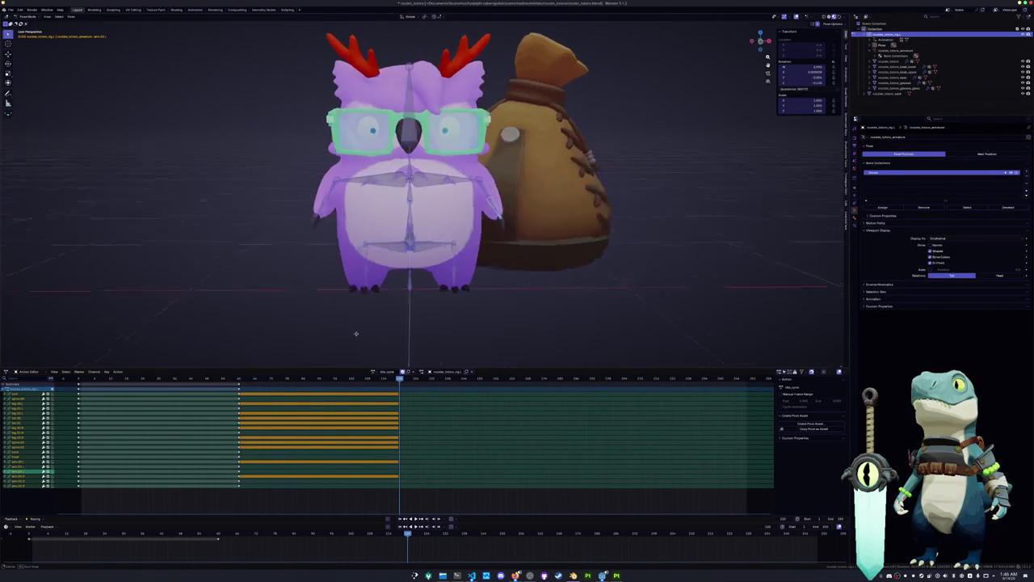
{"action": "left_click", "coordinate": [218, 534]}
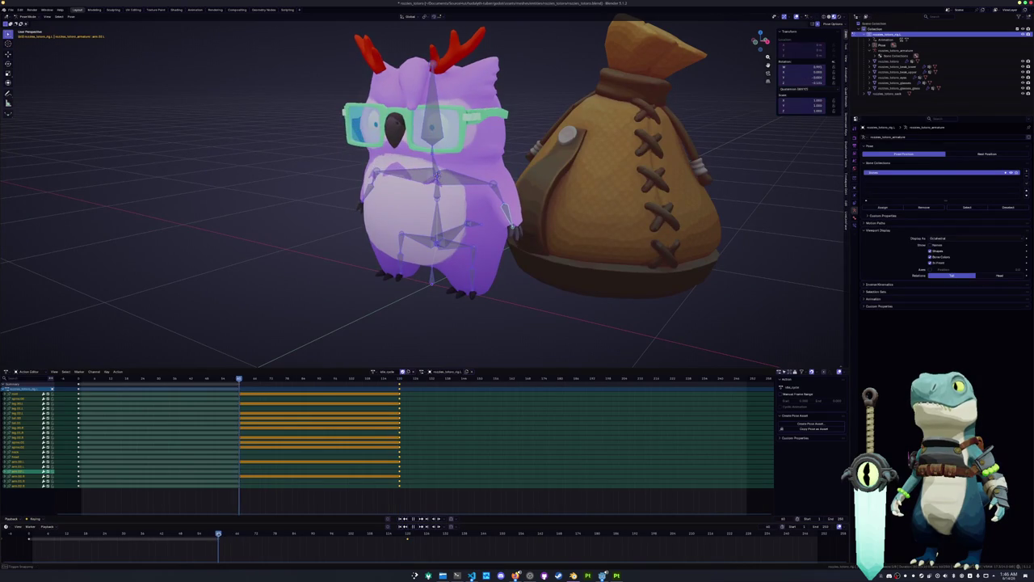
{"action": "key", "text": "a"}
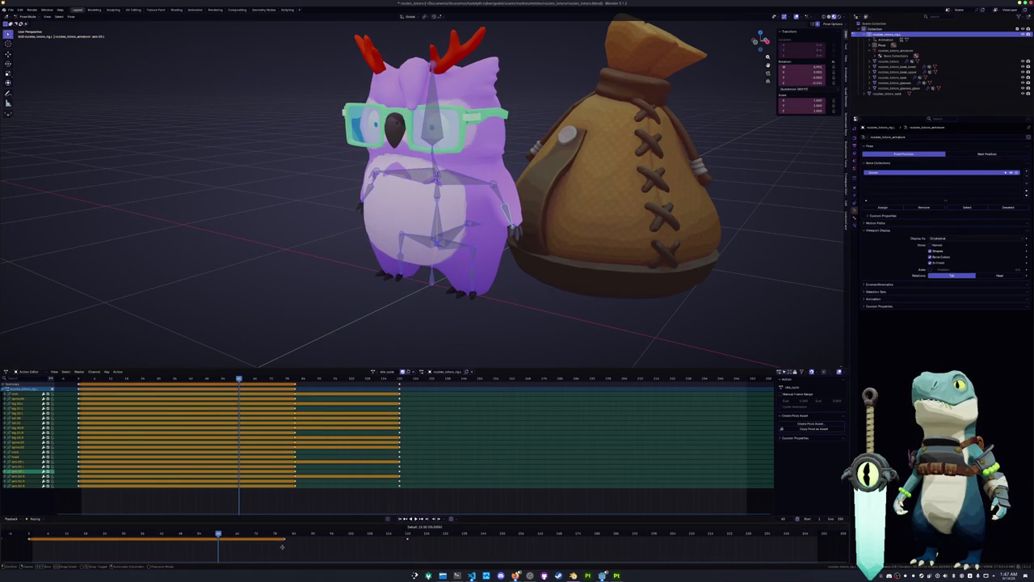
{"action": "key", "text": "ctrl+z"}
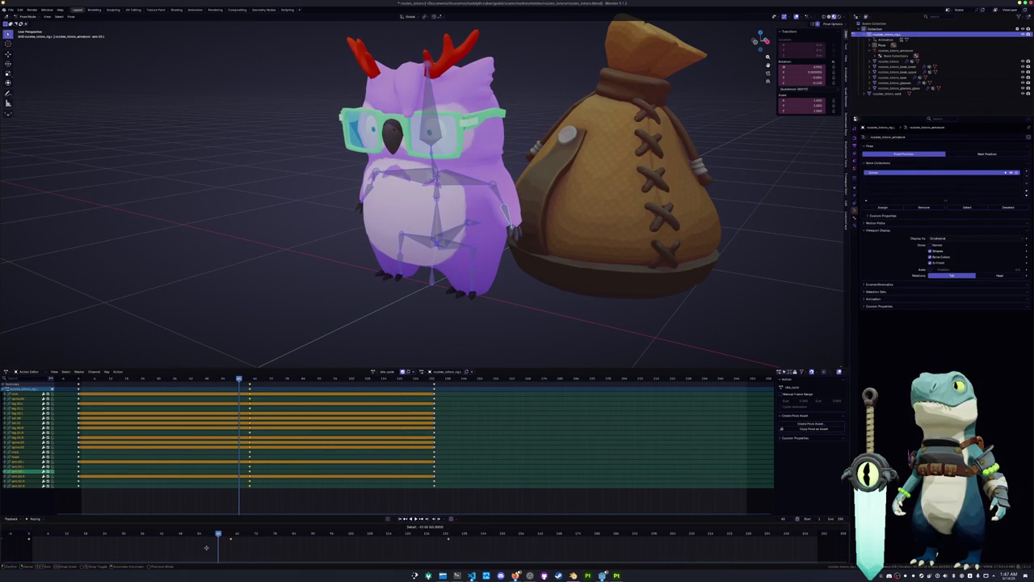
{"action": "key", "text": "bracketright"}
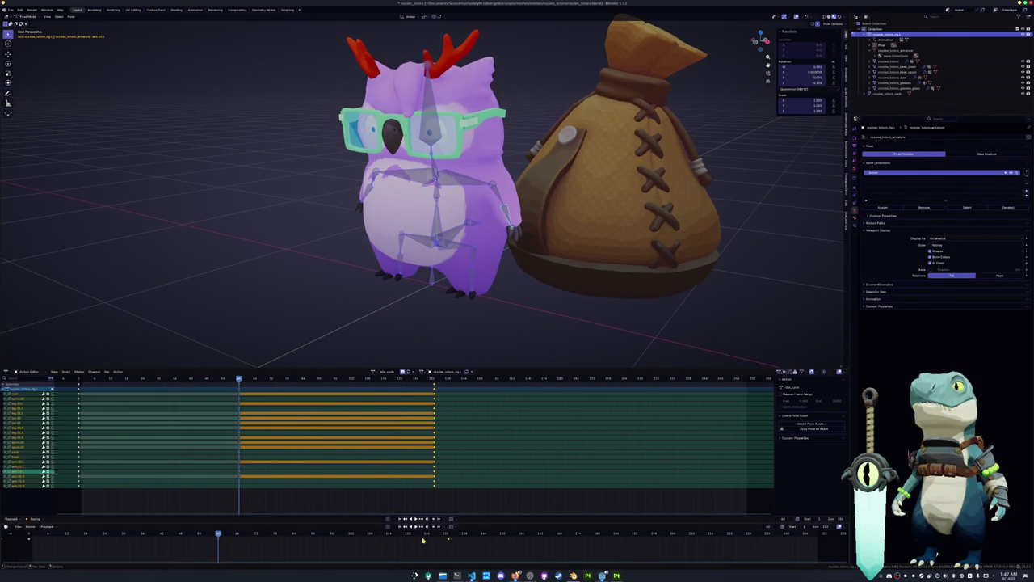
{"action": "key", "text": "s"}
{"action": "left_click", "coordinate": [383, 549]}
{"action": "key", "text": "space"}
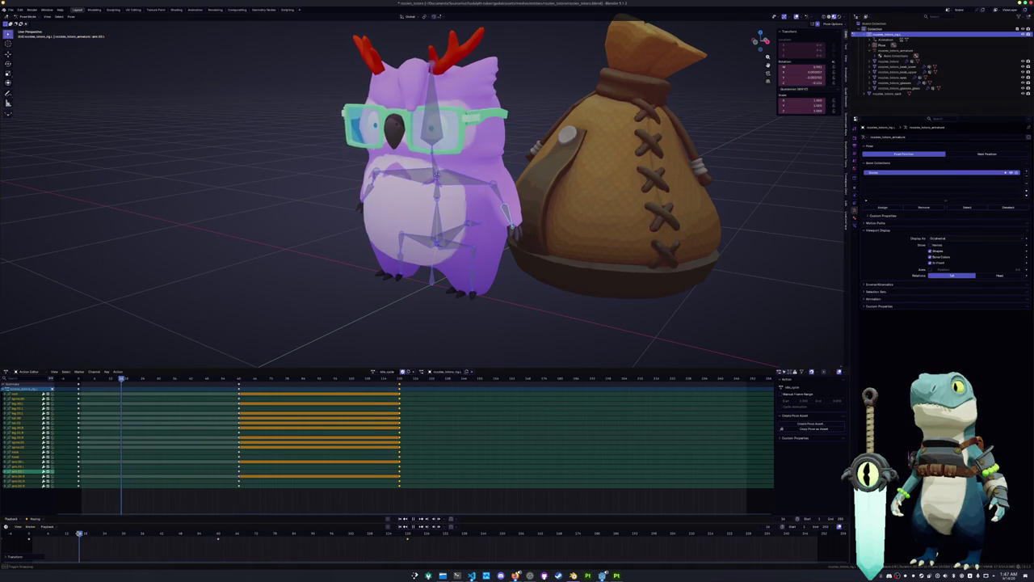
Step: Set a new scene end frame and switch from posing to the owl mesh
{"action": "middle_click_drag", "start_coordinate": [296, 302], "coordinate": [277, 300]}
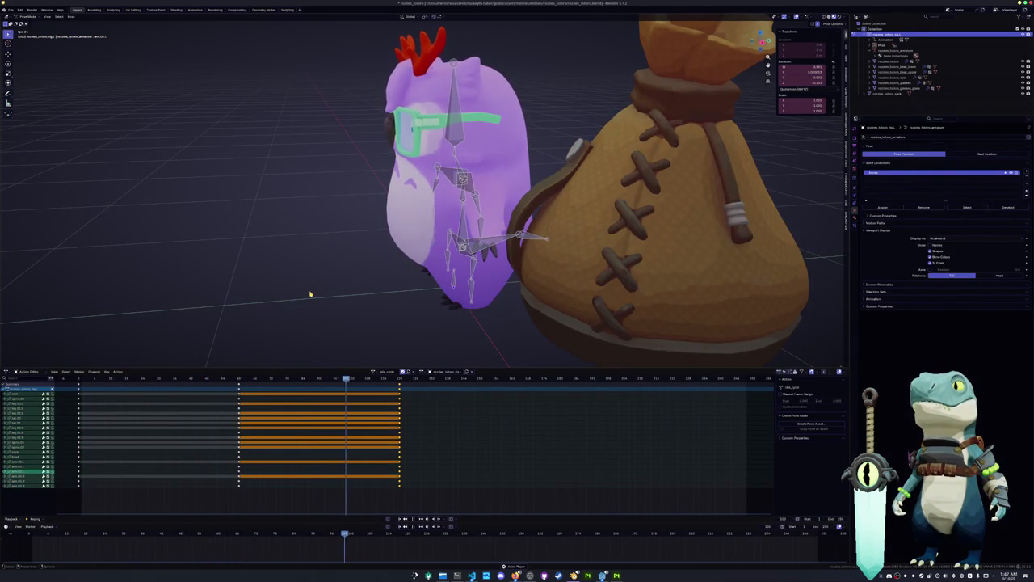
{"action": "key", "text": "a"}
{"action": "middle_click_drag", "start_coordinate": [310, 294], "coordinate": [337, 288]}
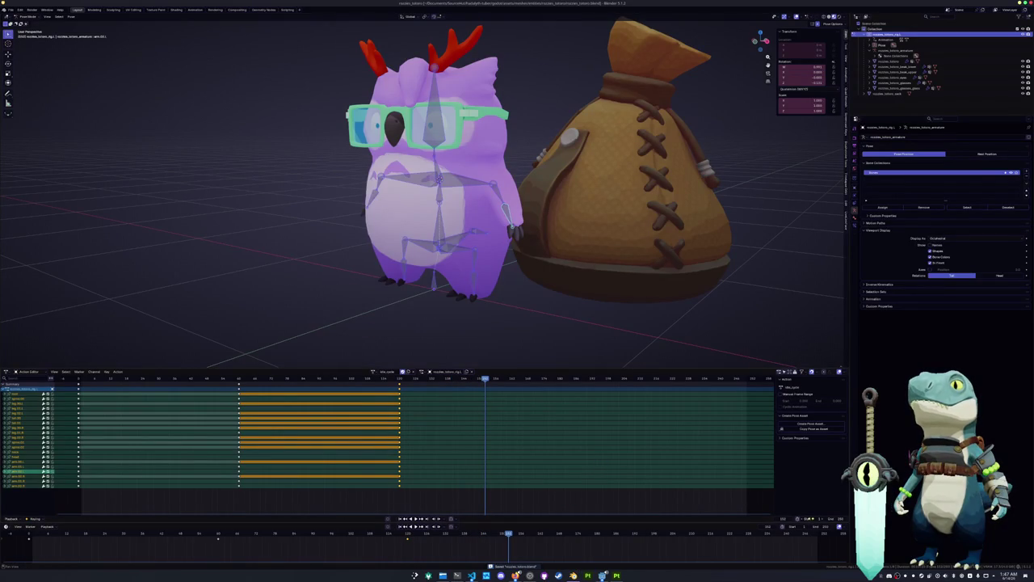
{"action": "left_click", "coordinate": [836, 518]}
{"action": "key", "text": "Return"}
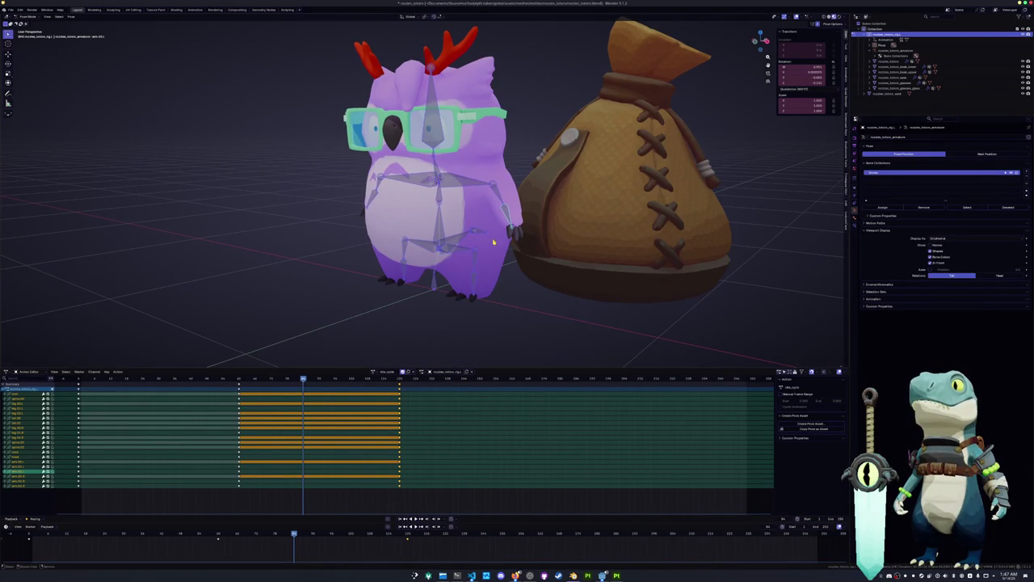
{"action": "left_click", "coordinate": [494, 241]}
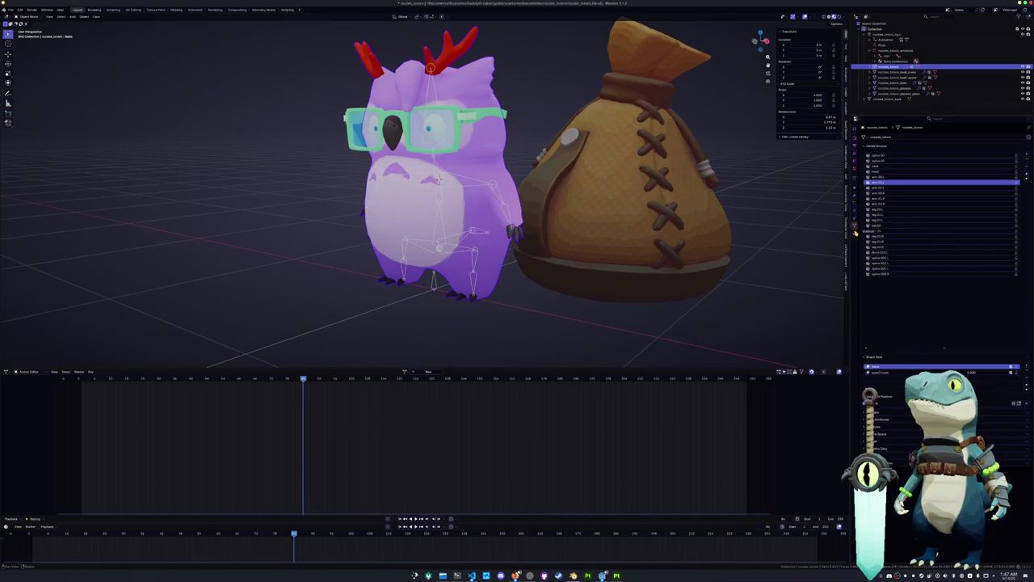
Step: Select the owl's second shape key and move the playhead to frame 24
{"action": "left_click", "coordinate": [856, 231]}
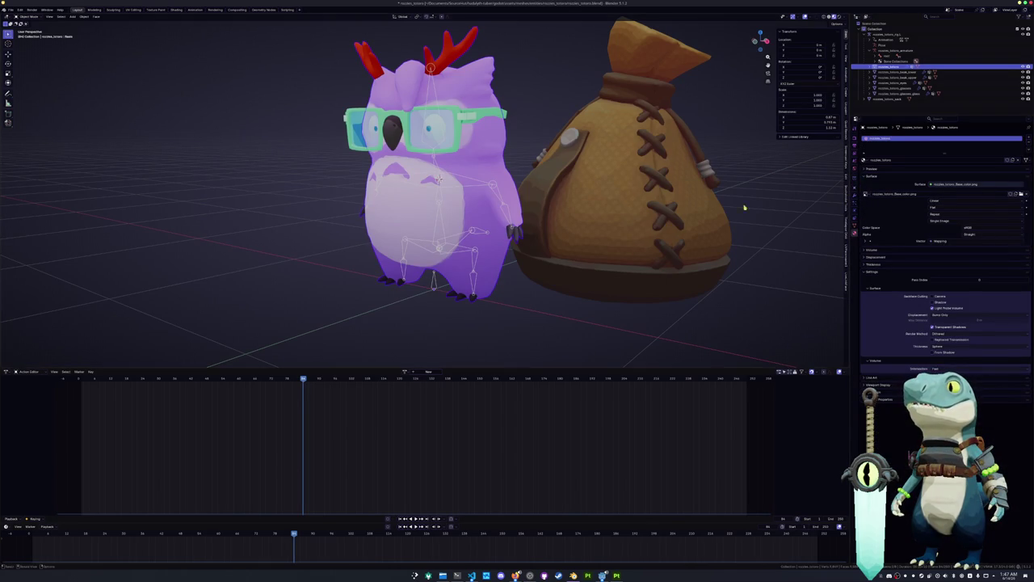
{"action": "left_click", "coordinate": [856, 224]}
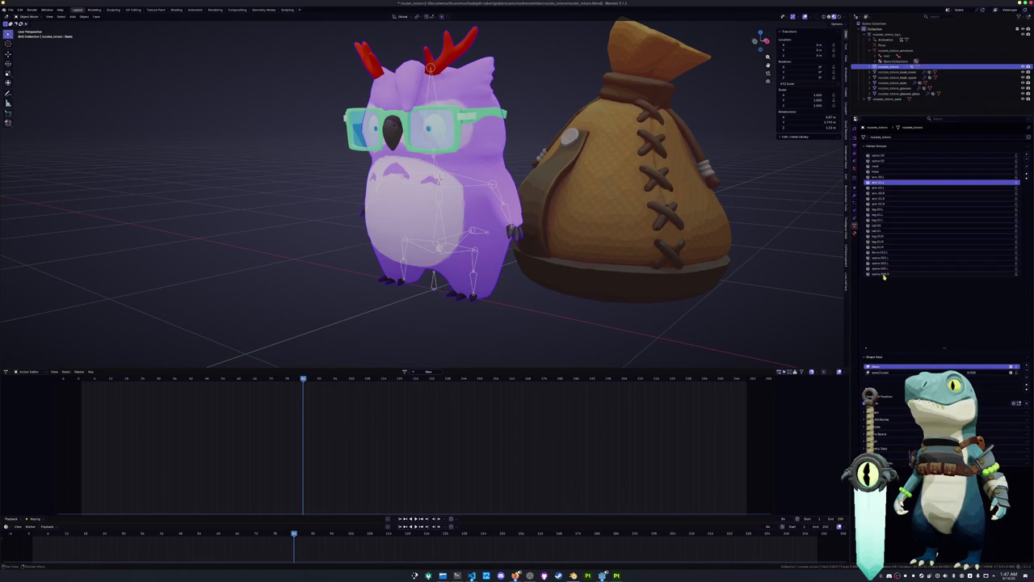
{"action": "left_click", "coordinate": [892, 373]}
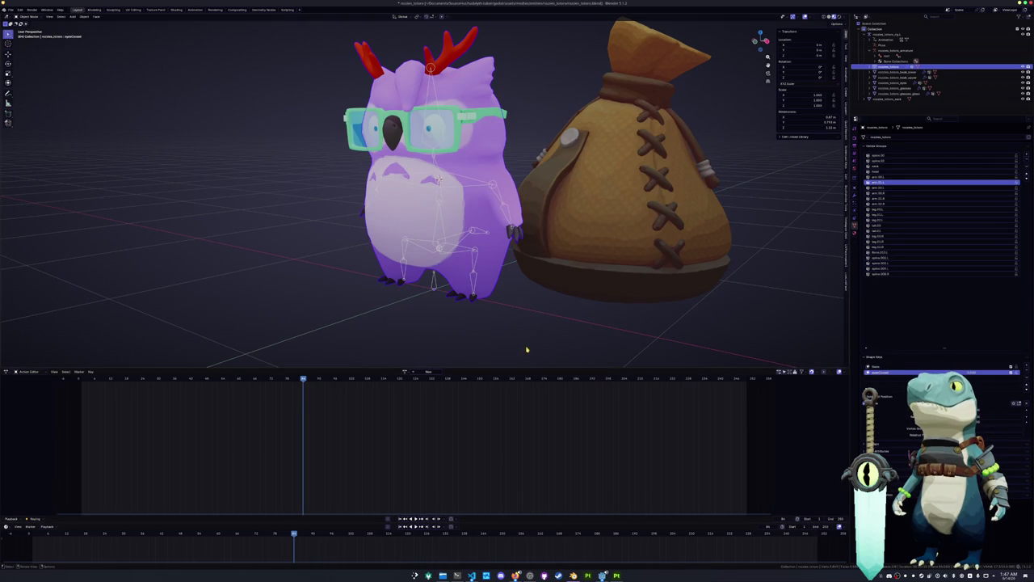
{"action": "key", "text": "a"}
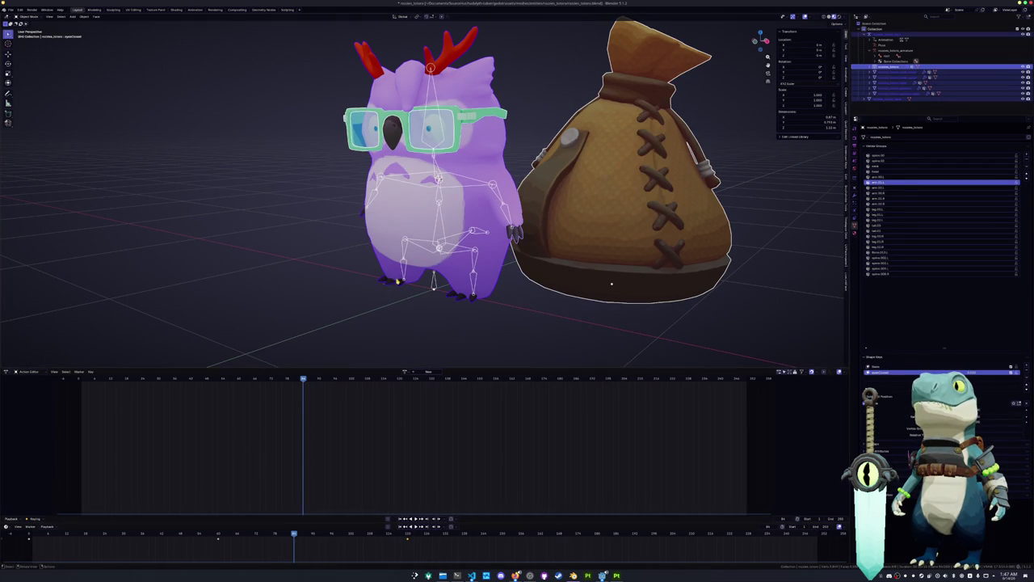
{"action": "left_click_drag", "start_coordinate": [127, 535], "coordinate": [67, 534]}
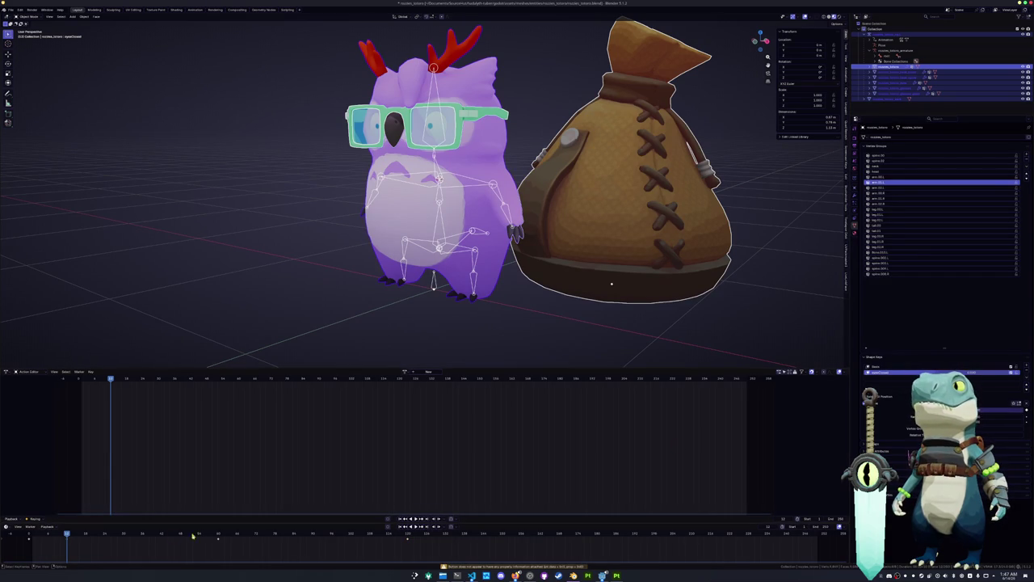
{"action": "left_click", "coordinate": [84, 535]}
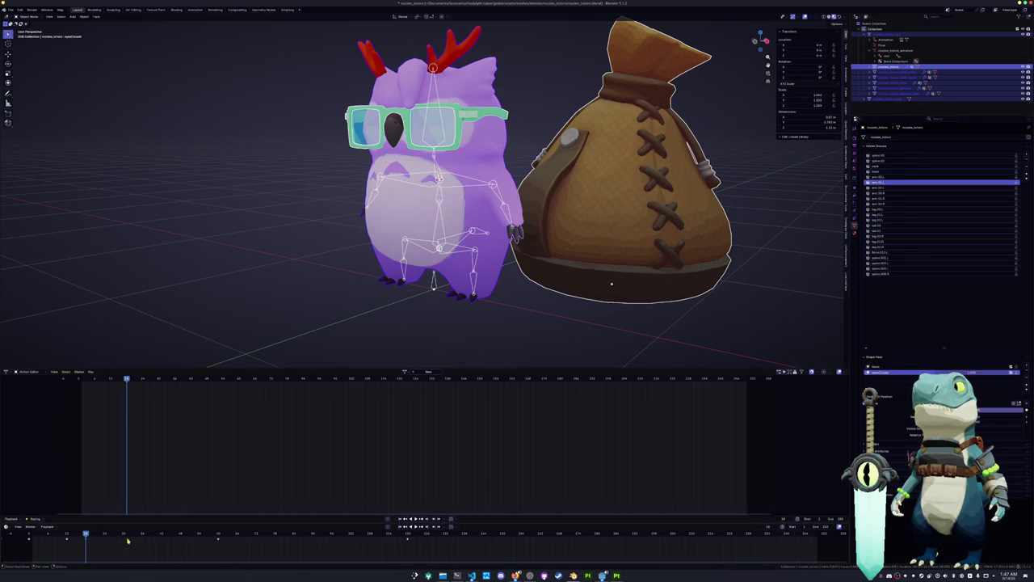
{"action": "left_click", "coordinate": [102, 536]}
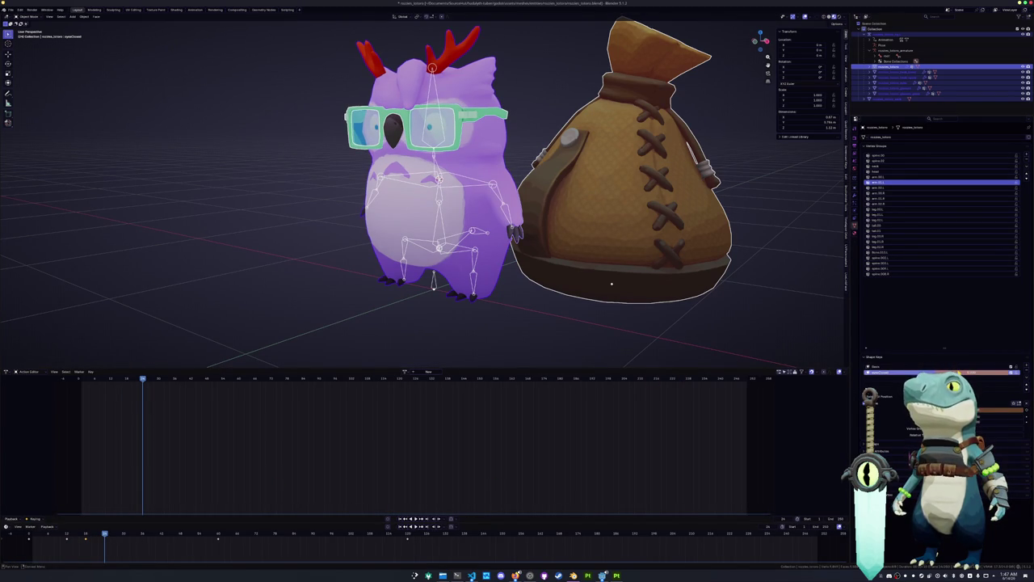
Step: Select the owl mesh, shift its early keyframes to new frames, and scrub to check the pose
{"action": "left_click", "coordinate": [603, 339]}
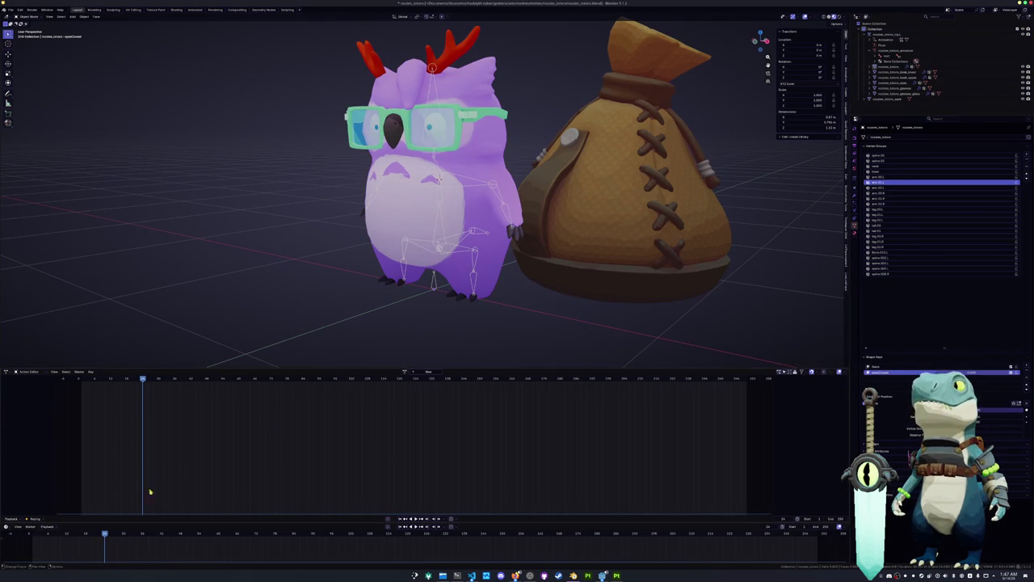
{"action": "left_click", "coordinate": [382, 258]}
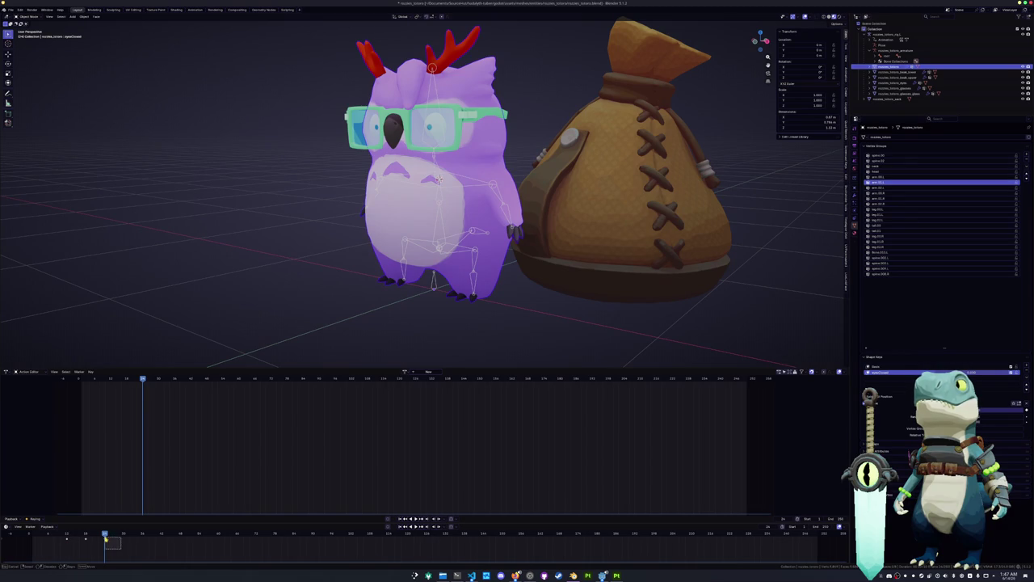
{"action": "left_click_drag", "start_coordinate": [86, 536], "coordinate": [102, 554]}
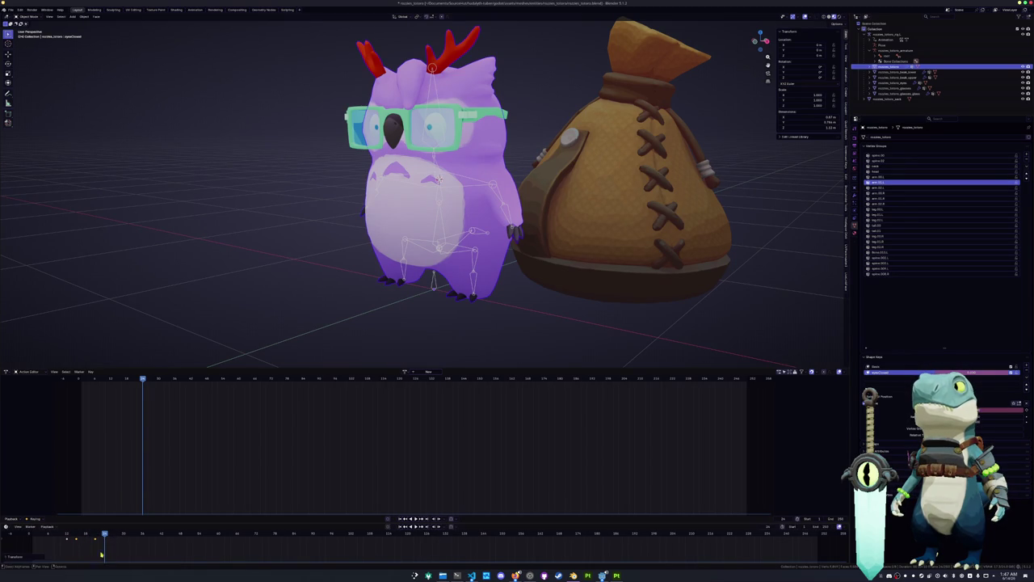
{"action": "key", "text": "g"}
{"action": "left_click", "coordinate": [71, 534]}
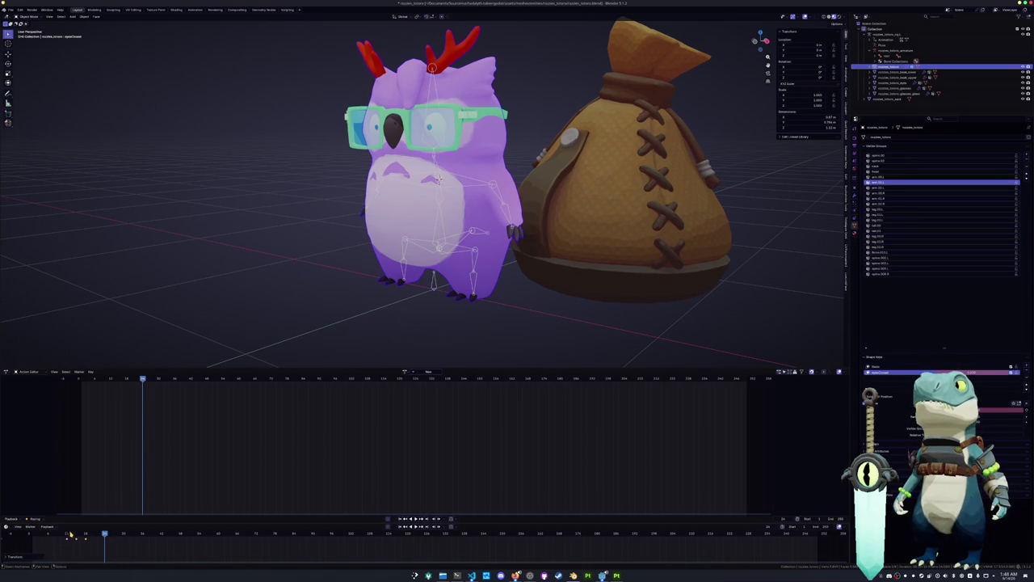
{"action": "left_click_drag", "start_coordinate": [44, 535], "coordinate": [121, 540]}
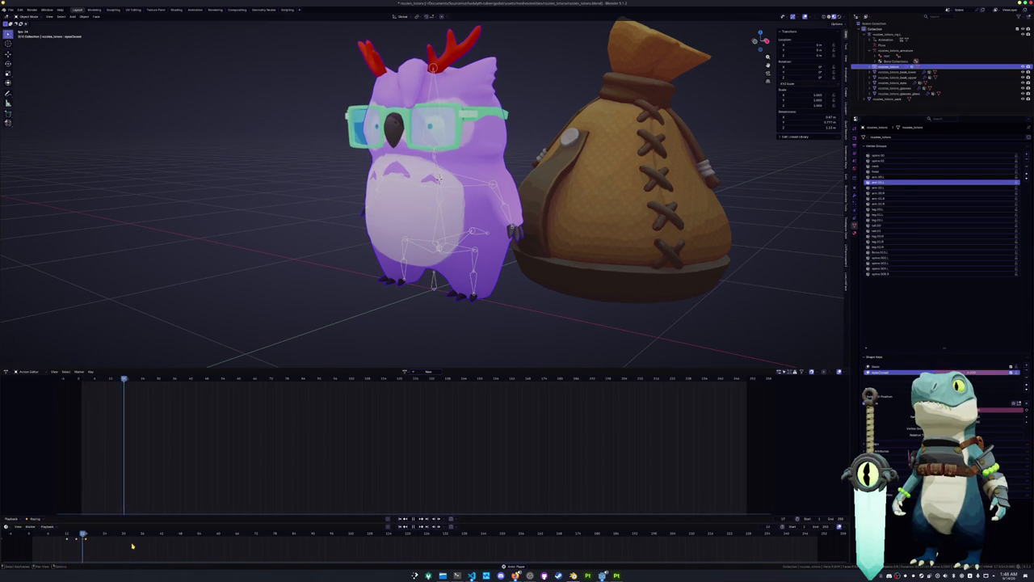
{"action": "key", "text": "space"}
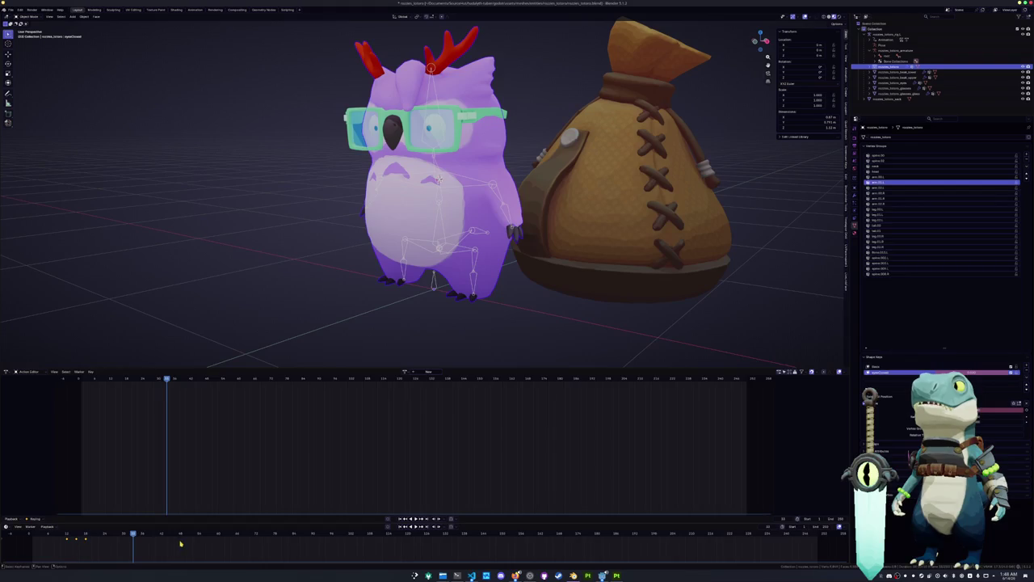
Step: Keyframe the second shape key's value at four successive frames along the timeline
{"action": "left_click_drag", "start_coordinate": [146, 536], "coordinate": [162, 535]}
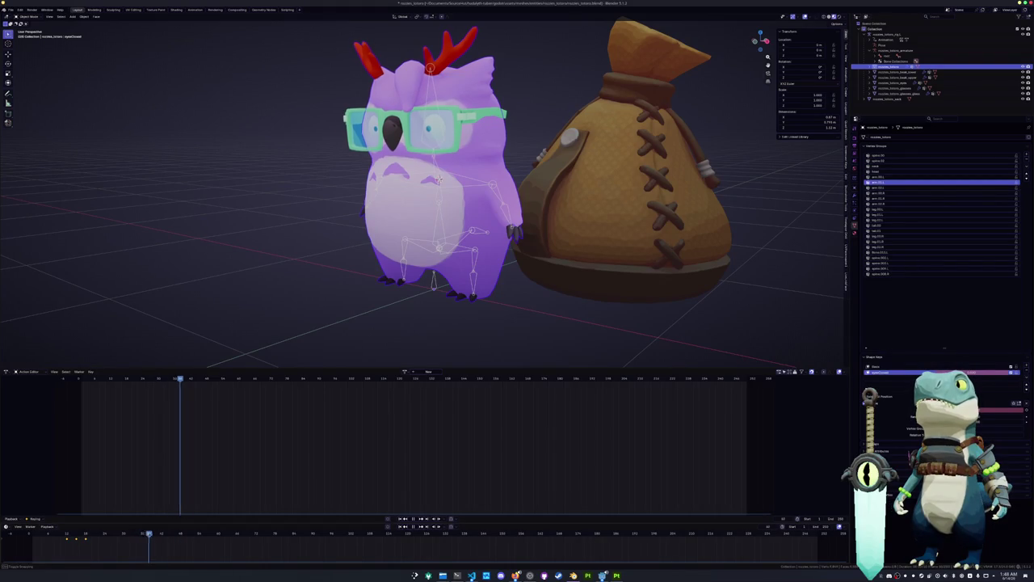
{"action": "key", "text": "i"}
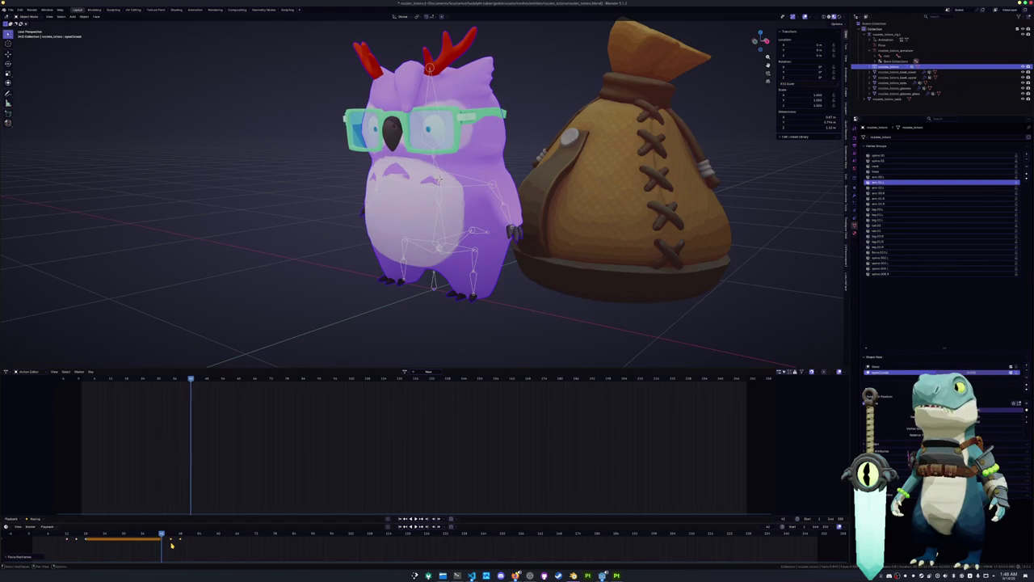
{"action": "left_click", "coordinate": [257, 536]}
{"action": "key", "text": "i"}
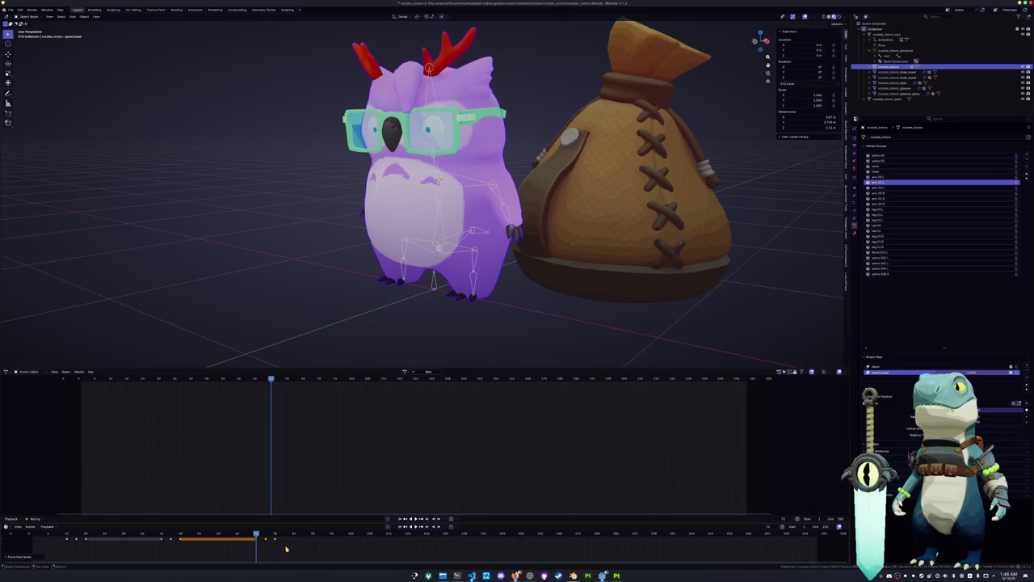
{"action": "left_click", "coordinate": [332, 536]}
{"action": "key", "text": "i"}
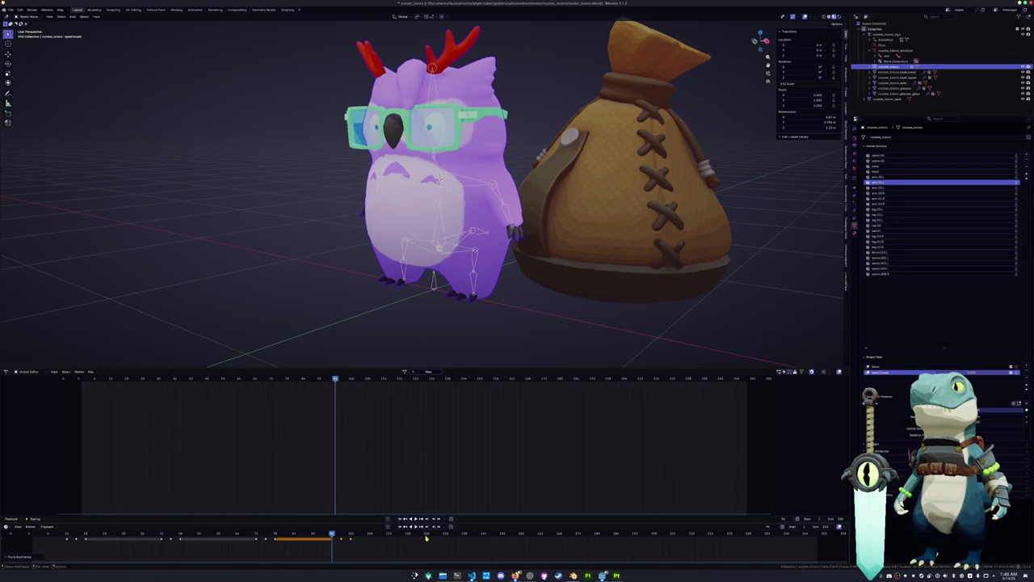
{"action": "left_click", "coordinate": [426, 536]}
{"action": "key", "text": "i"}
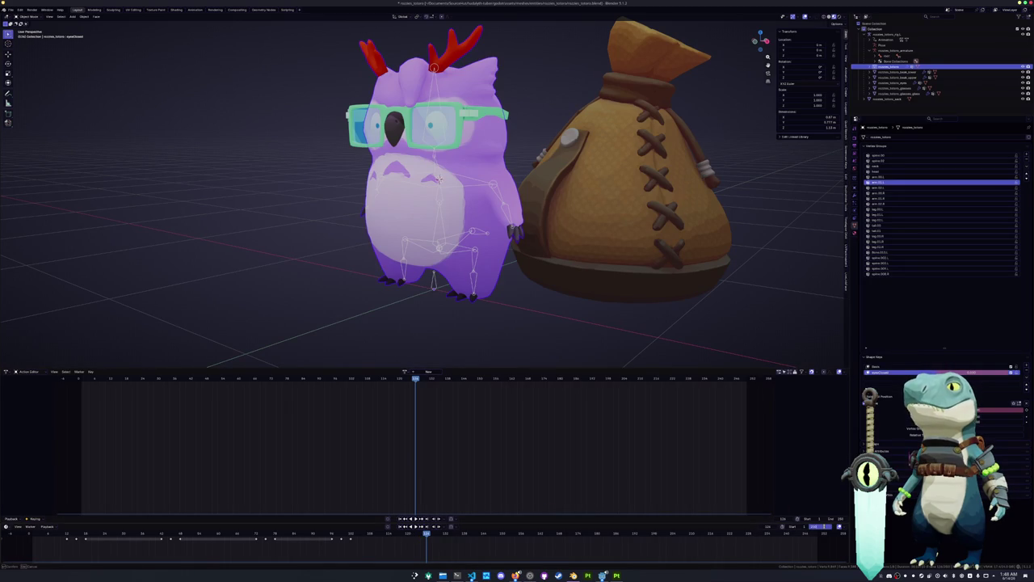
Step: End the scene at the final keyed frame, play the animation, and select the owl's armature
{"action": "key", "text": "Return"}
{"action": "scroll", "coordinate": [517, 302], "scroll_direction": "down", "scroll_amount": 2}
{"action": "key", "text": "space"}
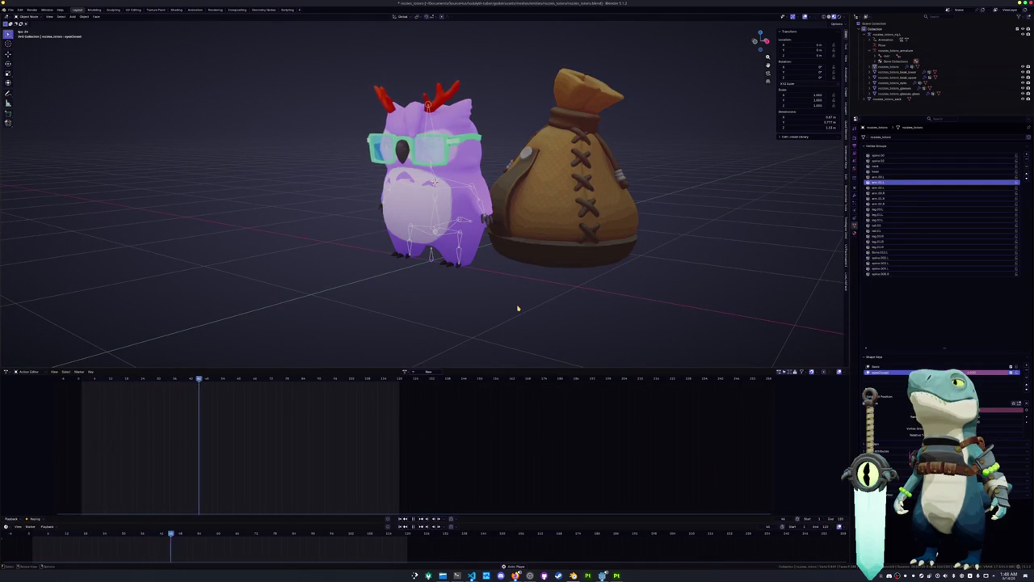
{"action": "scroll", "coordinate": [516, 309], "scroll_direction": "up", "scroll_amount": 2}
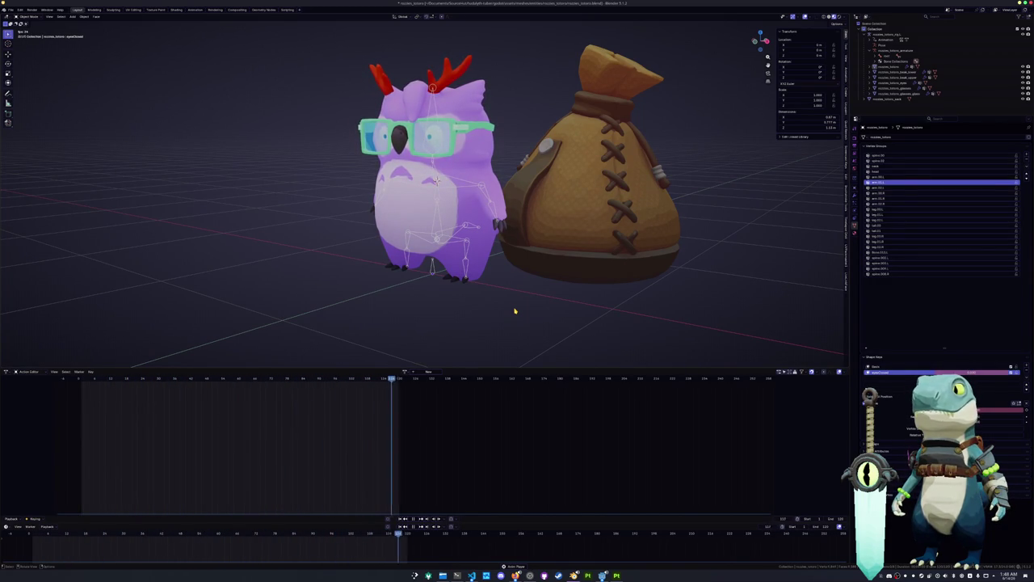
{"action": "left_click", "coordinate": [431, 274]}
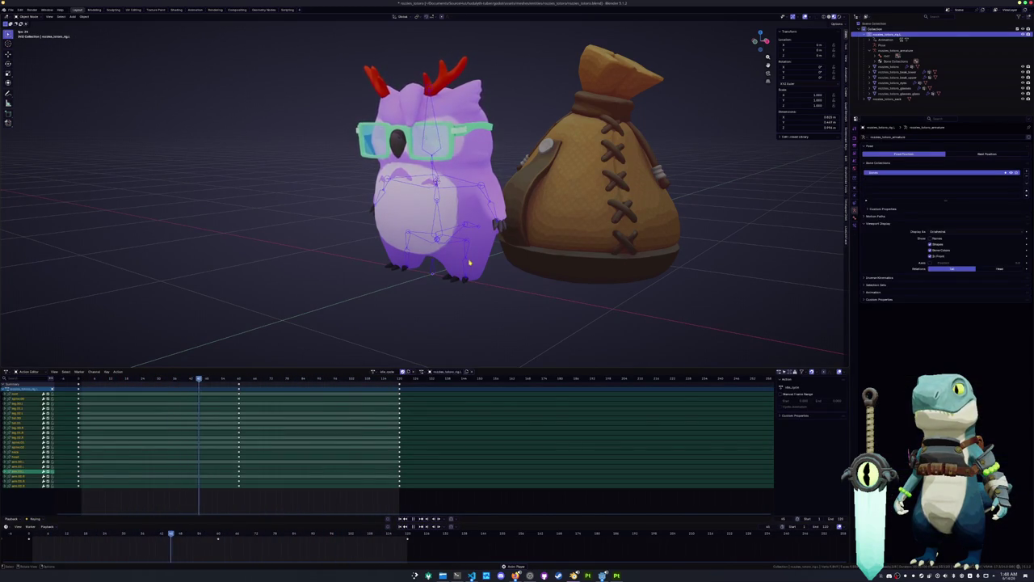
Step: Select the owl's armature and save the blend file with the shape key animation
{"action": "left_click", "coordinate": [432, 273]}
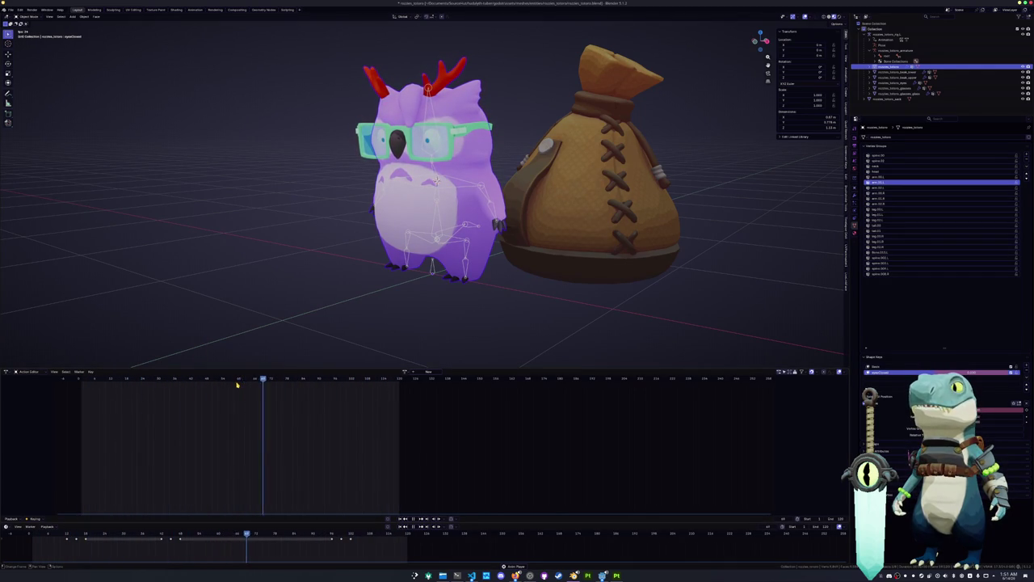
{"action": "scroll", "coordinate": [302, 344], "scroll_direction": "down", "scroll_amount": 4}
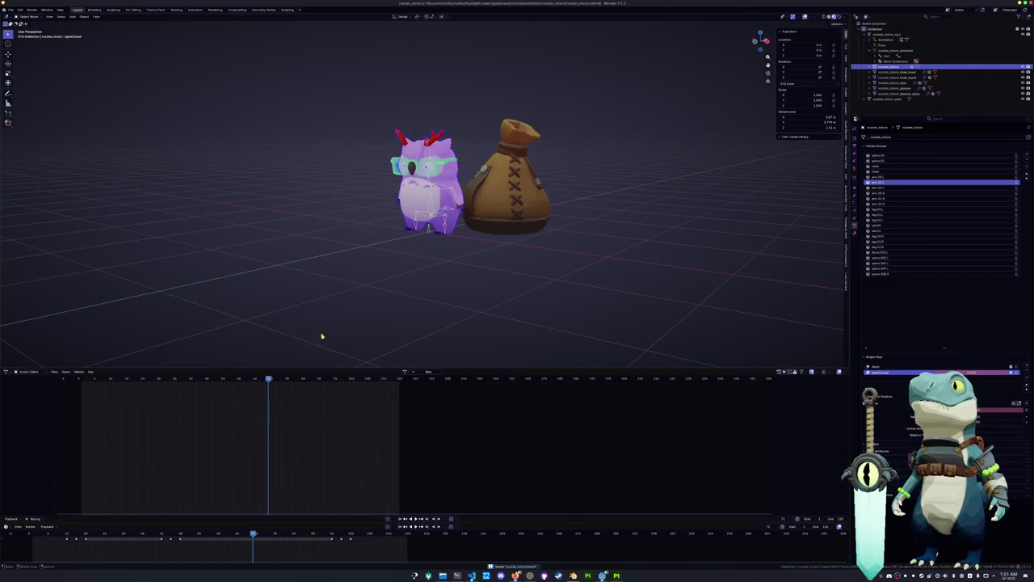
Step: Add a Bezier circle scaled up 20 times and view it from the top
{"action": "key", "text": "shift+a"}
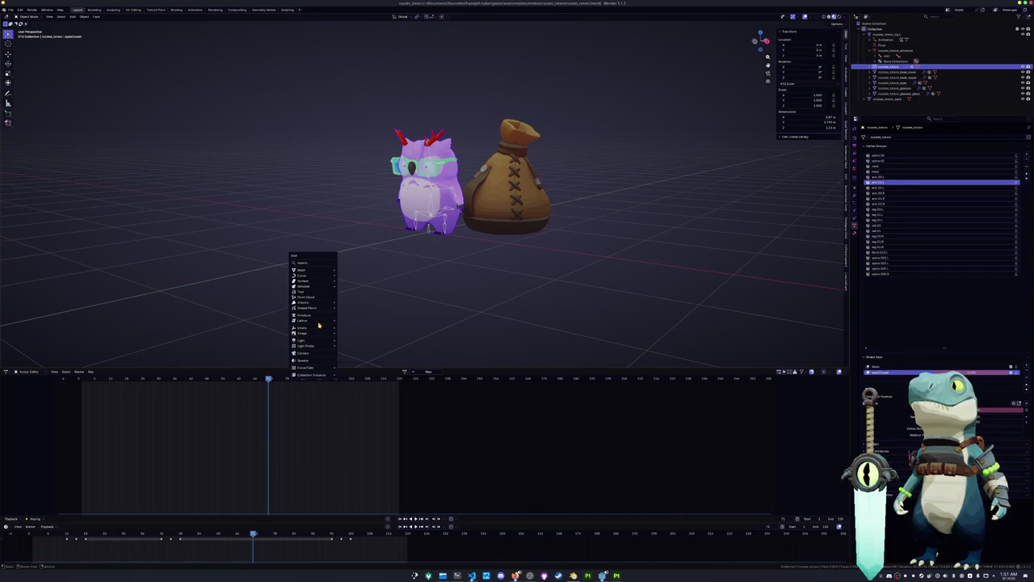
{"action": "mouse_move", "coordinate": [303, 275]}
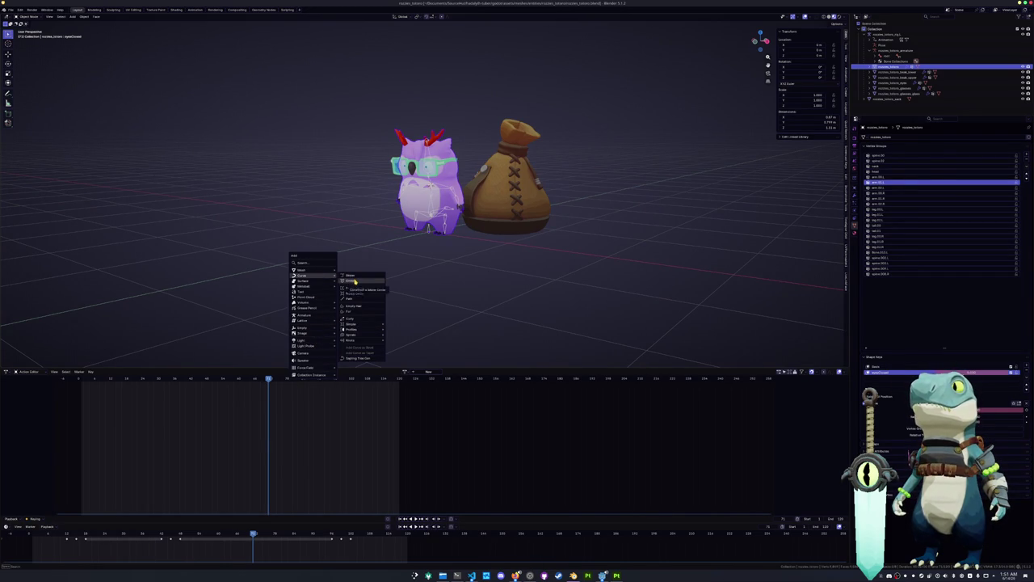
{"action": "left_click", "coordinate": [355, 281]}
{"action": "middle_click_drag", "start_coordinate": [355, 281], "coordinate": [415, 272]}
{"action": "type", "text": "s"}
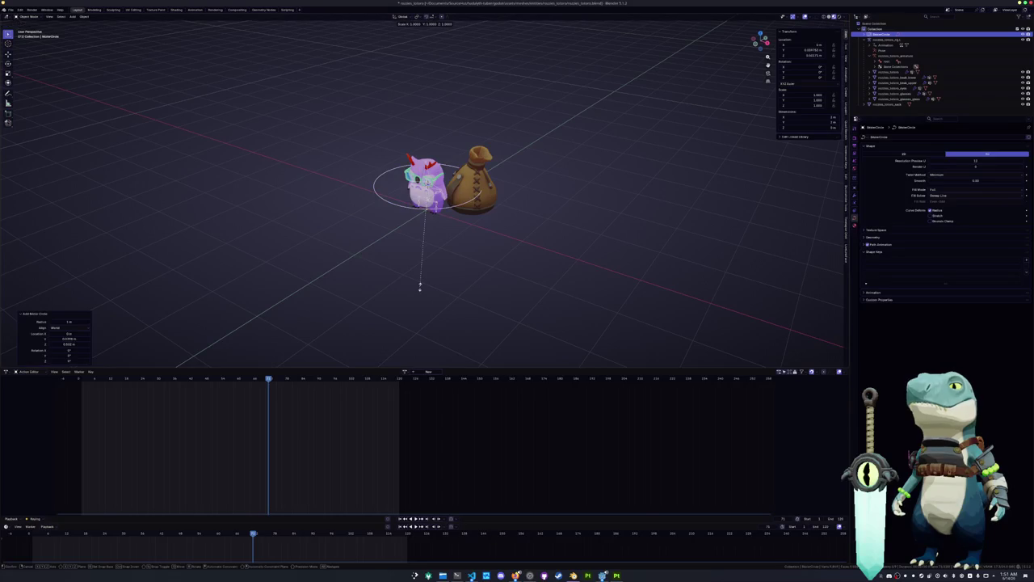
{"action": "type", "text": "20"}
{"action": "key", "text": "Return"}
{"action": "key", "text": "KP_7"}
{"action": "scroll", "coordinate": [421, 287], "scroll_direction": "down", "scroll_amount": 4}
Step: Add a camera, reset it to the world origin, and slide it out along Y
{"action": "key", "text": "shift+a"}
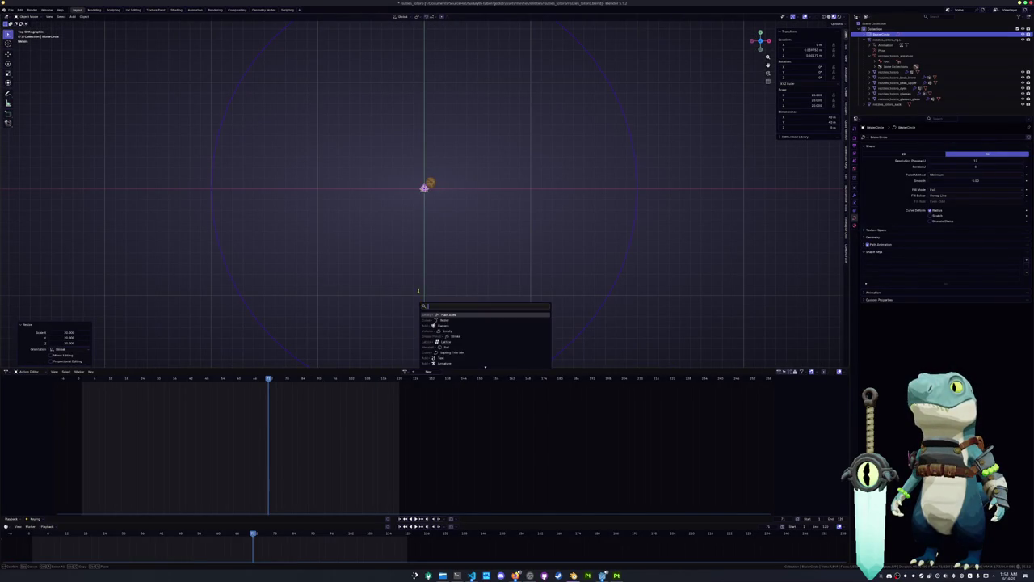
{"action": "key", "text": "Escape"}
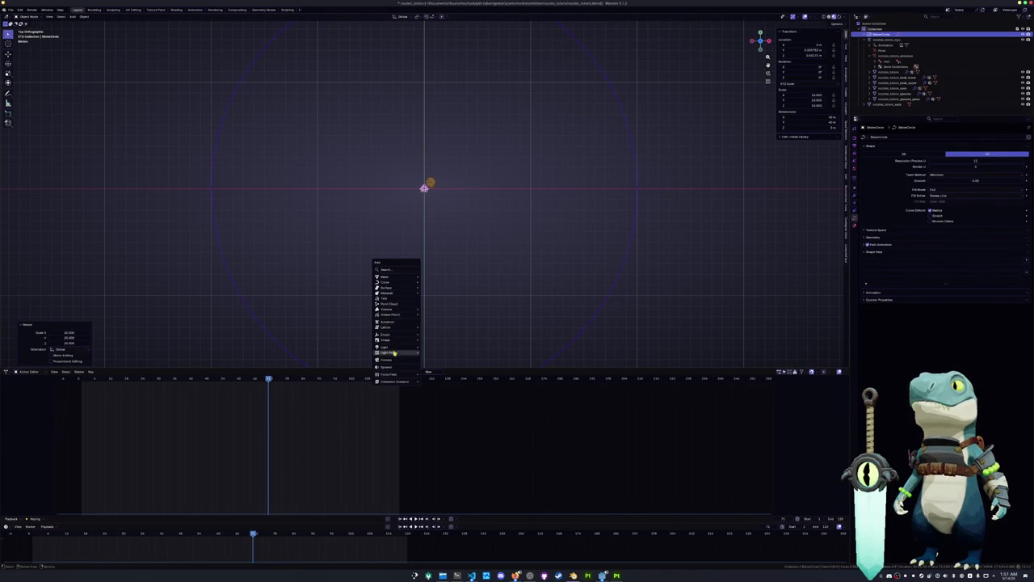
{"action": "left_click", "coordinate": [387, 359]}
{"action": "scroll", "coordinate": [445, 296], "scroll_direction": "down", "scroll_amount": 2}
{"action": "key", "text": "alt+g"}
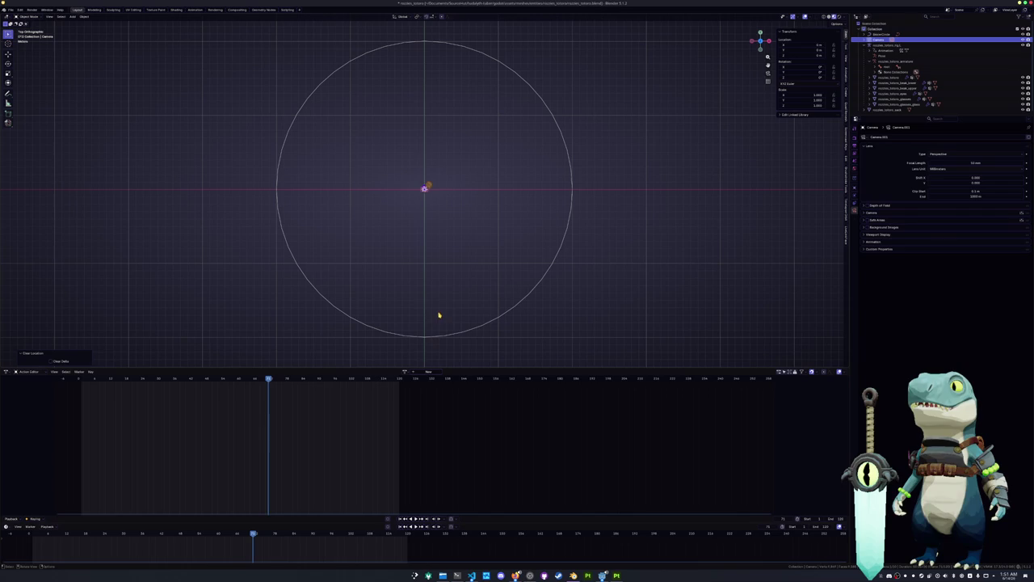
{"action": "key", "text": "g"}
{"action": "key", "text": "y"}
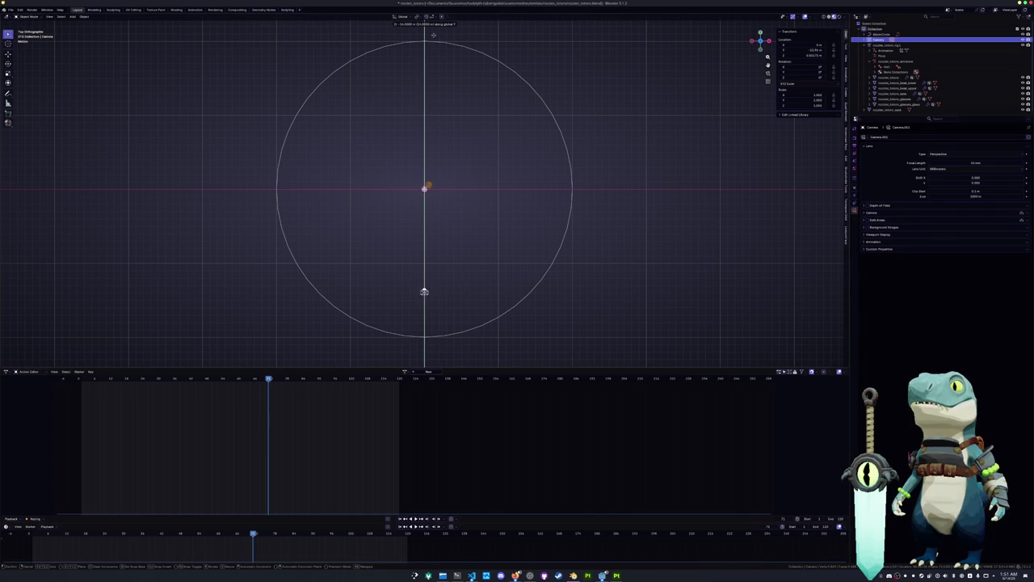
{"action": "key", "text": "Return"}
Step: In Right Ortho view, rotate the camera 90° to face the owl and pick the circle as parent
{"action": "middle_click_drag", "start_coordinate": [434, 226], "coordinate": [409, 177]}
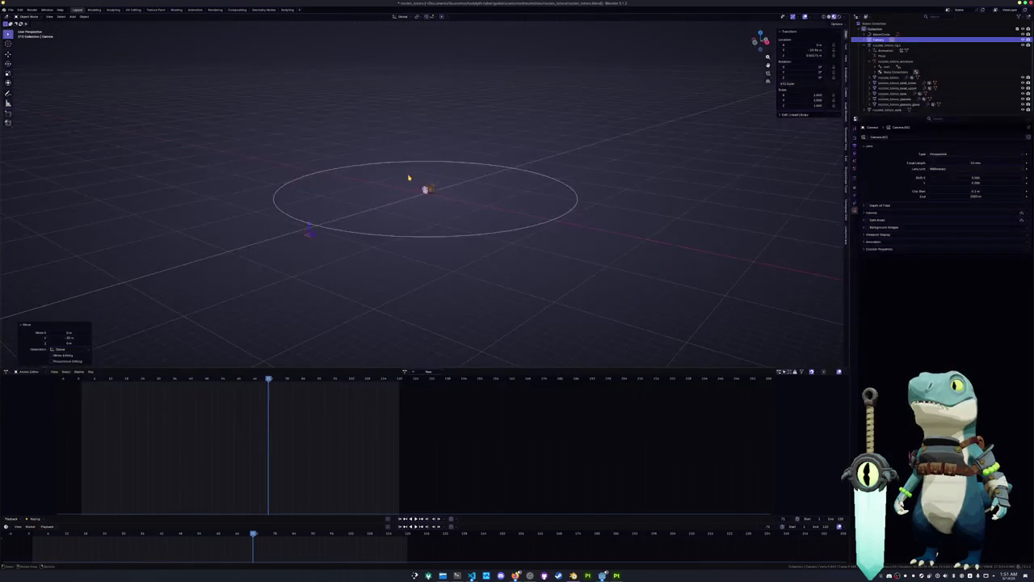
{"action": "key", "text": "KP_0"}
{"action": "key", "text": "KP_3"}
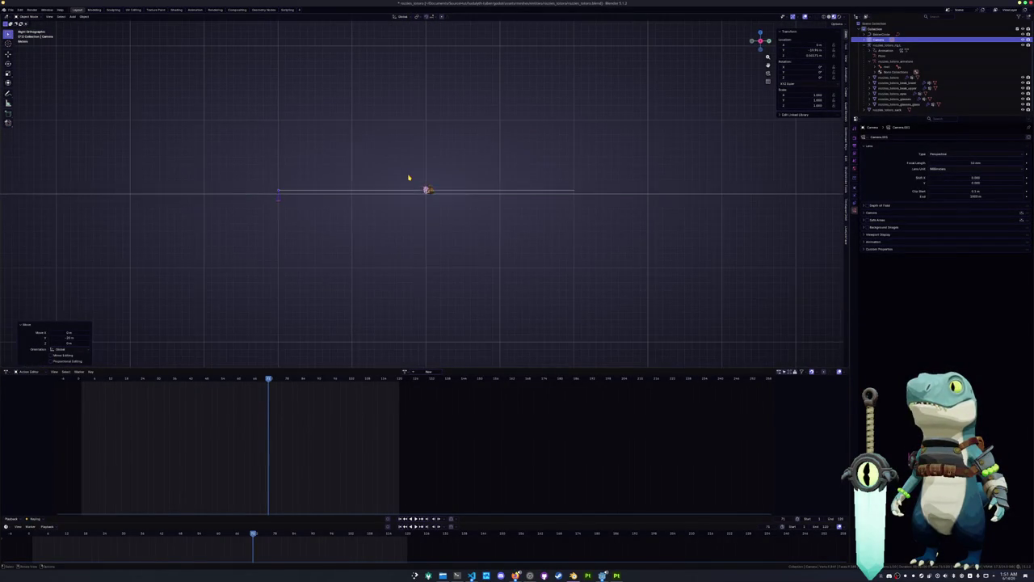
{"action": "scroll", "coordinate": [418, 177], "scroll_direction": "up", "scroll_amount": 5}
{"action": "middle_click_drag", "start_coordinate": [299, 199], "coordinate": [504, 185], "text": "shift"}
{"action": "key", "text": "r"}
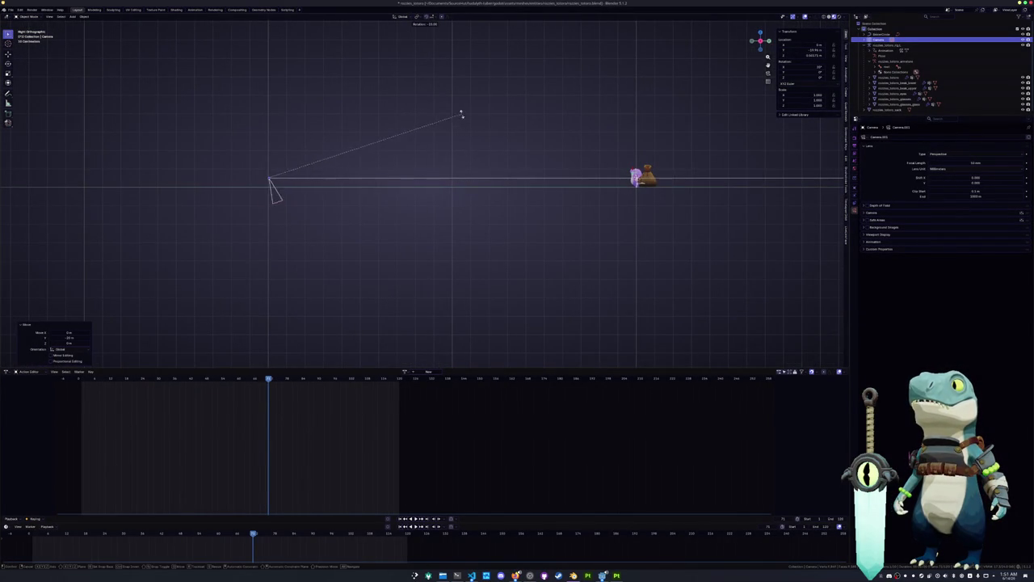
{"action": "left_click", "coordinate": [270, 111]}
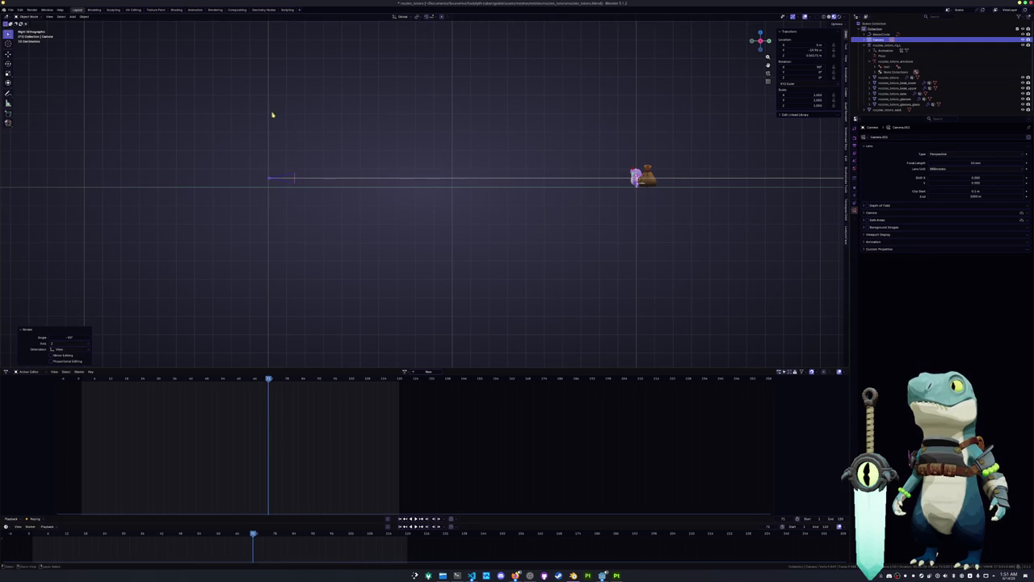
{"action": "left_click", "coordinate": [323, 177]}
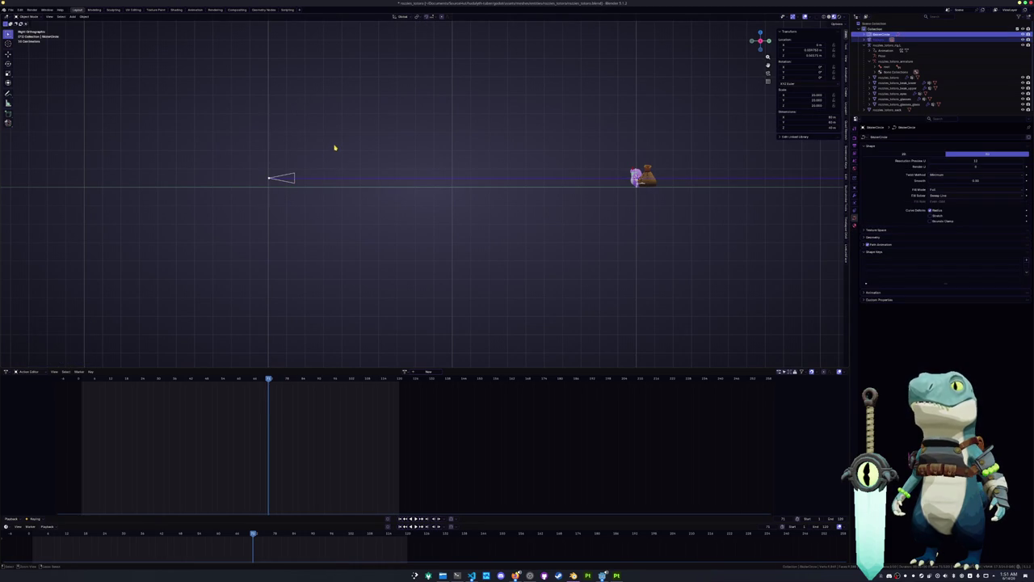
Step: Parent the camera to the circle with Follow Path, set 120 path frames, and save
{"action": "key", "text": "ctrl+p"}
{"action": "key", "text": "Down"}
{"action": "key", "text": "Down"}
{"action": "key", "text": "Down"}
{"action": "key", "text": "Down"}
{"action": "key", "text": "Down"}
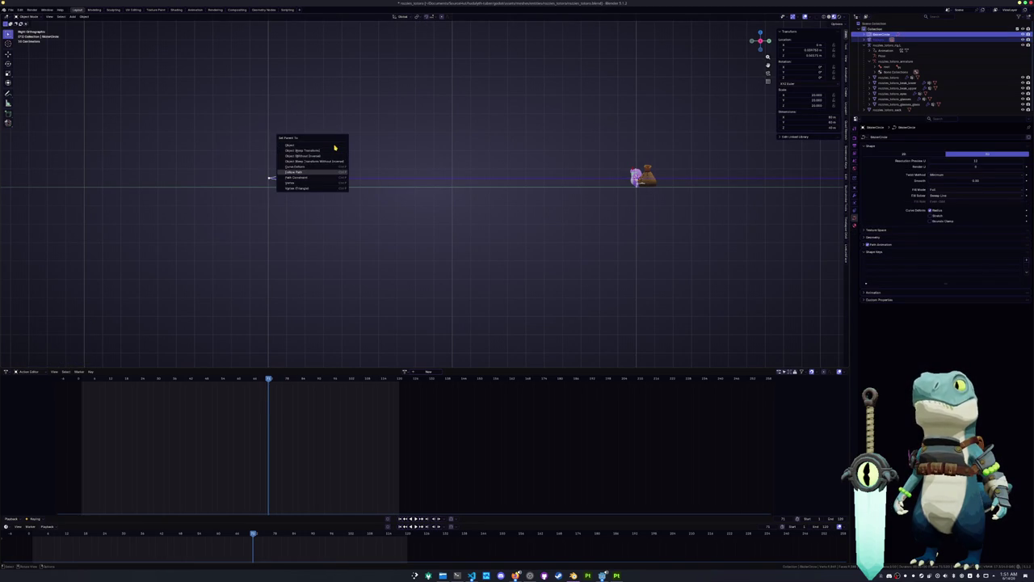
{"action": "key", "text": "Return"}
{"action": "middle_click_drag", "start_coordinate": [355, 137], "coordinate": [452, 261]}
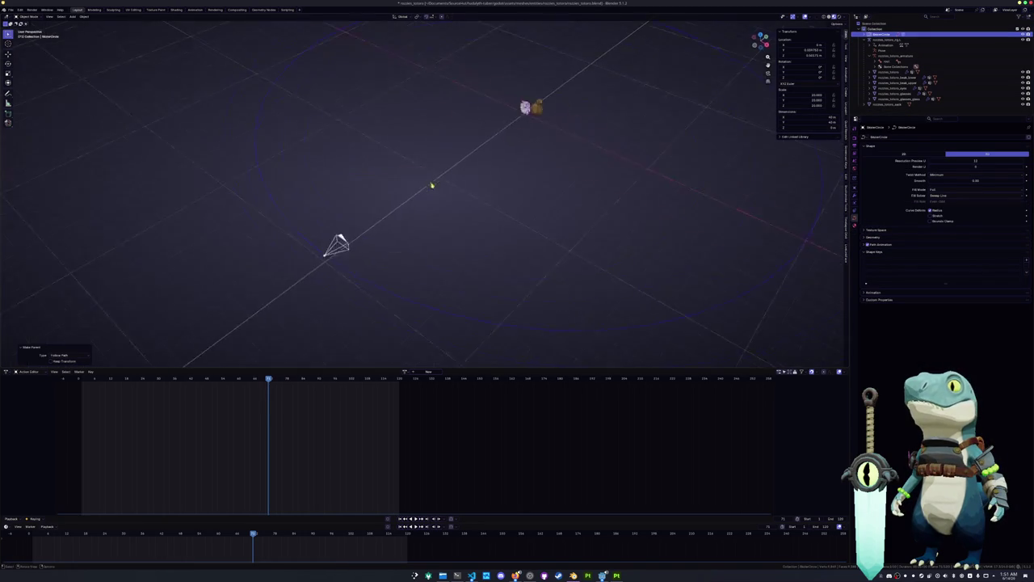
{"action": "mouse_move", "coordinate": [497, 217]}
{"action": "middle_mouse_down"}
{"action": "mouse_move", "coordinate": [639, 224]}
{"action": "mouse_move", "coordinate": [817, 261]}
{"action": "middle_mouse_up"}
{"action": "left_click", "coordinate": [876, 244]}
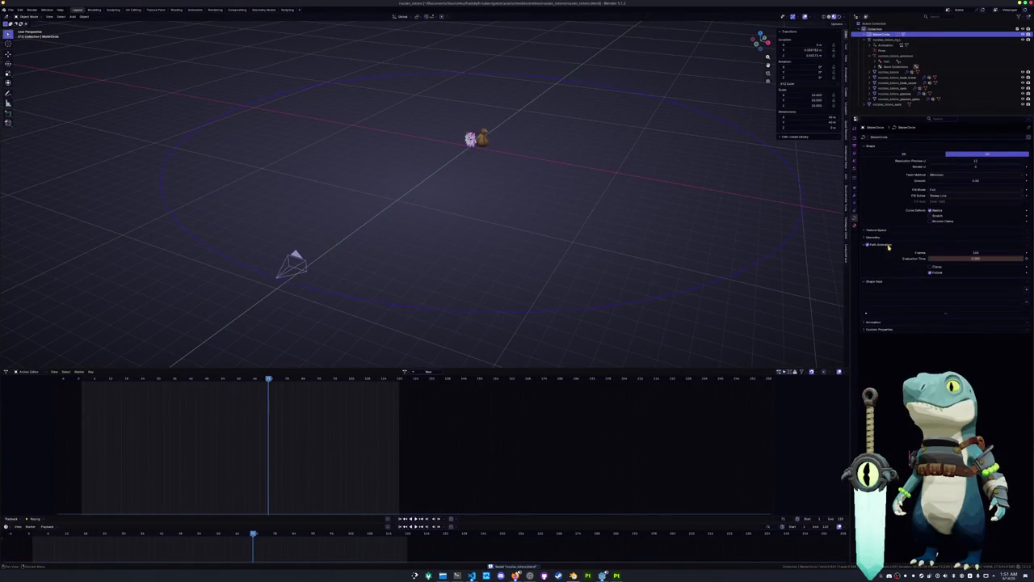
{"action": "left_click", "coordinate": [960, 253]}
{"action": "key", "text": "Return"}
{"action": "key", "text": "ctrl+s"}
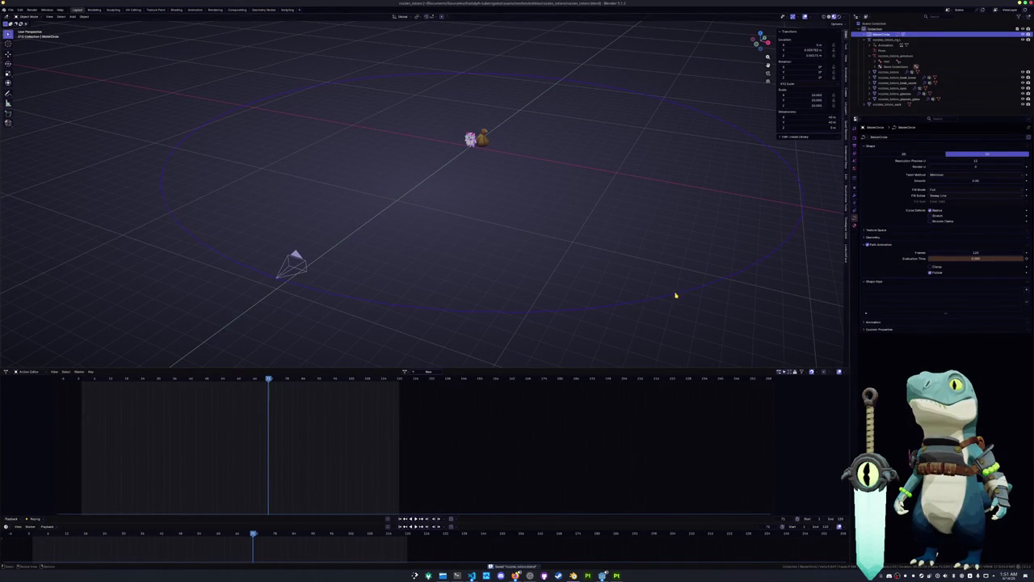
Step: Add a Plain Axes empty and give the camera a Track To constraint targeting it
{"action": "left_click", "coordinate": [640, 215]}
{"action": "key", "text": "shift+a"}
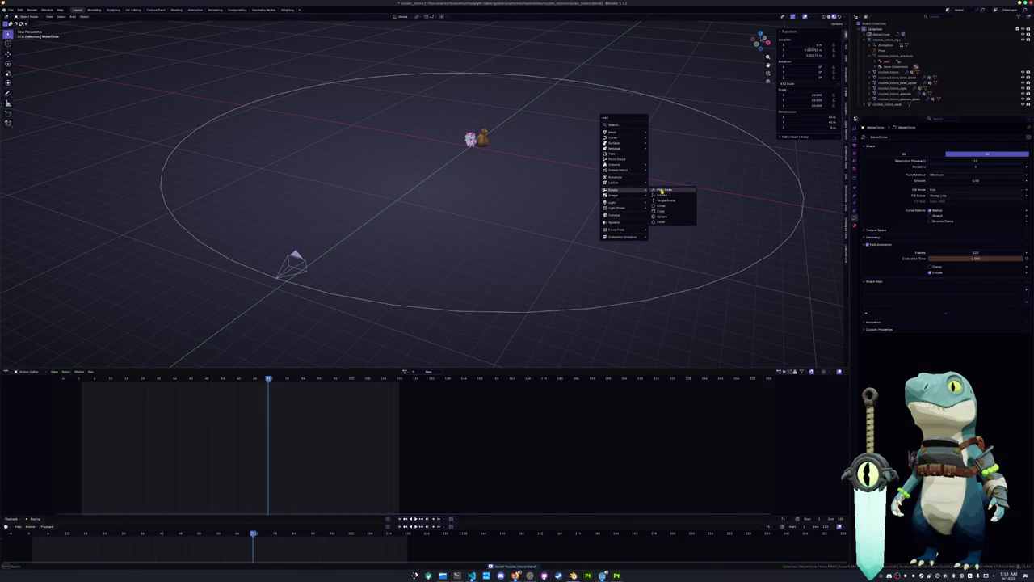
{"action": "left_click", "coordinate": [662, 190]}
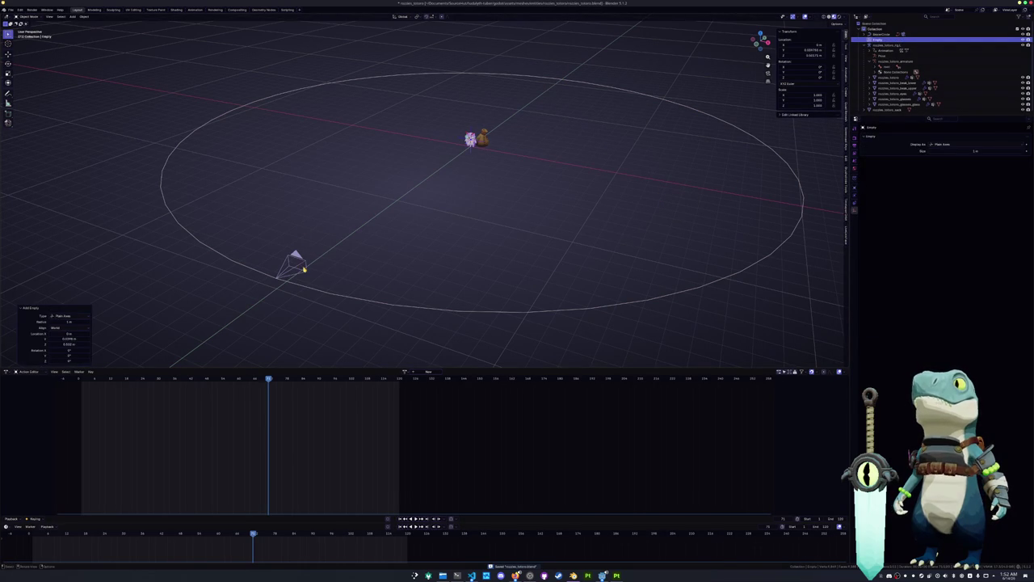
{"action": "left_click", "coordinate": [304, 269]}
{"action": "left_click", "coordinate": [855, 199]}
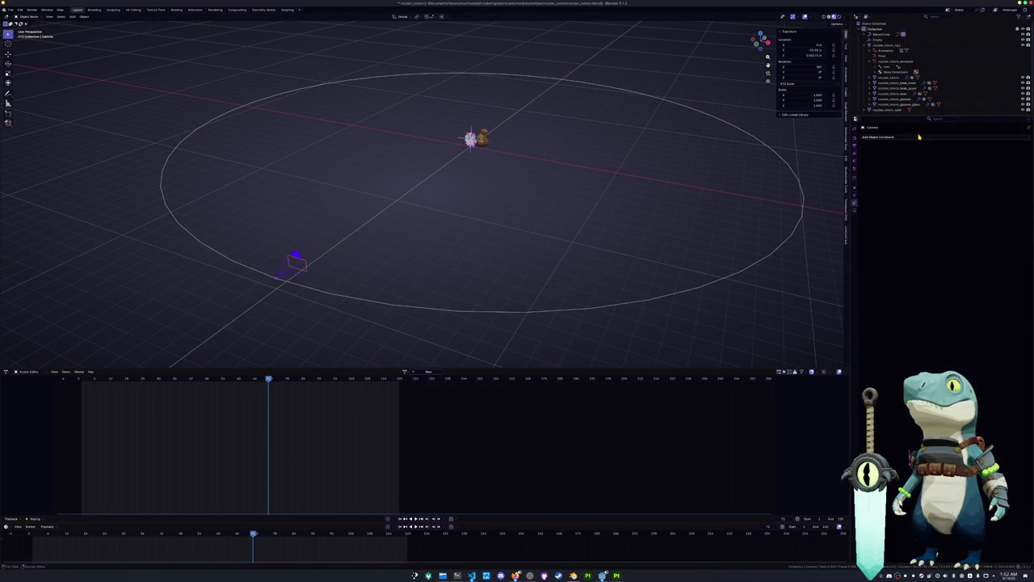
{"action": "left_click", "coordinate": [919, 137]}
{"action": "left_click", "coordinate": [953, 176]}
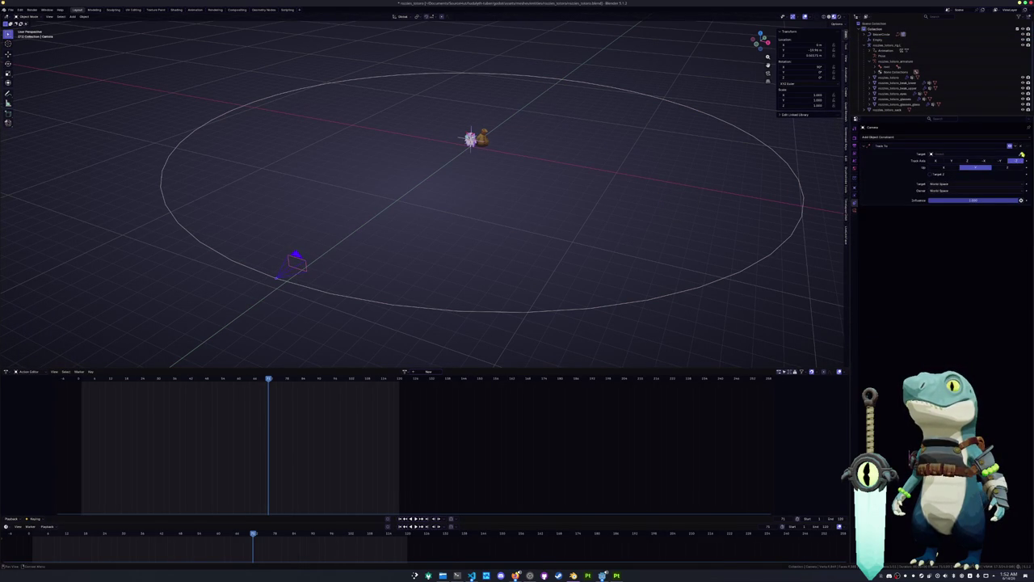
{"action": "left_click", "coordinate": [474, 147]}
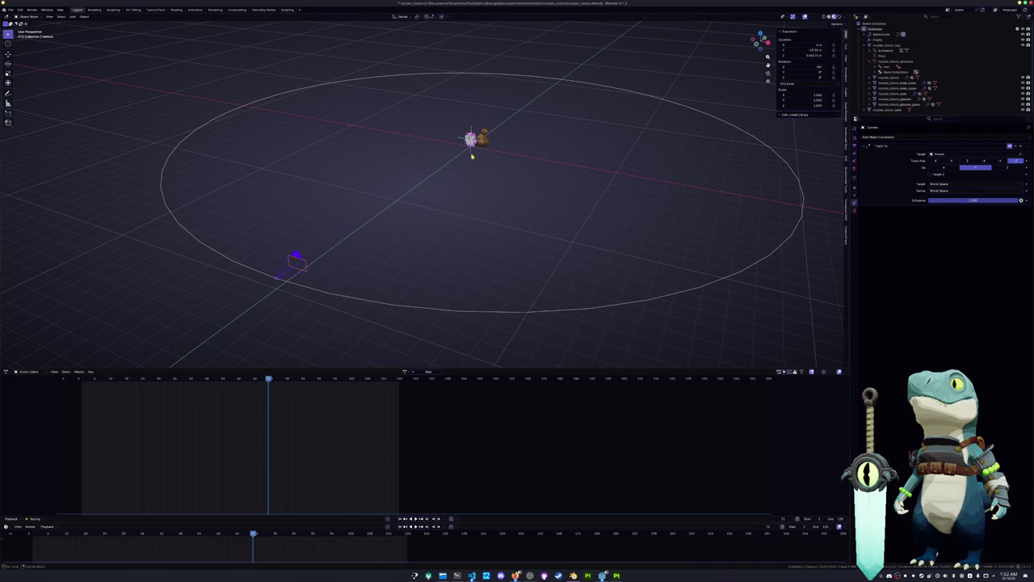
Step: Raise the circle path along Z and rotate it about Z, checking the camera view
{"action": "left_click", "coordinate": [521, 313]}
{"action": "key", "text": "g"}
{"action": "key", "text": "z"}
{"action": "left_click", "coordinate": [522, 257]}
{"action": "key", "text": "KP_0"}
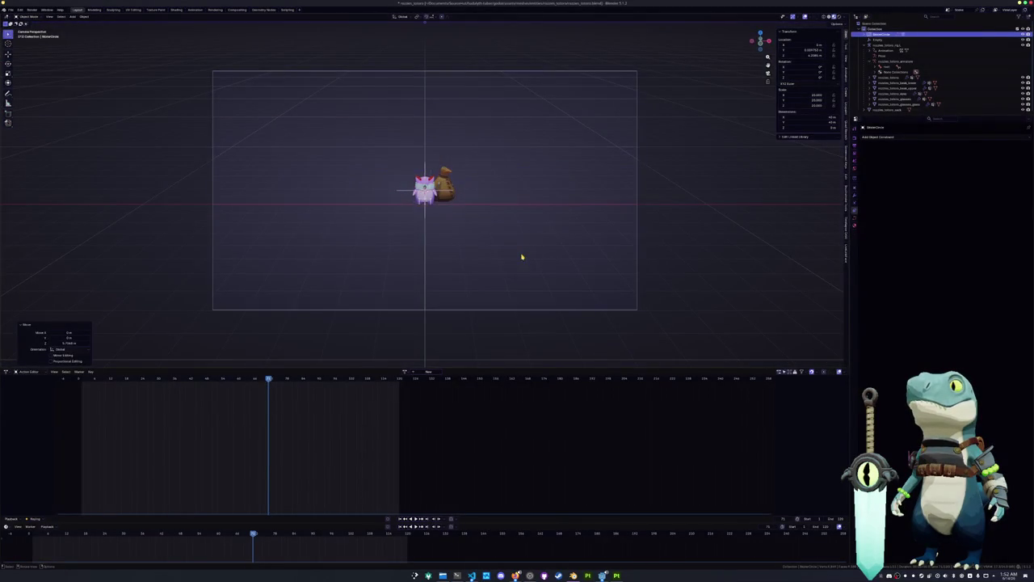
{"action": "key", "text": "g"}
{"action": "key", "text": "z"}
{"action": "left_click", "coordinate": [539, 256]}
{"action": "key", "text": "r"}
{"action": "key", "text": "z"}
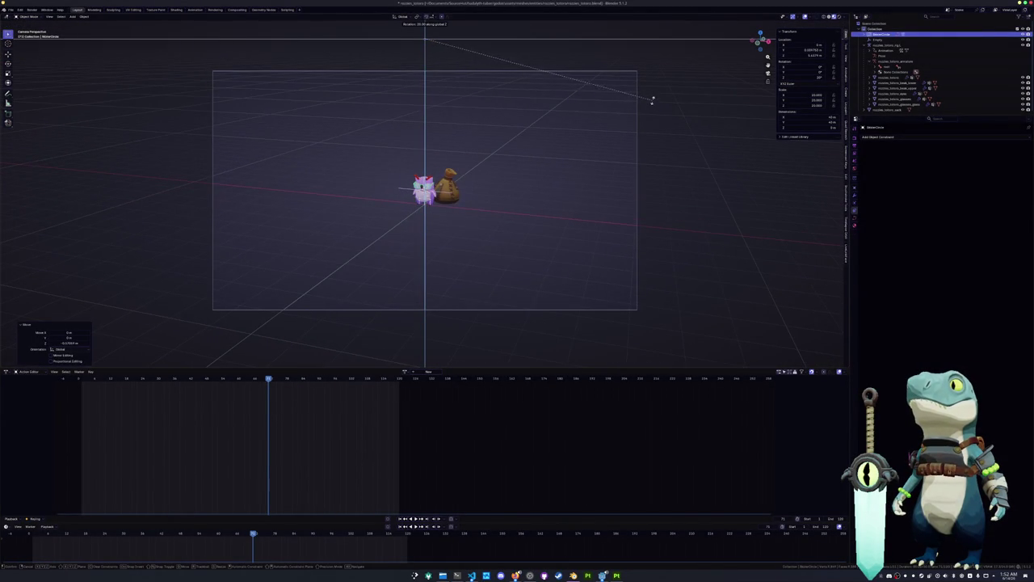
{"action": "left_click", "coordinate": [656, 106]}
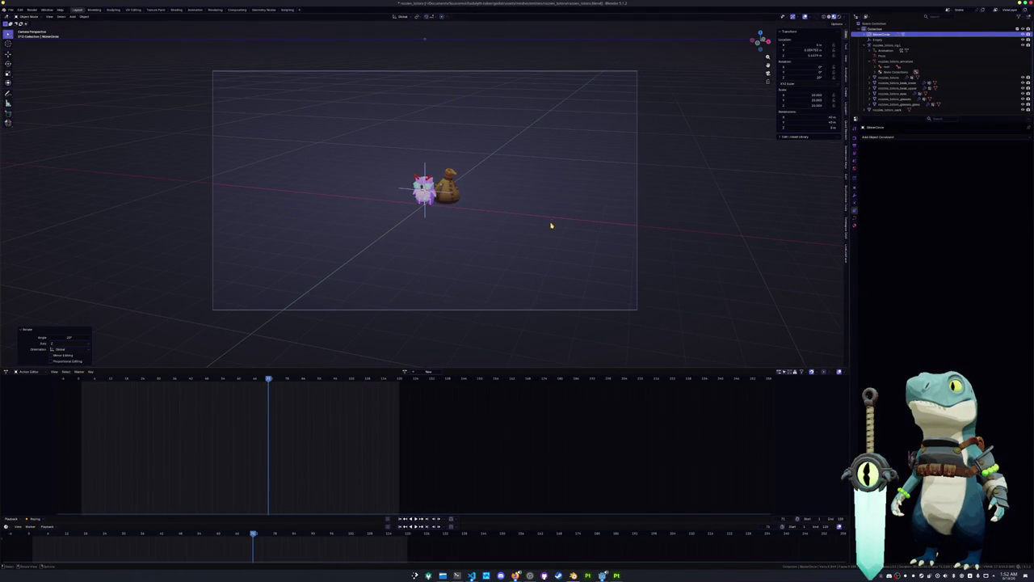
{"action": "left_click", "coordinate": [638, 212]}
{"action": "left_click", "coordinate": [857, 138]}
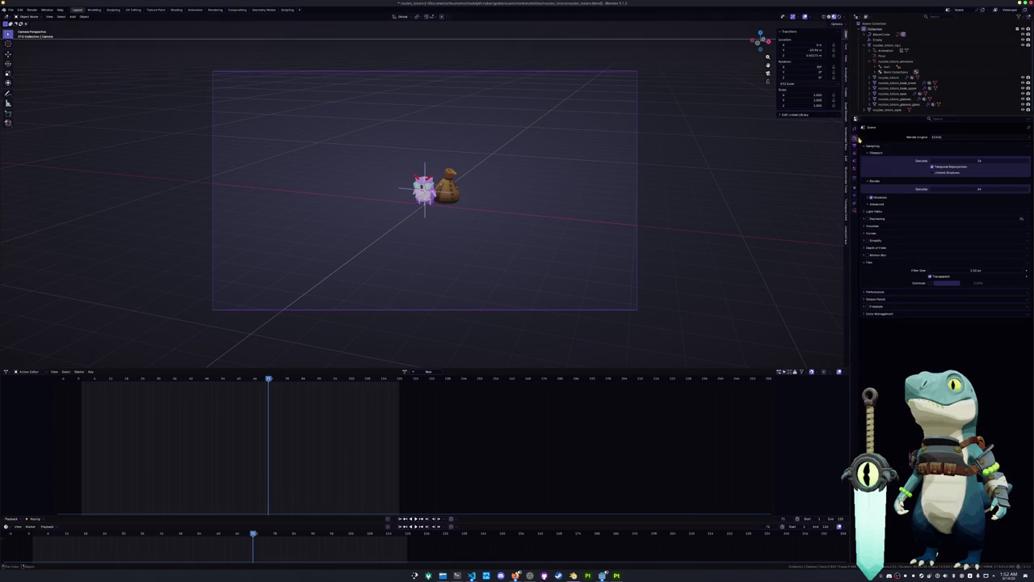
Step: Set the output resolution to 1080 × 1080
{"action": "left_click", "coordinate": [857, 147]}
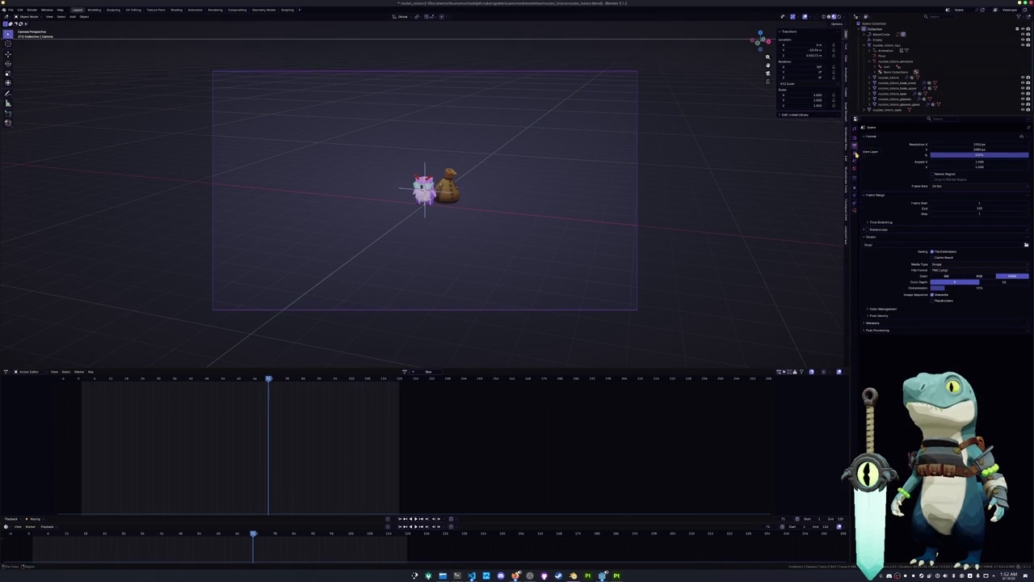
{"action": "left_click_drag", "start_coordinate": [969, 142], "coordinate": [910, 158]}
{"action": "left_click_drag", "start_coordinate": [976, 144], "coordinate": [976, 149]}
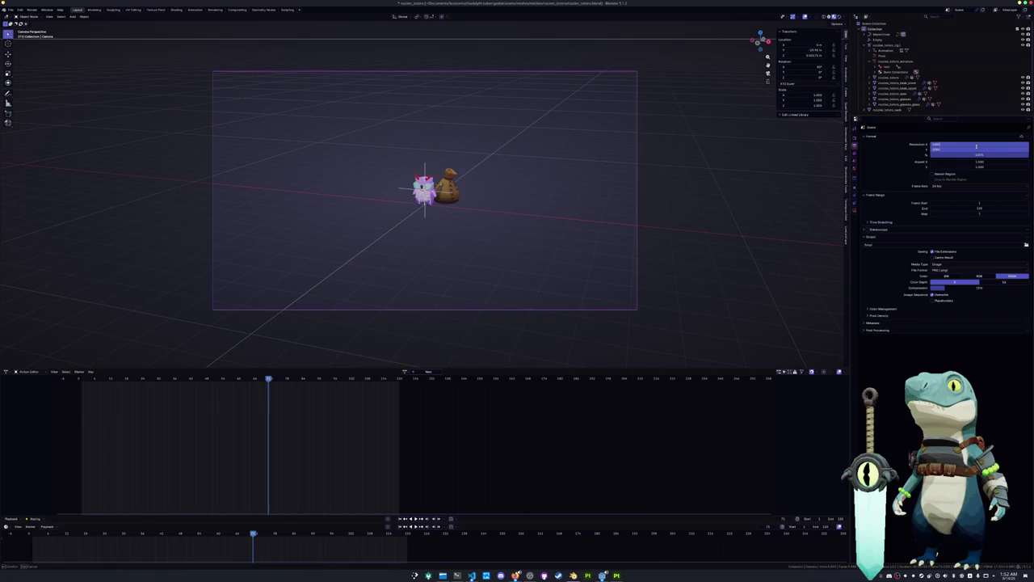
{"action": "key", "text": "Return"}
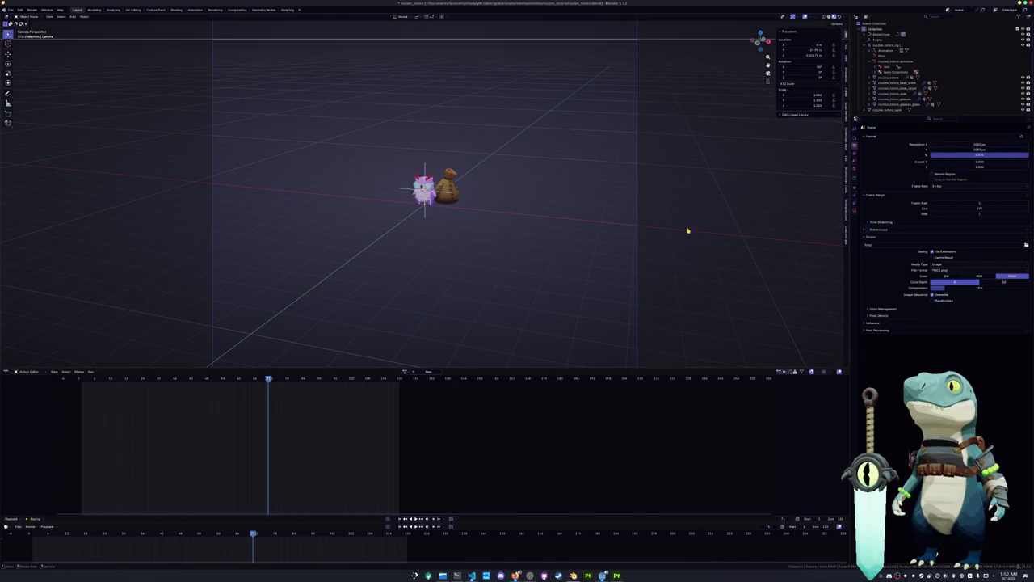
Step: Lengthen the camera's focal length so the owl and bag fill the frame, then preview the orbit
{"action": "left_click", "coordinate": [857, 214]}
{"action": "mouse_move", "coordinate": [951, 162]}
{"action": "left_mouse_down"}
{"action": "mouse_move", "coordinate": [1002, 162]}
{"action": "mouse_move", "coordinate": [871, 185]}
{"action": "left_mouse_up"}
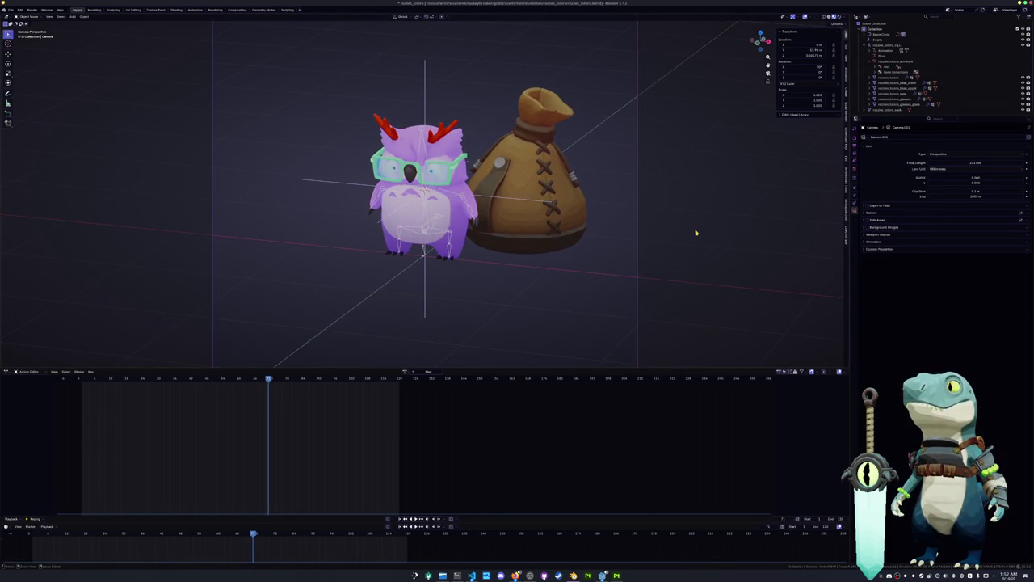
{"action": "key", "text": "space"}
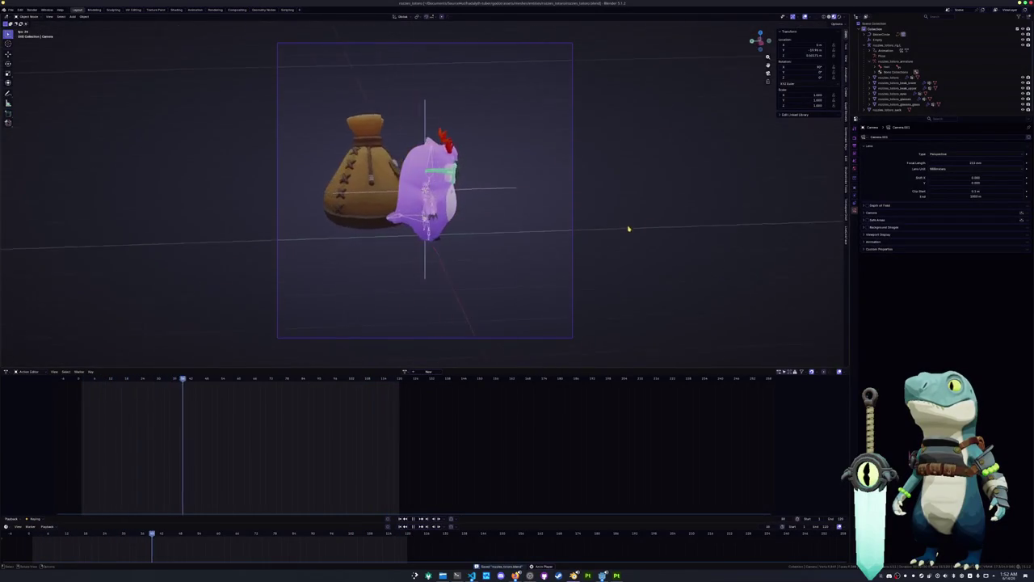
Step: Use Switch Direction on the BezierCircle in Edit Mode, deselect its points, then select the owl's rig
{"action": "key", "text": "KP_0"}
{"action": "left_click", "coordinate": [570, 148]}
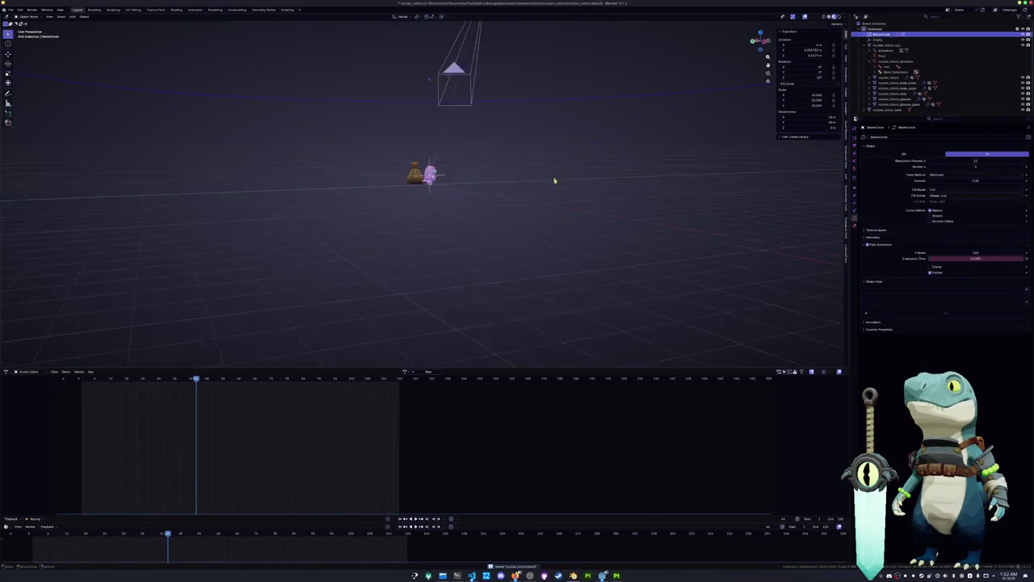
{"action": "key", "text": "KP_0"}
{"action": "key", "text": "Tab"}
{"action": "right_click", "coordinate": [643, 234]}
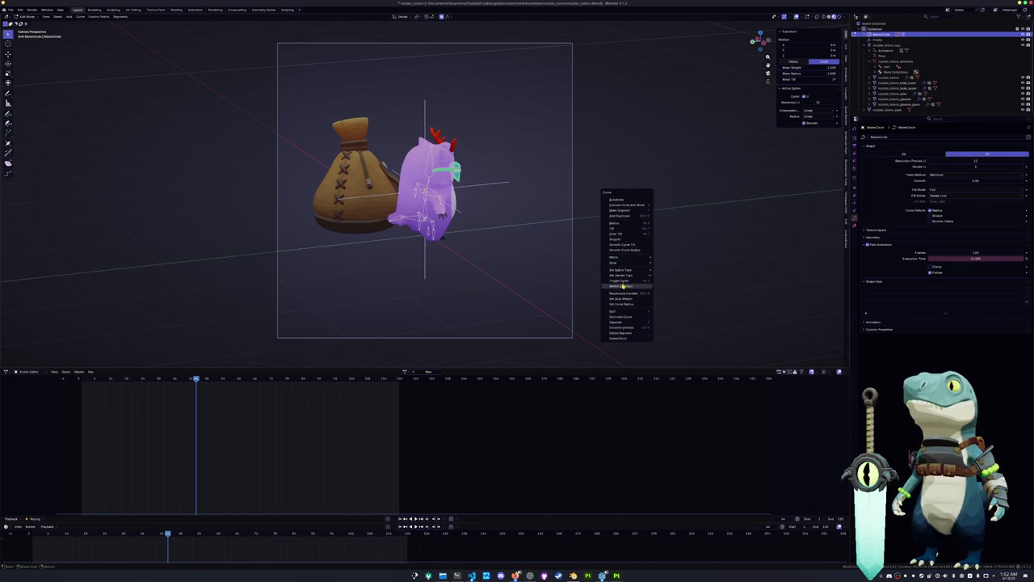
{"action": "left_click", "coordinate": [623, 281]}
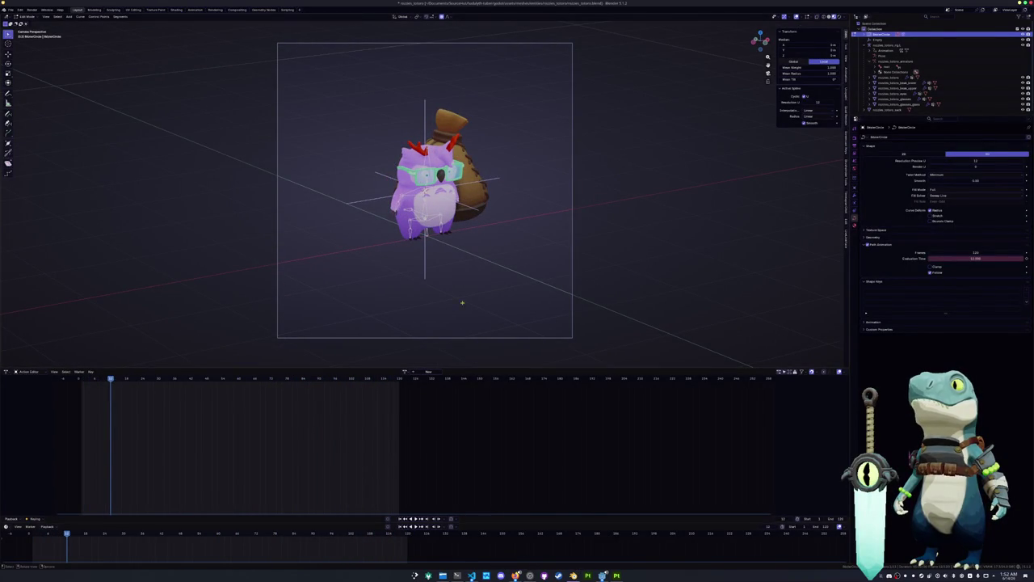
{"action": "left_click", "coordinate": [436, 249]}
{"action": "left_click", "coordinate": [428, 202]}
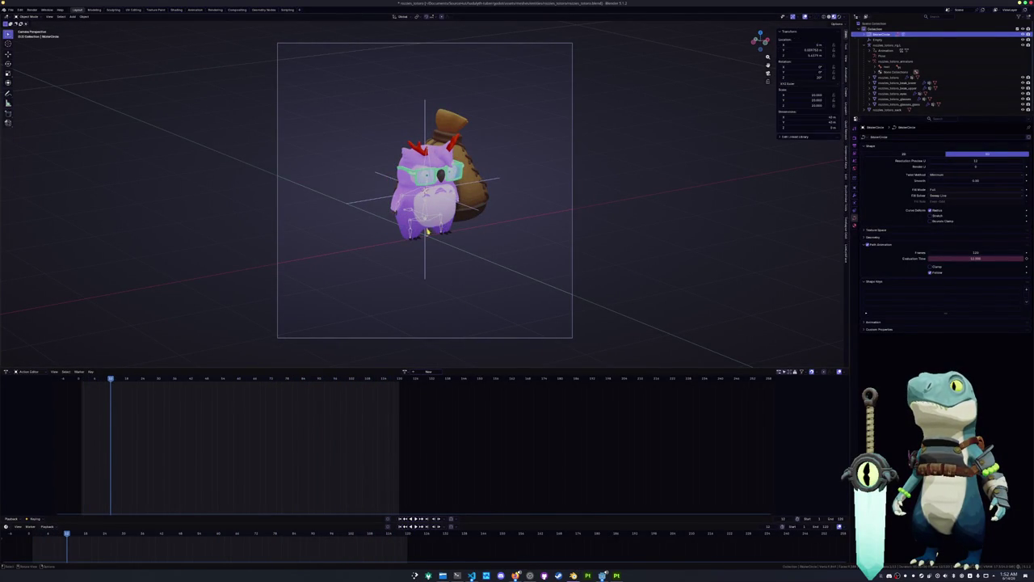
Step: In Pose Mode, copy the owl rig's keyframes and paste them later at the playhead
{"action": "key", "text": "ctrl+Tab"}
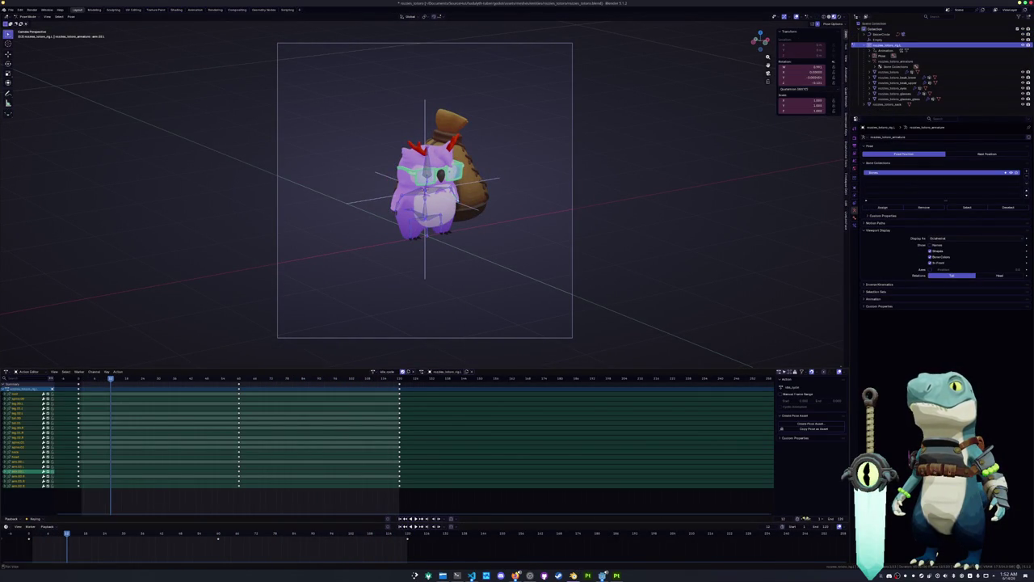
{"action": "key", "text": "Return"}
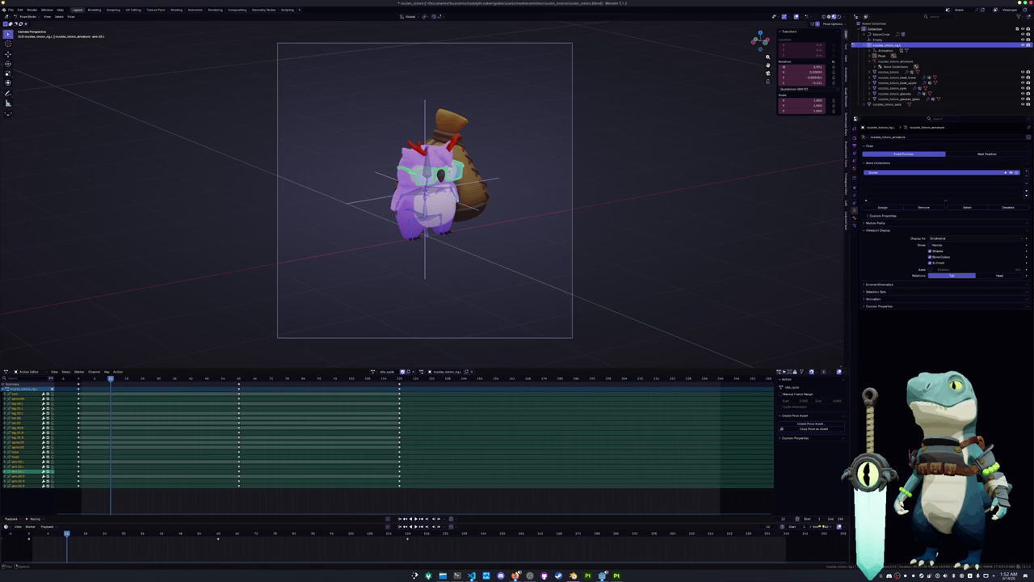
{"action": "mouse_move", "coordinate": [413, 531]}
{"action": "left_mouse_down"}
{"action": "mouse_move", "coordinate": [20, 550]}
{"action": "mouse_move", "coordinate": [21, 538]}
{"action": "left_mouse_up"}
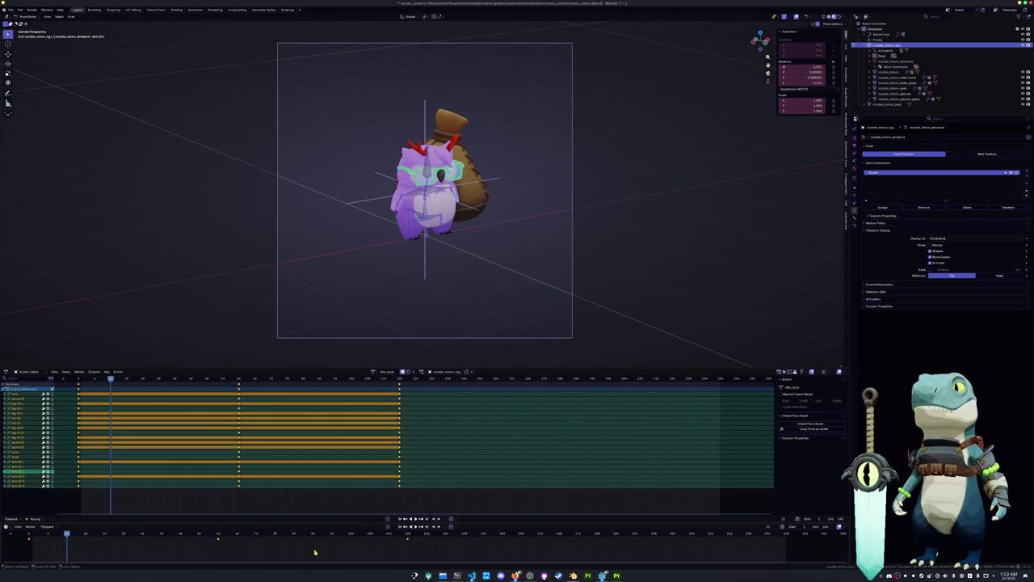
{"action": "left_click", "coordinate": [408, 533]}
{"action": "key", "text": "ctrl+c"}
{"action": "key", "text": "ctrl+v"}
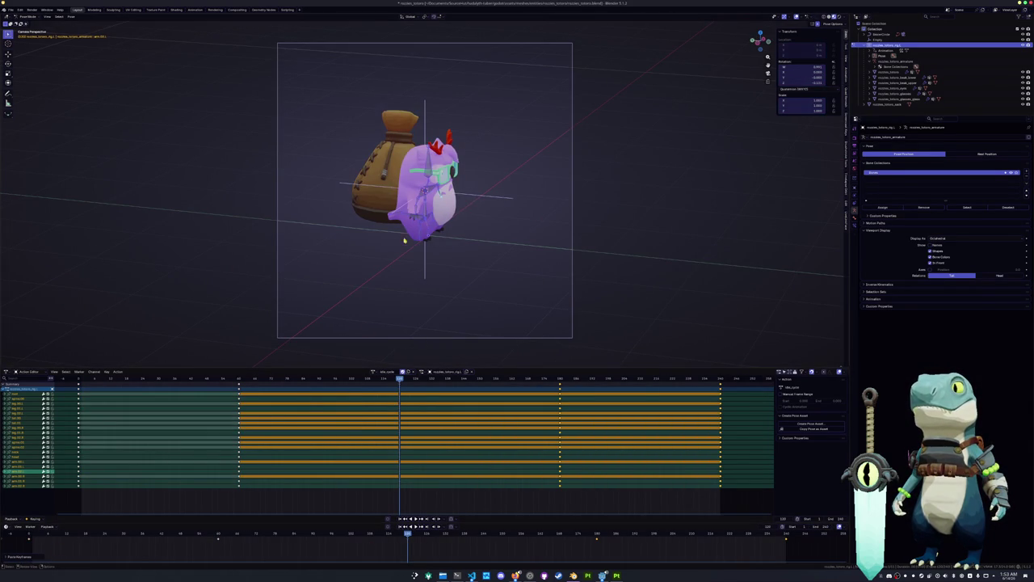
Step: Back in Object Mode, select the owl mesh's keyframes in the timeline and duplicate them
{"action": "key", "text": "ctrl+Tab"}
{"action": "left_click", "coordinate": [436, 194]}
{"action": "left_click_drag", "start_coordinate": [416, 552], "coordinate": [21, 533]}
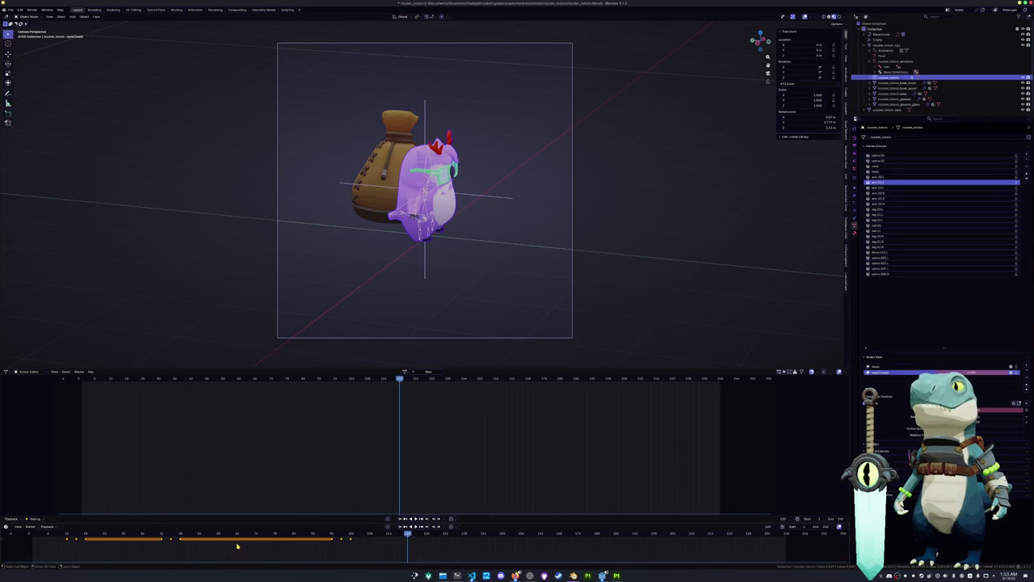
{"action": "key", "text": "ctrl+c"}
{"action": "key", "text": "ctrl+v"}
Step: Slide the copied keyframes later in time and confirm their new position
{"action": "key", "text": "g"}
{"action": "left_click", "coordinate": [453, 538]}
{"action": "left_click", "coordinate": [613, 246]}
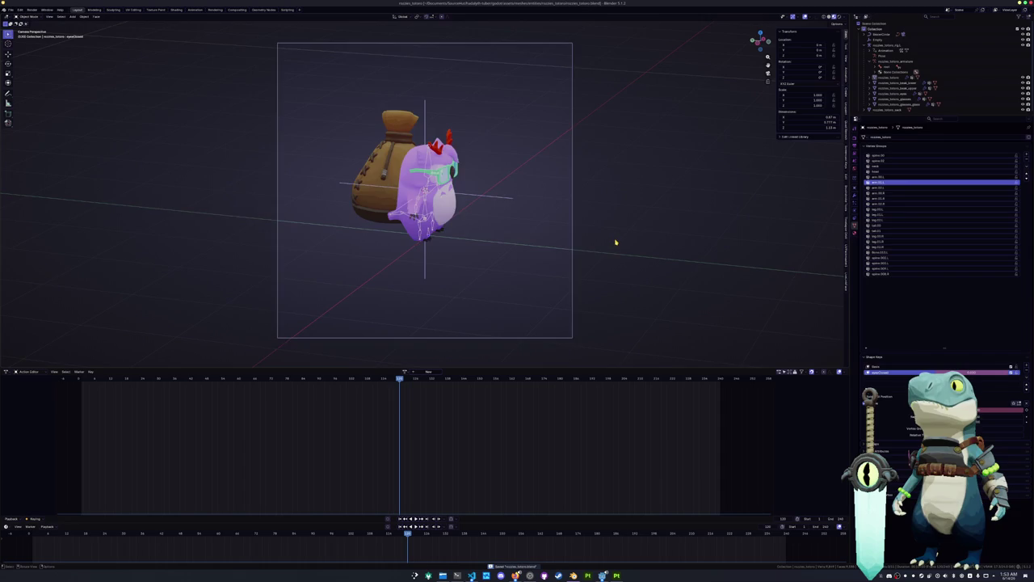
Step: Play the animation back, show the render settings, and select the owl's rig
{"action": "key", "text": "space"}
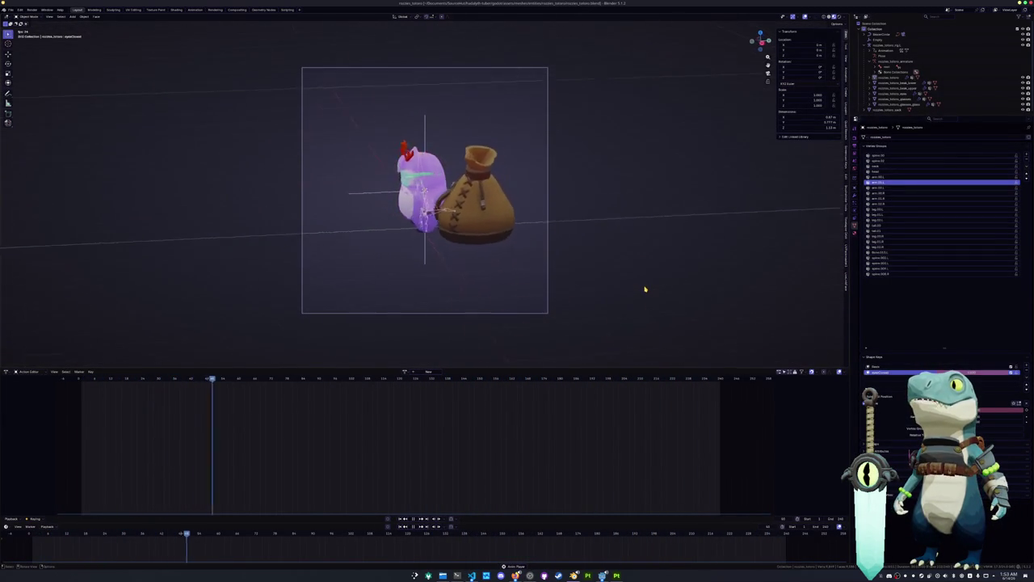
{"action": "key", "text": "space"}
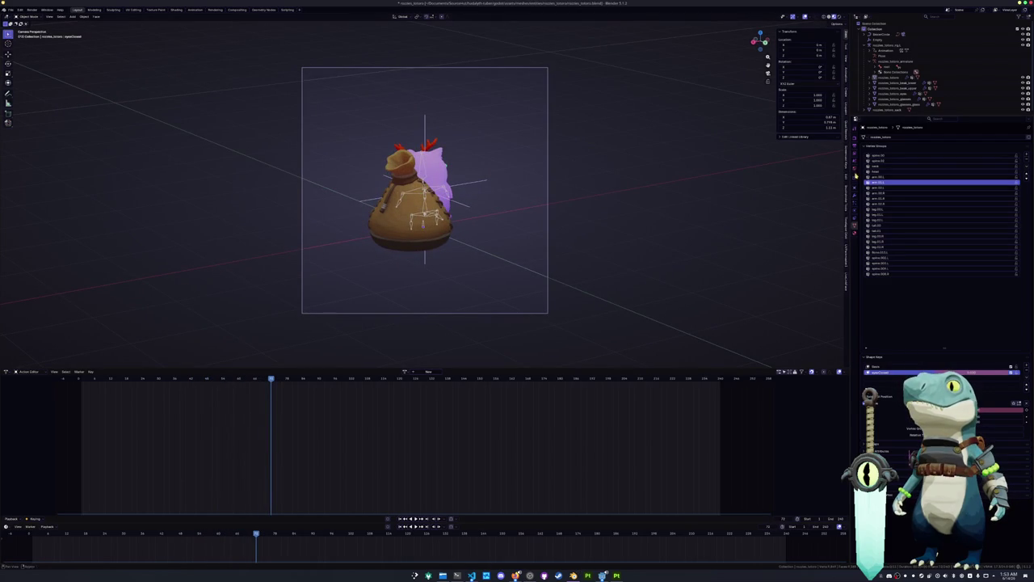
{"action": "left_click", "coordinate": [856, 137]}
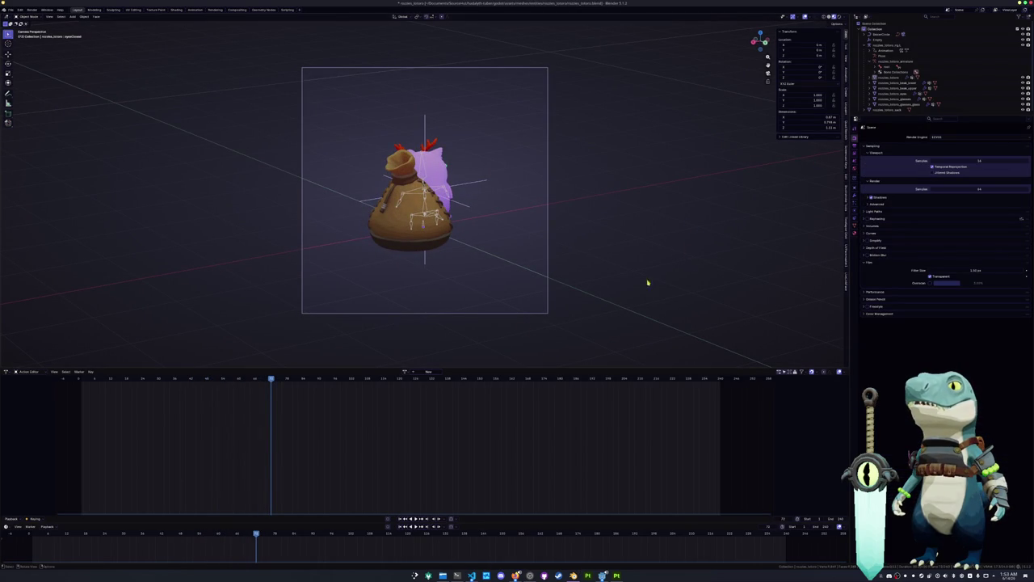
{"action": "key", "text": "space"}
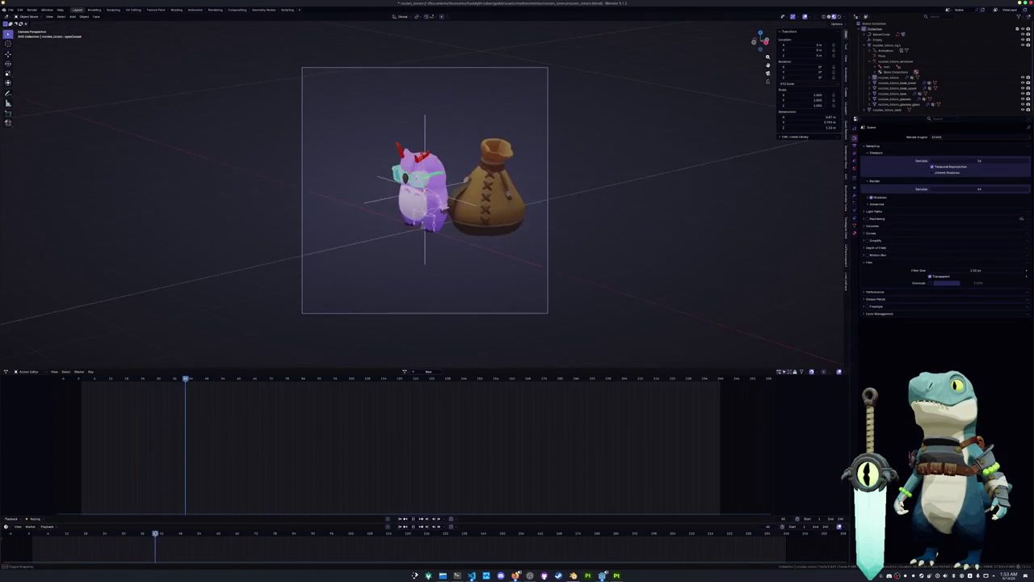
{"action": "left_click_drag", "start_coordinate": [121, 535], "coordinate": [126, 535]}
{"action": "left_click", "coordinate": [442, 227]}
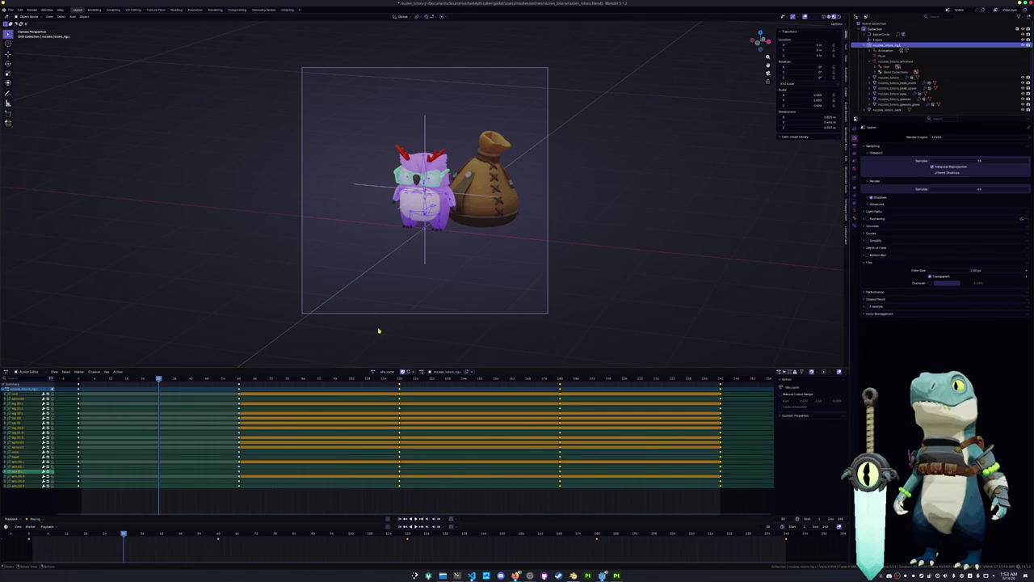
Step: Choose all_pose as the owl rig's active action
{"action": "left_click", "coordinate": [376, 371]}
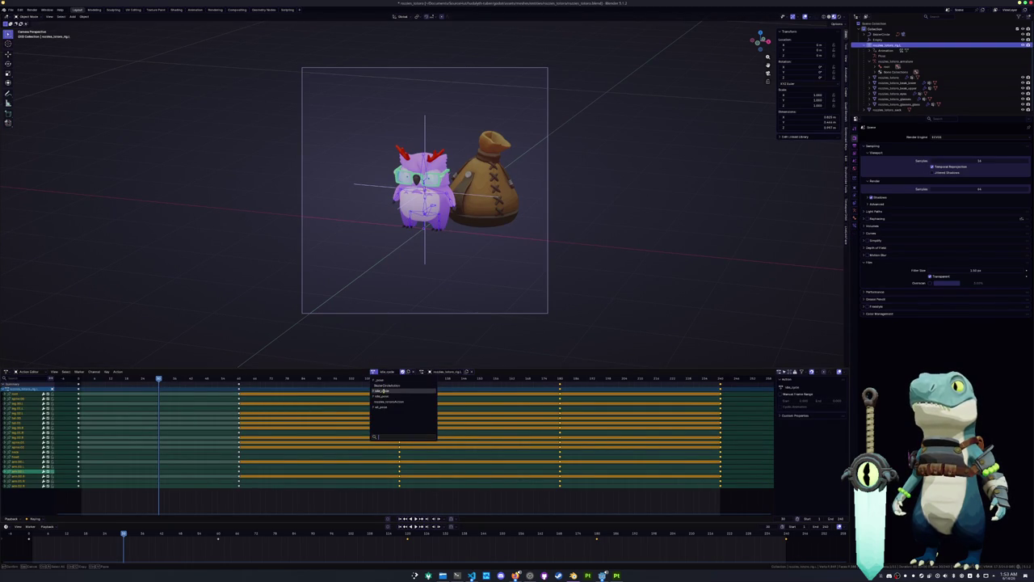
{"action": "left_click", "coordinate": [382, 407]}
{"action": "scroll", "coordinate": [437, 294], "scroll_direction": "up", "scroll_amount": 2}
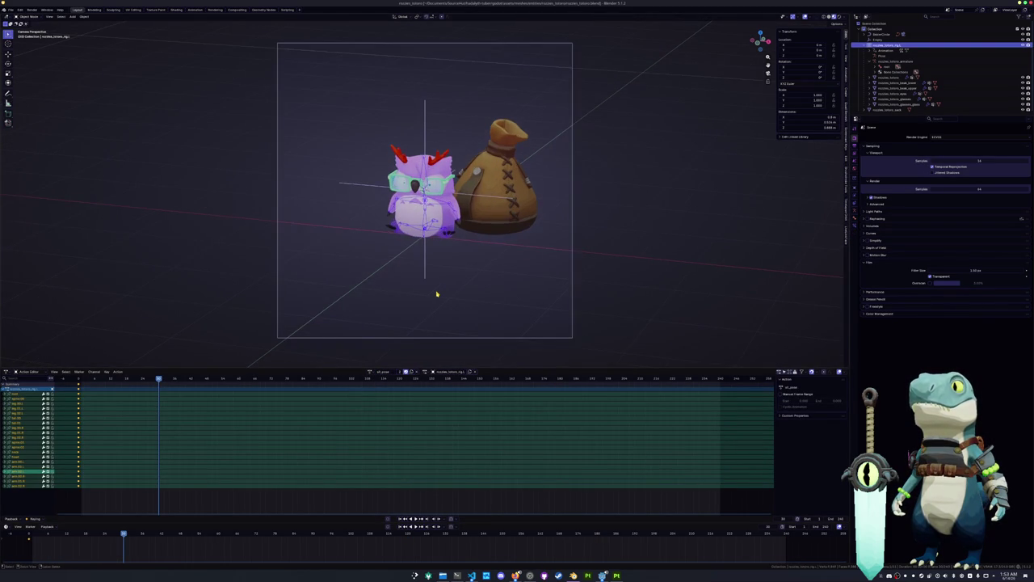
Step: View the last render in the Rendering workspace, then return to Layout and select the camera
{"action": "left_click", "coordinate": [214, 9]}
{"action": "scroll", "coordinate": [319, 242], "scroll_direction": "up", "scroll_amount": 4}
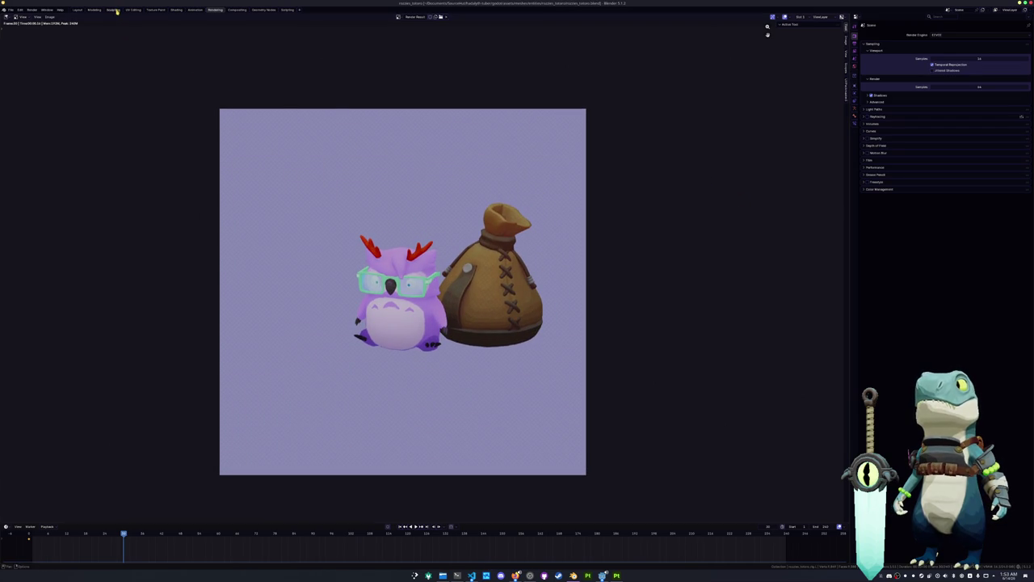
{"action": "left_click", "coordinate": [77, 10]}
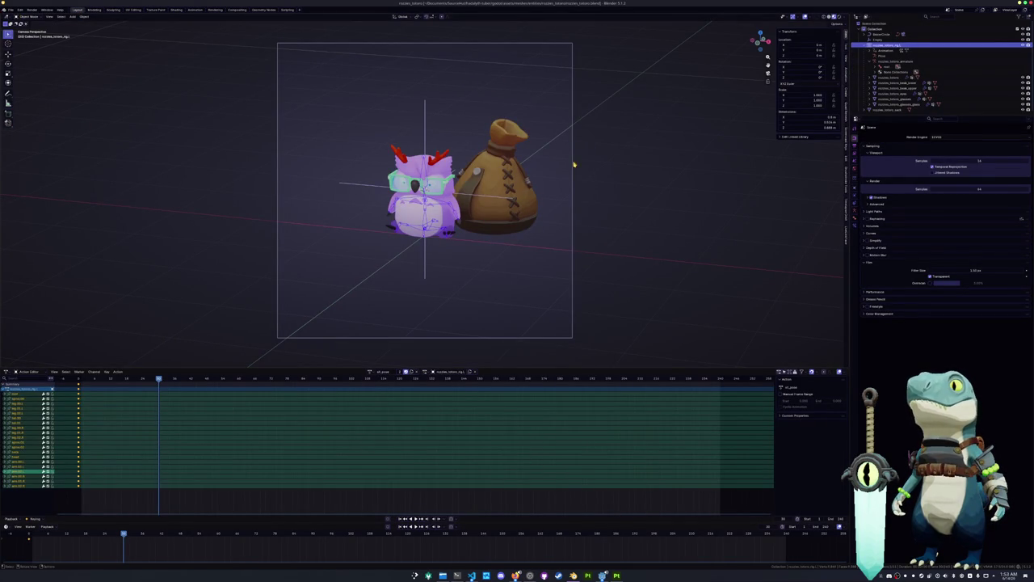
{"action": "left_click", "coordinate": [573, 165]}
Step: Select the Empty holding the owl and bag, start an X-axis move, then cancel it
{"action": "left_click", "coordinate": [494, 198]}
{"action": "key", "text": "g"}
{"action": "key", "text": "x"}
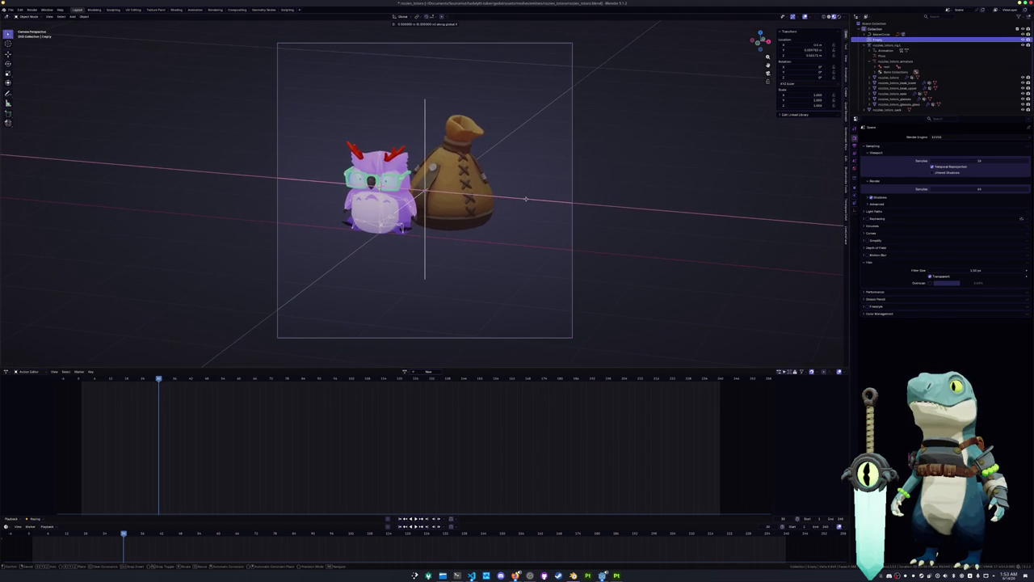
{"action": "right_click", "coordinate": [523, 199]}
{"action": "scroll", "coordinate": [520, 203], "scroll_direction": "down", "scroll_amount": 4}
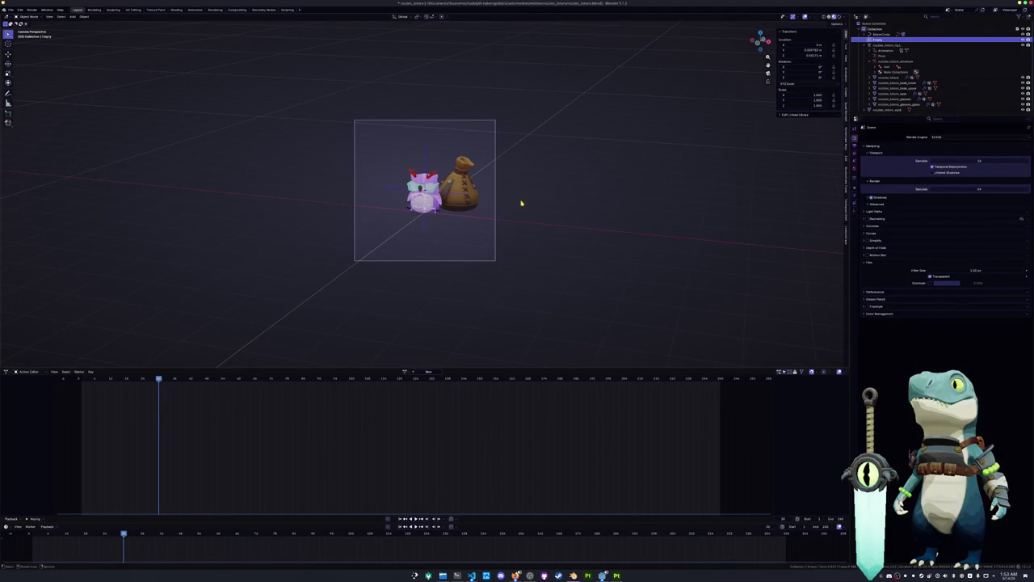
Step: Click through the Empty and the sack to select the camera
{"action": "left_click", "coordinate": [428, 161]}
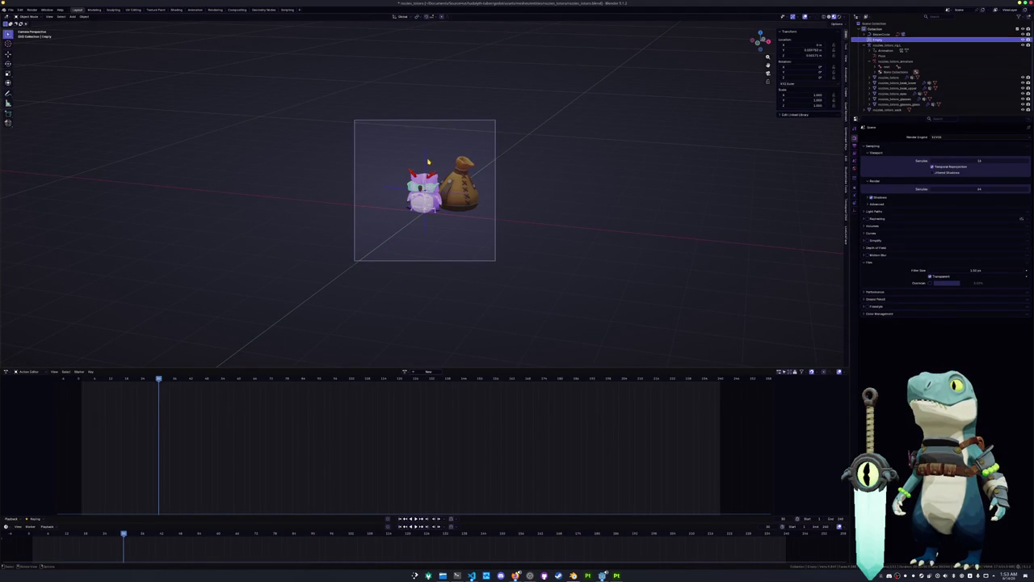
{"action": "left_click", "coordinate": [458, 192]}
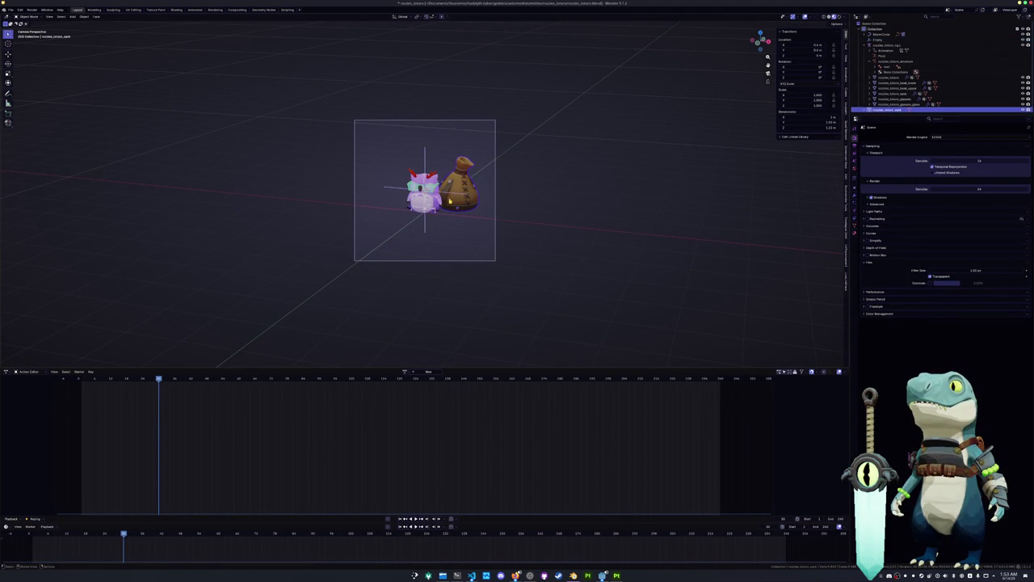
{"action": "left_click", "coordinate": [497, 225]}
{"action": "scroll", "coordinate": [566, 229], "scroll_direction": "up", "scroll_amount": 1}
{"action": "scroll", "coordinate": [588, 223], "scroll_direction": "up", "scroll_amount": 2}
{"action": "scroll", "coordinate": [610, 215], "scroll_direction": "up", "scroll_amount": 2}
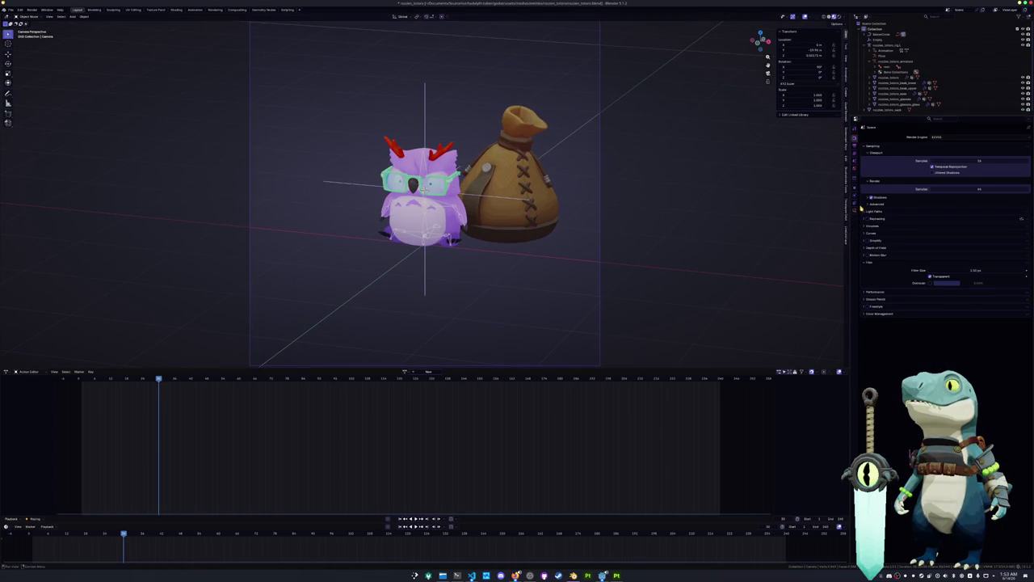
Step: Raise the camera's focal length, play back to check framing, and switch to Compositing
{"action": "left_click", "coordinate": [856, 210]}
{"action": "left_click_drag", "start_coordinate": [954, 162], "coordinate": [970, 163]}
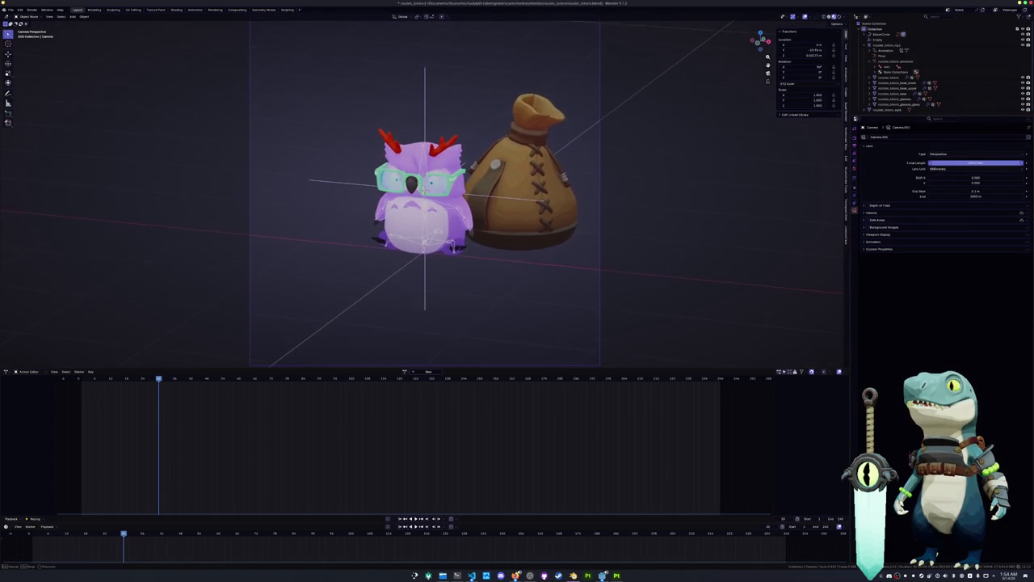
{"action": "left_click_drag", "start_coordinate": [954, 162], "coordinate": [986, 163]}
{"action": "left_click", "coordinate": [954, 163]}
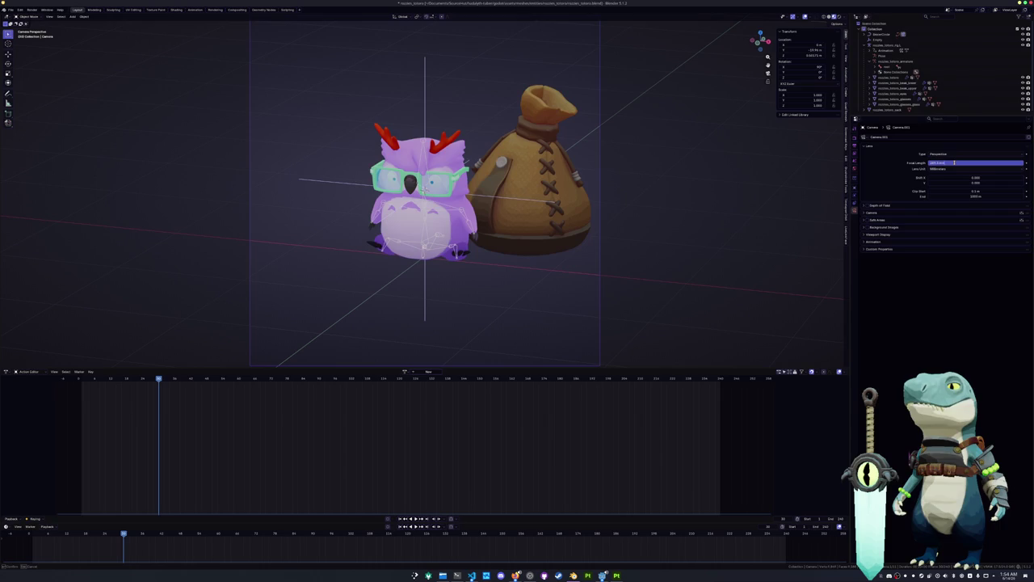
{"action": "key", "text": "Return"}
{"action": "key", "text": "space"}
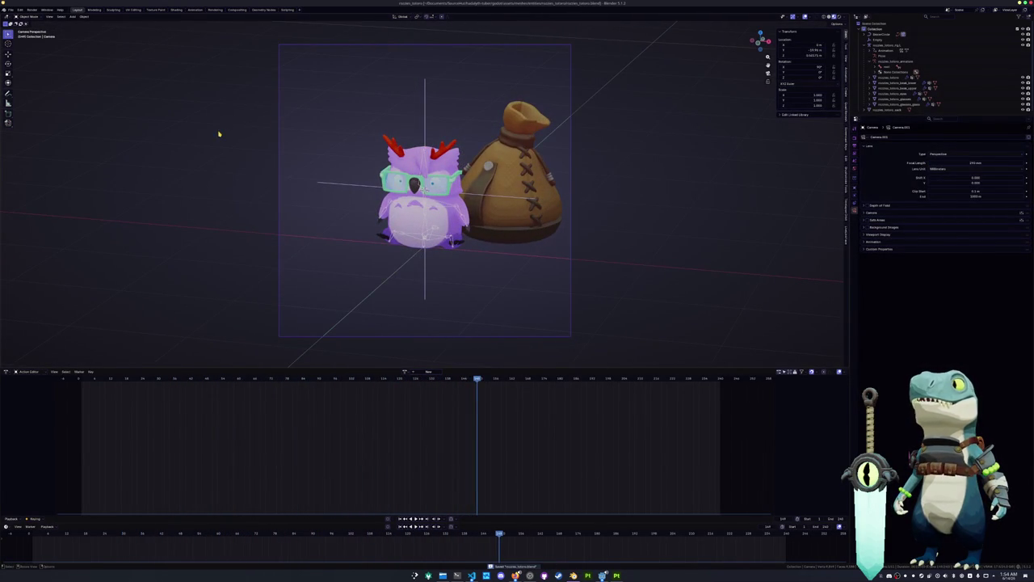
{"action": "left_click", "coordinate": [239, 11]}
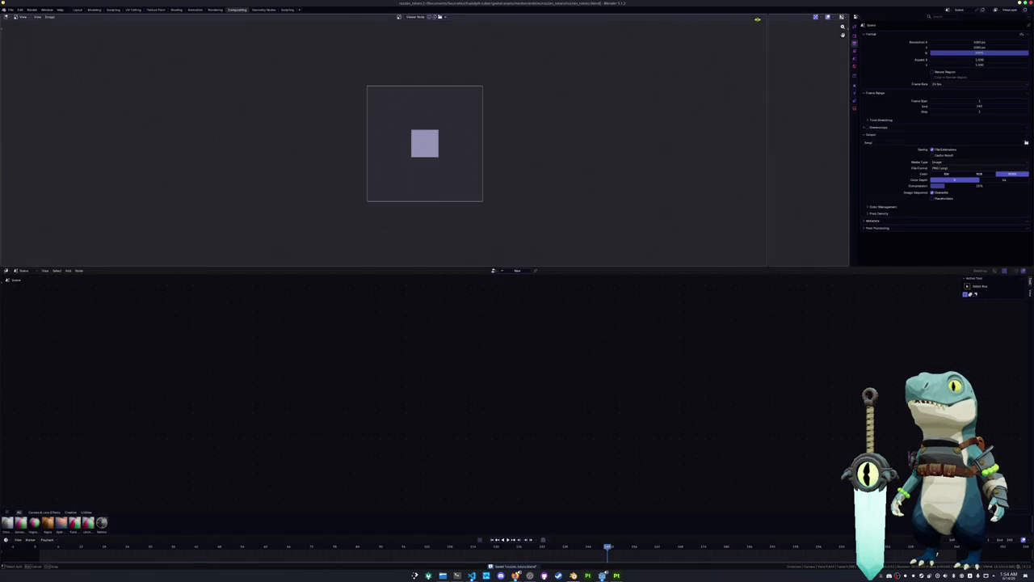
Step: Split off a right-hand 3D Viewport in camera view with Material Preview and Compositor: Camera
{"action": "left_click", "coordinate": [474, 34]}
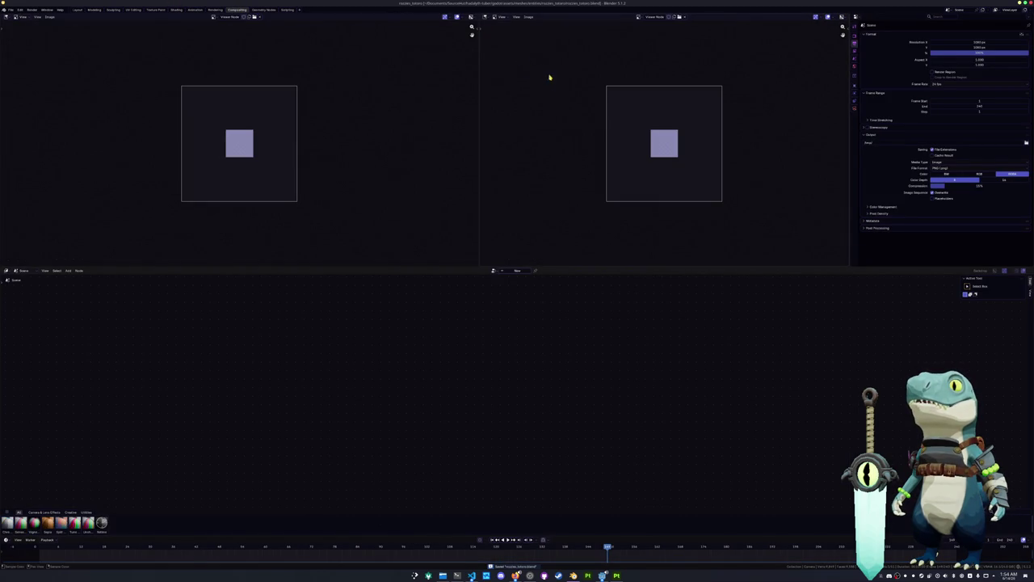
{"action": "left_click", "coordinate": [486, 16]}
{"action": "left_click", "coordinate": [495, 31]}
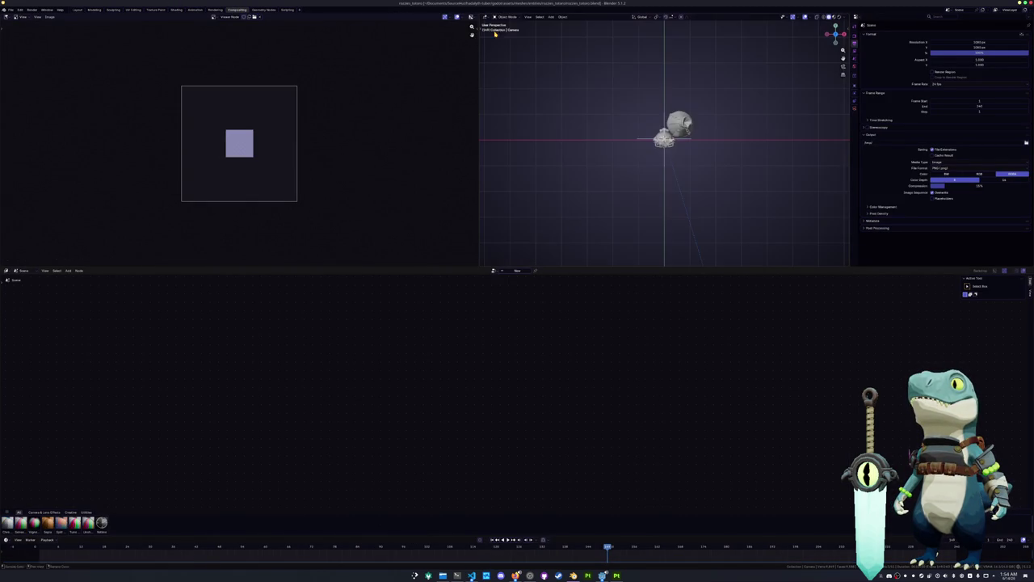
{"action": "key", "text": "KP_0"}
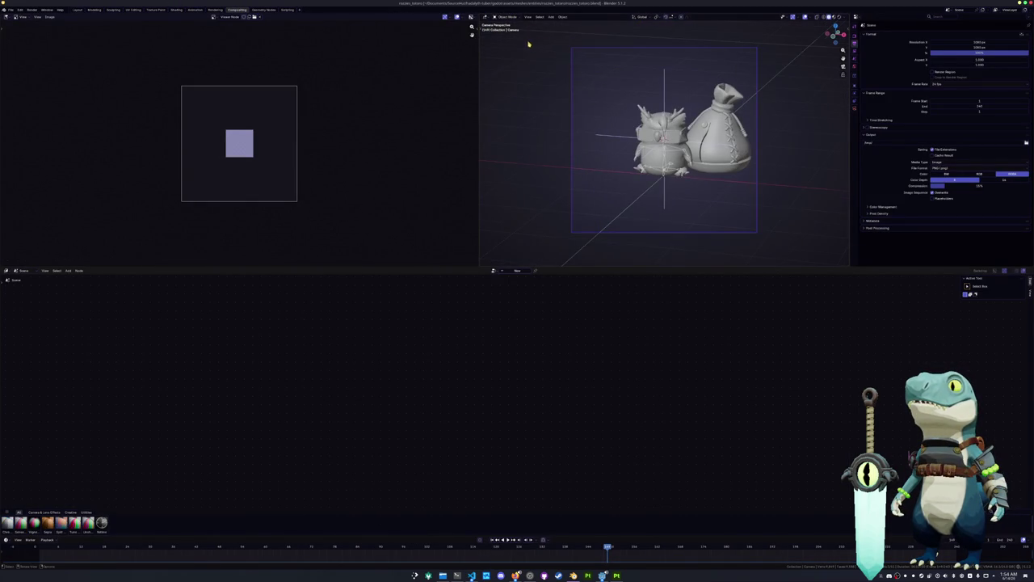
{"action": "scroll", "coordinate": [528, 44], "scroll_direction": "up", "scroll_amount": 1}
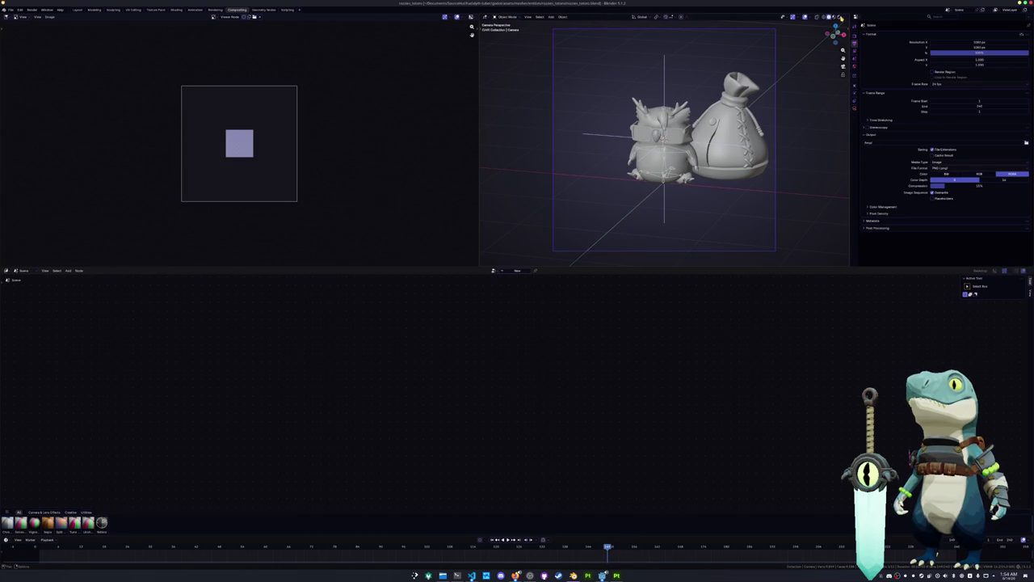
{"action": "left_click", "coordinate": [841, 17]}
{"action": "left_click", "coordinate": [846, 18]}
{"action": "left_click", "coordinate": [845, 98]}
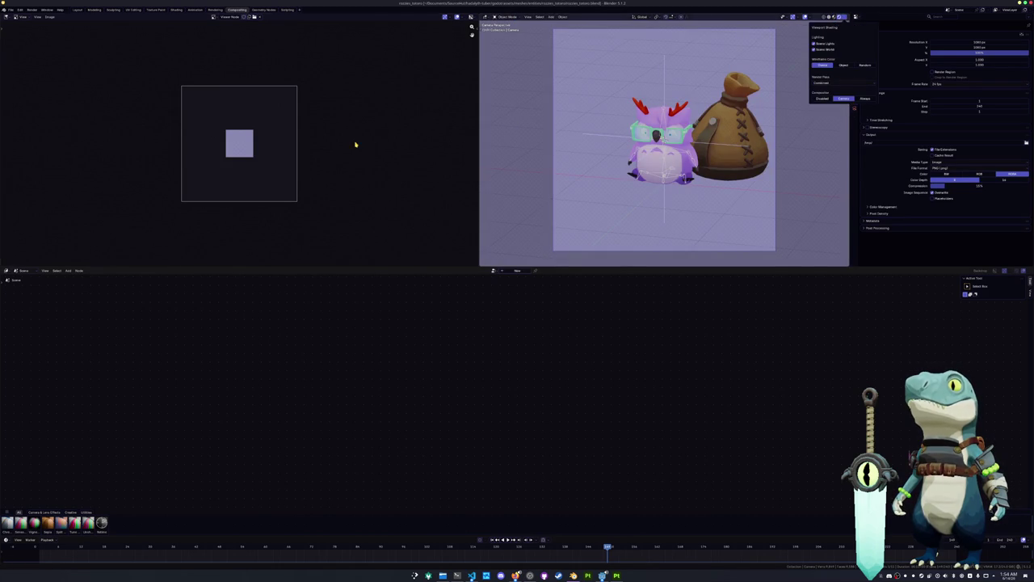
Step: Enable Use Nodes to create the compositor node tree, then return to camera view
{"action": "scroll", "coordinate": [356, 162], "scroll_direction": "up", "scroll_amount": 3}
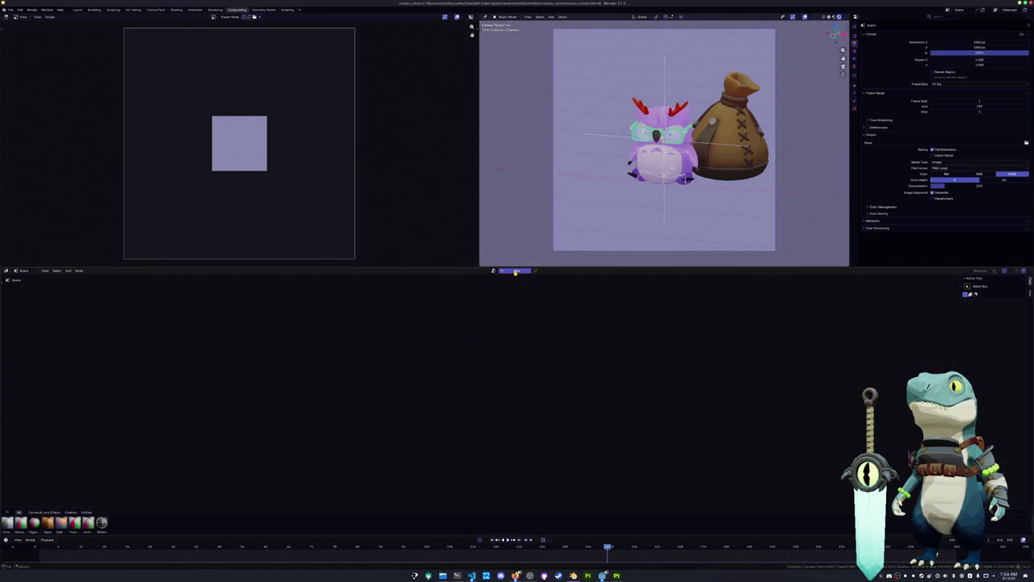
{"action": "left_click", "coordinate": [516, 272]}
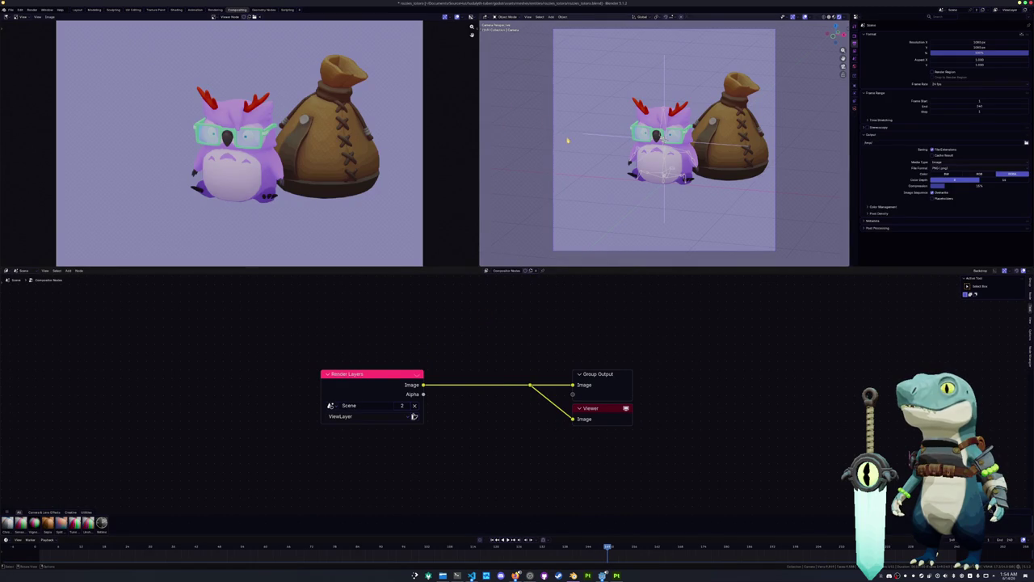
{"action": "scroll", "coordinate": [568, 140], "scroll_direction": "down", "scroll_amount": 1}
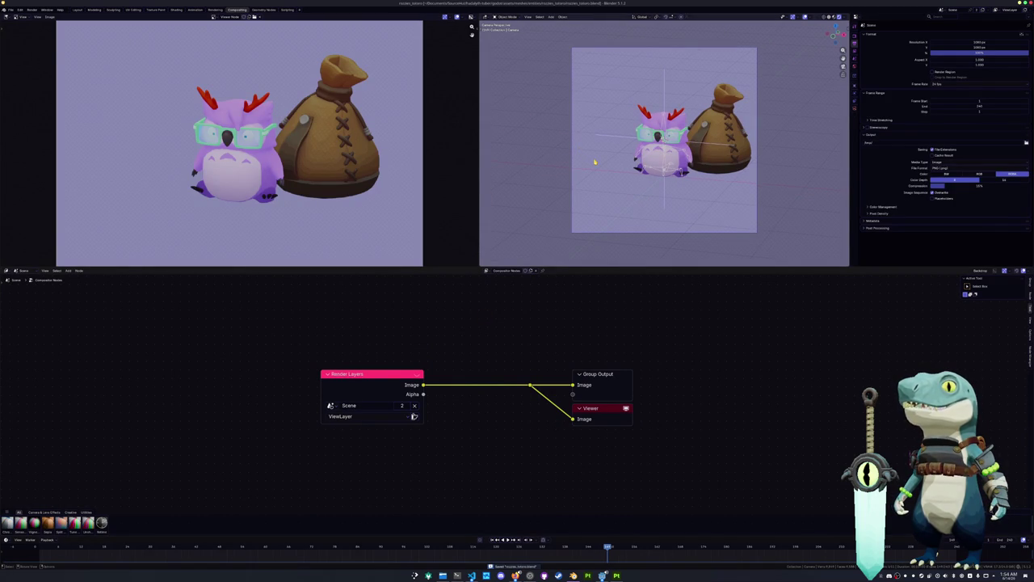
{"action": "middle_click_drag", "start_coordinate": [570, 173], "coordinate": [648, 164]}
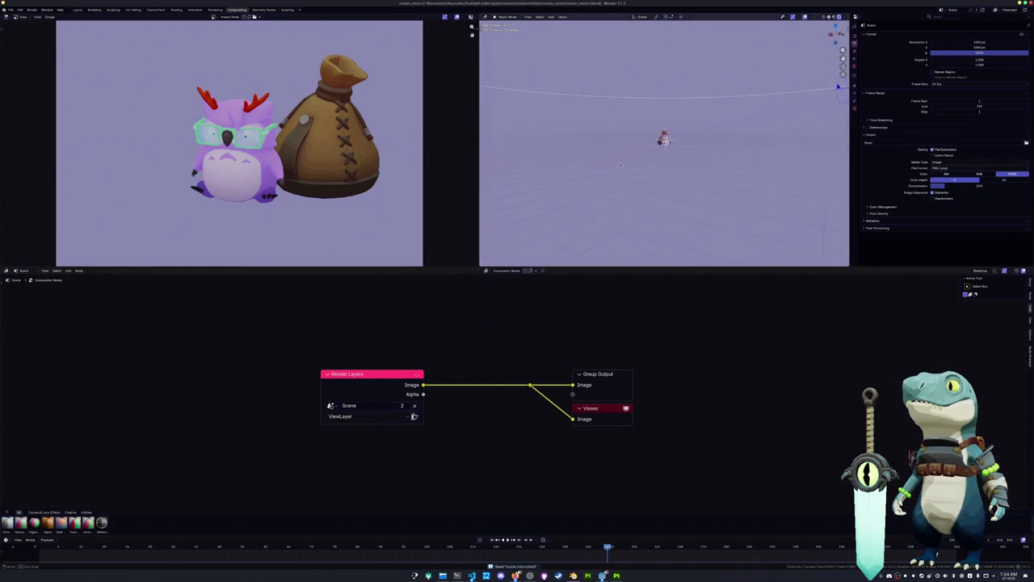
{"action": "key", "text": "KP_0"}
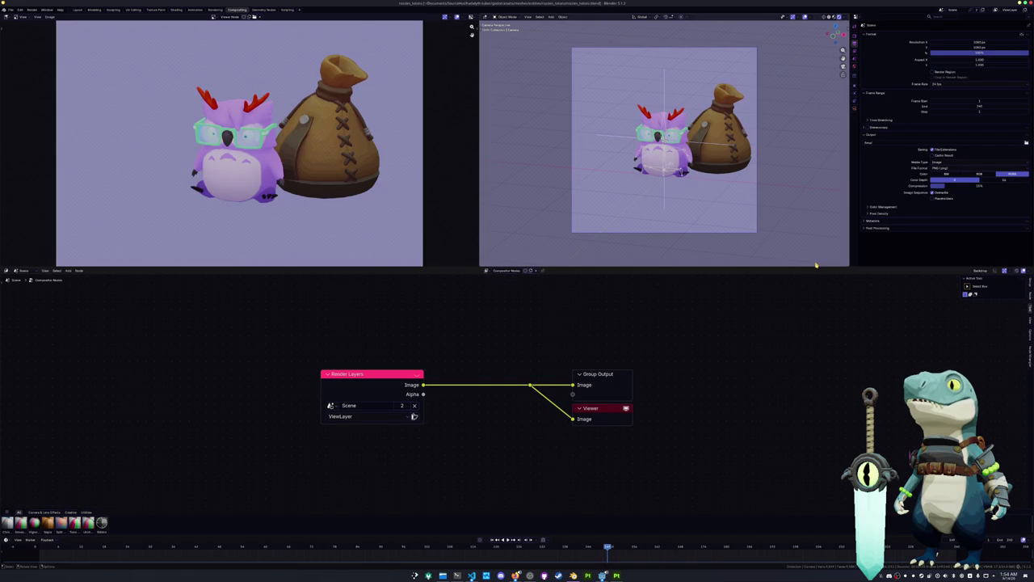
{"action": "left_click_drag", "start_coordinate": [817, 267], "coordinate": [816, 298]}
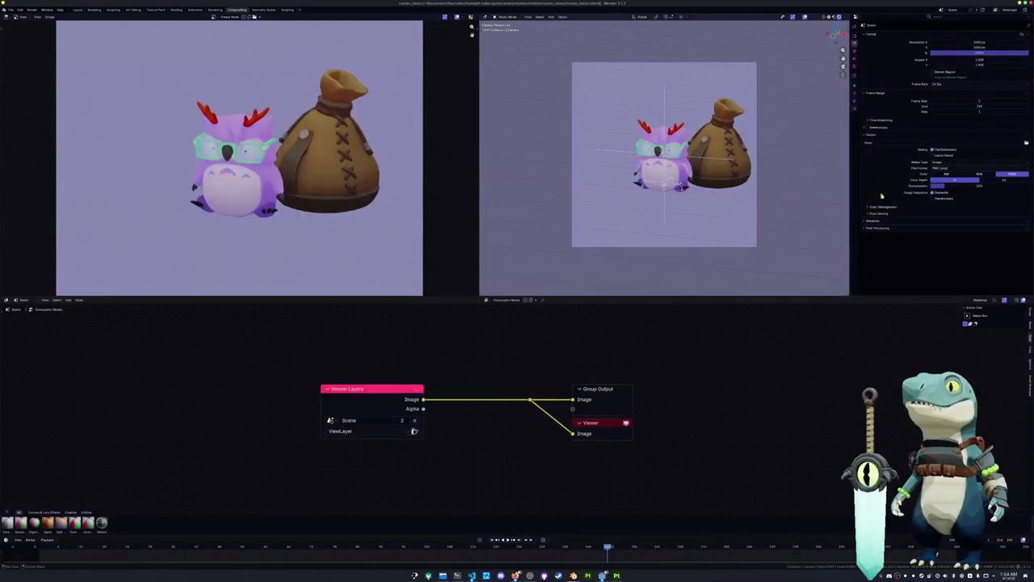
Step: Change the Output Properties media type from image to Video
{"action": "scroll", "coordinate": [800, 105], "scroll_direction": "up", "scroll_amount": 4}
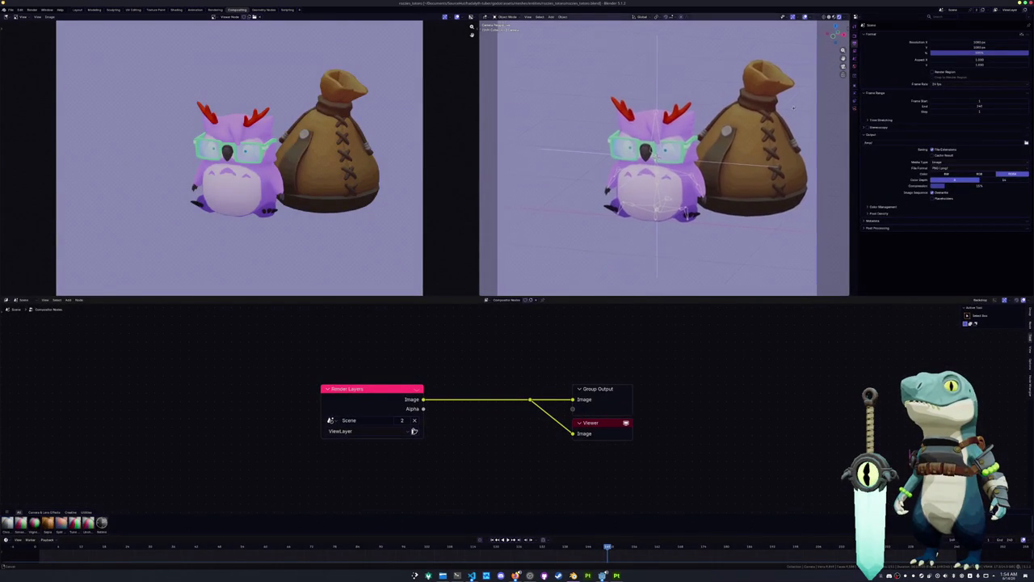
{"action": "scroll", "coordinate": [794, 107], "scroll_direction": "down", "scroll_amount": 2, "text": "ctrl"}
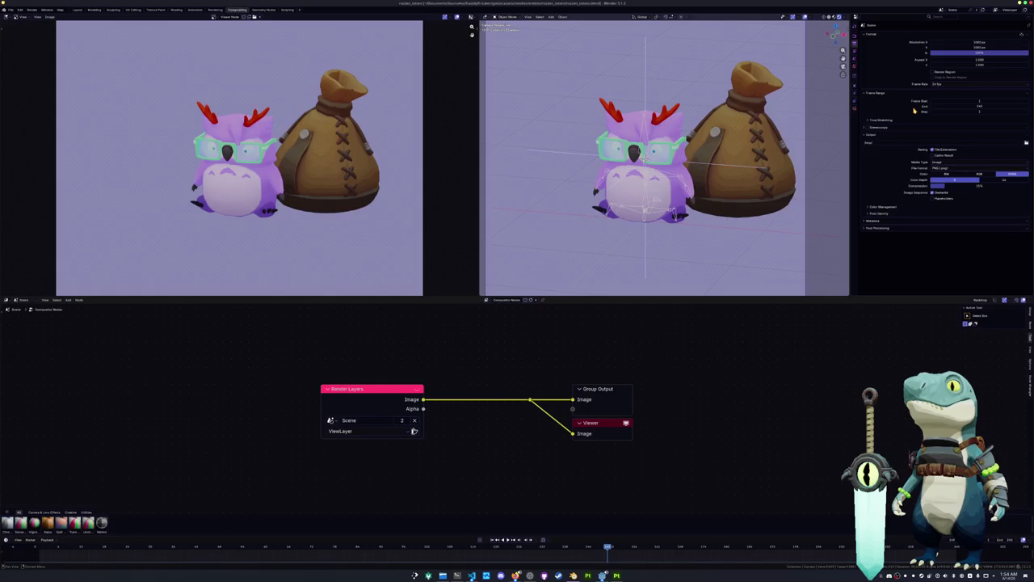
{"action": "left_click", "coordinate": [947, 162]}
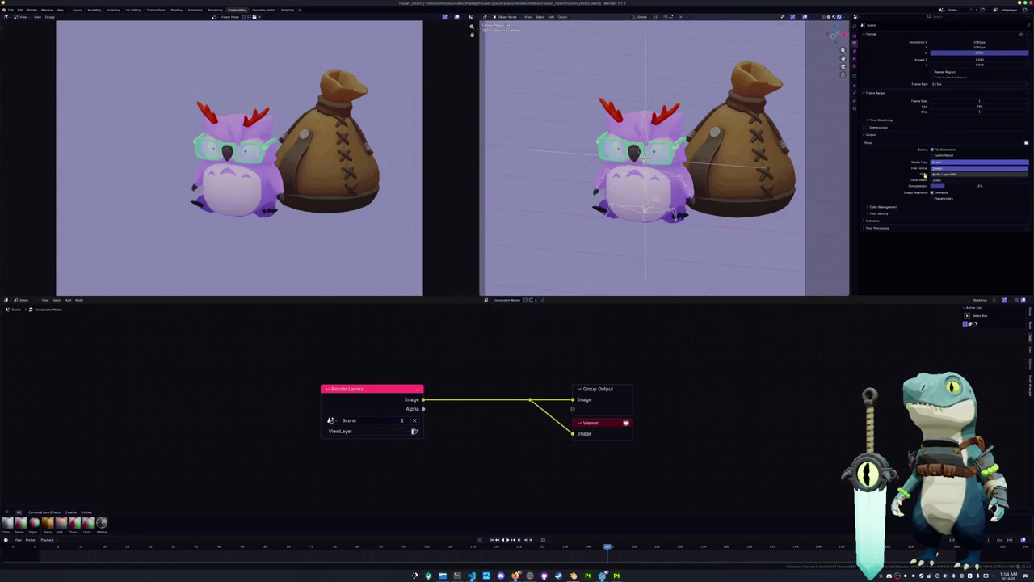
{"action": "left_click", "coordinate": [939, 183]}
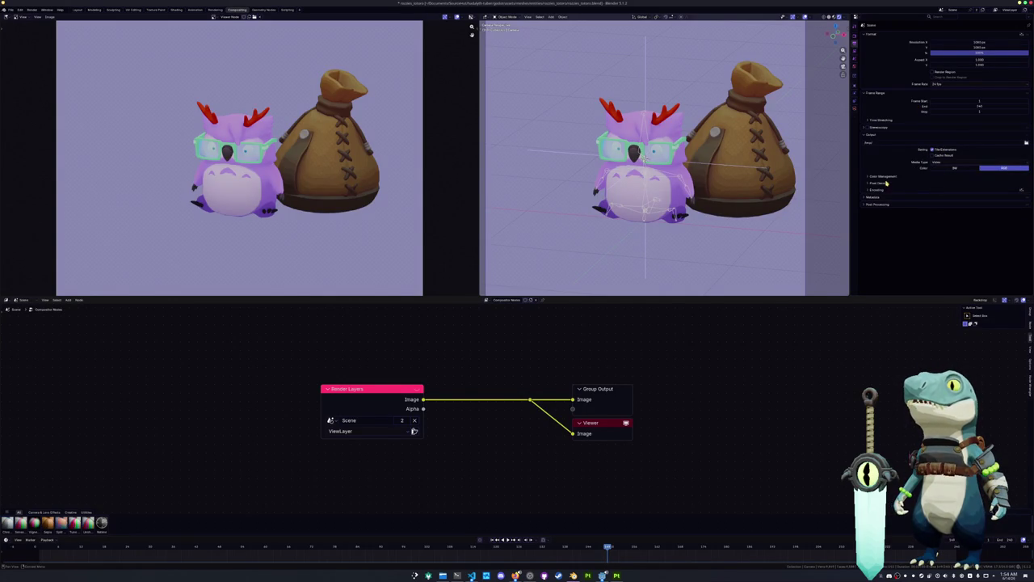
Step: Try the Standard view transform in Color Management, then undo back to AgX
{"action": "left_click_drag", "start_coordinate": [886, 178], "coordinate": [914, 203]}
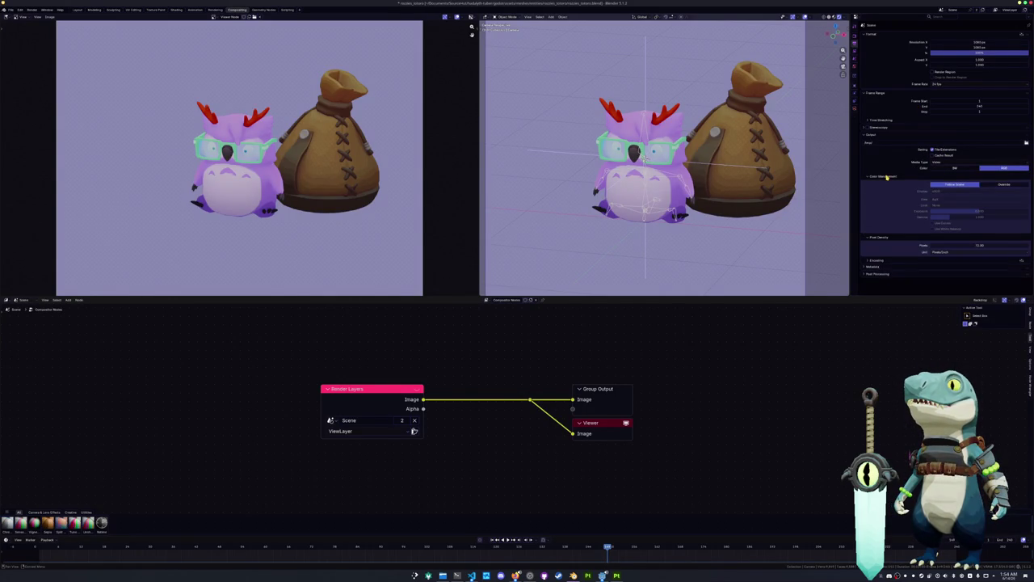
{"action": "left_click", "coordinate": [855, 37]}
{"action": "left_click", "coordinate": [880, 189]}
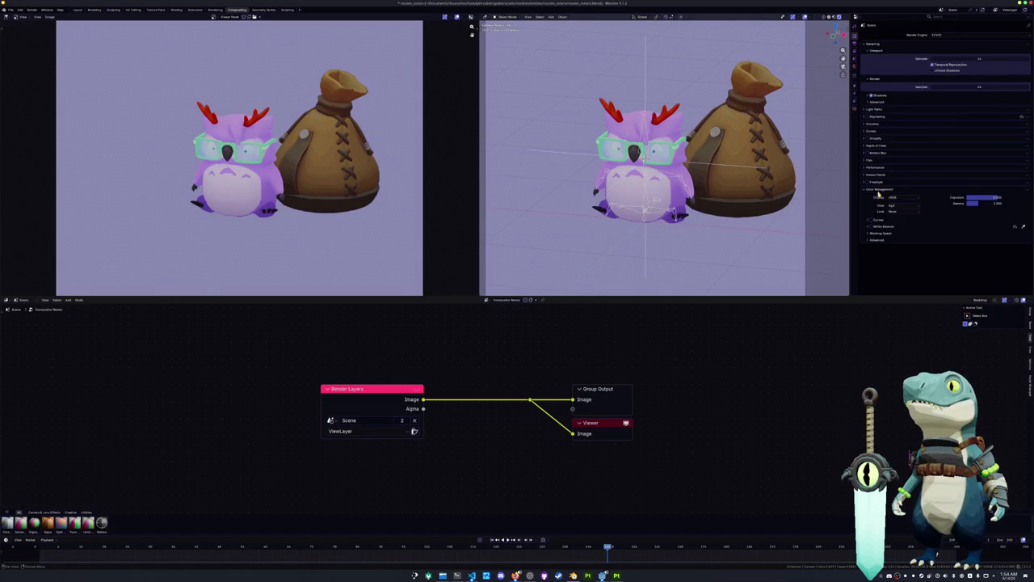
{"action": "left_click", "coordinate": [896, 205]}
{"action": "left_click", "coordinate": [899, 212]}
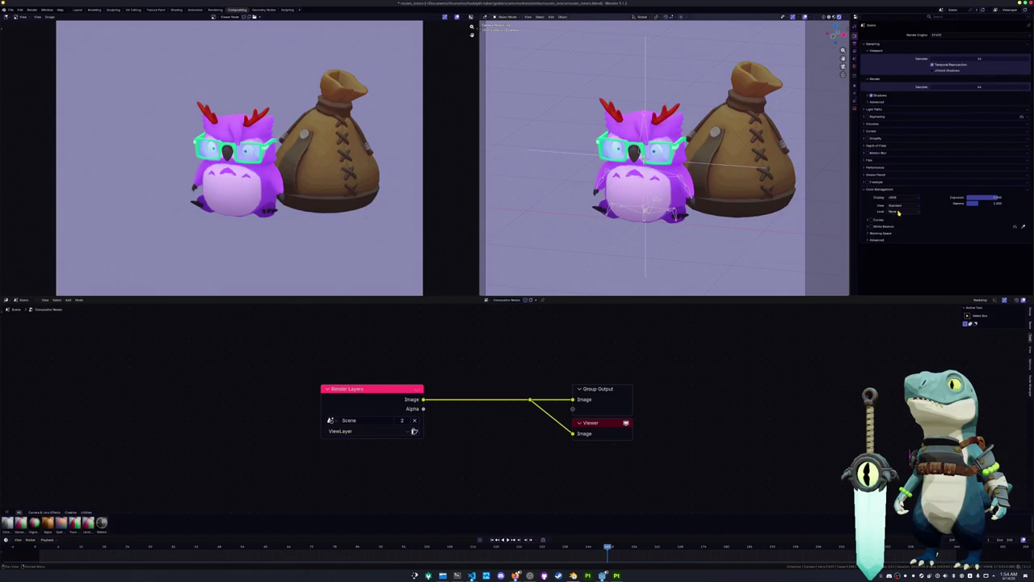
{"action": "key", "text": "ctrl+z"}
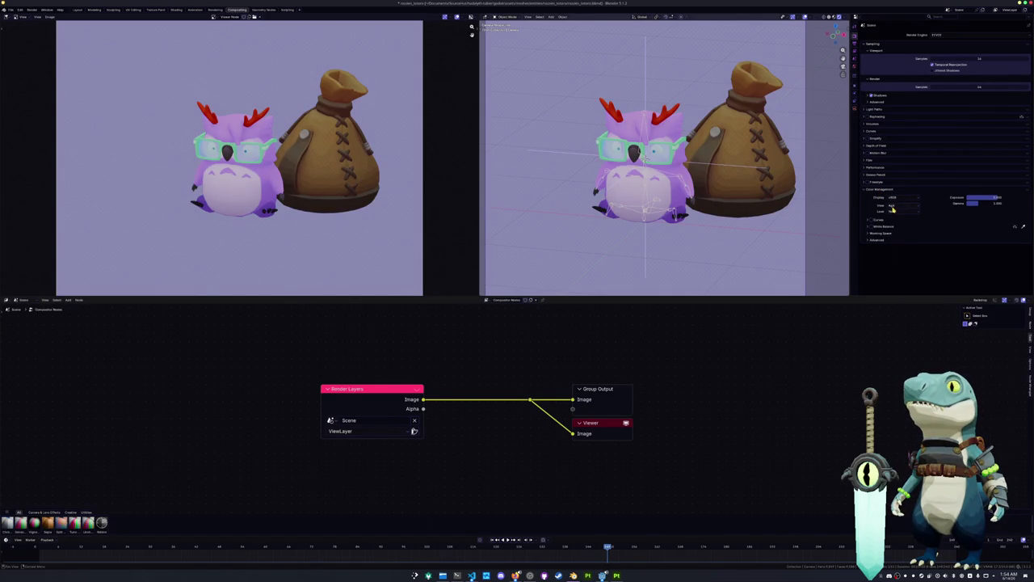
{"action": "mouse_move", "coordinate": [894, 212]}
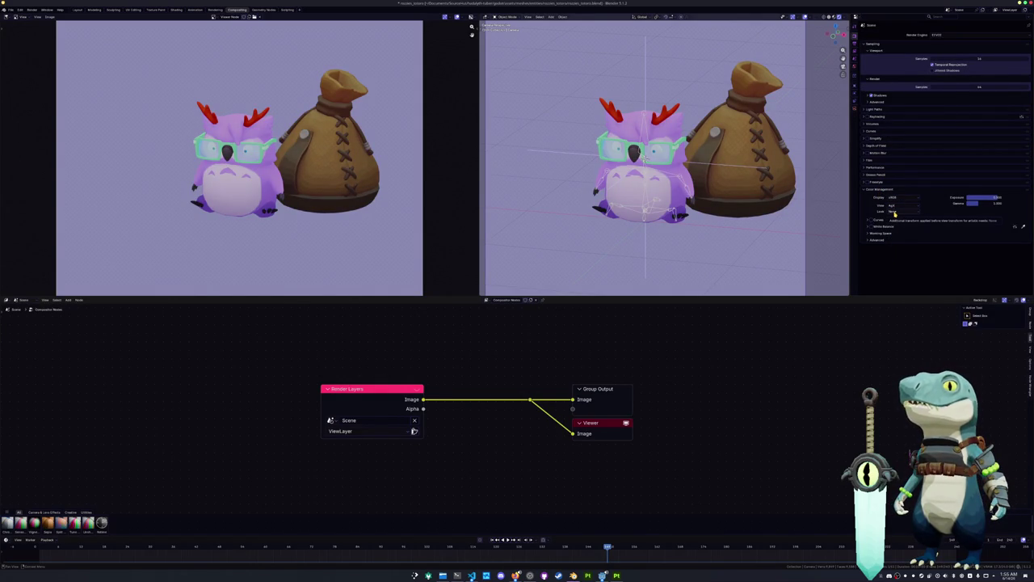
Step: Return the viewport to the scene camera view and show the lens settings
{"action": "key", "text": "KP_0"}
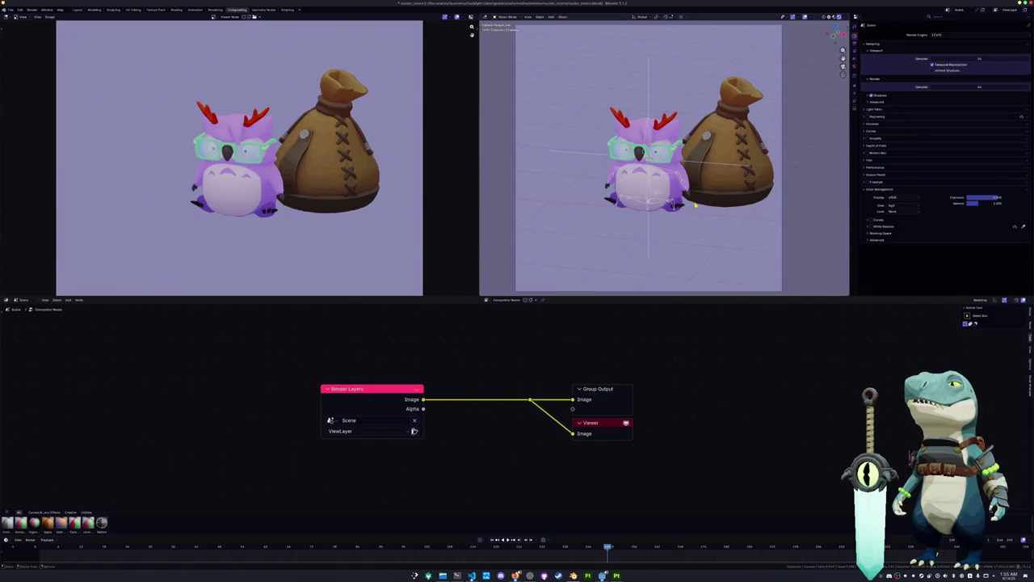
{"action": "scroll", "coordinate": [695, 205], "scroll_direction": "down", "scroll_amount": 2}
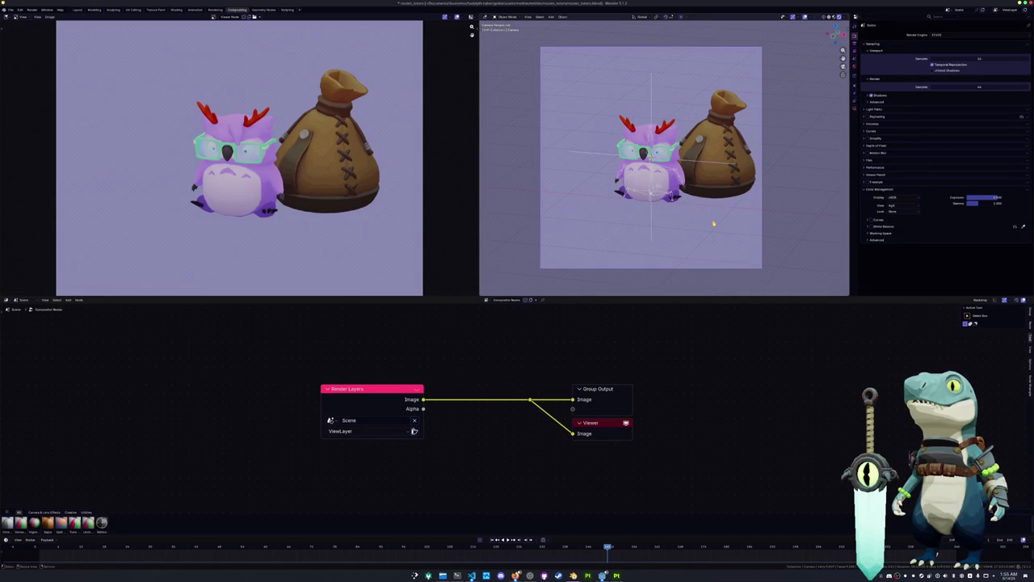
{"action": "scroll", "coordinate": [718, 223], "scroll_direction": "up", "scroll_amount": 1}
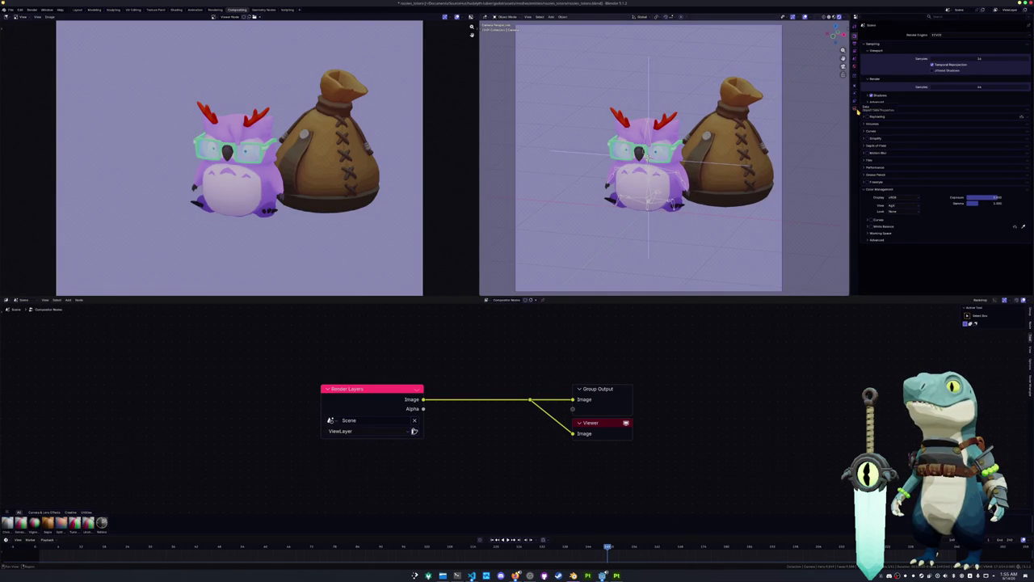
{"action": "left_click", "coordinate": [856, 111]}
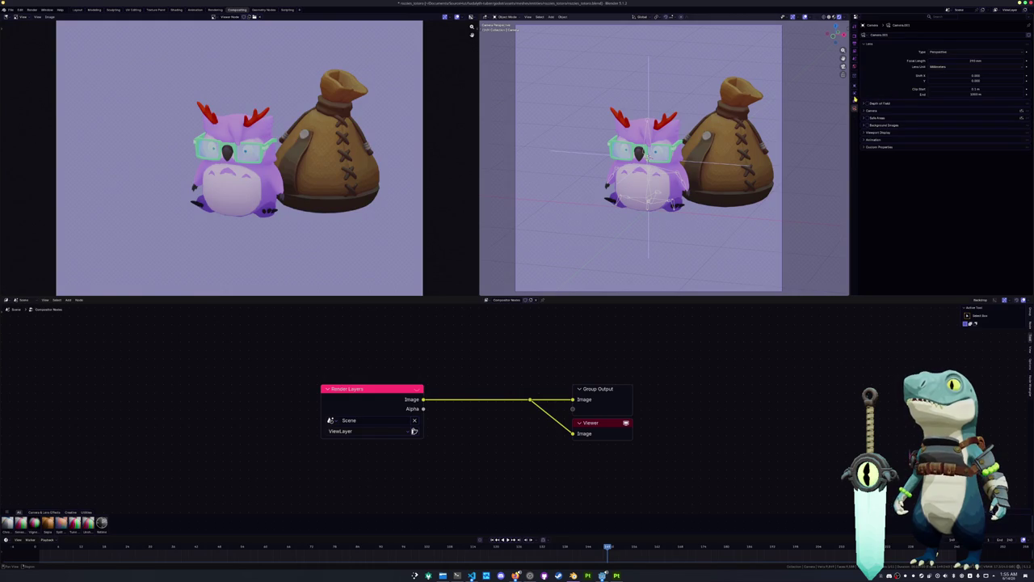
Step: Pick 60 fps from the Frame Rate presets in Output Properties
{"action": "left_click", "coordinate": [855, 44]}
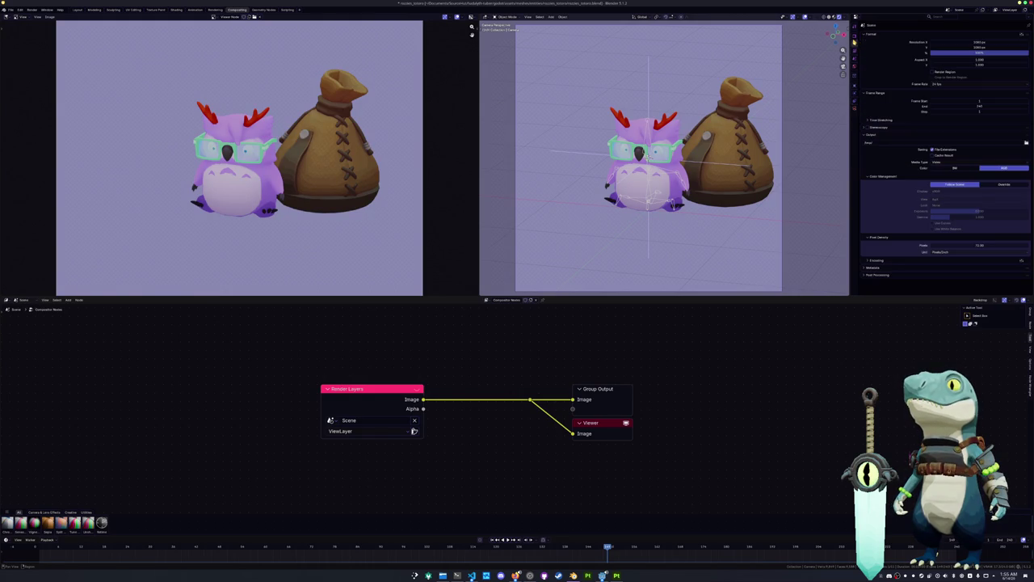
{"action": "left_click", "coordinate": [942, 85]}
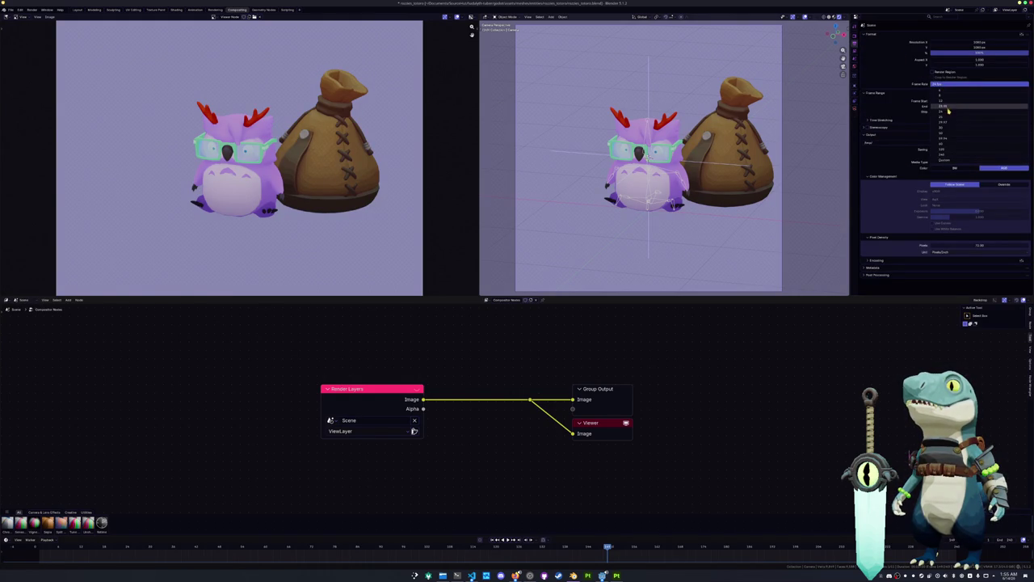
{"action": "left_click", "coordinate": [947, 127]}
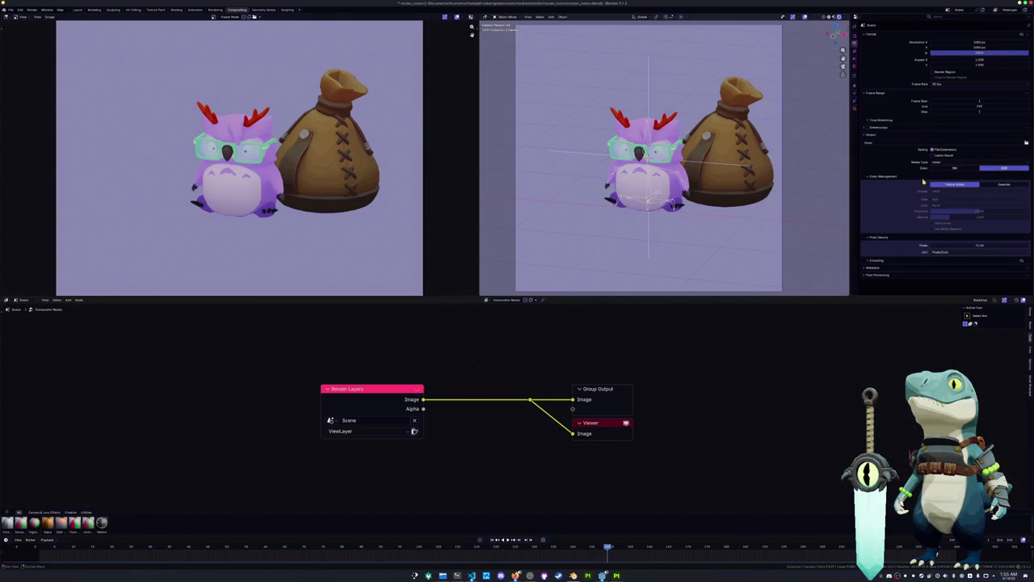
Step: Set the render output path to a subfolder inside Videos
{"action": "left_click", "coordinate": [1025, 144]}
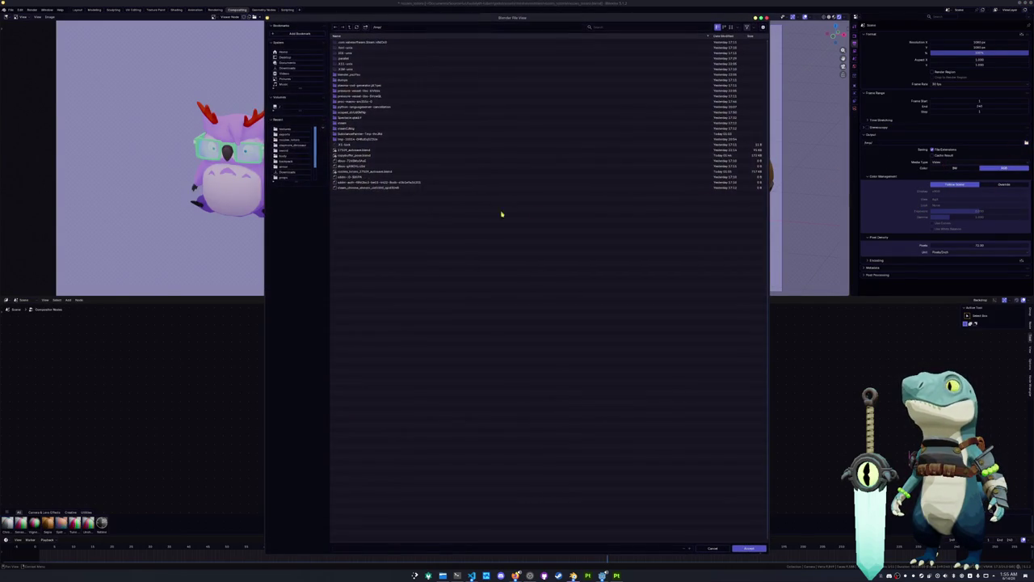
{"action": "left_click", "coordinate": [289, 72]}
{"action": "double_click", "coordinate": [342, 66]}
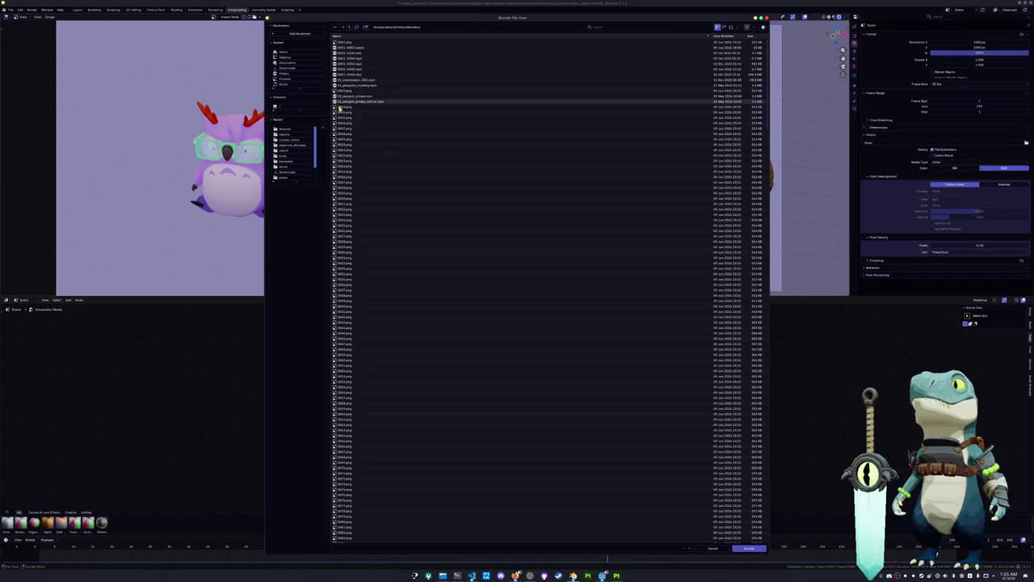
{"action": "left_click", "coordinate": [749, 548]}
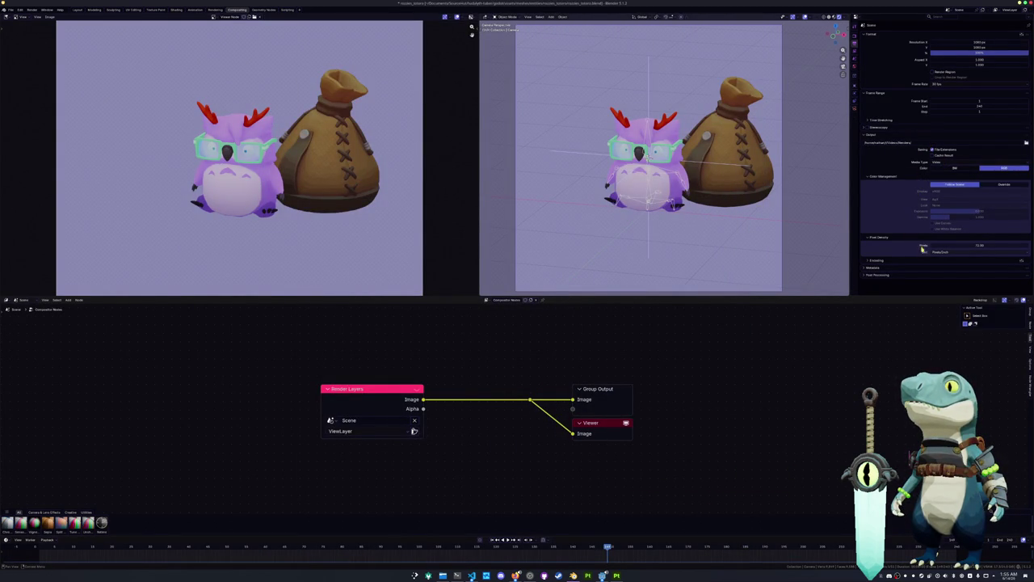
Step: Set the encoding container to MPEG-4 and shift the Render Layers node left
{"action": "left_click", "coordinate": [890, 259]}
{"action": "scroll", "coordinate": [937, 218], "scroll_direction": "down", "scroll_amount": 3}
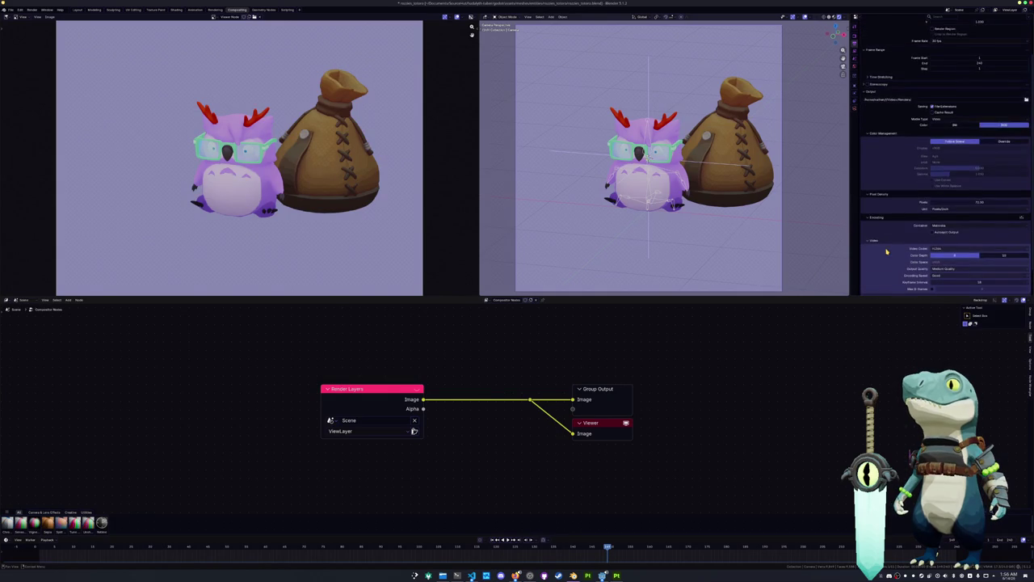
{"action": "left_click", "coordinate": [944, 198]}
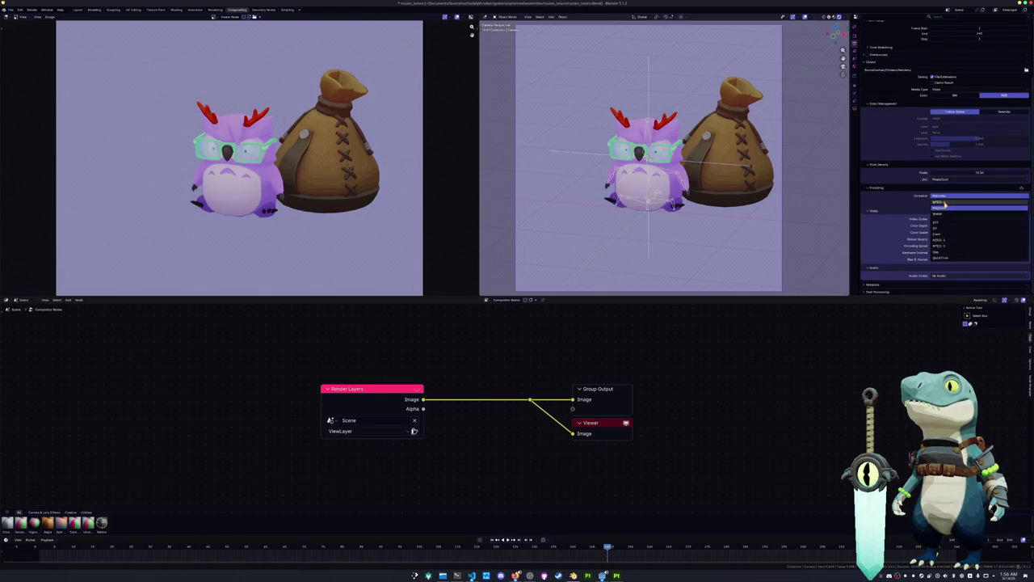
{"action": "left_click", "coordinate": [945, 204]}
{"action": "scroll", "coordinate": [928, 223], "scroll_direction": "up", "scroll_amount": 2}
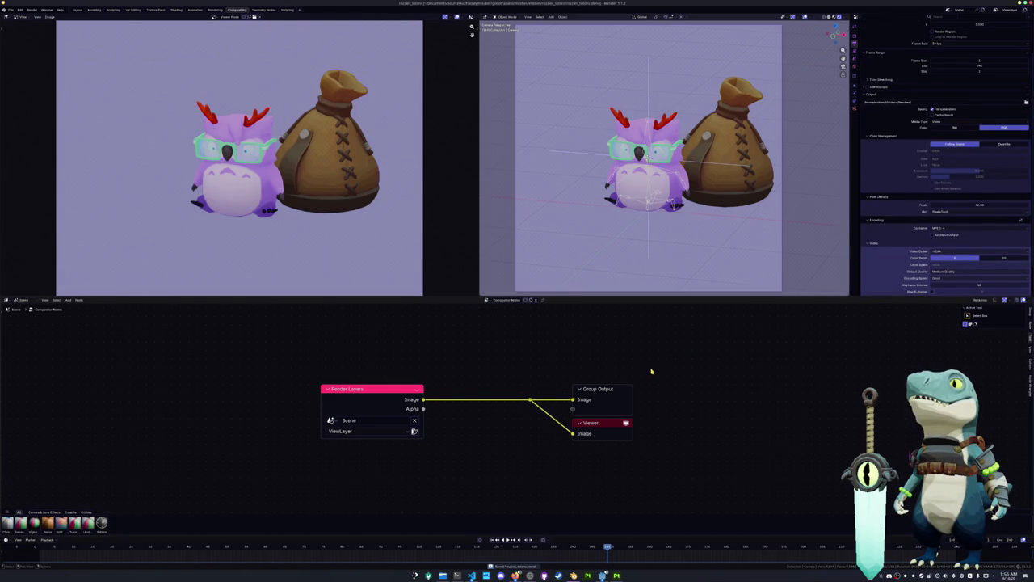
{"action": "left_click_drag", "start_coordinate": [399, 393], "coordinate": [276, 392]}
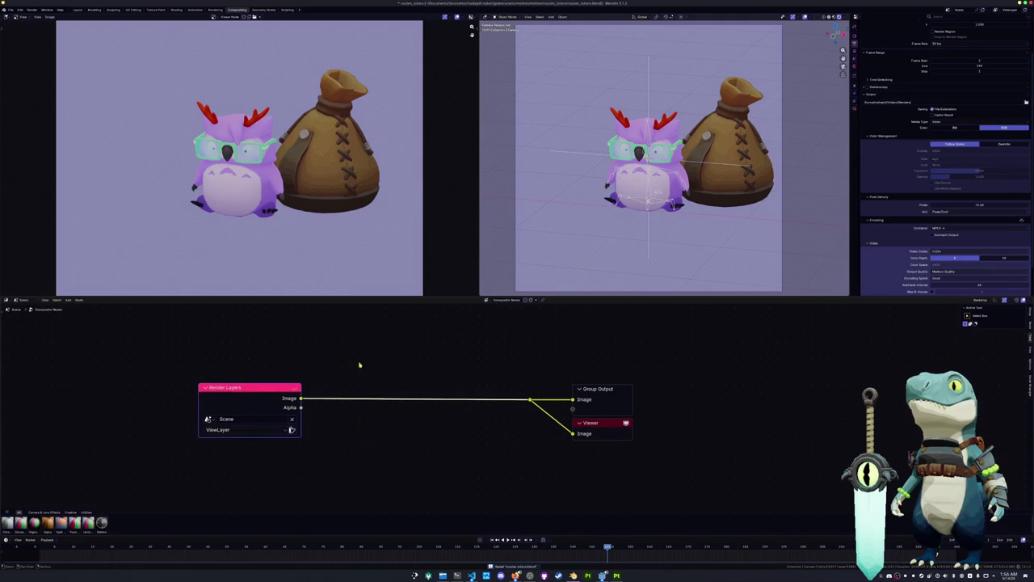
{"action": "left_click", "coordinate": [855, 54]}
Step: Enable the Z depth pass and feed Depth into a new Laplace Filter node, previewing it
{"action": "left_click", "coordinate": [931, 85]}
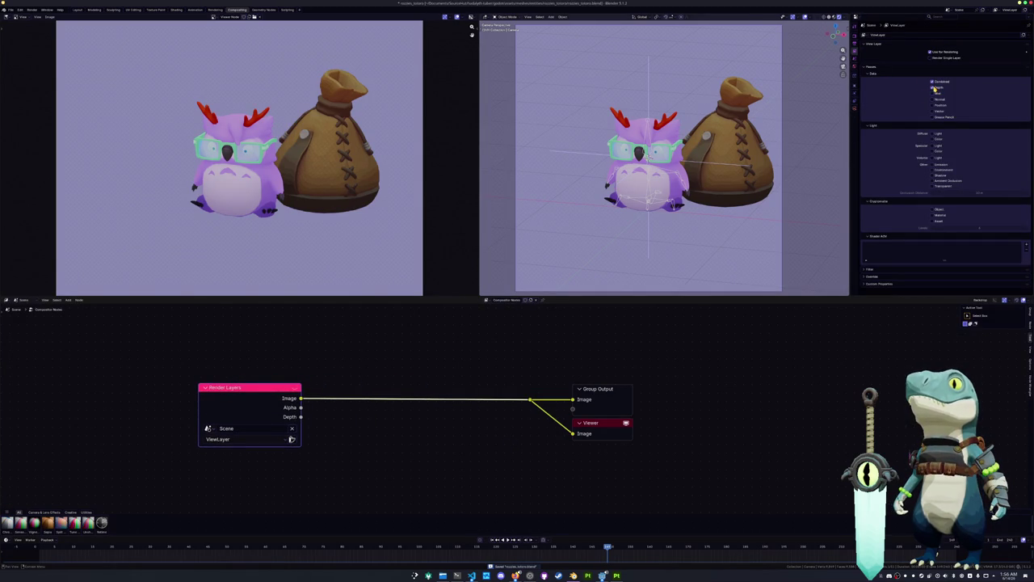
{"action": "key", "text": "shift+a"}
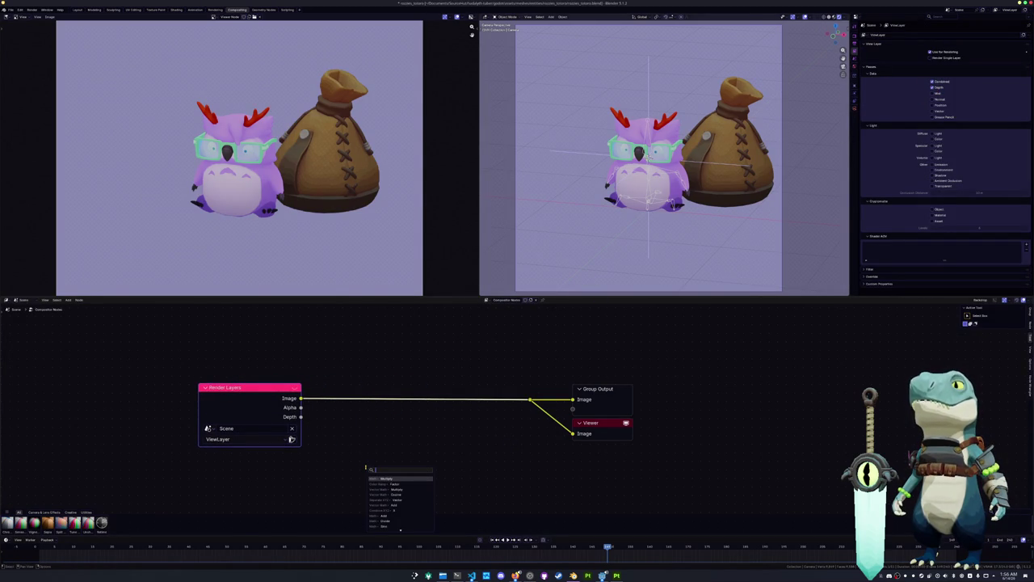
{"action": "type", "text": "l"}
{"action": "left_click", "coordinate": [386, 483]}
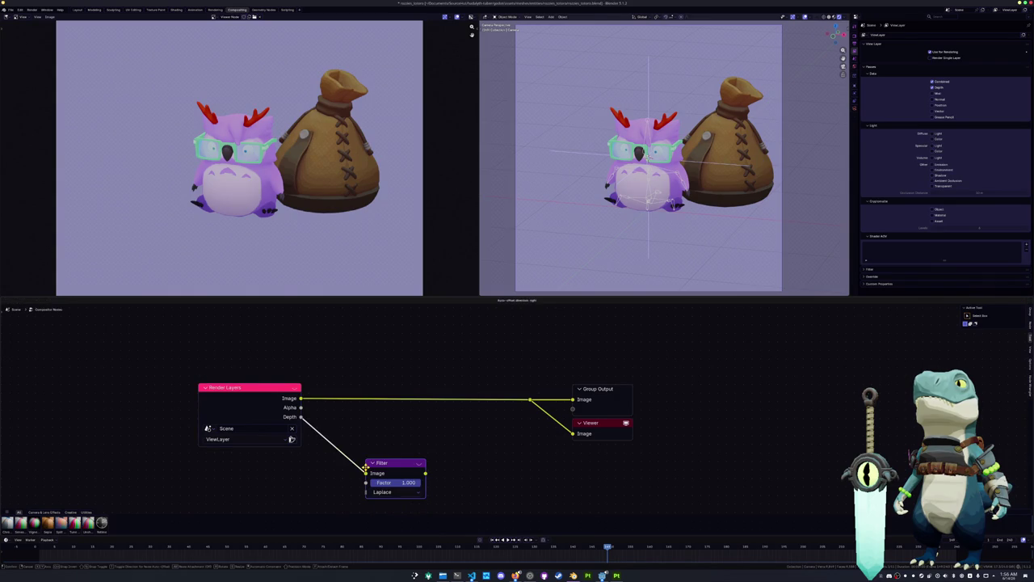
{"action": "left_click", "coordinate": [356, 462]}
{"action": "left_click_drag", "start_coordinate": [300, 417], "coordinate": [331, 468]}
{"action": "left_click", "coordinate": [355, 463], "text": "ctrl+shift"}
Step: Insert a Greater Than node between the Filter and the Viewer
{"action": "middle_click_drag", "start_coordinate": [410, 440], "coordinate": [423, 406]}
{"action": "key", "text": "shift+a"}
{"action": "type", "text": "reat"}
{"action": "key", "text": "Return"}
{"action": "left_click", "coordinate": [478, 441]}
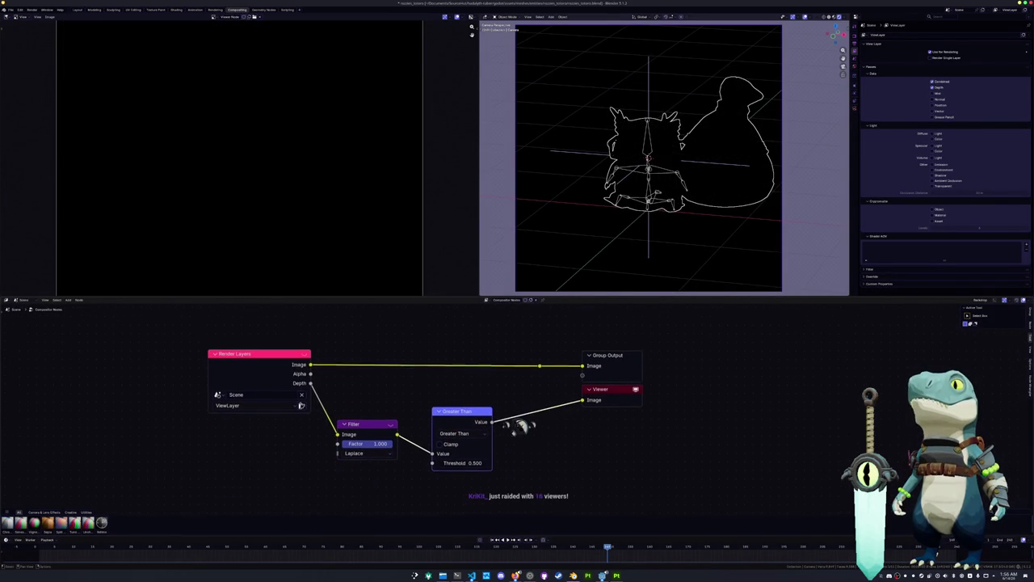
{"action": "mouse_move", "coordinate": [616, 356]}
{"action": "left_mouse_down"}
{"action": "mouse_move", "coordinate": [610, 364]}
{"action": "mouse_move", "coordinate": [675, 364]}
{"action": "left_mouse_up"}
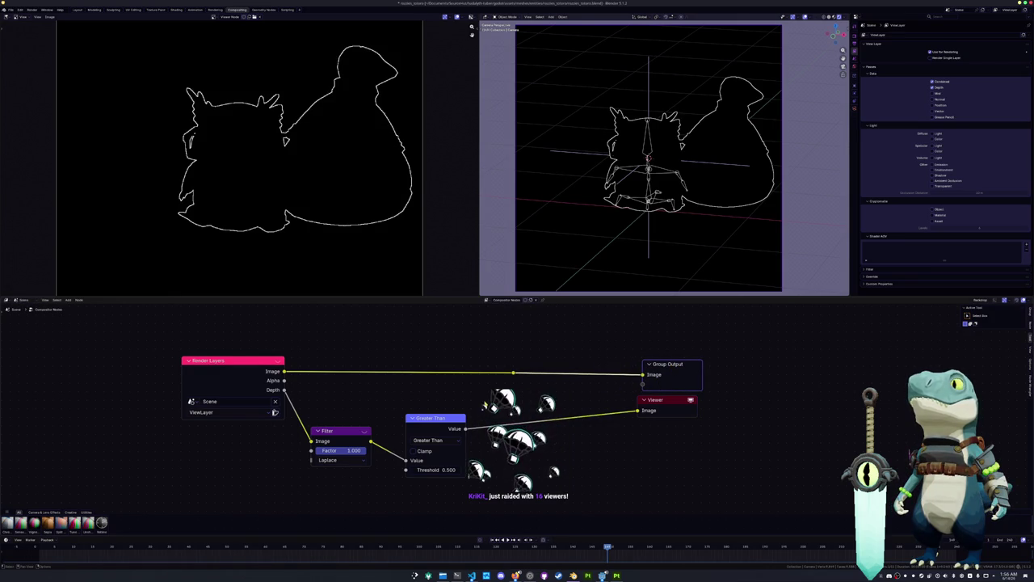
{"action": "left_click_drag", "start_coordinate": [429, 419], "coordinate": [410, 418]}
Step: Add a Multiply node after Greater Than and tidy the node layout
{"action": "scroll", "coordinate": [396, 261], "scroll_direction": "down", "scroll_amount": 1}
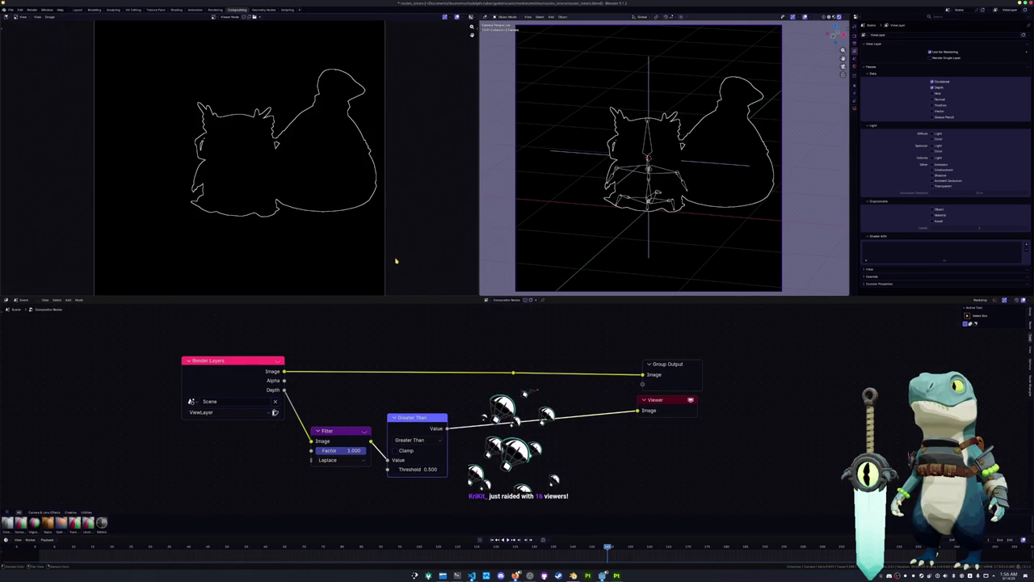
{"action": "middle_click_drag", "start_coordinate": [411, 269], "coordinate": [403, 263]}
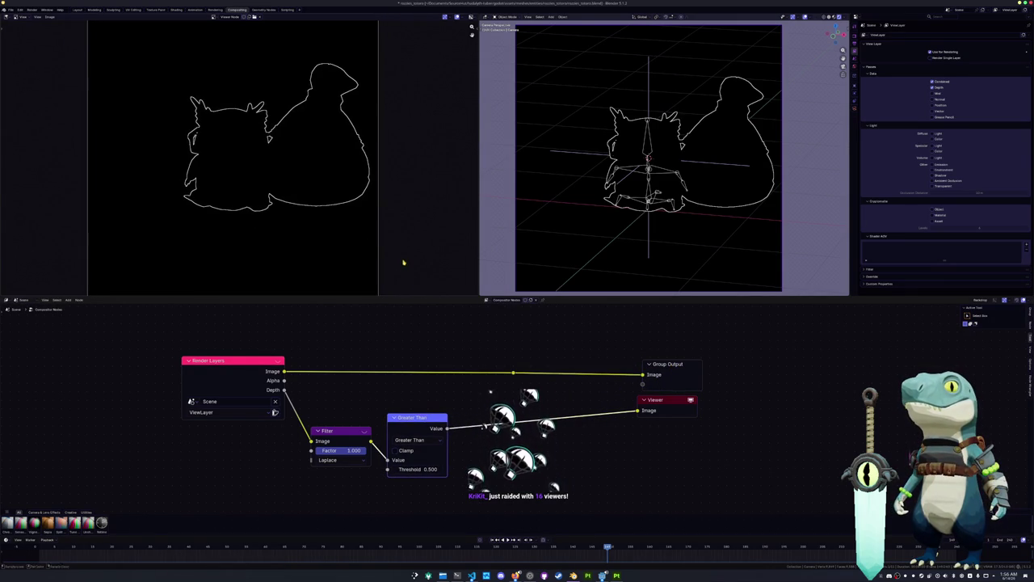
{"action": "middle_click_drag", "start_coordinate": [476, 414], "coordinate": [441, 415]}
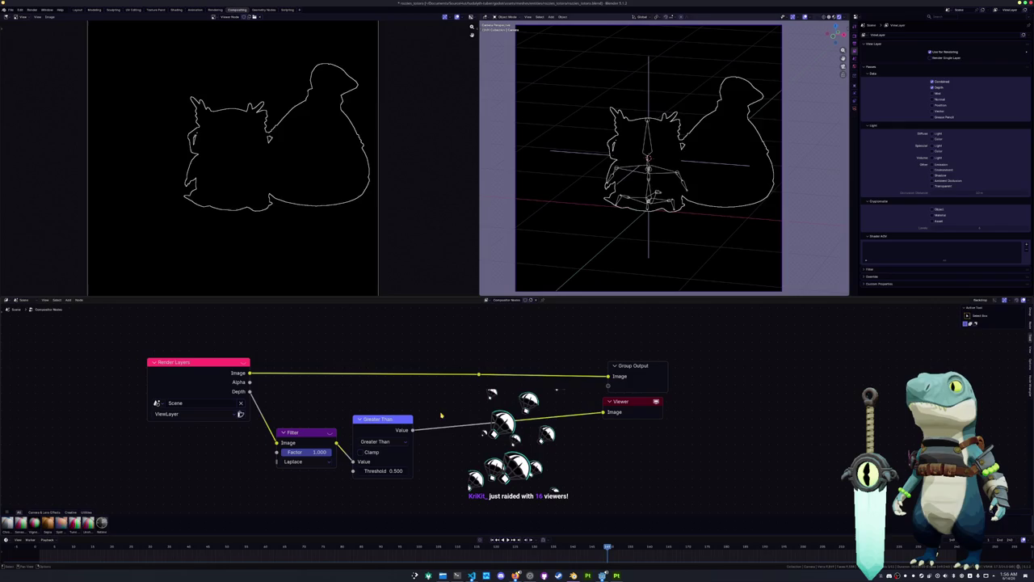
{"action": "mouse_move", "coordinate": [410, 425]}
{"action": "left_mouse_down"}
{"action": "mouse_move", "coordinate": [414, 438]}
{"action": "mouse_move", "coordinate": [495, 453]}
{"action": "left_mouse_up"}
{"action": "type", "text": "mu"}
{"action": "key", "text": "Return"}
{"action": "left_click_drag", "start_coordinate": [469, 435], "coordinate": [460, 435]}
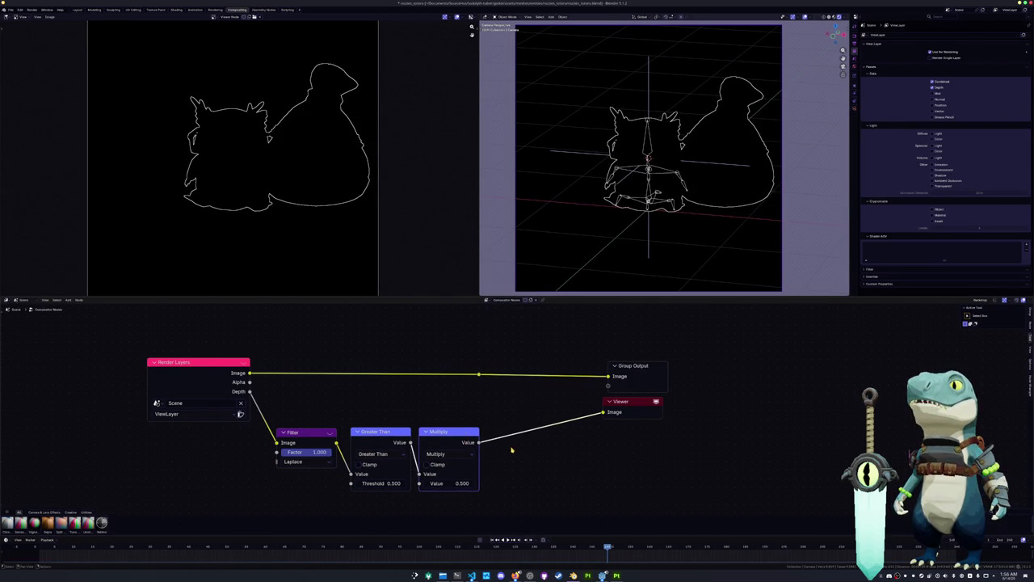
Step: Unlink the render image from Group Output and attach a new colour Mix node to it
{"action": "middle_click_drag", "start_coordinate": [511, 450], "coordinate": [471, 467]}
{"action": "mouse_move", "coordinate": [581, 383]}
{"action": "left_mouse_down"}
{"action": "mouse_move", "coordinate": [666, 369]}
{"action": "mouse_move", "coordinate": [424, 378]}
{"action": "left_mouse_up"}
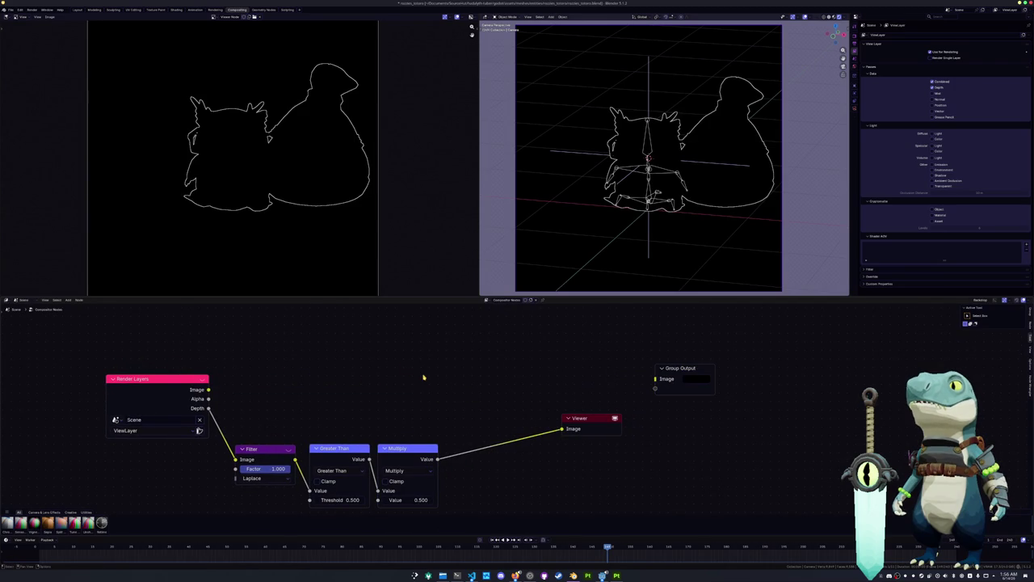
{"action": "left_click_drag", "start_coordinate": [209, 390], "coordinate": [408, 355]}
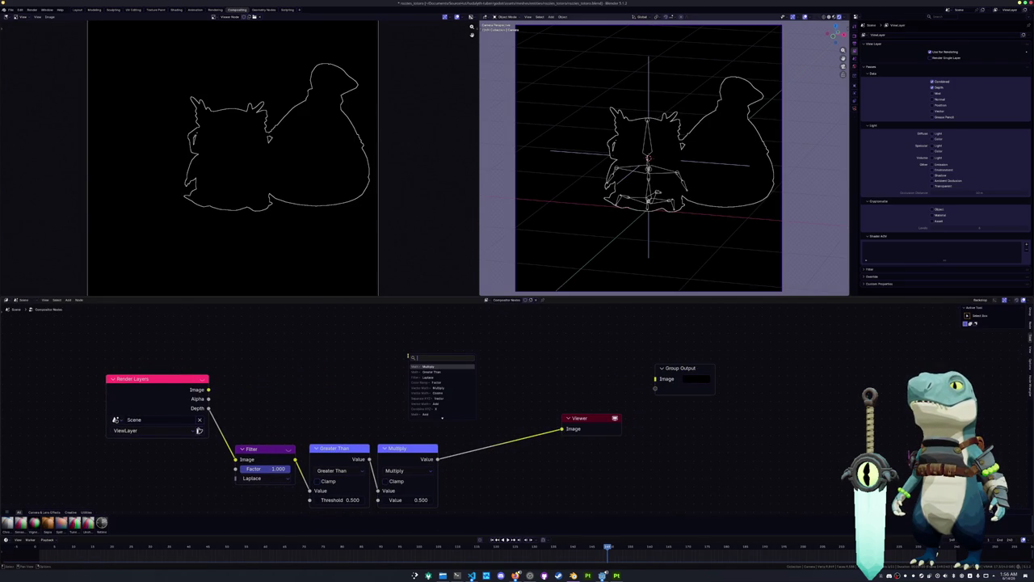
{"action": "type", "text": "color"}
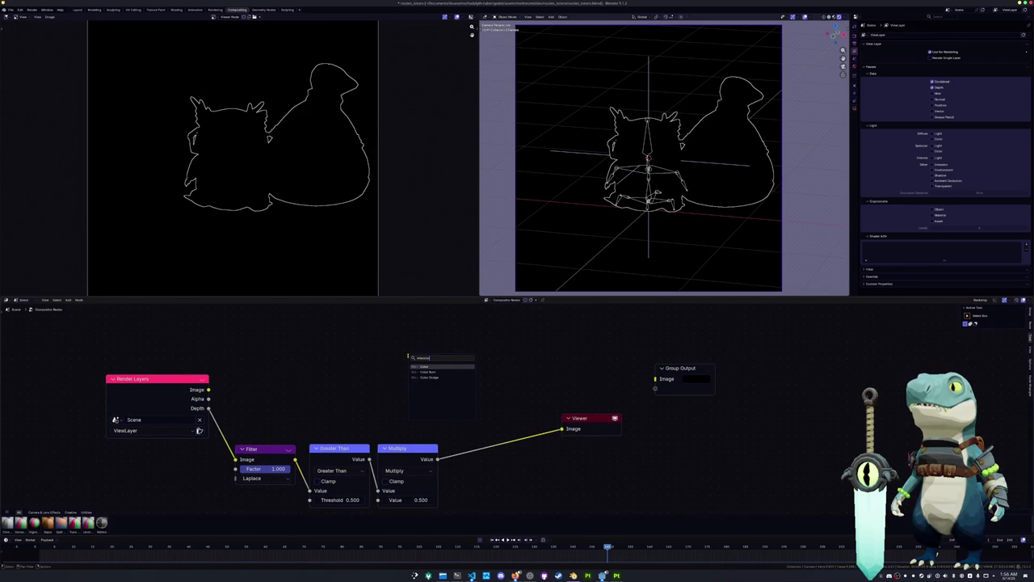
{"action": "type", "text": " mix"}
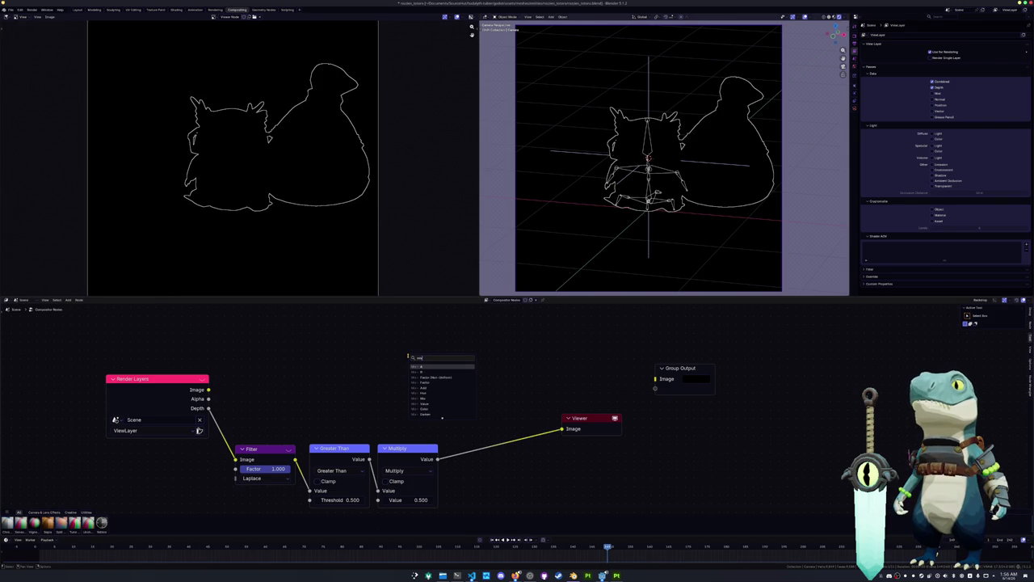
{"action": "key", "text": "Return"}
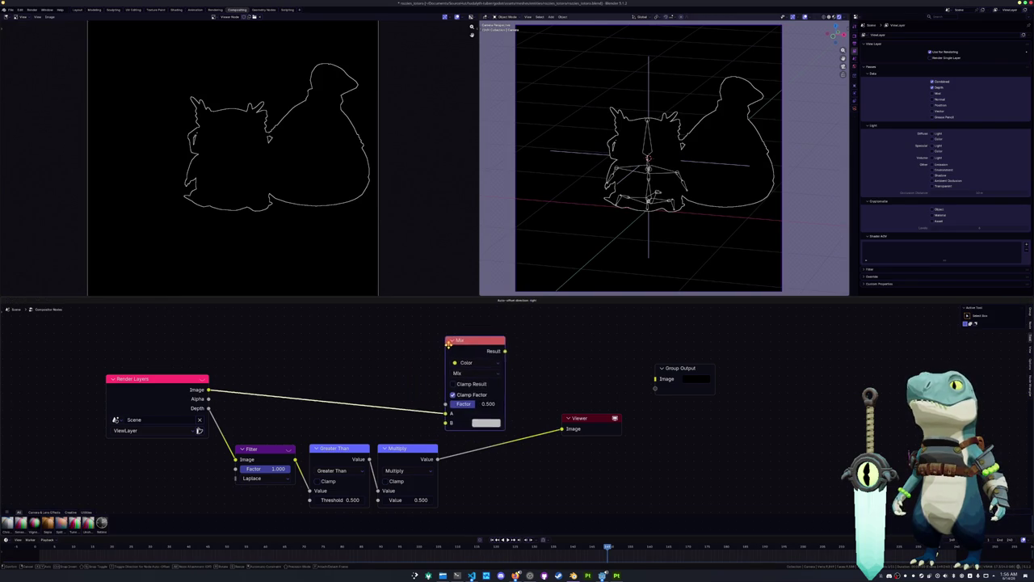
Step: Drive the Mix factor with the edge mask, view its result, and set colour B to black
{"action": "left_click", "coordinate": [473, 399]}
{"action": "scroll", "coordinate": [363, 408], "scroll_direction": "down", "scroll_amount": 1}
{"action": "left_click_drag", "start_coordinate": [443, 456], "coordinate": [474, 391]}
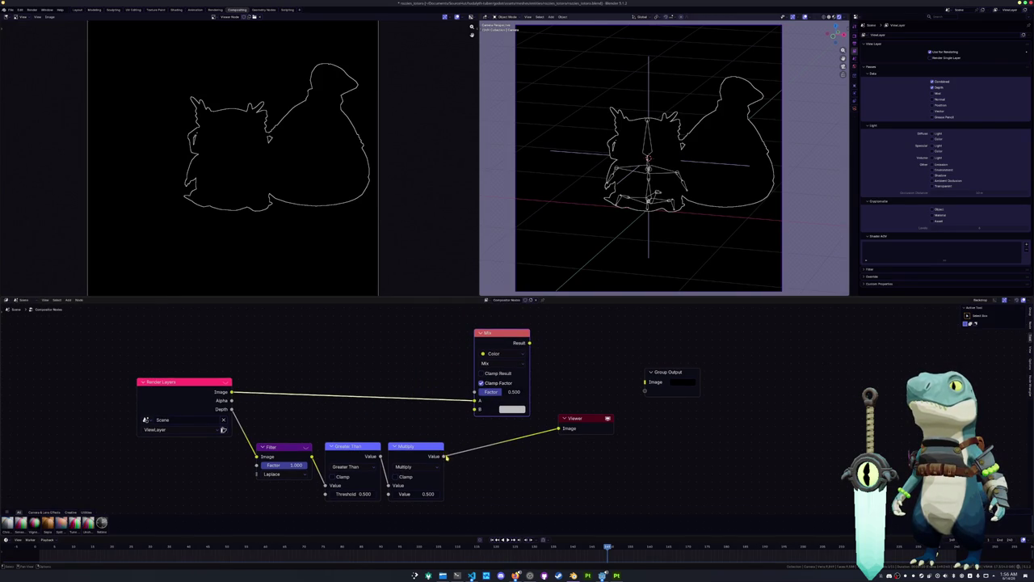
{"action": "left_click", "coordinate": [504, 339], "text": "ctrl+shift"}
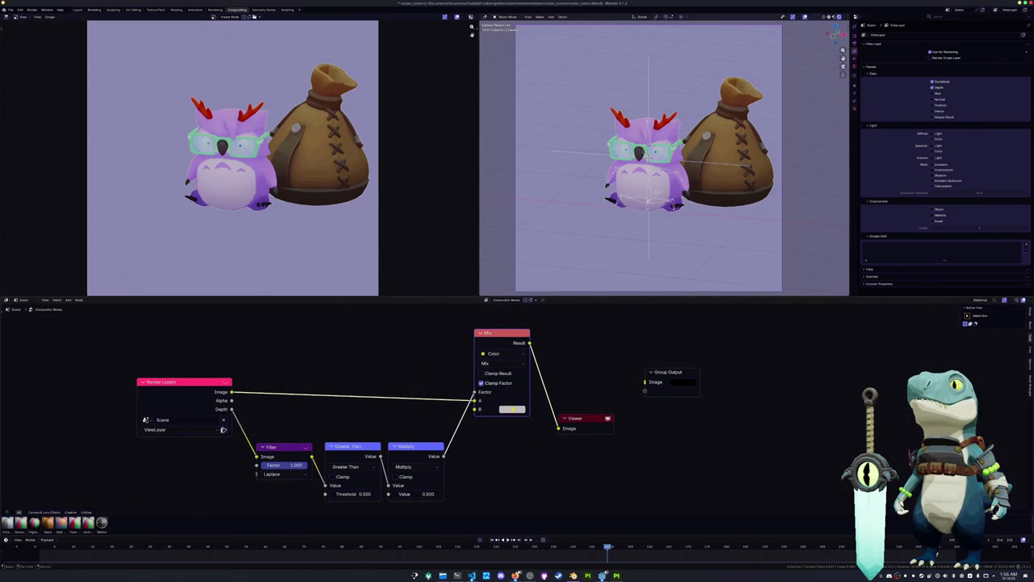
{"action": "left_click", "coordinate": [513, 409]}
{"action": "left_click_drag", "start_coordinate": [563, 324], "coordinate": [570, 335]}
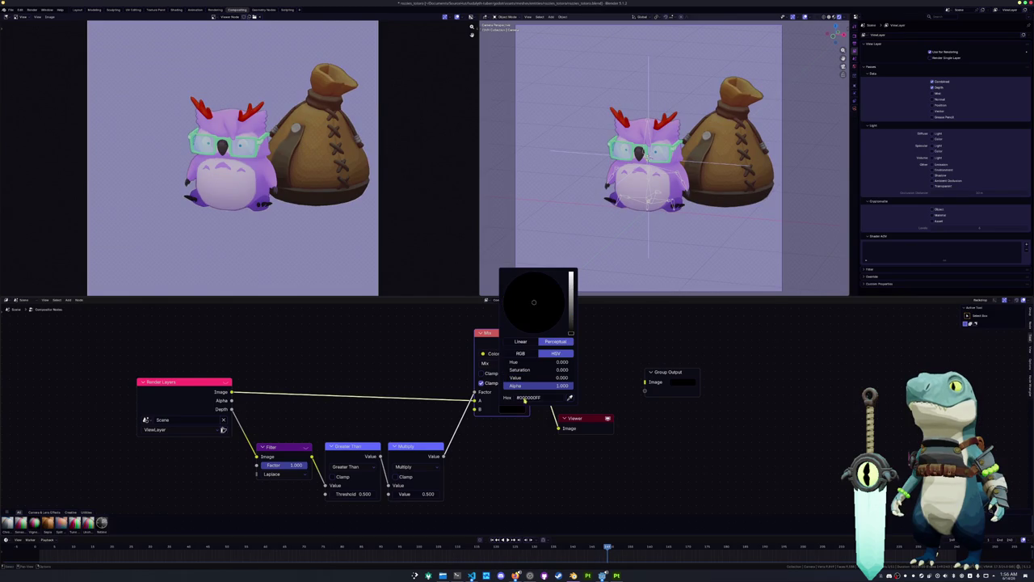
Step: Shift the Render Layers and Filter nodes further left to make room
{"action": "scroll", "coordinate": [449, 404], "scroll_direction": "up", "scroll_amount": 1}
{"action": "scroll", "coordinate": [449, 404], "scroll_direction": "up", "scroll_amount": 1}
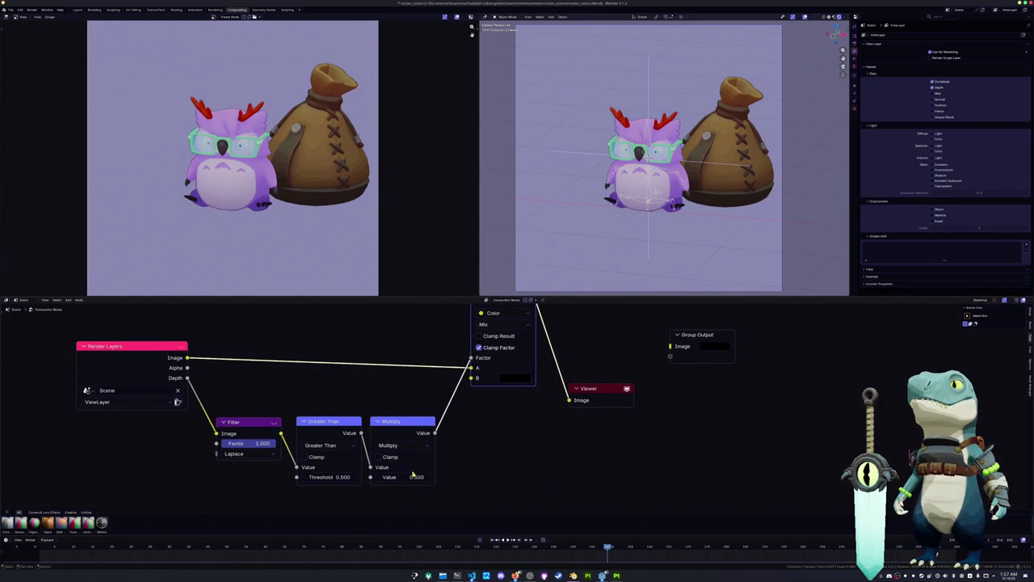
{"action": "middle_click_drag", "start_coordinate": [285, 407], "coordinate": [405, 396]}
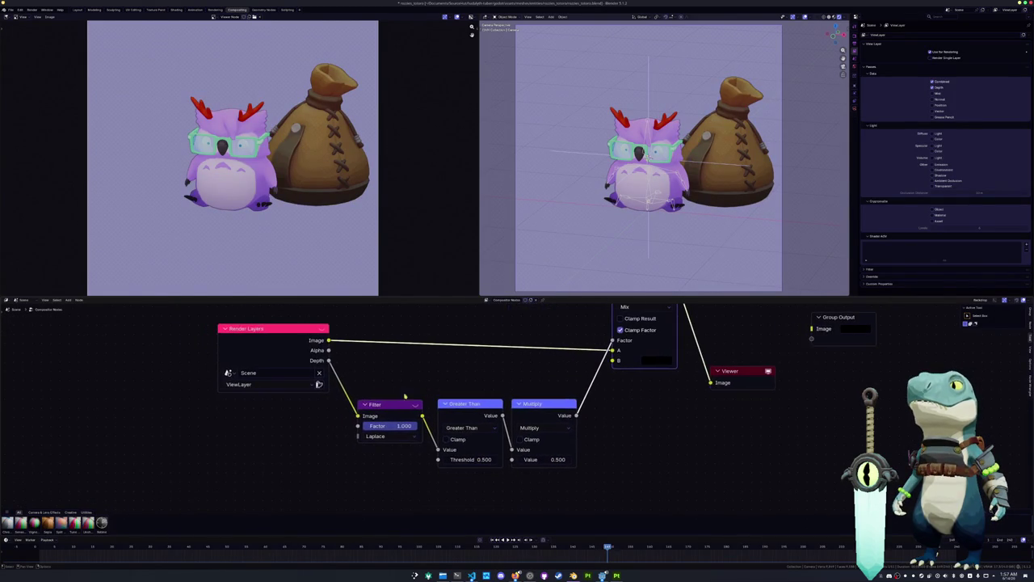
{"action": "left_click_drag", "start_coordinate": [253, 343], "coordinate": [117, 341]}
{"action": "mouse_move", "coordinate": [373, 405]}
{"action": "left_mouse_down"}
{"action": "mouse_move", "coordinate": [235, 402]}
{"action": "mouse_move", "coordinate": [356, 447]}
{"action": "left_mouse_up"}
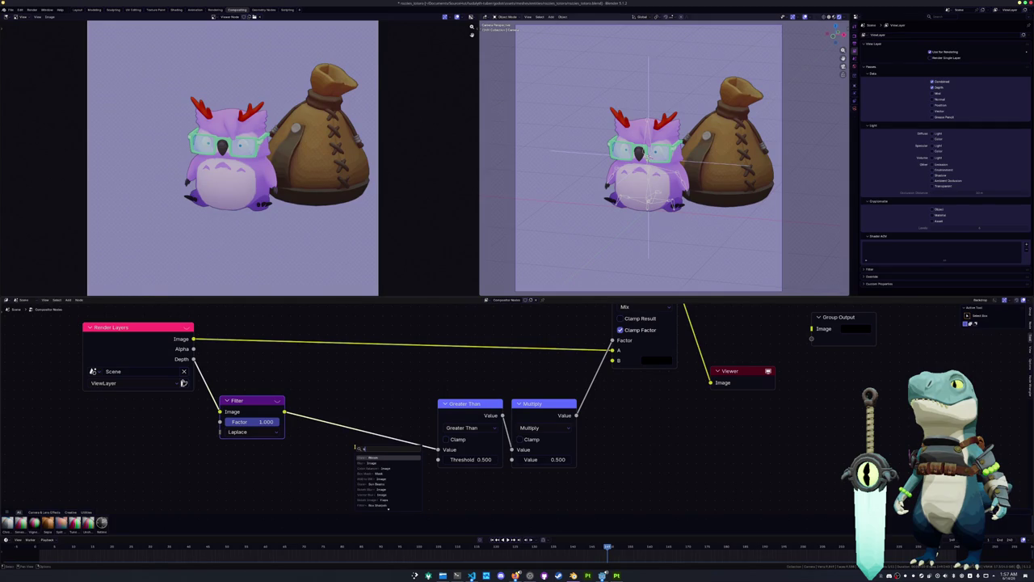
Step: Insert a Blur node between Filter and Greater Than with size 1.5
{"action": "type", "text": "i"}
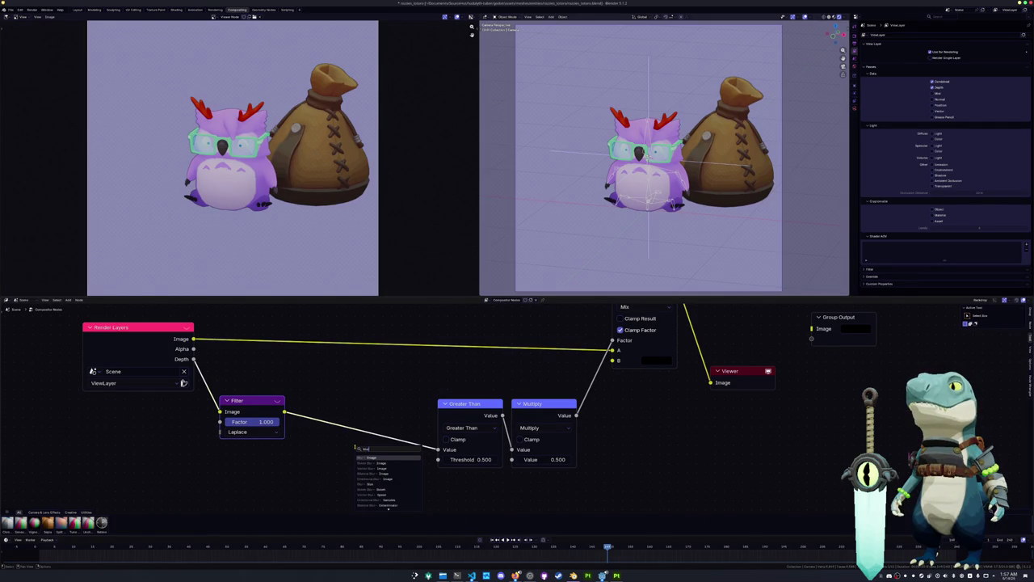
{"action": "left_click", "coordinate": [368, 457]}
{"action": "left_click", "coordinate": [358, 404]}
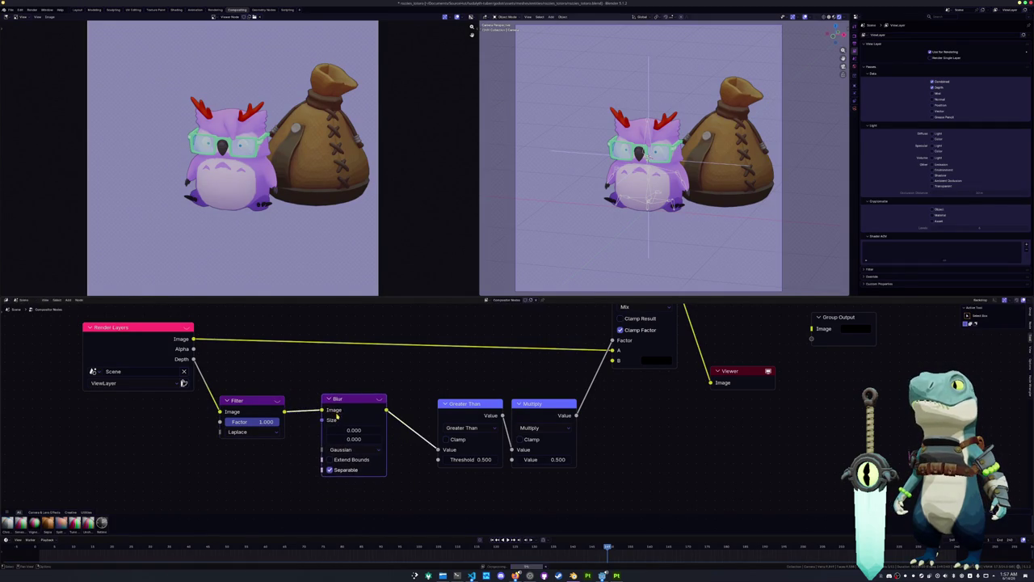
{"action": "mouse_move", "coordinate": [358, 404]}
{"action": "left_mouse_down"}
{"action": "mouse_move", "coordinate": [335, 409]}
{"action": "mouse_move", "coordinate": [344, 444]}
{"action": "mouse_move", "coordinate": [336, 438]}
{"action": "left_mouse_up"}
{"action": "left_click", "coordinate": [337, 438]}
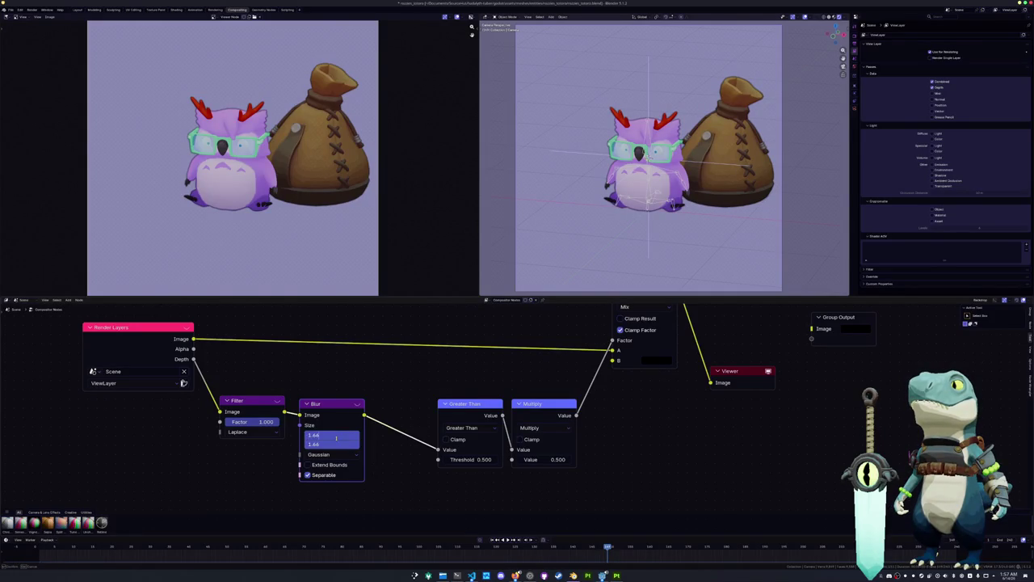
{"action": "type", "text": "1.5"}
{"action": "key", "text": "Return"}
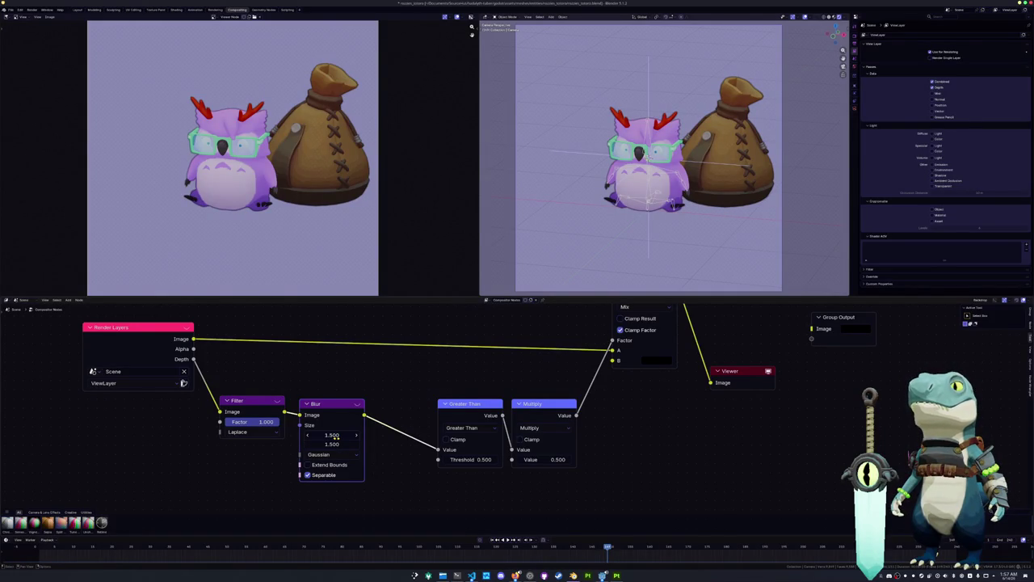
Step: Test different outline strengths on Multiply, leaving it at 0.500
{"action": "middle_click_drag", "start_coordinate": [367, 431], "coordinate": [293, 441]}
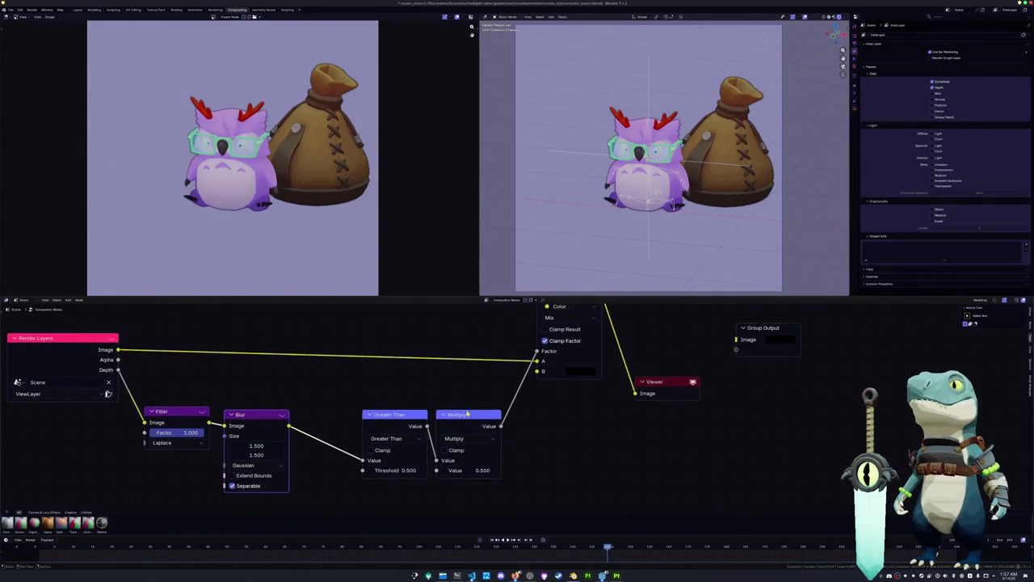
{"action": "left_click_drag", "start_coordinate": [478, 471], "coordinate": [460, 470]}
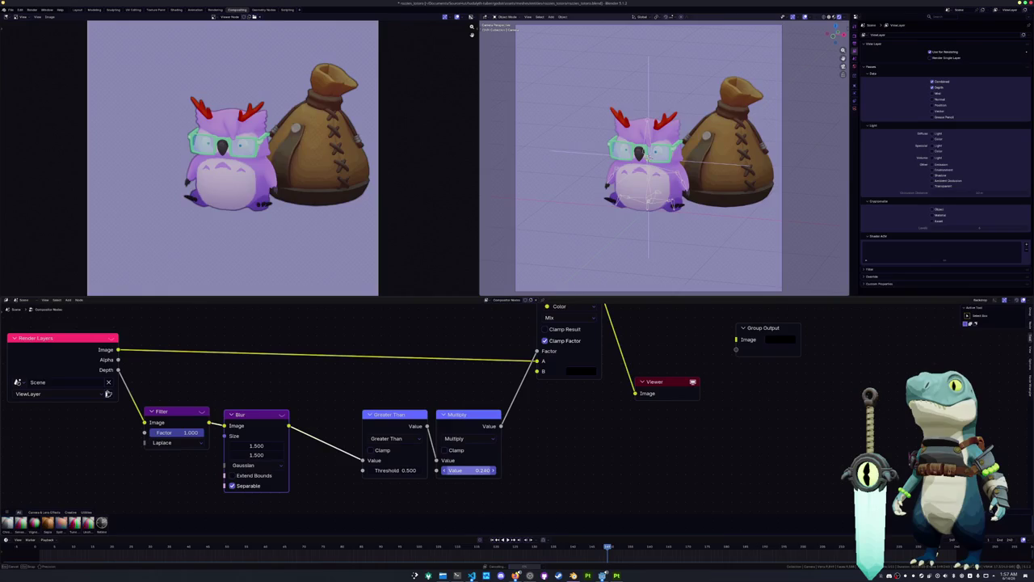
{"action": "left_click_drag", "start_coordinate": [461, 471], "coordinate": [478, 473]}
{"action": "left_click", "coordinate": [477, 470]}
{"action": "key", "text": "Return"}
Step: Set the Blur size to 3 on both axes and recentre the views
{"action": "left_click_drag", "start_coordinate": [256, 445], "coordinate": [256, 455]}
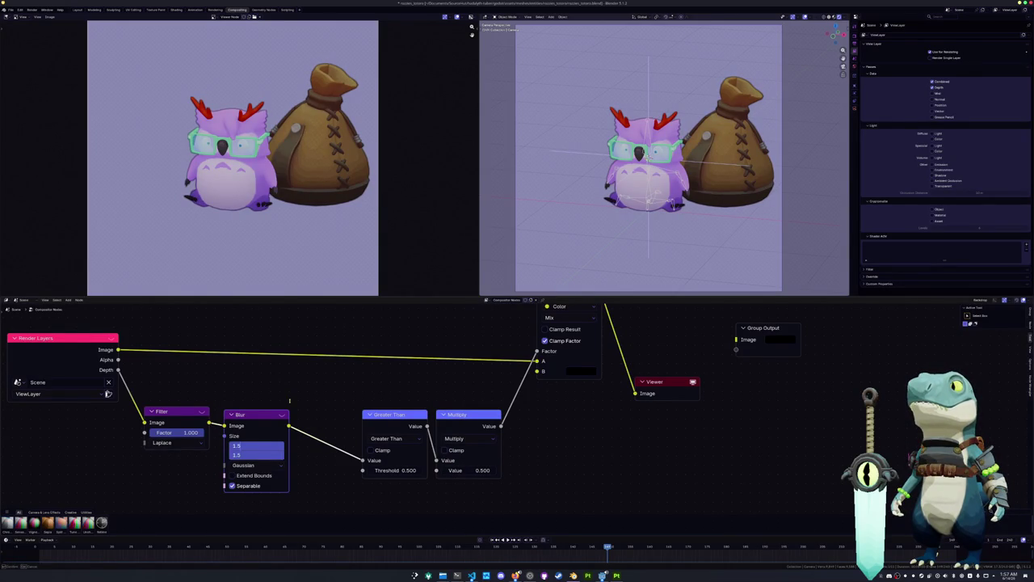
{"action": "type", "text": "3"}
{"action": "key", "text": "Return"}
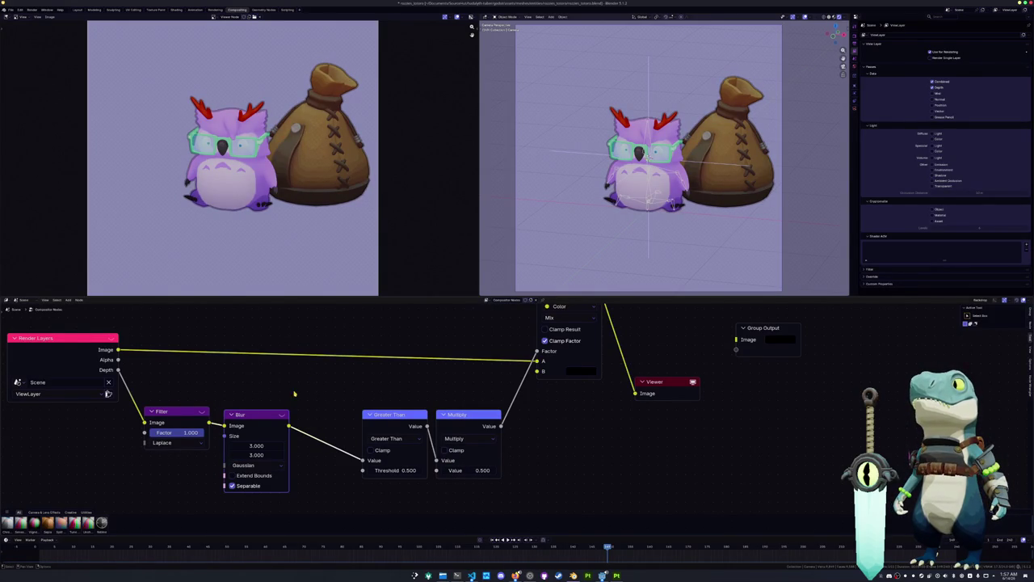
{"action": "scroll", "coordinate": [359, 277], "scroll_direction": "down", "scroll_amount": 1}
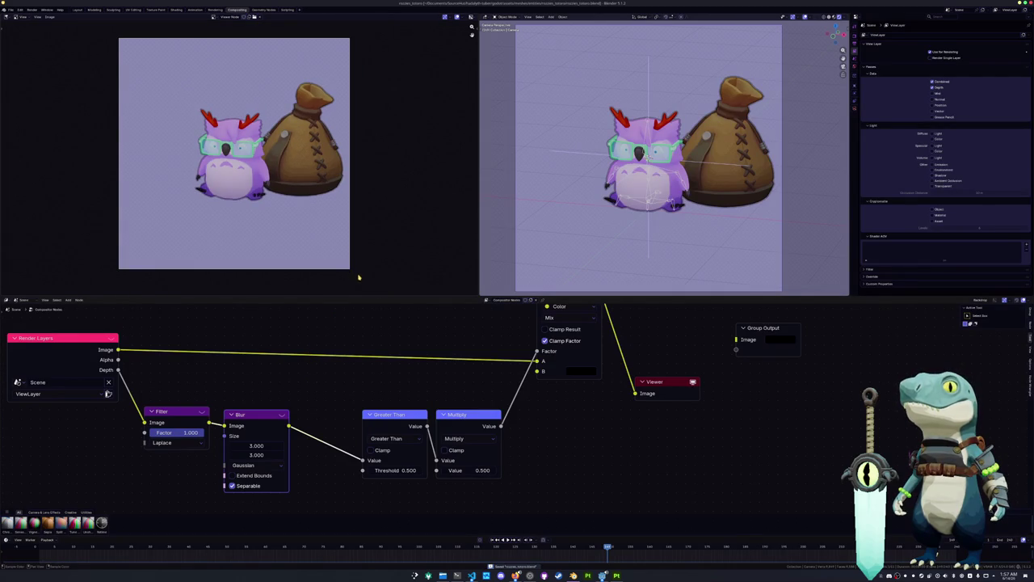
{"action": "scroll", "coordinate": [359, 277], "scroll_direction": "up", "scroll_amount": 1}
{"action": "scroll", "coordinate": [614, 215], "scroll_direction": "down", "scroll_amount": 1}
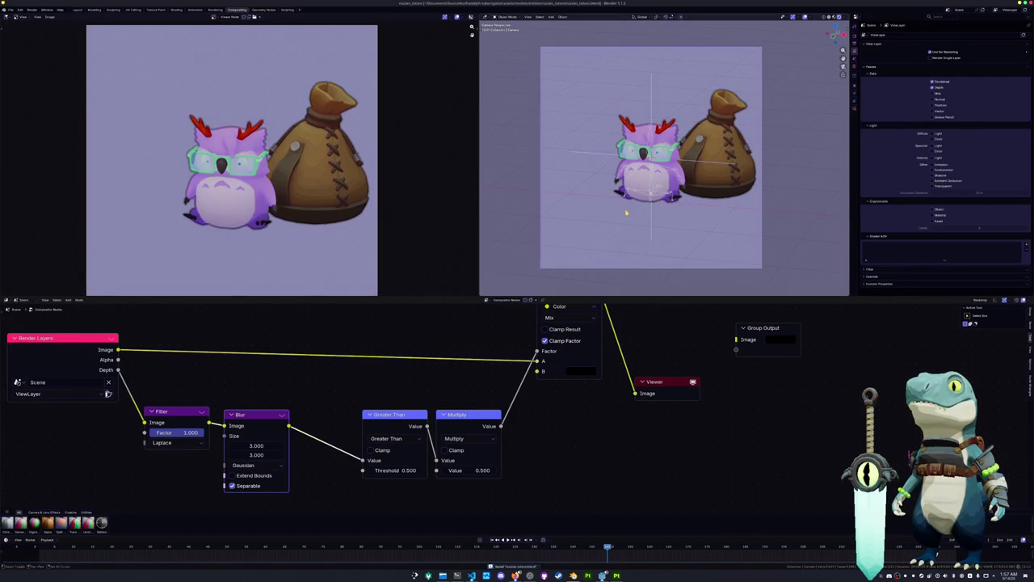
{"action": "middle_click_drag", "start_coordinate": [626, 212], "coordinate": [604, 225], "text": "shift"}
{"action": "scroll", "coordinate": [523, 417], "scroll_direction": "down", "scroll_amount": 2}
{"action": "middle_click_drag", "start_coordinate": [564, 331], "coordinate": [542, 356]}
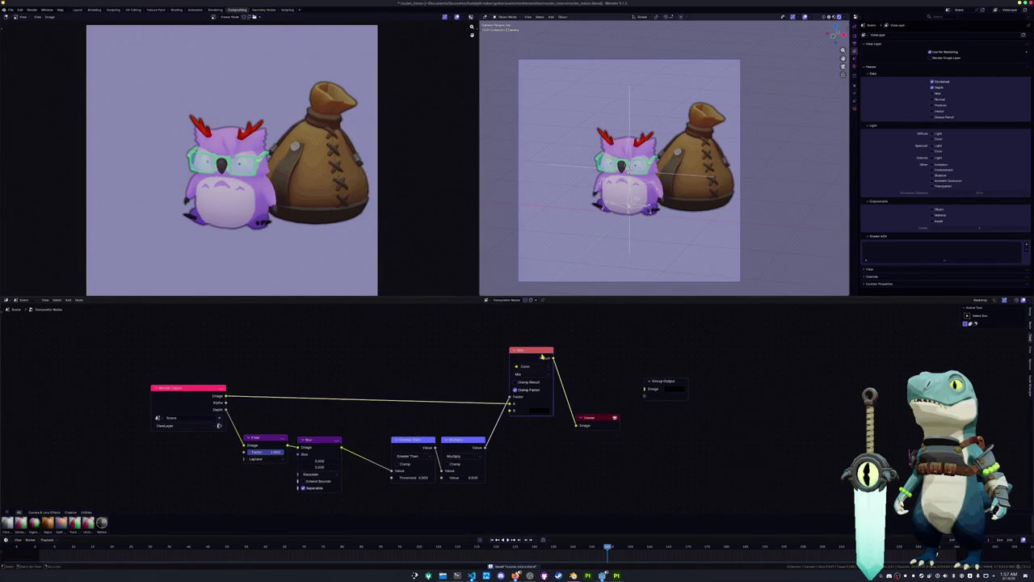
Step: Link the Mix result to Group Output and move Group Output and Viewer right
{"action": "left_click_drag", "start_coordinate": [553, 357], "coordinate": [645, 388]}
{"action": "left_click_drag", "start_coordinate": [599, 420], "coordinate": [667, 410]}
{"action": "left_click_drag", "start_coordinate": [667, 381], "coordinate": [804, 371]}
{"action": "middle_click_drag", "start_coordinate": [533, 348], "coordinate": [520, 327]}
Step: Duplicate the Mix, drive it by depth with the outlined image in B, and pick a pale background colour
{"action": "key", "text": "shift+d"}
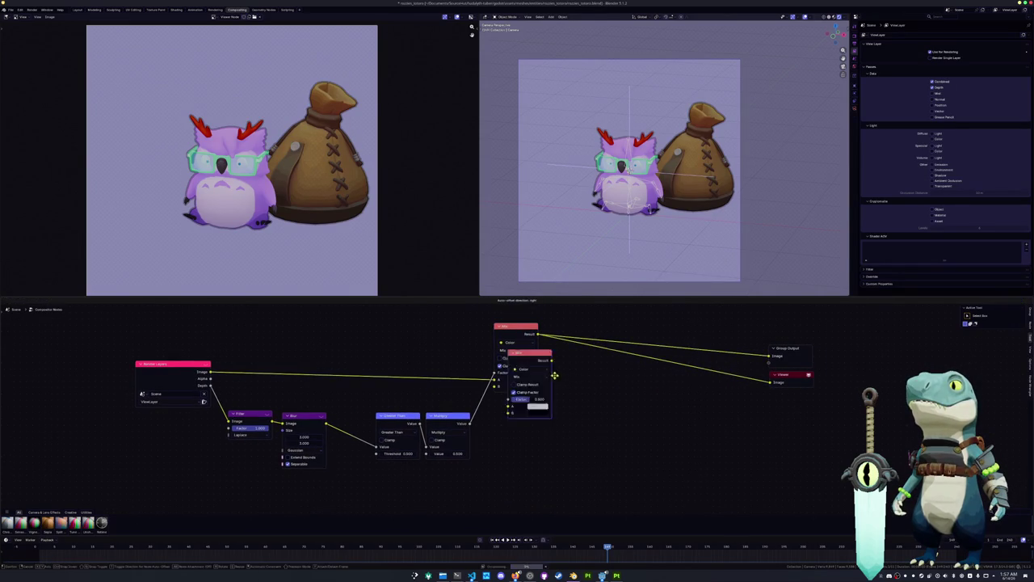
{"action": "left_click_drag", "start_coordinate": [210, 386], "coordinate": [576, 417]}
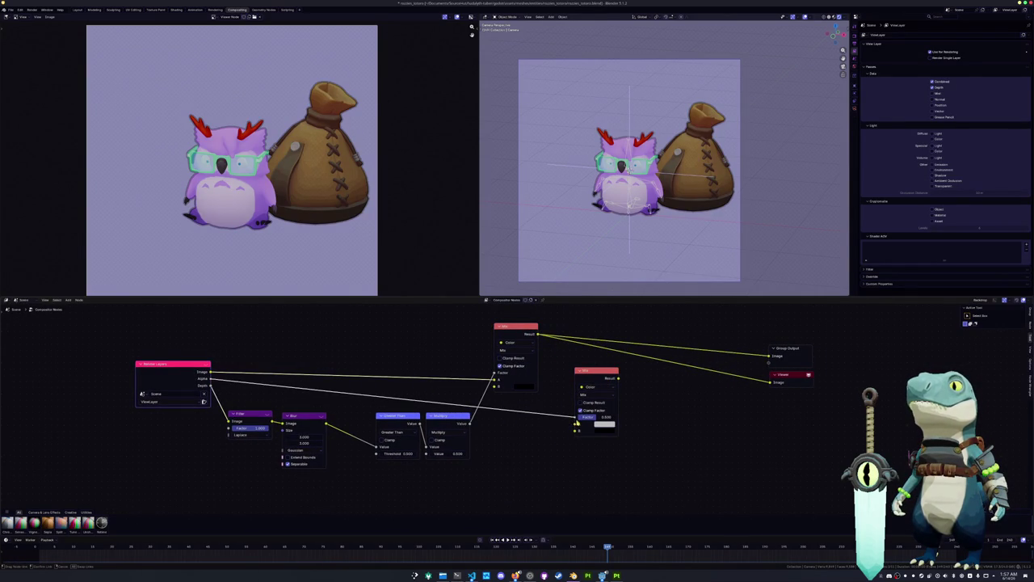
{"action": "left_click_drag", "start_coordinate": [537, 335], "coordinate": [574, 425]}
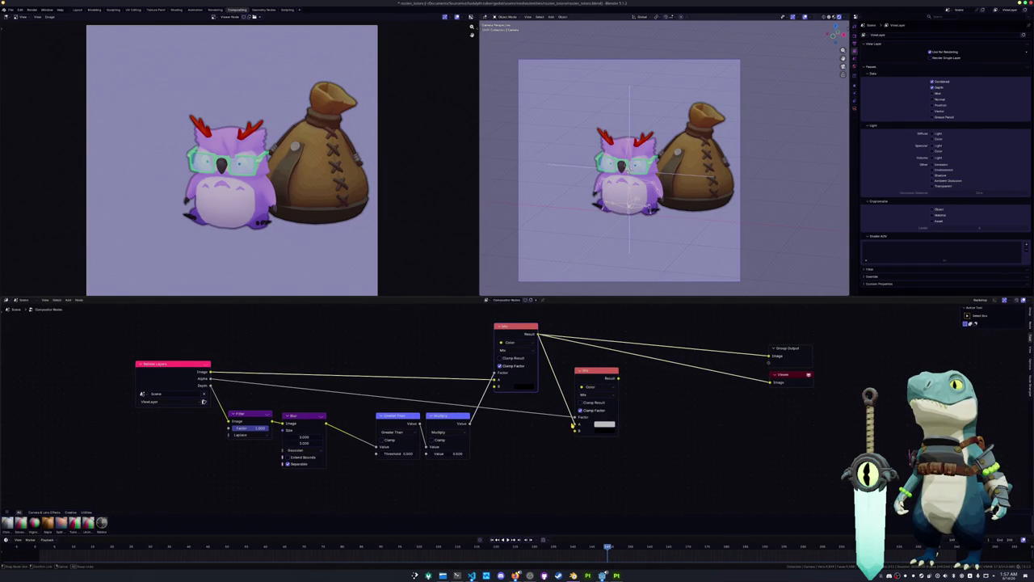
{"action": "left_click", "coordinate": [598, 370], "text": "ctrl+shift"}
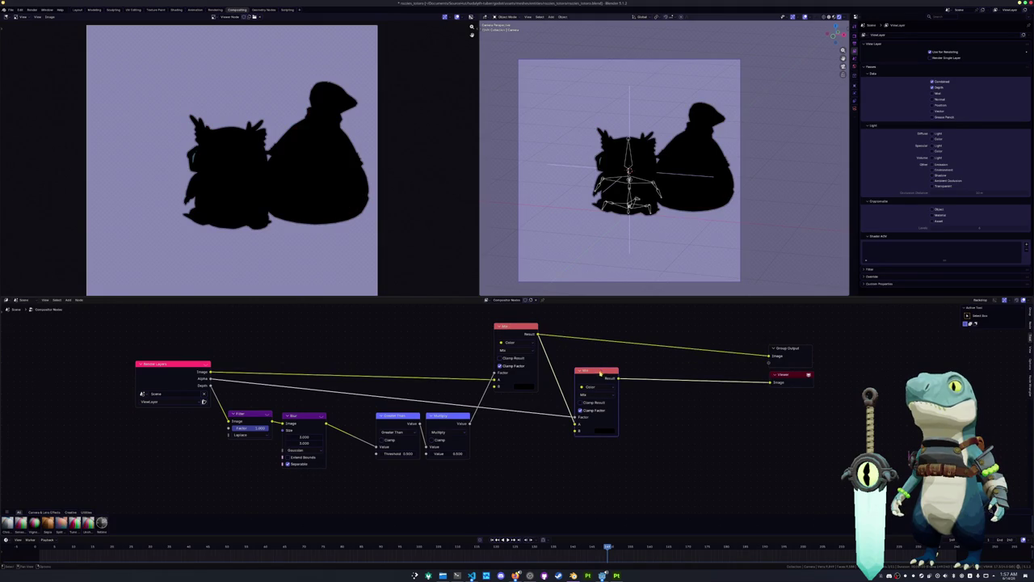
{"action": "left_click_drag", "start_coordinate": [576, 424], "coordinate": [576, 430]}
{"action": "left_click", "coordinate": [605, 425]}
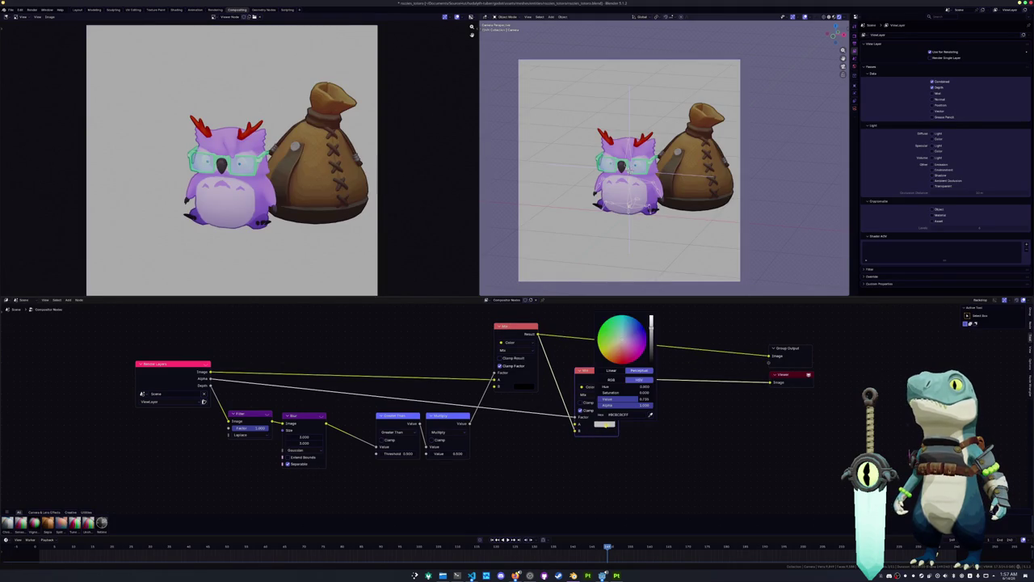
{"action": "left_click_drag", "start_coordinate": [632, 347], "coordinate": [617, 335]}
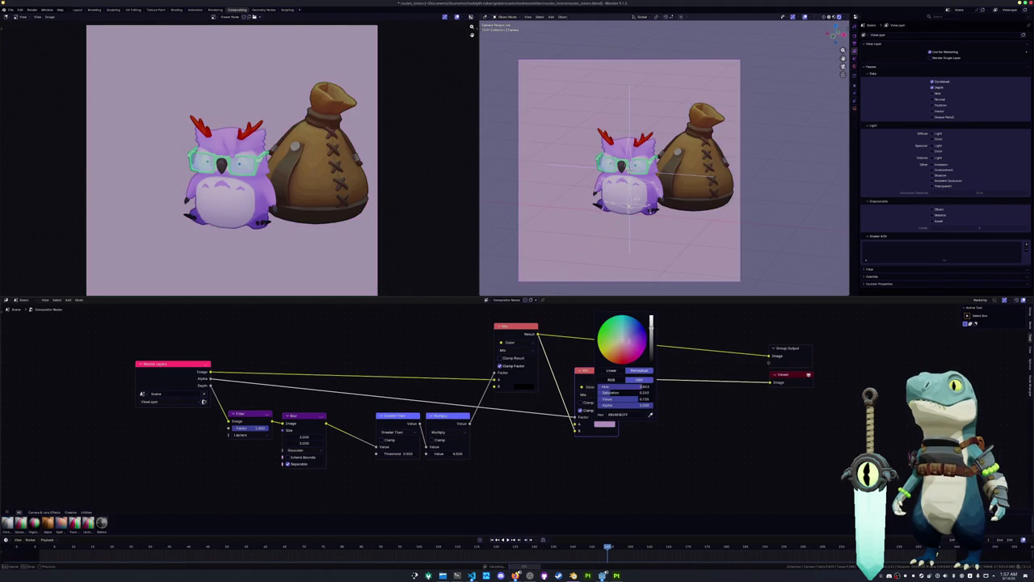